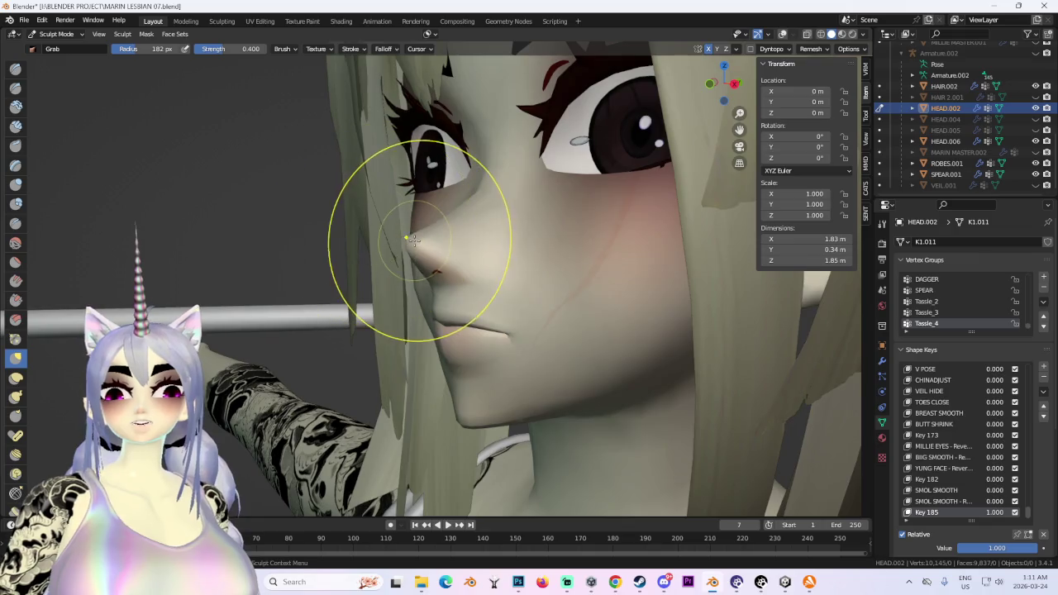
Orbit and zoom around the sculpted face through profile, three-quarter and close nose views.
mouse_move(411, 240)
middle_mouse_down()
mouse_move(406, 217)
mouse_move(398, 245)
mouse_move(422, 236)
mouse_move(471, 248)
mouse_move(406, 255)
middle_mouse_up()
scroll(485, 265, "up", 3)
mouse_move(468, 246)
middle_mouse_down()
mouse_move(380, 240)
mouse_move(393, 242)
mouse_move(371, 201)
mouse_move(422, 245)
mouse_move(409, 238)
middle_mouse_up()
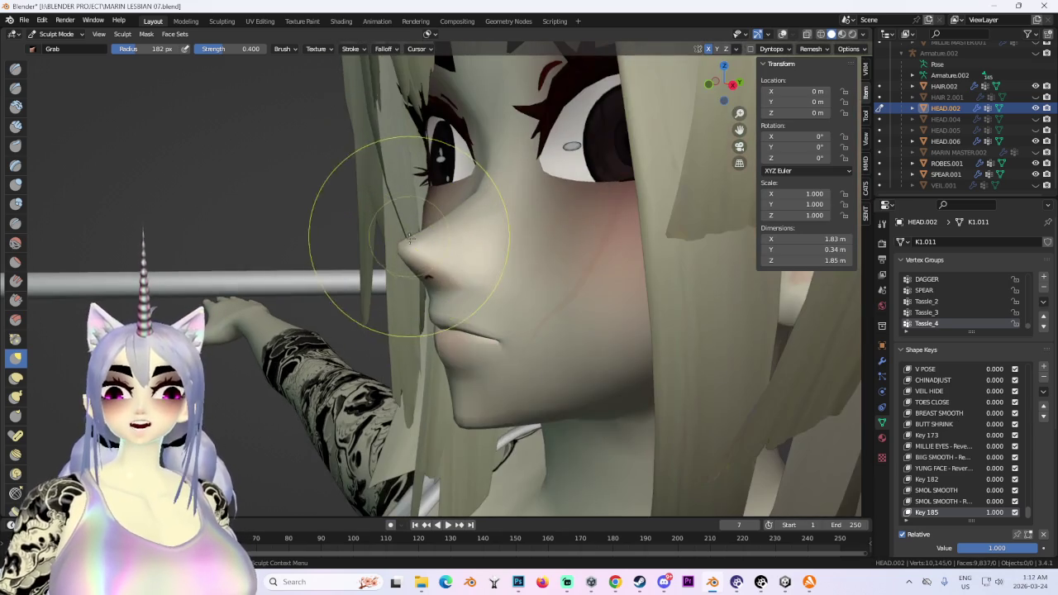
mouse_move(491, 306)
middle_mouse_down()
mouse_move(503, 276)
mouse_move(638, 278)
mouse_move(576, 289)
middle_mouse_up()
mouse_move(641, 307)
middle_mouse_down()
mouse_move(430, 306)
mouse_move(405, 287)
mouse_move(615, 296)
mouse_move(603, 303)
mouse_move(619, 307)
middle_mouse_up()
mouse_move(471, 292)
middle_mouse_down()
mouse_move(437, 331)
mouse_move(488, 311)
middle_mouse_up()
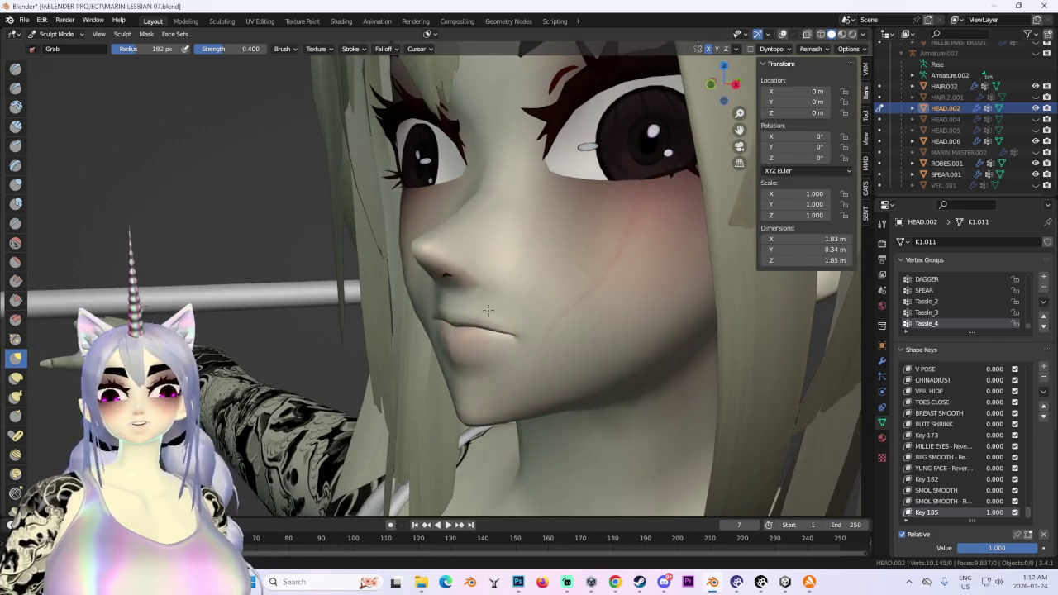
mouse_move(540, 339)
middle_mouse_down()
mouse_move(568, 295)
mouse_move(496, 314)
middle_mouse_up()
scroll(394, 323, "up", 2)
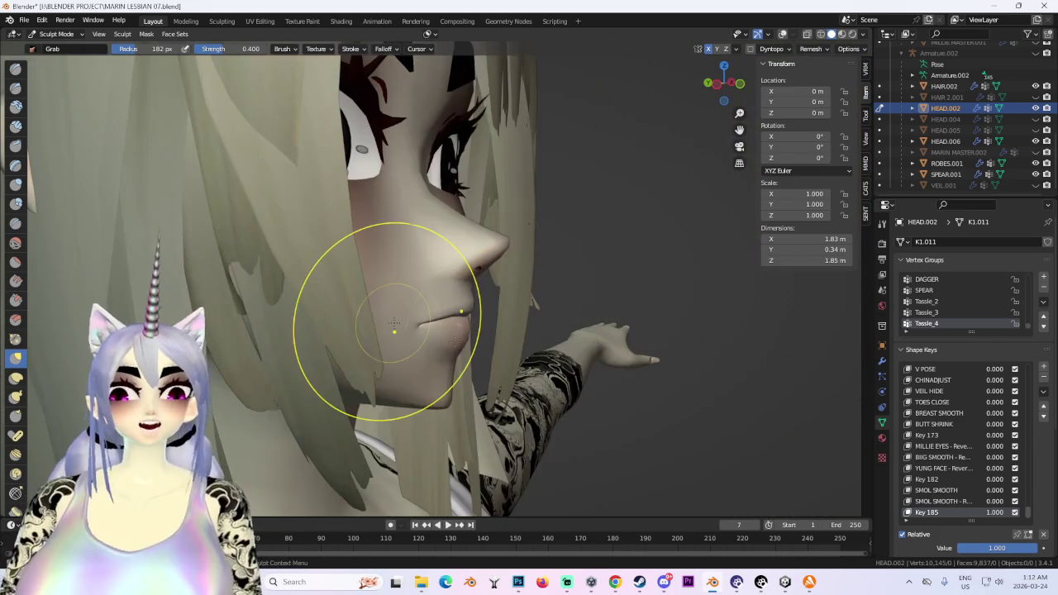
middle_click_drag(427, 317, 449, 295)
mouse_move(378, 307)
middle_mouse_down()
mouse_move(614, 283)
mouse_move(516, 292)
middle_mouse_up()
middle_click_drag(495, 362, 427, 347)
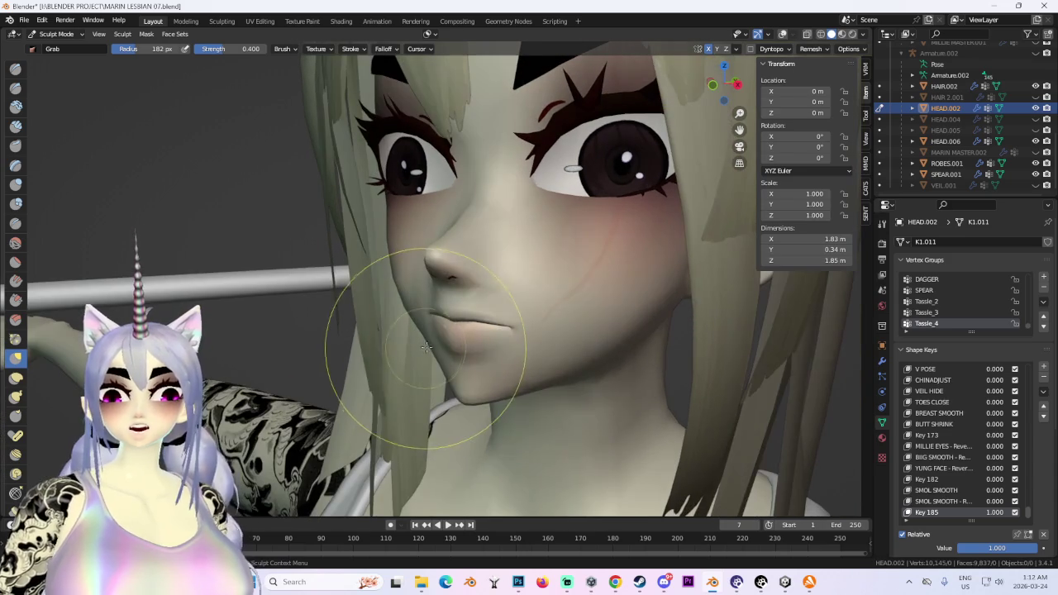
Orbit to closer side and low views, and turn on the Wireframe overlay.
scroll(630, 329, "down", 3)
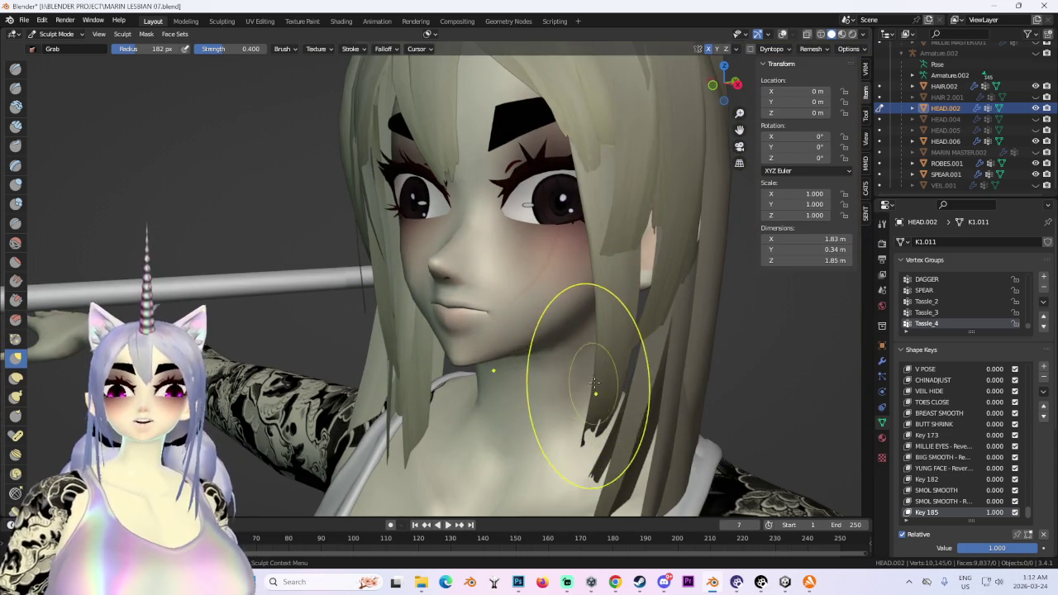
mouse_move(595, 383)
middle_mouse_down()
mouse_move(626, 248)
mouse_move(451, 346)
middle_mouse_up()
scroll(626, 248, "up", 2)
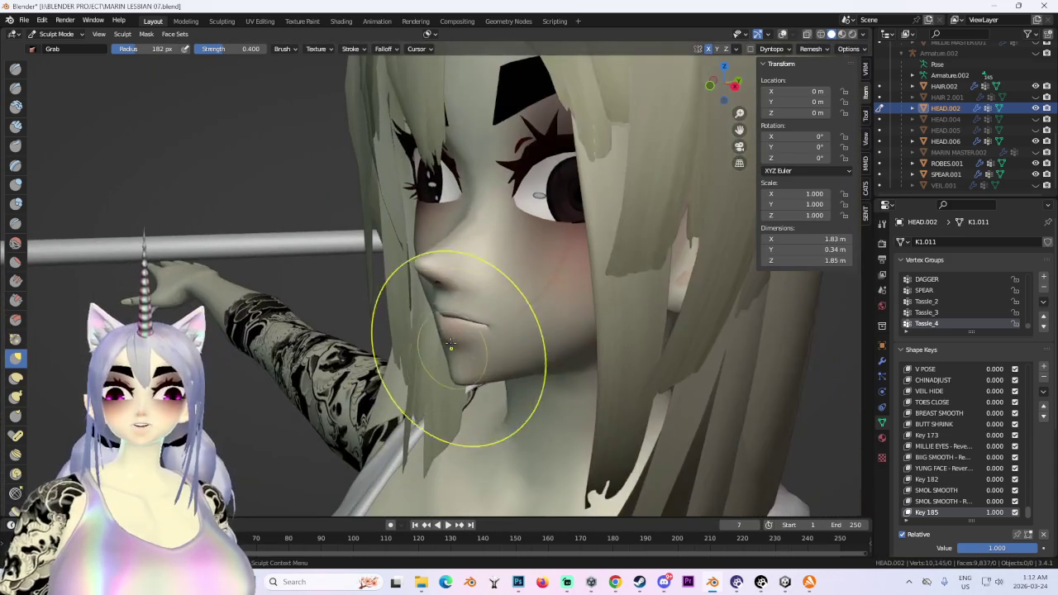
mouse_move(720, 326)
middle_mouse_down()
mouse_move(496, 312)
mouse_move(461, 331)
mouse_move(486, 342)
middle_mouse_up()
scroll(492, 309, "up", 2)
mouse_move(590, 320)
middle_mouse_down()
mouse_move(449, 331)
mouse_move(463, 319)
mouse_move(509, 343)
mouse_move(463, 335)
mouse_move(377, 359)
mouse_move(479, 278)
mouse_move(491, 230)
mouse_move(708, 71)
middle_mouse_up()
left_click(784, 33)
mouse_move(662, 124)
middle_mouse_down()
mouse_move(577, 283)
mouse_move(583, 203)
mouse_move(285, 241)
middle_mouse_up()
Switch the head from Sculpt Mode into Edit Mode with everything deselected.
left_click(57, 34)
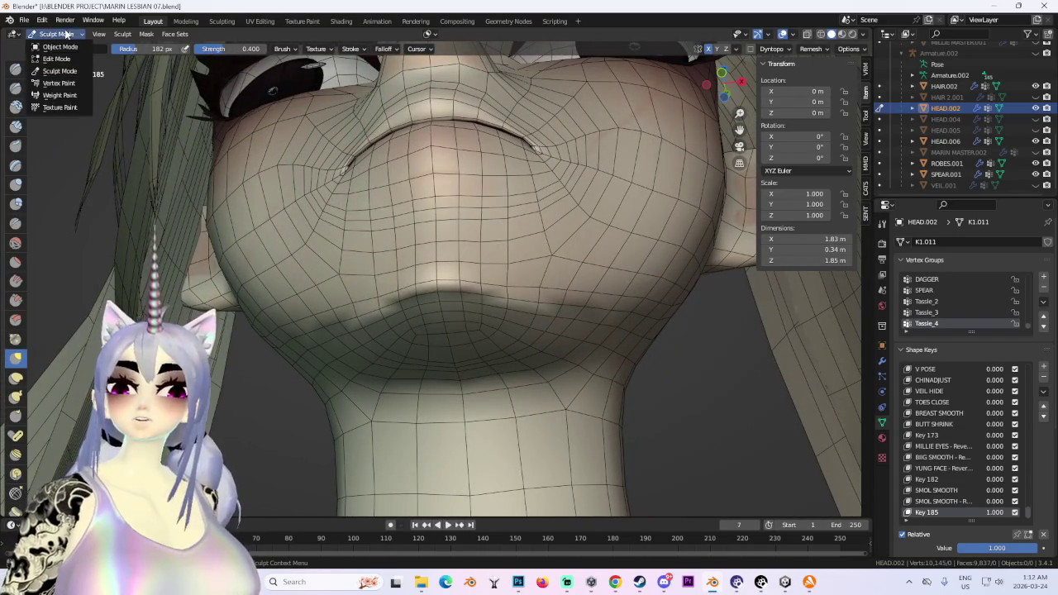
left_click(57, 49)
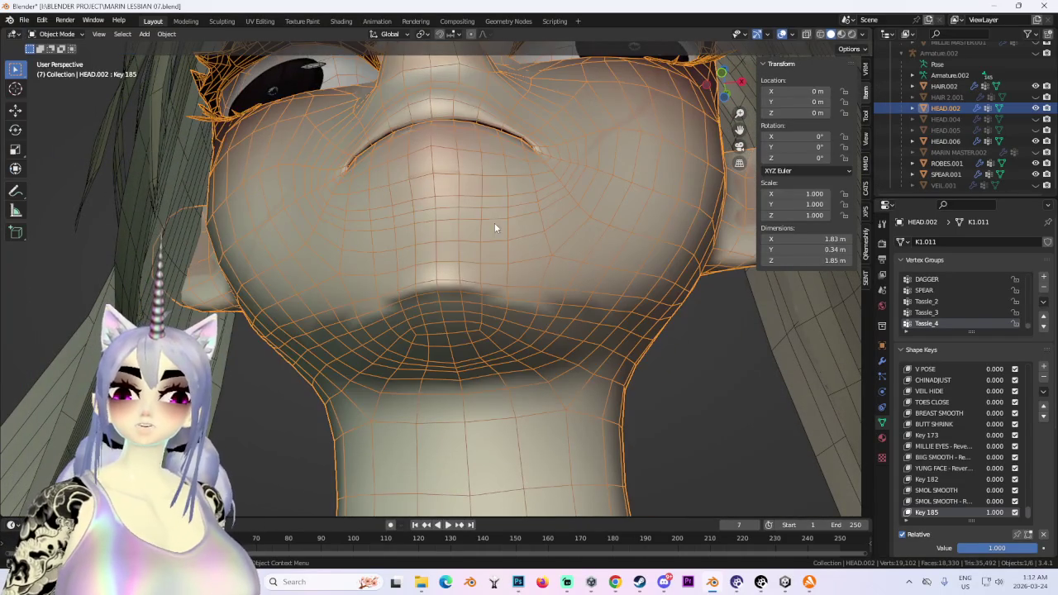
left_click(62, 36)
left_click(61, 61)
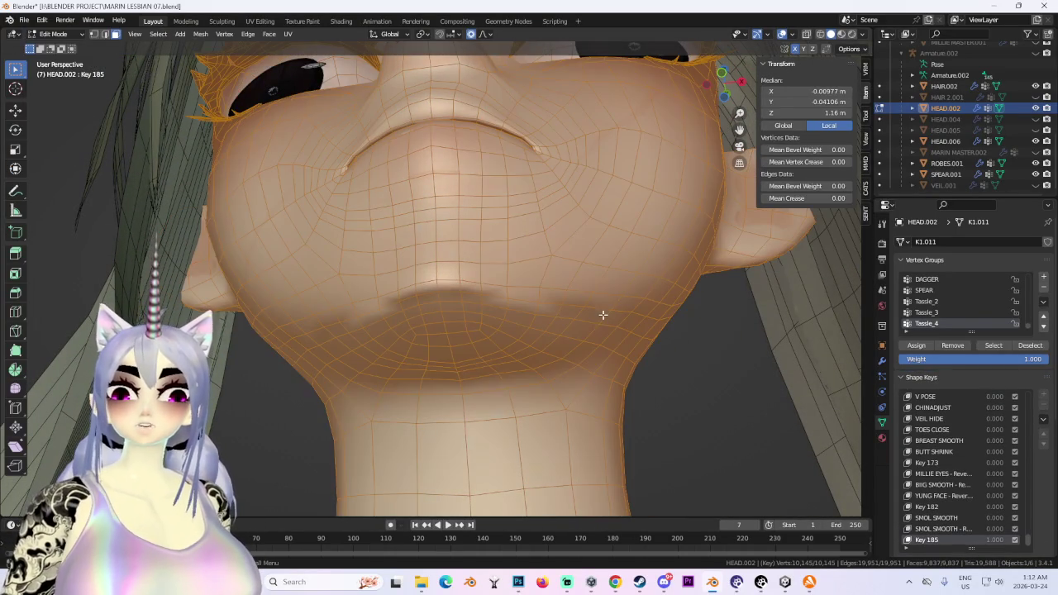
left_click(200, 34)
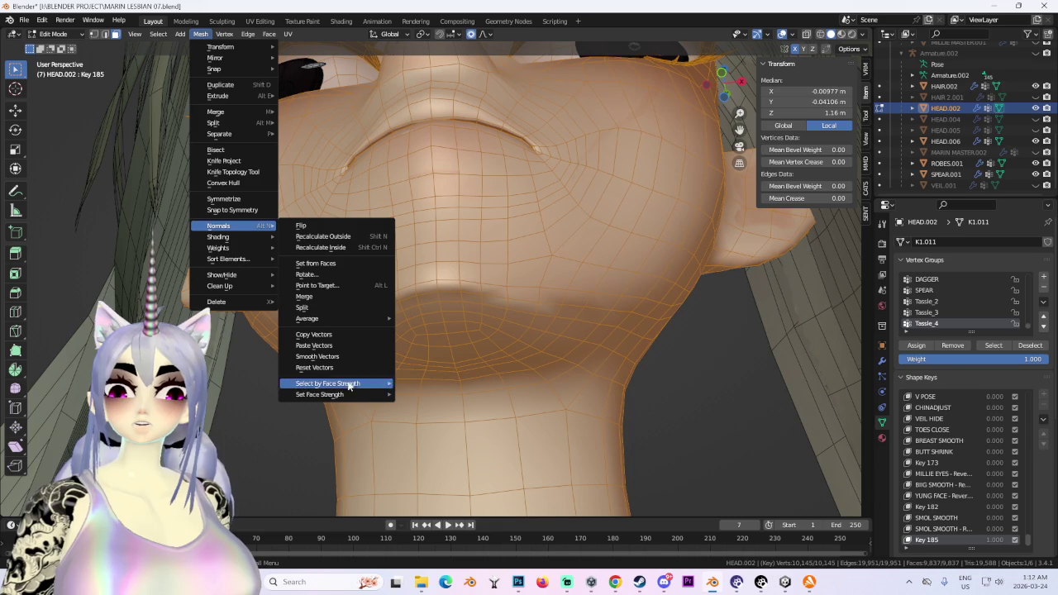
left_click(351, 263)
key("alt+a")
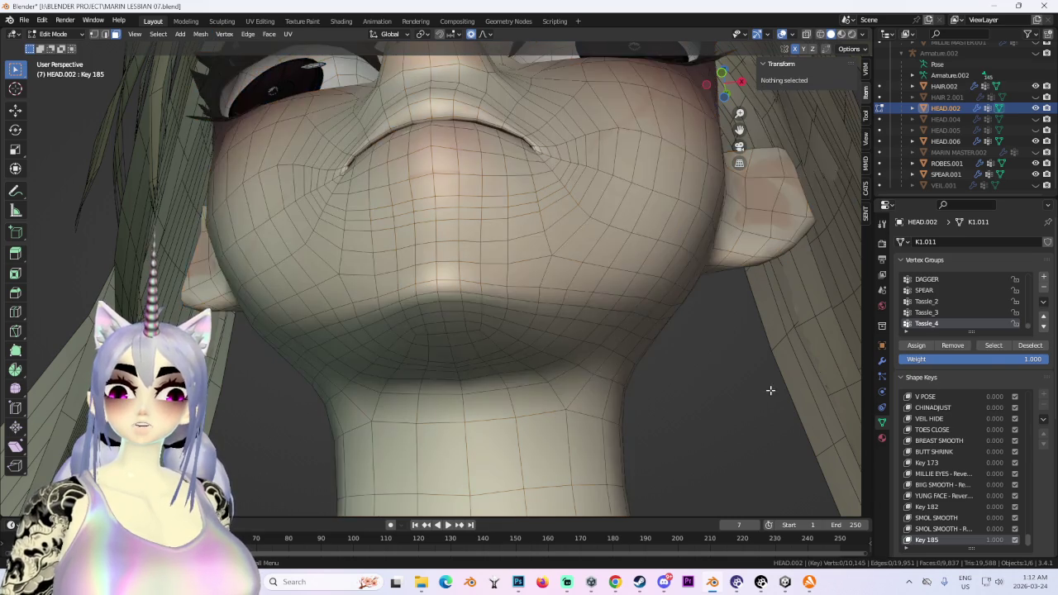
In front view, select the nose-tip vertices and nudge them vertically along Z.
mouse_move(767, 385)
middle_mouse_down()
mouse_move(716, 373)
mouse_move(592, 299)
mouse_move(530, 289)
mouse_move(532, 331)
mouse_move(565, 393)
mouse_move(539, 385)
mouse_move(488, 265)
middle_mouse_up()
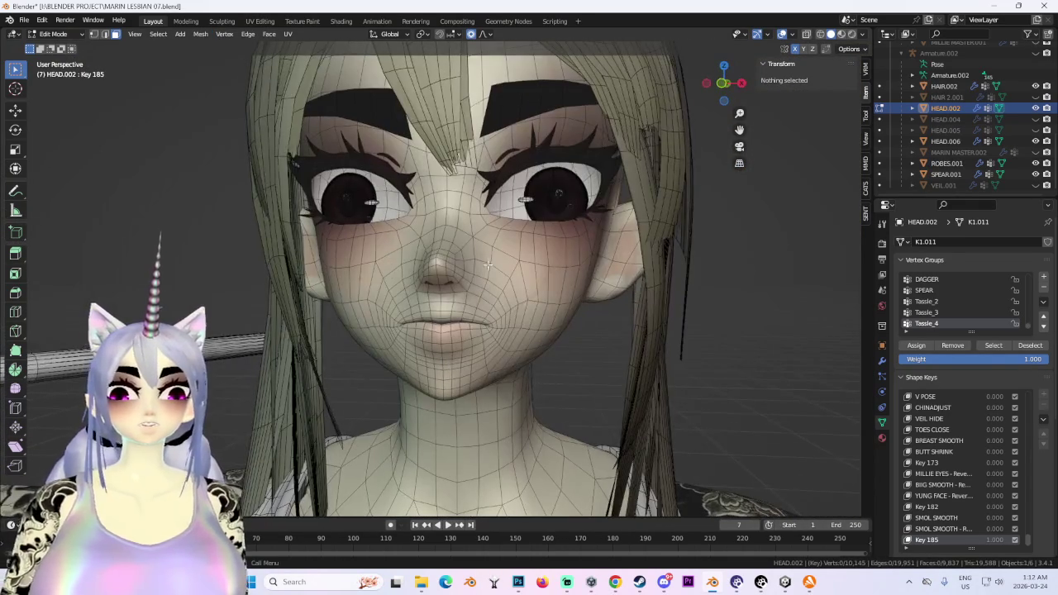
left_click(723, 83)
scroll(463, 273, "up", 2)
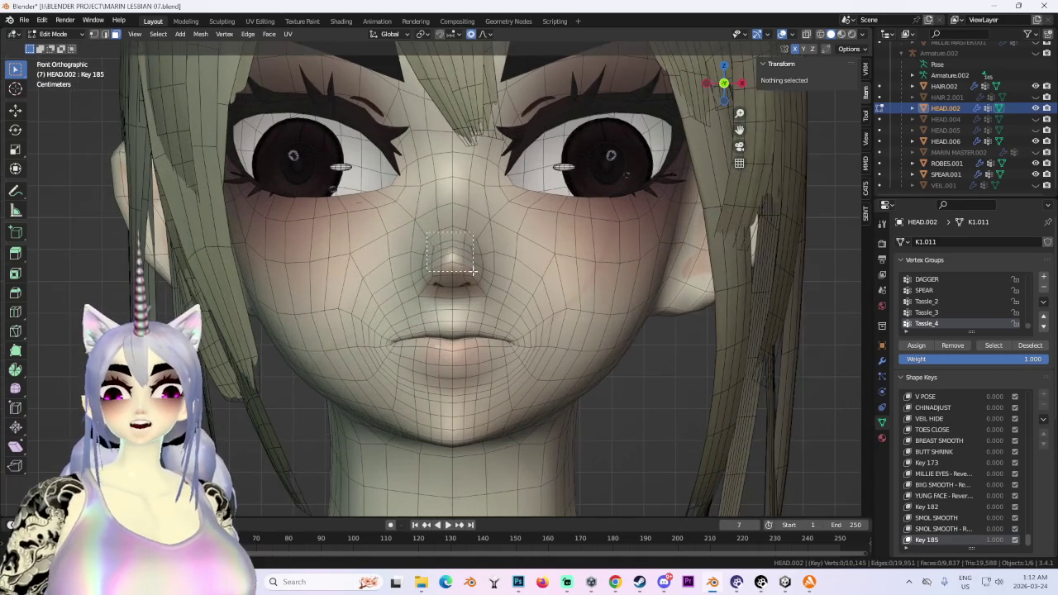
left_click(467, 277)
key("g")
key("z")
scroll(476, 283, "up", 3)
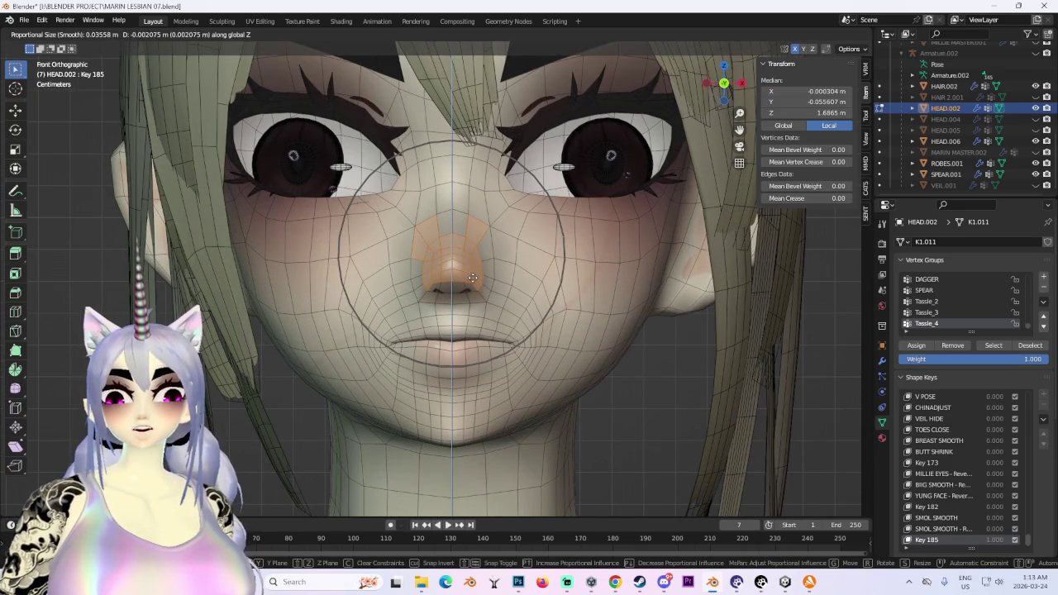
left_click(517, 298)
Stretch the nose tip far forward along Y into a long nose.
middle_click_drag(518, 298, 526, 307)
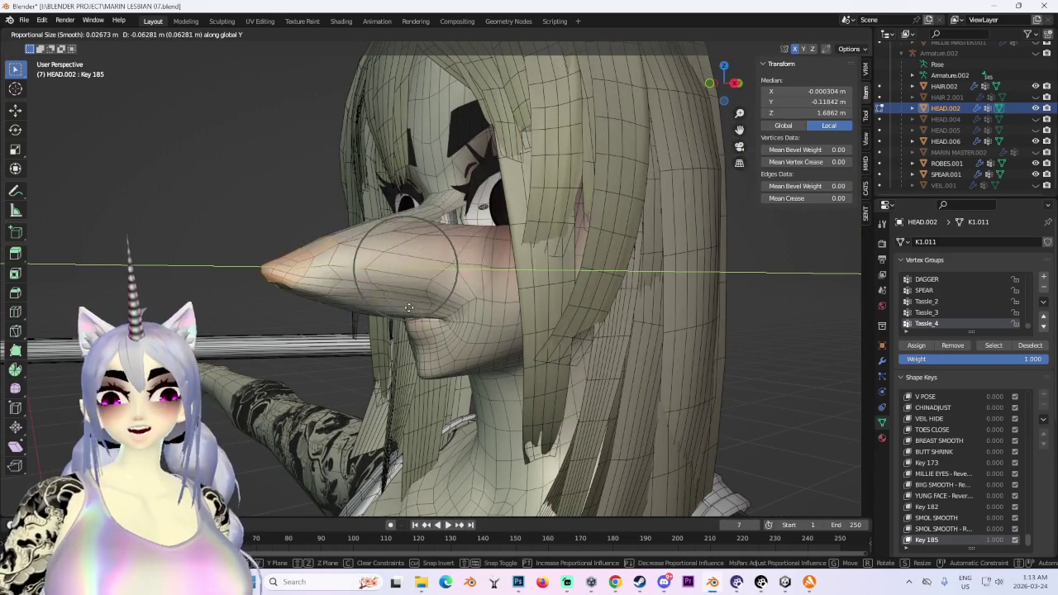
right_click(389, 282)
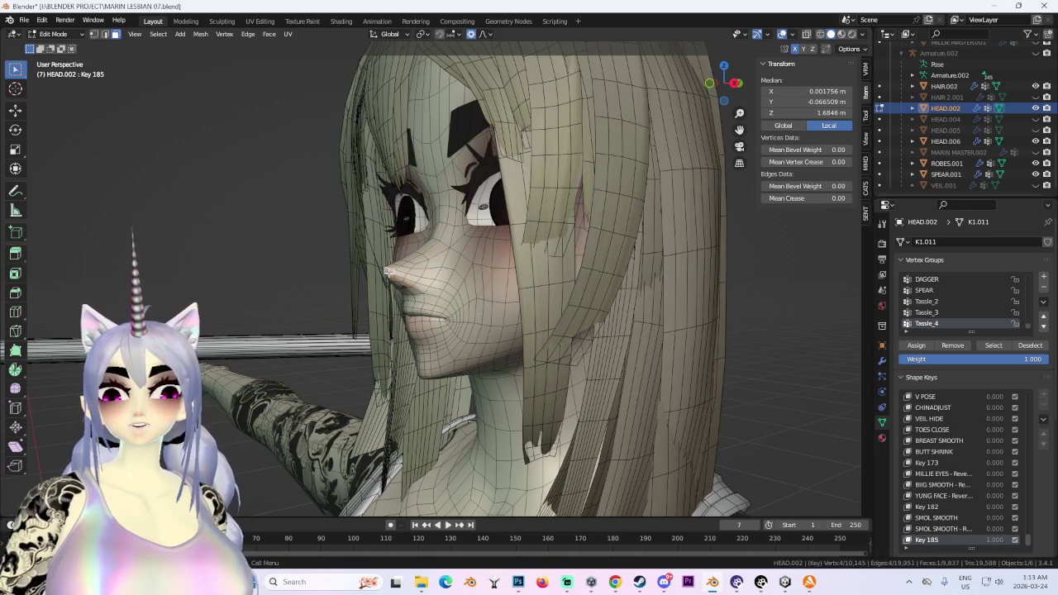
key("g")
key("y")
left_click(866, 285)
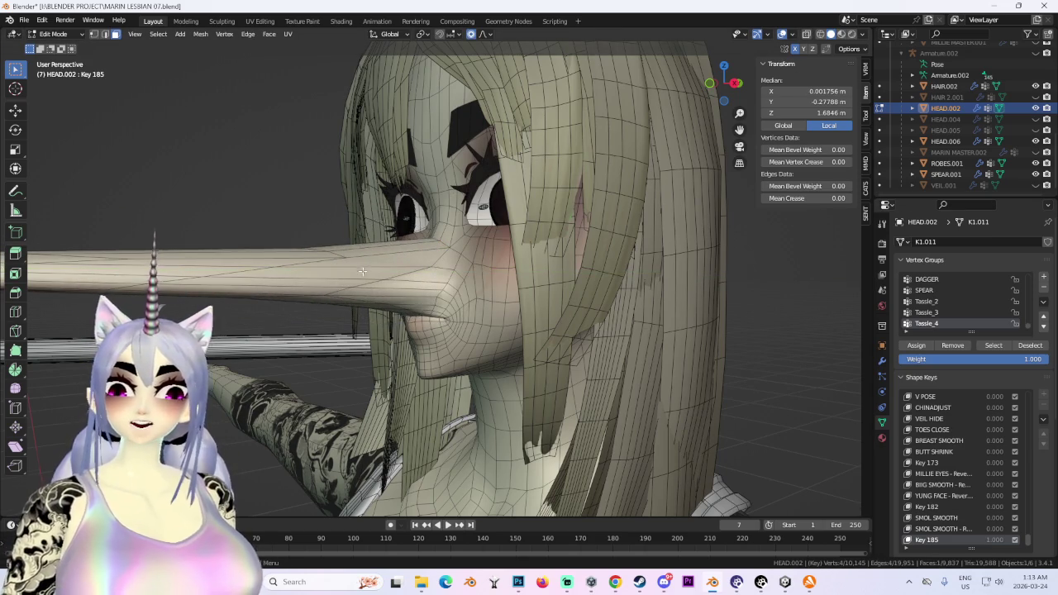
Zoom and orbit to inspect the reshaped nose from a front three-quarter view.
scroll(362, 271, "down", 4)
mouse_move(362, 271)
middle_mouse_down()
mouse_move(604, 237)
mouse_move(461, 253)
mouse_move(456, 314)
mouse_move(557, 349)
mouse_move(548, 328)
mouse_move(446, 288)
mouse_move(402, 294)
mouse_move(448, 290)
mouse_move(333, 250)
middle_mouse_up()
scroll(557, 243, "up", 2)
scroll(512, 253, "up", 2)
scroll(457, 314, "up", 3)
scroll(333, 251, "down", 5)
scroll(333, 250, "down", 1)
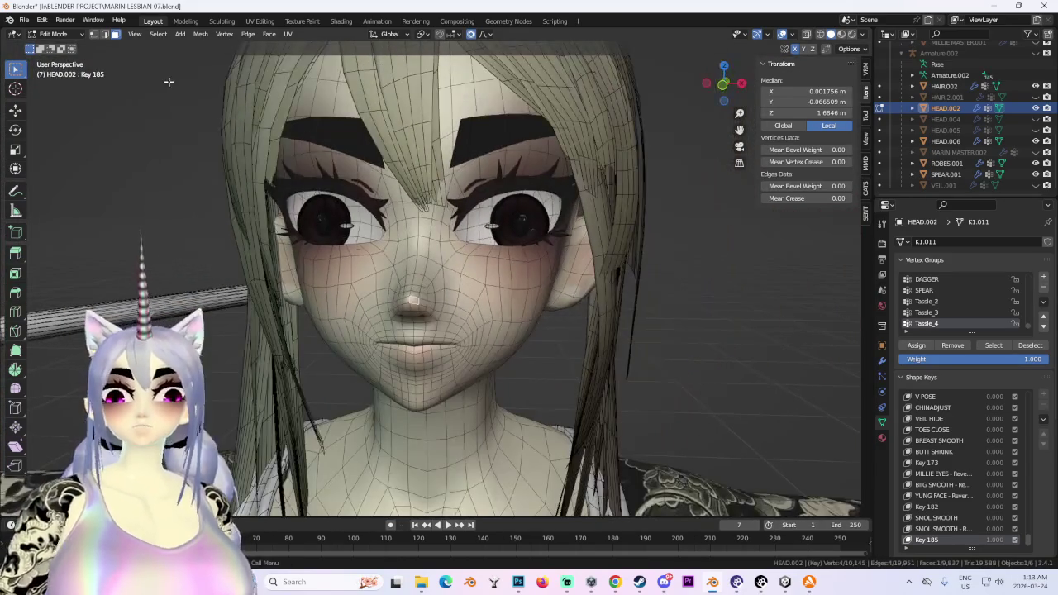
left_click(57, 34)
Select the eye mesh Mat_3_face.001 in Shading, undoing two node editor changes.
left_click(57, 47)
left_click(337, 238)
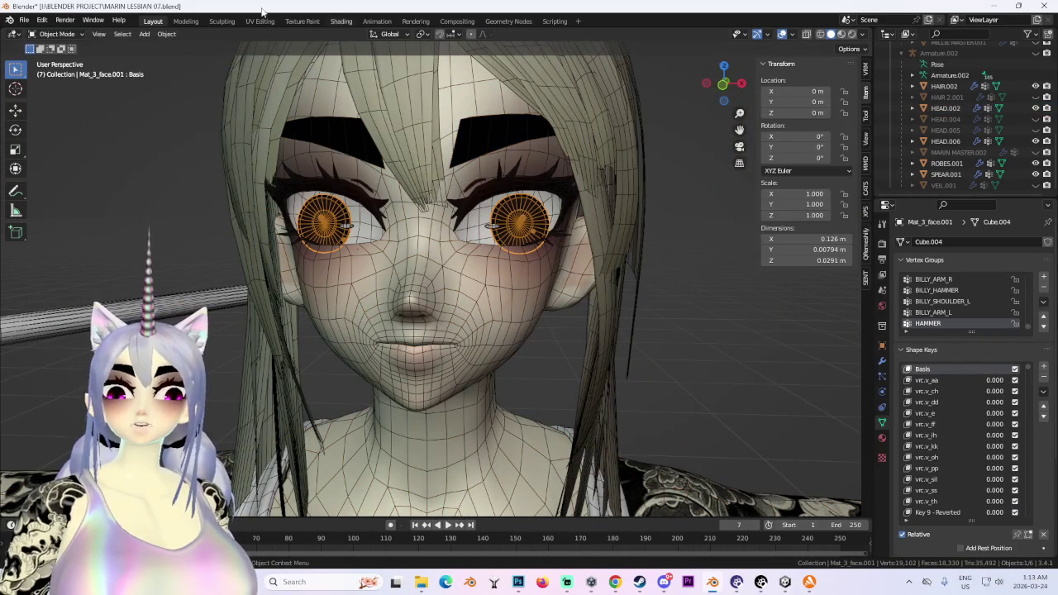
left_click(339, 22)
scroll(625, 488, "down", 2)
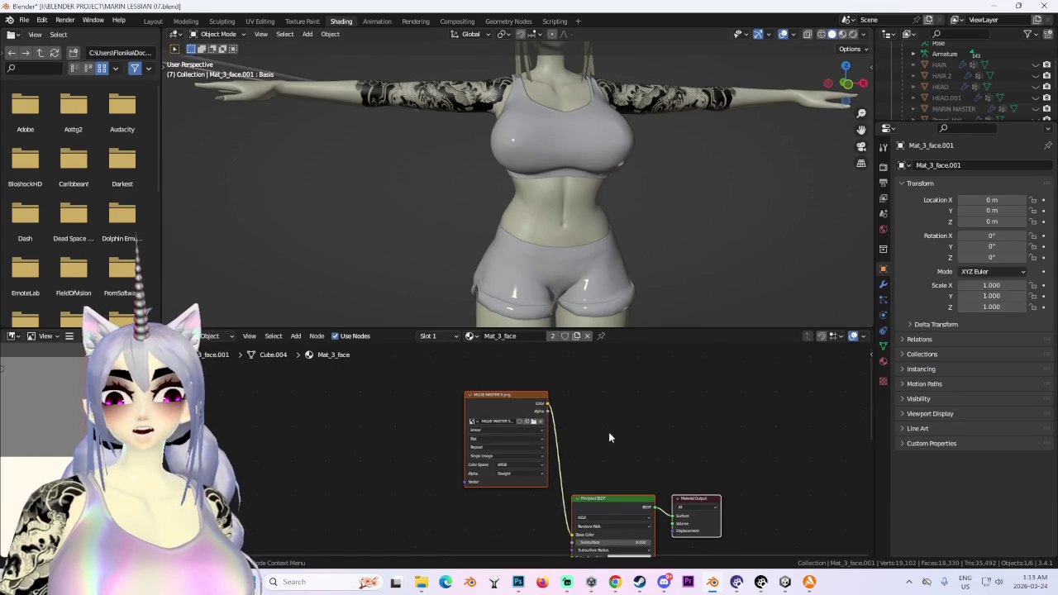
scroll(556, 411, "up", 2)
key("ctrl+z")
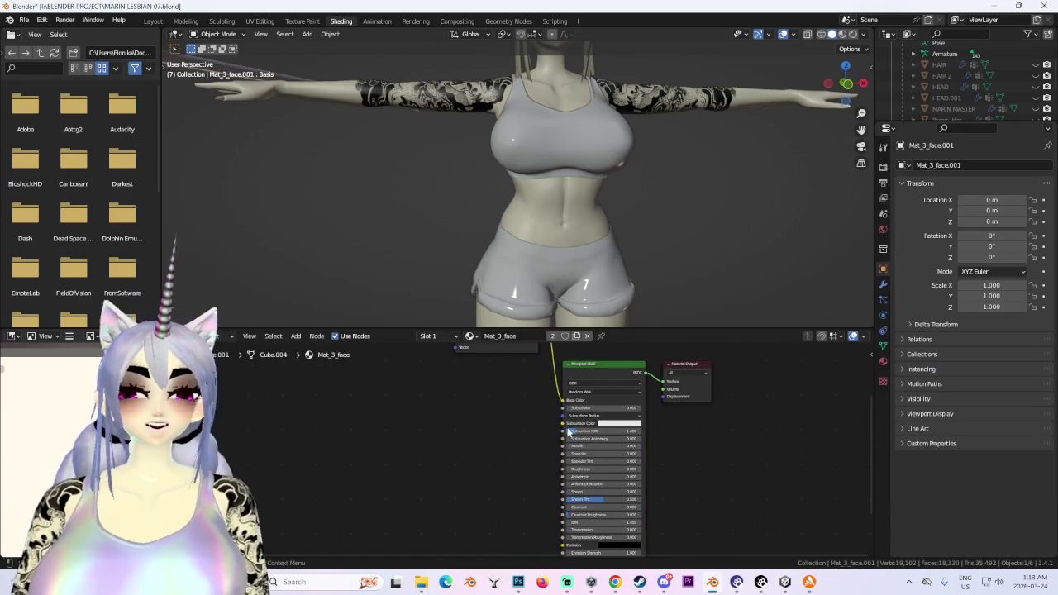
key("ctrl+z")
Load MARIN MILLIE EYES.png into the Image Texture node so the irises turn purple.
left_click(529, 412)
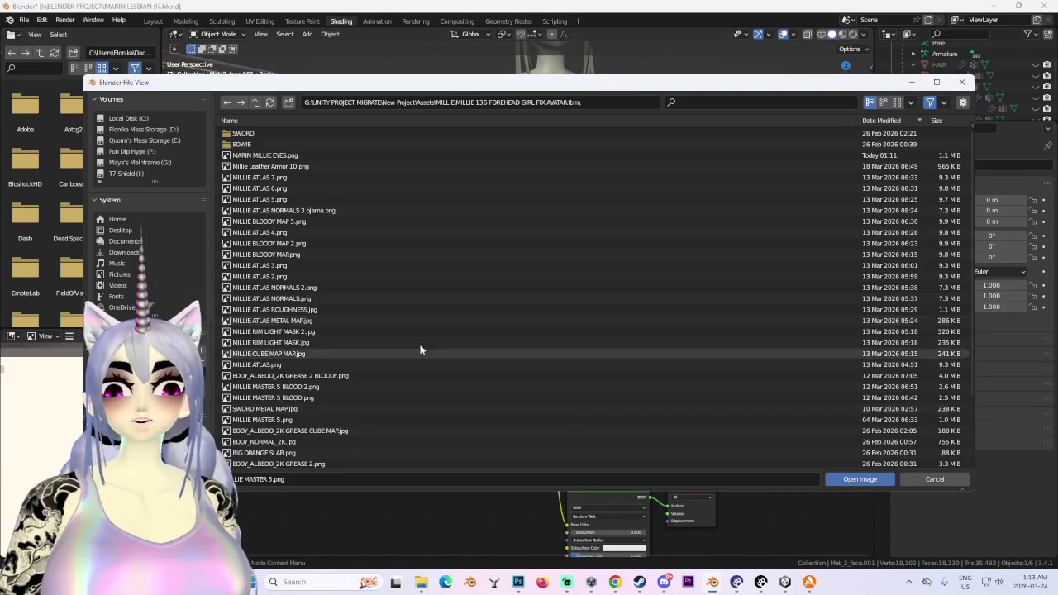
left_click(303, 157)
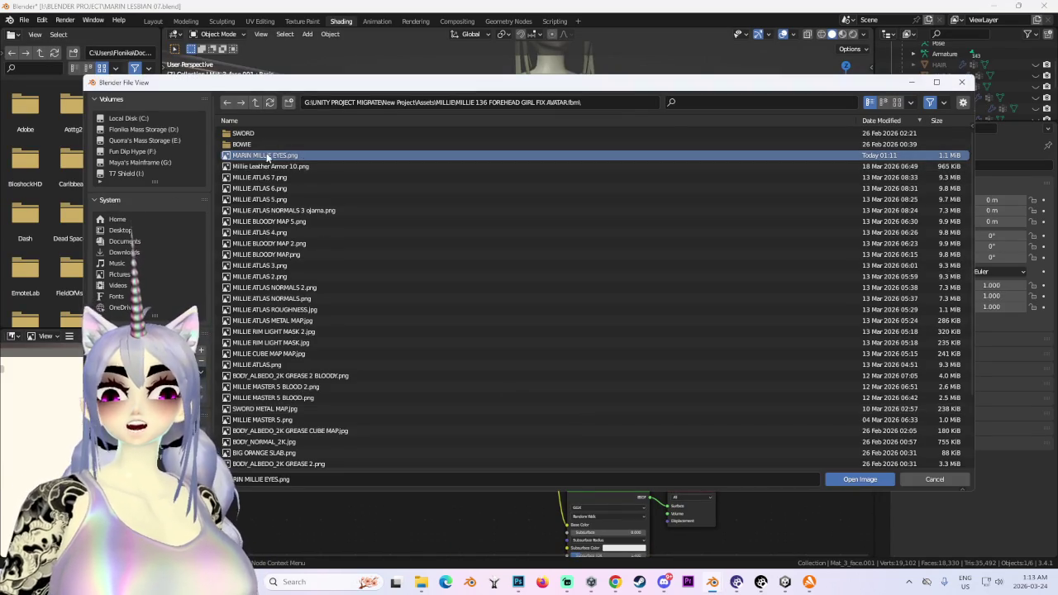
double_click(304, 157)
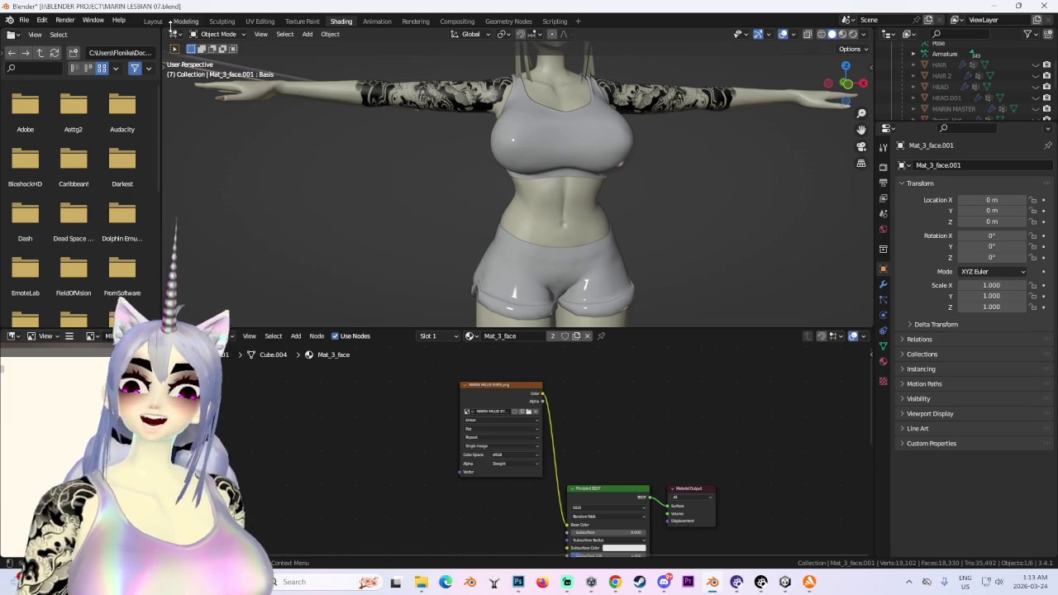
Back in Layout, view the purple eye close up with overlays hidden, then bring up Unity.
left_click(154, 20)
scroll(648, 364, "up", 2)
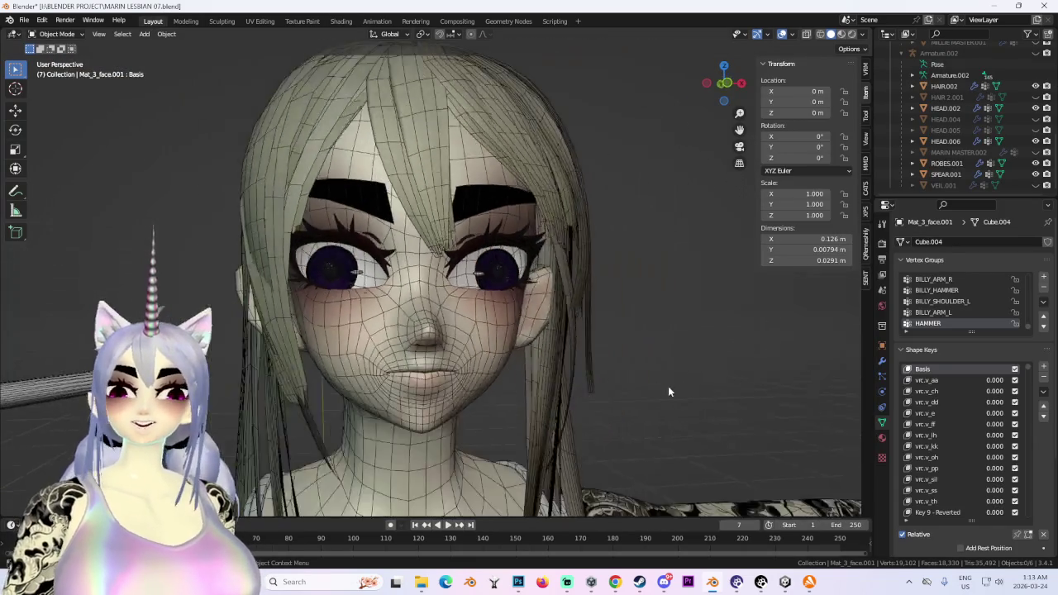
scroll(668, 386, "up", 2)
middle_click_drag(608, 386, 516, 403)
scroll(515, 403, "up", 3)
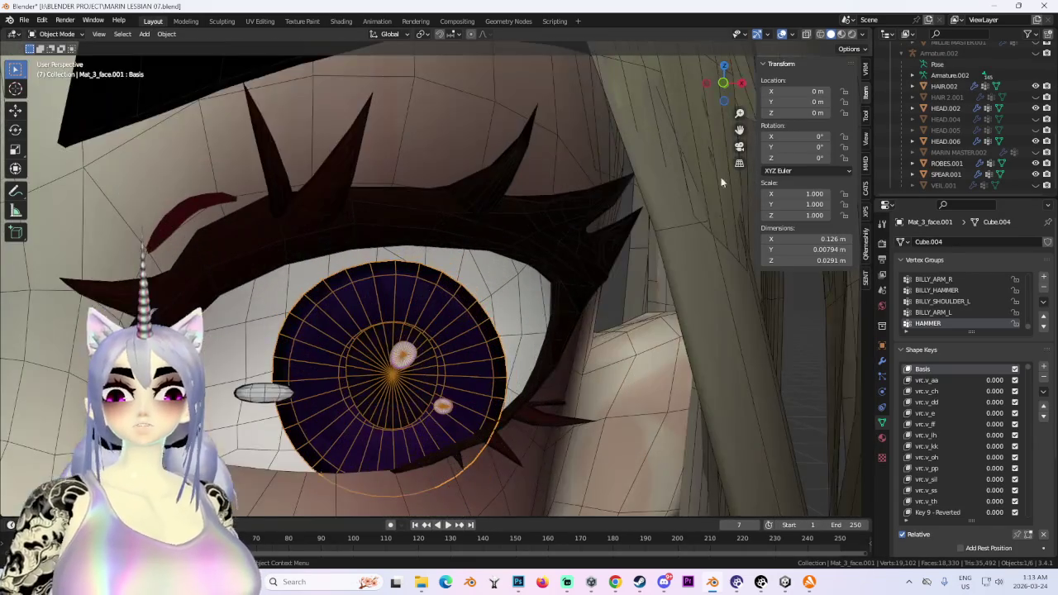
key("shift+alt+z")
scroll(555, 373, "down", 2)
middle_click_drag(554, 373, 655, 377)
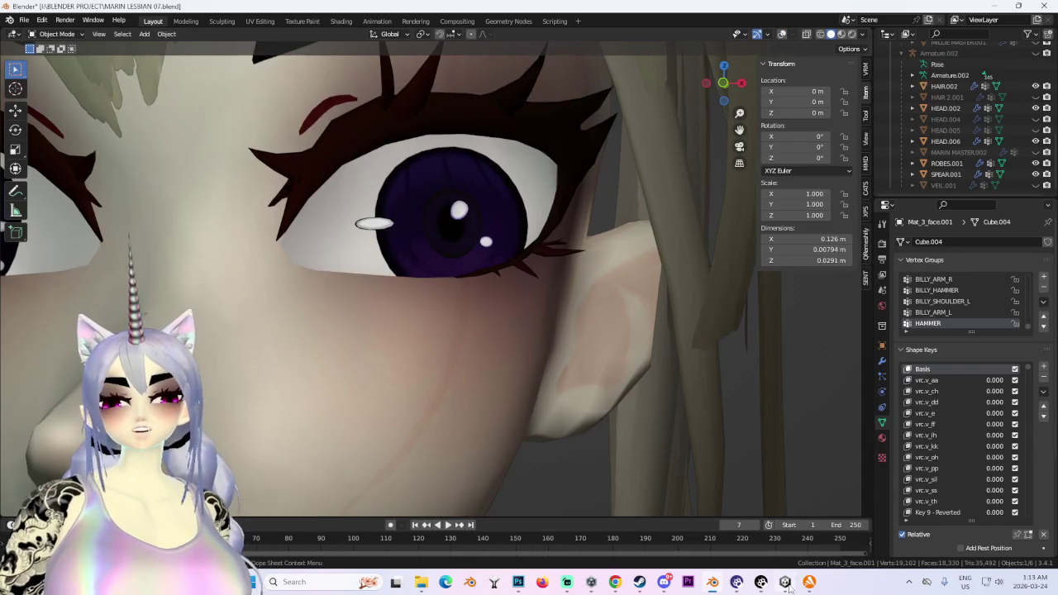
left_click(784, 582)
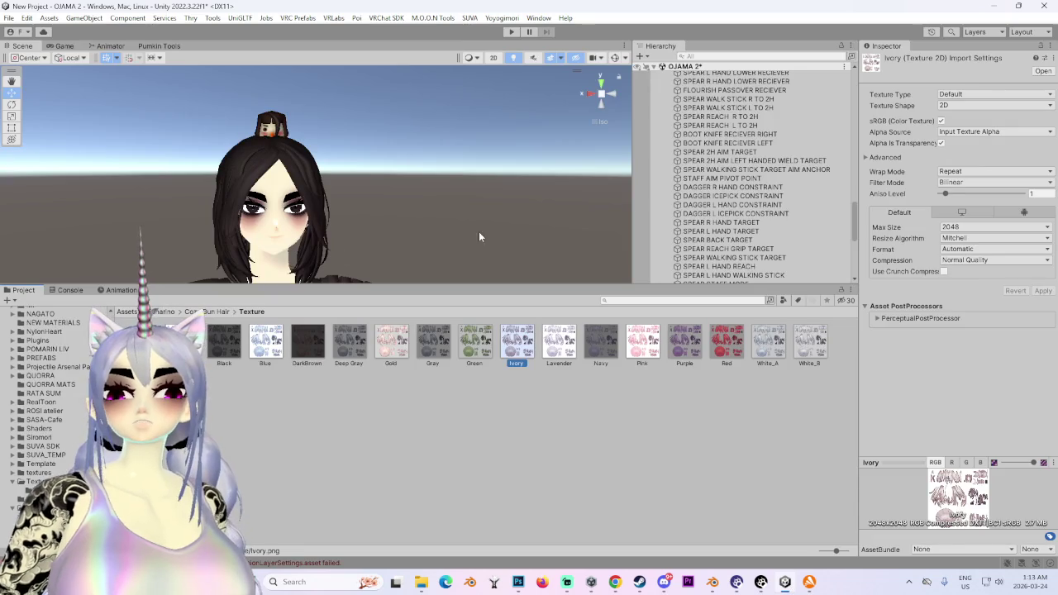
Enlarge the Scene view, frame the MARIN SHIEK avatar and zoom in, then return to Blender.
left_click_drag(541, 289, 540, 496)
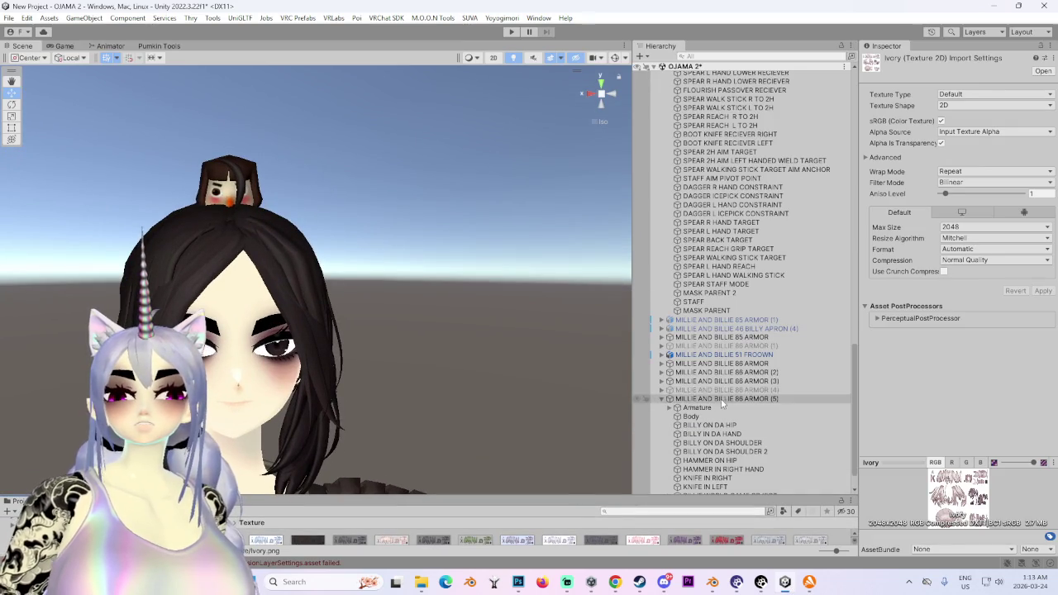
scroll(716, 376, "up", 5)
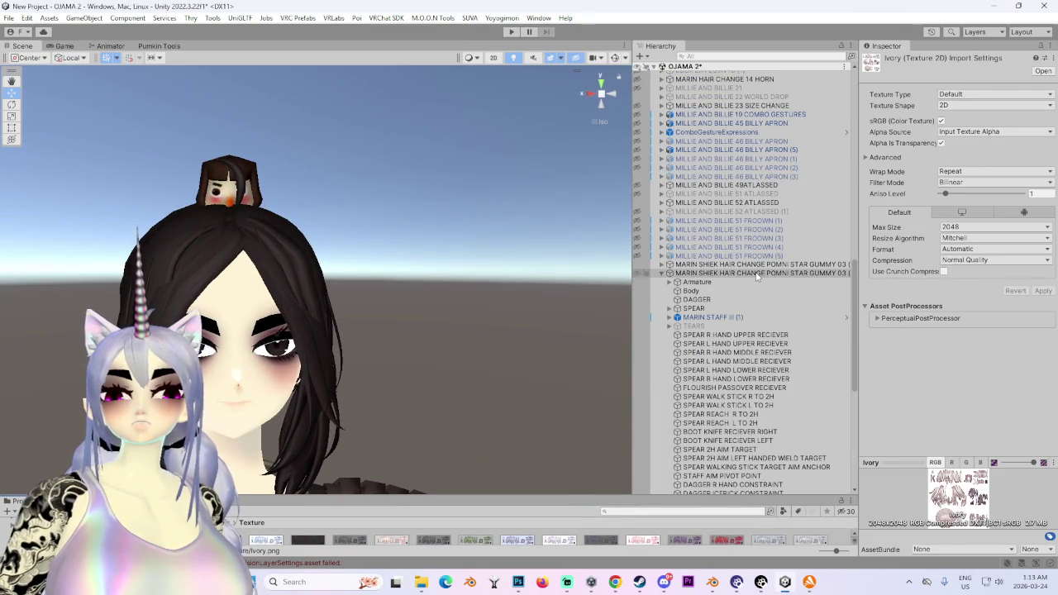
double_click(756, 266)
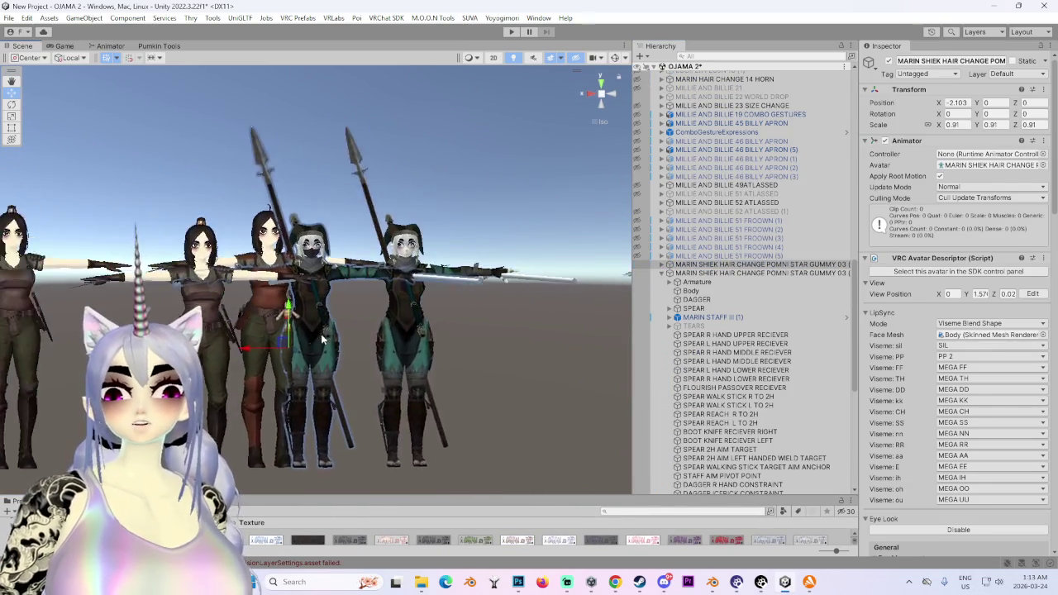
scroll(322, 339, "up", 2)
scroll(332, 334, "up", 2)
scroll(342, 329, "up", 2)
scroll(352, 323, "up", 2)
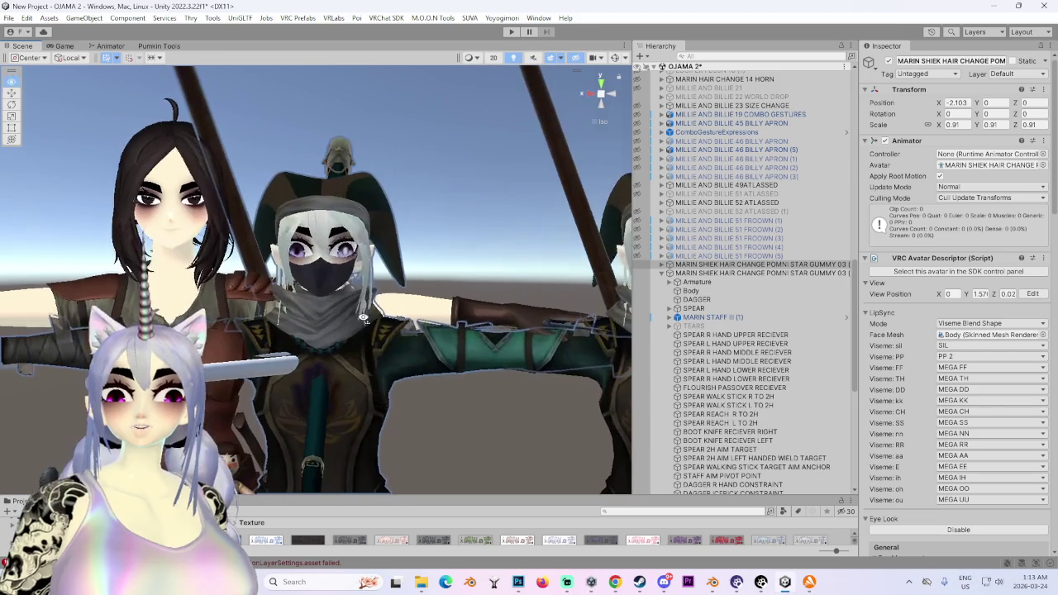
scroll(362, 318, "up", 1)
left_click(712, 582)
Select HEAD.002 and set a straight front view of the head.
scroll(524, 323, "down", 4)
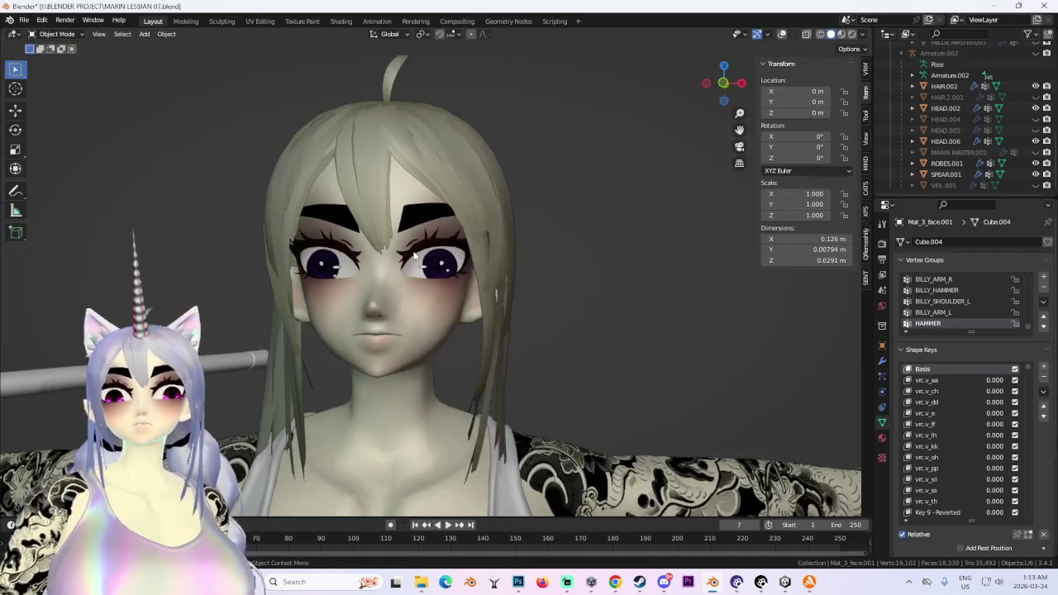
scroll(463, 272, "up", 3)
left_click(404, 227)
middle_click_drag(405, 226, 568, 283)
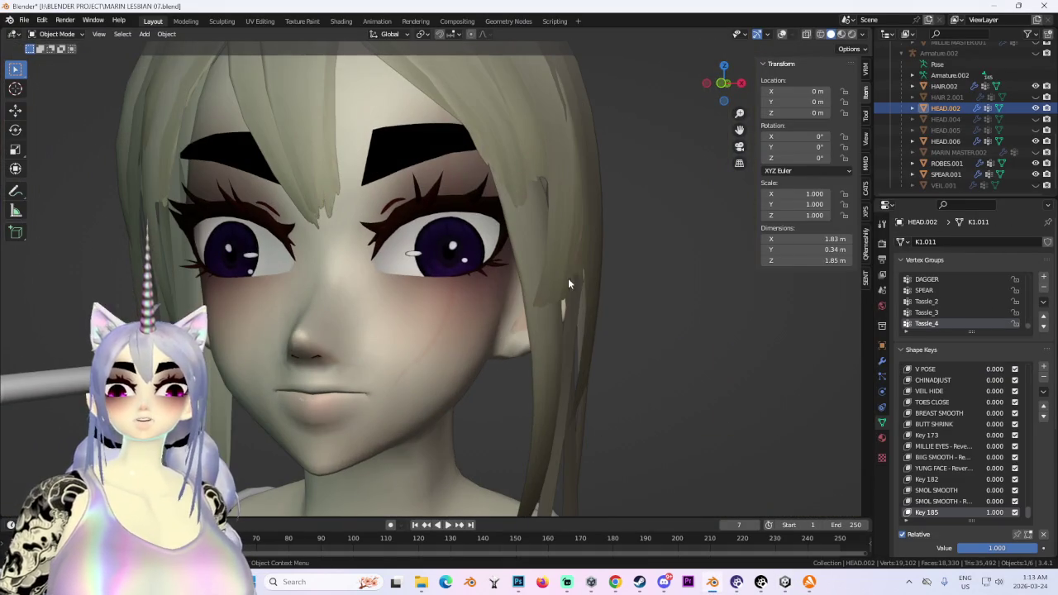
left_click(727, 89)
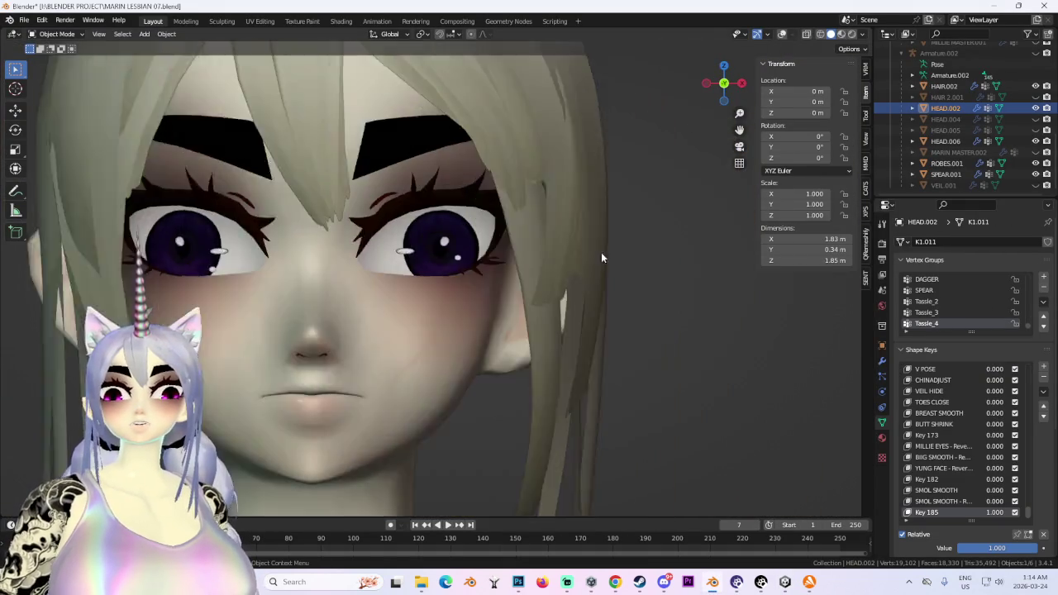
scroll(601, 252, "down", 3)
scroll(476, 195, "up", 6)
Select the irises of face mesh Cube.004 in Edit Mode and locate them in UV Editing.
left_click(414, 222)
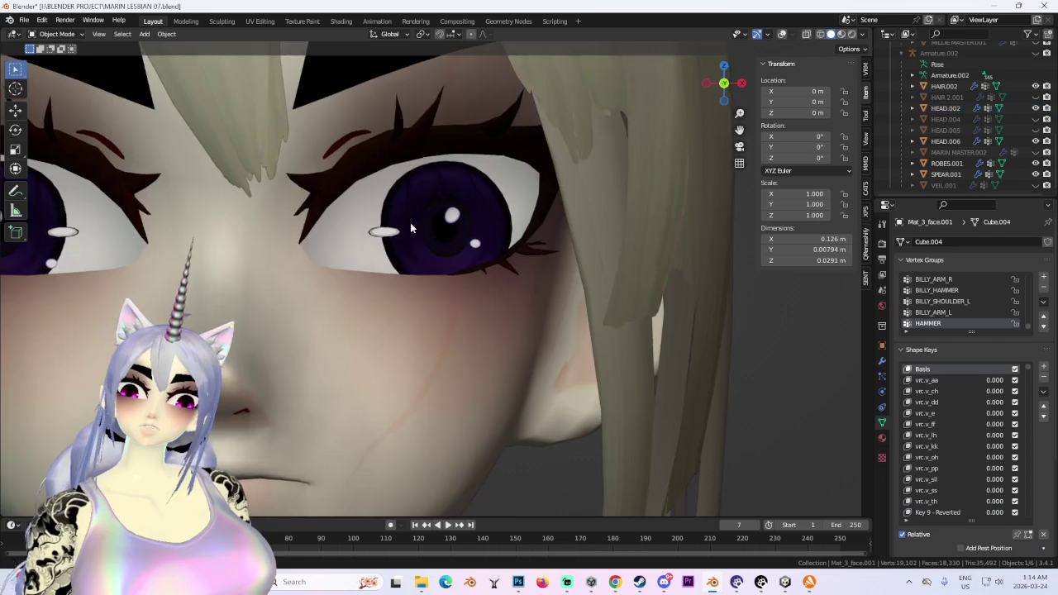
key("KP_Decimal")
left_click(56, 34)
left_click(53, 62)
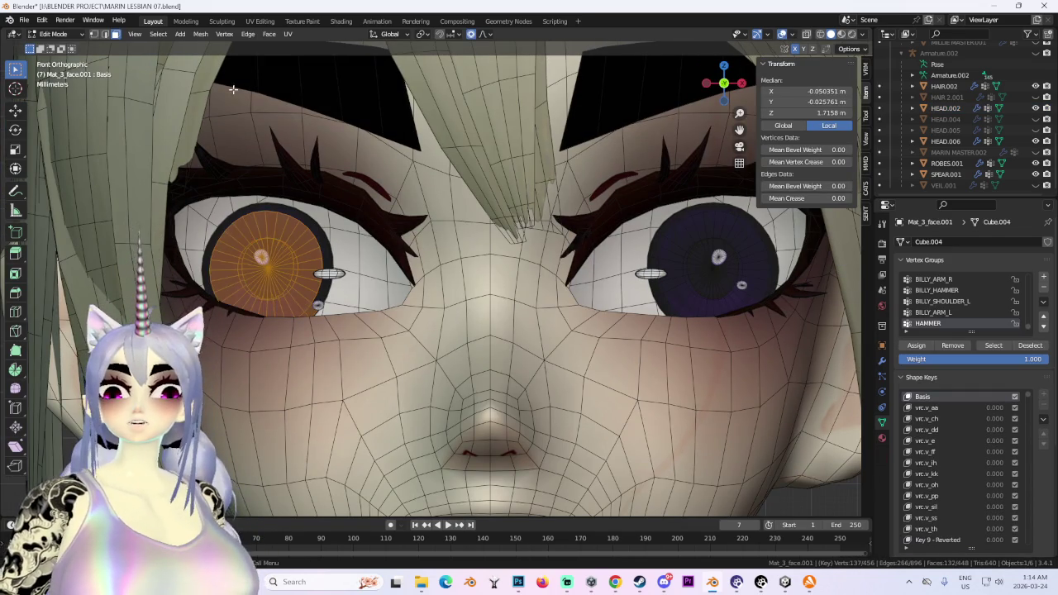
left_click(260, 21)
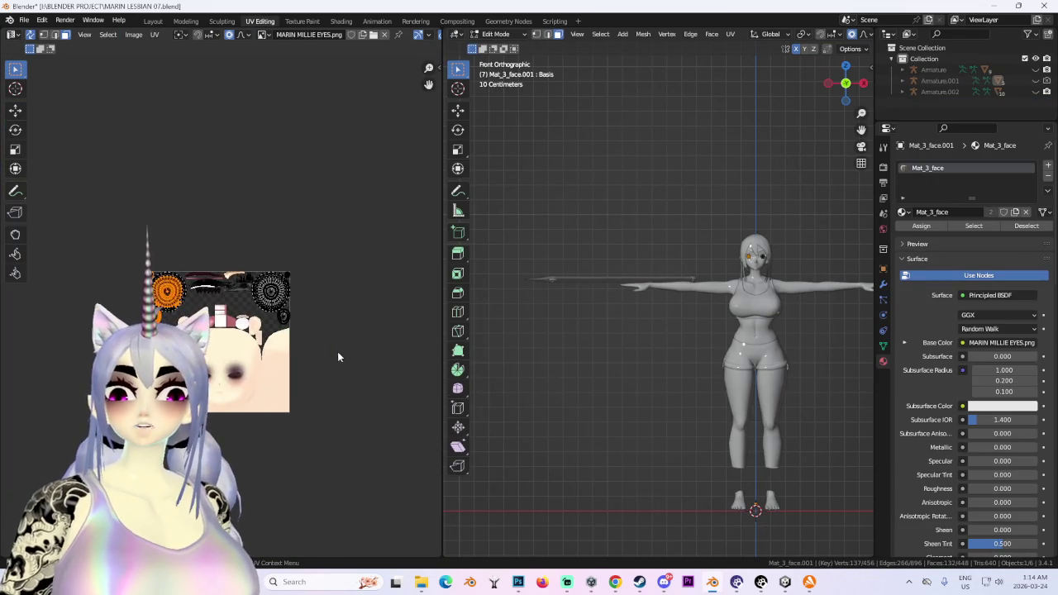
left_click(321, 277)
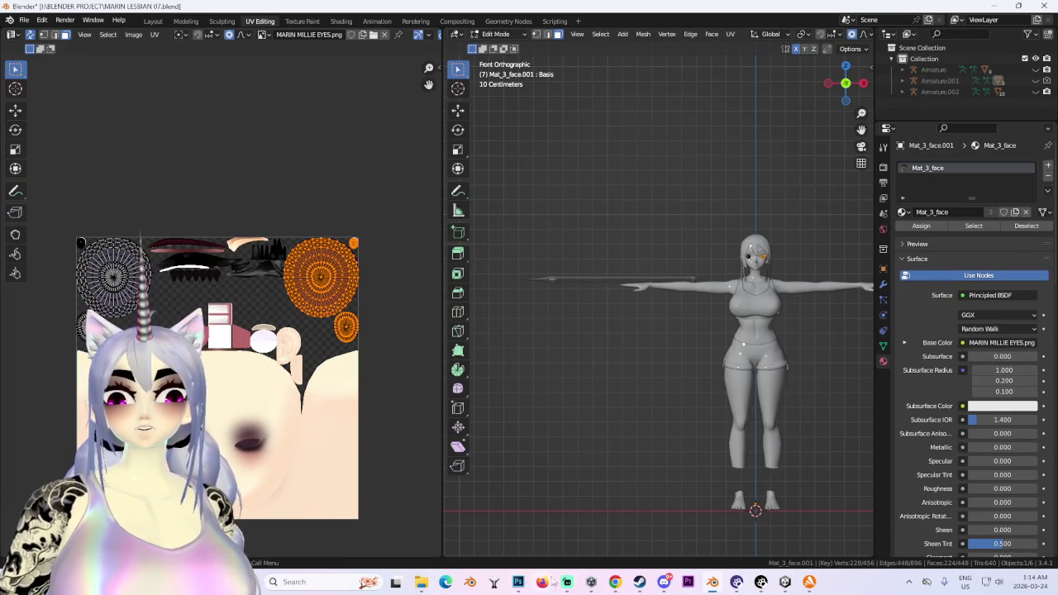
key("alt+Tab")
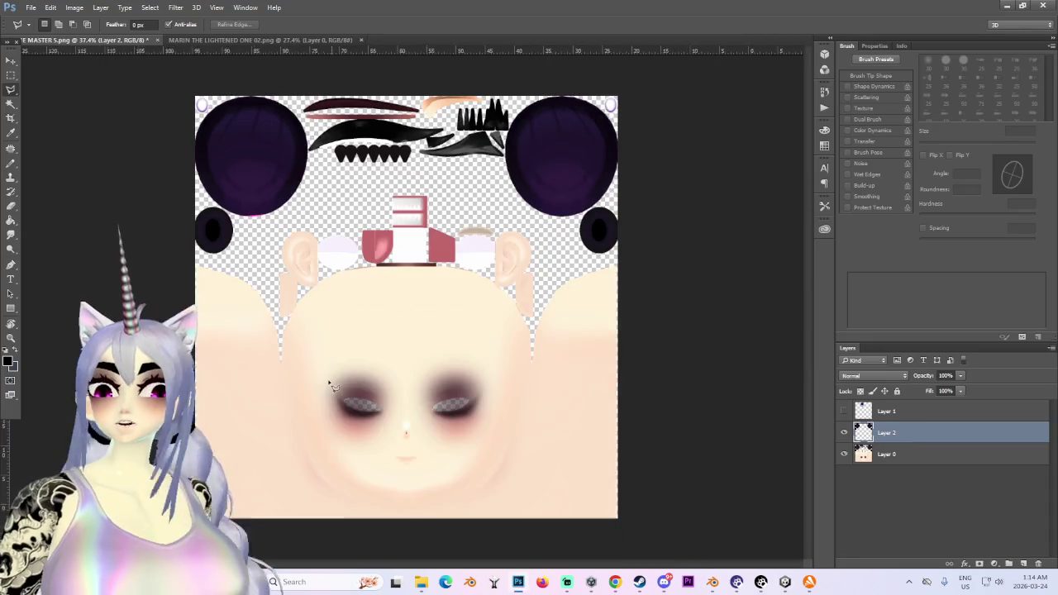
Zoom onto the small black ring and draw an elliptical marquee over its inner oval.
scroll(329, 385, "up", 2, "alt")
scroll(306, 347, "up", 2, "alt")
scroll(277, 273, "up", 2, "alt")
scroll(325, 293, "up", 2, "alt")
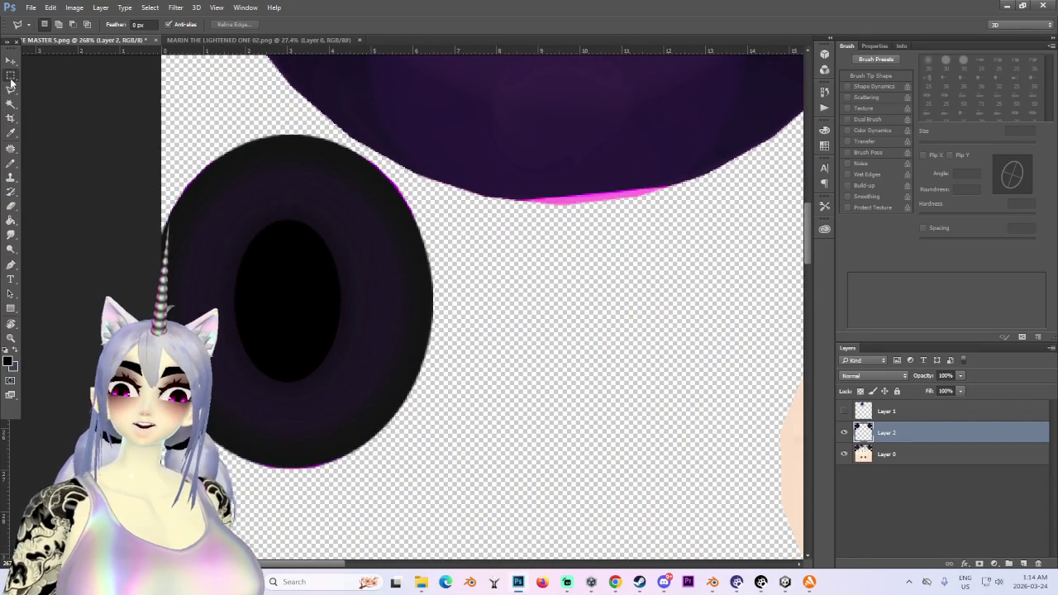
left_click(11, 77)
left_click(71, 83)
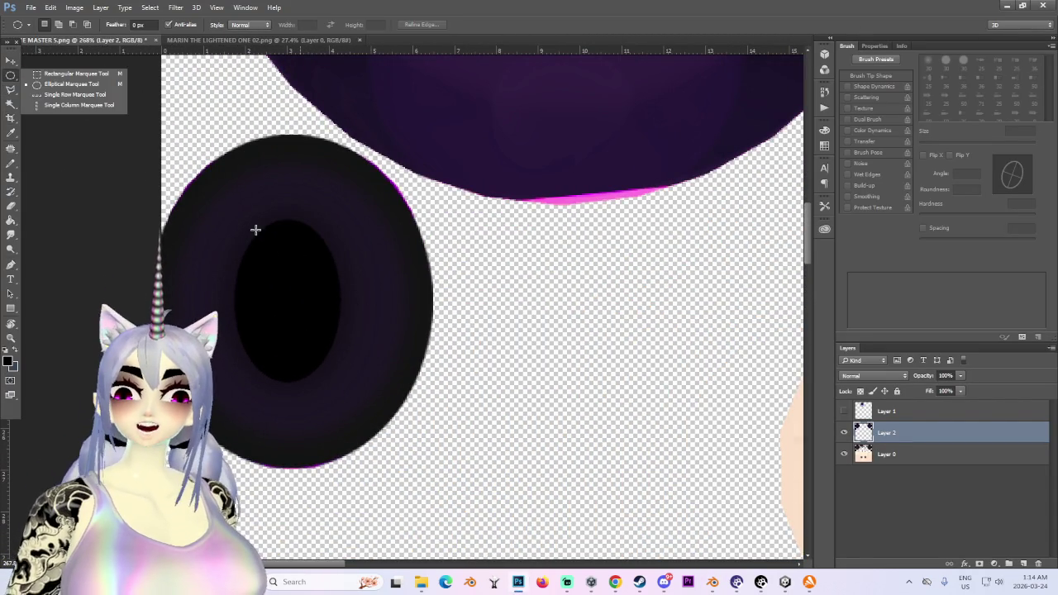
left_click_drag(246, 227, 327, 368)
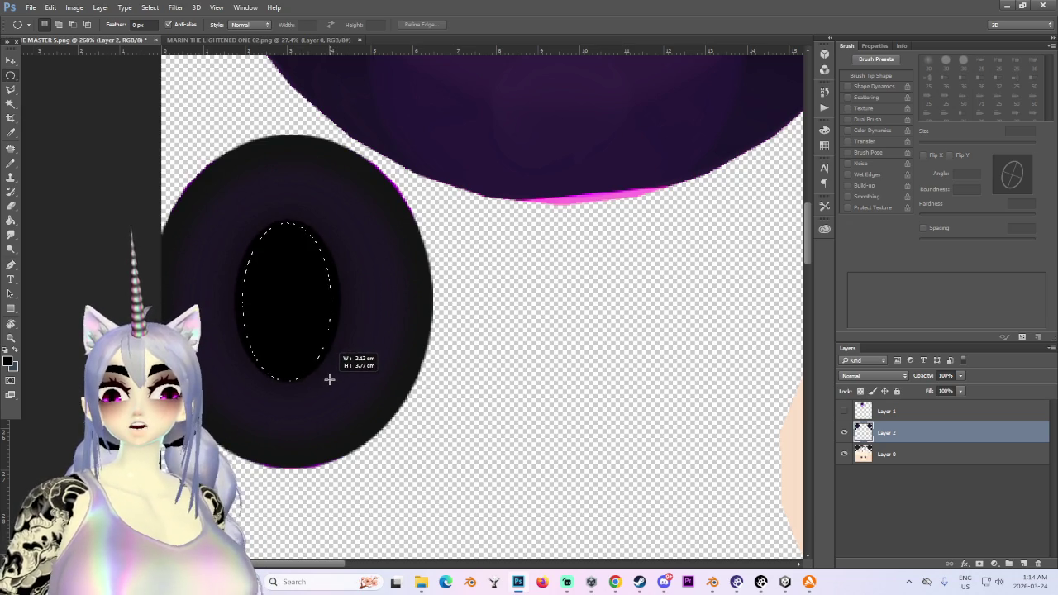
Fill the oval selection with white on a new layer above Layer 2.
left_click_drag(332, 379, 331, 379)
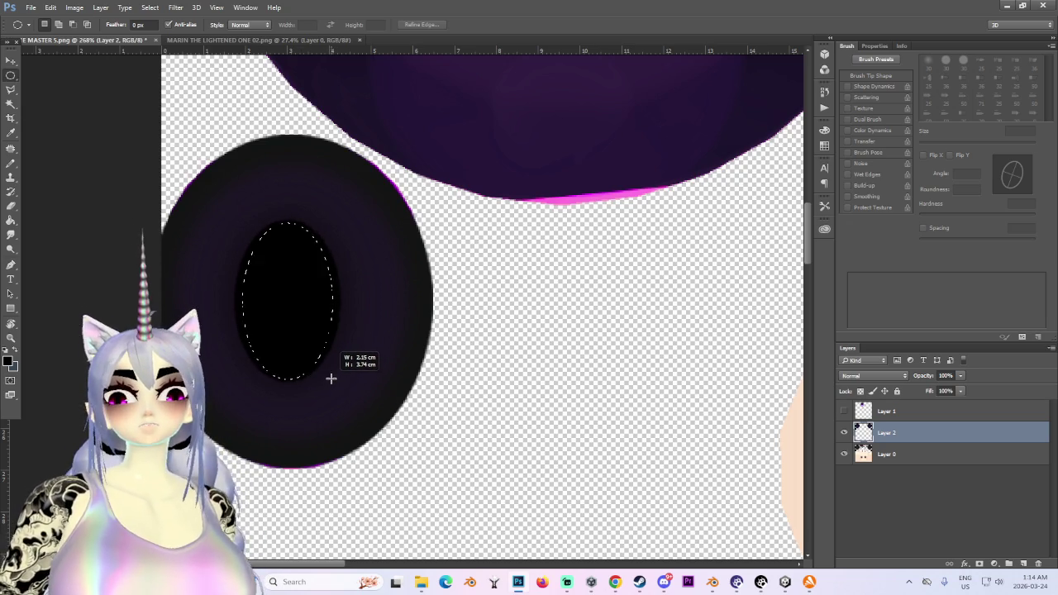
scroll(330, 378, "down", 2, "alt")
scroll(378, 304, "up", 2, "alt")
left_click(8, 361)
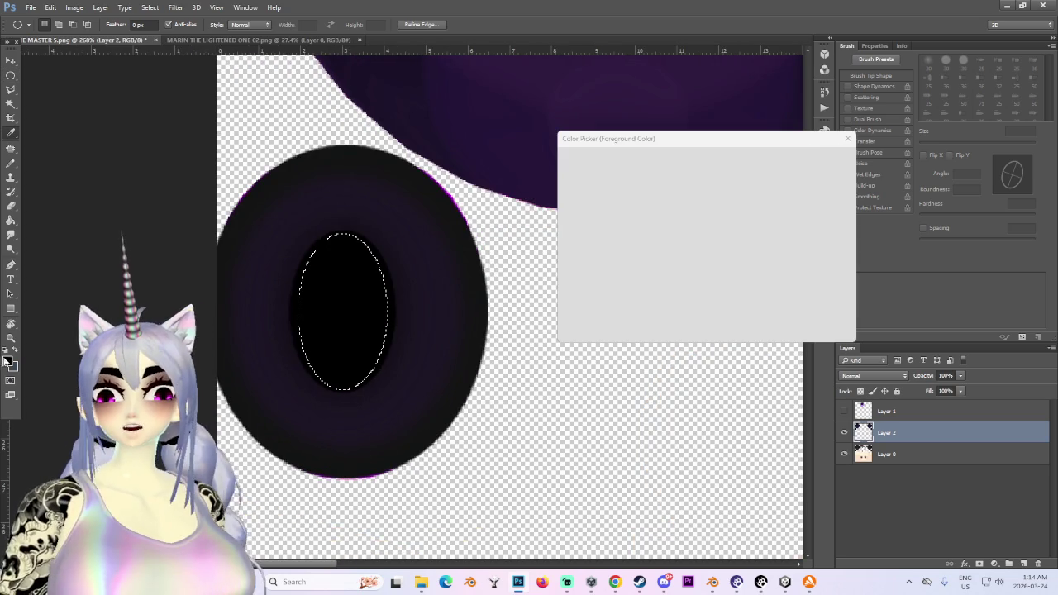
left_click(635, 208)
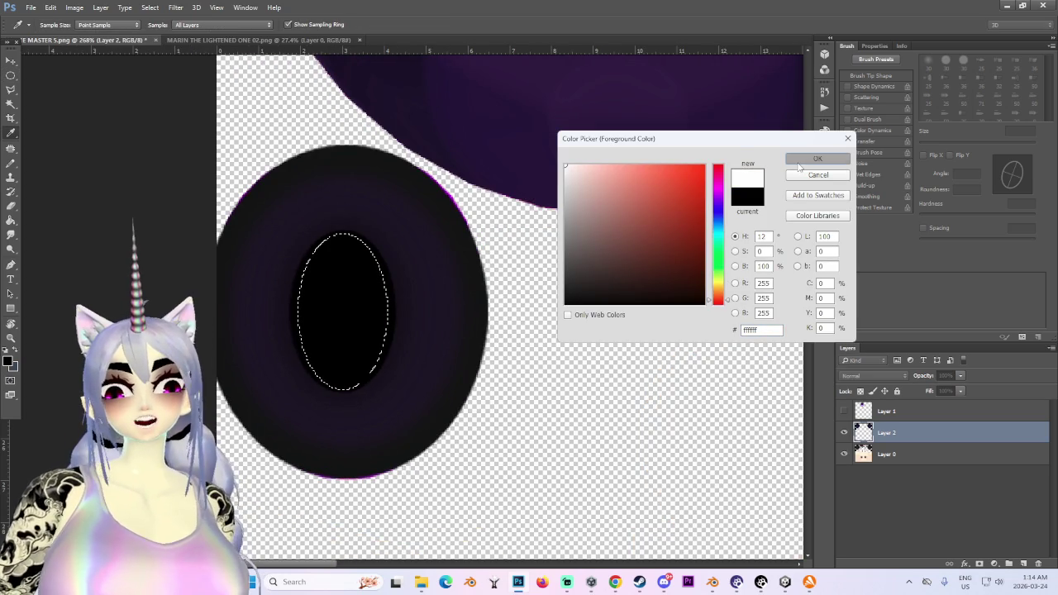
left_click(817, 158)
left_click(1023, 567)
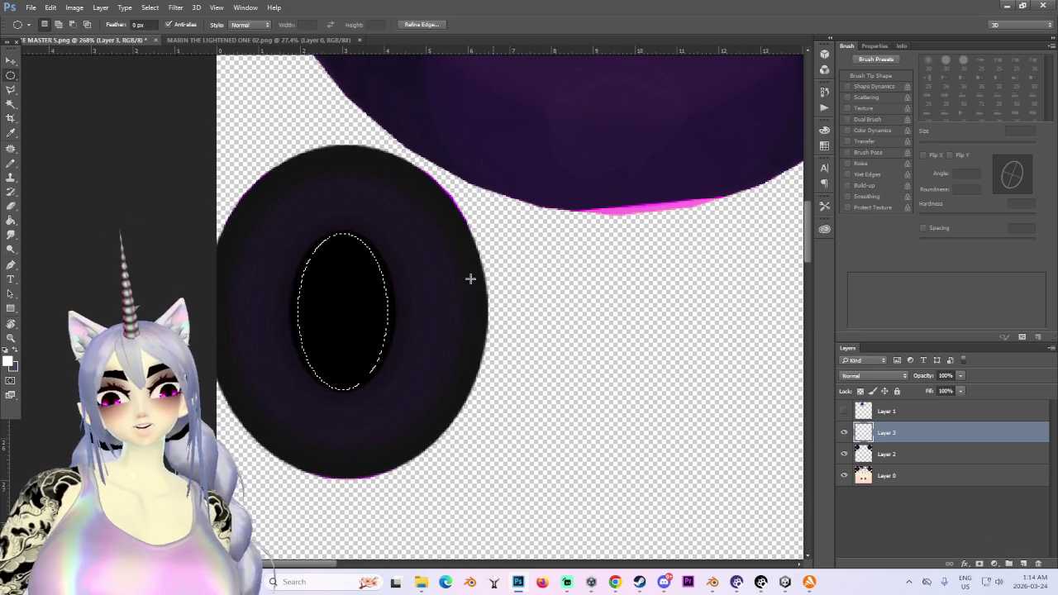
left_click(373, 318)
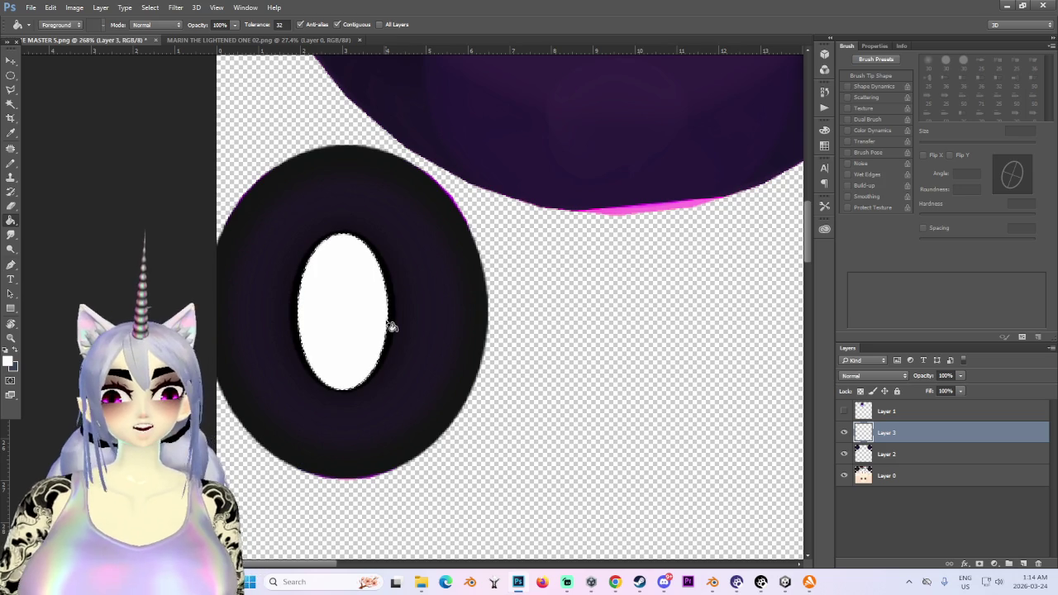
Reselect the Elliptical Marquee tool and zoom out over the texture sheet.
scroll(506, 320, "down", 3, "alt")
scroll(331, 367, "down", 2, "alt")
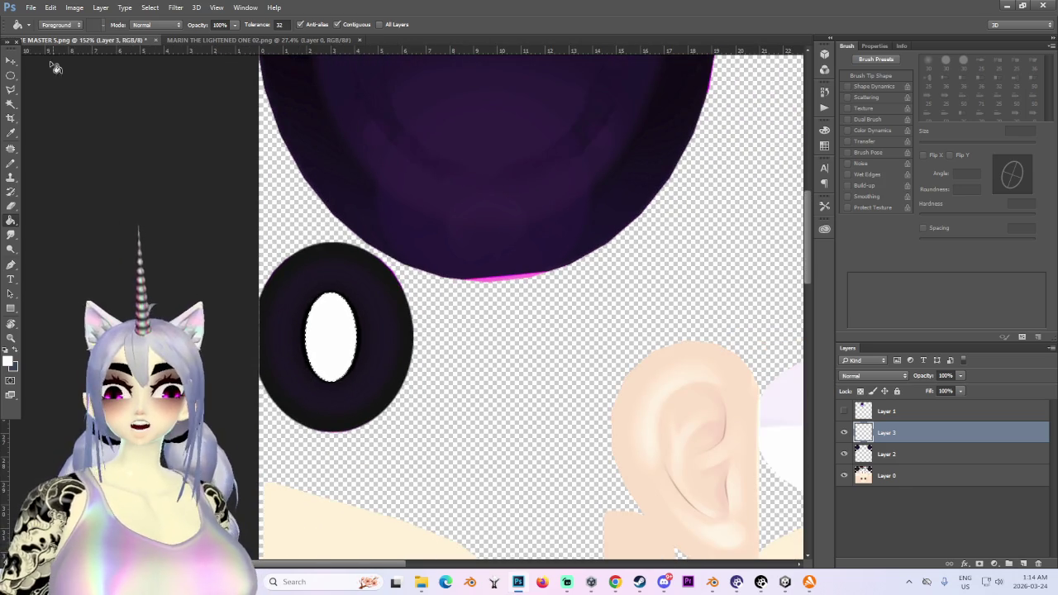
key("m")
scroll(556, 365, "down", 3, "alt")
scroll(501, 465, "down", 2, "alt")
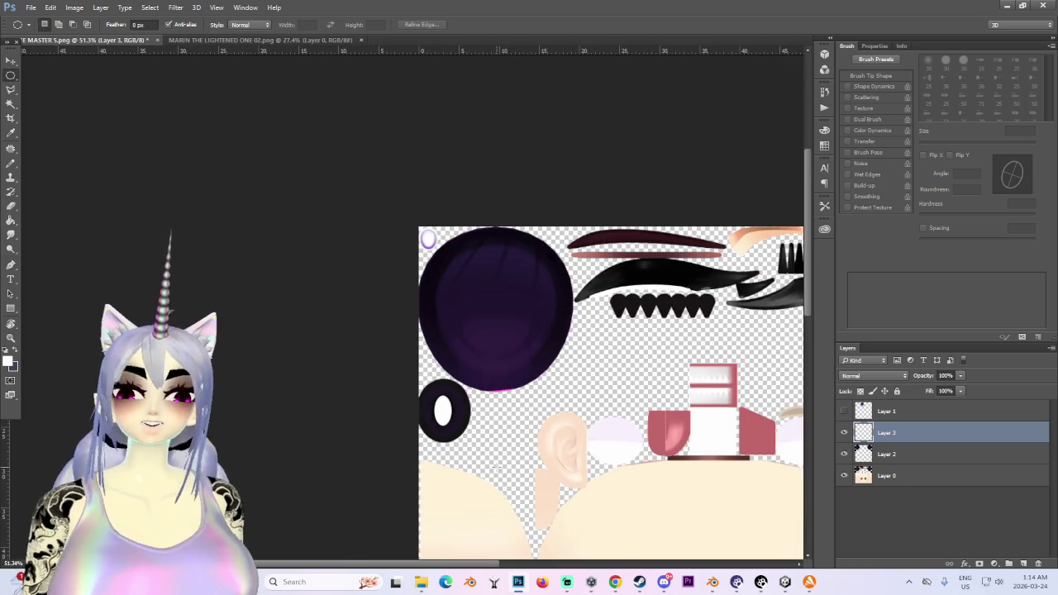
scroll(586, 500, "down", 1, "alt")
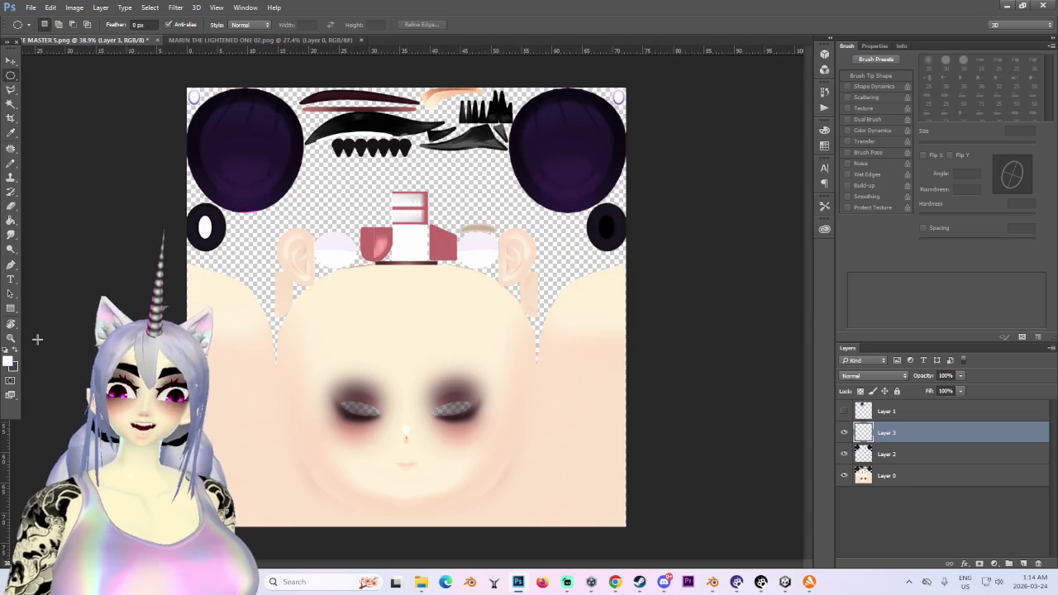
scroll(234, 123, "up", 1, "alt")
scroll(309, 137, "up", 1, "alt")
scroll(369, 108, "up", 1, "alt")
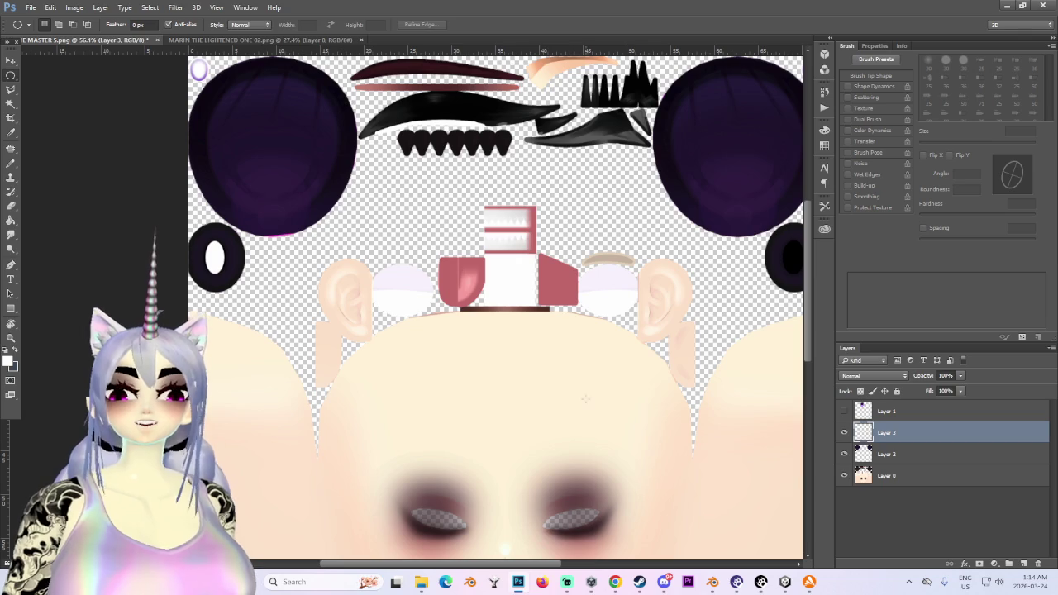
Zoom in and out on the masked avatar in Unity's Scene view, then return to Blender.
left_click(785, 582)
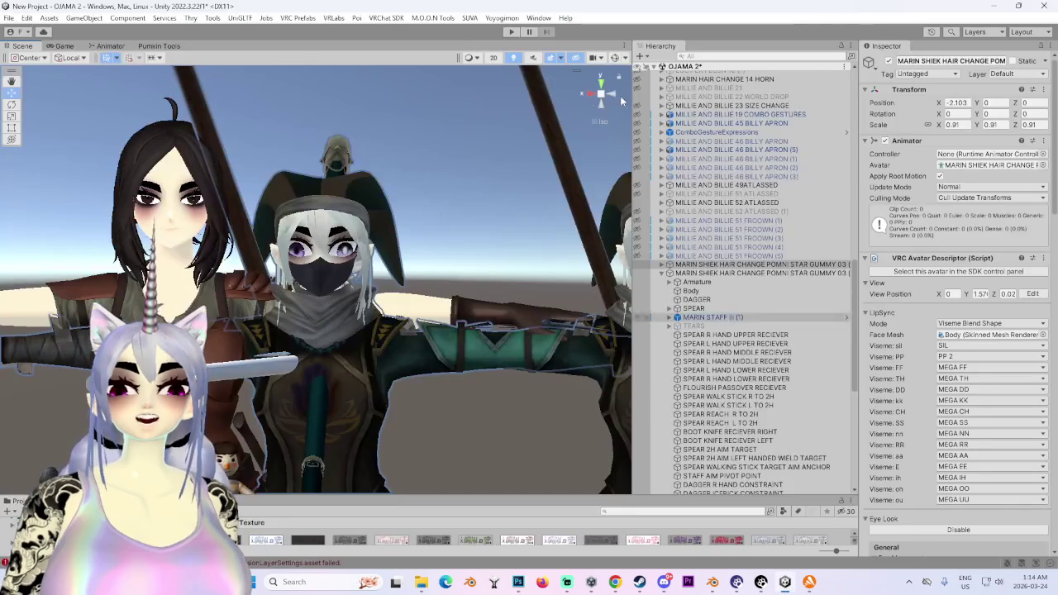
scroll(308, 269, "up", 2)
scroll(366, 284, "up", 2)
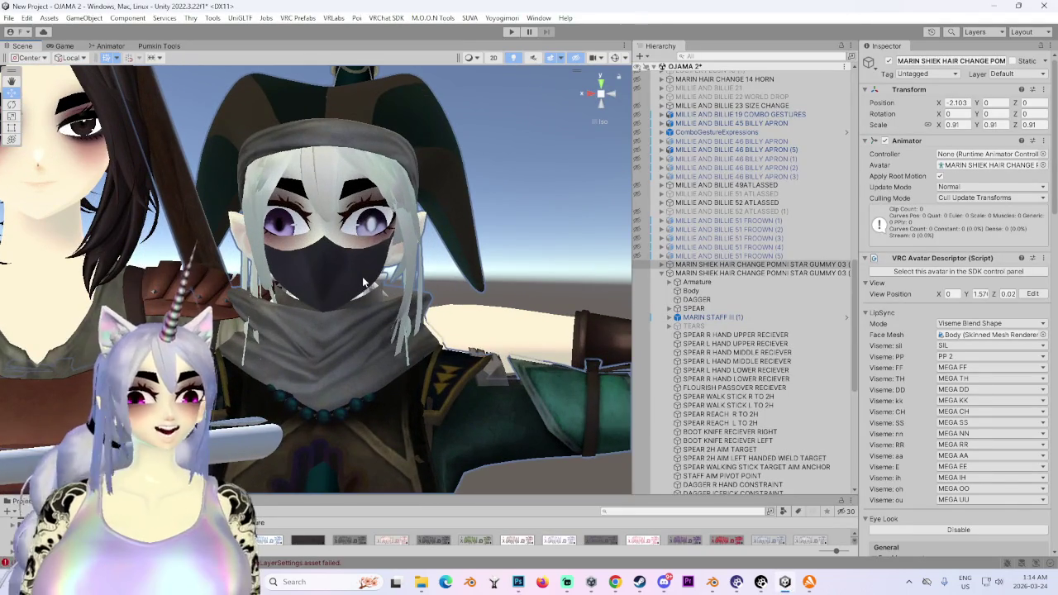
scroll(362, 276, "down", 1)
scroll(362, 276, "down", 1)
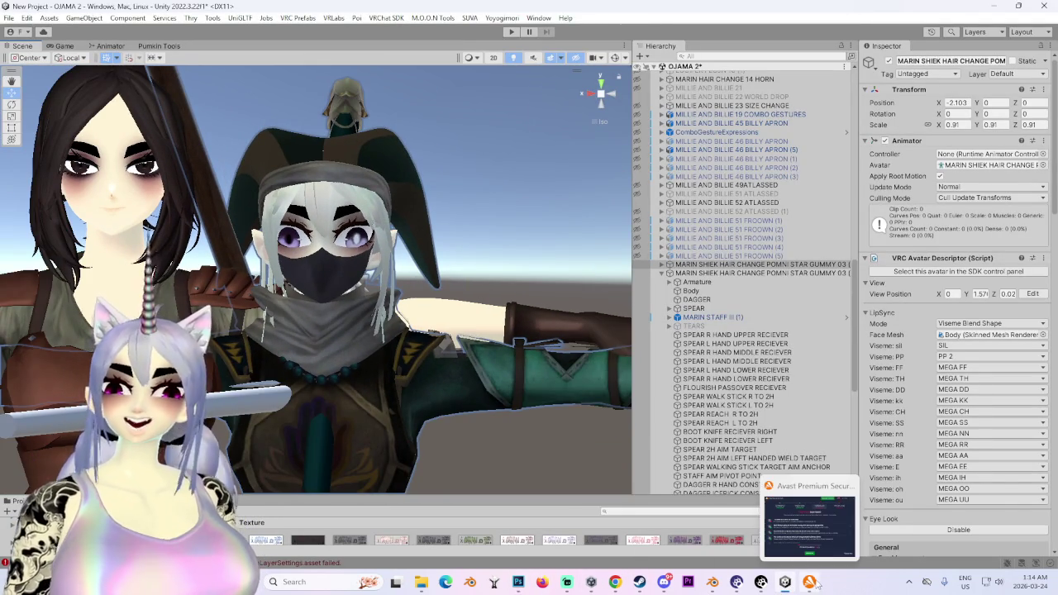
scroll(314, 273, "down", 2)
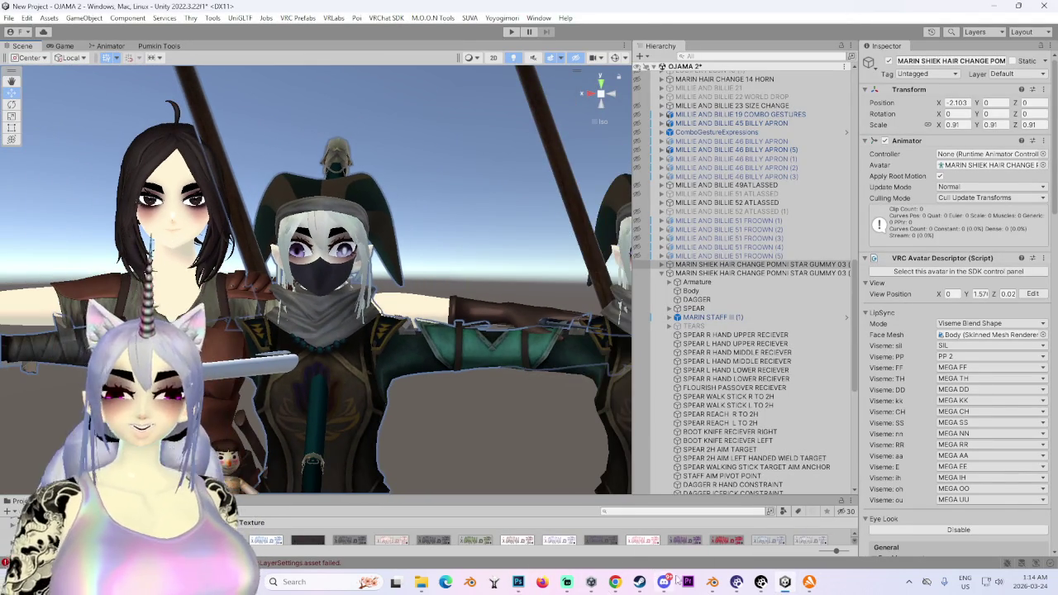
left_click(713, 581)
scroll(388, 223, "up", 2)
Zoom the UV editor, return to the Layout face close-up, then switch back to Photoshop.
scroll(95, 275, "up", 2)
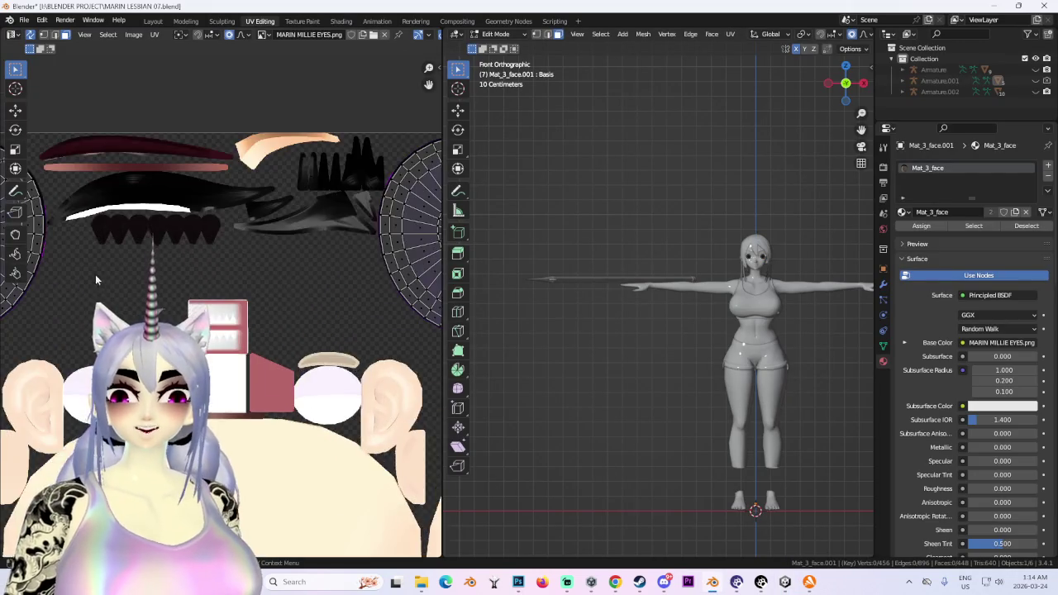
scroll(99, 271, "up", 2)
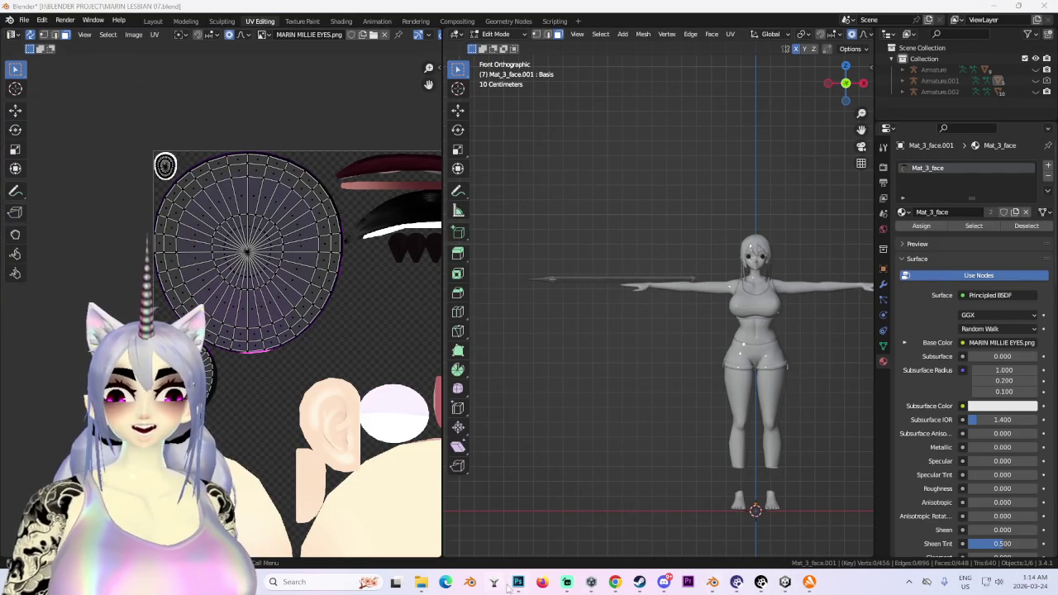
left_click(518, 582)
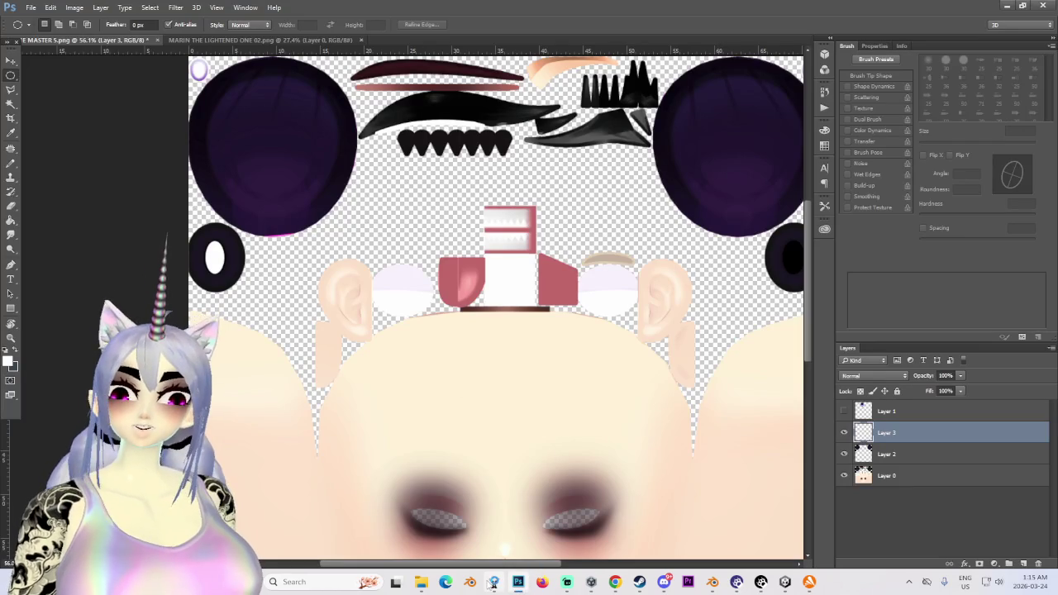
right_click(493, 582)
left_click(491, 552)
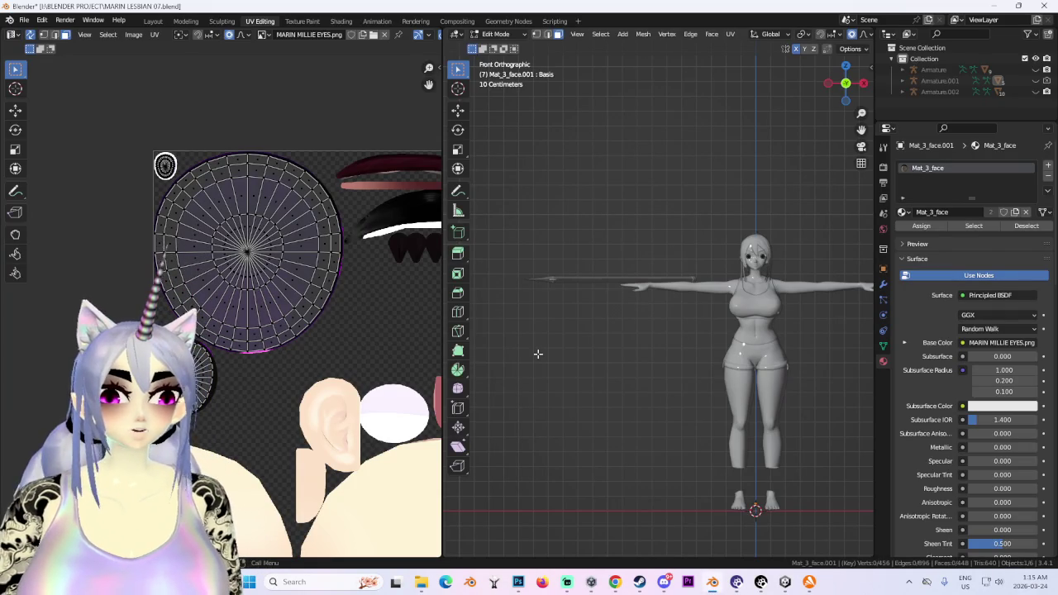
scroll(185, 119, "down", 2)
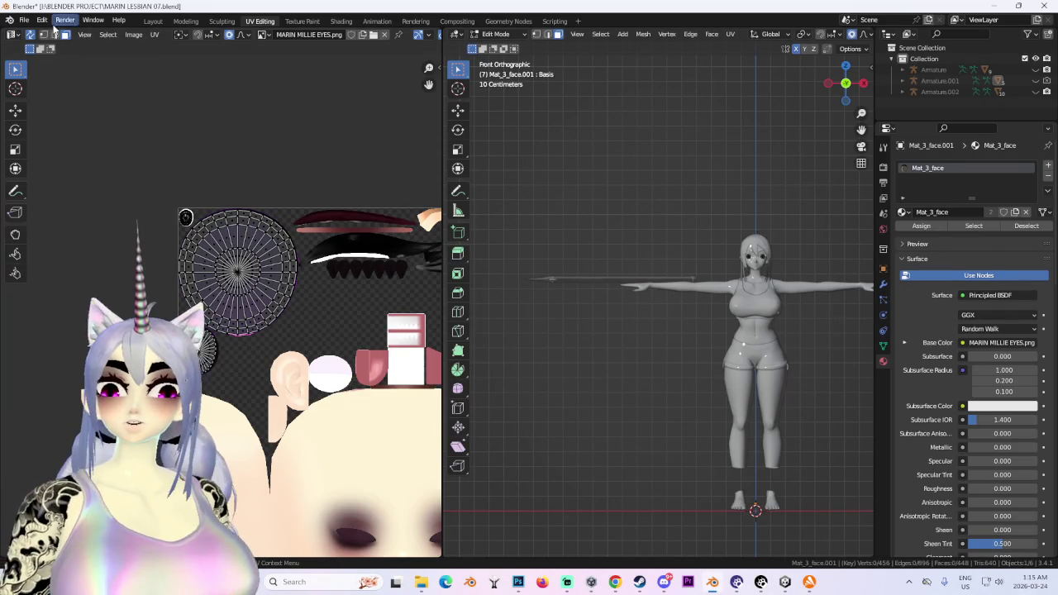
left_click(154, 22)
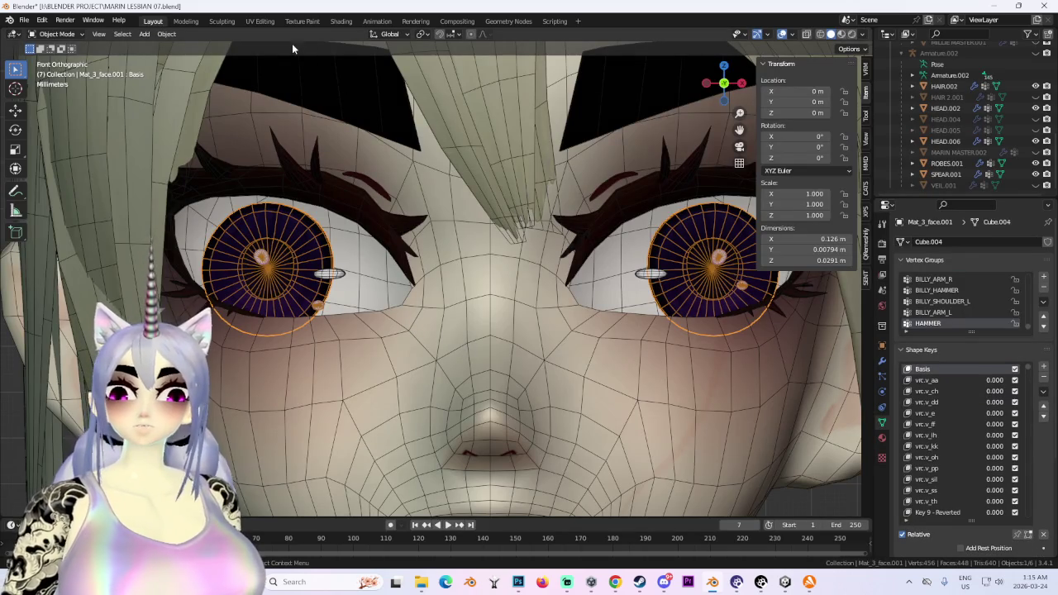
key("alt+Tab")
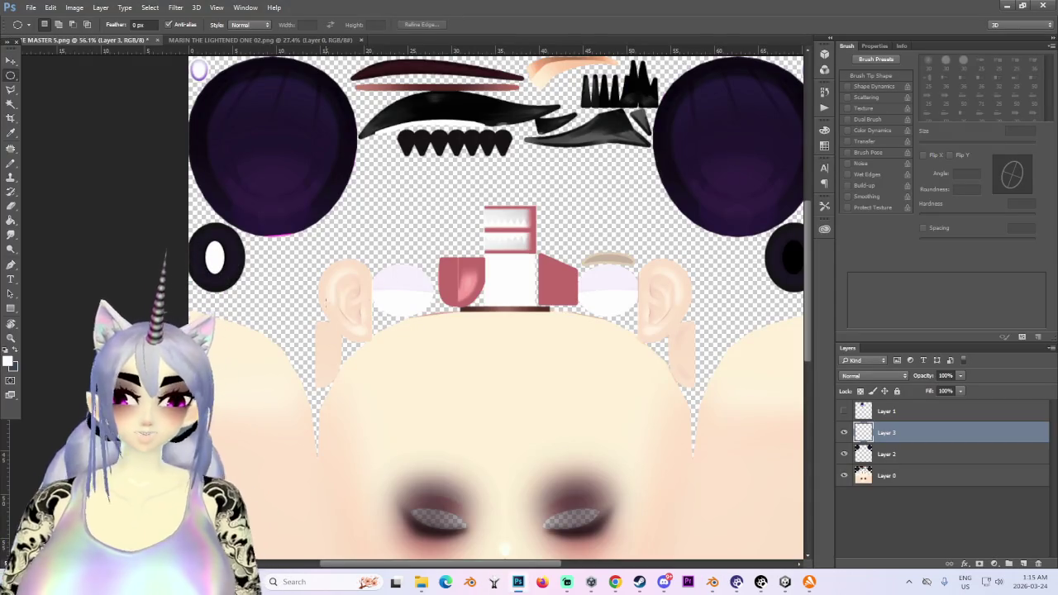
Zoom Unity's Scene view onto the masked avatar's purple eyes, then return to Photoshop.
scroll(359, 73, "down", 2, "alt")
scroll(144, 193, "up", 2, "alt")
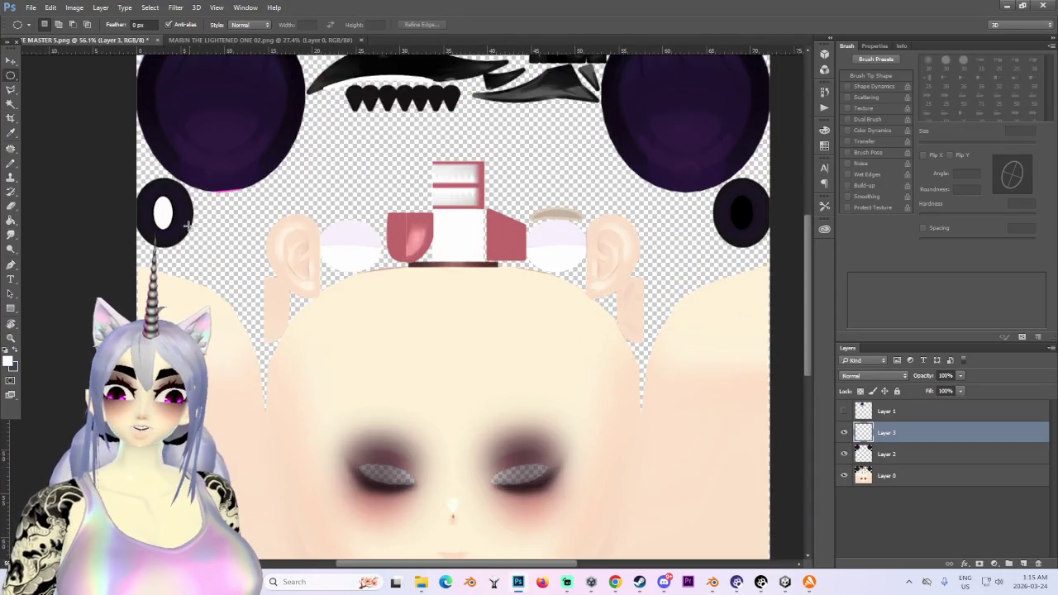
scroll(141, 199, "up", 2, "alt")
scroll(136, 205, "up", 1, "alt")
left_click(777, 581)
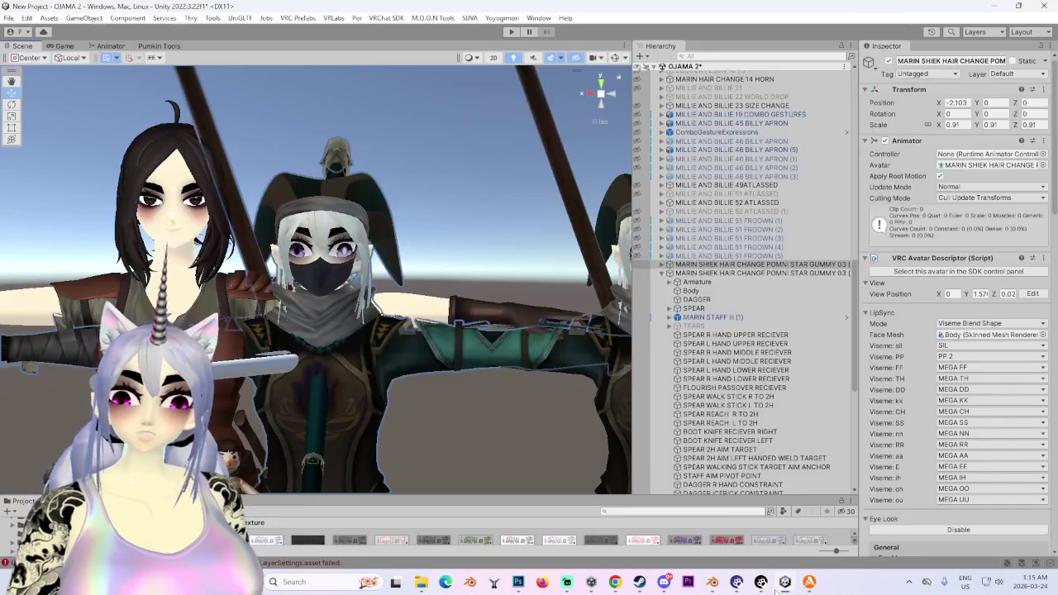
scroll(386, 219, "up", 2)
scroll(388, 239, "up", 2)
scroll(400, 281, "up", 2)
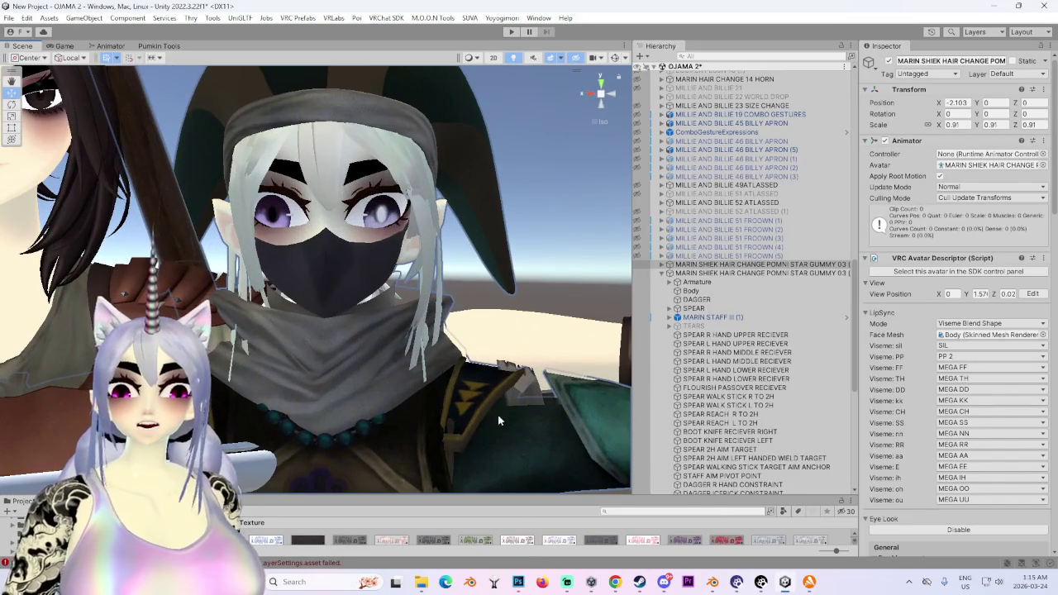
left_click(519, 584)
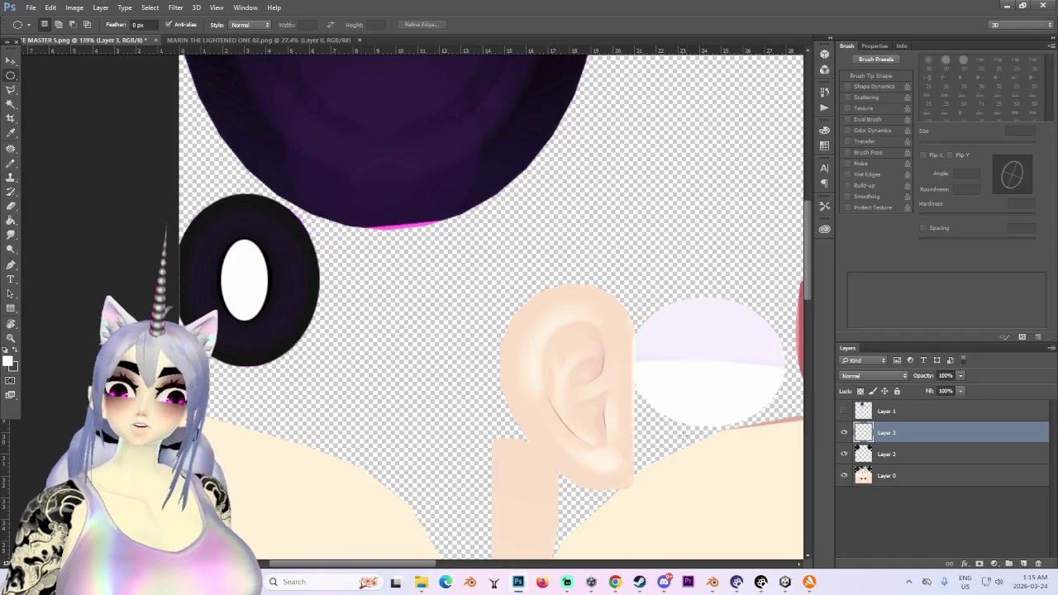
Duplicate Layer 3 and give the original an 18.2-pixel Gaussian Blur for a wide glow.
key("ctrl+j")
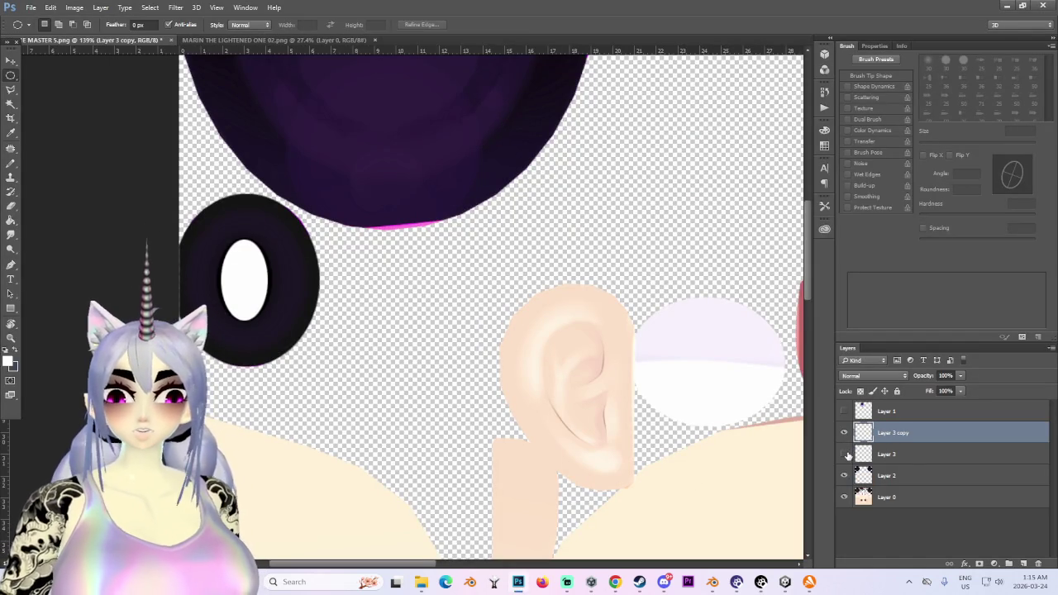
left_click(856, 455)
left_click(175, 7)
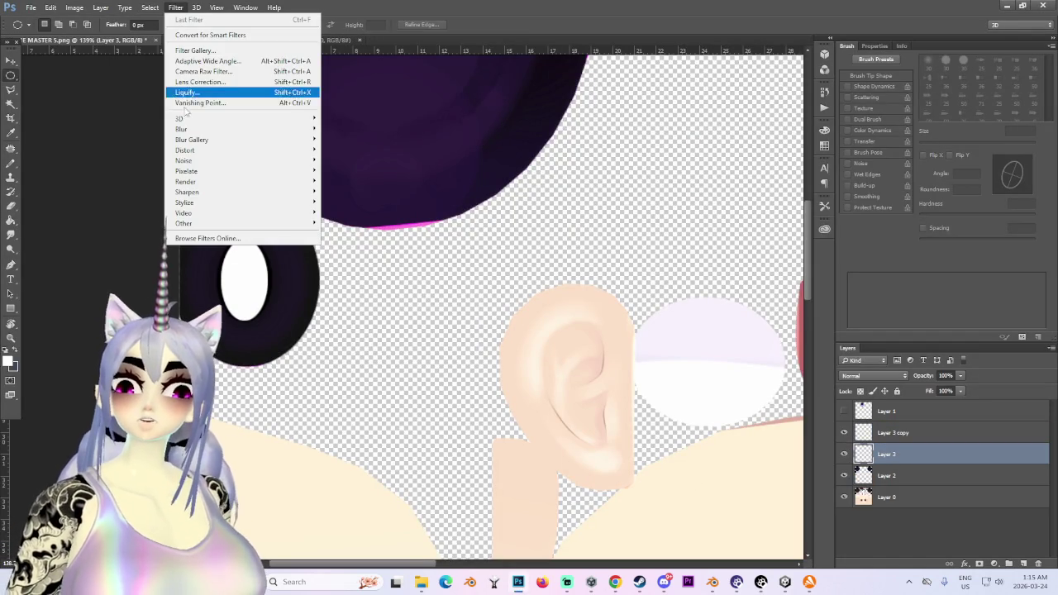
mouse_move(181, 129)
left_click(351, 171)
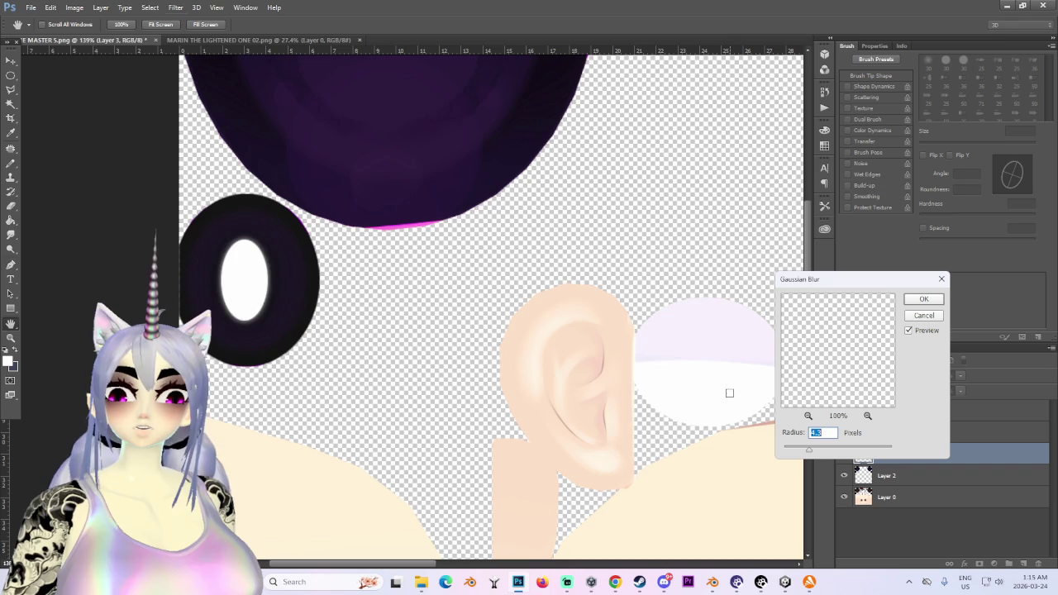
left_click_drag(813, 453, 831, 455)
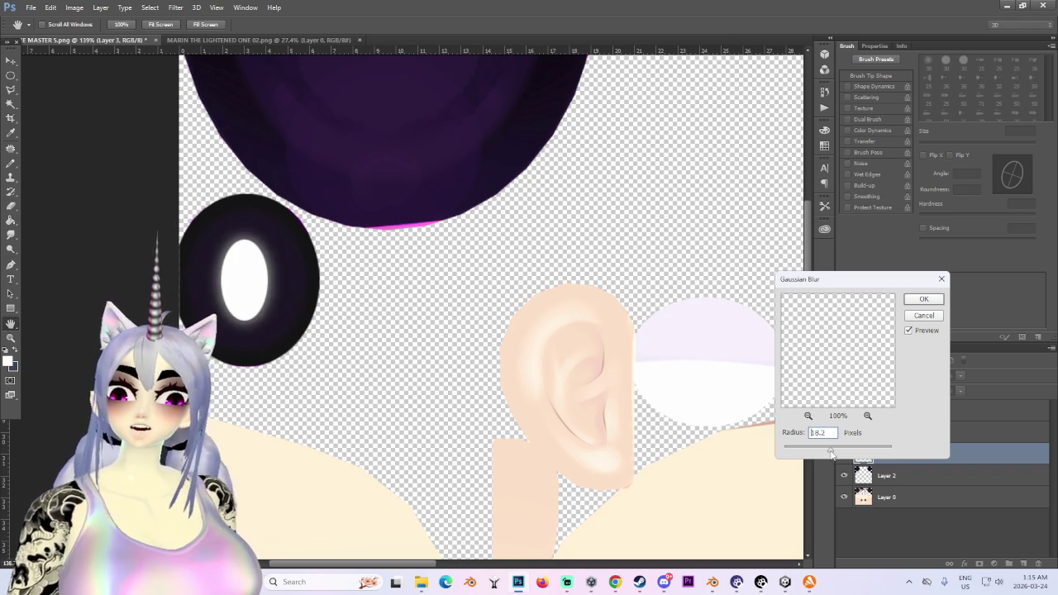
left_click(940, 304)
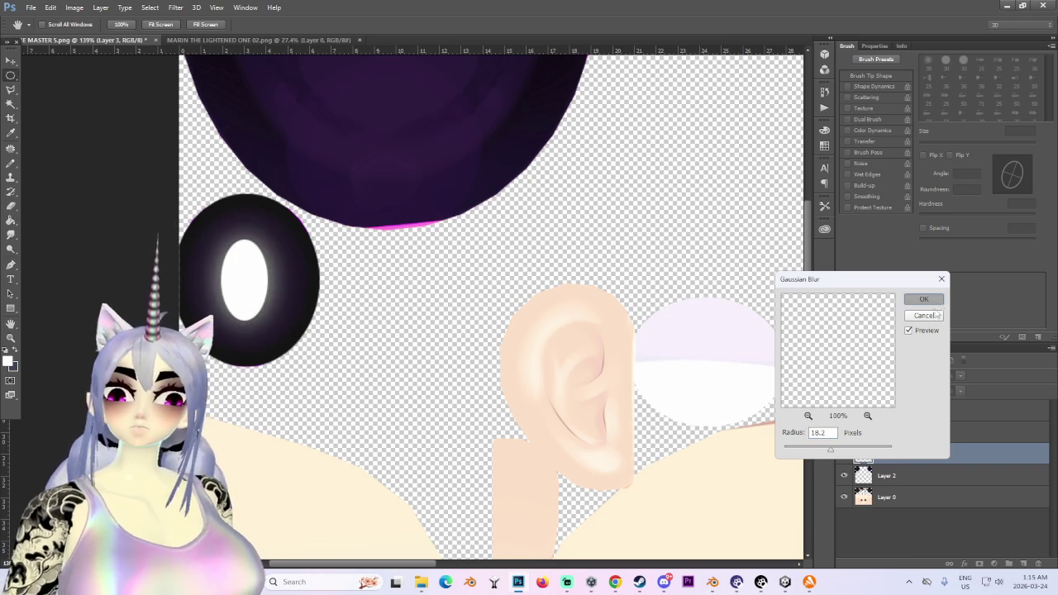
Soften the Layer 3 copy with a light Gaussian Blur of about 2 pixels.
key("alt+bracketright")
left_click(175, 8)
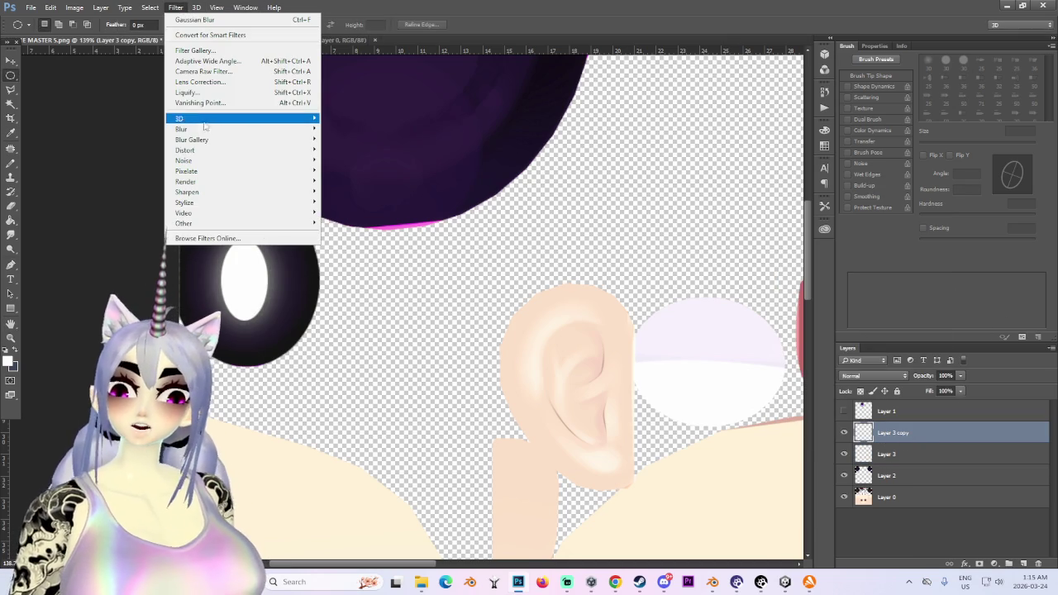
left_click(347, 164)
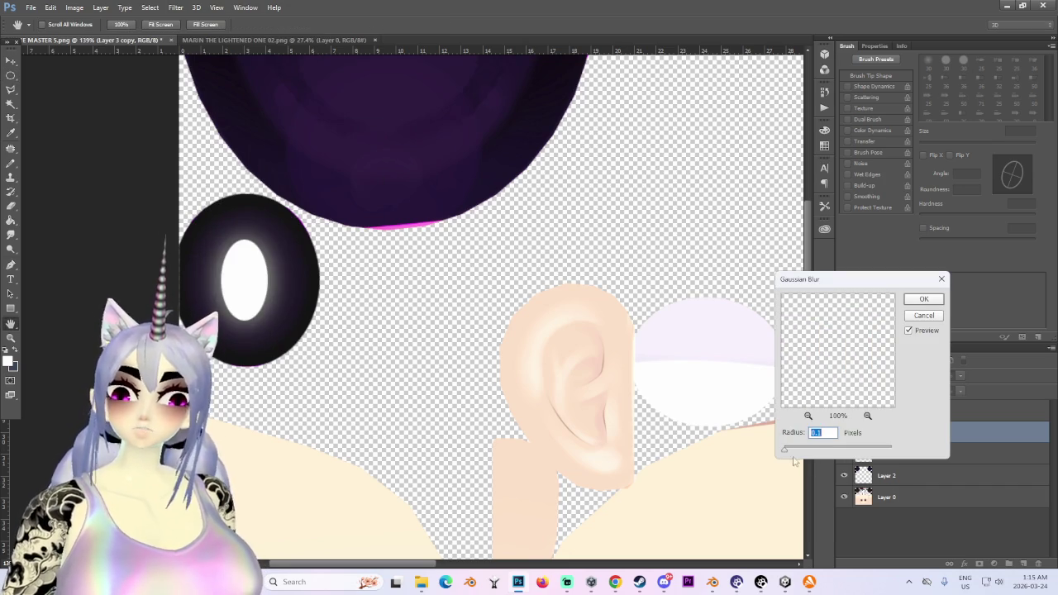
left_click_drag(785, 448, 794, 452)
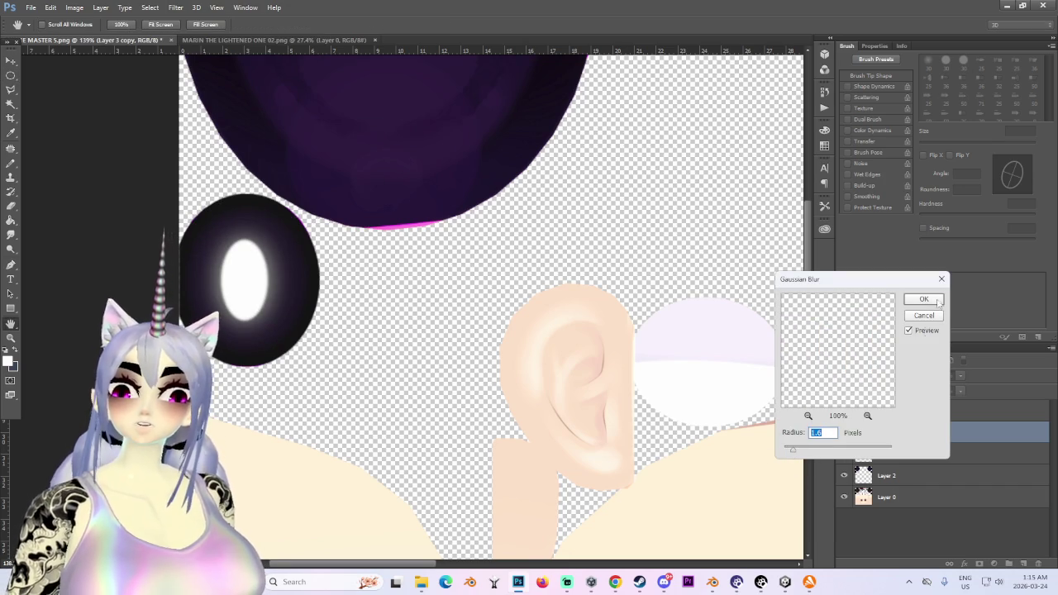
left_click(923, 299)
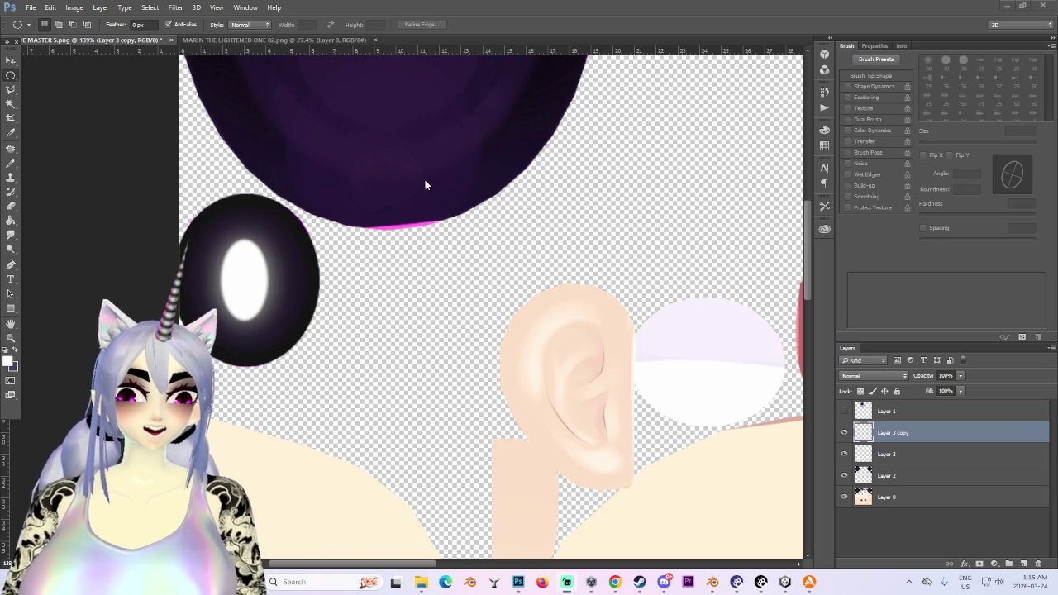
Duplicate the iris layer Layer 2 and toggle the iris layers' visibility to compare them.
scroll(425, 186, "down", 3, "alt")
scroll(447, 231, "down", 3, "alt")
scroll(471, 281, "up", 1, "alt")
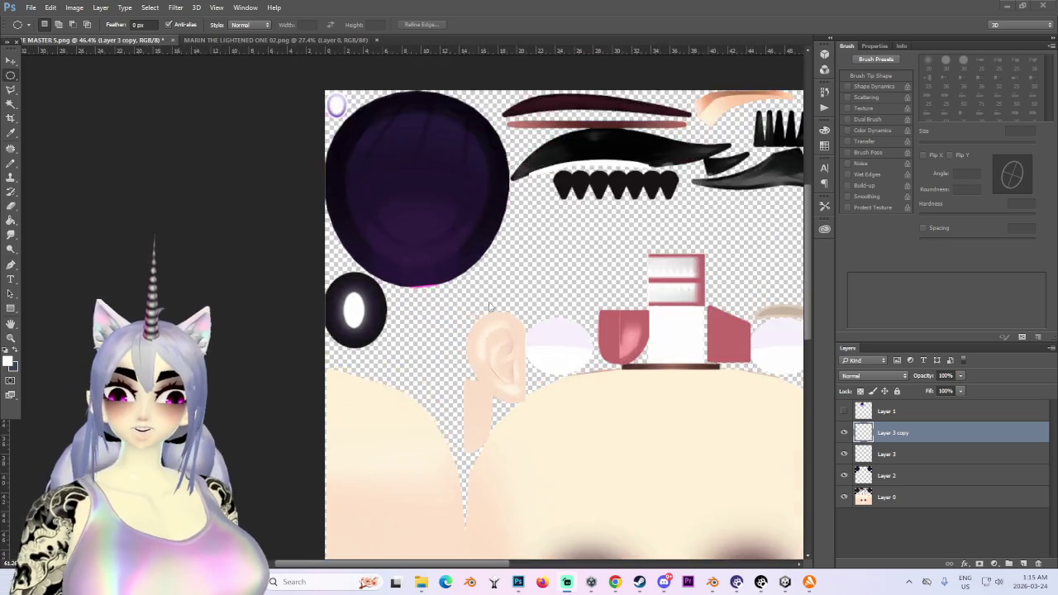
scroll(486, 313, "down", 2, "alt")
scroll(486, 312, "up", 2, "alt")
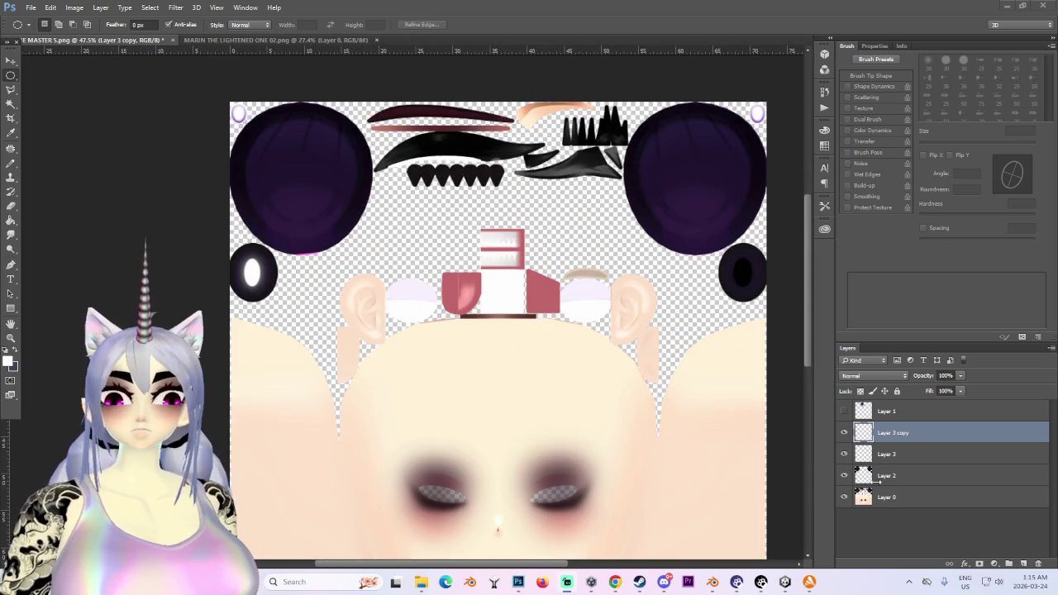
left_click(884, 476)
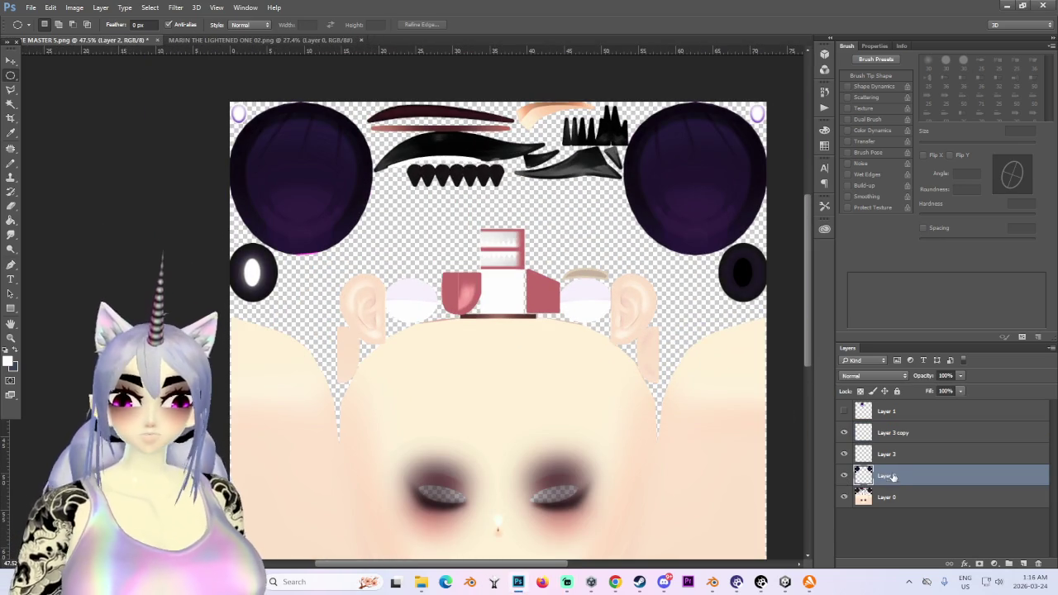
key("ctrl+j")
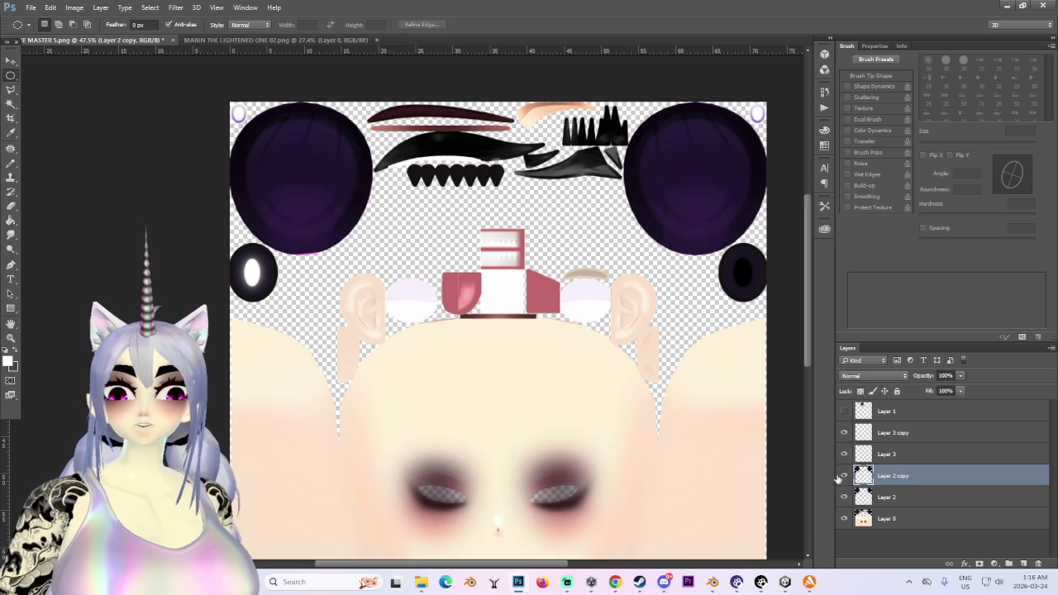
left_click(843, 476)
mouse_move(844, 476)
left_mouse_down()
mouse_move(846, 499)
mouse_move(883, 477)
left_mouse_up()
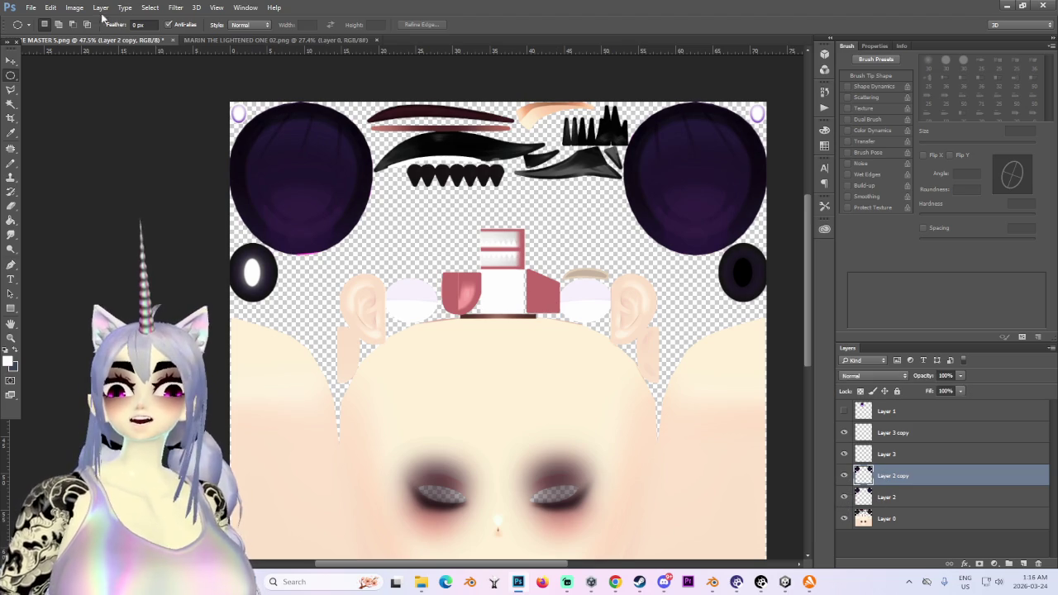
Brighten the Layer 2 copy's irises with Levels, moving the midtone slider to about 2.2.
left_click(74, 7)
mouse_move(90, 35)
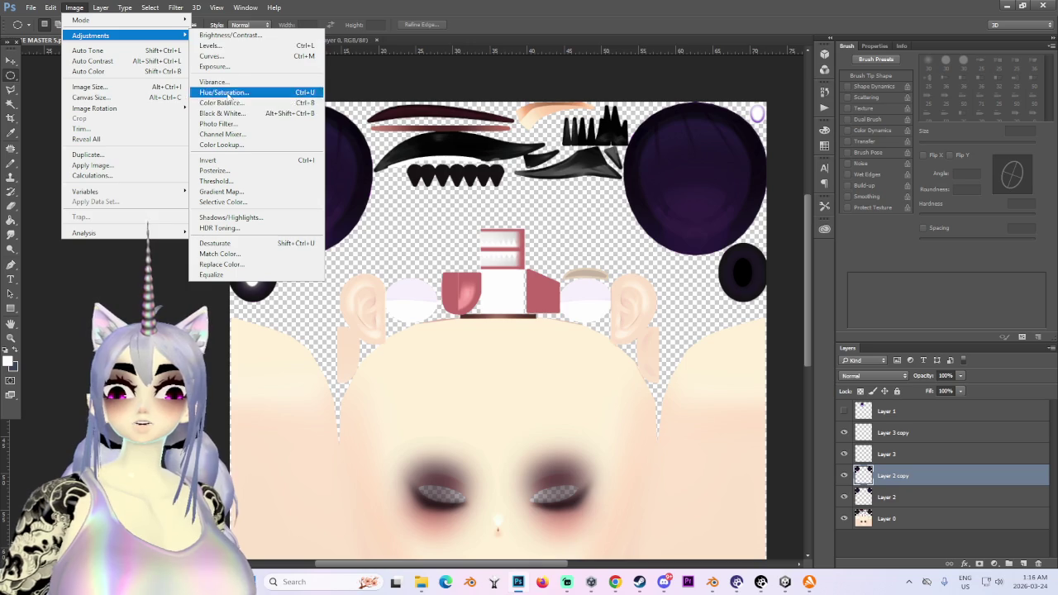
left_click(212, 45)
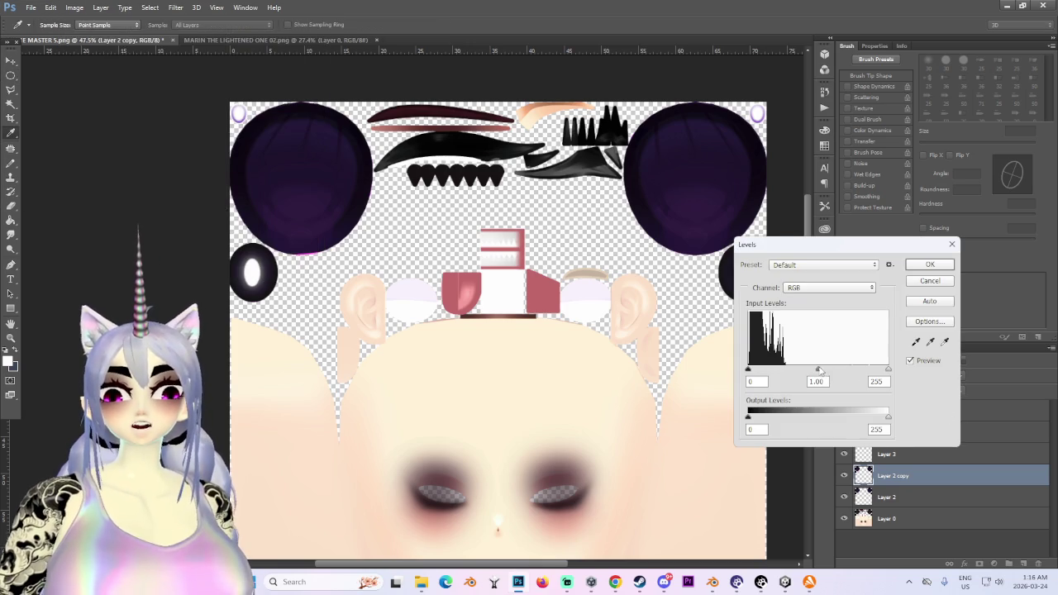
mouse_move(819, 369)
left_mouse_down()
mouse_move(768, 371)
mouse_move(780, 372)
left_mouse_up()
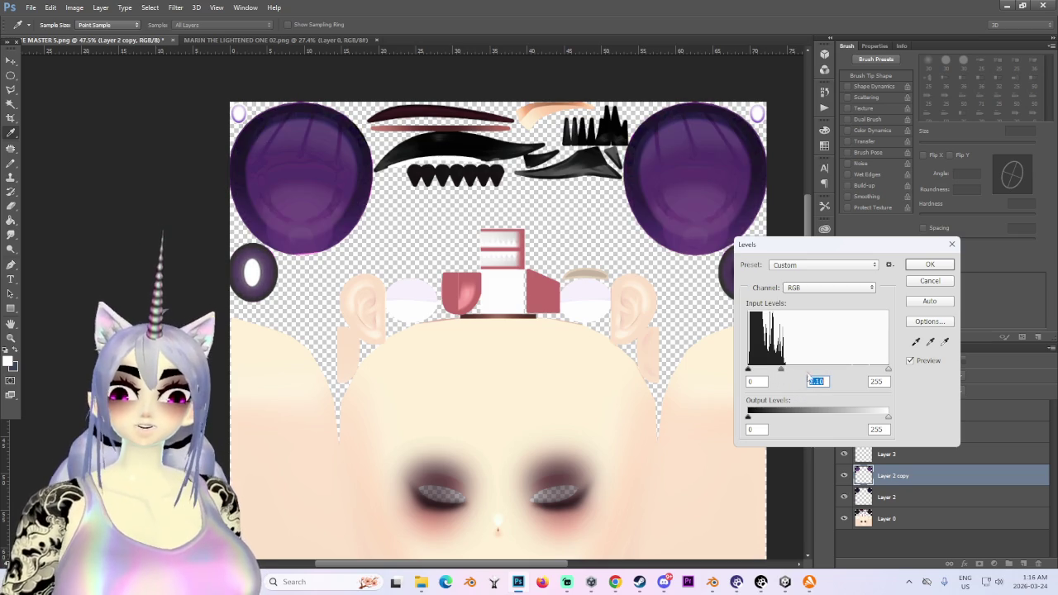
left_click_drag(780, 372, 778, 370)
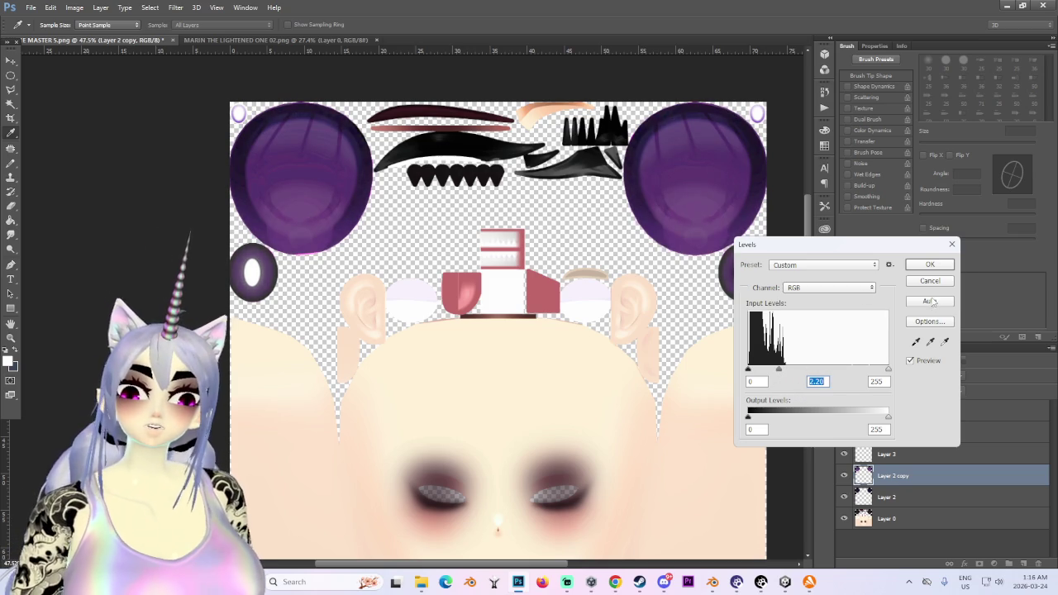
left_click(930, 265)
Colorize the irises in Hue/Saturation with Hue 265, Saturation 17 and Lightness 0.
left_click(74, 7)
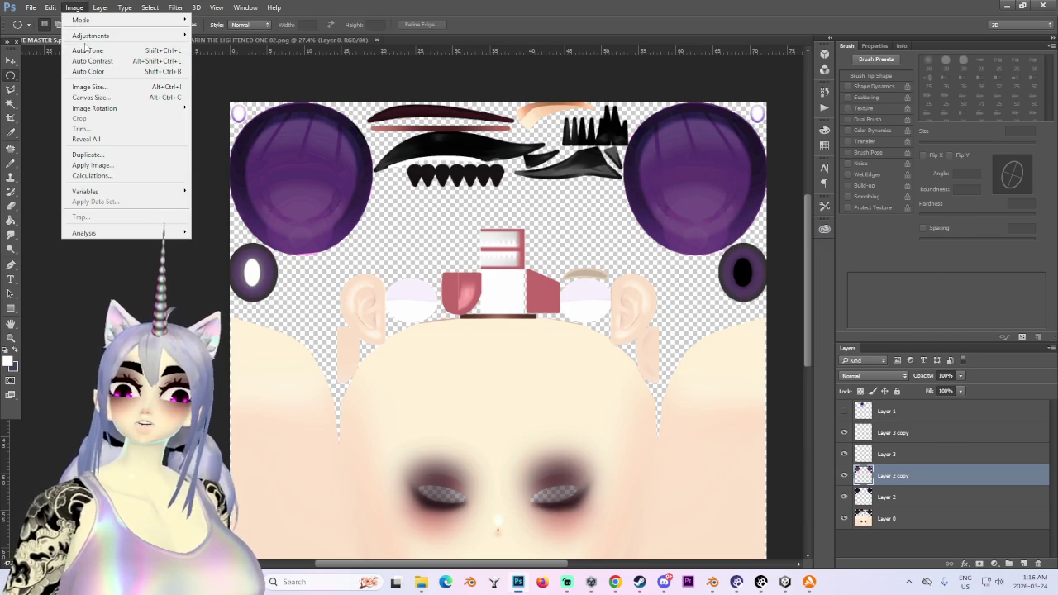
mouse_move(90, 36)
left_click(219, 88)
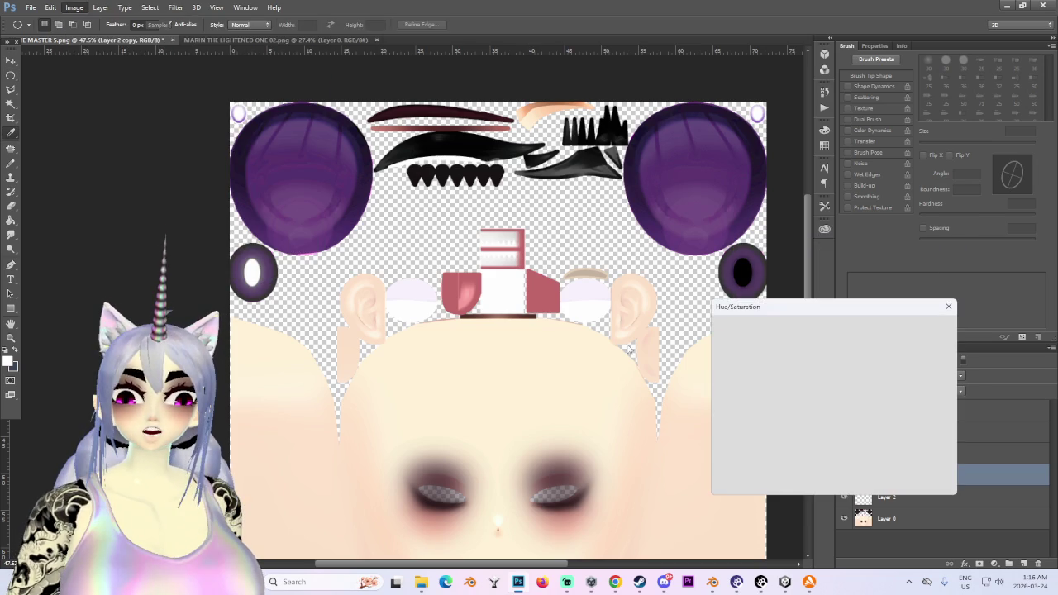
left_click(917, 449)
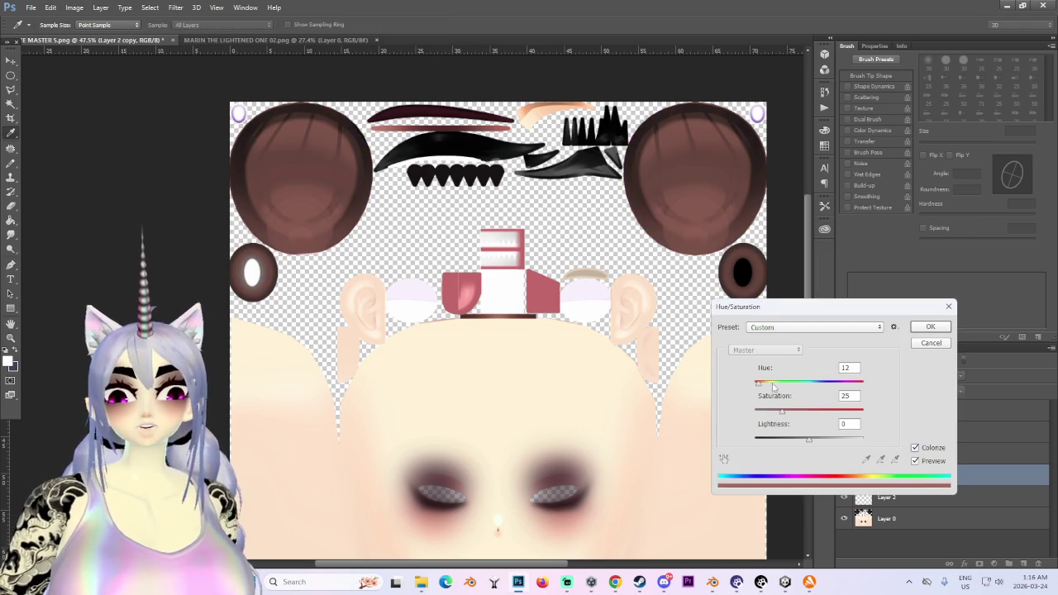
left_click_drag(774, 386, 836, 384)
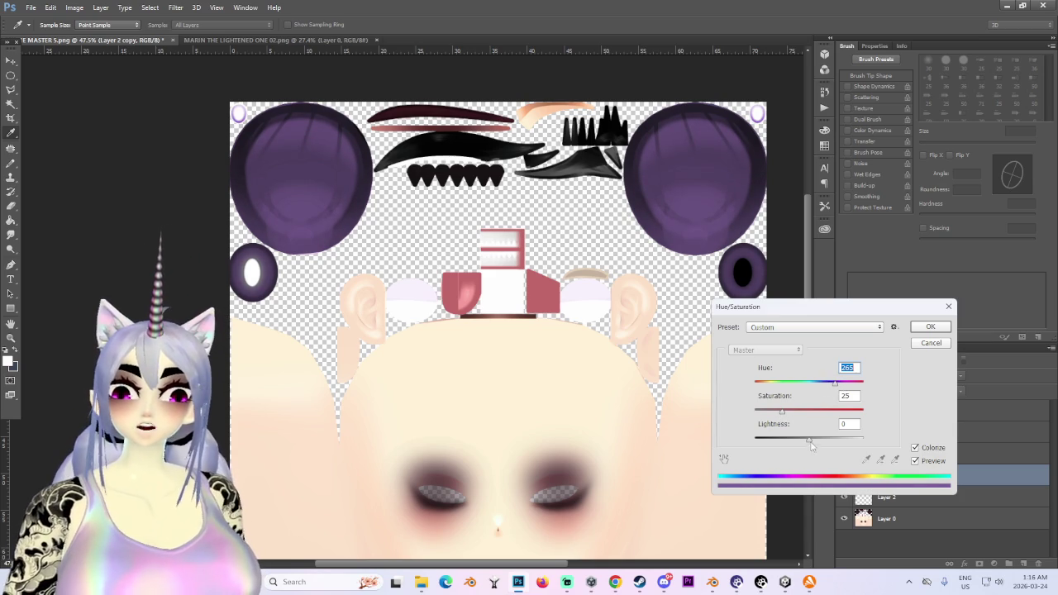
mouse_move(812, 445)
left_mouse_down()
mouse_move(824, 444)
mouse_move(809, 444)
left_mouse_up()
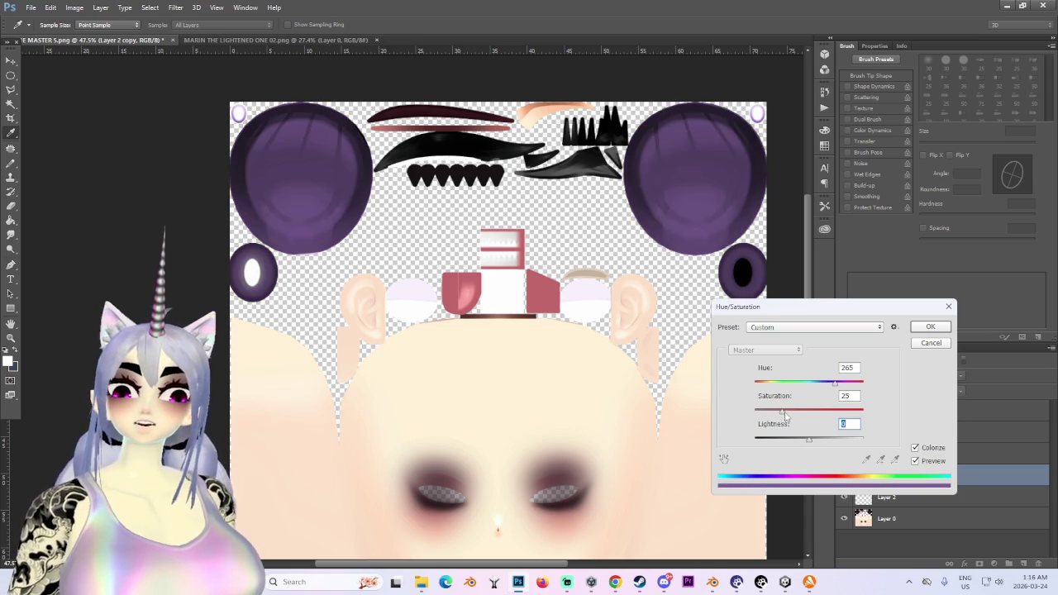
left_click_drag(782, 411, 770, 413)
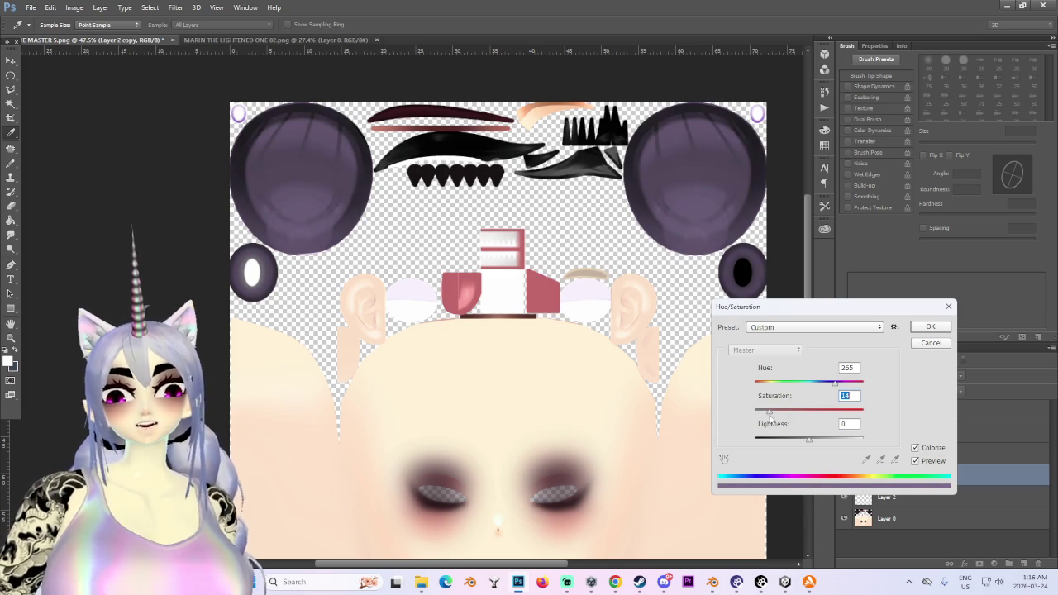
left_click(916, 327)
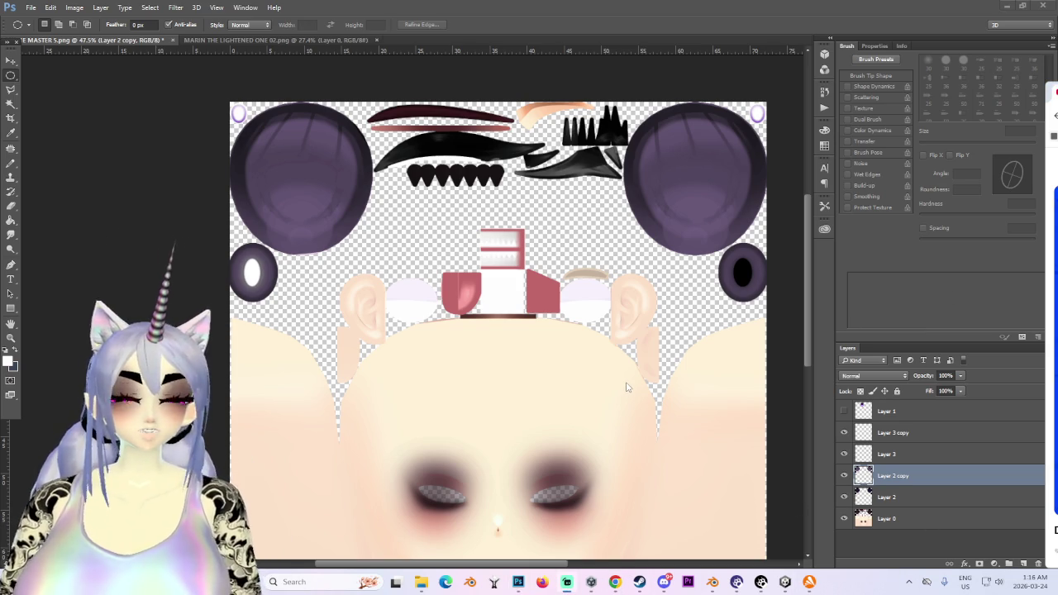
Save the texture as a PNG overwriting the MARIN MILLIE EYES file, accepting PNG options.
left_click(30, 7)
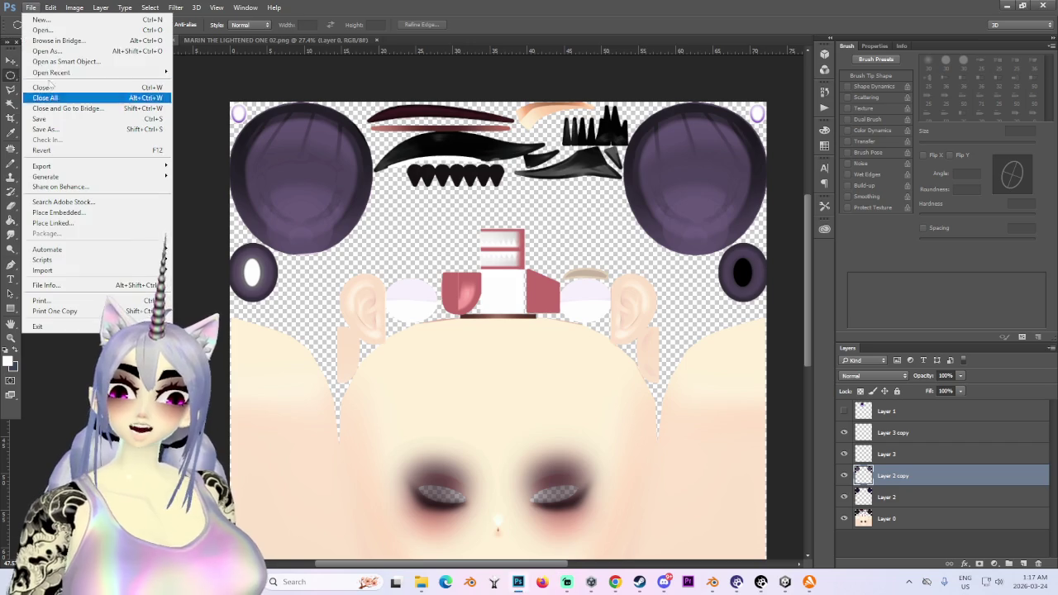
left_click(49, 137)
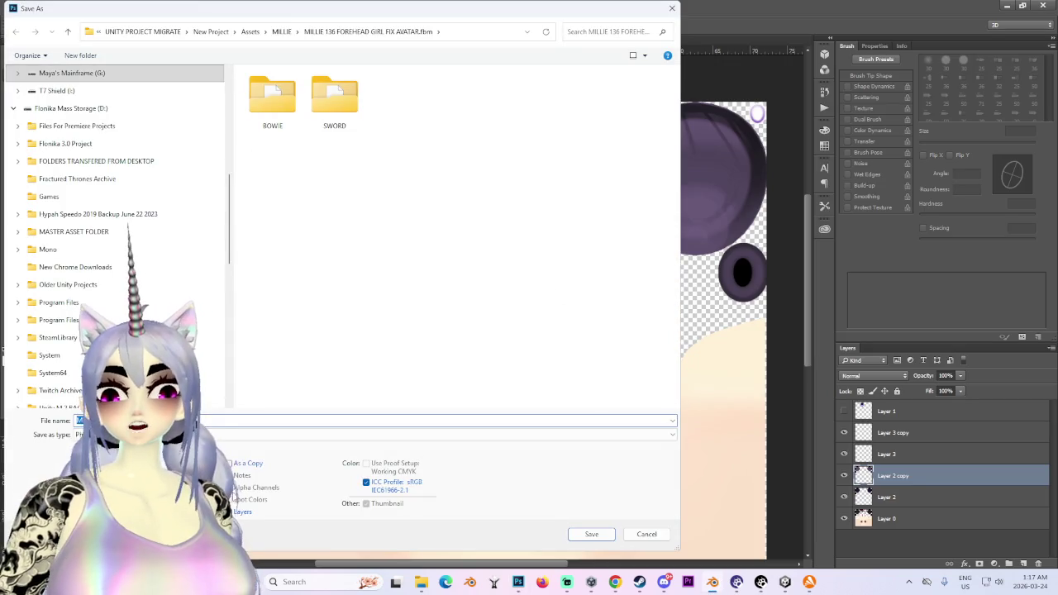
left_click(206, 434)
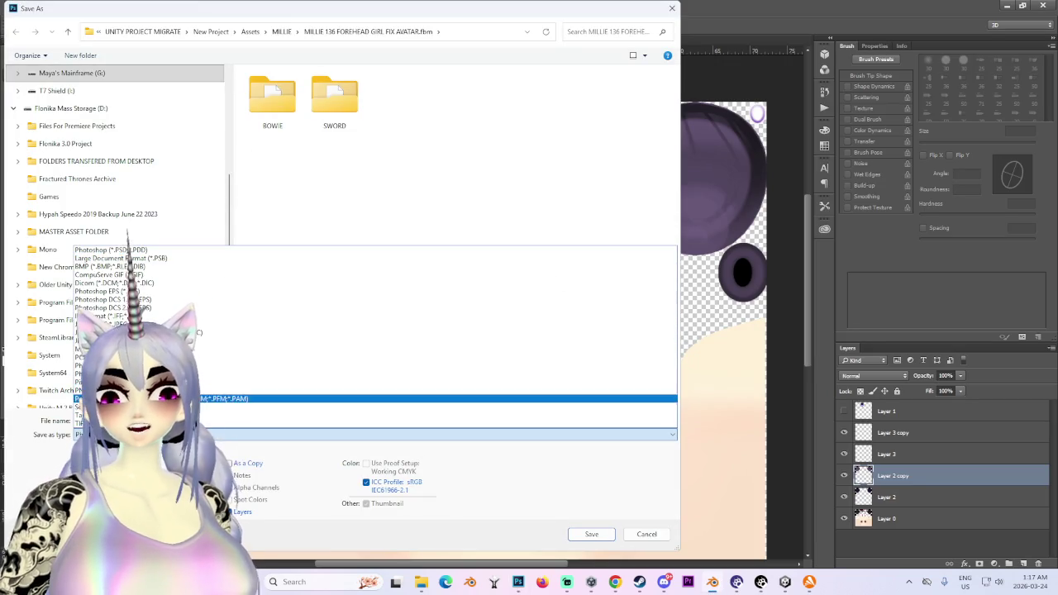
left_click(273, 397)
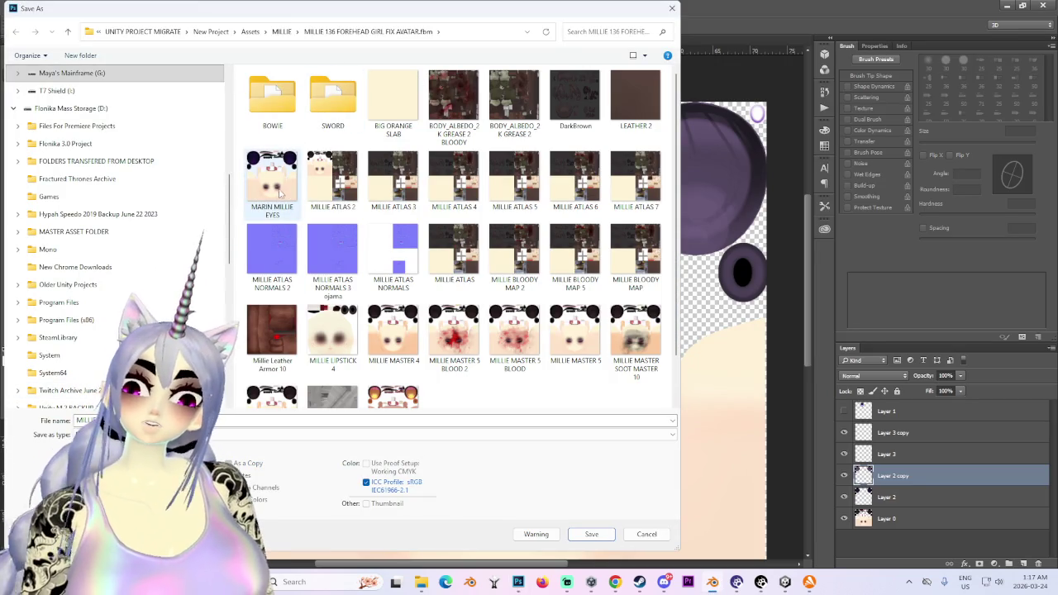
left_click(279, 192)
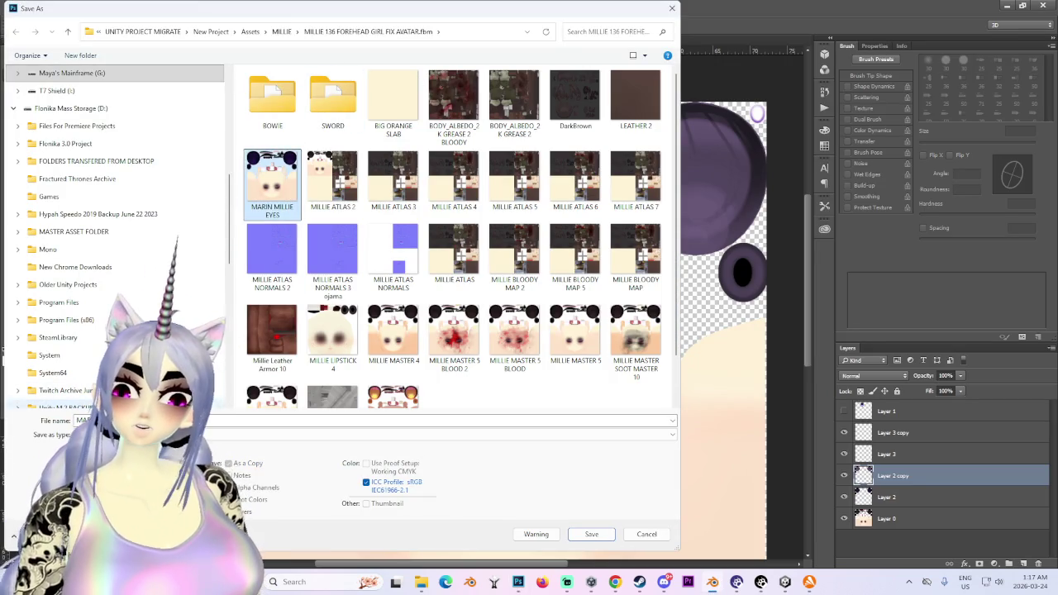
left_click(592, 534)
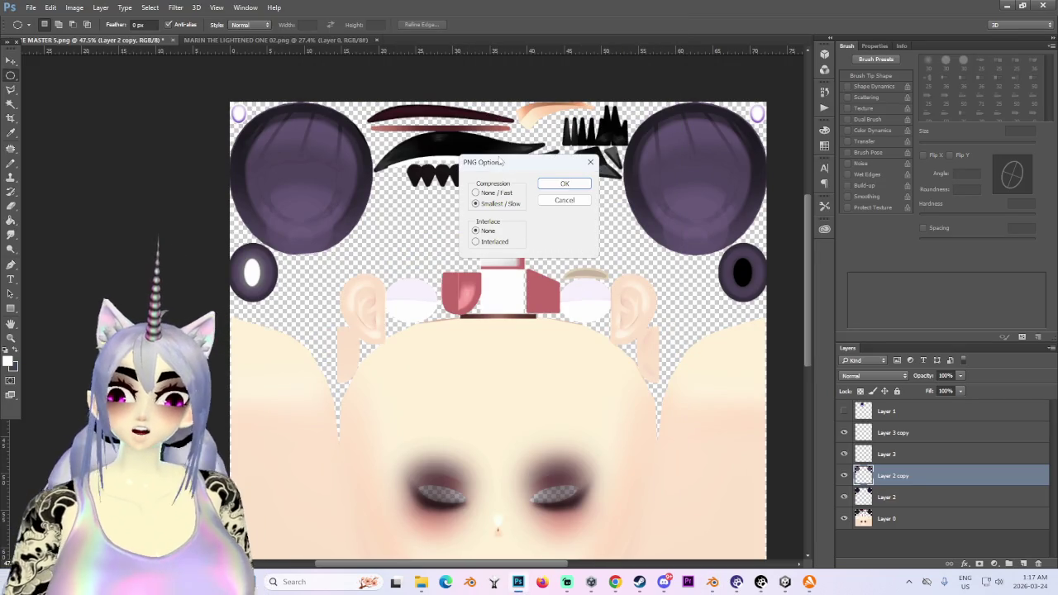
left_click(574, 185)
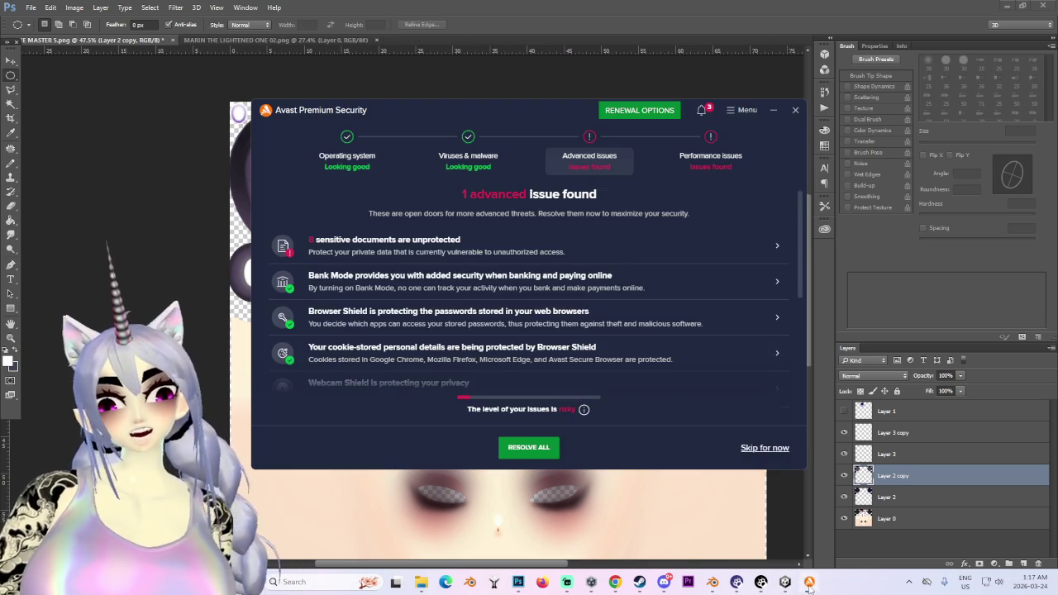
Switch back to the Blender window.
right_click(809, 582)
left_click(779, 551)
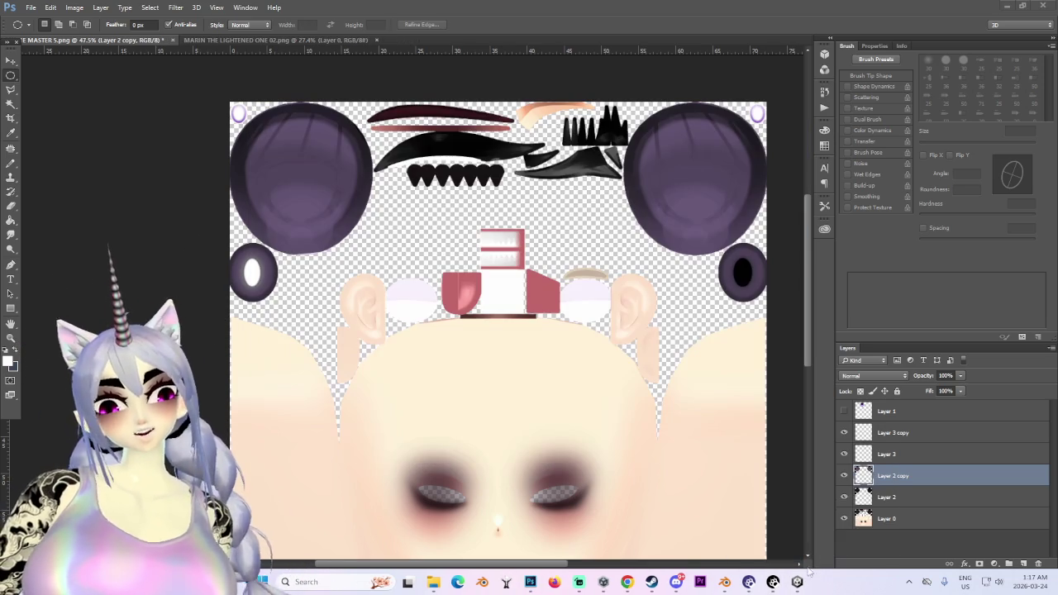
left_click(731, 588)
Orbit to a front orthographic view of the face and select the eye objects.
scroll(557, 473, "down", 3)
mouse_move(783, 369)
middle_mouse_down()
mouse_move(714, 391)
mouse_move(405, 377)
mouse_move(301, 280)
middle_mouse_up()
left_click(350, 287)
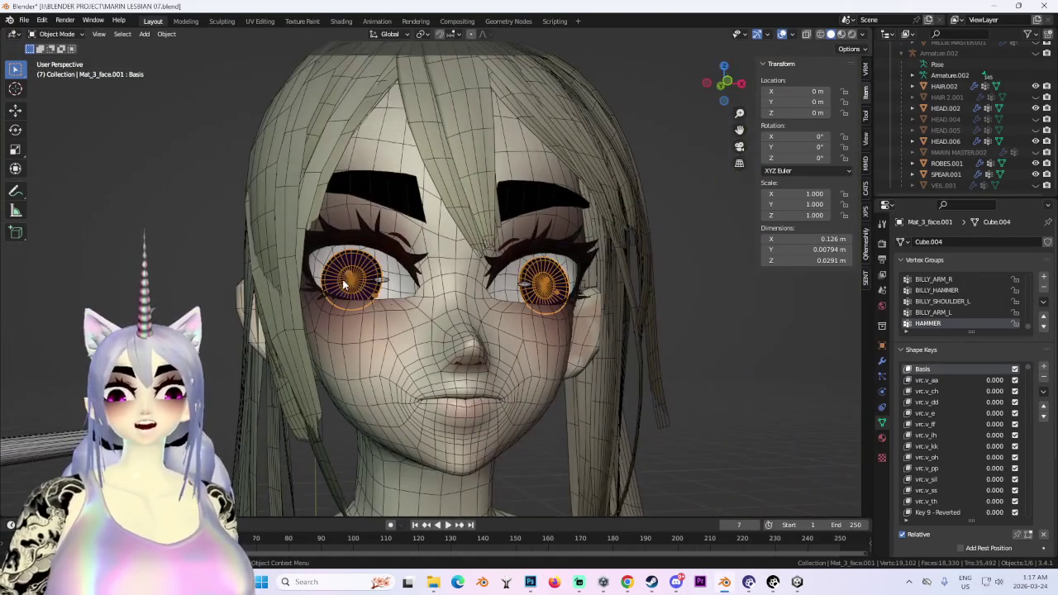
left_click(728, 74)
left_click(399, 189)
left_click(629, 260, "shift")
scroll(738, 342, "down", 2)
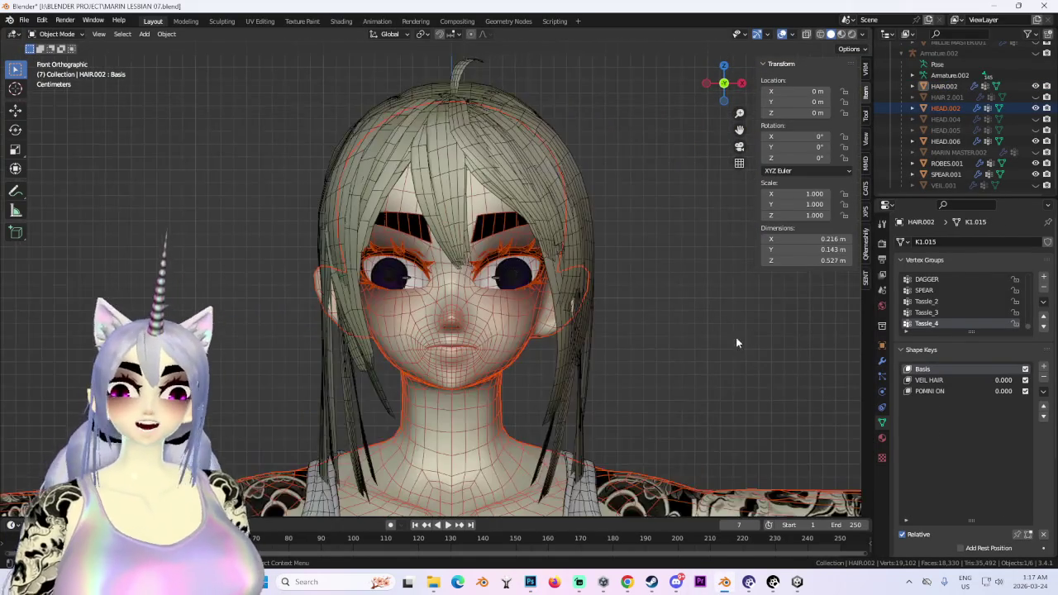
scroll(403, 270, "up", 2)
left_click(402, 270)
scroll(694, 316, "down", 2)
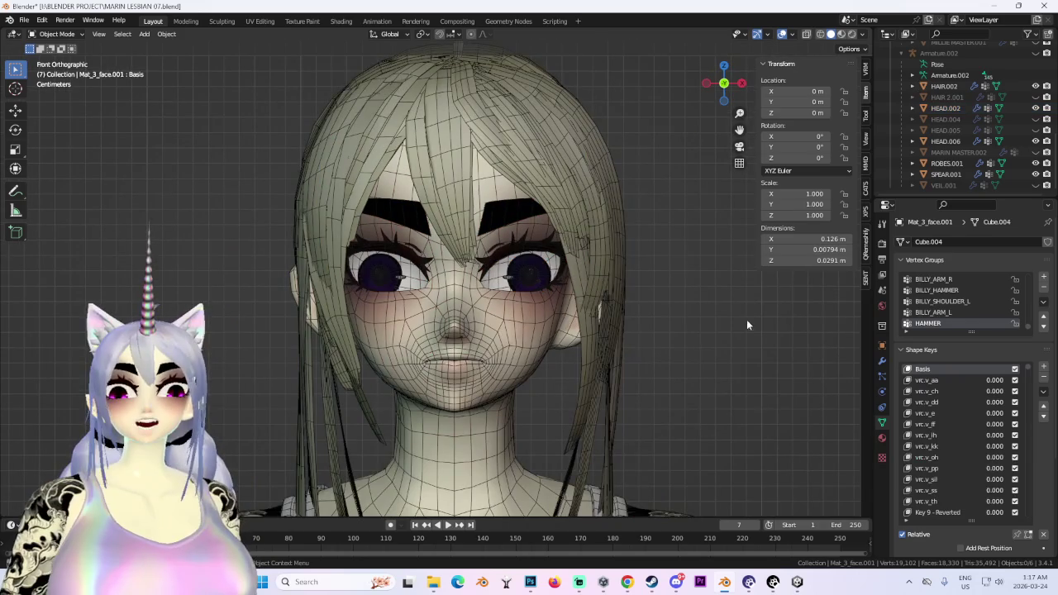
left_click(409, 279)
left_click(408, 279)
scroll(612, 314, "up", 3)
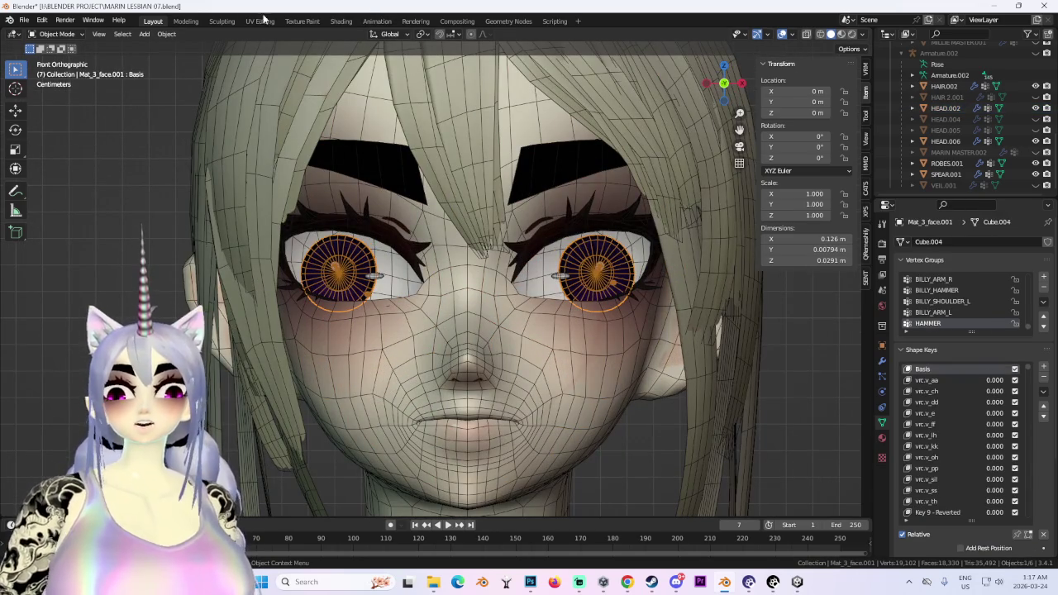
Reload MARIN MILLIE EYES.png into the eye image node in Shading, then return to Layout.
left_click(339, 21)
left_click(528, 411)
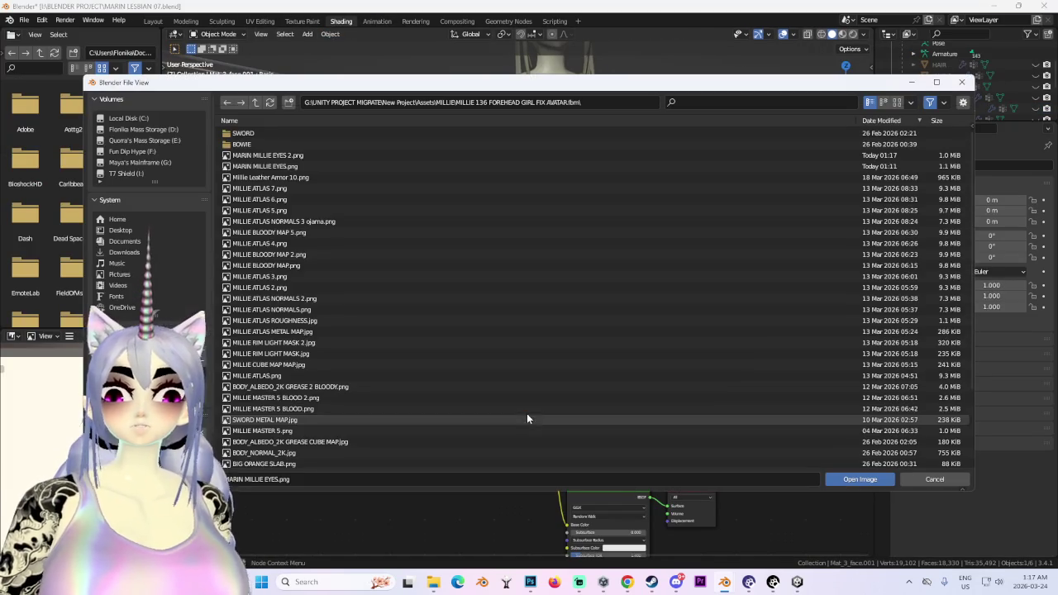
double_click(303, 155)
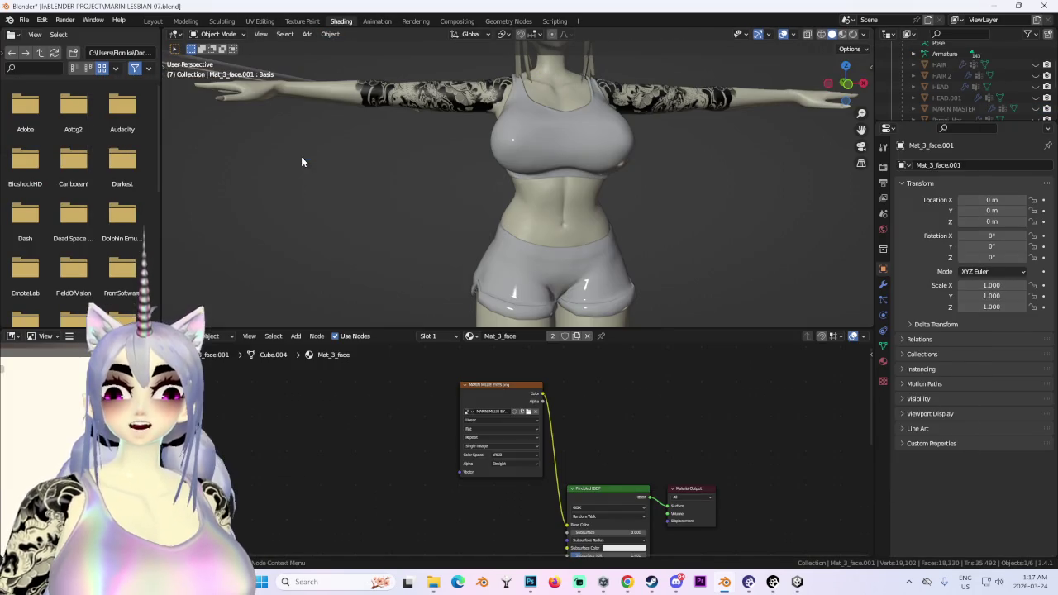
left_click(164, 21)
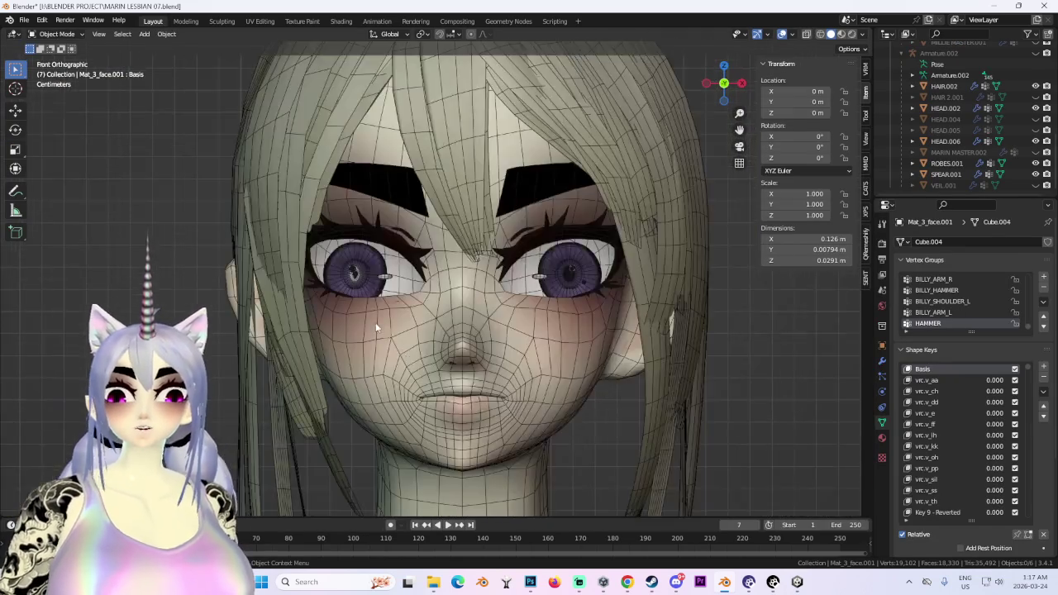
Turn off viewport overlays and orbit the head sideways to inspect the irises.
scroll(377, 329, "up", 4)
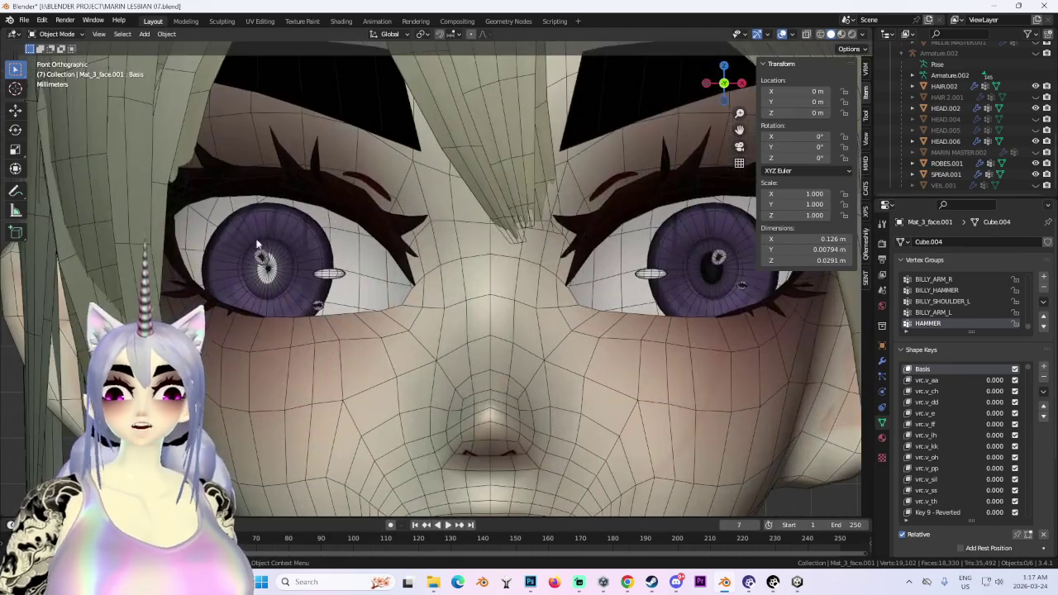
left_click(782, 34)
scroll(579, 289, "down", 3)
scroll(684, 299, "down", 2)
mouse_move(685, 299)
middle_mouse_down()
mouse_move(539, 403)
mouse_move(415, 396)
middle_mouse_up()
scroll(415, 395, "up", 2)
scroll(418, 405, "down", 2)
scroll(496, 405, "down", 2)
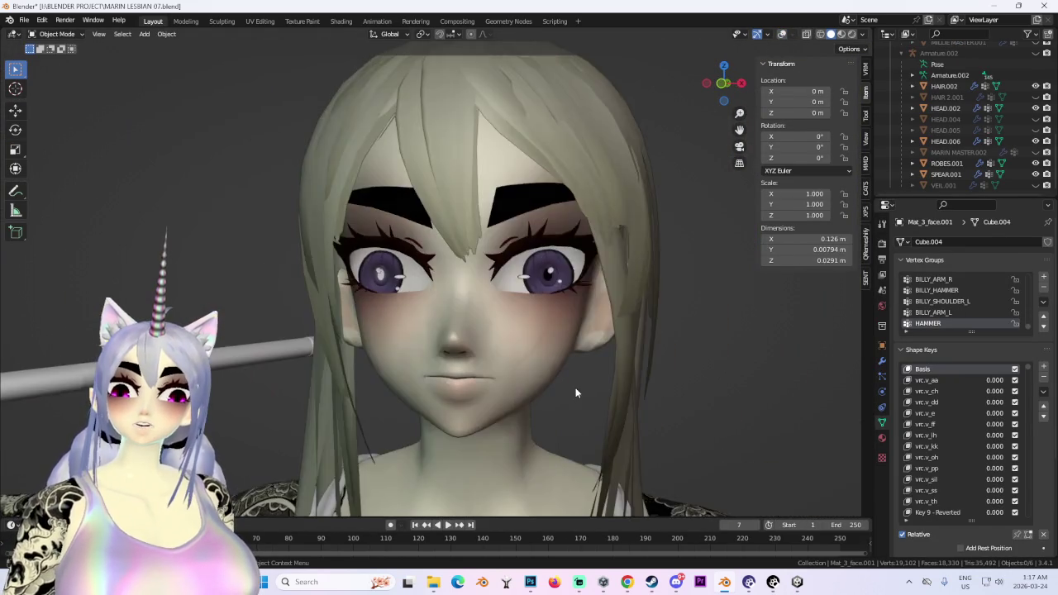
scroll(578, 391, "down", 2)
Orbit to three-quarter views of the character and head in clean shading.
mouse_move(580, 393)
middle_mouse_down()
mouse_move(521, 385)
mouse_move(407, 334)
middle_mouse_up()
scroll(414, 342, "up", 2)
scroll(328, 283, "up", 2)
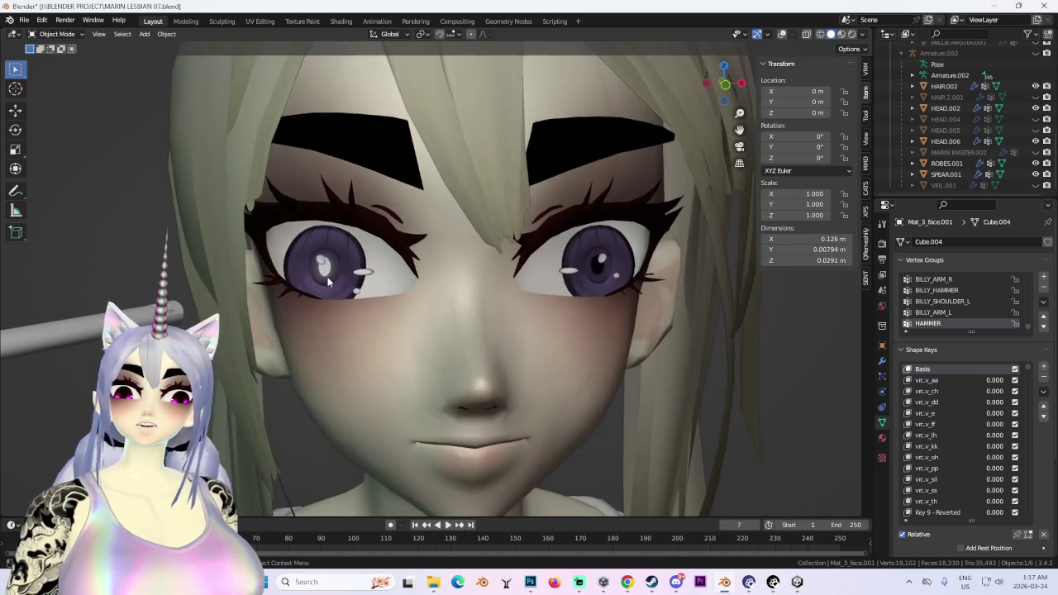
scroll(328, 283, "down", 4)
middle_click_drag(640, 314, 778, 73)
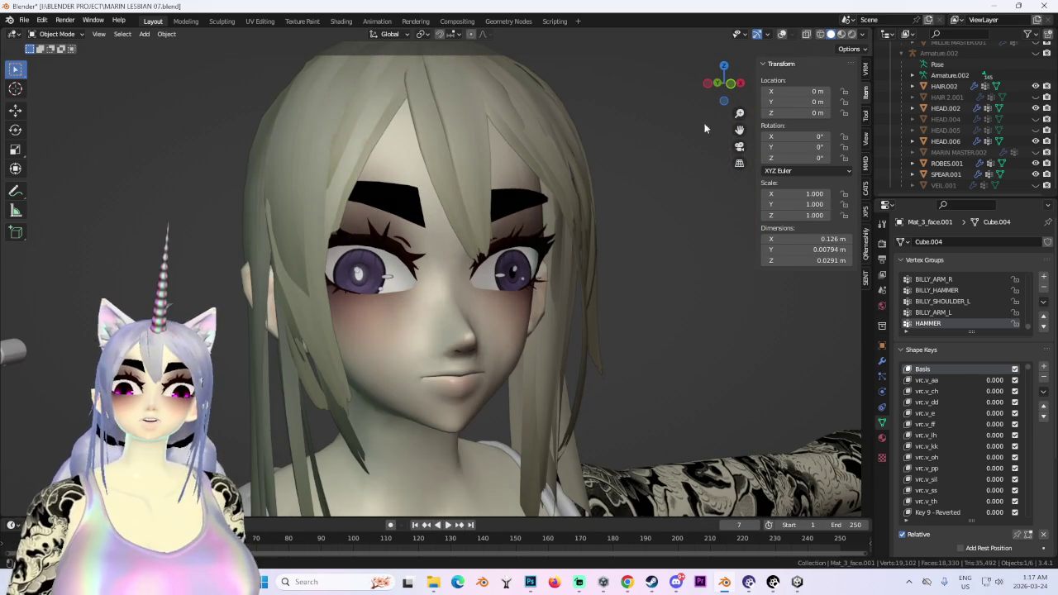
mouse_move(575, 360)
middle_mouse_down()
mouse_move(666, 330)
mouse_move(635, 325)
mouse_move(605, 347)
middle_mouse_up()
Make HEAD.002 active, inspect the eyes from a three-quarter angle, then switch to Photoshop.
left_click(636, 325)
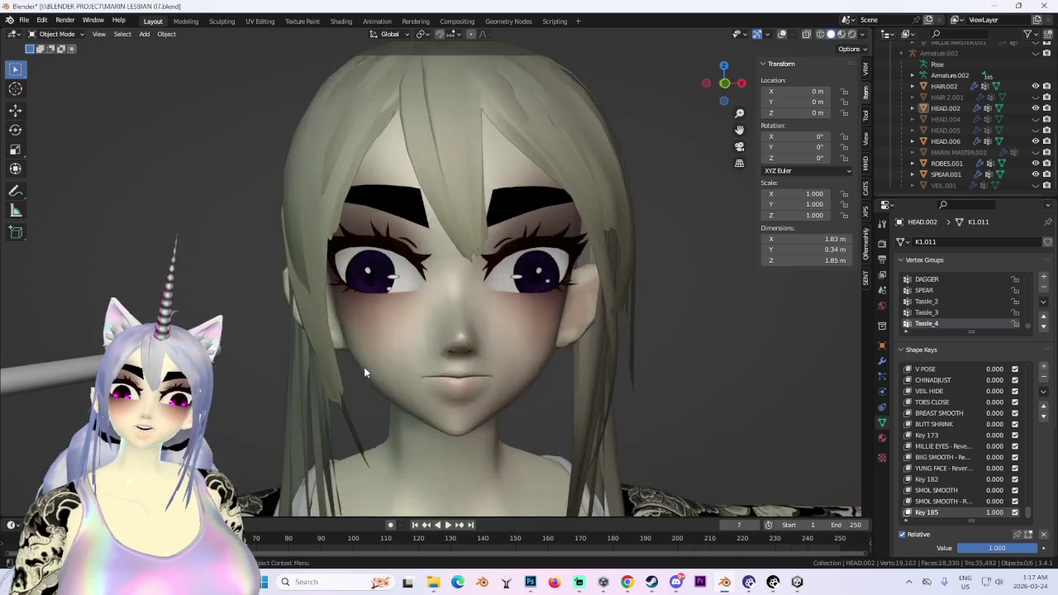
scroll(363, 370, "up", 3)
middle_click_drag(358, 366, 289, 349)
scroll(359, 366, "up", 3)
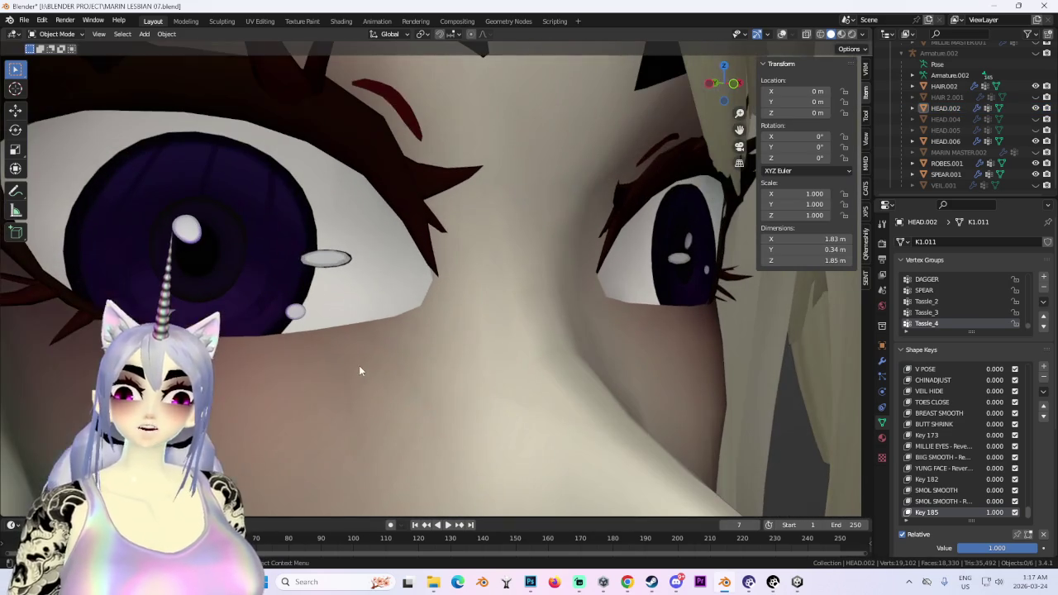
middle_click_drag(496, 463, 430, 396)
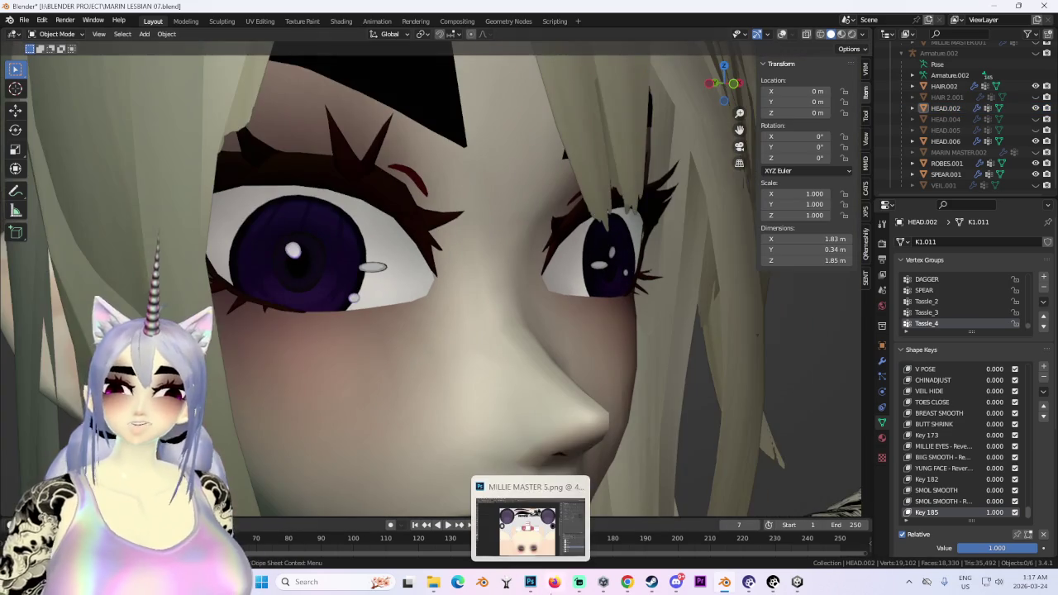
left_click(531, 583)
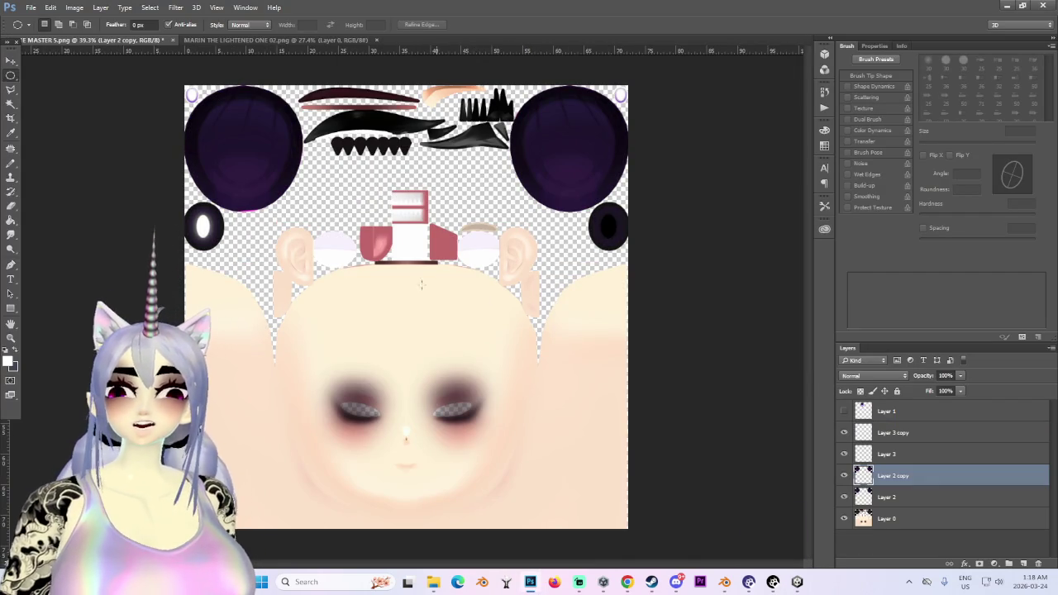
Lower the eye texture's saturation by 40 with Hue/Saturation.
scroll(339, 256, "up", 1, "alt")
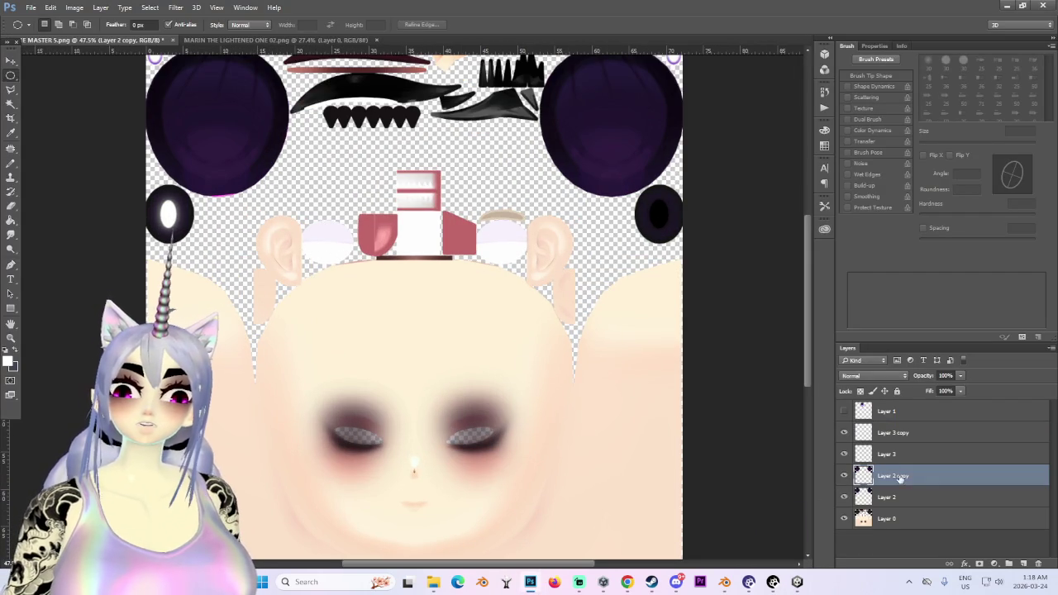
left_click(74, 8)
mouse_move(91, 36)
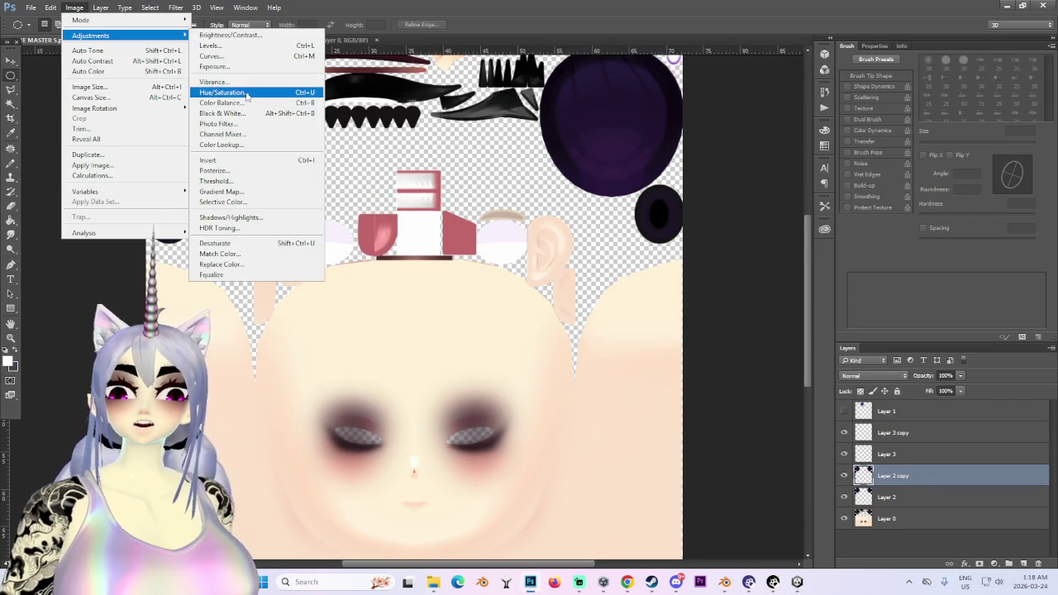
left_click(222, 93)
mouse_move(808, 411)
left_mouse_down()
mouse_move(739, 415)
mouse_move(796, 421)
left_mouse_up()
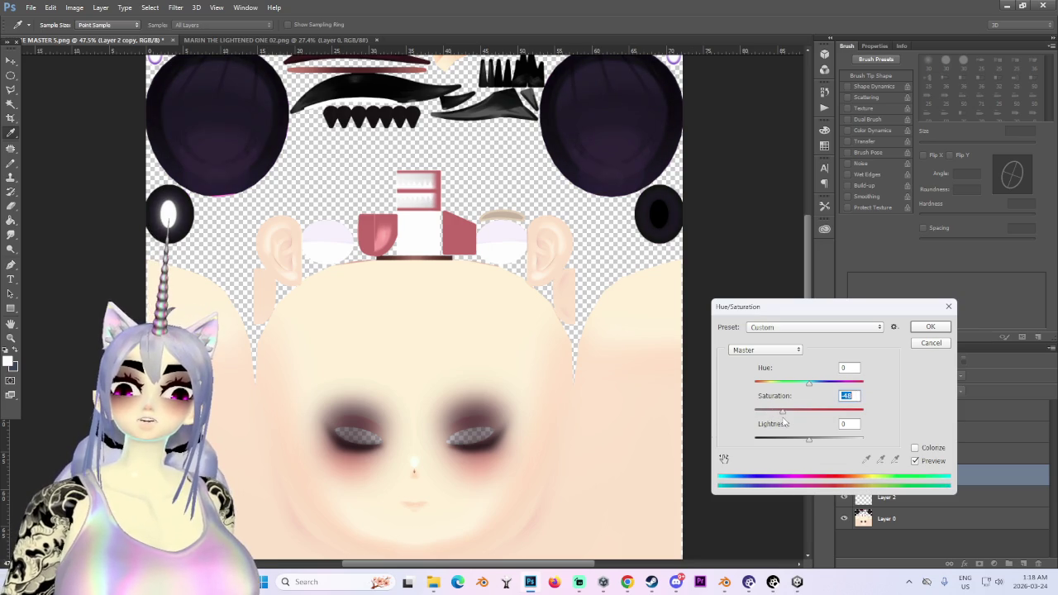
left_click(935, 330)
Save the texture again as a PNG over the existing eye texture file.
left_click(30, 8)
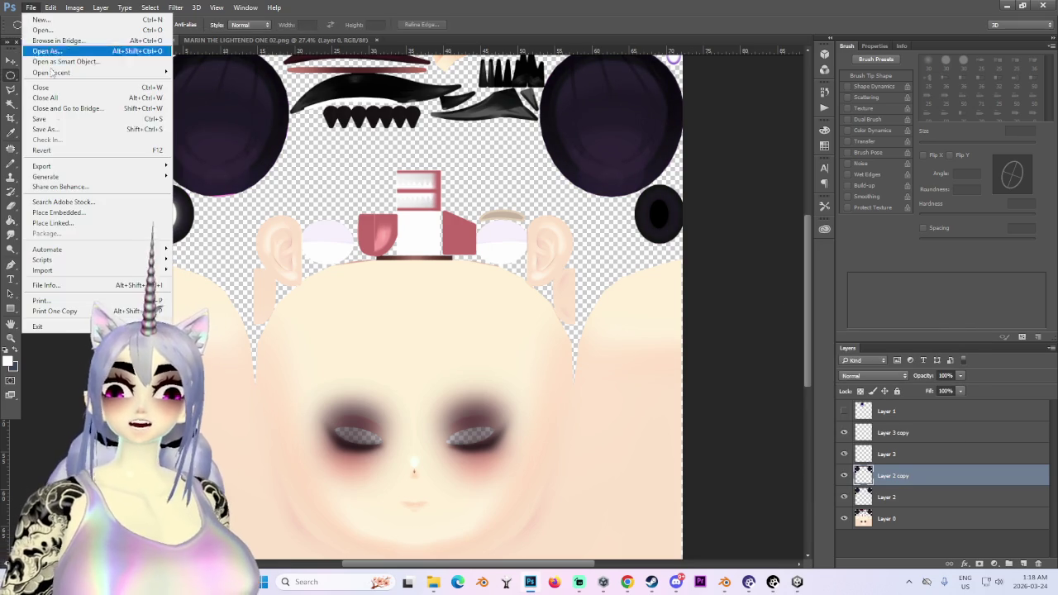
left_click(48, 130)
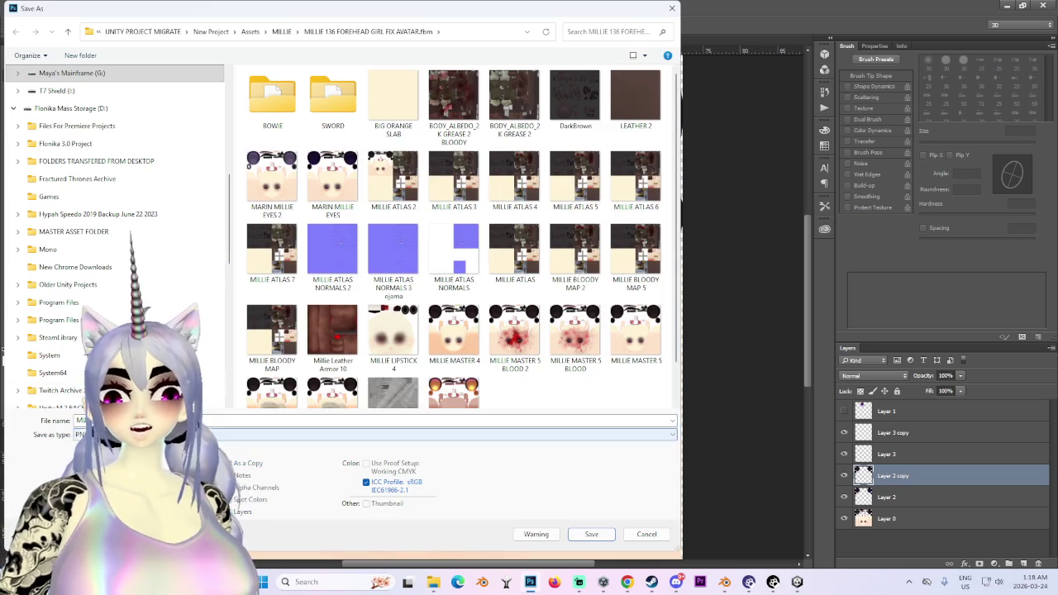
left_click(272, 178)
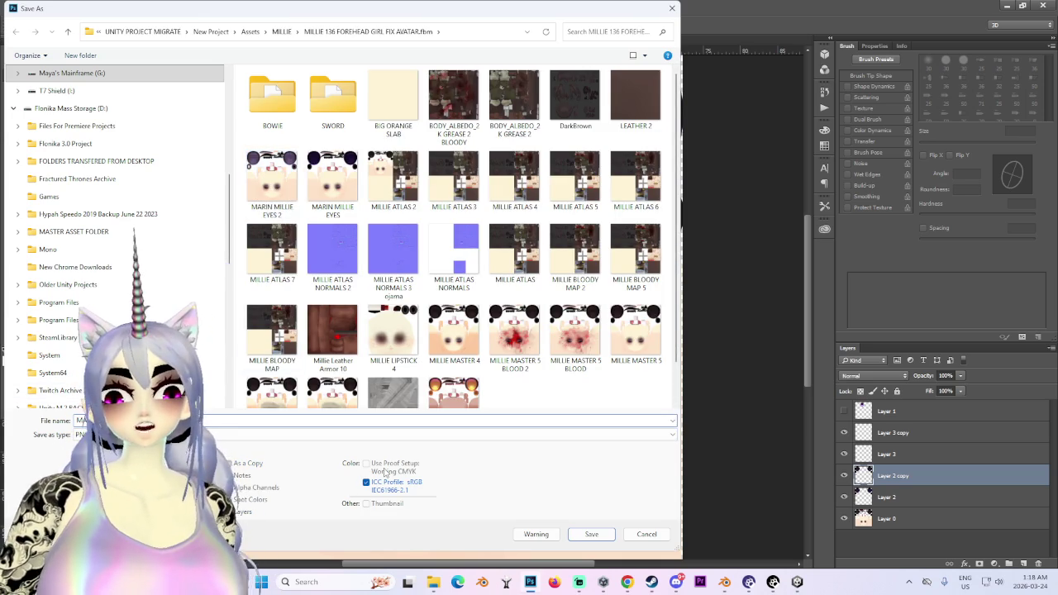
left_click(588, 540)
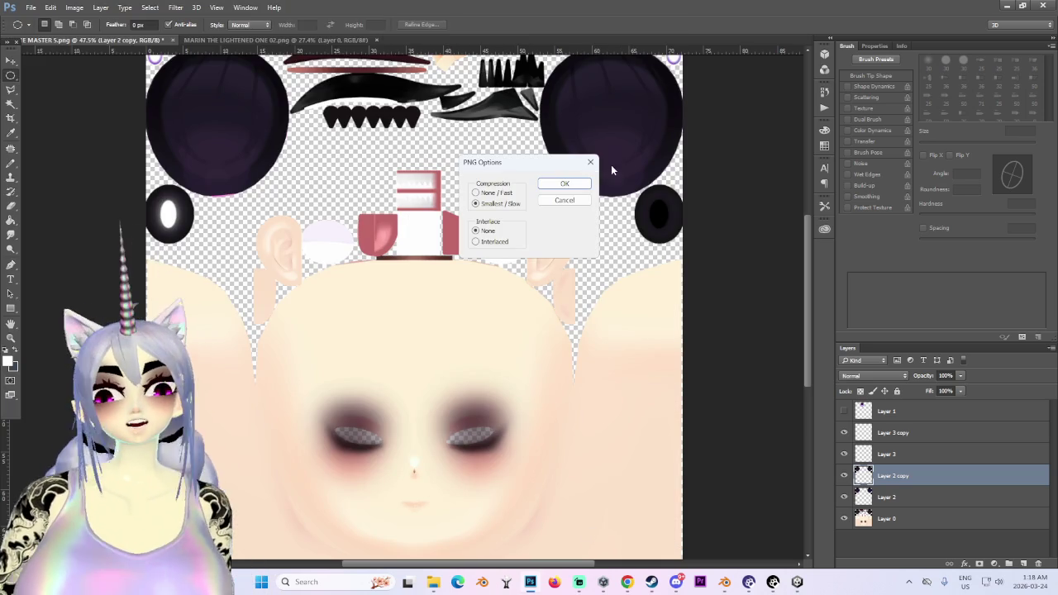
left_click(568, 188)
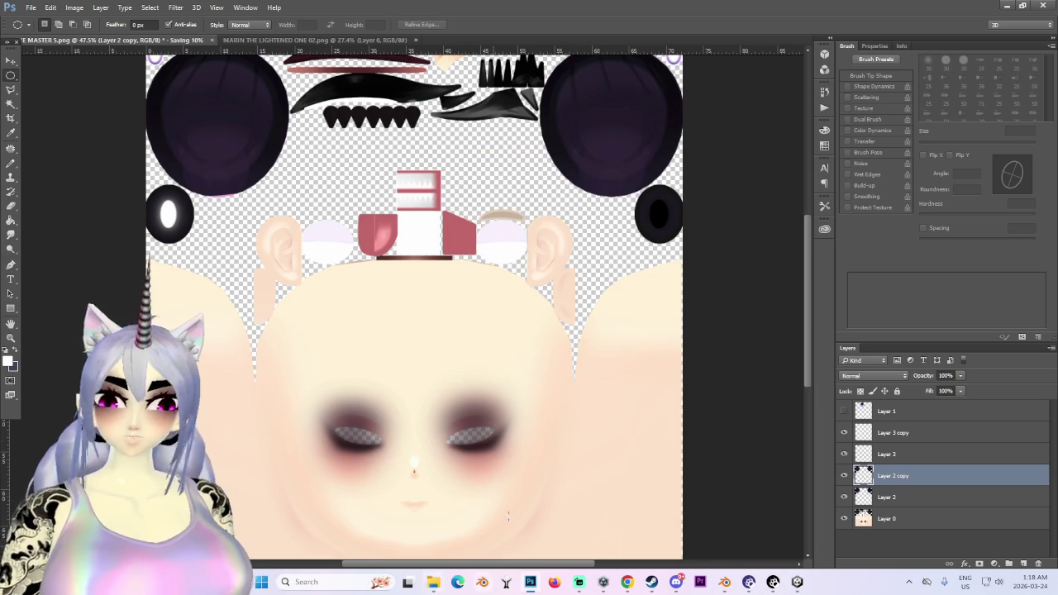
Zoom and pan Unity's Scene view onto the masked avatar's purple eyes, then return to Blender.
left_click(777, 583)
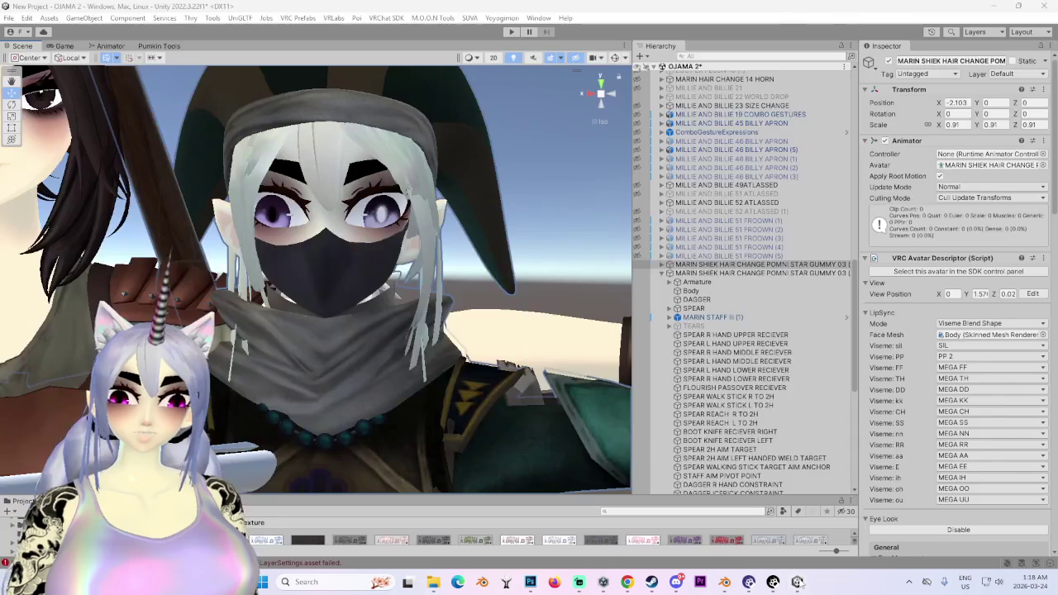
mouse_move(314, 273)
right_mouse_down()
mouse_move(383, 267)
mouse_move(387, 286)
right_mouse_up()
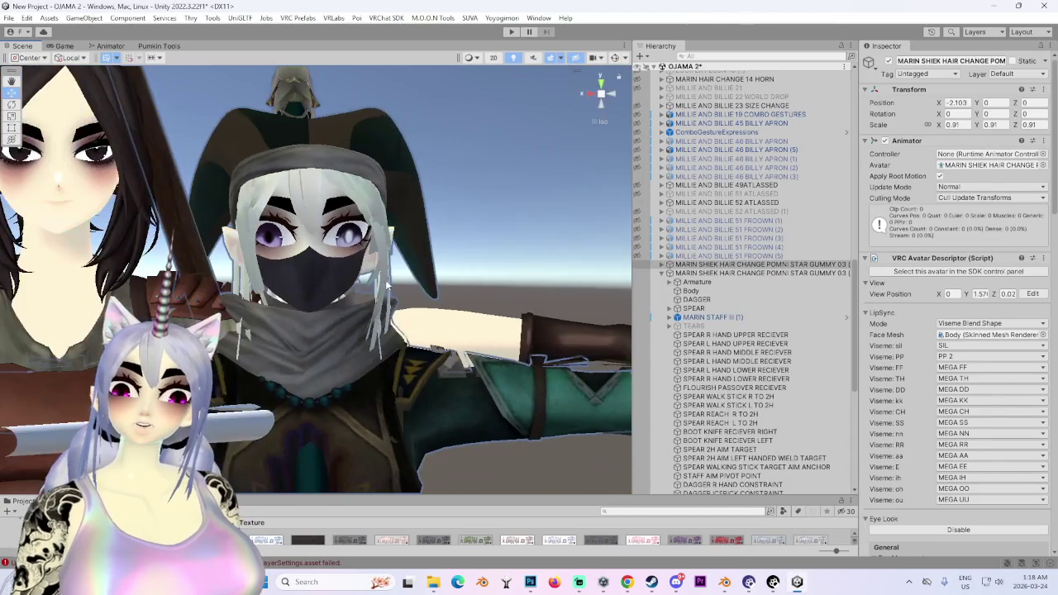
right_click_drag(422, 343, 371, 390)
scroll(437, 420, "down", 3)
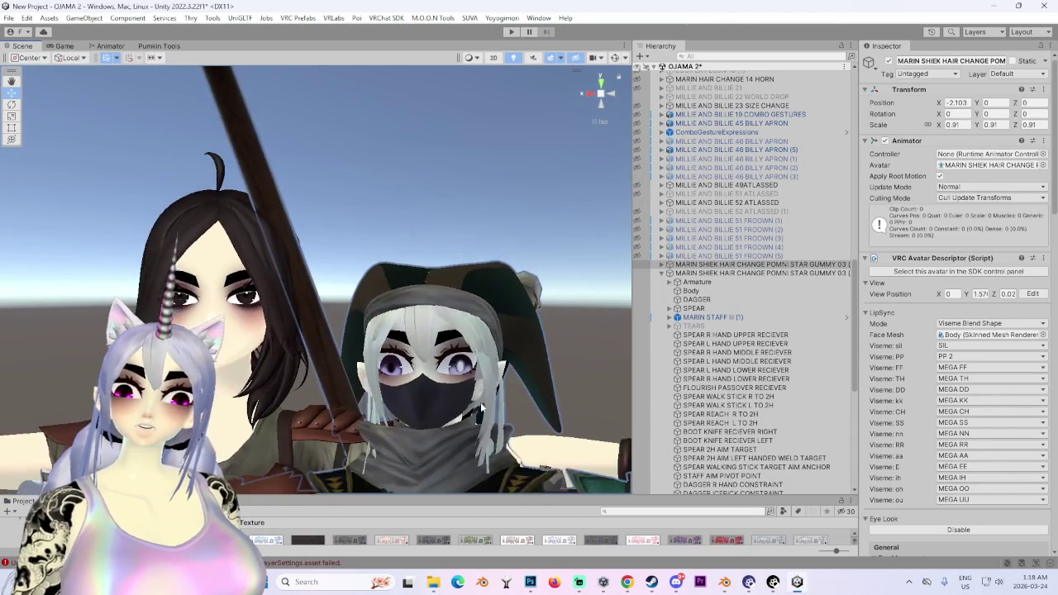
mouse_move(725, 582)
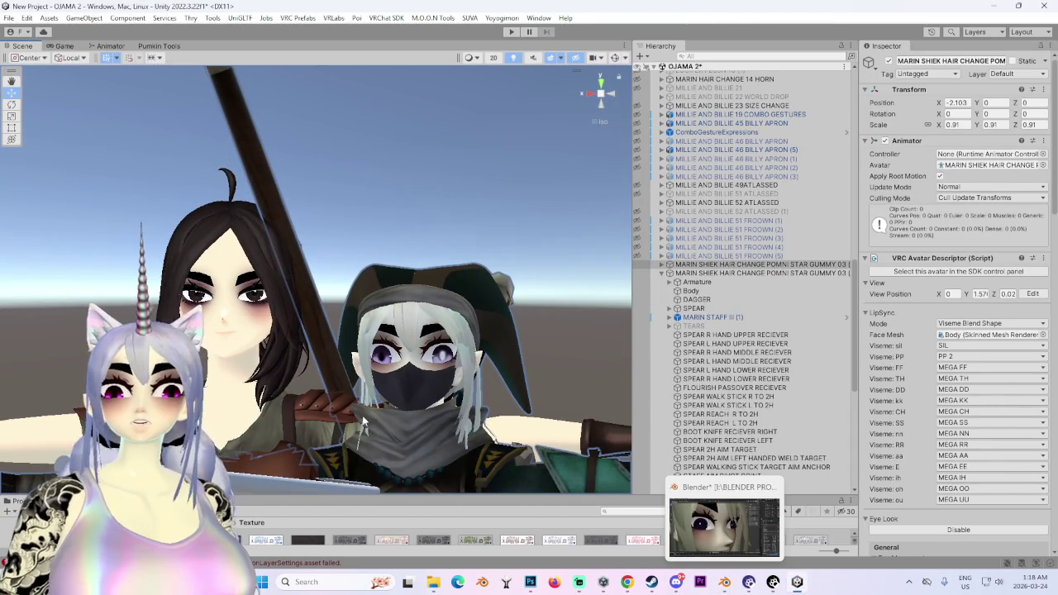
scroll(380, 348, "up", 2)
scroll(398, 274, "up", 2)
scroll(383, 286, "up", 2)
scroll(364, 334, "up", 2)
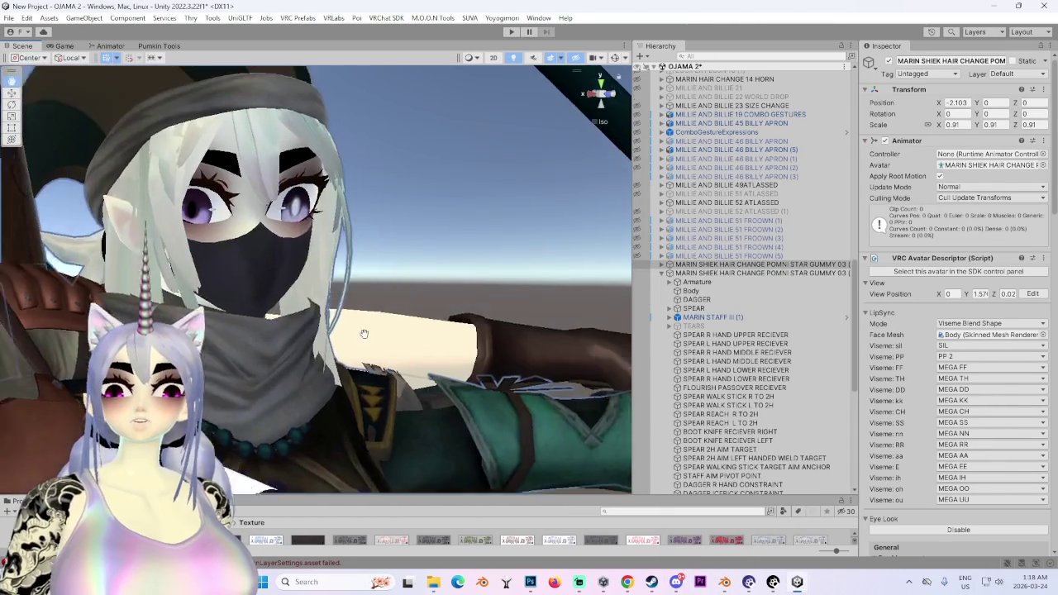
middle_click_drag(364, 333, 496, 372)
scroll(527, 390, "up", 2)
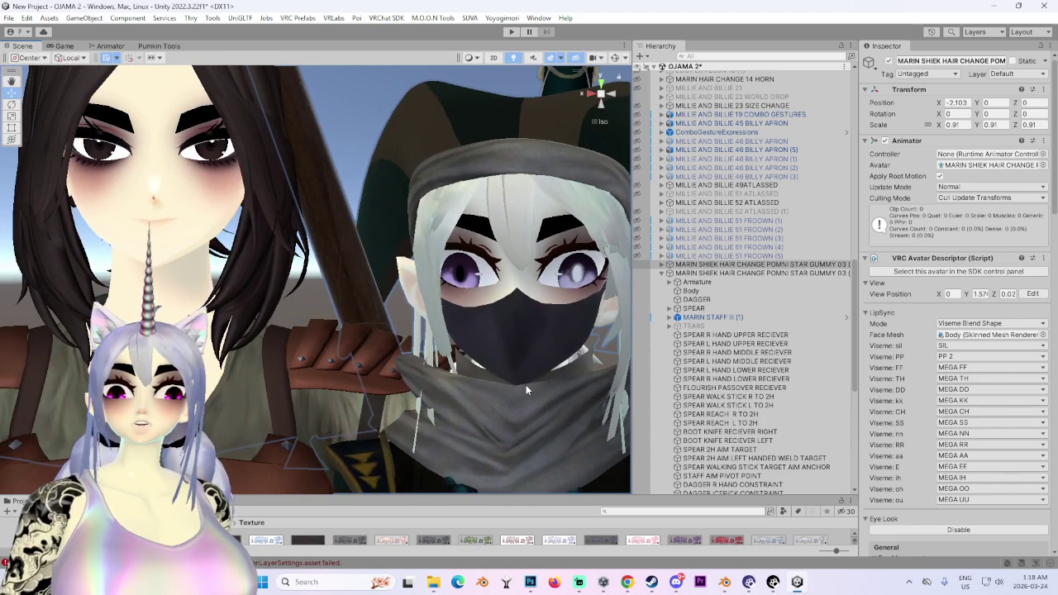
middle_click_drag(519, 370, 438, 364)
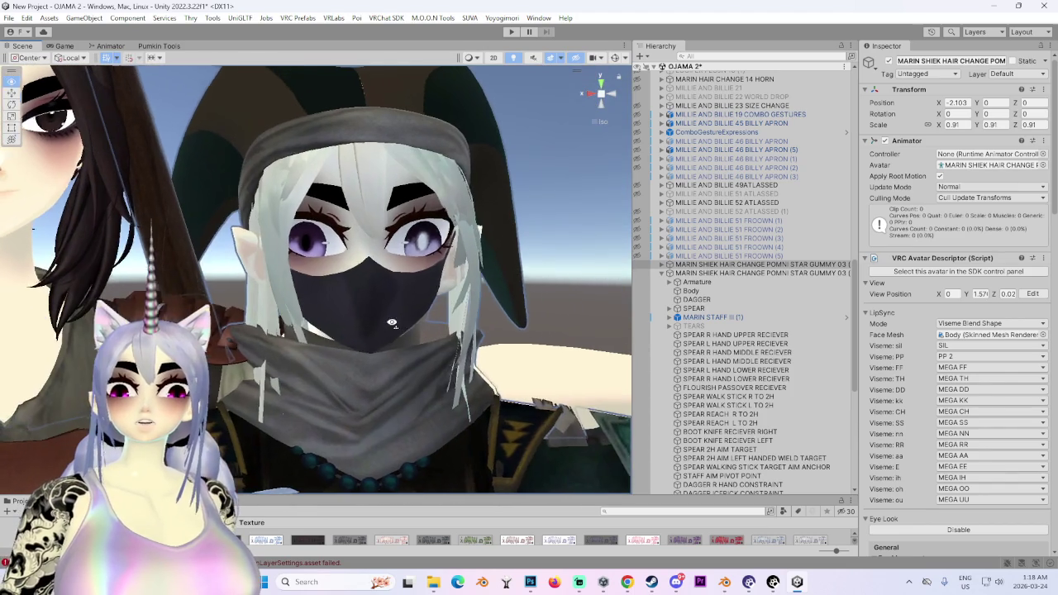
scroll(438, 364, "up", 2)
left_click(725, 582)
Load the updated eye PNG into the eye material's image node, then return to Layout.
middle_click_drag(347, 314, 419, 314)
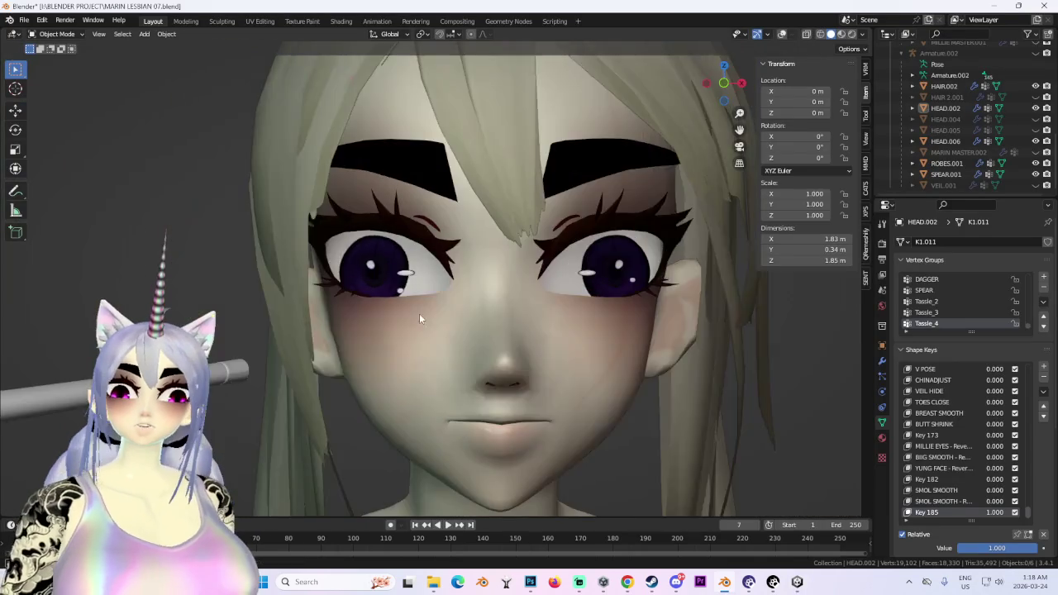
scroll(519, 291, "down", 1)
left_click(249, 24)
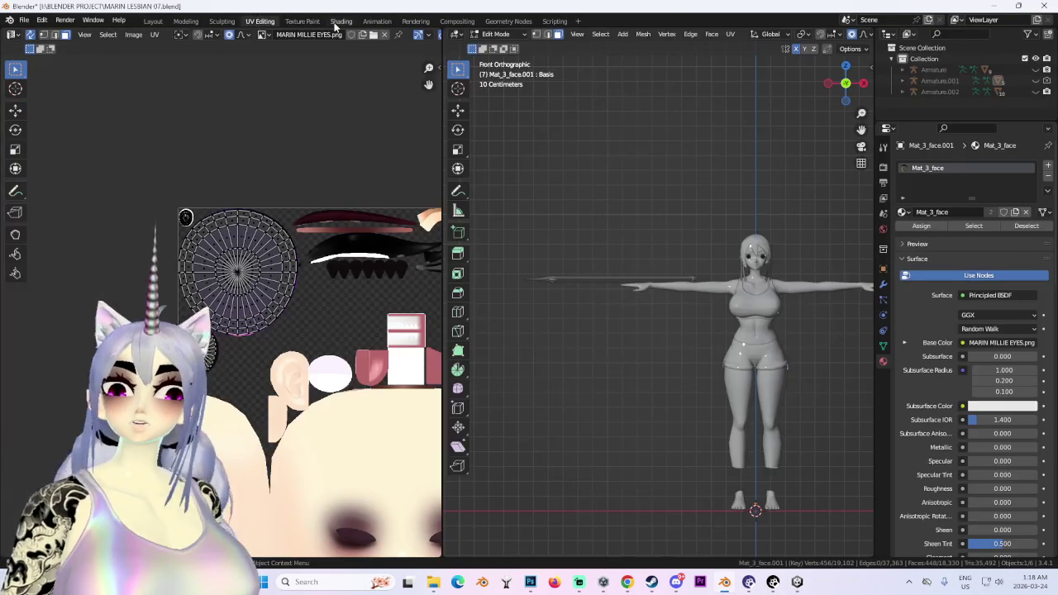
left_click(339, 23)
left_click(530, 413)
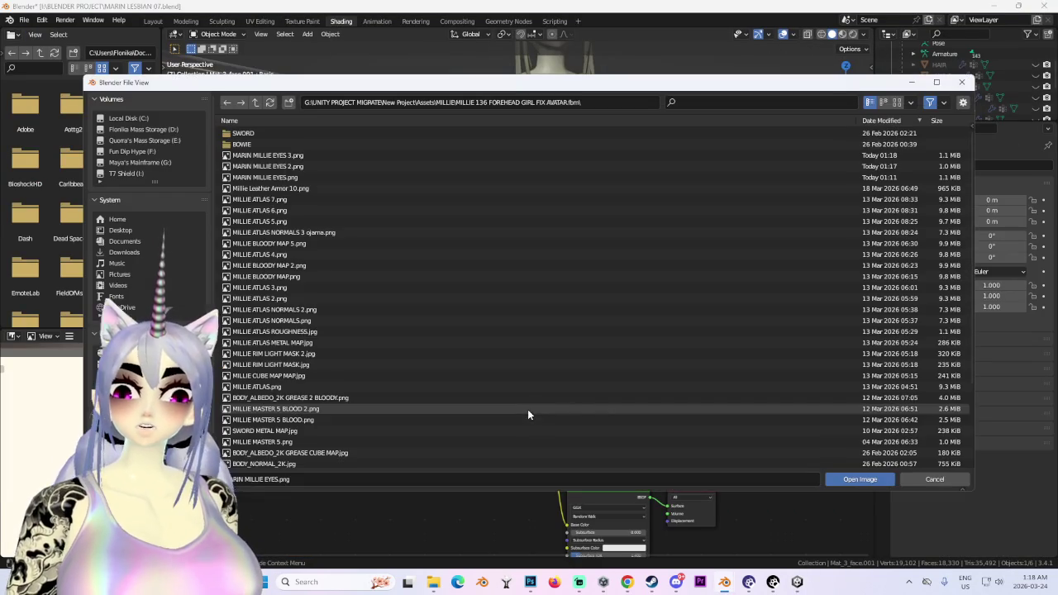
double_click(302, 152)
left_click(153, 21)
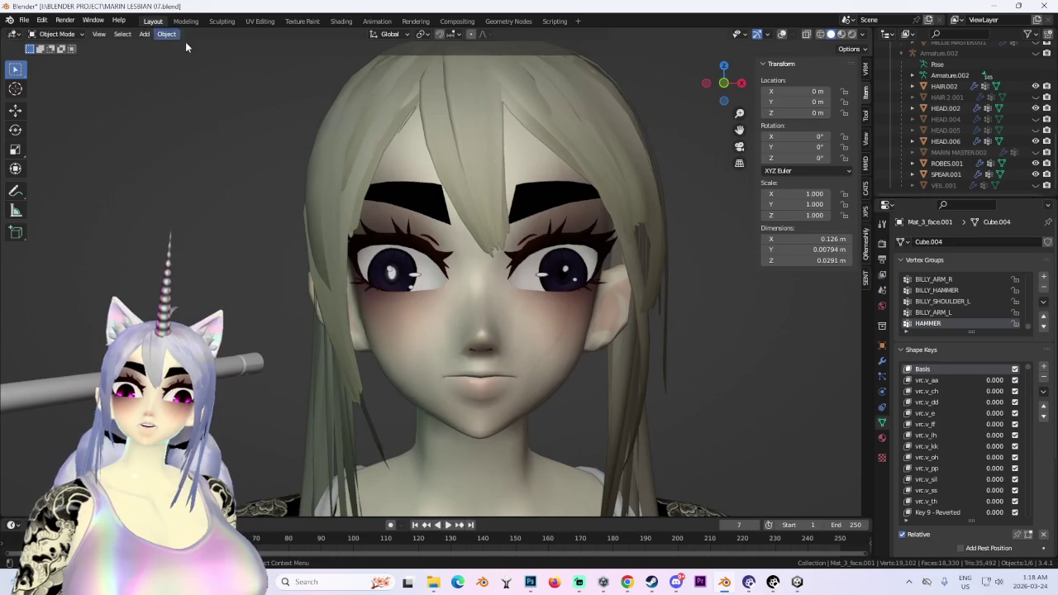
View the head from the front and toggle the Mat_3_face.001 eye mesh to check the irises.
scroll(398, 316, "up", 3)
scroll(434, 308, "down", 3)
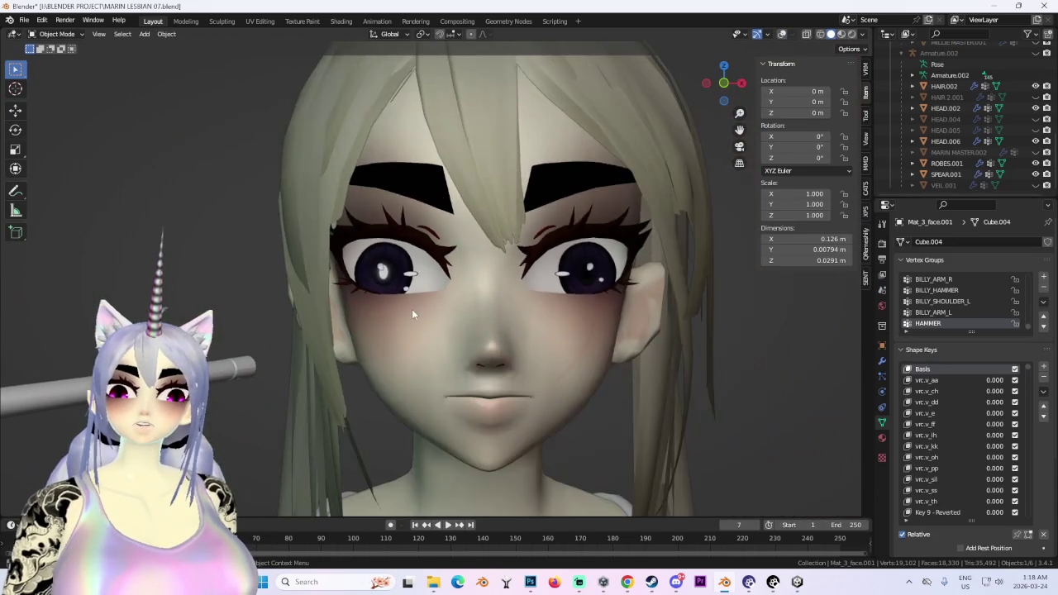
mouse_move(412, 309)
middle_mouse_down()
mouse_move(403, 325)
mouse_move(474, 333)
middle_mouse_up()
scroll(475, 332, "up", 2)
scroll(519, 329, "down", 3)
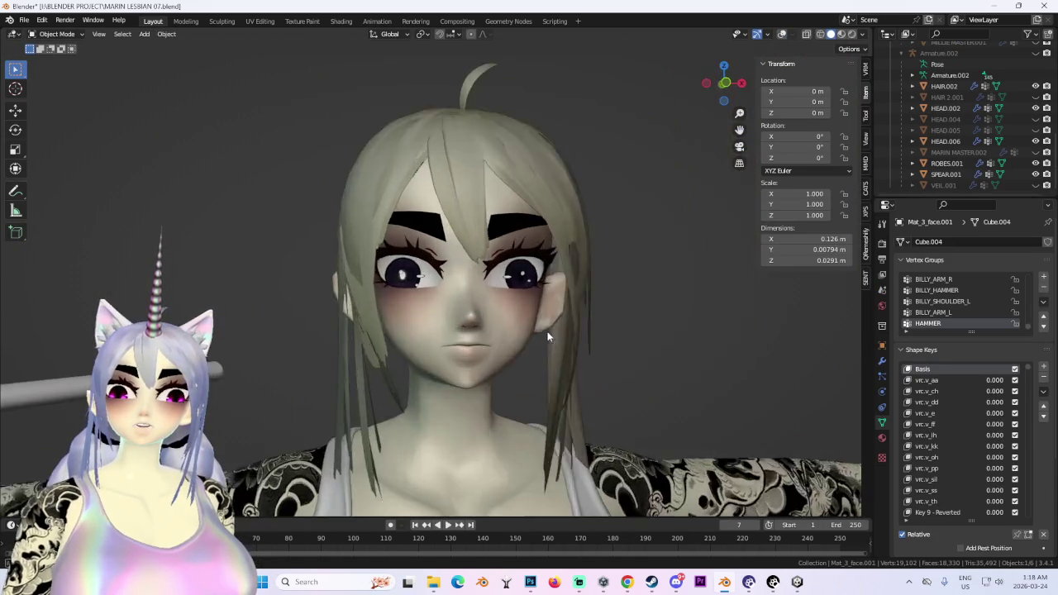
key("KP_1")
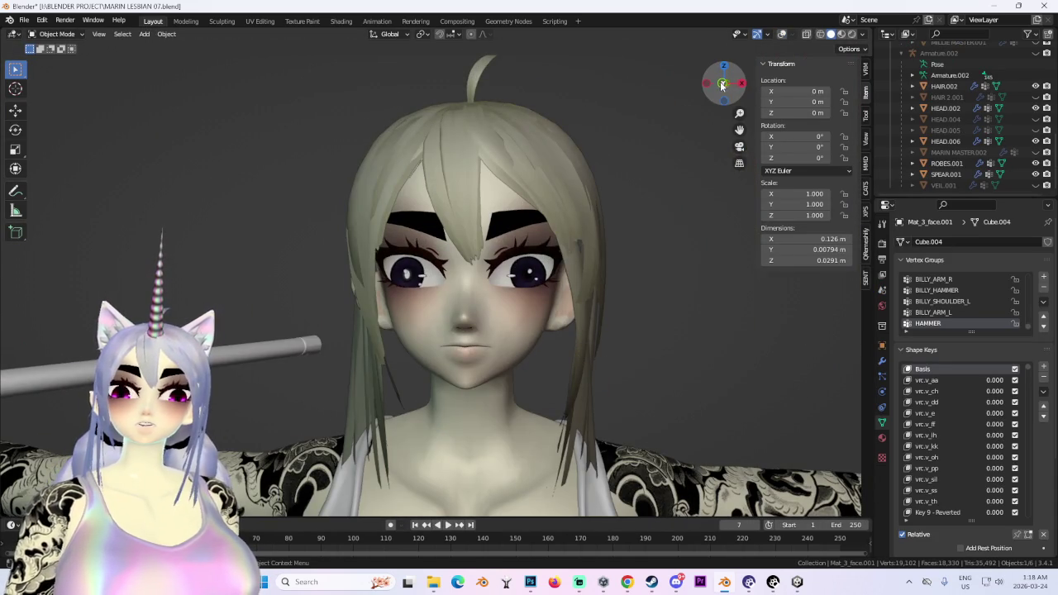
scroll(389, 266, "up", 3)
scroll(976, 99, "up", 3)
scroll(993, 91, "up", 2)
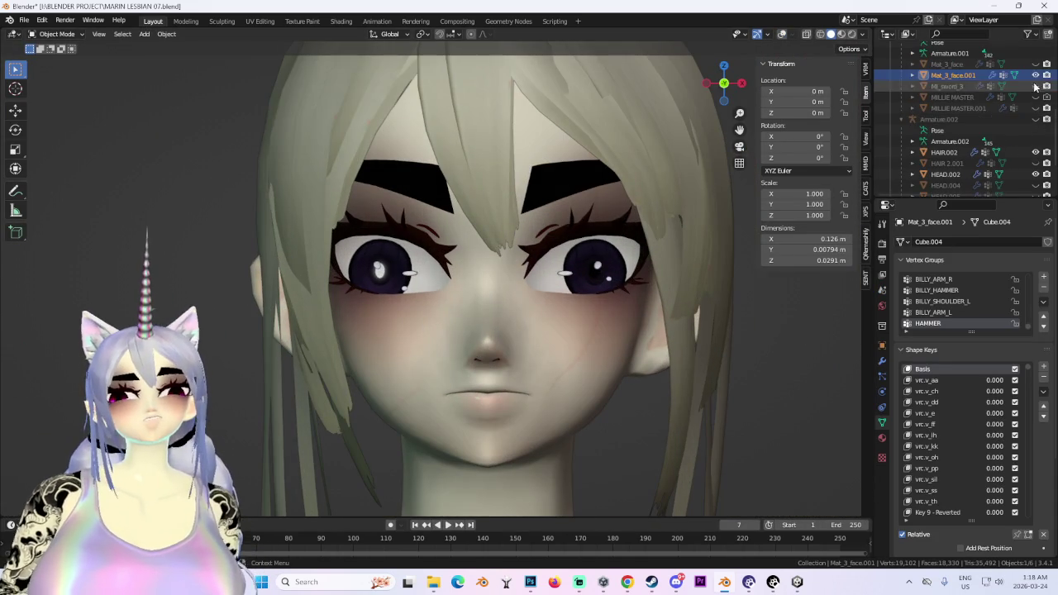
left_click(1036, 76)
left_click(1036, 75)
Select HAIR.002, orbit around the face, and toggle the hair mesh to check the eyes.
scroll(636, 281, "down", 3)
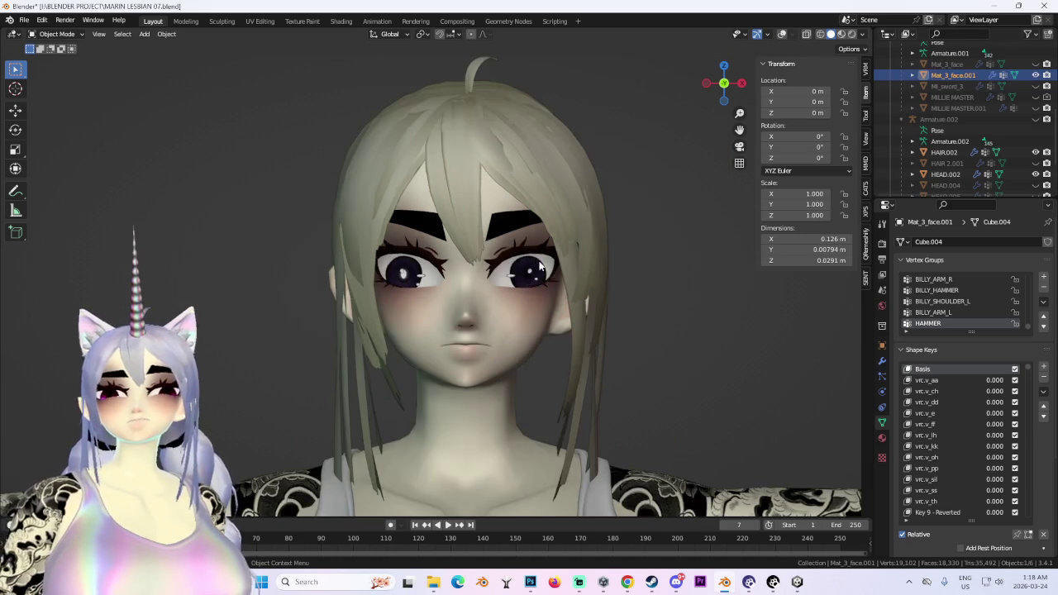
mouse_move(654, 277)
middle_mouse_down()
mouse_move(630, 281)
mouse_move(688, 287)
mouse_move(666, 283)
middle_mouse_up()
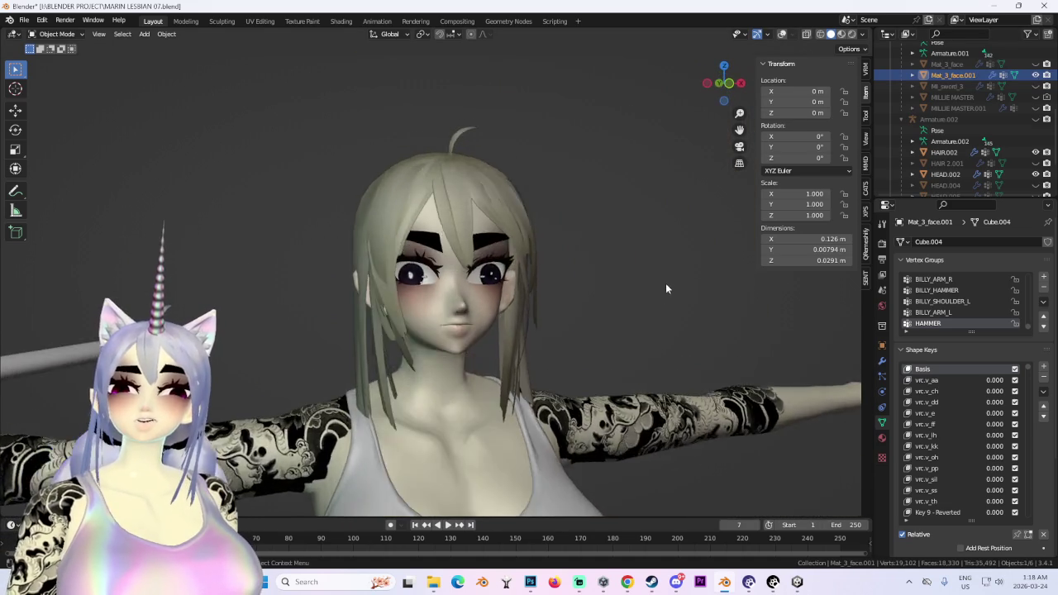
scroll(653, 298, "up", 4)
left_click(662, 248)
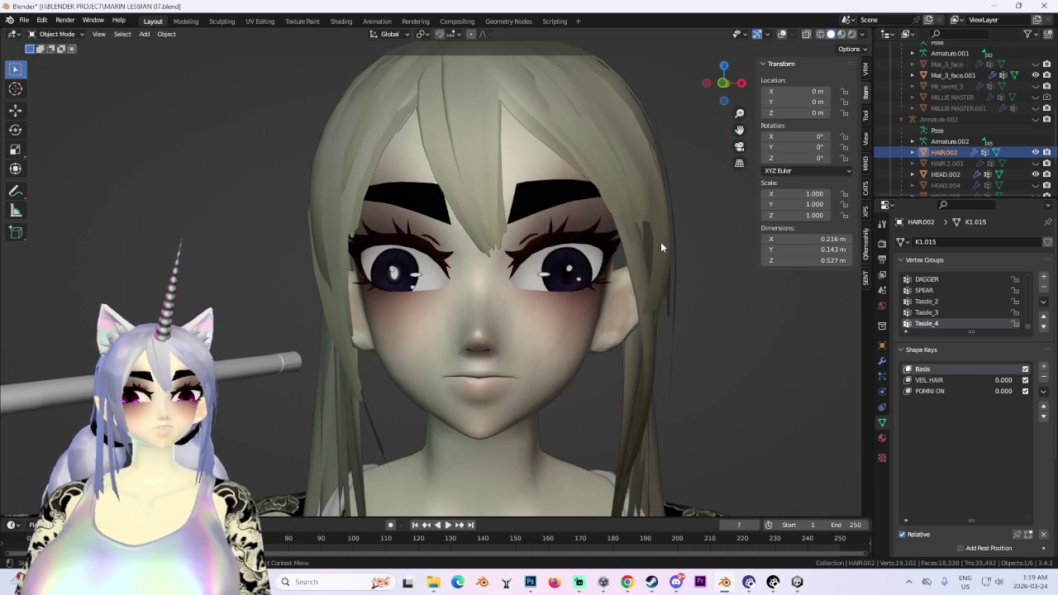
scroll(677, 207, "down", 2)
scroll(612, 322, "down", 3)
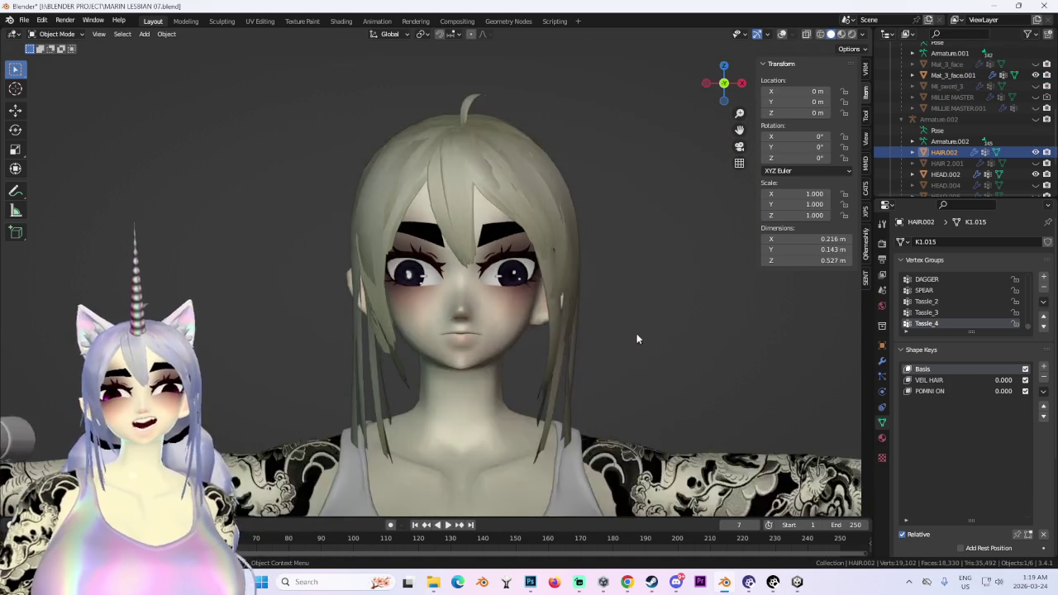
mouse_move(632, 338)
middle_mouse_down()
mouse_move(582, 347)
mouse_move(632, 323)
middle_mouse_up()
scroll(581, 345, "up", 3)
scroll(632, 322, "up", 2)
middle_click_drag(561, 152, 529, 174)
scroll(516, 184, "down", 2)
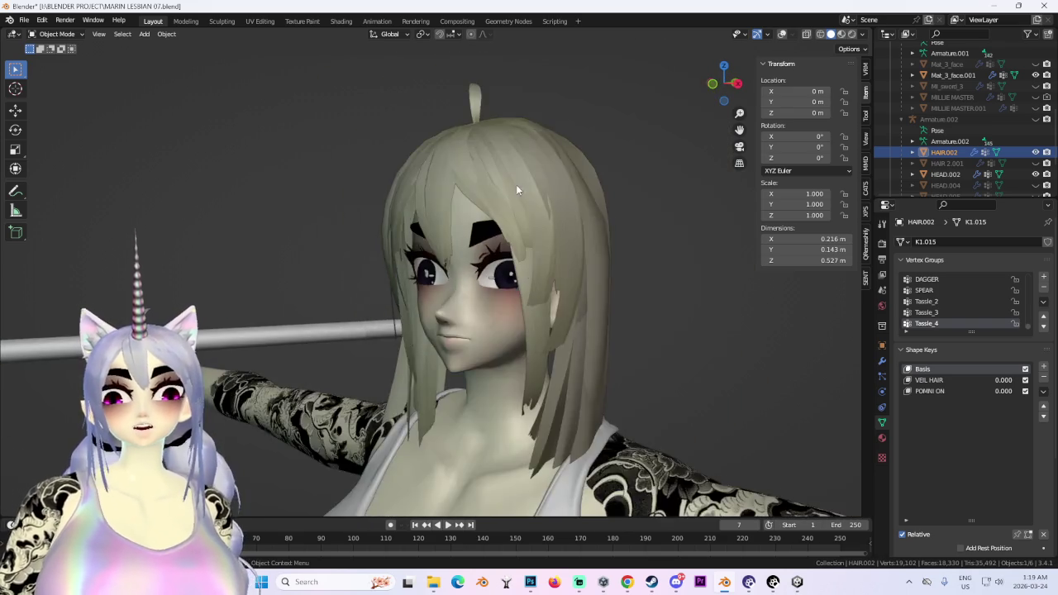
scroll(516, 184, "down", 2)
left_click(1037, 152)
left_click(1037, 152)
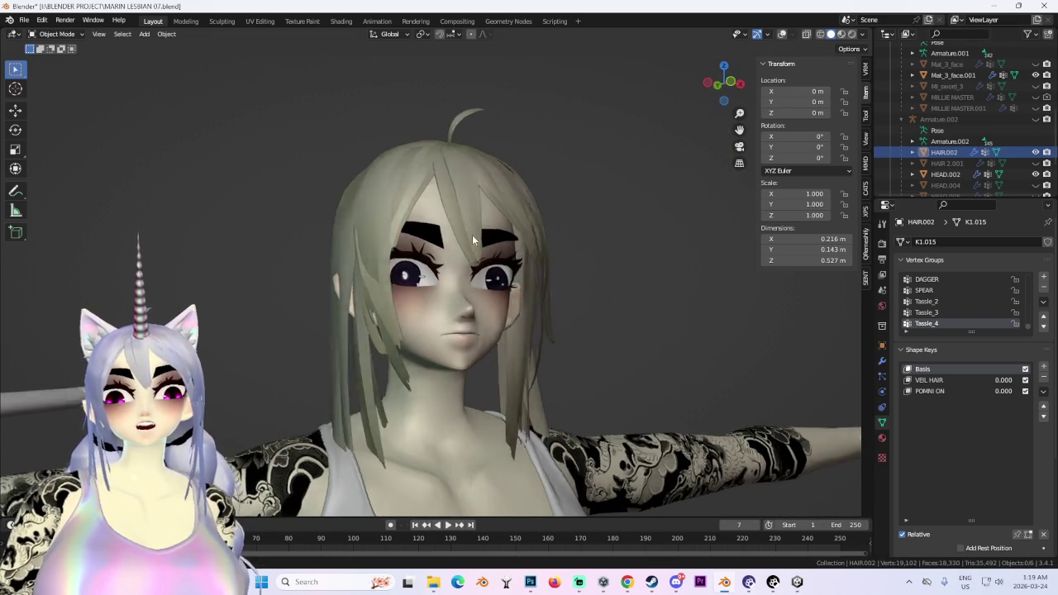
middle_click_drag(472, 234, 530, 231)
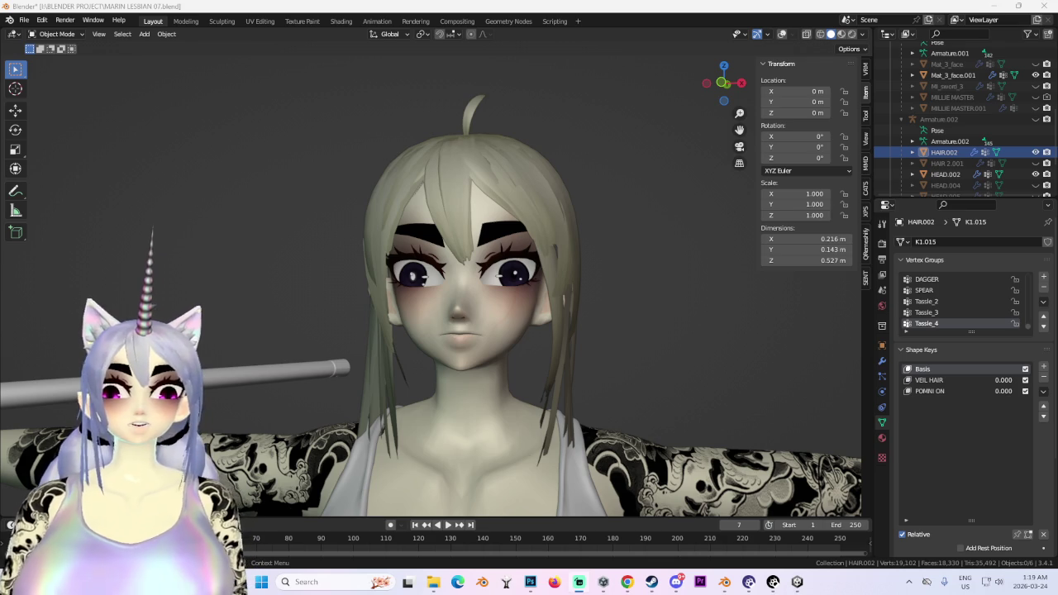
left_click(798, 584)
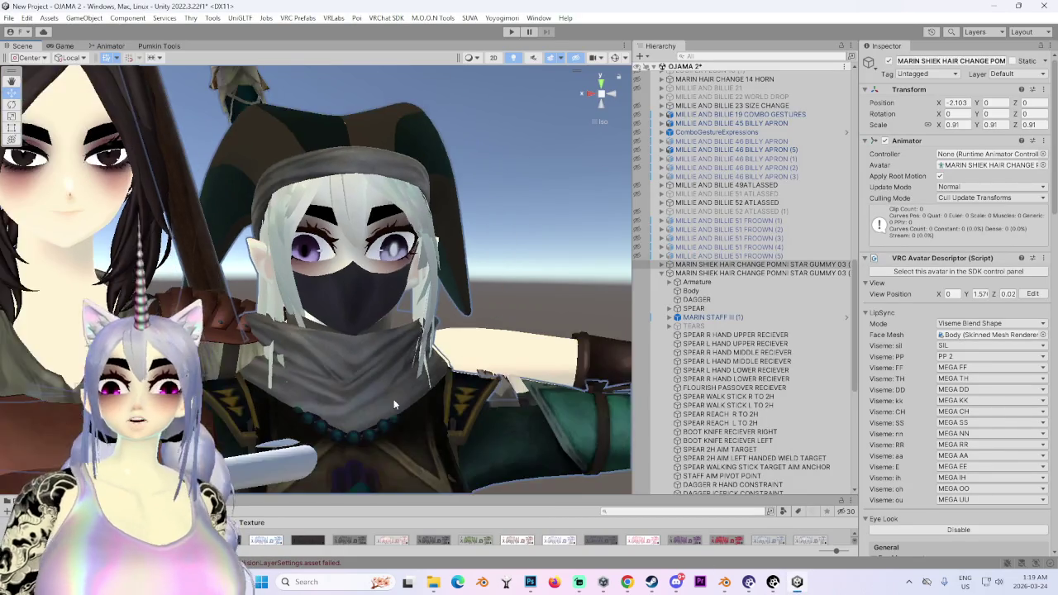
scroll(397, 291, "down", 2)
scroll(397, 291, "down", 2)
scroll(396, 291, "down", 1)
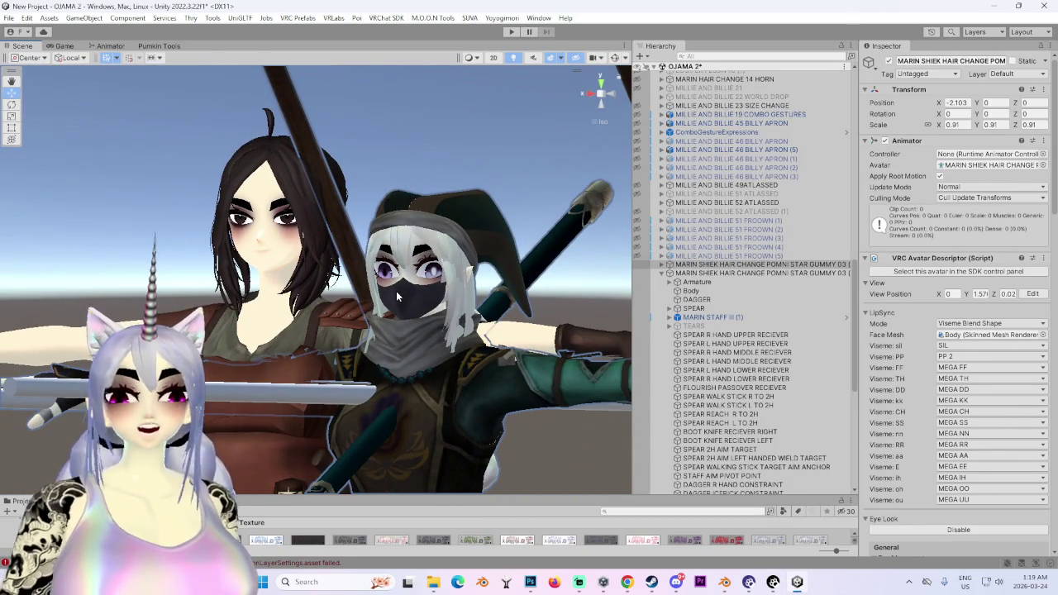
mouse_move(396, 291)
left_mouse_down("alt")
mouse_move(396, 279)
mouse_move(471, 307)
mouse_move(537, 302)
mouse_move(594, 115)
mouse_move(548, 172)
left_mouse_up("alt")
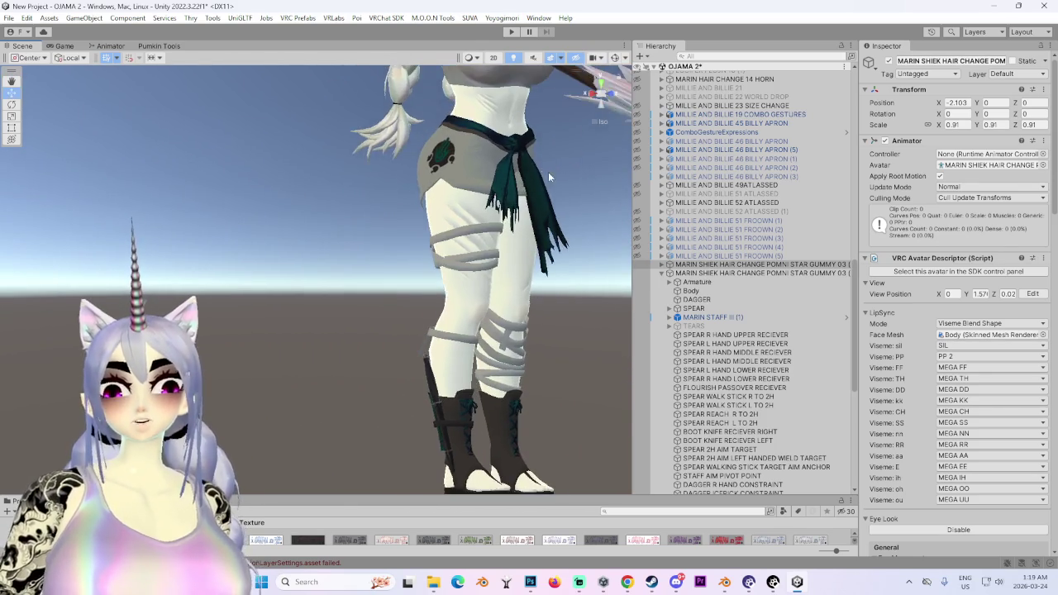
mouse_move(548, 172)
left_mouse_down("alt")
mouse_move(425, 196)
mouse_move(346, 193)
mouse_move(232, 234)
left_mouse_up("alt")
left_click_drag(120, 280, 351, 236, "alt")
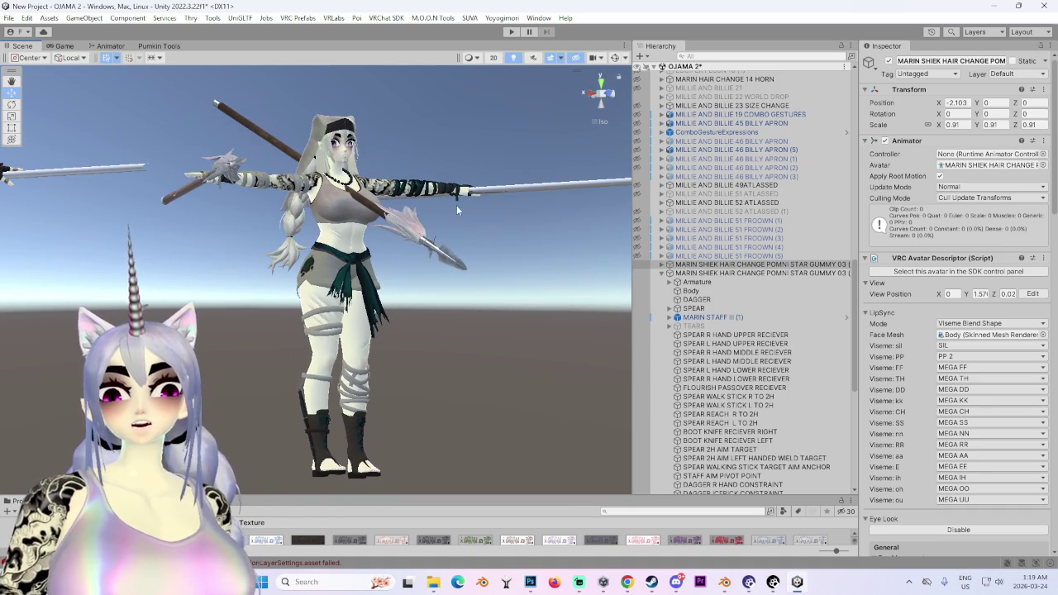
mouse_move(457, 205)
left_mouse_down("alt")
mouse_move(462, 273)
mouse_move(570, 346)
mouse_move(304, 316)
mouse_move(539, 419)
mouse_move(556, 348)
mouse_move(445, 309)
mouse_move(428, 348)
mouse_move(334, 328)
mouse_move(392, 320)
mouse_move(544, 466)
left_mouse_up("alt")
scroll(462, 274, "up", 3)
scroll(392, 320, "up", 2)
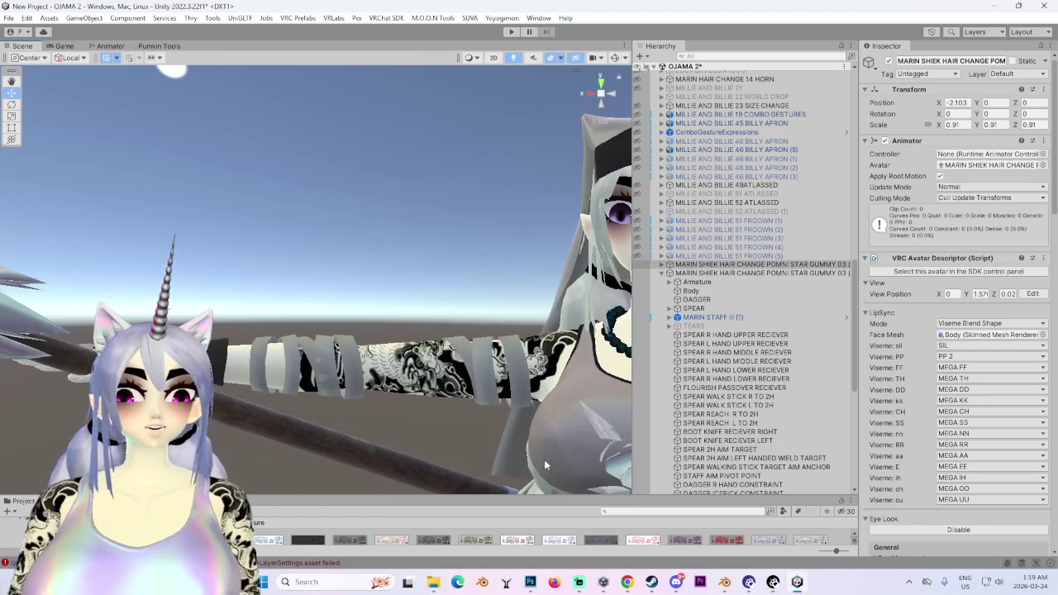
Back in the project, set the viewport shading lighting to Flat.
left_click(724, 584)
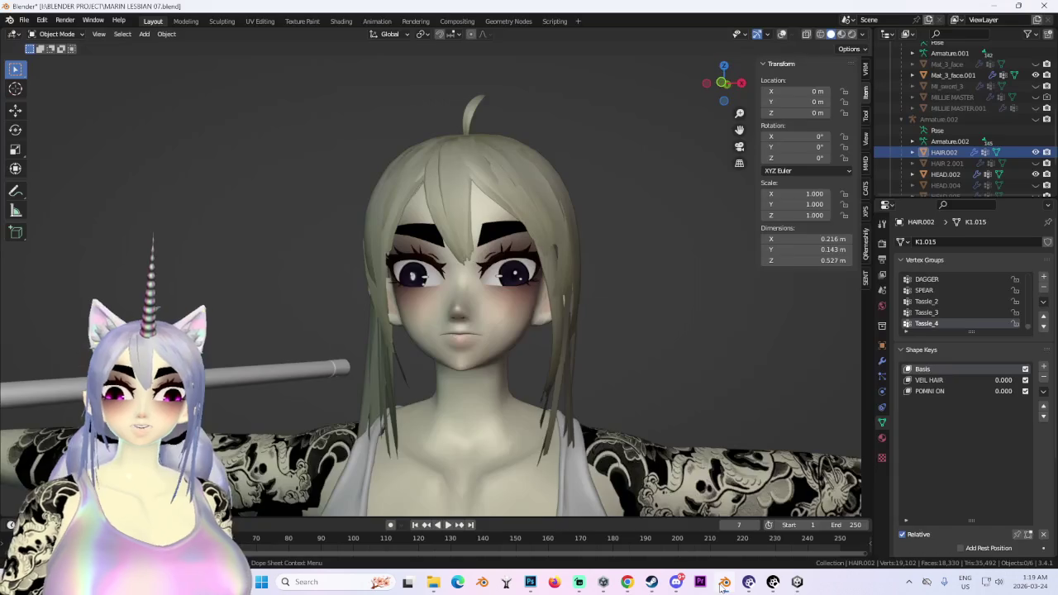
mouse_move(412, 361)
middle_mouse_down()
mouse_move(528, 355)
mouse_move(472, 320)
mouse_move(402, 330)
mouse_move(475, 343)
mouse_move(449, 332)
mouse_move(521, 329)
middle_mouse_up()
scroll(406, 332, "up", 3)
scroll(520, 330, "down", 3)
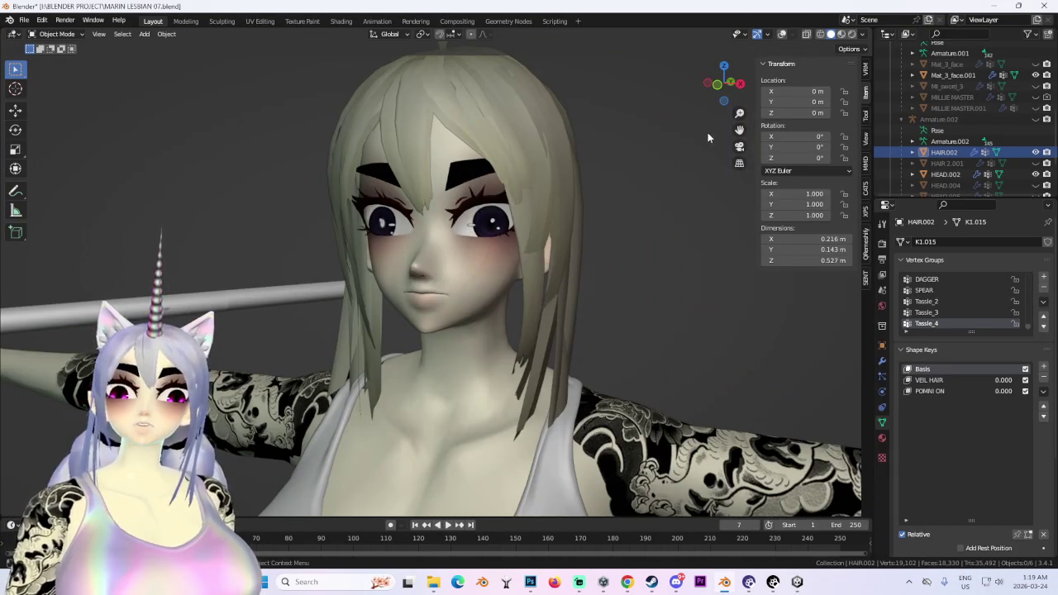
left_click(862, 34)
left_click(890, 123)
From a side profile, select the HEAD.002 face mesh and start moving it off the body.
mouse_move(496, 302)
middle_mouse_down()
mouse_move(512, 303)
mouse_move(450, 299)
mouse_move(475, 300)
mouse_move(387, 315)
middle_mouse_up()
left_click(387, 316)
key("g")
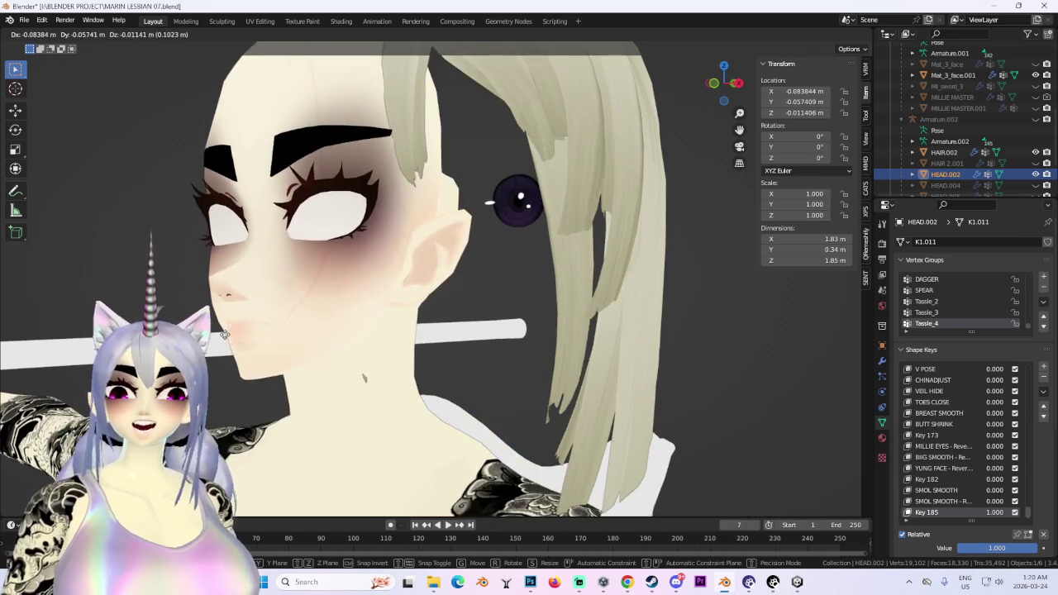
Confirm the face mesh move, then clear its location with Alt+G.
left_click(224, 334)
scroll(491, 385, "down", 3)
scroll(491, 384, "down", 3)
key("alt+g")
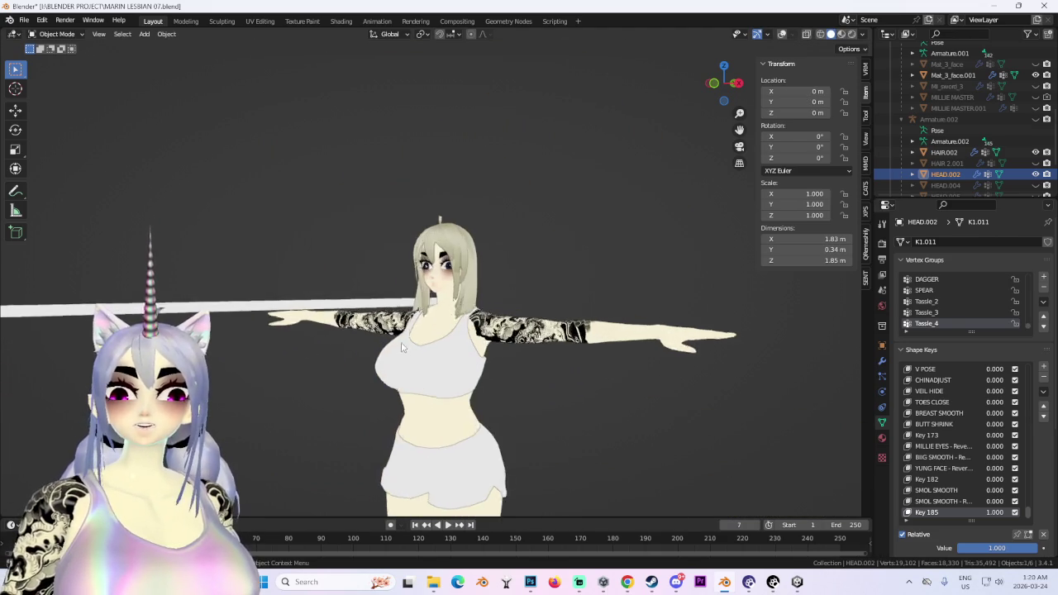
scroll(488, 351, "up", 5)
scroll(472, 350, "up", 2)
Turn on the viewport overlays and view the head in front orthographic.
middle_click_drag(570, 330, 526, 333)
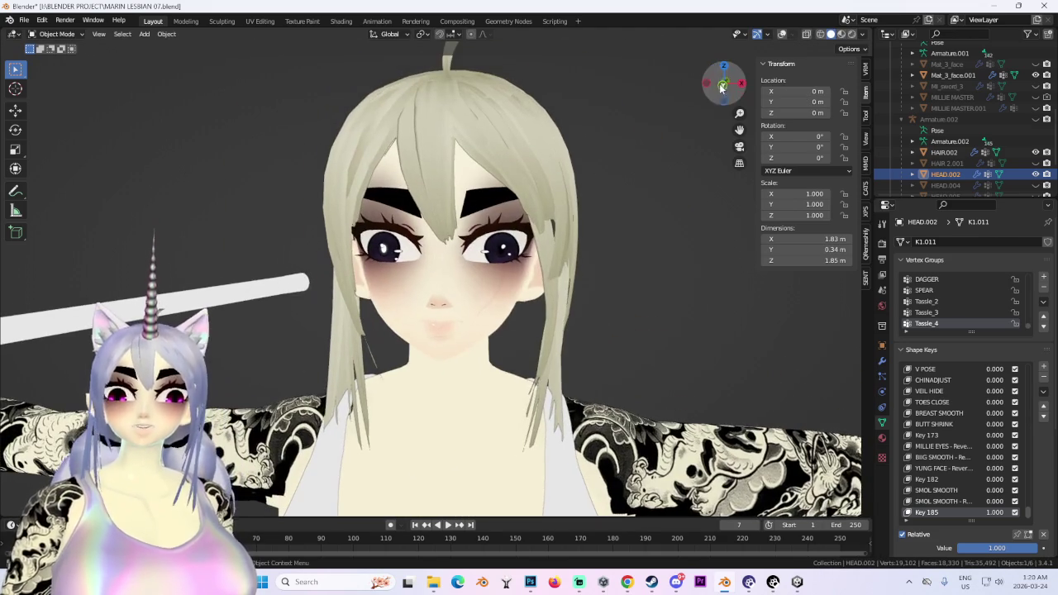
left_click_drag(723, 83, 802, 51)
left_click(782, 33)
left_click(712, 83)
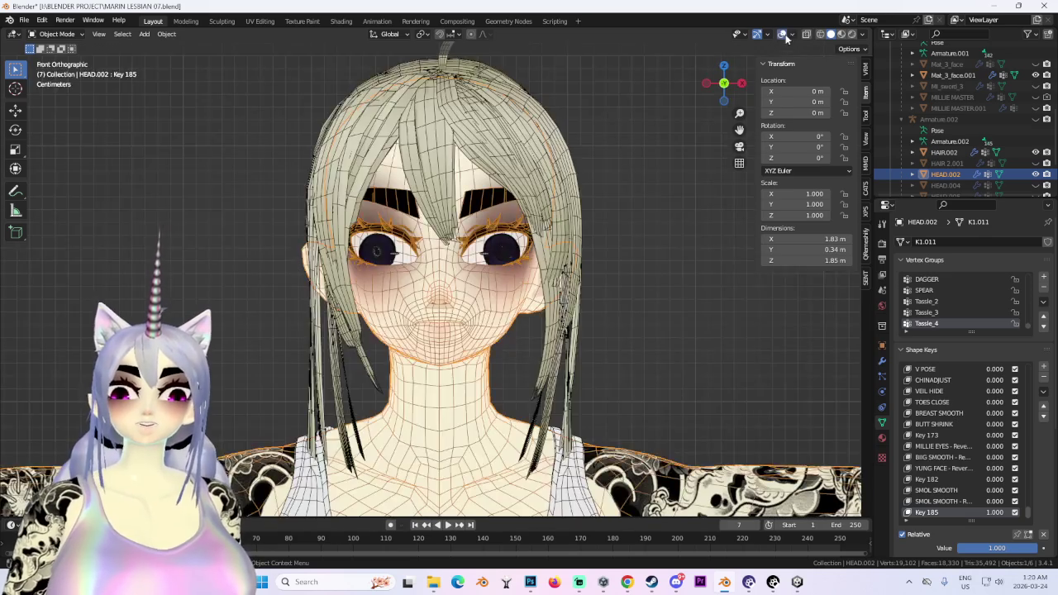
scroll(331, 228, "up", 2)
Hide the Mat_3_face.001 eye mesh and HEAD.004, briefly checking other hidden meshes.
left_click(333, 229)
left_click(1036, 76)
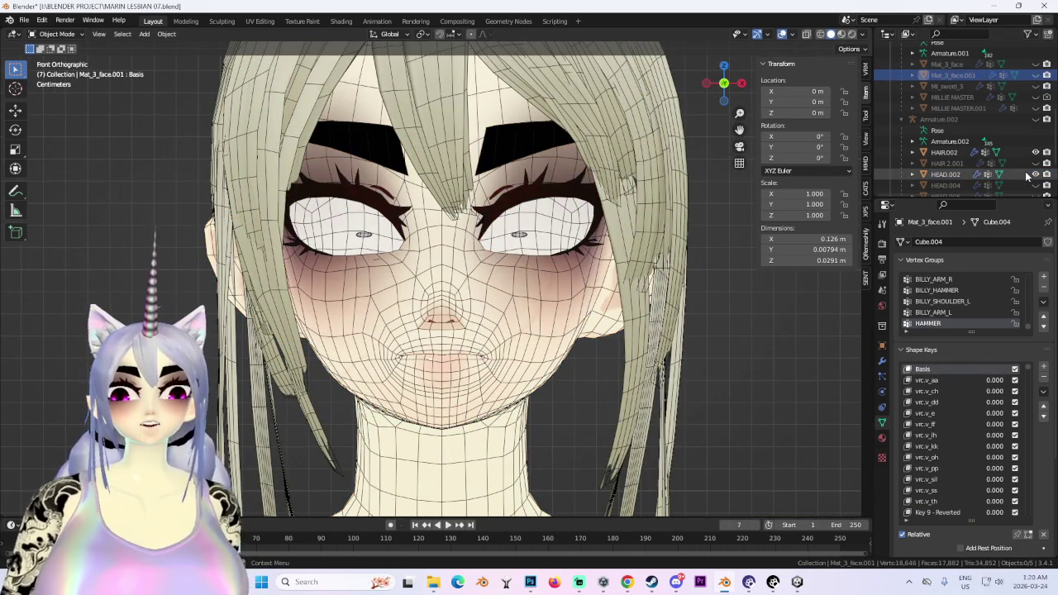
left_click(1036, 186)
scroll(1034, 188, "down", 3)
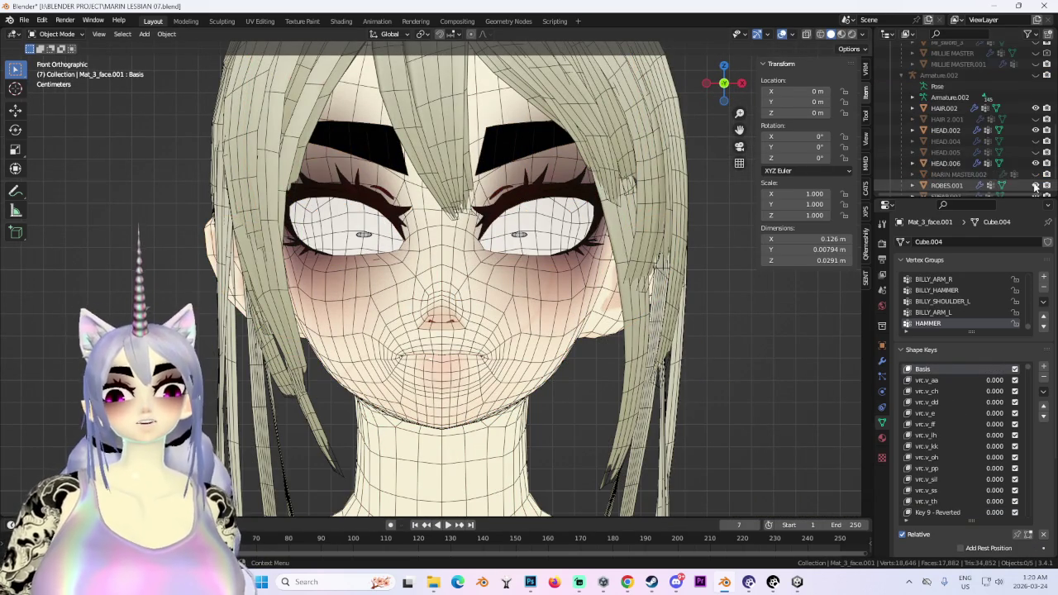
left_click(1036, 185)
left_click(1036, 185)
left_click(1036, 185)
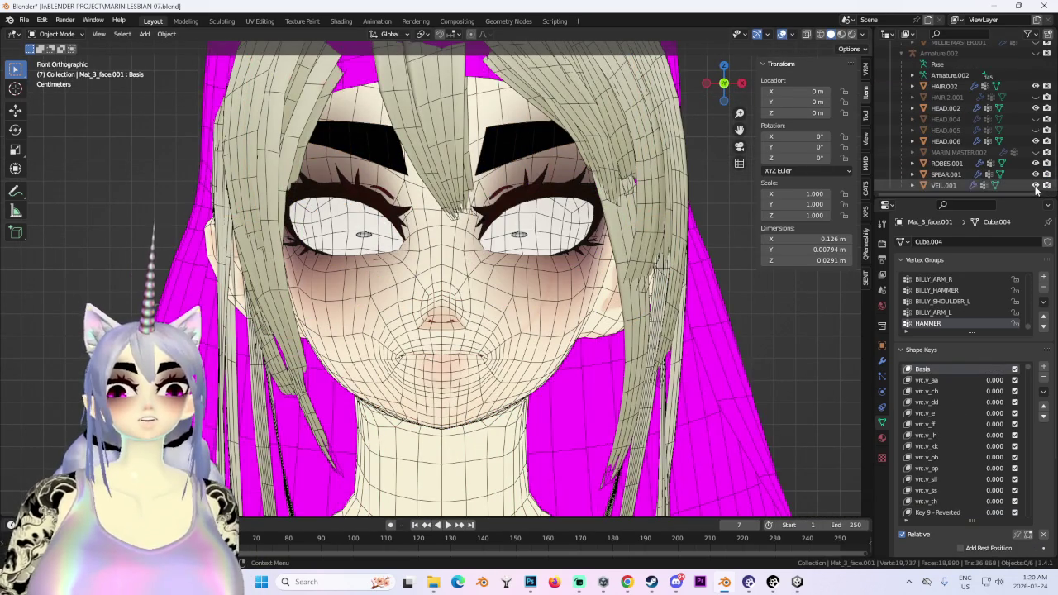
left_click(1036, 185)
Show and select the HEAD.005 eye mesh, then turn the overlays off.
left_click(1036, 109)
left_click(1036, 108)
left_click(1036, 130)
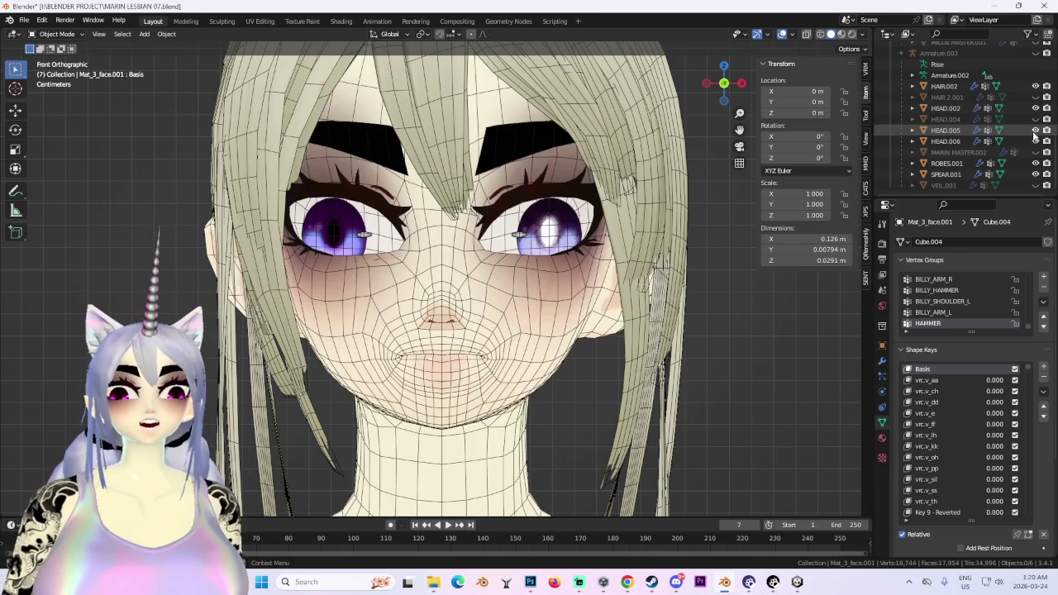
mouse_move(628, 211)
middle_mouse_down()
mouse_move(687, 278)
mouse_move(623, 276)
mouse_move(544, 238)
mouse_move(542, 247)
middle_mouse_up()
left_click(543, 236)
left_click(781, 34)
scroll(545, 248, "down", 2)
Bring the overlays back while inspecting the head, selecting HAIR.002 and then HEAD.006.
left_click(732, 82)
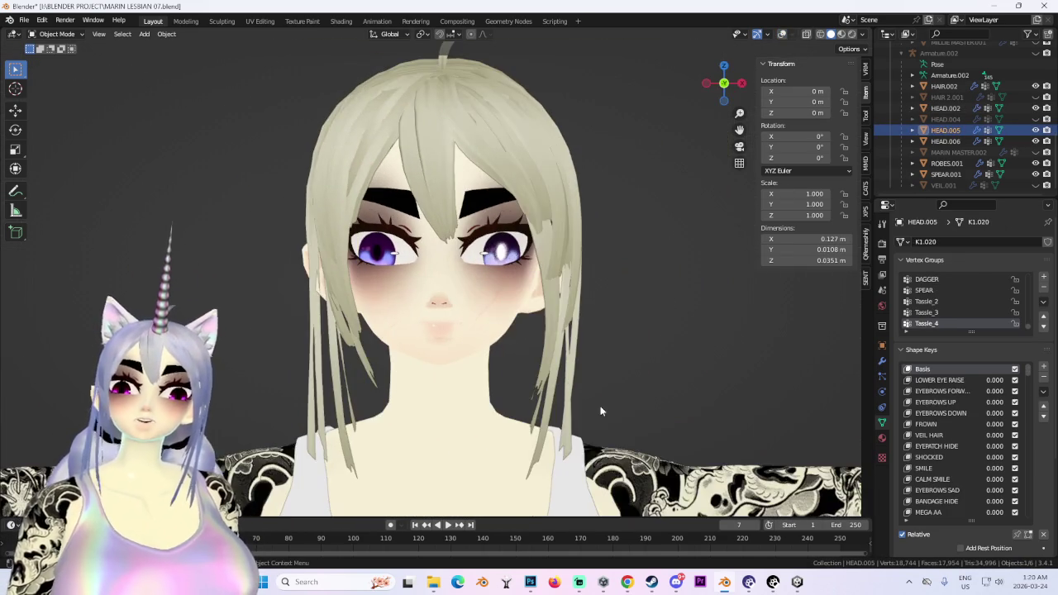
scroll(519, 362, "up", 6)
scroll(426, 320, "down", 5)
middle_click_drag(427, 320, 651, 331)
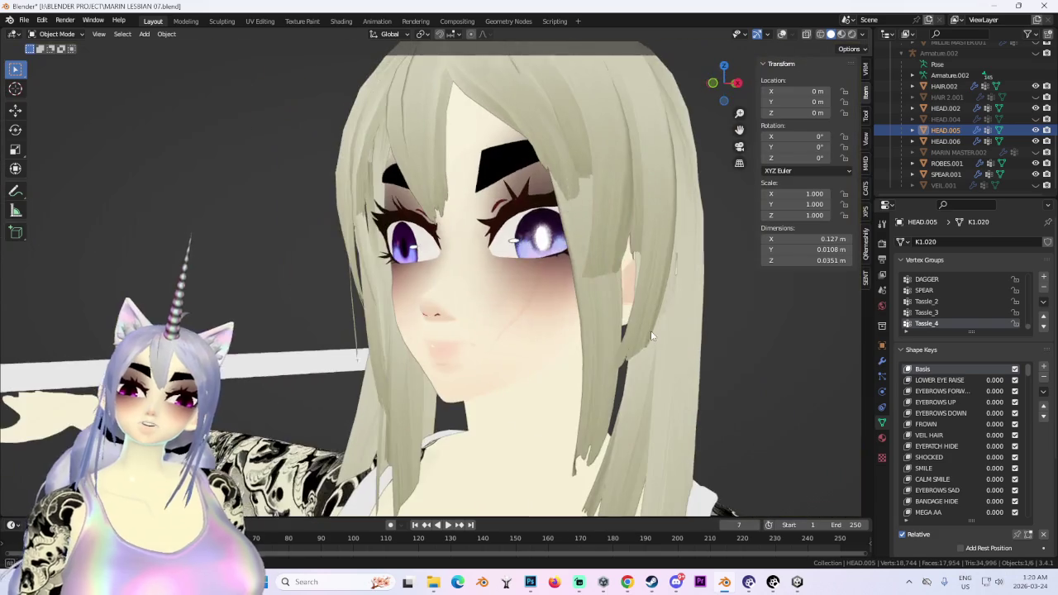
scroll(623, 353, "down", 2)
left_click(610, 134)
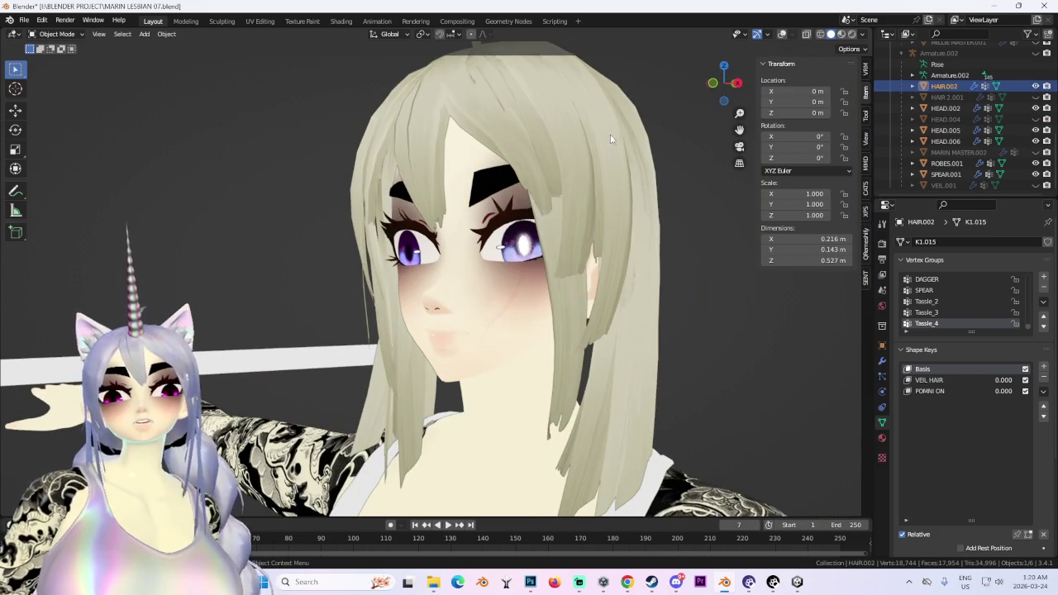
left_click(782, 33)
middle_click_drag(678, 248, 601, 255)
left_click(601, 256)
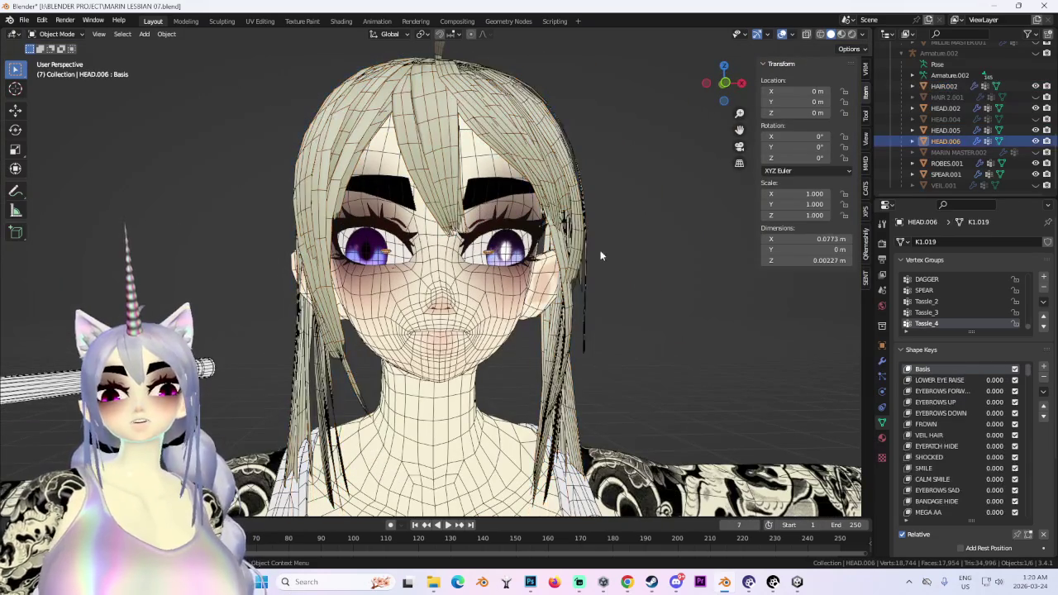
In front orthographic view, select the HEAD.005 eye mesh.
left_click(724, 86)
scroll(486, 260, "up", 3)
scroll(486, 261, "up", 3)
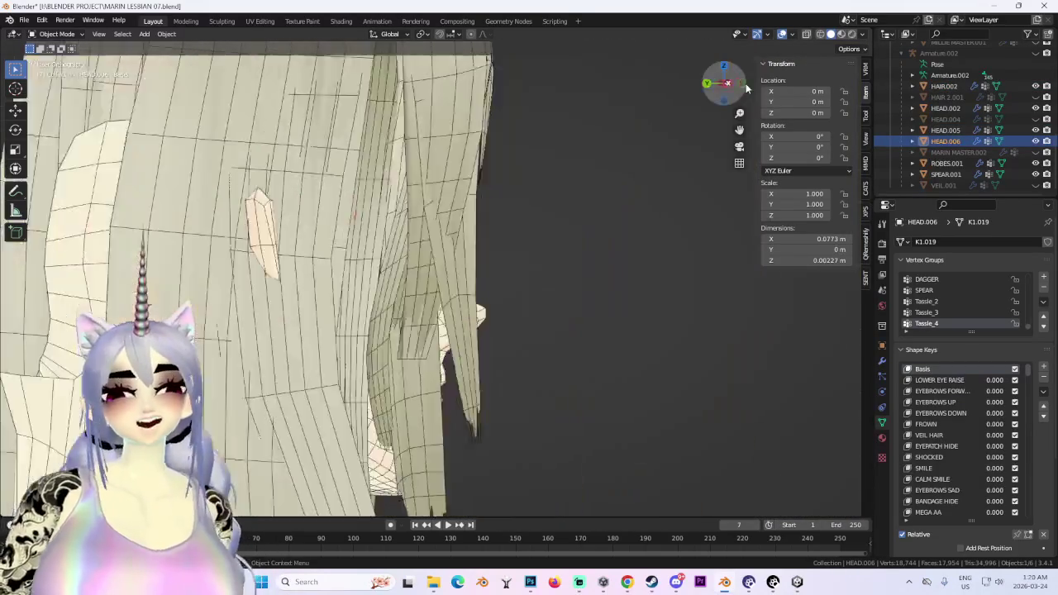
scroll(487, 260, "down", 3)
left_click(285, 212)
scroll(321, 243, "down", 3)
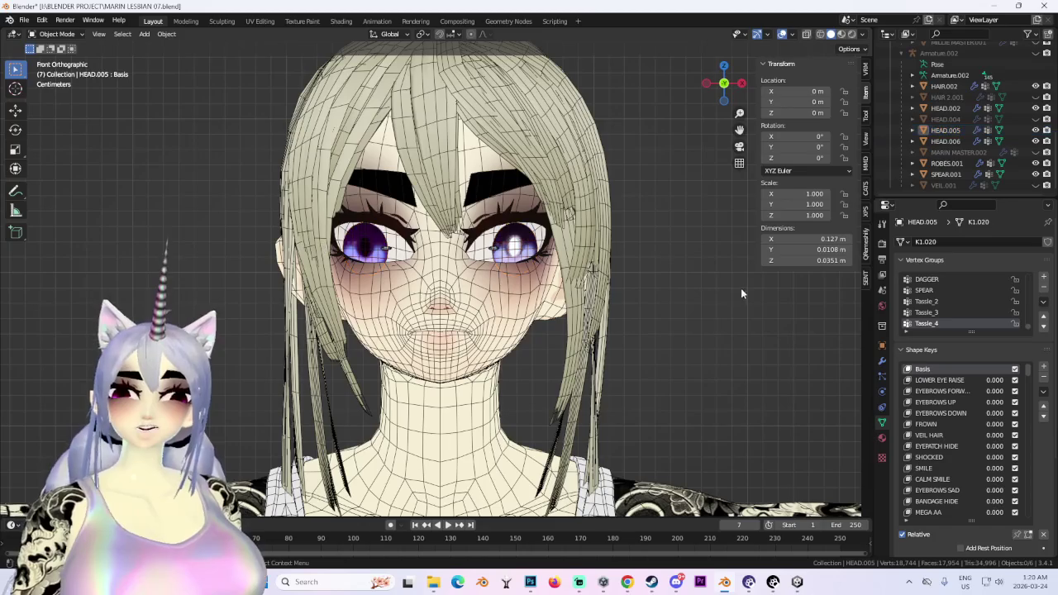
scroll(748, 166, "up", 5)
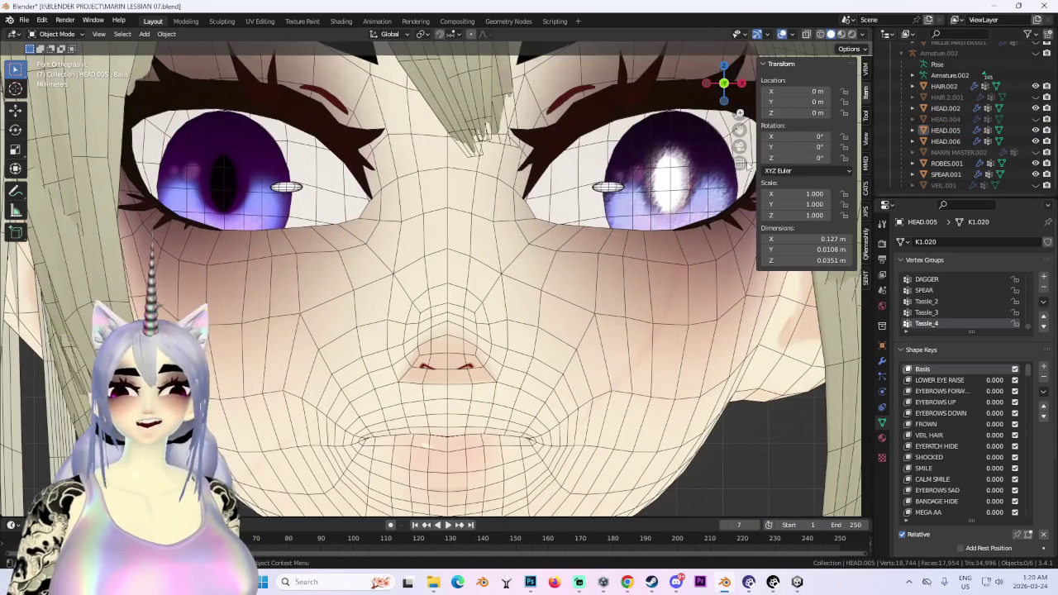
Hide the overlays and select HEAD.002, viewing the face from the front and an angle.
left_click(782, 34)
mouse_move(579, 248)
middle_mouse_down()
mouse_move(549, 283)
mouse_move(606, 320)
middle_mouse_up()
left_click(549, 285)
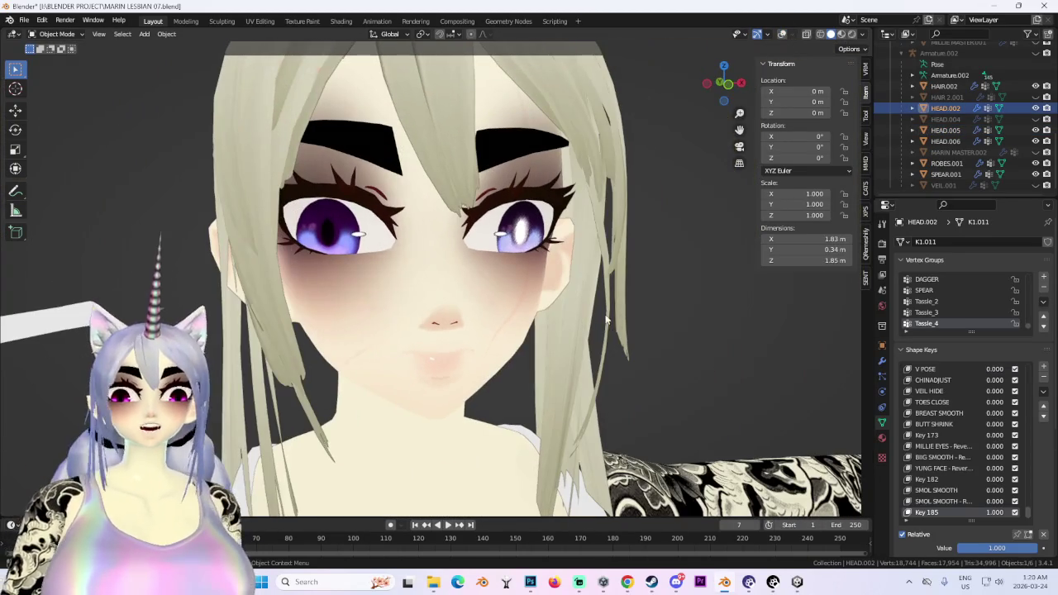
left_click(727, 85)
scroll(684, 324, "down", 3)
scroll(680, 326, "up", 3)
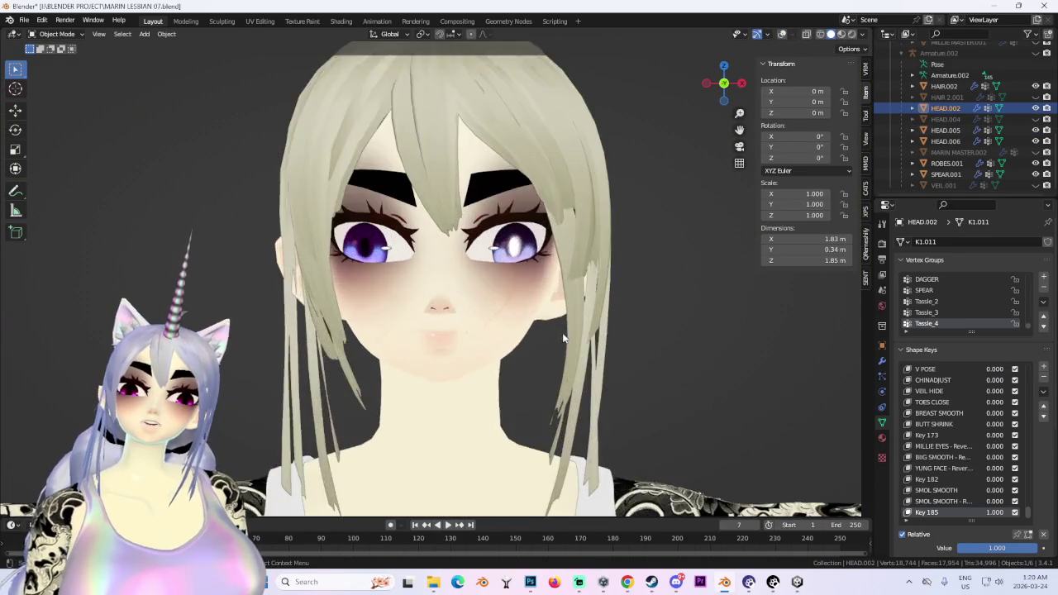
middle_click_drag(679, 326, 629, 331)
scroll(628, 331, "up", 2)
Switch the viewport lighting from Flat to Studio and select HEAD.005 in a front close-up.
left_click(864, 34)
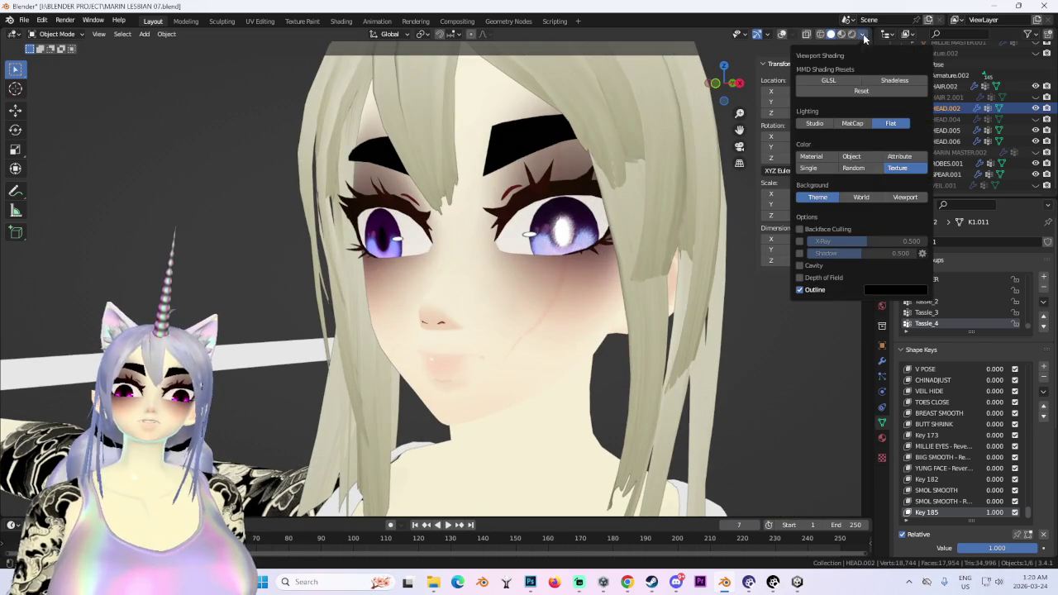
left_click(823, 129)
scroll(540, 333, "down", 3)
mouse_move(516, 353)
middle_mouse_down()
mouse_move(625, 338)
mouse_move(568, 348)
mouse_move(586, 307)
middle_mouse_up()
scroll(567, 348, "up", 2)
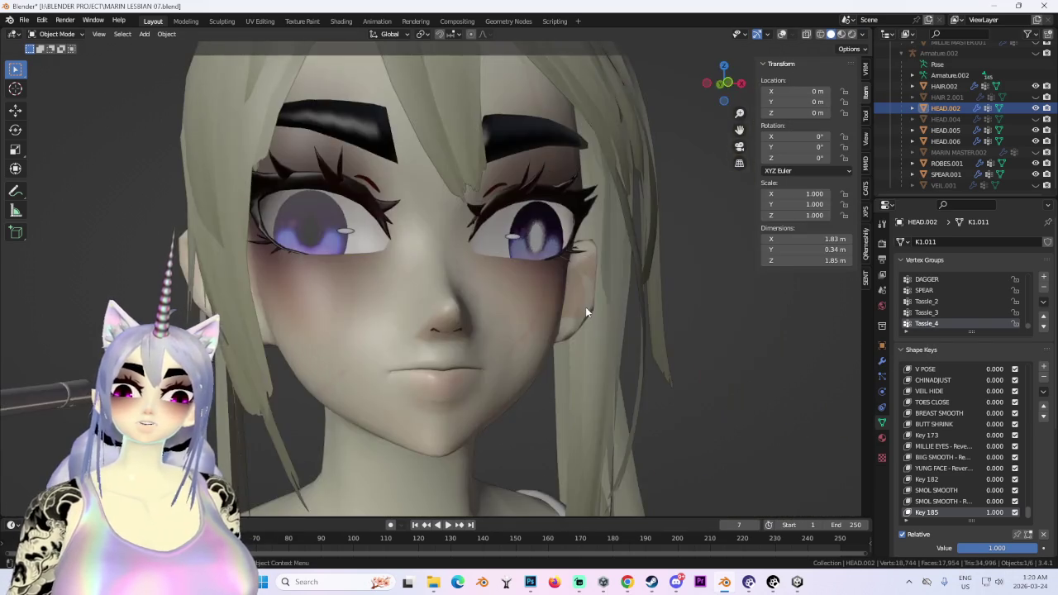
scroll(586, 307, "up", 2)
left_click_drag(716, 83, 604, 152)
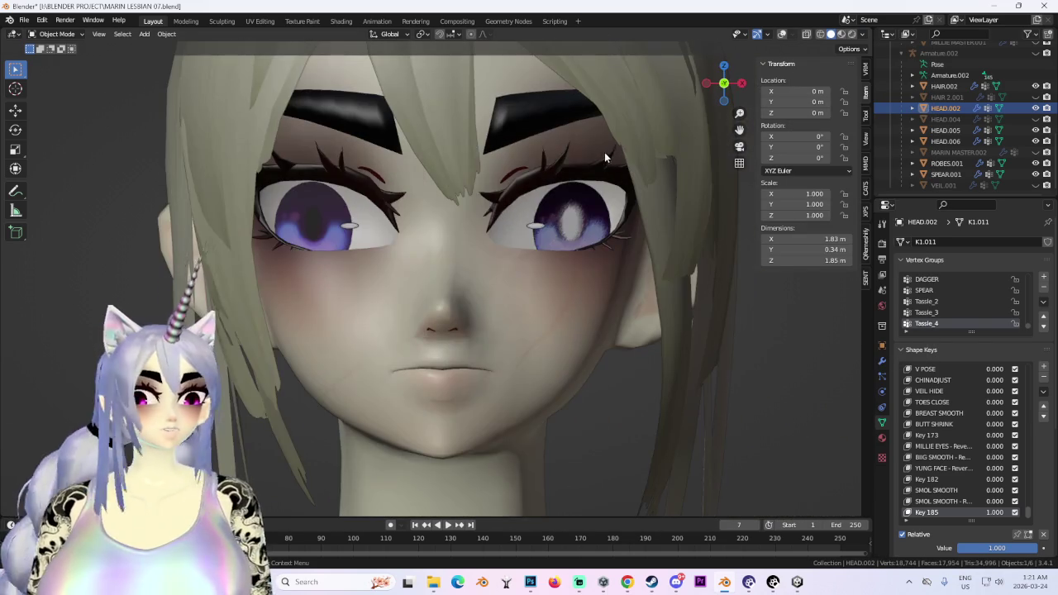
scroll(579, 207, "down", 2)
scroll(579, 208, "up", 3)
left_click(395, 136)
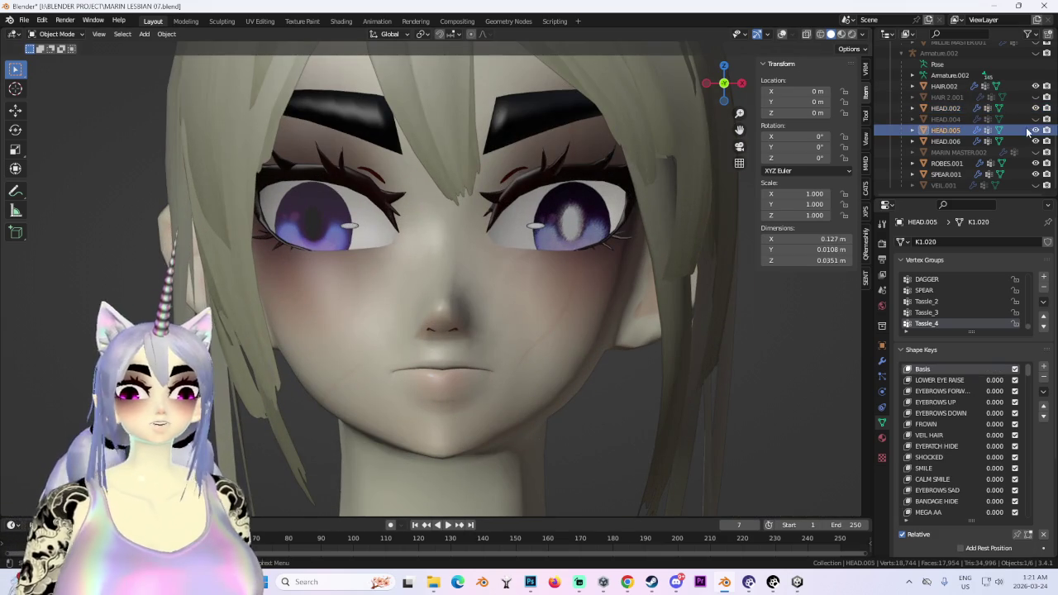
scroll(1022, 157, "up", 3)
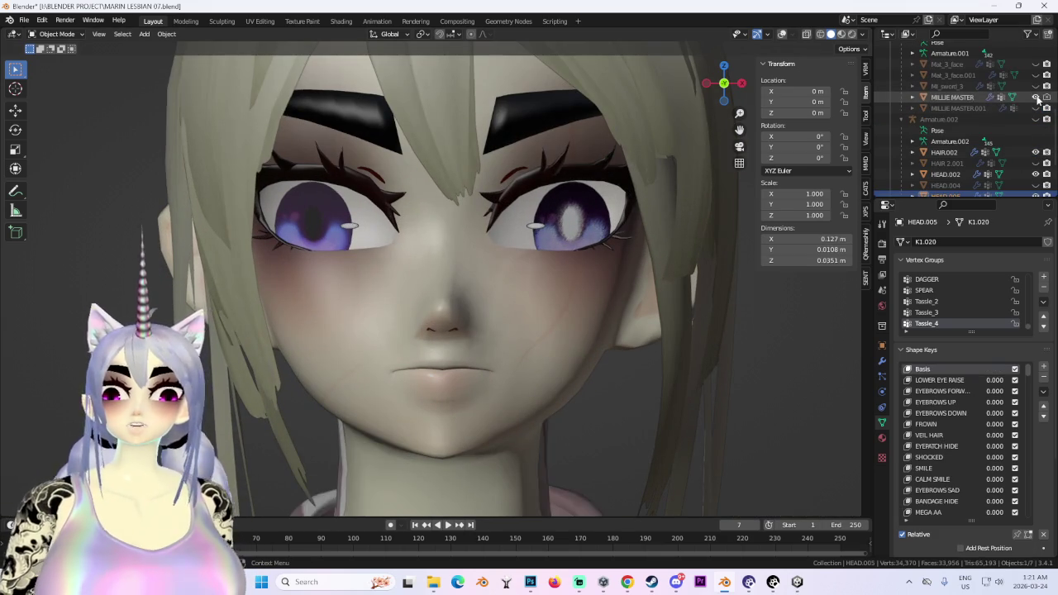
Toggle MILLIE MASTER, Mi_sword_3 and Mat_3_face visibility, show Mat_3_face.001, and use wireframe shading.
left_click(1035, 97)
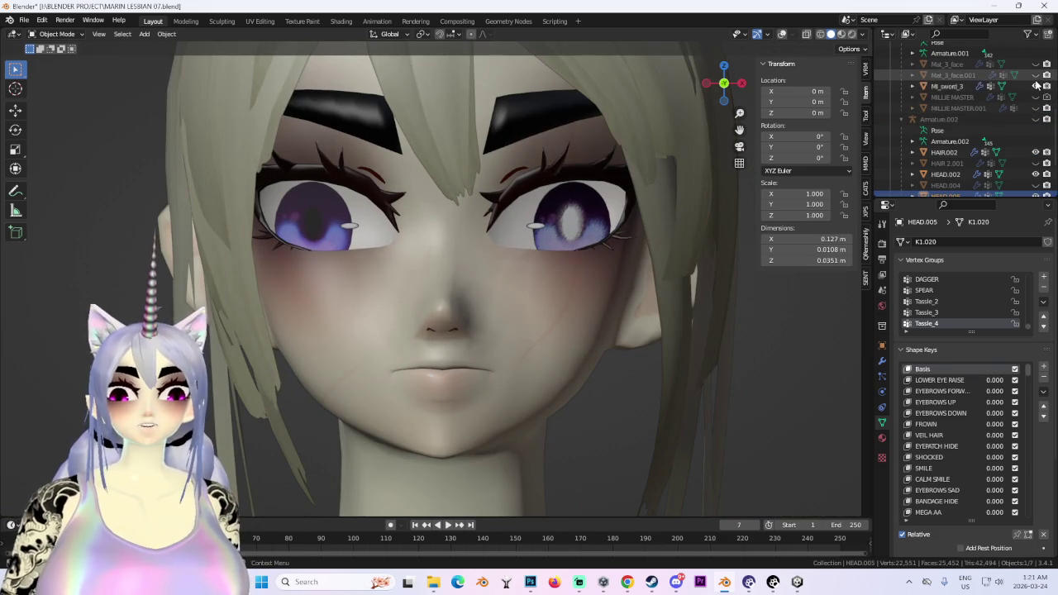
left_click(1036, 86)
left_click(1036, 65)
left_click(1036, 64)
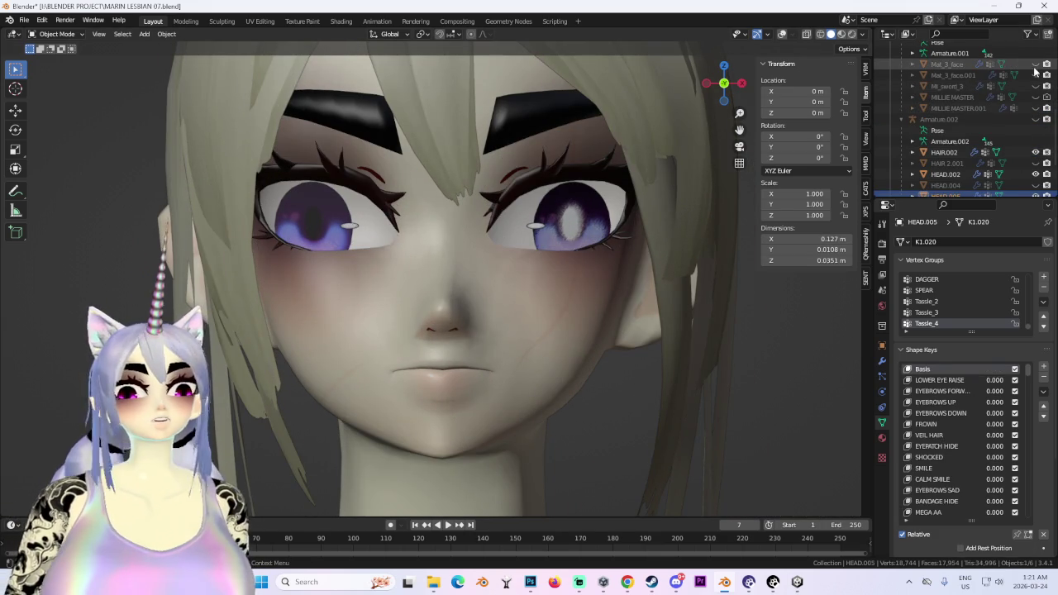
left_click(1036, 108)
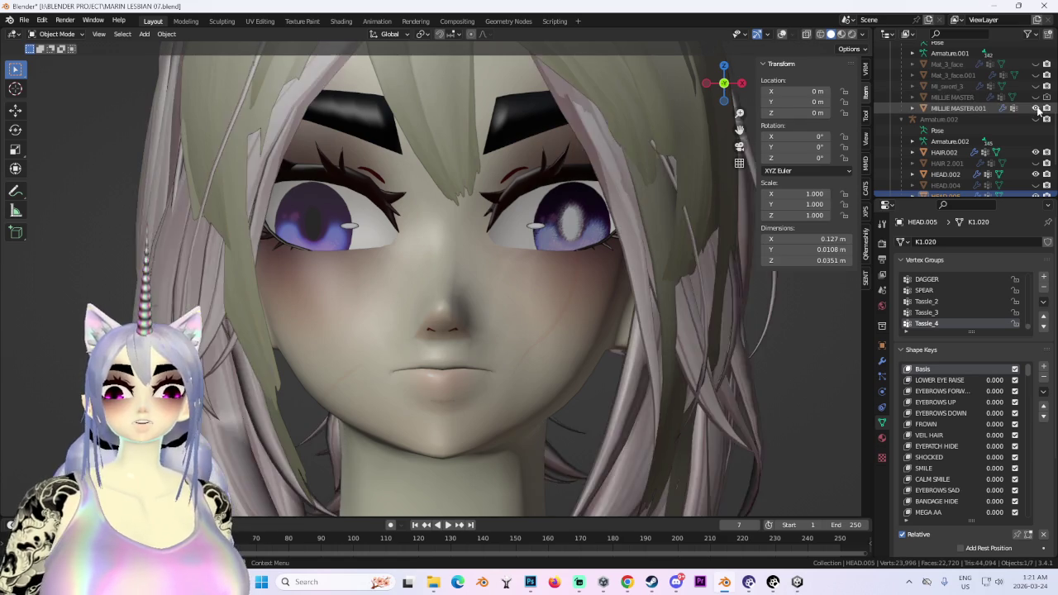
left_click(1036, 107)
left_click(1036, 97)
left_click(1036, 75)
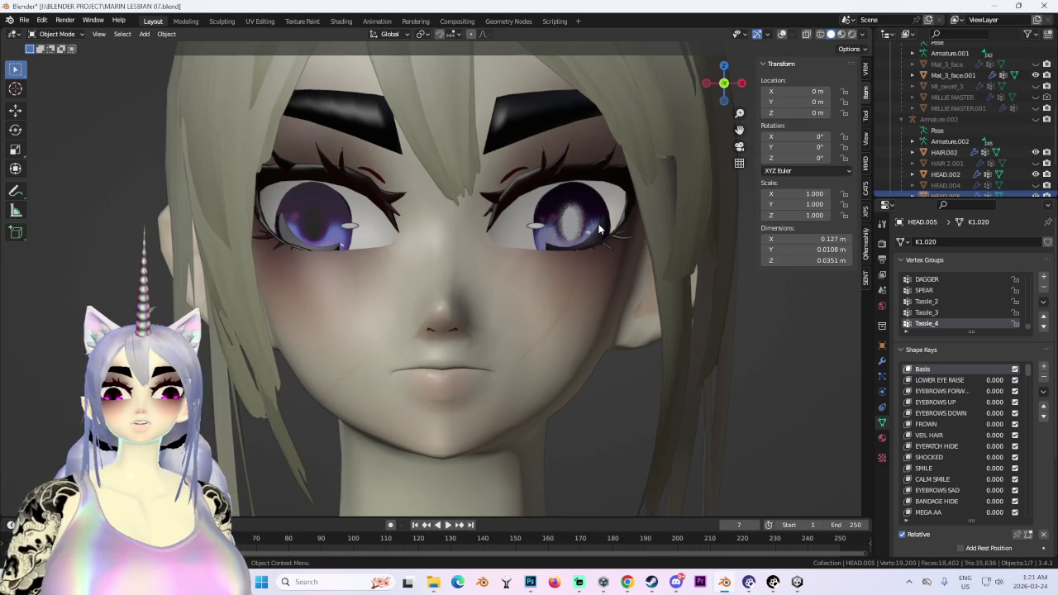
left_click(820, 34)
Put HEAD.005 into Edit Mode and select its eye vertices.
scroll(635, 202, "up", 2)
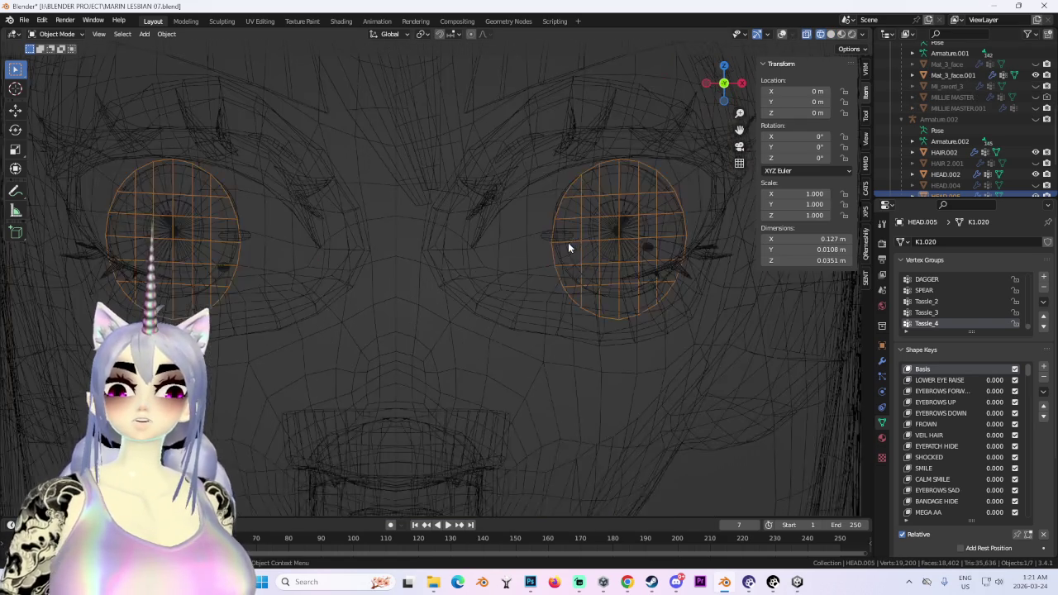
scroll(612, 211, "up", 2)
scroll(612, 213, "down", 2)
left_click(71, 33)
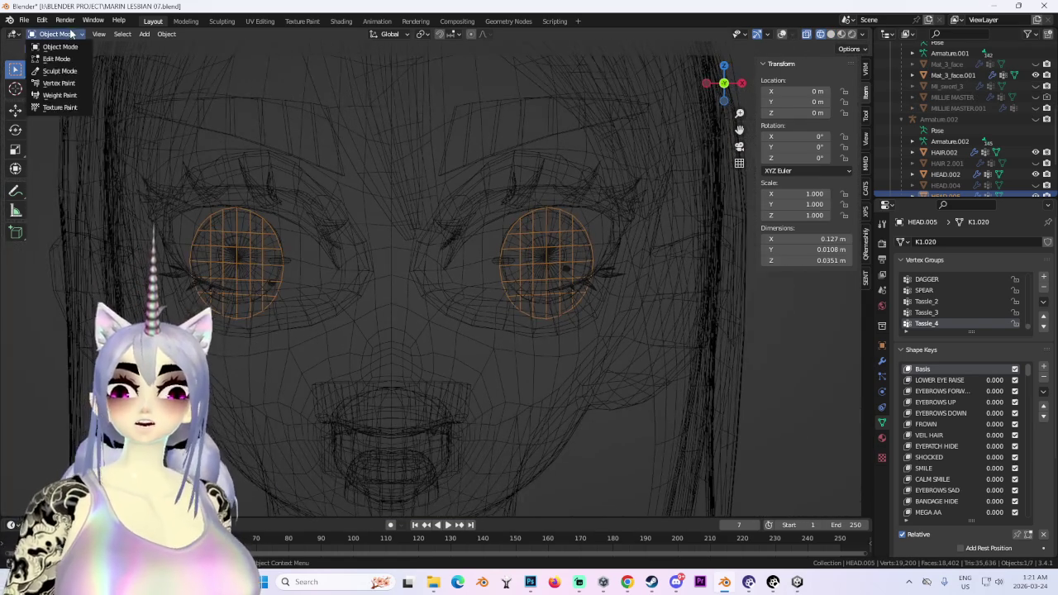
left_click(58, 59)
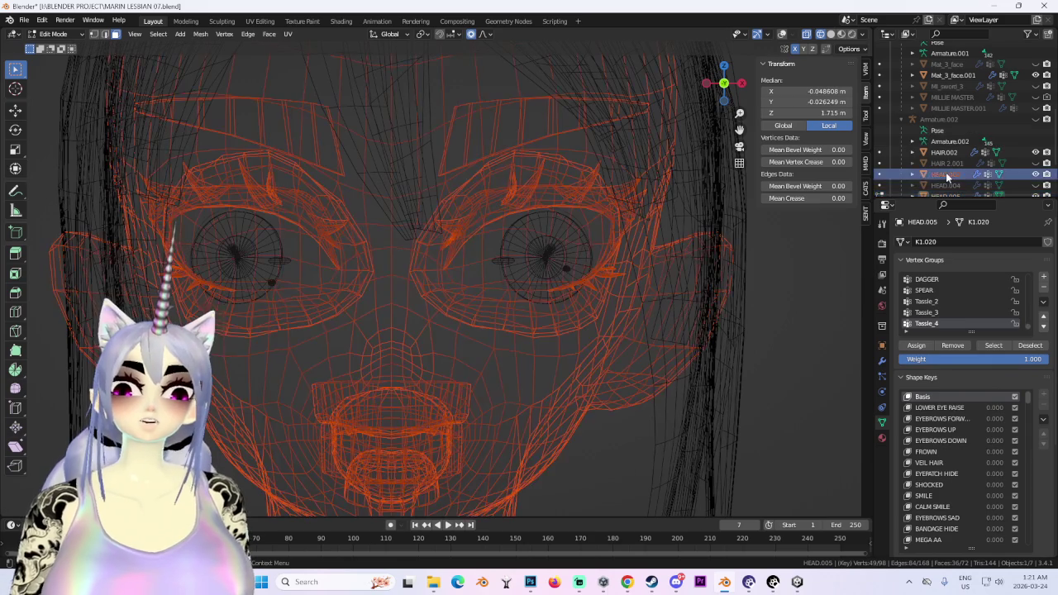
scroll(984, 153, "down", 2)
left_click(961, 162)
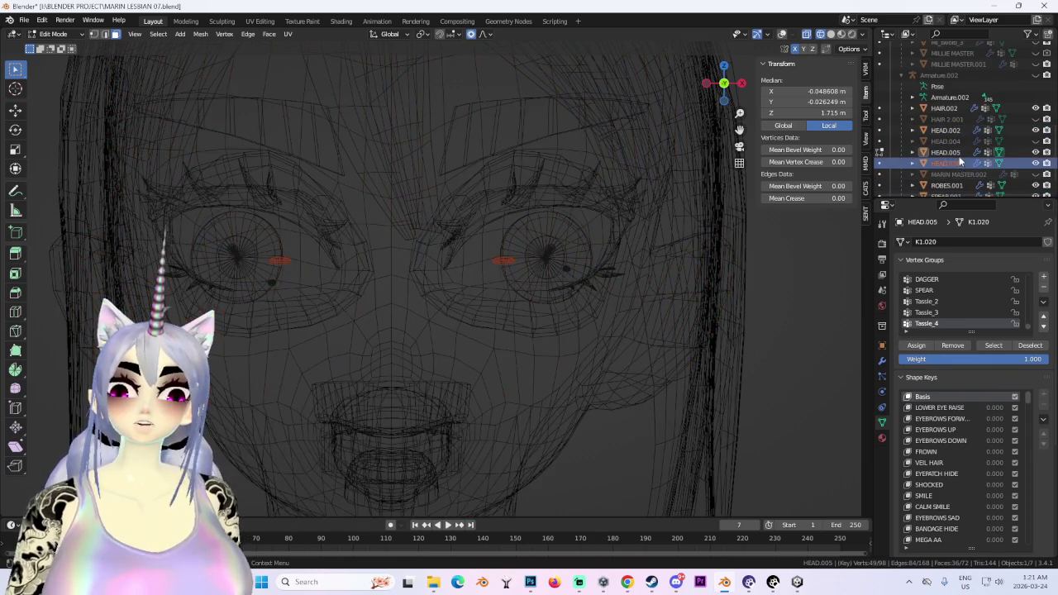
left_click(53, 34)
left_click(58, 48)
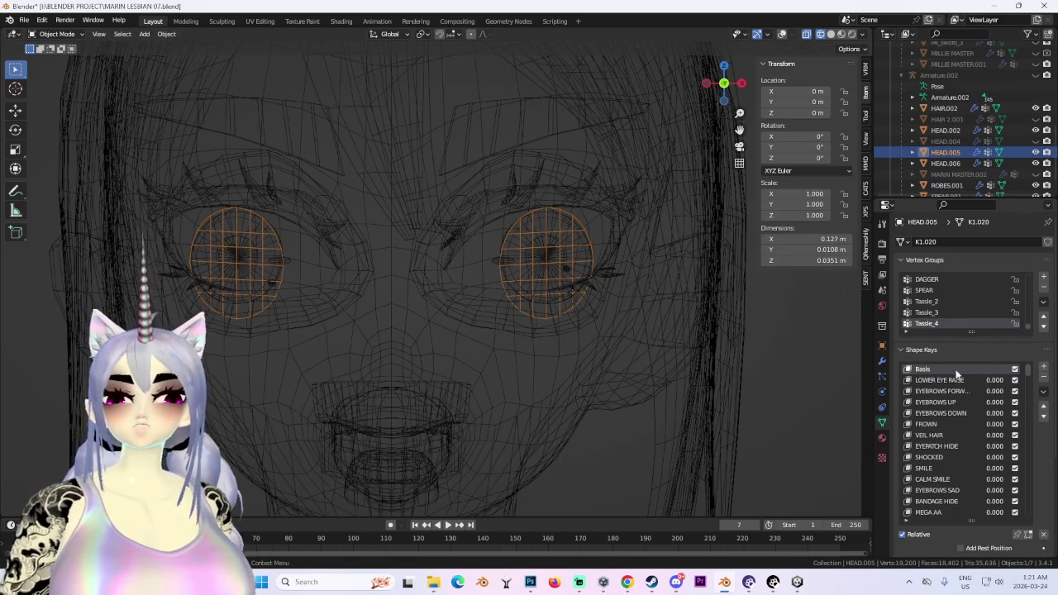
left_click(56, 58)
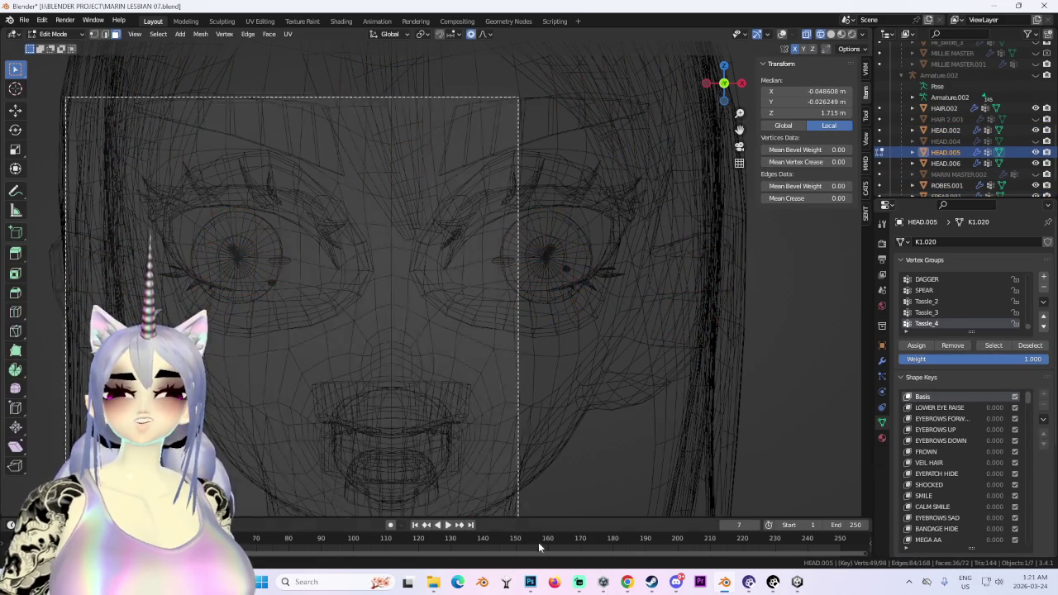
Frame the face, toggle solid shading and overlays, then return to wireframe with only the left iris selected.
scroll(408, 364, "down", 3)
middle_click_drag(408, 364, 527, 364)
scroll(539, 260, "up", 2)
middle_click_drag(539, 259, 570, 277)
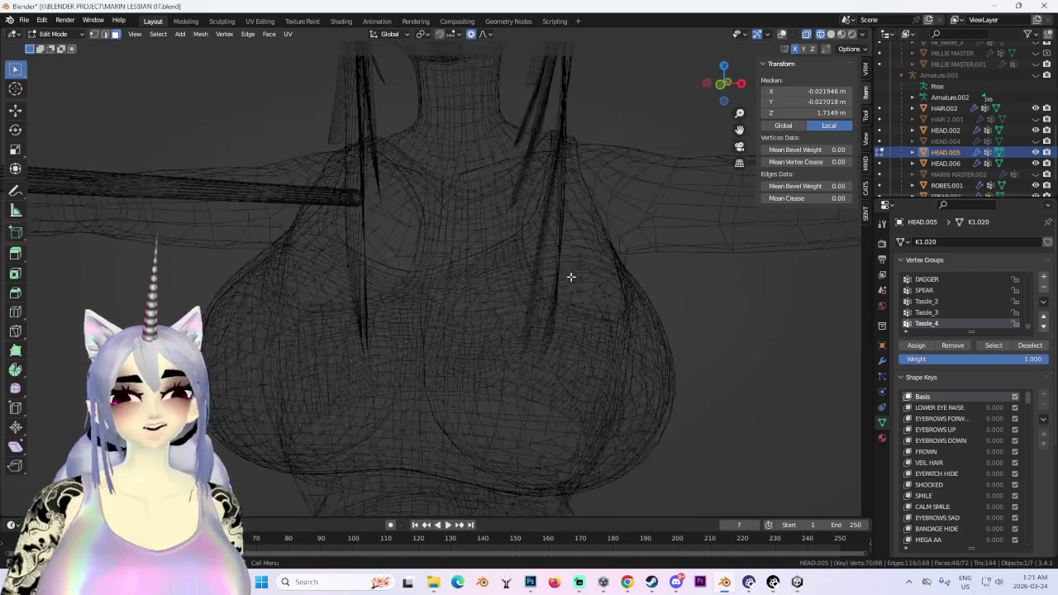
mouse_move(611, 362)
middle_mouse_down("shift")
mouse_move(525, 347)
mouse_move(657, 354)
mouse_move(558, 413)
mouse_move(584, 356)
mouse_move(629, 509)
middle_mouse_up("shift")
left_click(831, 34)
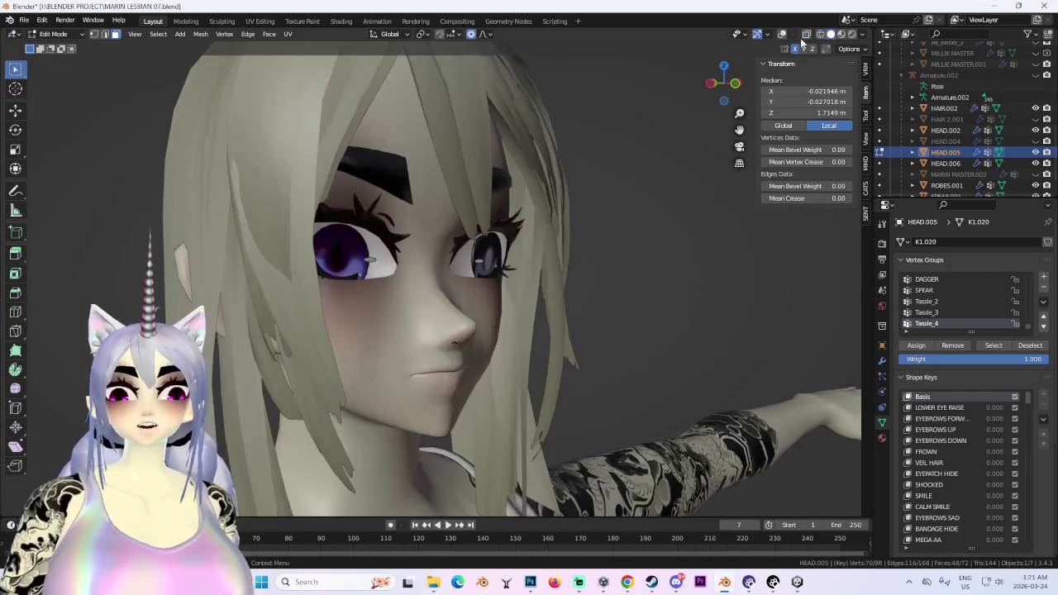
left_click(780, 35)
scroll(513, 273, "up", 5)
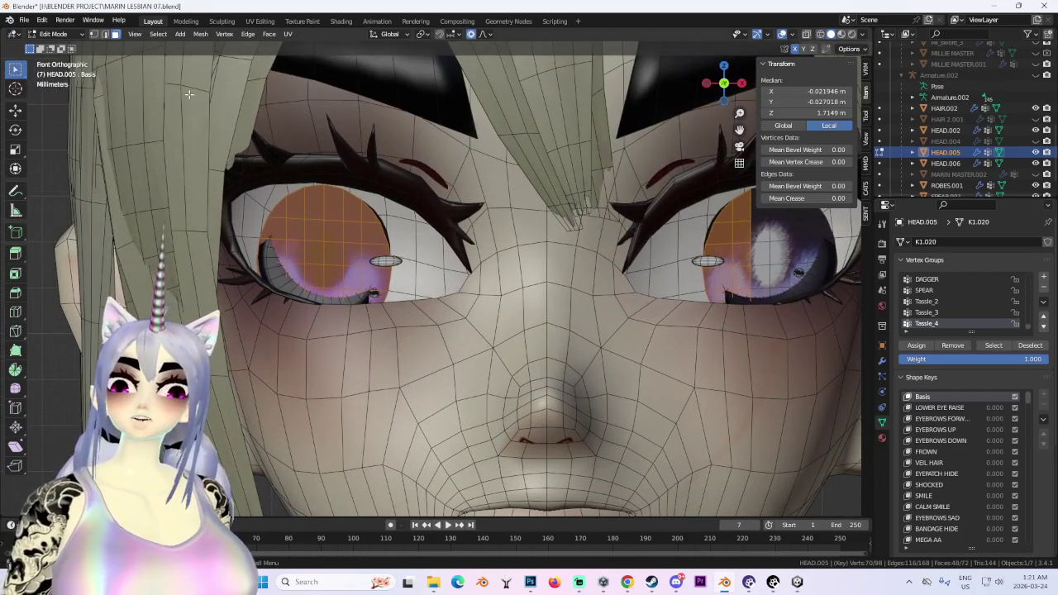
left_click(58, 34)
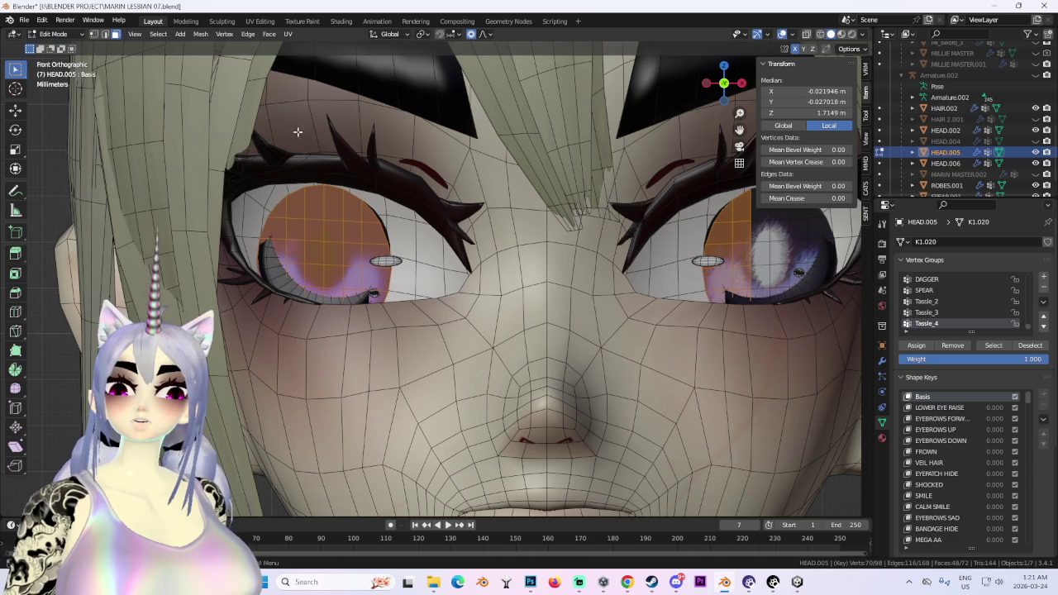
left_click(819, 33)
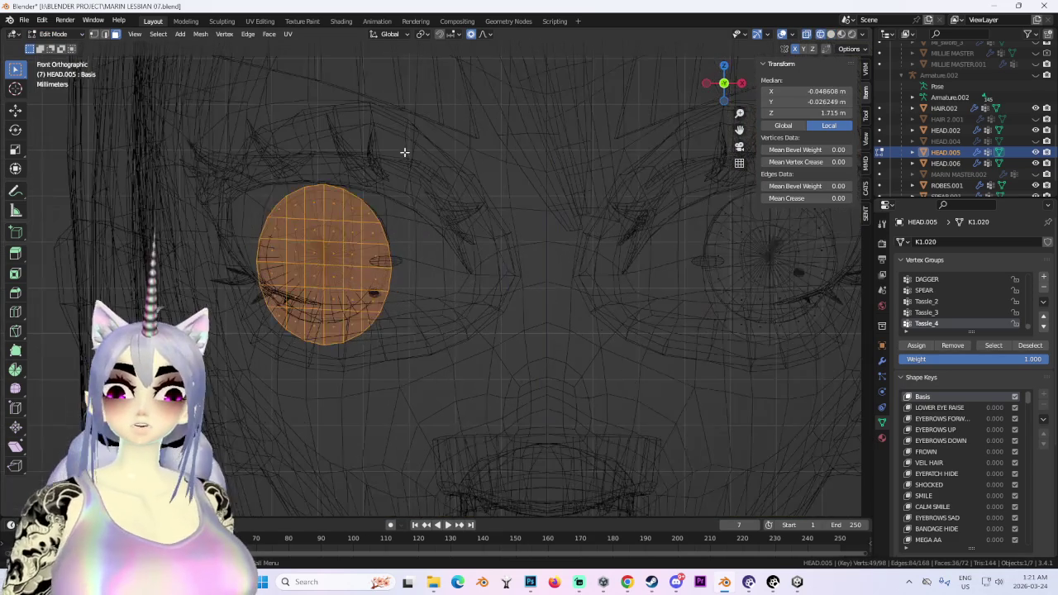
Shift the left iris slightly sideways along the X axis and confirm.
key("g")
key("x")
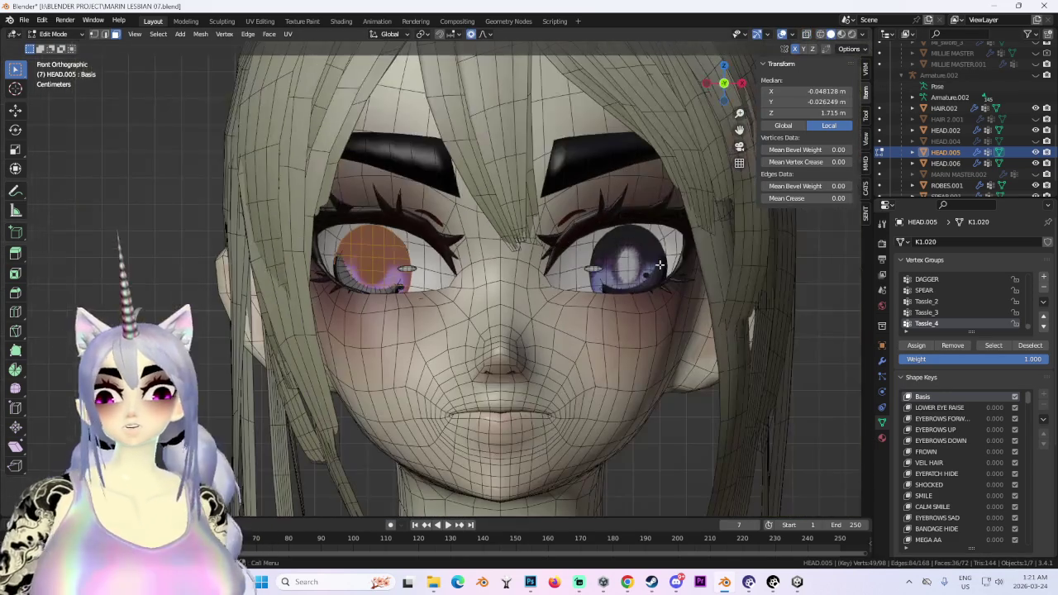
scroll(654, 294, "up", 2)
key("g")
key("z")
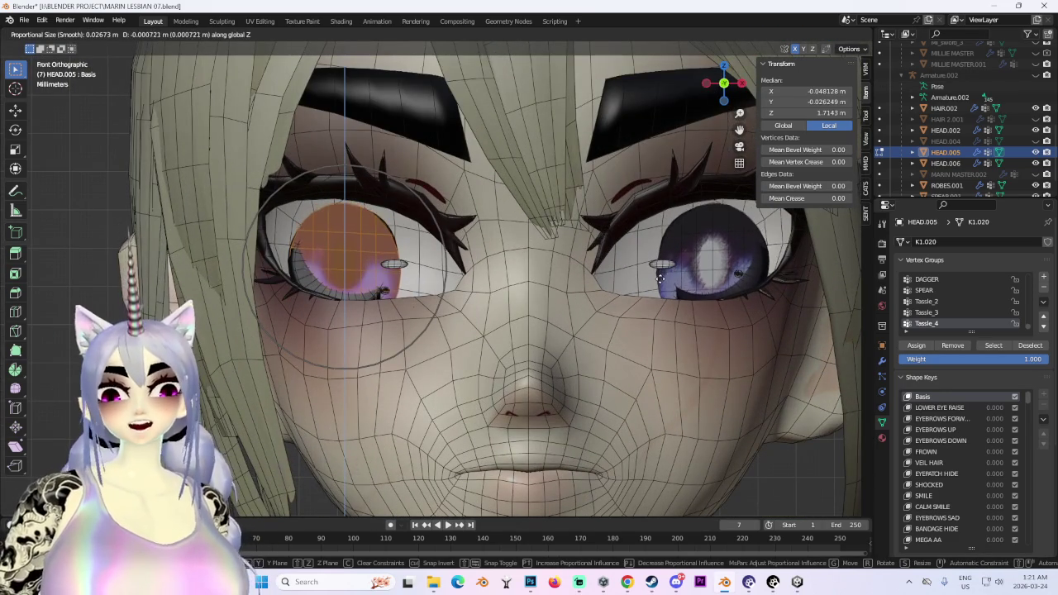
key("x")
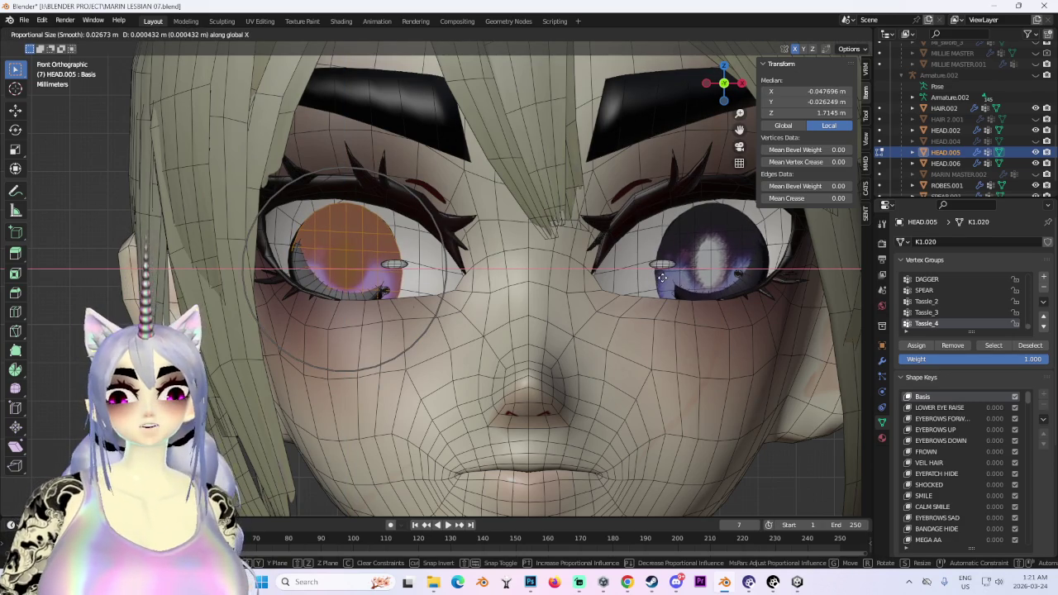
left_click(662, 278)
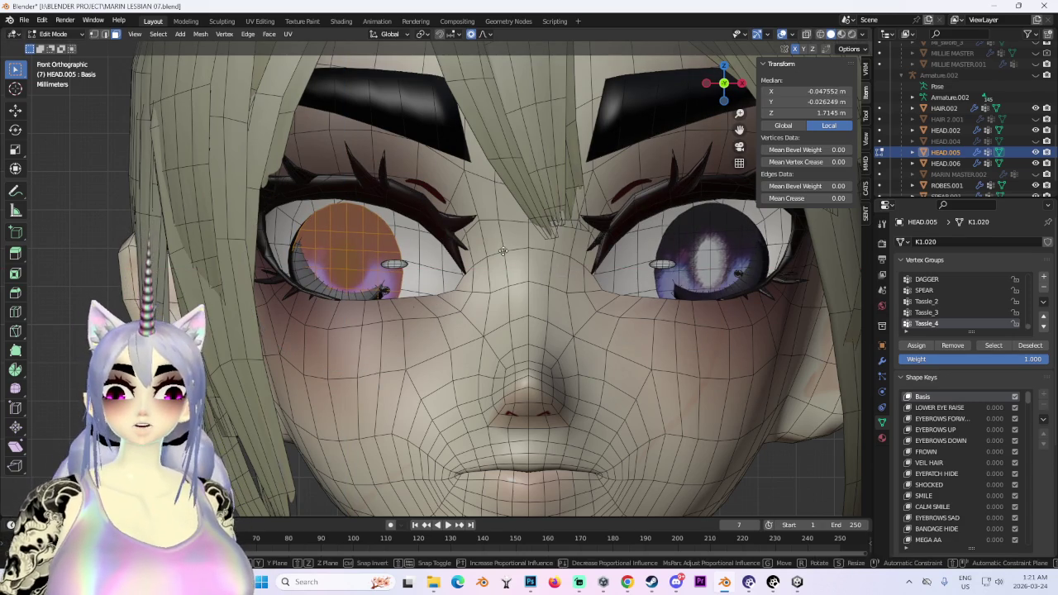
Try a further X-axis iris move, end it with Escape, and clear the vertex selection.
key("g")
key("z")
key("x")
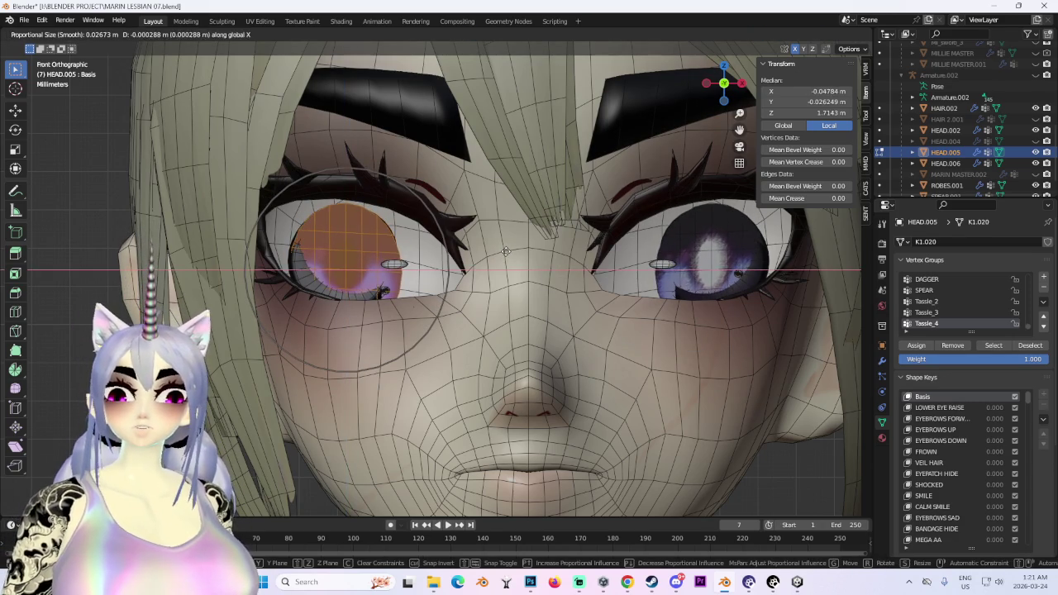
key("Escape")
scroll(506, 251, "down", 3)
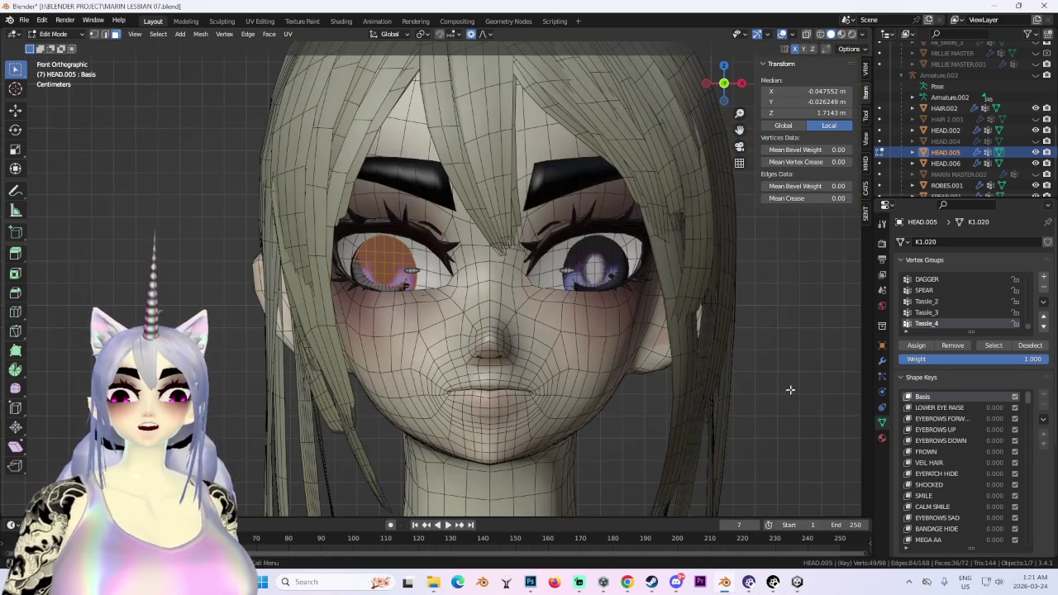
key("alt+a")
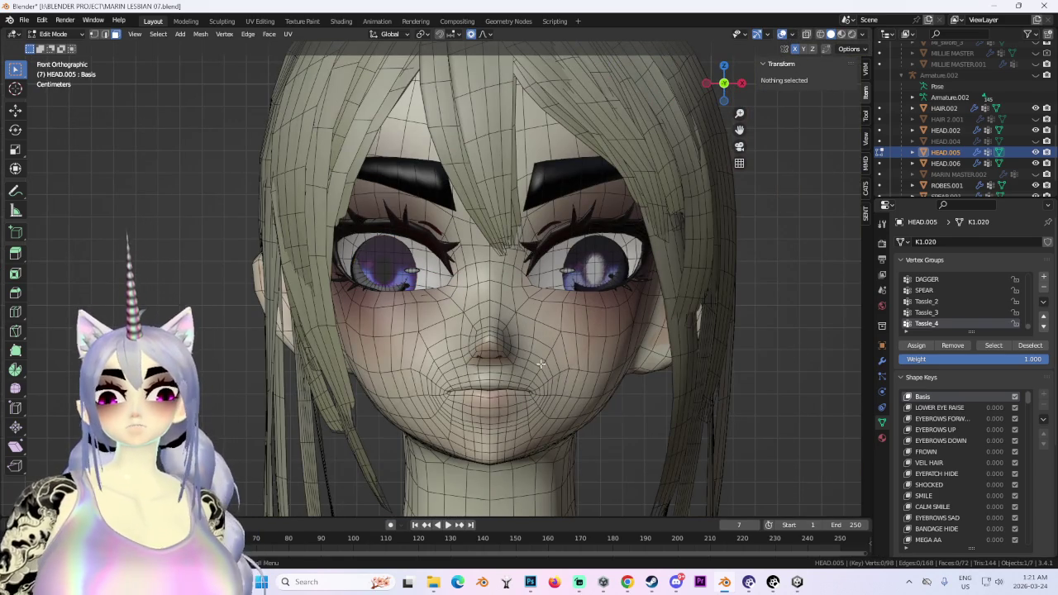
middle_click_drag(540, 364, 502, 358)
Return the eye mesh to Object Mode, then select and hide Mat_3_face.001.
left_click(69, 37)
left_click(58, 49)
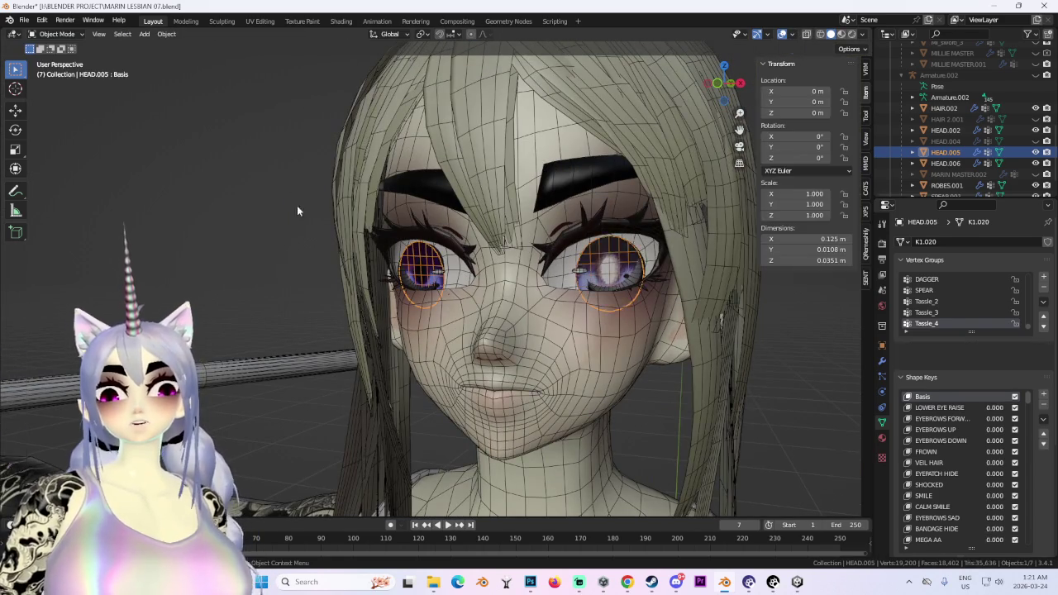
scroll(392, 279, "up", 2)
left_click(686, 285)
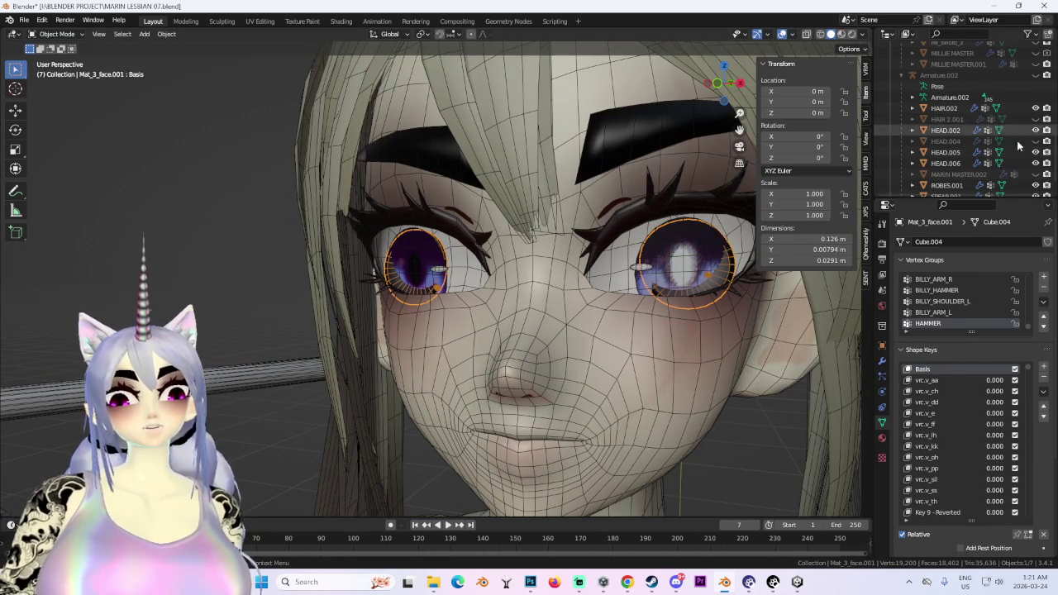
scroll(1019, 145, "up", 3)
scroll(1025, 153, "up", 2)
left_click(1036, 163)
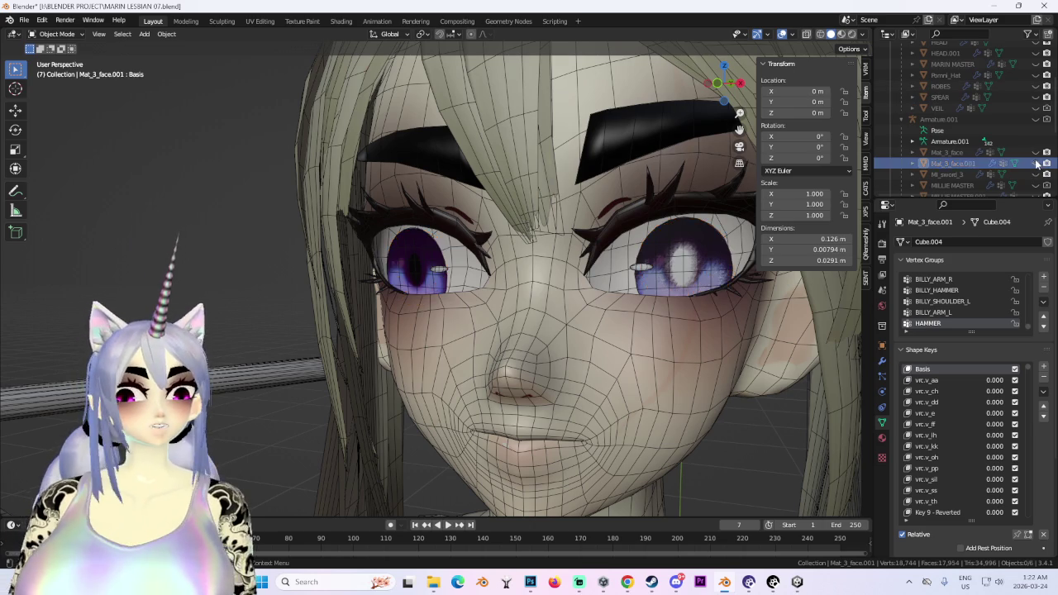
Orbit around the face, selecting HEAD.002 and then HEAD.005 in front view.
mouse_move(515, 232)
middle_mouse_down()
mouse_move(486, 317)
mouse_move(542, 277)
mouse_move(476, 287)
mouse_move(482, 348)
mouse_move(559, 313)
mouse_move(460, 329)
mouse_move(433, 310)
mouse_move(326, 288)
mouse_move(437, 285)
mouse_move(555, 309)
mouse_move(539, 283)
mouse_move(565, 279)
mouse_move(668, 305)
mouse_move(623, 313)
mouse_move(620, 266)
mouse_move(670, 285)
middle_mouse_up()
left_click(482, 348)
scroll(559, 250, "down", 3)
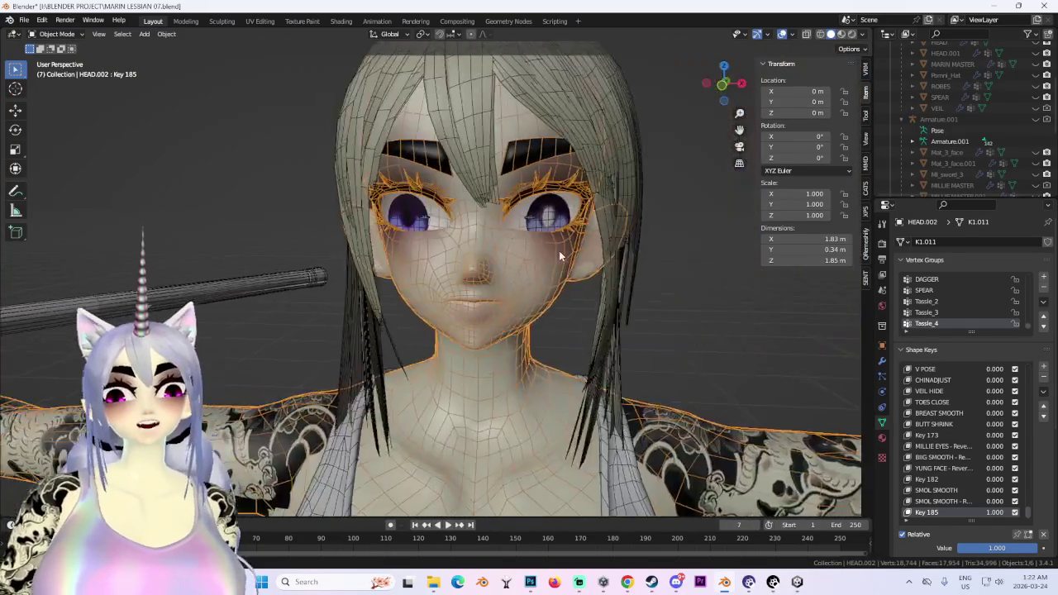
middle_click_drag(559, 251, 634, 226)
left_click(559, 257)
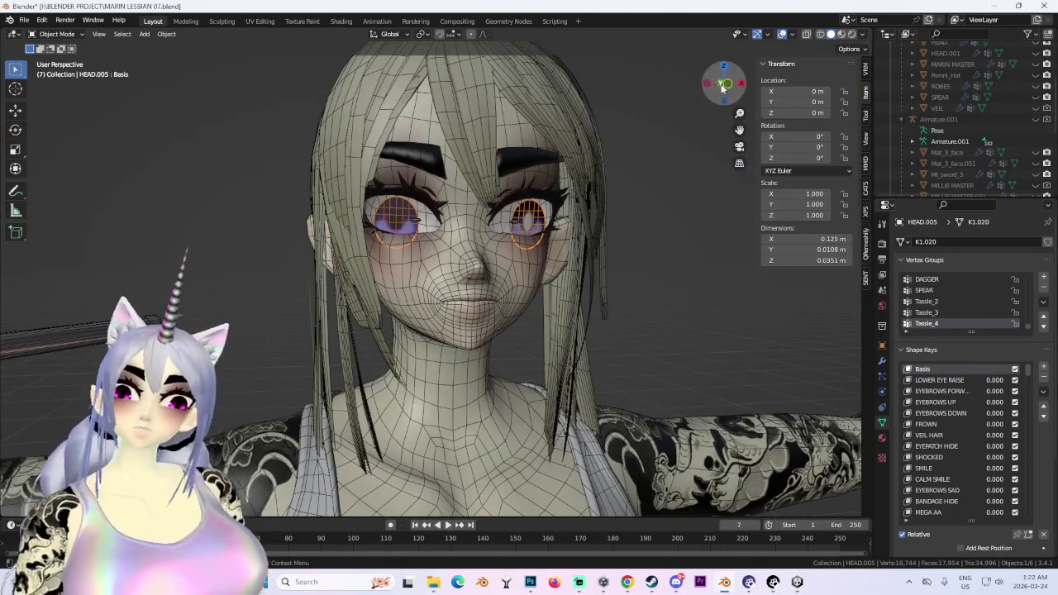
key("KP_1")
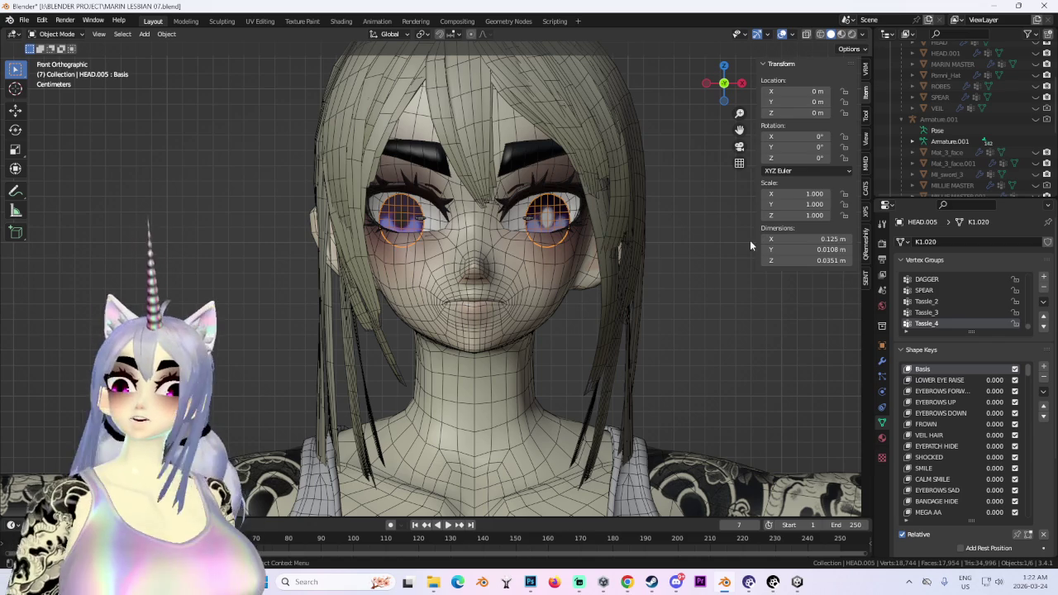
scroll(502, 261, "up", 2)
scroll(466, 238, "up", 2)
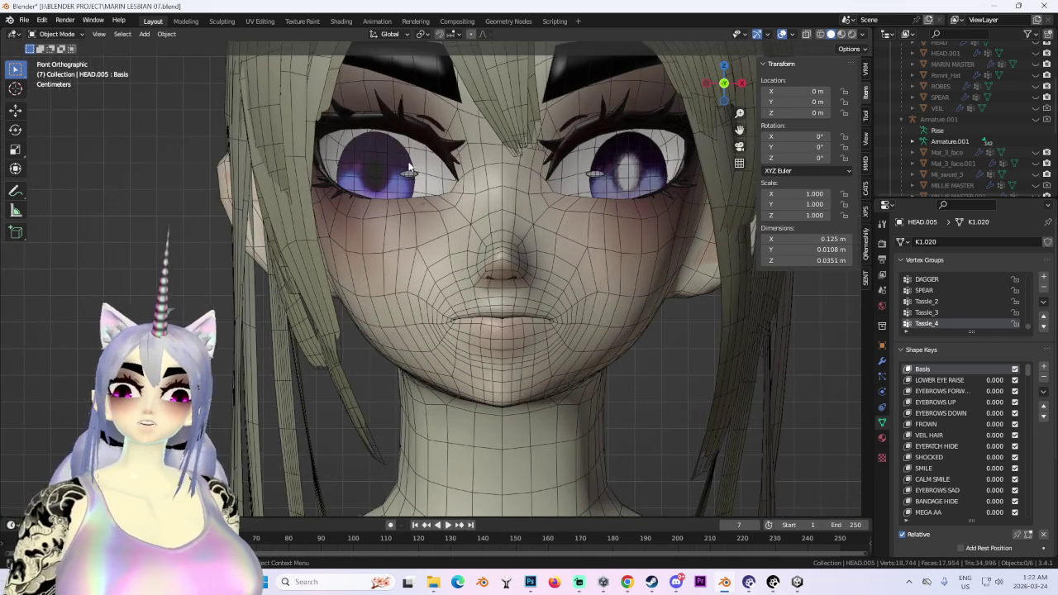
Look over the eyes from new angles, selecting HEAD.005, the HEAD.006 highlight ovals, and HEAD.002.
mouse_move(467, 238)
middle_mouse_down()
mouse_move(489, 227)
mouse_move(392, 174)
middle_mouse_up()
middle_click_drag(490, 245, 652, 324)
left_click(579, 281)
left_click(590, 280)
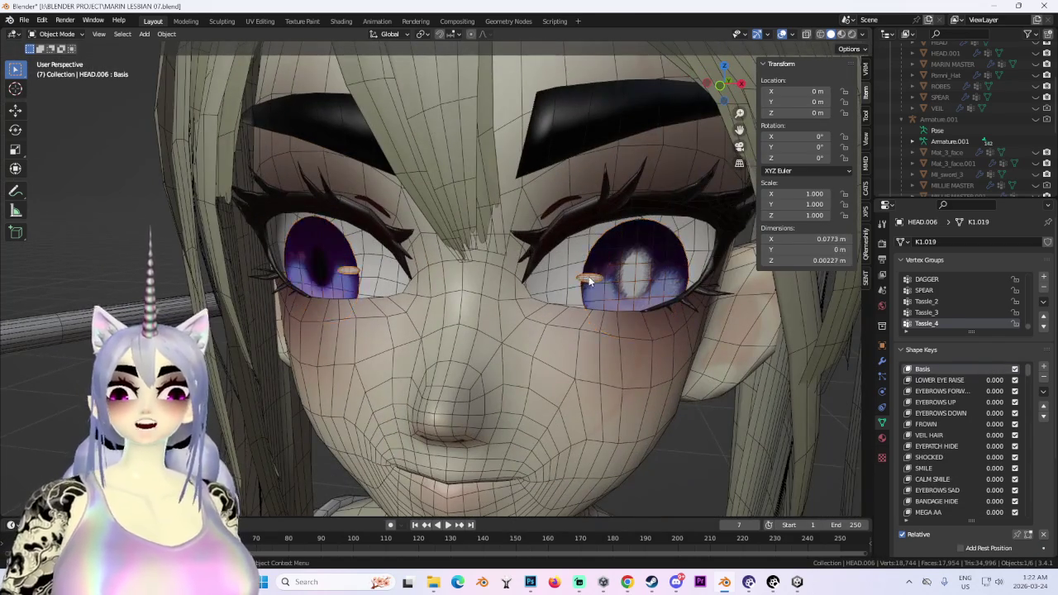
scroll(580, 309, "down", 2)
scroll(341, 382, "up", 4)
mouse_move(341, 382)
middle_mouse_down()
mouse_move(467, 308)
mouse_move(588, 331)
mouse_move(515, 338)
mouse_move(522, 305)
mouse_move(567, 311)
mouse_move(553, 284)
middle_mouse_up()
left_click(467, 308)
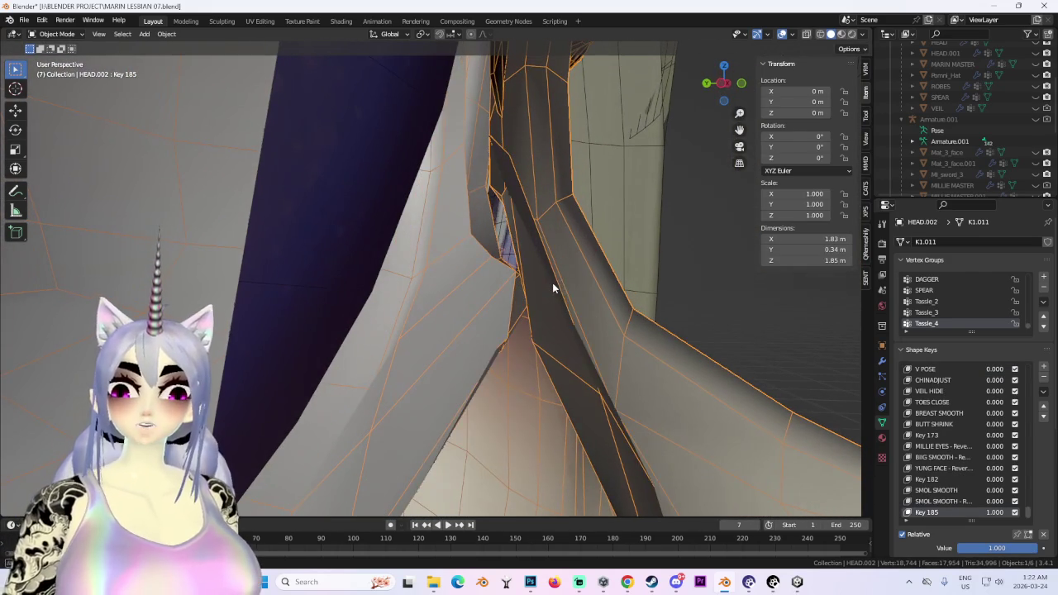
Put HEAD.002 into Edit Mode and raise its Key 185 shape key to 1.000.
left_click(56, 34)
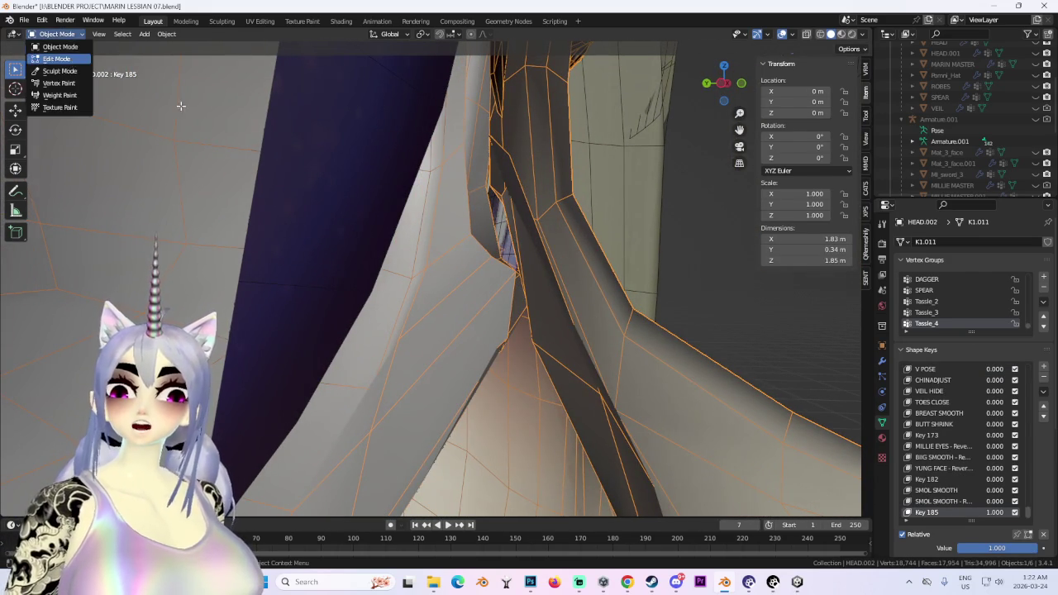
left_click(57, 63)
mouse_move(702, 345)
middle_mouse_down()
mouse_move(661, 359)
mouse_move(662, 378)
middle_mouse_up()
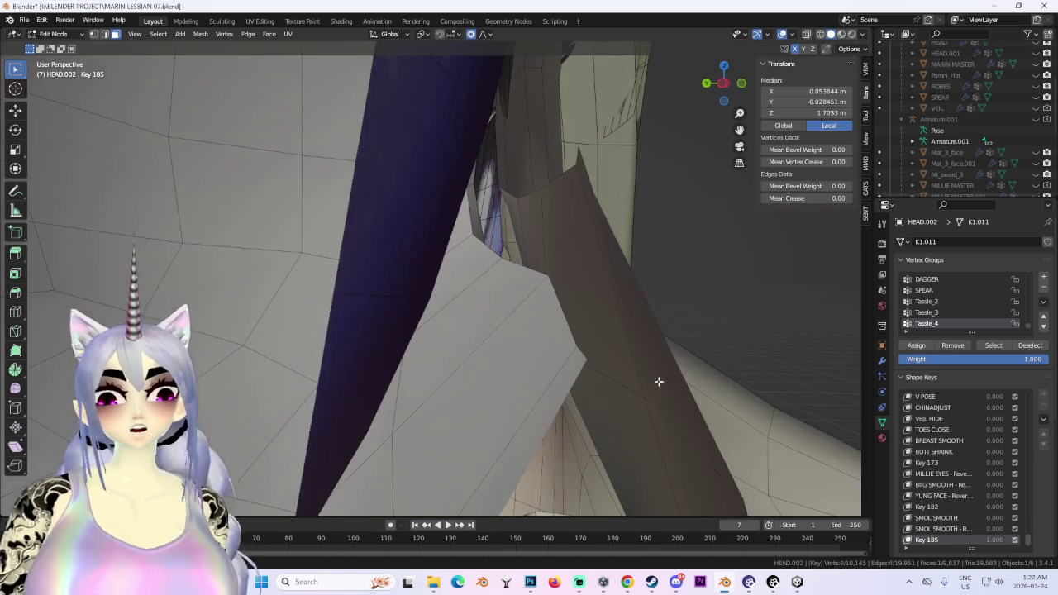
left_click_drag(986, 541, 1021, 540)
scroll(563, 276, "down", 4)
scroll(562, 276, "down", 4)
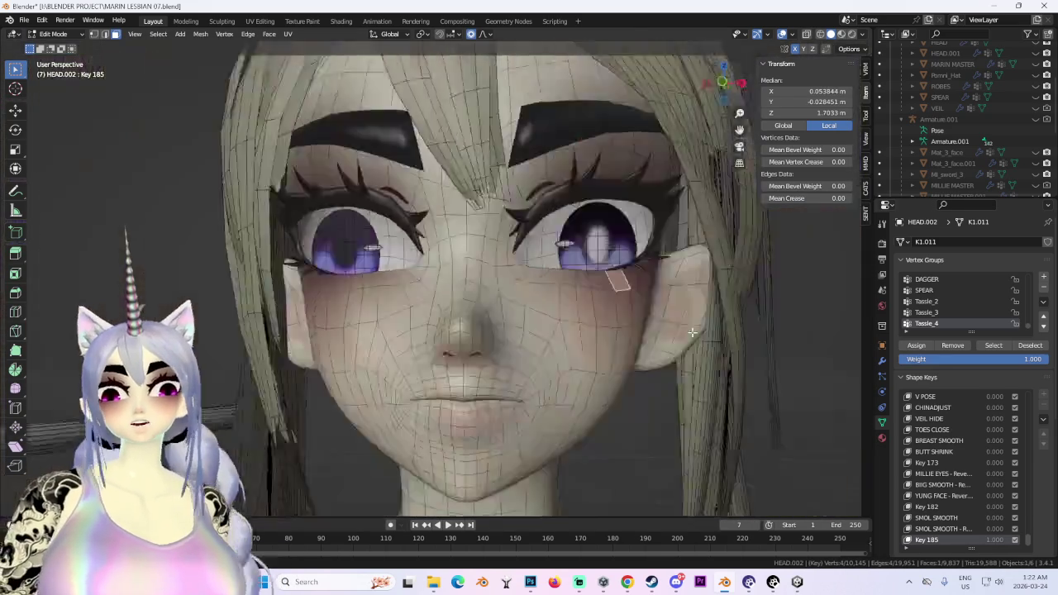
scroll(563, 277, "down", 3)
Return HEAD.002 to Object Mode, clear the selection, and lower Key 185 from a side view.
left_click(55, 34)
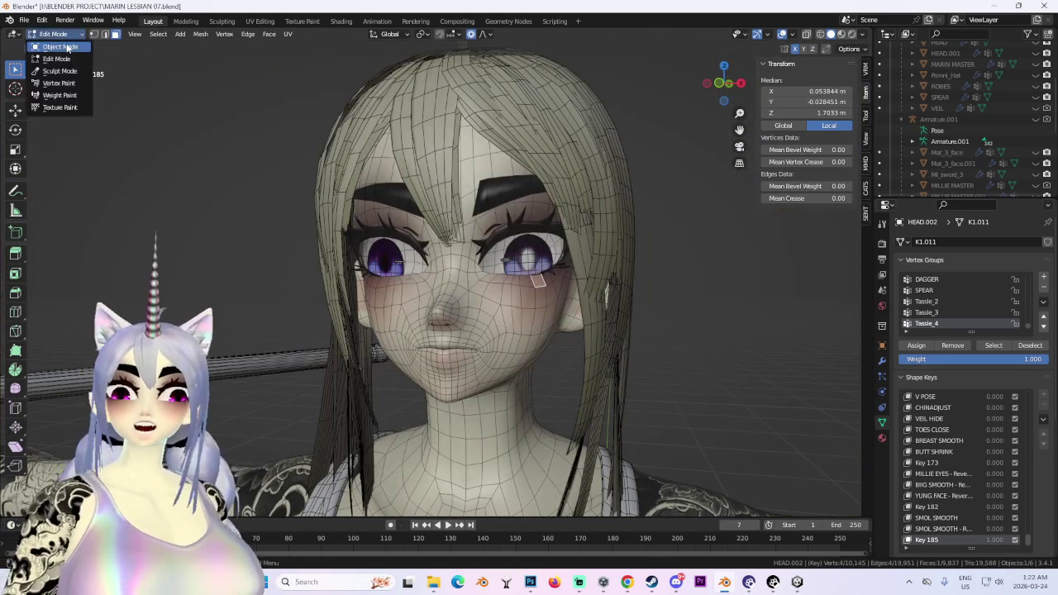
left_click(58, 48)
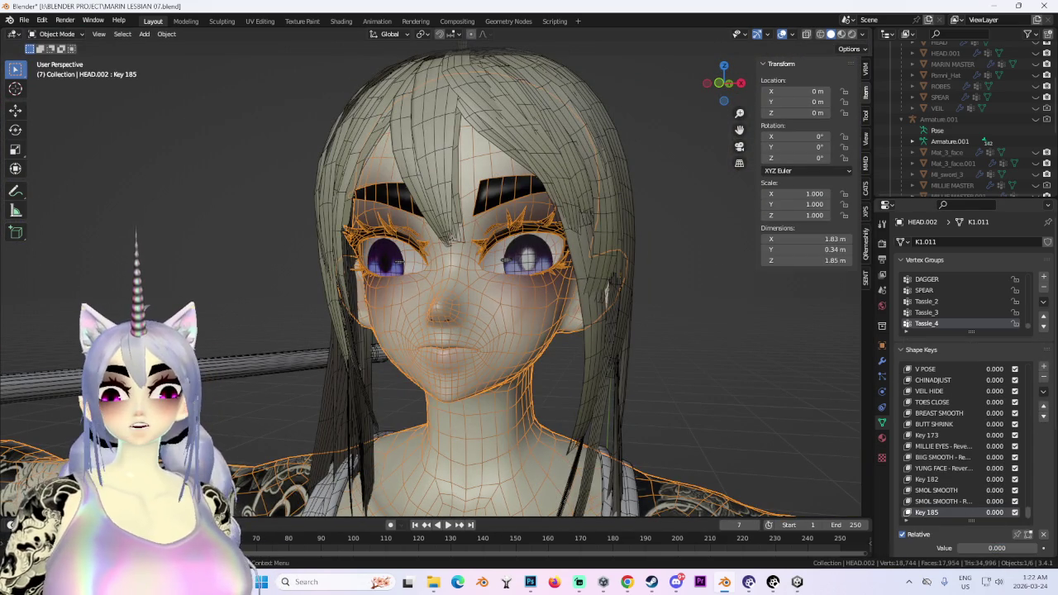
middle_click_drag(508, 253, 508, 281)
middle_click_drag(567, 367, 780, 464)
left_click(740, 446)
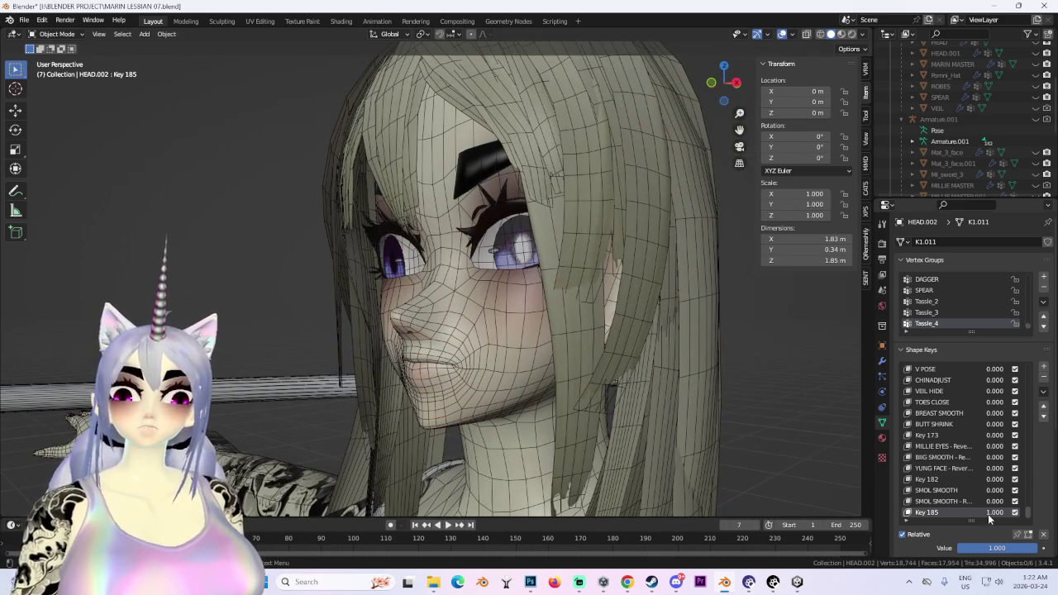
left_click_drag(989, 514, 959, 514)
Turn off the X-ray see-through display and snap to an exact front view of the face.
middle_click_drag(449, 327, 670, 217)
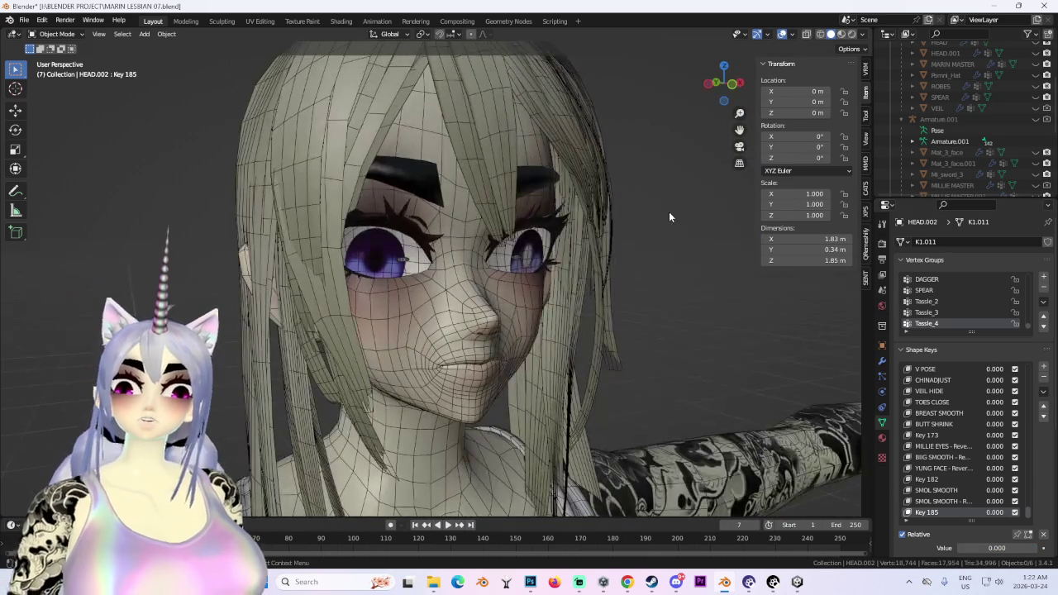
left_click(806, 37)
mouse_move(709, 181)
middle_mouse_down()
mouse_move(544, 313)
mouse_move(543, 352)
mouse_move(592, 383)
mouse_move(551, 367)
middle_mouse_up()
left_click(729, 83)
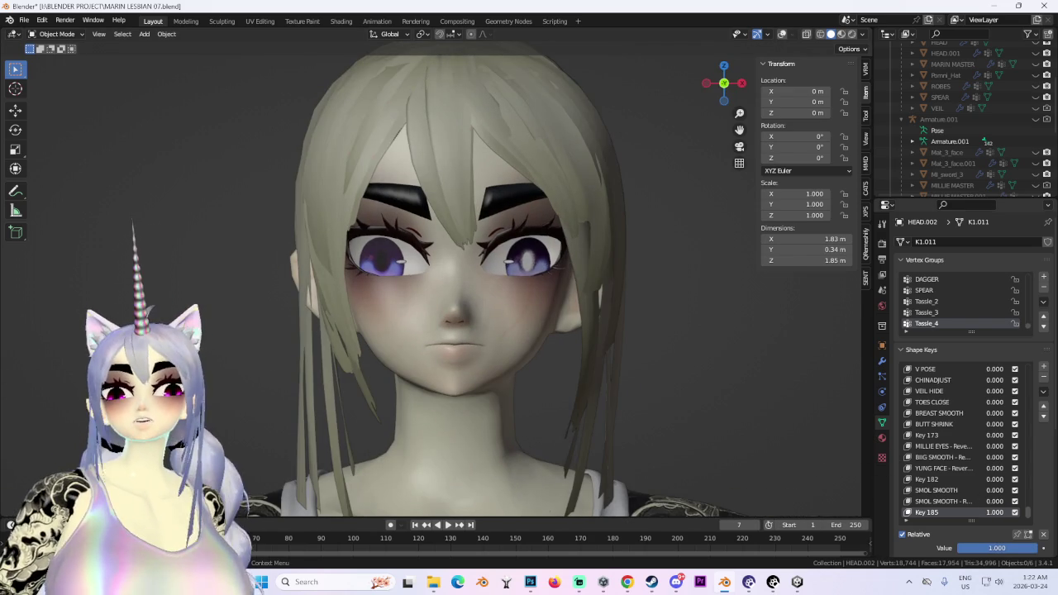
Raise Key 185 to 1.000 again, check a side view, then hide HEAD.002.
mouse_move(653, 398)
middle_mouse_down()
mouse_move(682, 390)
mouse_move(651, 395)
middle_mouse_up()
left_click_drag(995, 512, 1034, 512)
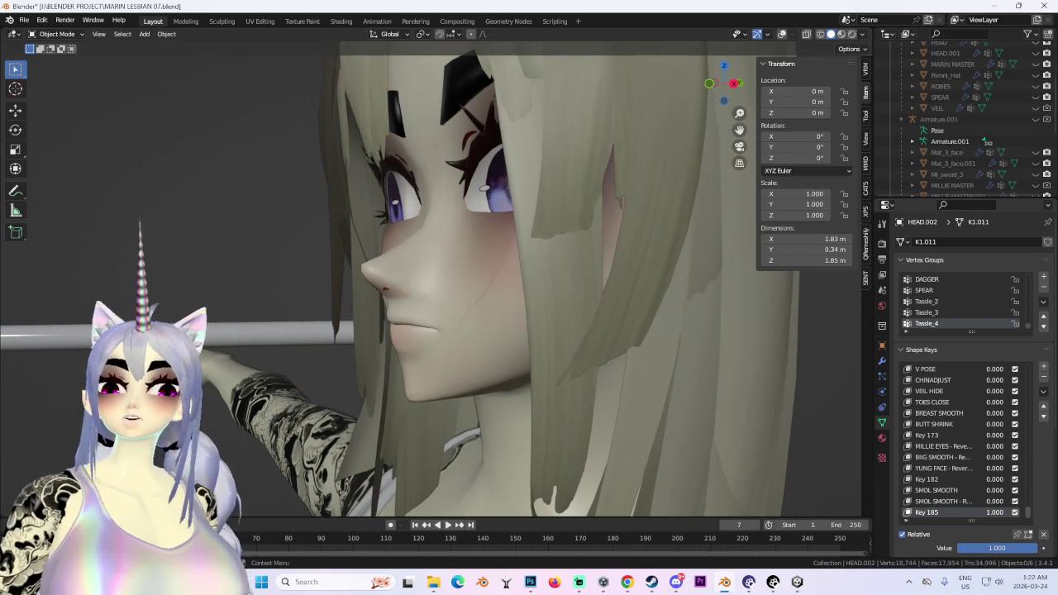
left_click(733, 84)
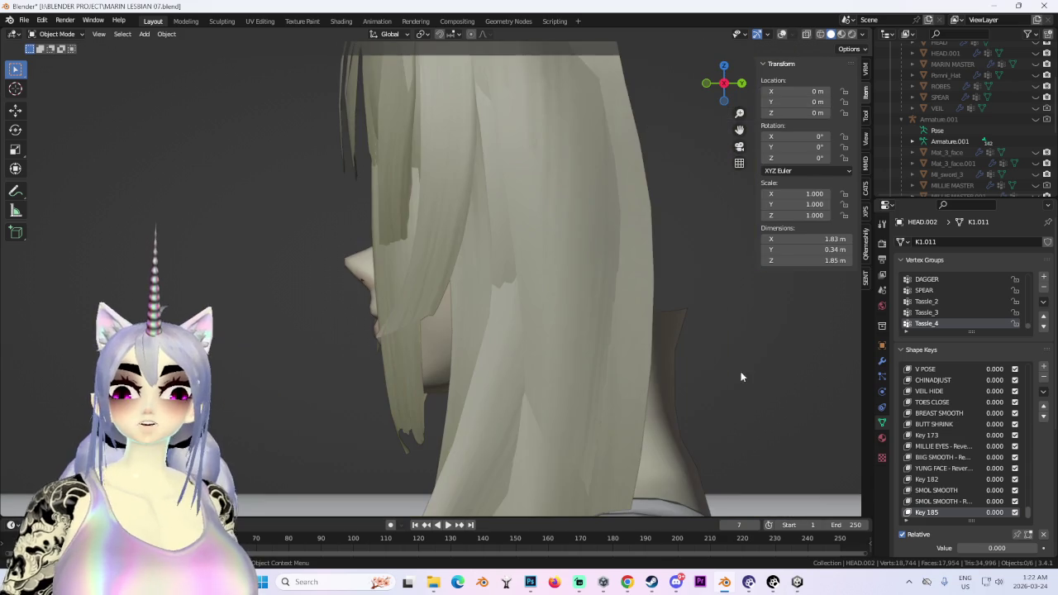
scroll(1035, 132, "down", 3)
scroll(1035, 132, "down", 2)
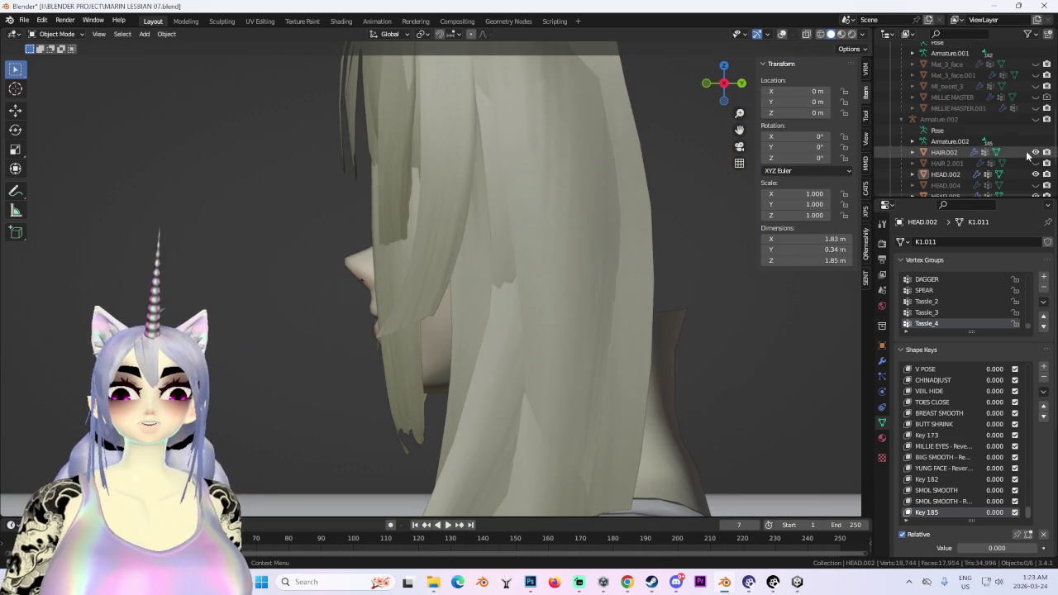
scroll(1035, 124, "down", 3)
scroll(1040, 112, "down", 2)
left_click(1035, 108)
Show HEAD.002 and the HEAD.005 and HEAD.006 eye meshes, hide HAIR.002, and set Key 185 to 1.000.
left_click(1035, 108)
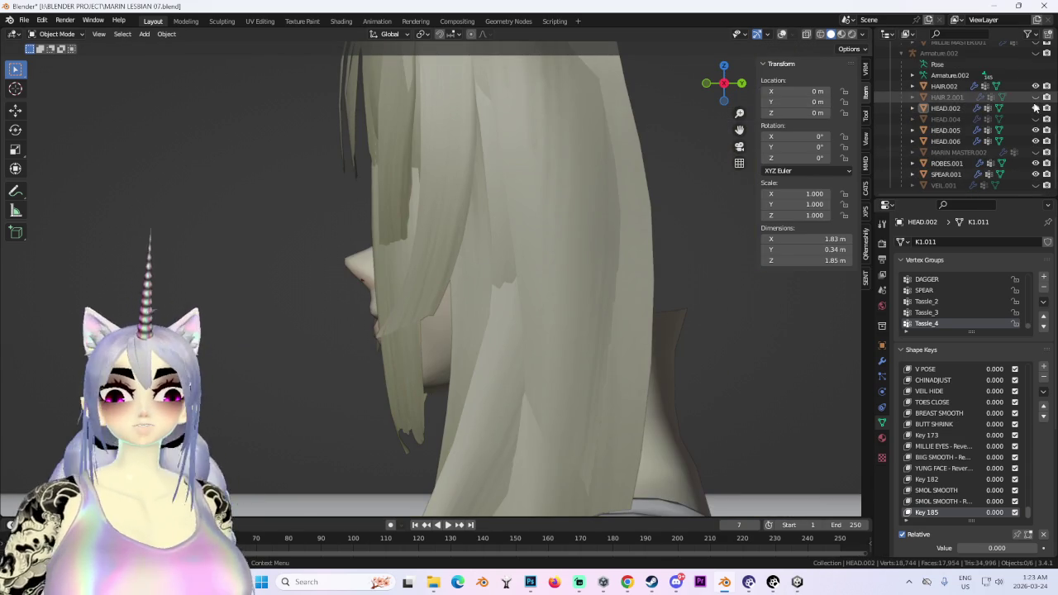
left_click(1035, 141)
left_click(1036, 129)
left_click(1035, 140)
left_click(1035, 86)
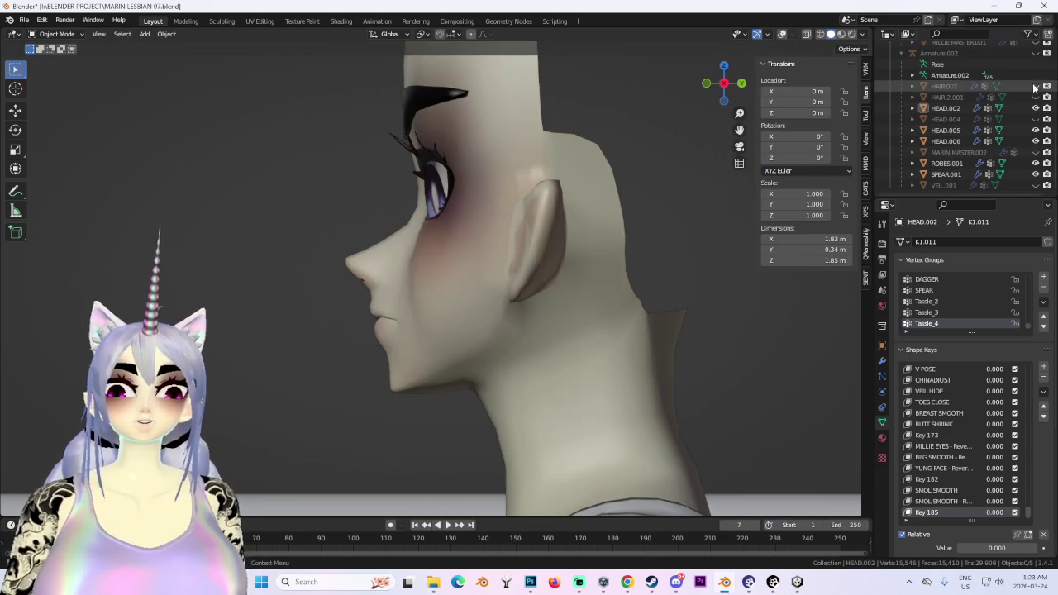
left_click_drag(1000, 516, 1034, 516)
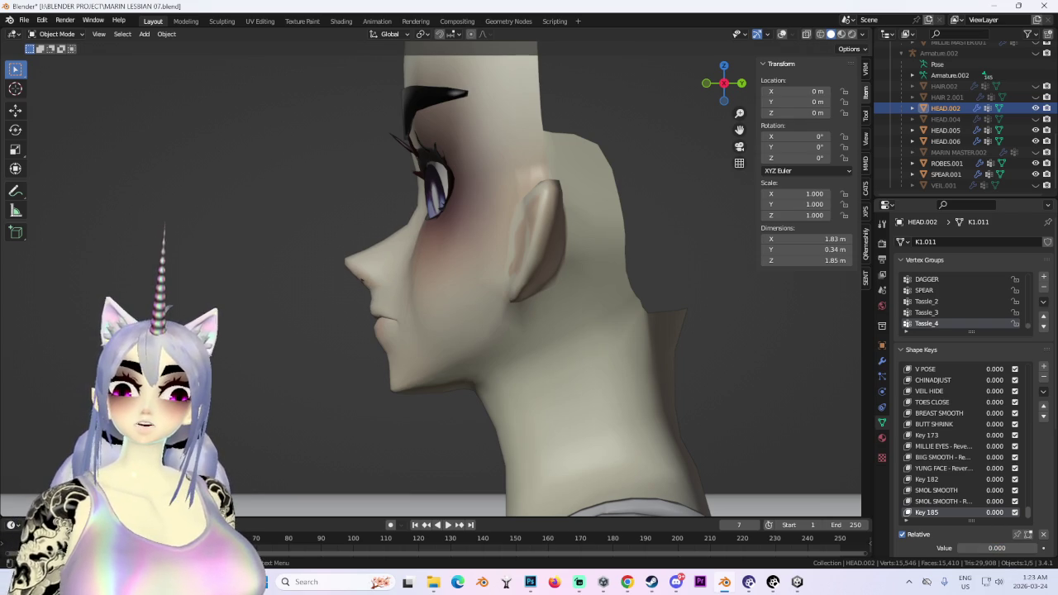
Inspect the bare head, brows and purple irises from the front, then enter Sculpt Mode.
mouse_move(600, 425)
middle_mouse_down()
mouse_move(232, 267)
mouse_move(300, 309)
mouse_move(330, 295)
mouse_move(728, 10)
middle_mouse_up()
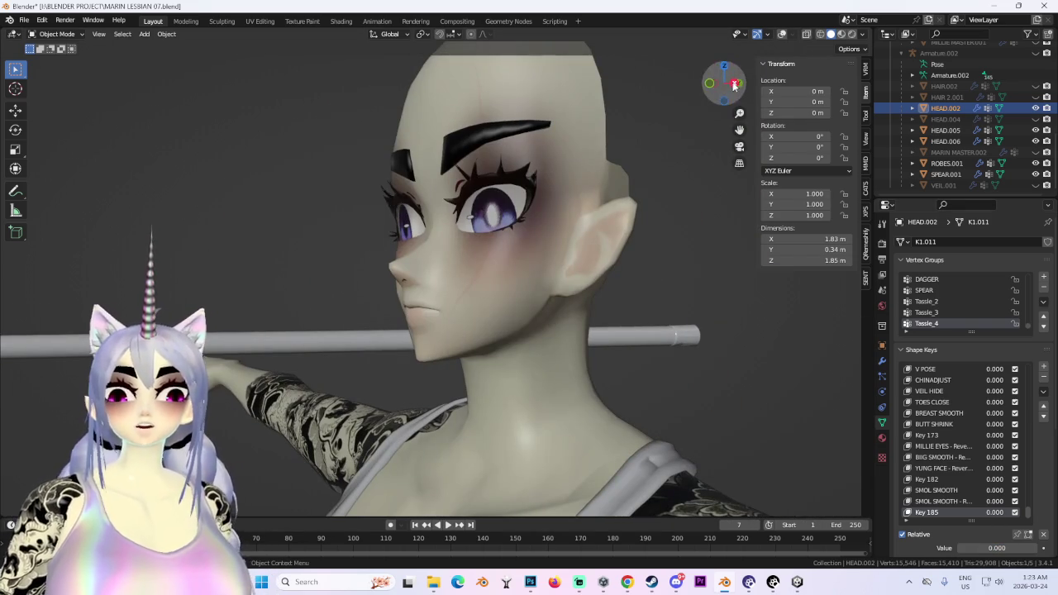
mouse_move(734, 86)
middle_mouse_down()
mouse_move(641, 383)
mouse_move(524, 349)
mouse_move(564, 354)
mouse_move(422, 289)
middle_mouse_up()
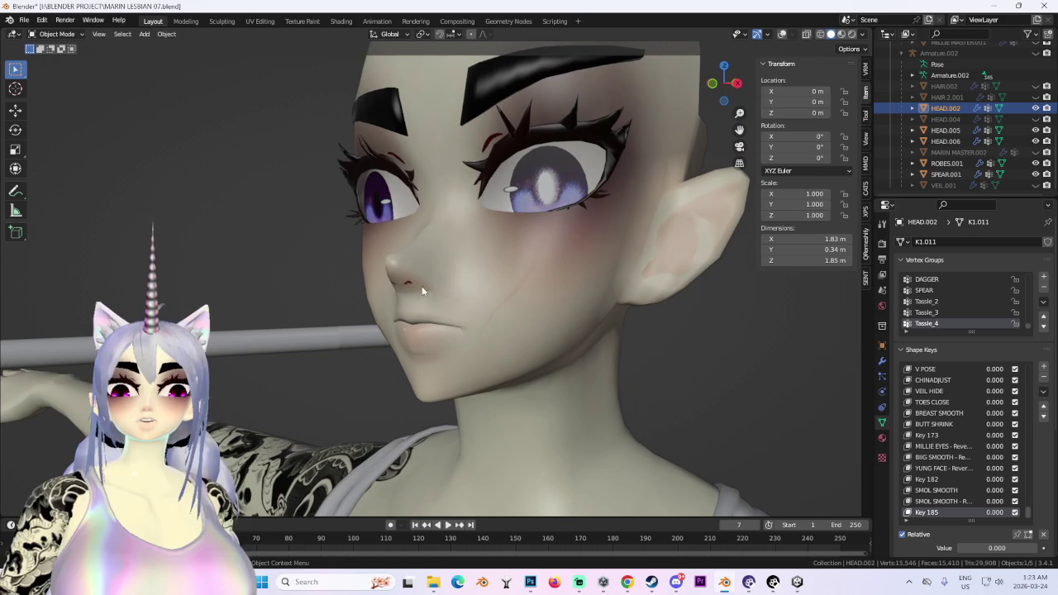
mouse_move(366, 216)
middle_mouse_down()
mouse_move(606, 276)
mouse_move(645, 274)
mouse_move(611, 278)
mouse_move(626, 298)
mouse_move(699, 334)
mouse_move(693, 321)
middle_mouse_up()
scroll(691, 316, "up", 1)
scroll(675, 305, "up", 3)
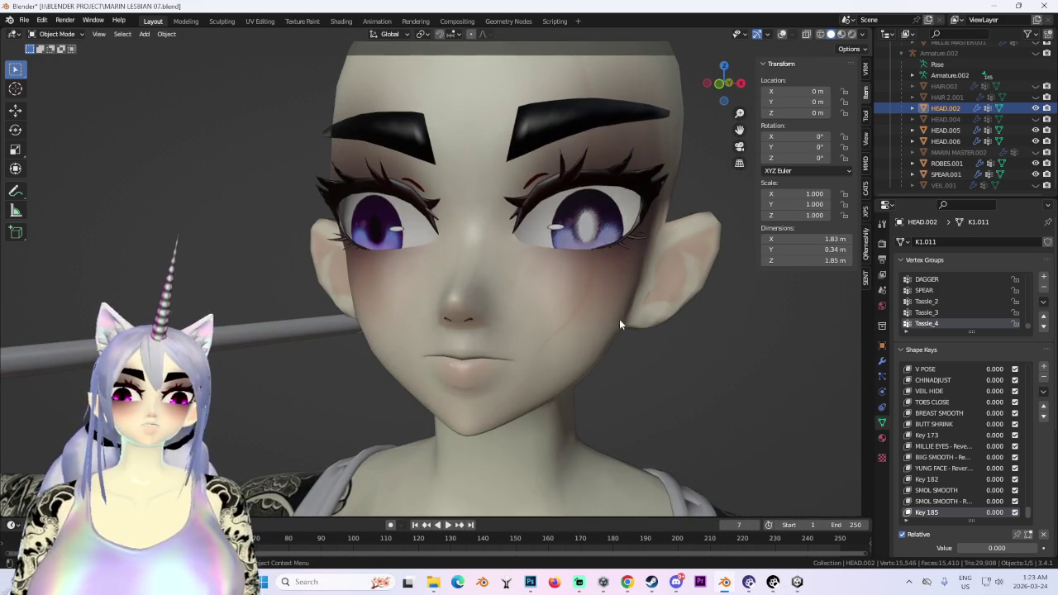
mouse_move(621, 323)
middle_mouse_down()
mouse_move(765, 322)
mouse_move(622, 334)
middle_mouse_up()
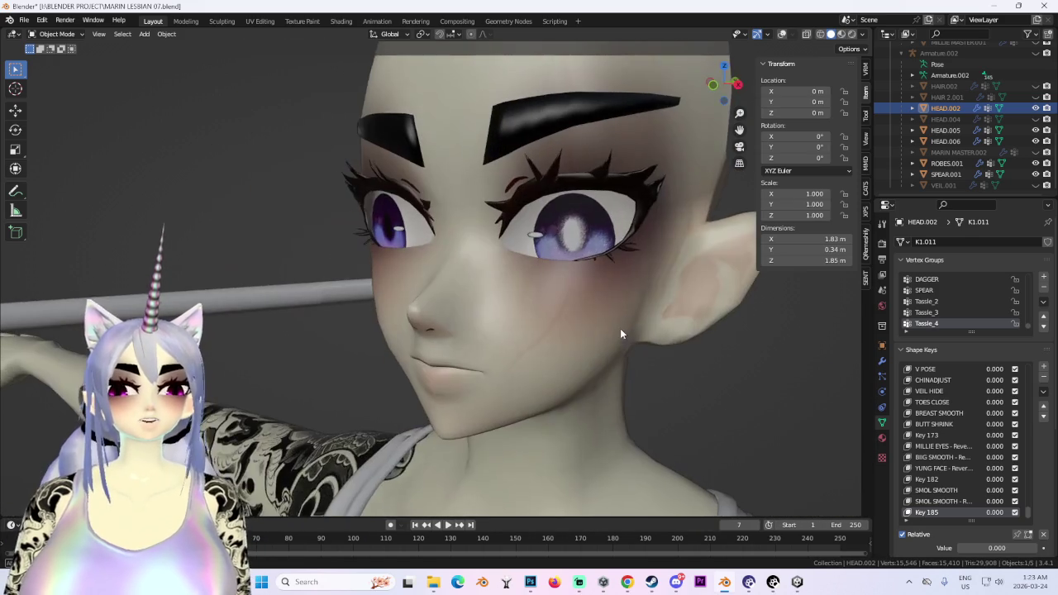
mouse_move(685, 352)
middle_mouse_down()
mouse_move(530, 344)
mouse_move(579, 347)
mouse_move(562, 350)
middle_mouse_up()
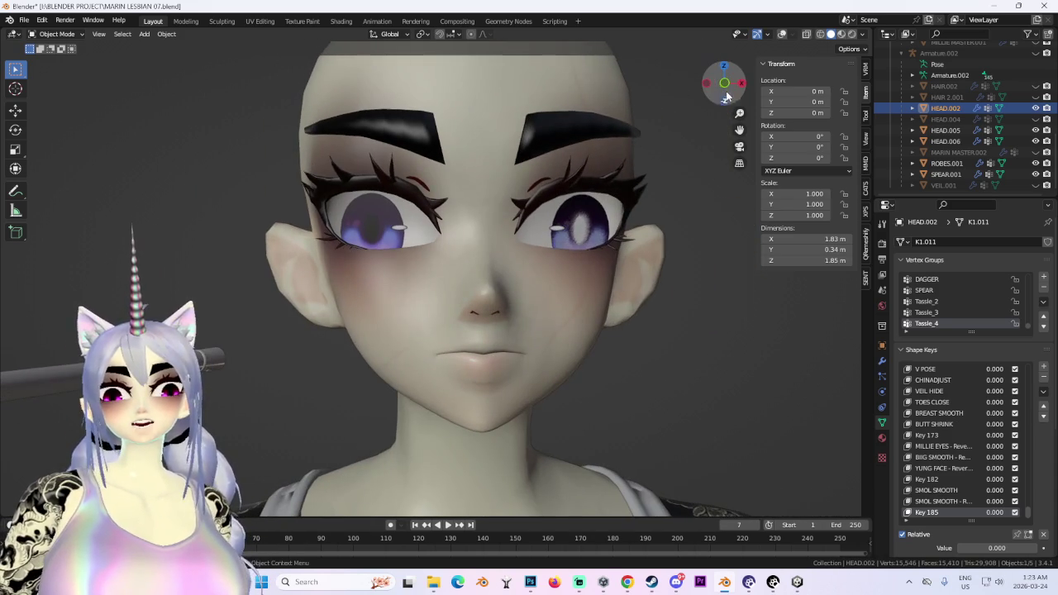
left_click_drag(724, 95, 725, 101)
scroll(550, 299, "up", 2)
scroll(549, 300, "up", 1)
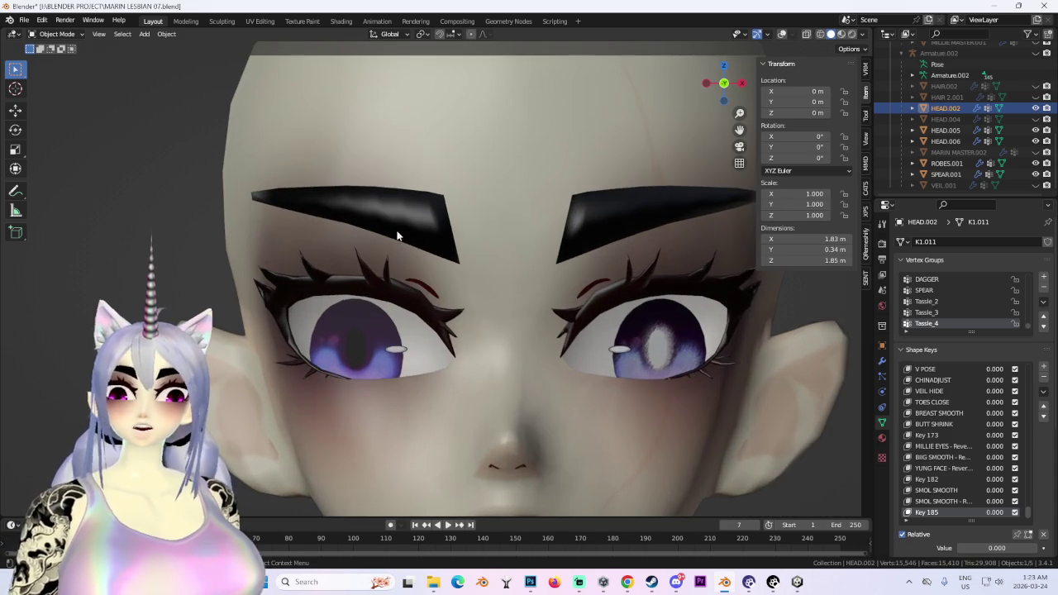
left_click(56, 34)
left_click(50, 71)
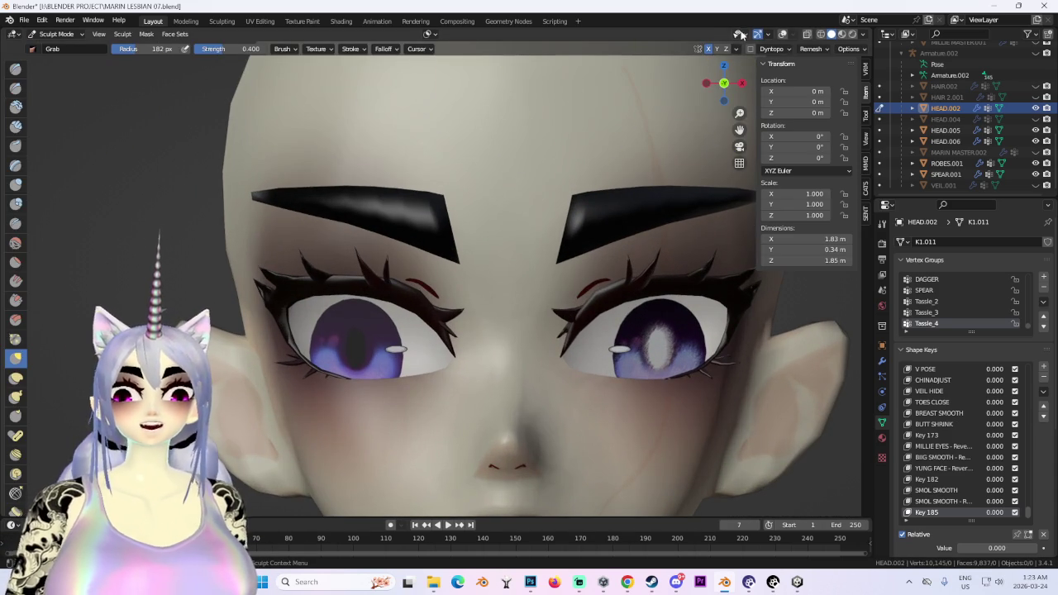
Return the head to Object Mode, clear its orange wireframe, and snap to a front view.
left_click(779, 37)
left_click(56, 34)
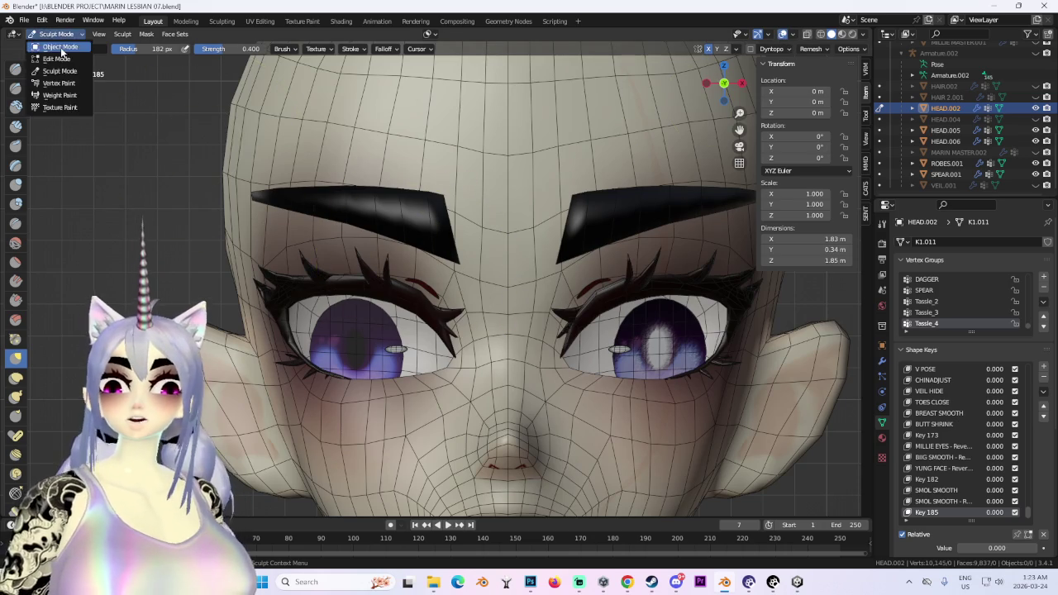
left_click(52, 45)
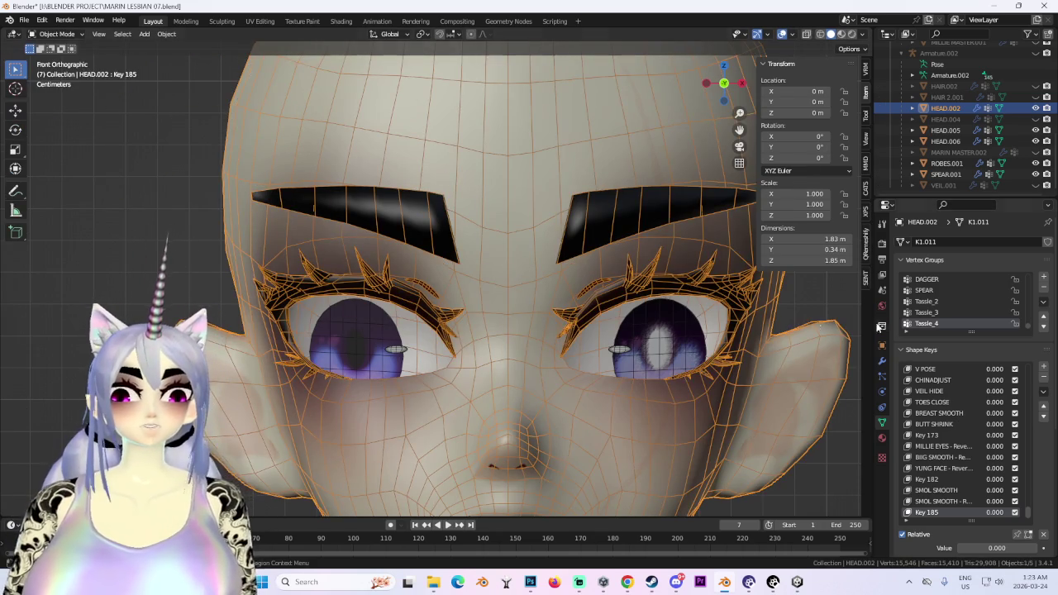
scroll(831, 326, "down", 5)
middle_click_drag(832, 325, 676, 332)
scroll(665, 305, "up", 4)
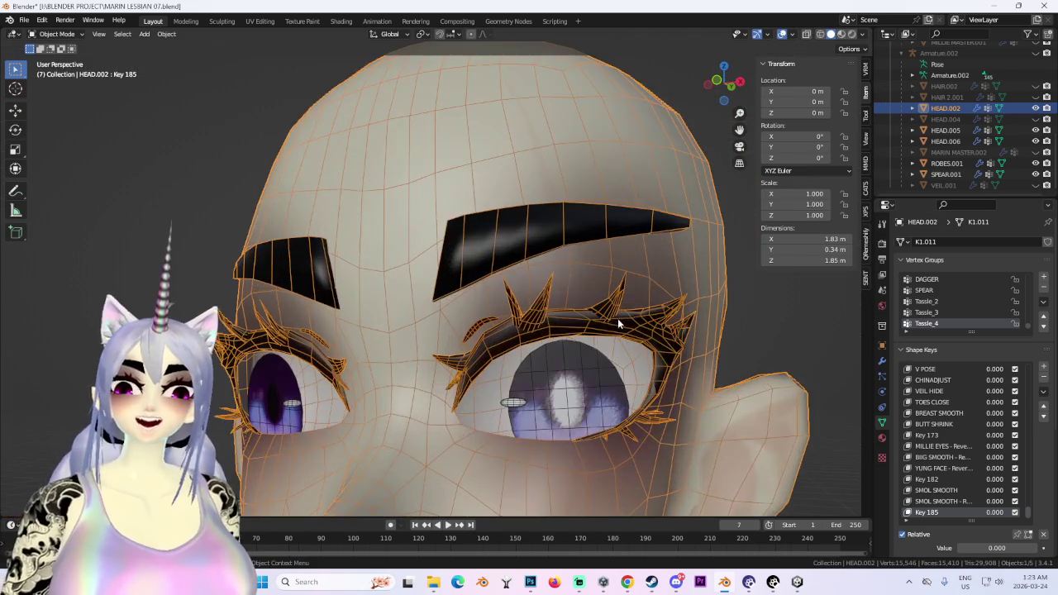
left_click(782, 34)
scroll(665, 386, "down", 2)
mouse_move(664, 386)
middle_mouse_down()
mouse_move(640, 279)
mouse_move(649, 273)
middle_mouse_up()
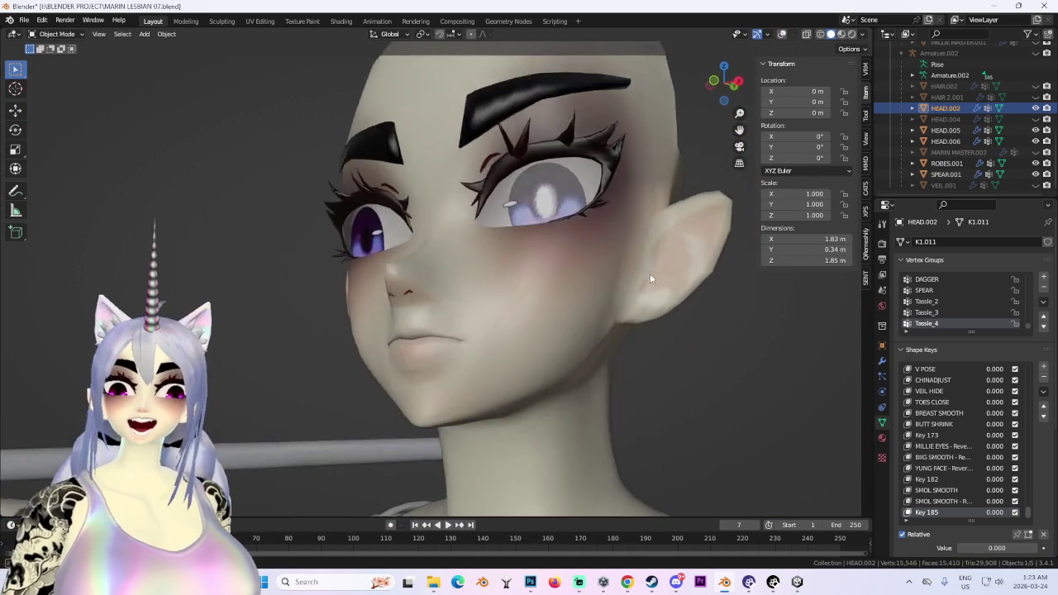
scroll(730, 280, "up", 2)
mouse_move(730, 280)
middle_mouse_down()
mouse_move(607, 267)
mouse_move(597, 300)
middle_mouse_up()
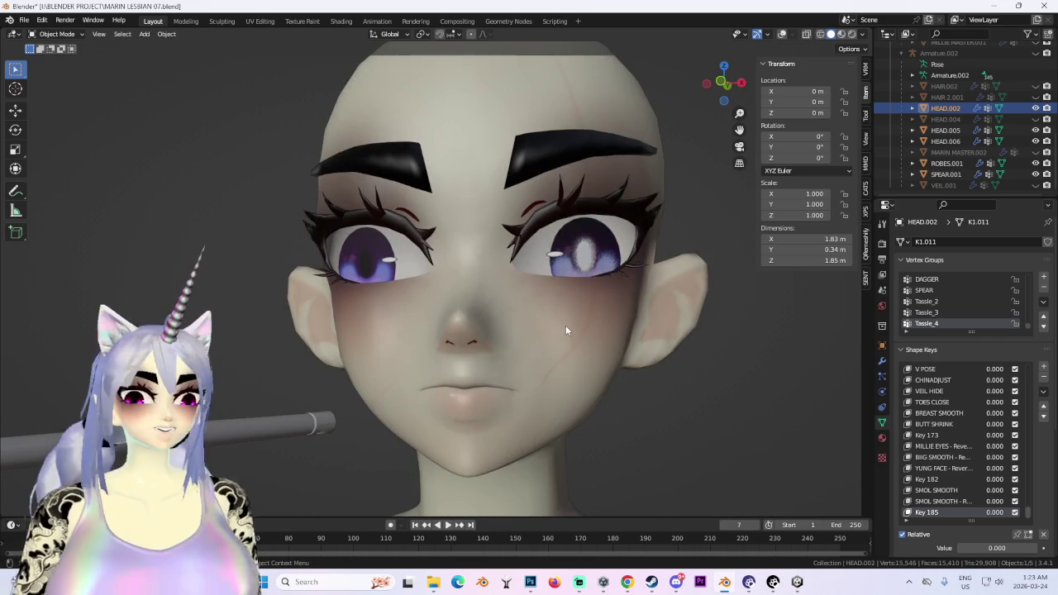
left_click(720, 84)
scroll(556, 384, "up", 2)
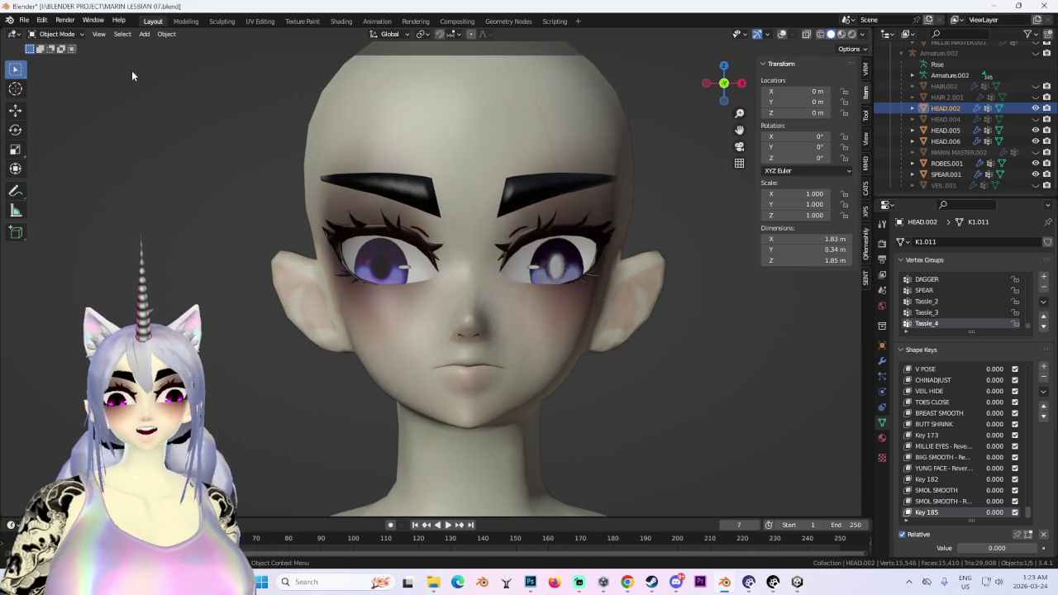
Enter Sculpt Mode and pull the mouth corners up into a faint smile with the Grab brush.
left_click(56, 34)
left_click(58, 73)
scroll(406, 441, "up", 2)
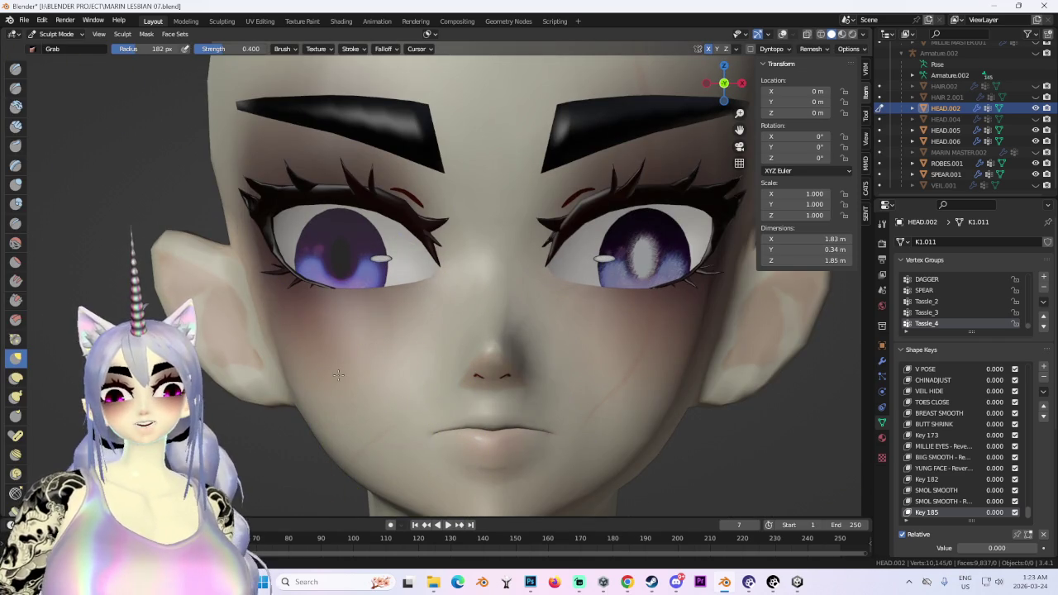
left_click_drag(1034, 516, 1022, 327)
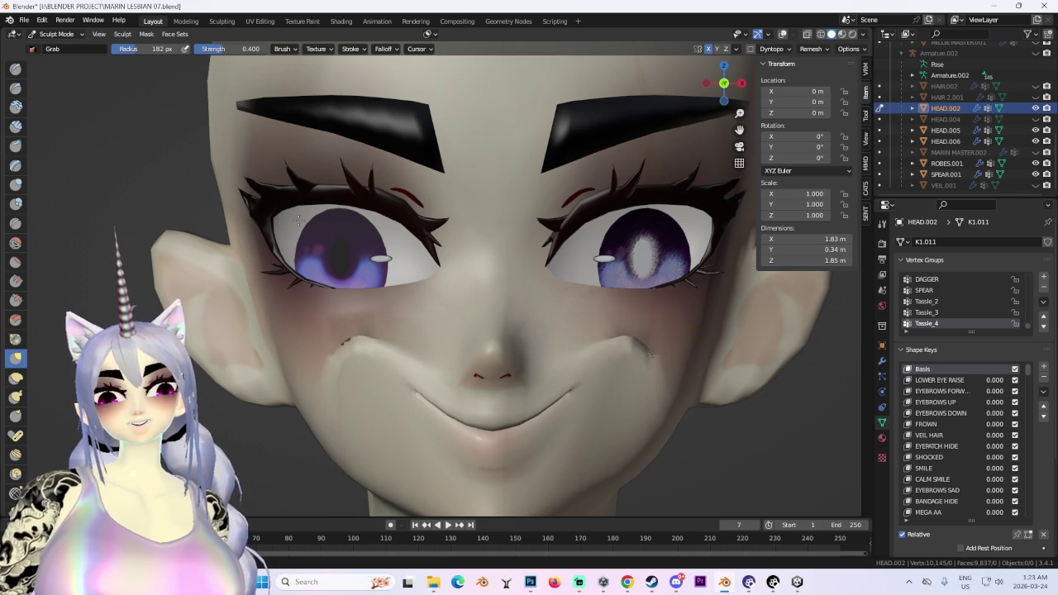
scroll(447, 380, "down", 1)
left_click_drag(422, 401, 301, 262)
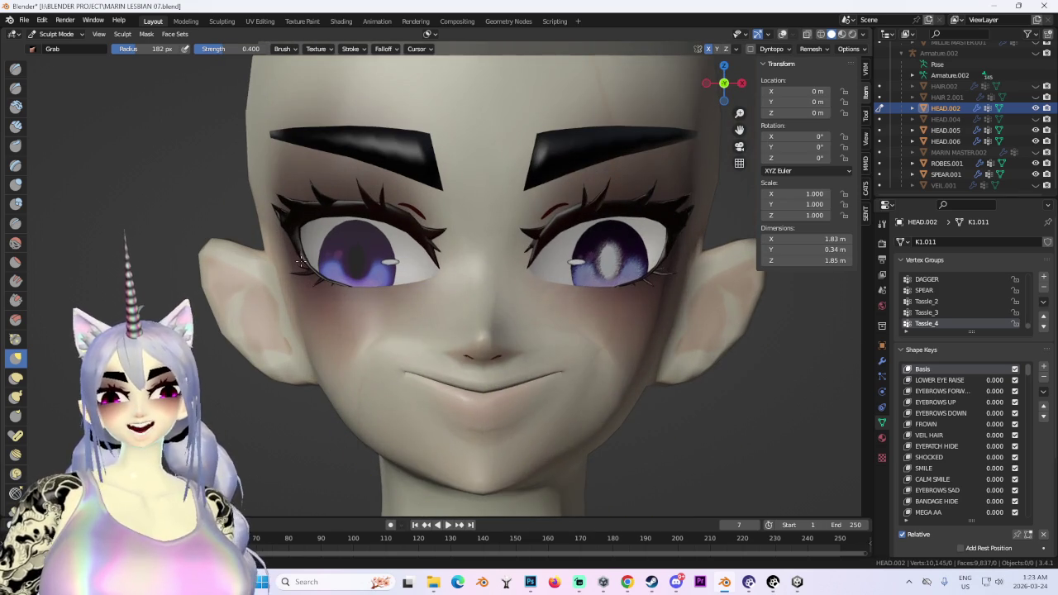
Look up at the face from below and tug the nose tip downward with the Grab brush.
scroll(510, 389, "up", 2)
scroll(425, 330, "down", 2)
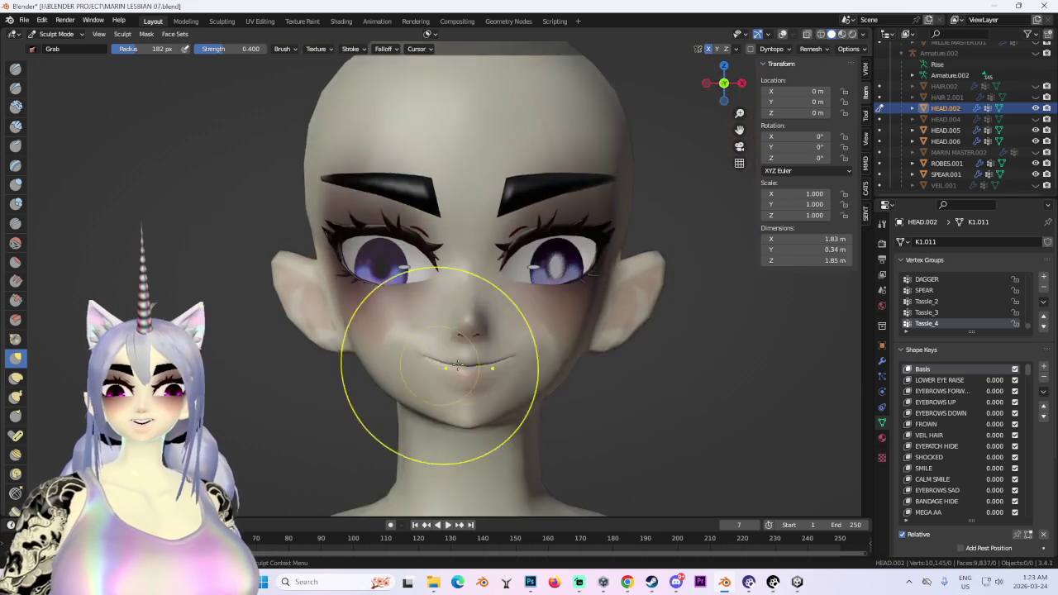
scroll(411, 333, "down", 1)
mouse_move(411, 332)
middle_mouse_down()
mouse_move(492, 254)
mouse_move(502, 295)
mouse_move(528, 255)
mouse_move(531, 206)
mouse_move(562, 182)
middle_mouse_up()
scroll(492, 254, "up", 3)
scroll(491, 255, "up", 4)
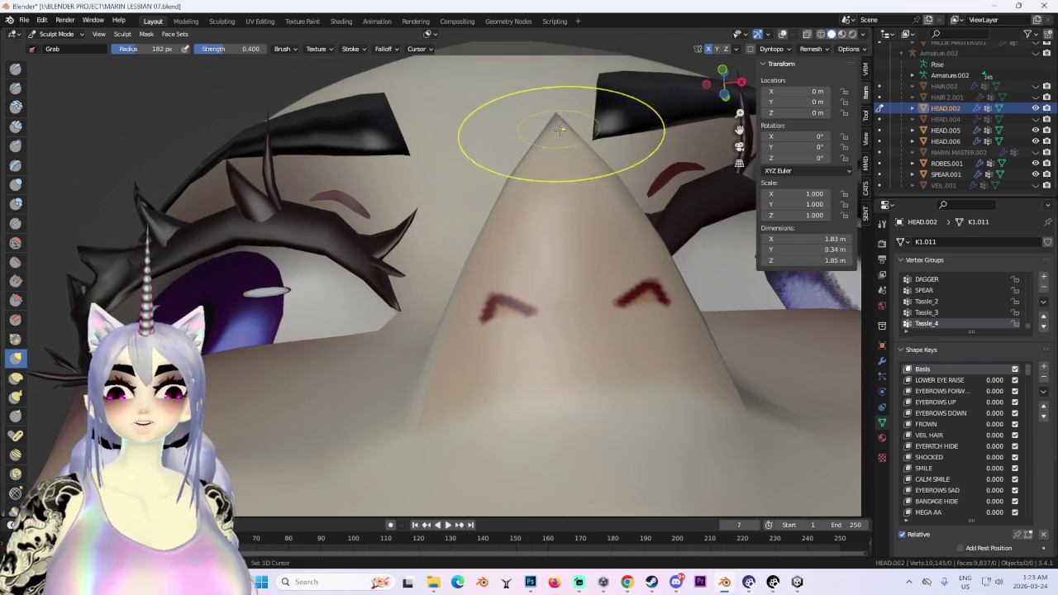
middle_click_drag(561, 130, 445, 252)
left_click_drag(438, 279, 484, 566)
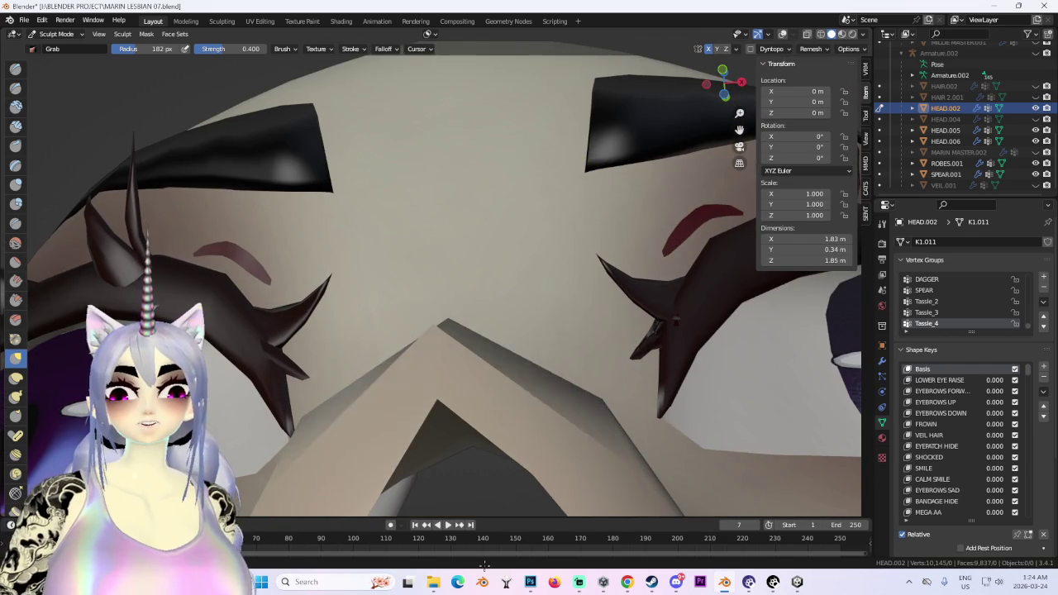
Inspect the sculpted nose and mouth from three-quarter and front views.
scroll(501, 394, "down", 5)
mouse_move(615, 413)
middle_mouse_down()
mouse_move(537, 223)
mouse_move(489, 237)
middle_mouse_up()
middle_click_drag(140, 240, 444, 272)
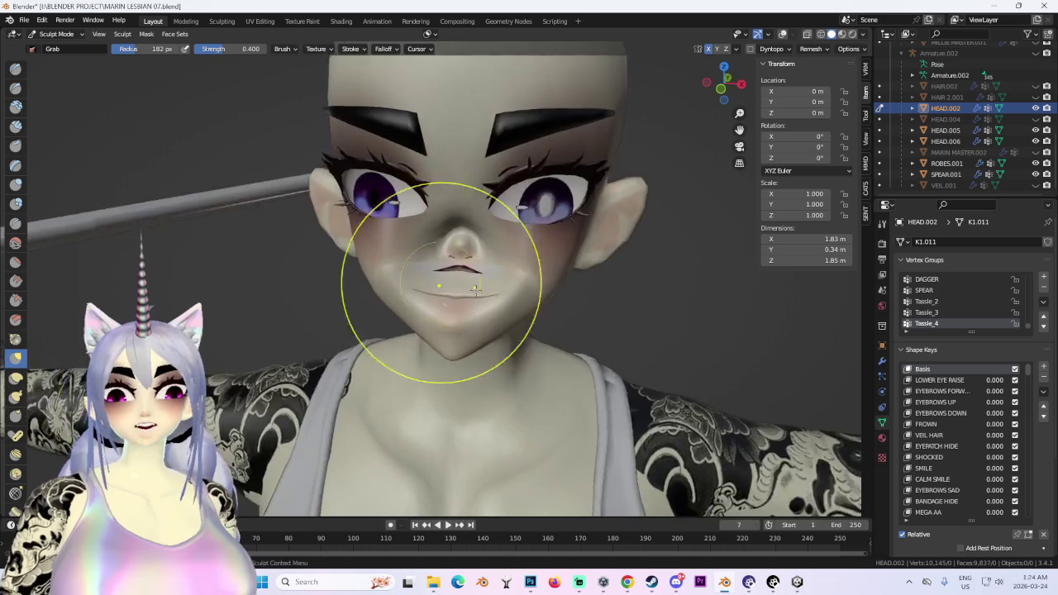
scroll(472, 236, "up", 2)
scroll(584, 344, "down", 3)
mouse_move(583, 344)
middle_mouse_down()
mouse_move(626, 354)
mouse_move(555, 331)
mouse_move(626, 366)
mouse_move(434, 329)
middle_mouse_up()
scroll(434, 329, "up", 2)
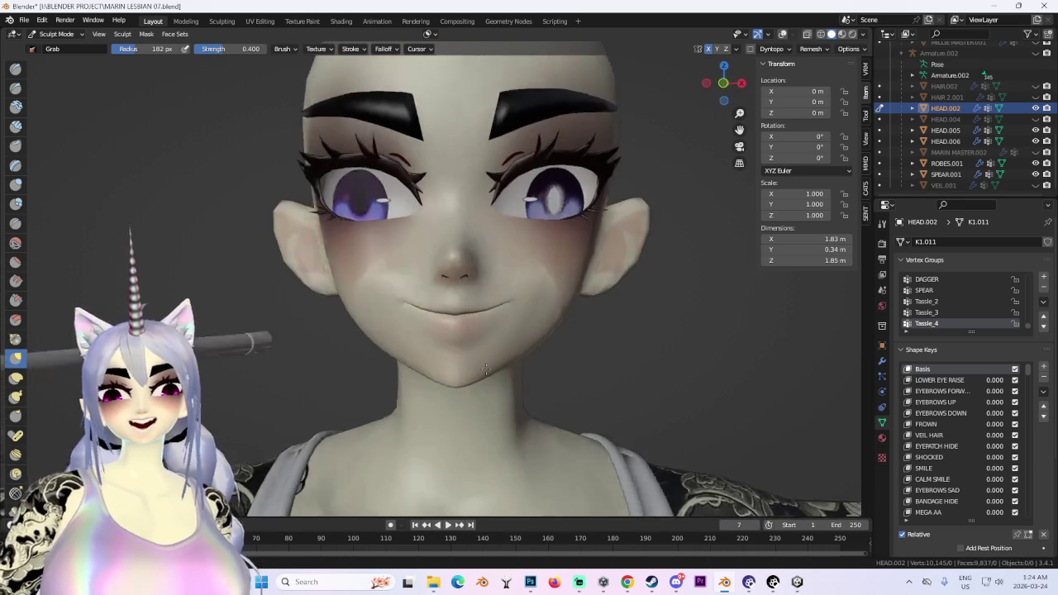
scroll(480, 359, "up", 2)
Review the smile and nose from close side, profile and near-front angles.
mouse_move(479, 359)
middle_mouse_down()
mouse_move(425, 349)
mouse_move(477, 221)
middle_mouse_up()
scroll(477, 222, "up", 2)
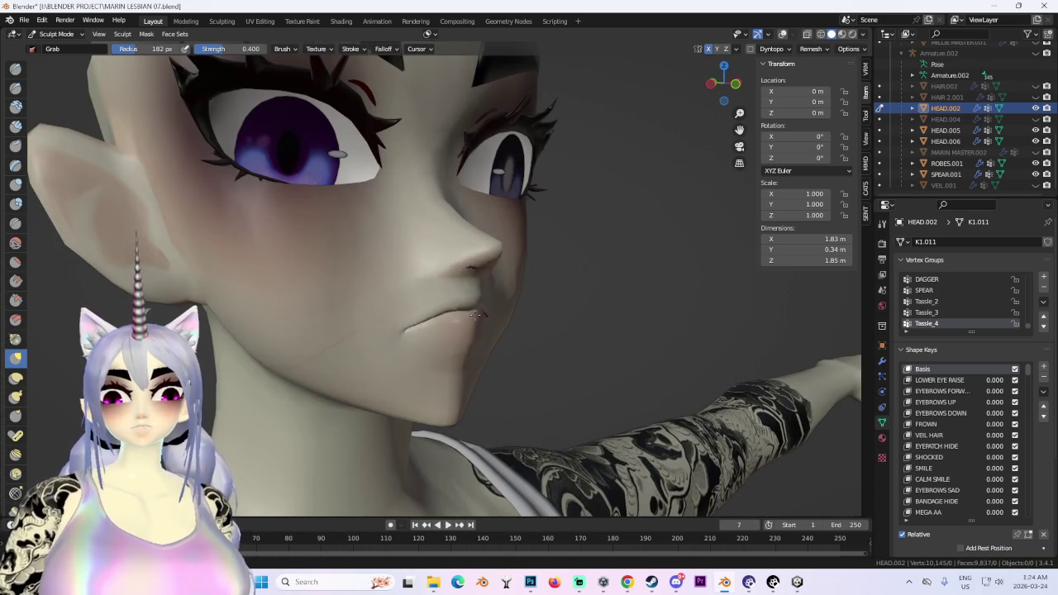
scroll(587, 317, "down", 2)
mouse_move(587, 317)
middle_mouse_down()
mouse_move(449, 294)
mouse_move(441, 304)
middle_mouse_up()
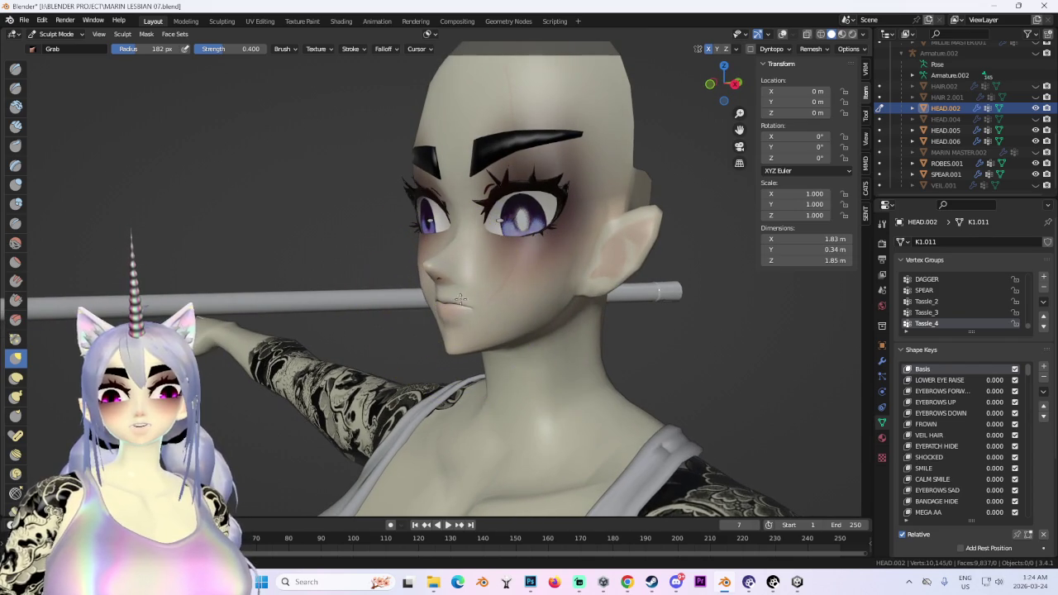
mouse_move(617, 340)
middle_mouse_down()
mouse_move(620, 330)
mouse_move(546, 377)
middle_mouse_up()
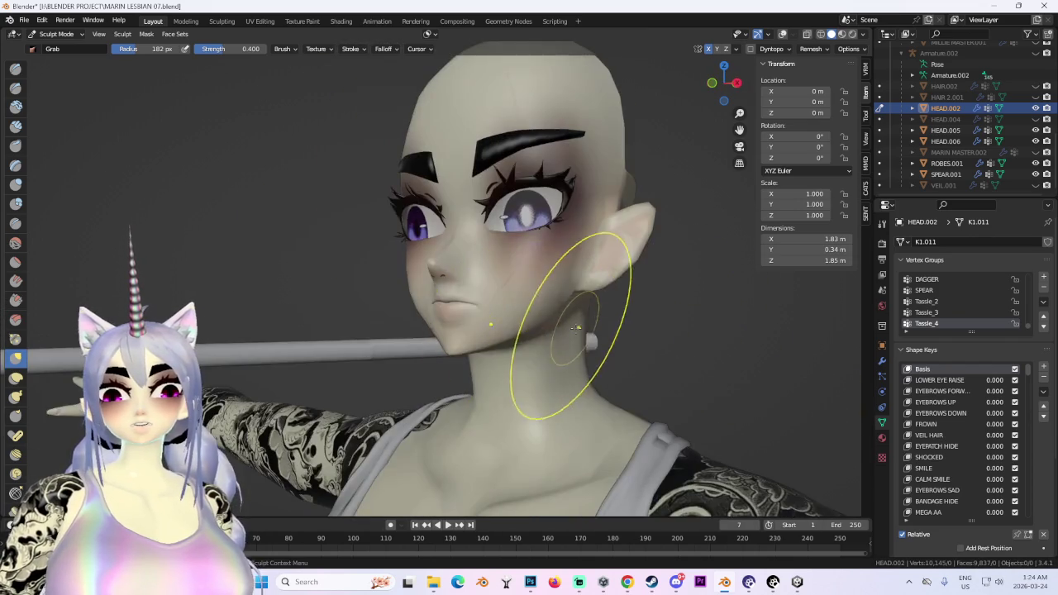
middle_click_drag(585, 329, 432, 263)
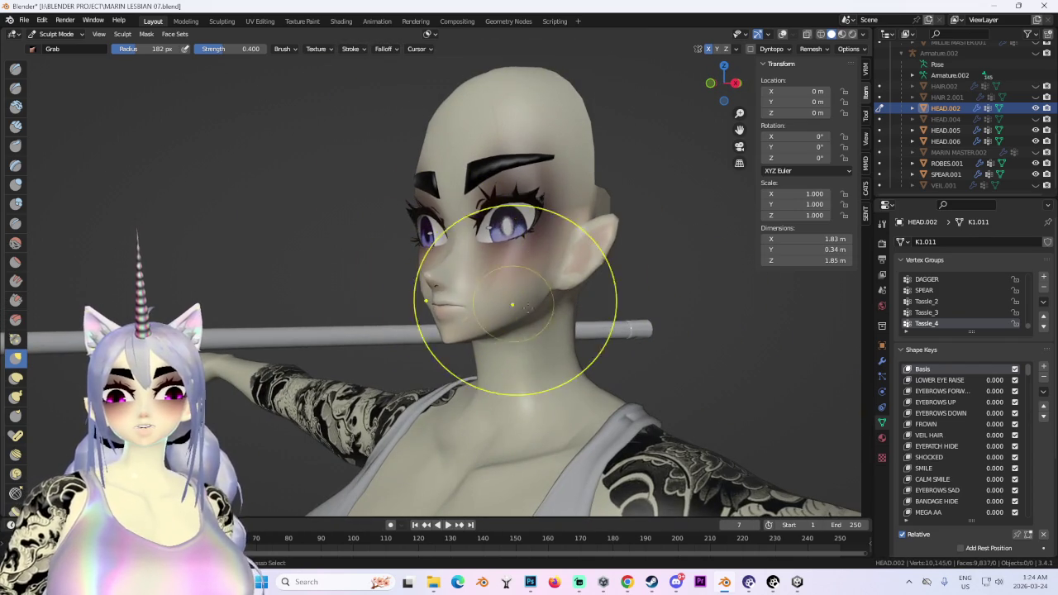
mouse_move(512, 305)
middle_mouse_down()
mouse_move(413, 236)
mouse_move(463, 273)
mouse_move(626, 348)
mouse_move(686, 319)
mouse_move(547, 332)
mouse_move(508, 319)
mouse_move(538, 302)
mouse_move(634, 306)
mouse_move(595, 314)
mouse_move(532, 289)
mouse_move(626, 304)
mouse_move(602, 303)
mouse_move(673, 366)
mouse_move(679, 397)
mouse_move(578, 331)
mouse_move(480, 318)
mouse_move(560, 355)
mouse_move(246, 95)
middle_mouse_up()
scroll(591, 319, "up", 3)
scroll(547, 332, "up", 2)
scroll(546, 332, "down", 3)
Leave Sculpt Mode for Object Mode and make HEAD.002 the active object again.
left_click(56, 34)
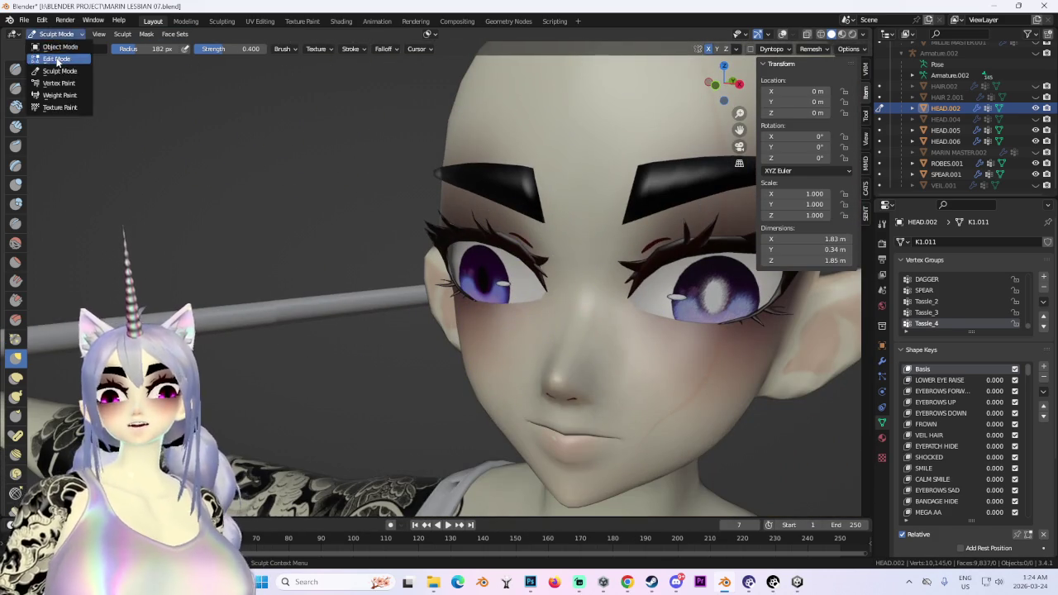
left_click(56, 58)
left_click(54, 33)
left_click(53, 34)
left_click(60, 47)
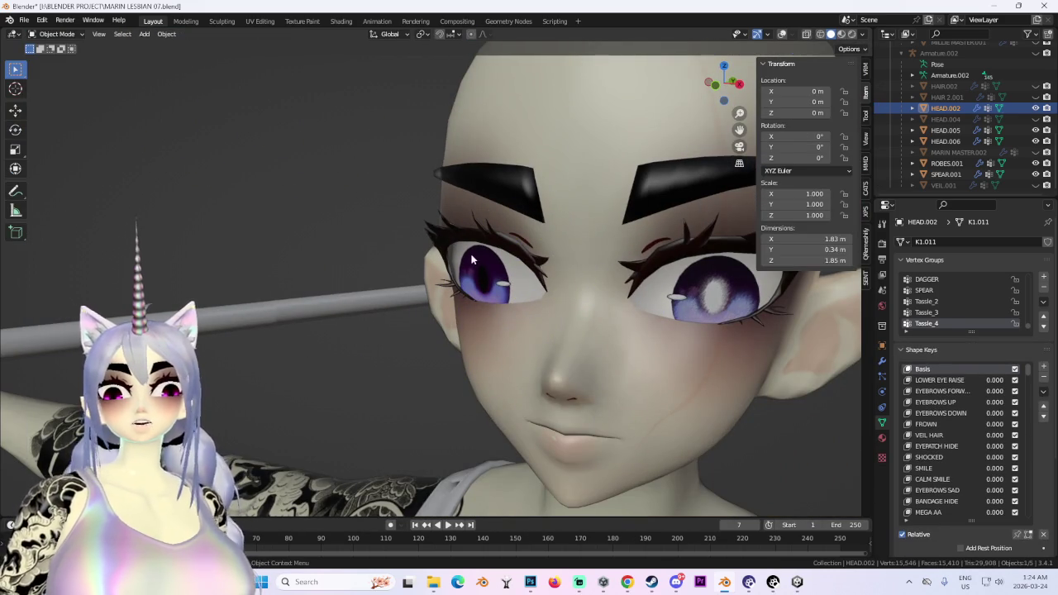
left_click(549, 331)
middle_click_drag(549, 331, 848, 424)
left_click(534, 106)
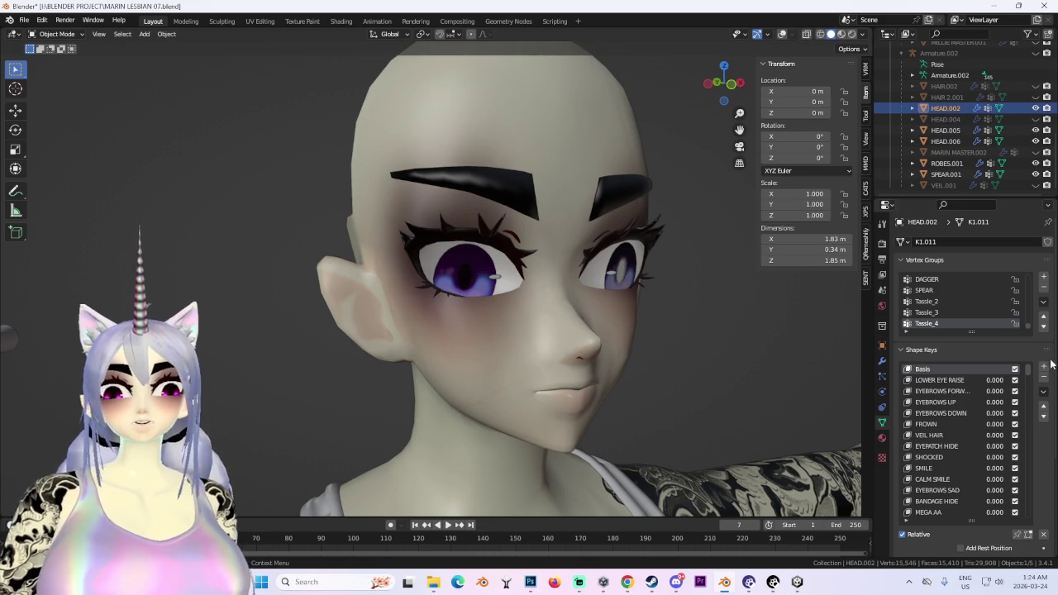
Scroll down to BLINK UU in the Shape Keys list and raise it to fully close the eyes.
left_click_drag(1029, 377, 1039, 446)
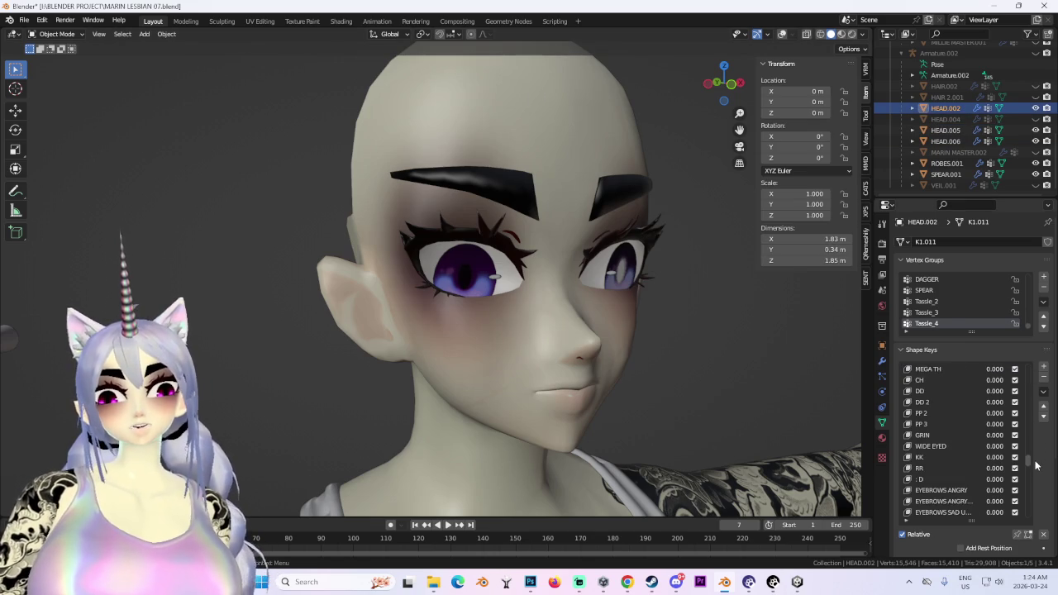
scroll(962, 472, "down", 2)
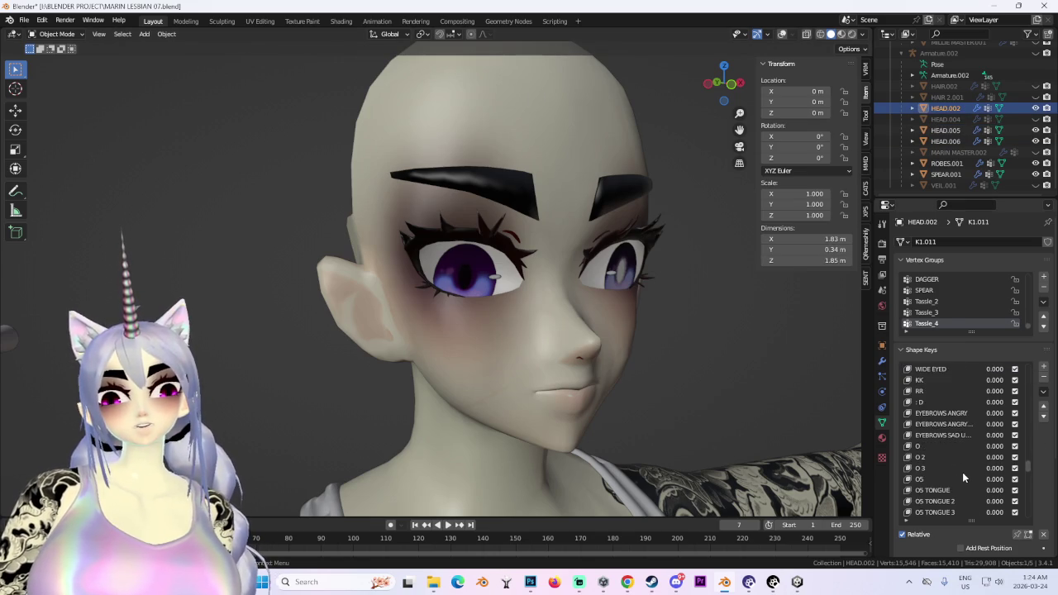
scroll(962, 472, "down", 2)
scroll(962, 474, "down", 2)
scroll(959, 483, "down", 2)
scroll(957, 488, "down", 2)
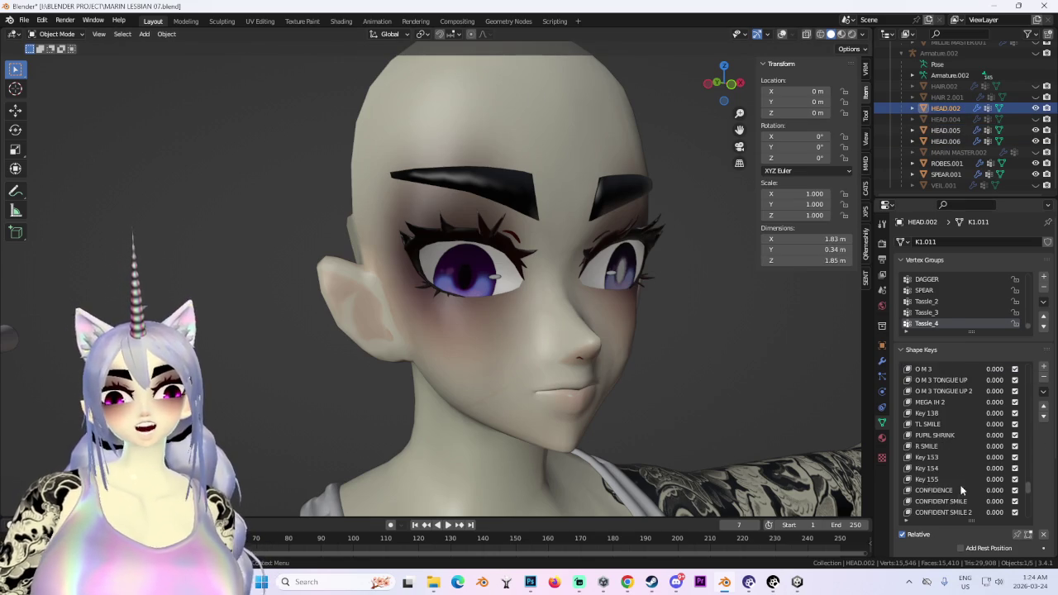
scroll(1033, 505, "down", 2)
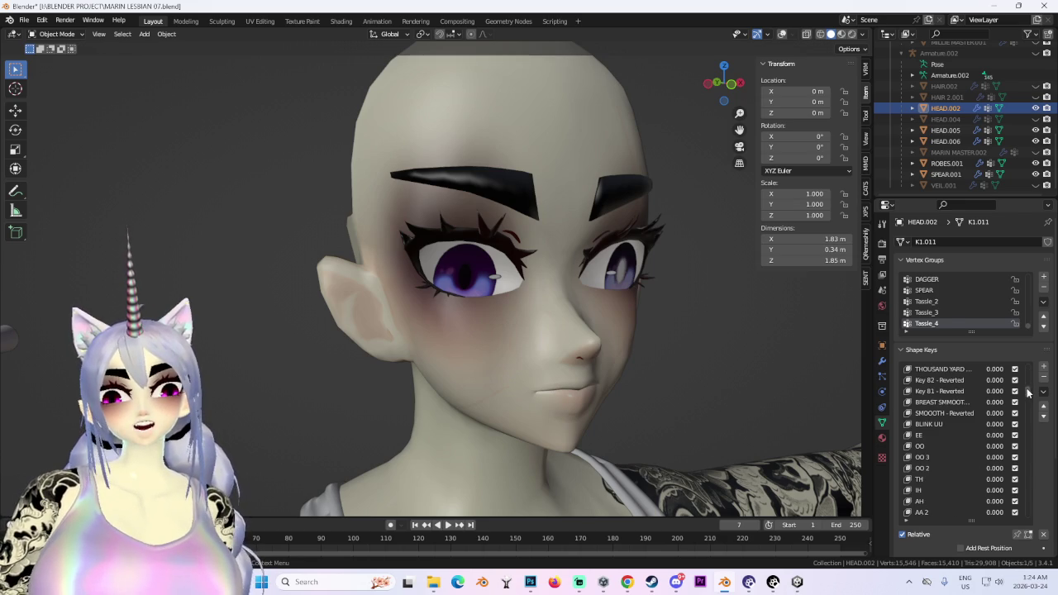
left_click_drag(982, 426, 1017, 427)
Lower BLINK UU to about 0.769 so the eyes stay mostly closed, checking the face.
middle_click_drag(577, 324, 607, 335)
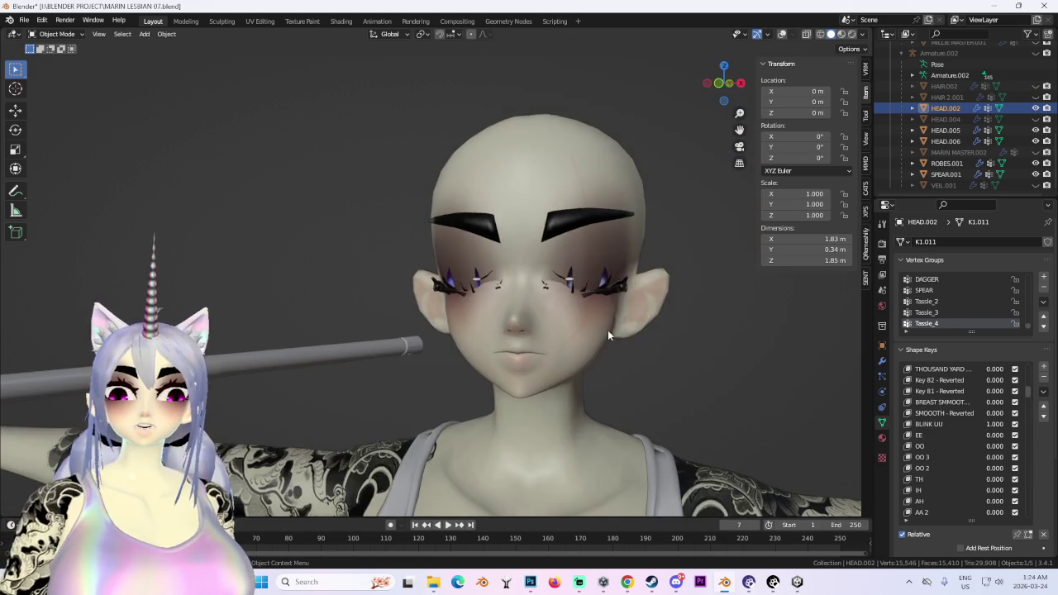
scroll(642, 340, "up", 3)
scroll(584, 355, "up", 3)
scroll(623, 352, "down", 4)
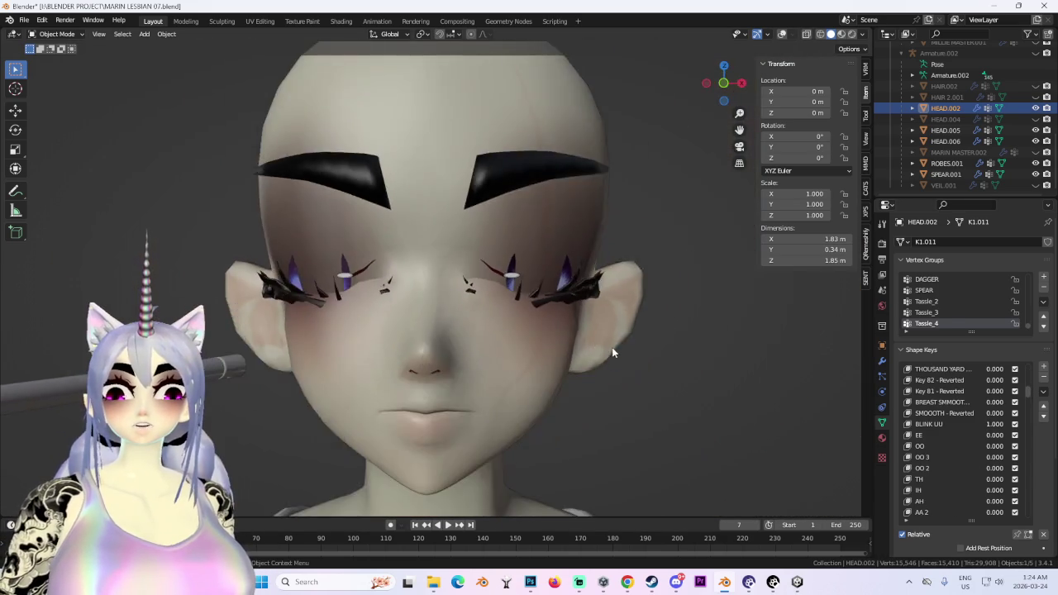
scroll(612, 348, "up", 1)
mouse_move(605, 333)
middle_mouse_down()
mouse_move(576, 325)
mouse_move(607, 343)
middle_mouse_up()
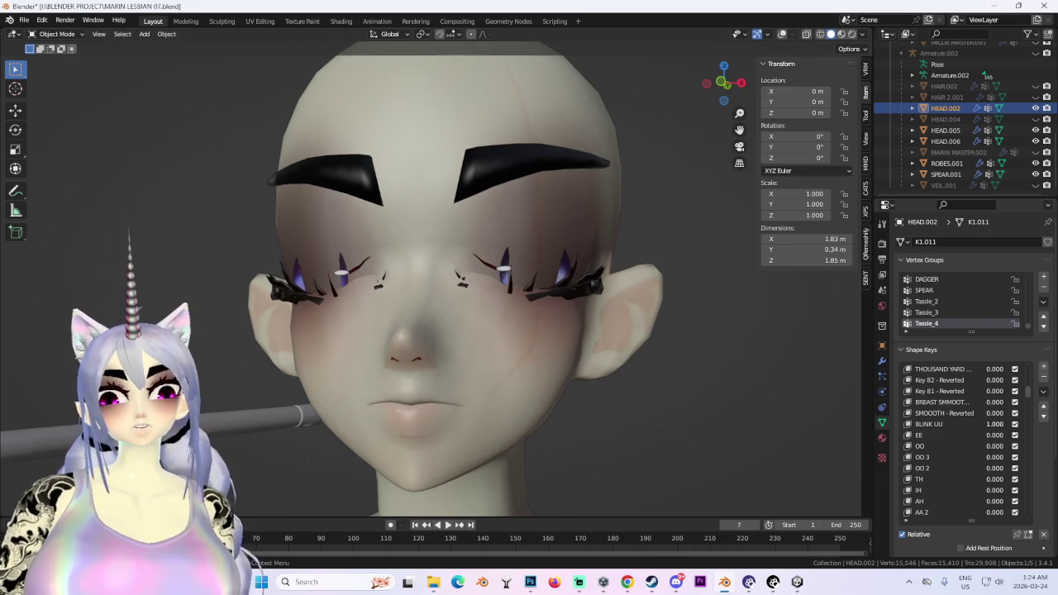
mouse_move(995, 425)
left_mouse_down()
mouse_move(1005, 424)
mouse_move(959, 424)
mouse_move(1004, 424)
left_mouse_up()
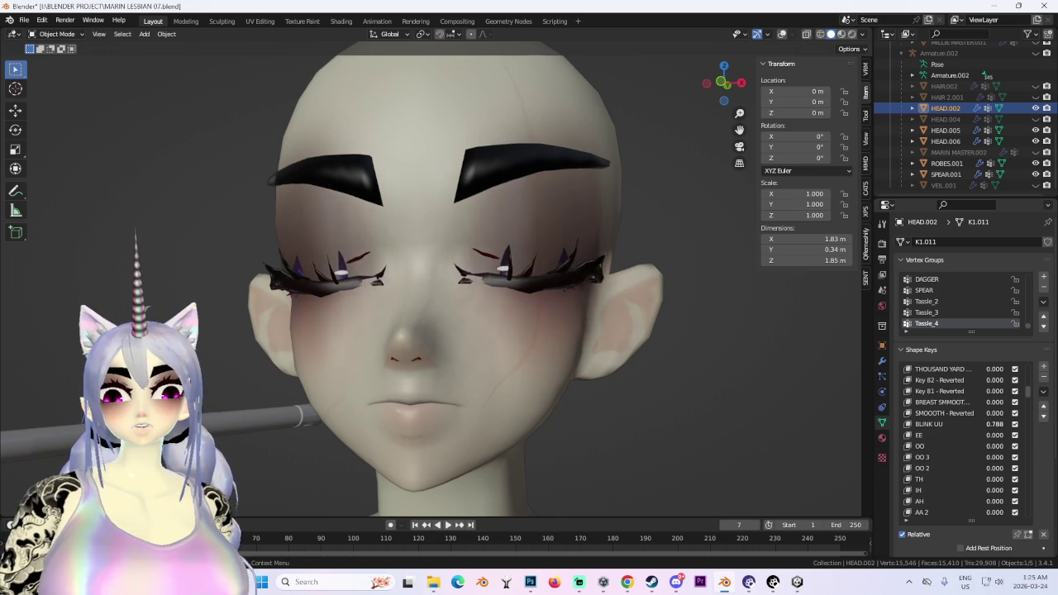
scroll(617, 390, "down", 3)
middle_click_drag(617, 390, 558, 379)
scroll(595, 385, "up", 3)
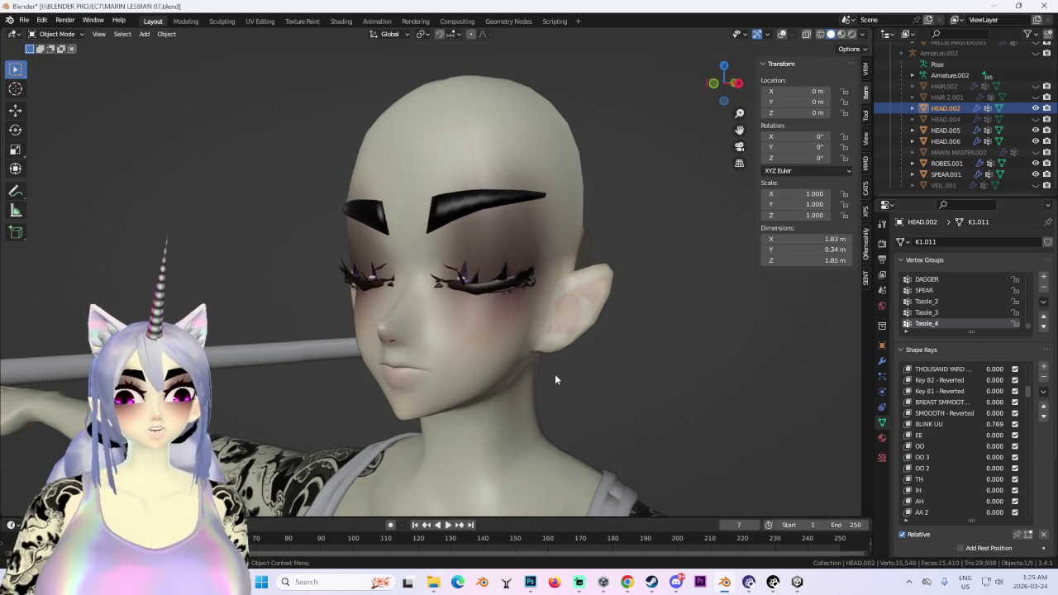
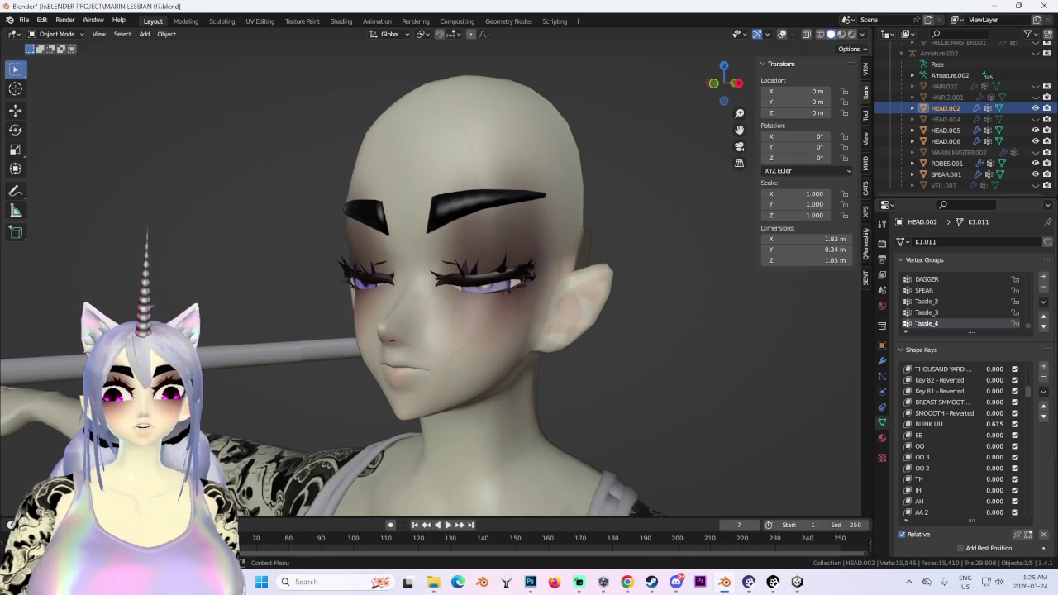
Set the BLINK UU shape key to 0 so the eyes open fully, seen from the front.
left_click_drag(995, 424, 976, 424)
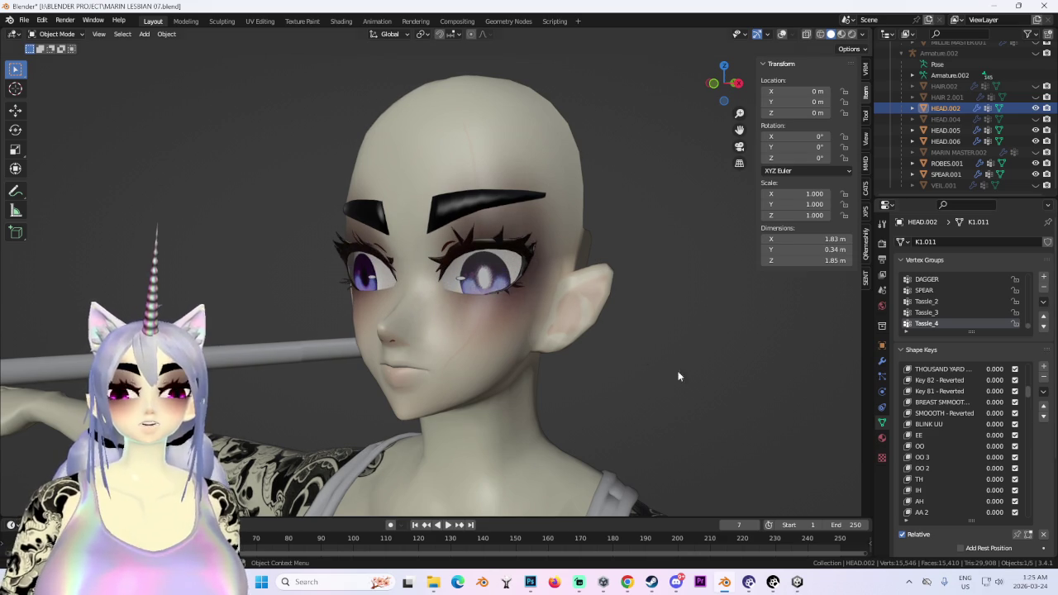
mouse_move(647, 363)
middle_mouse_down()
mouse_move(484, 312)
mouse_move(571, 312)
mouse_move(524, 301)
middle_mouse_up()
left_click(733, 85)
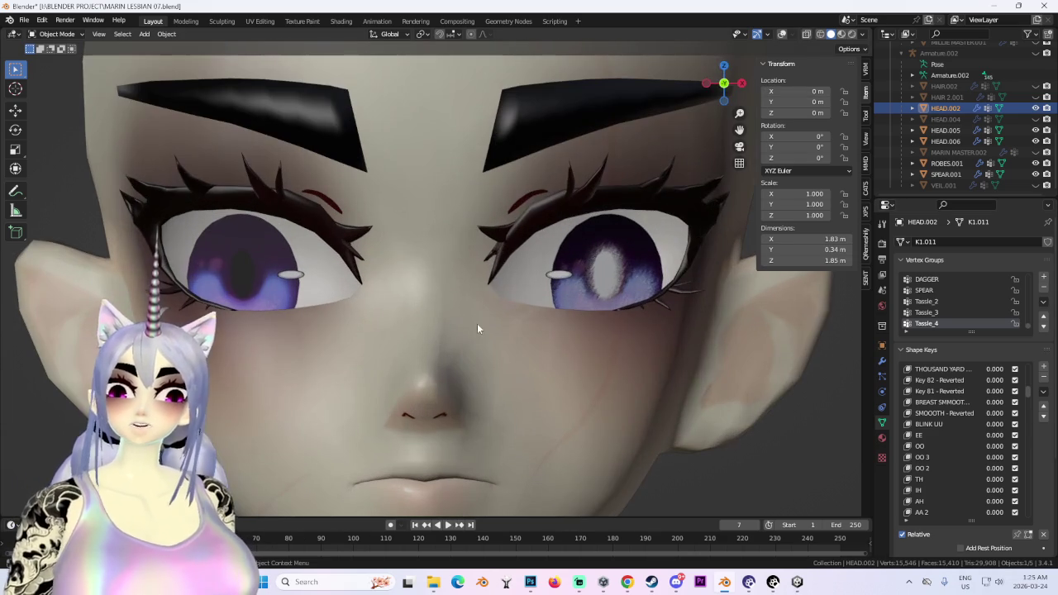
In Edit Mode with wireframe shown, select the red marks above both eyes and delete their faces.
left_click(54, 35)
left_click(54, 51)
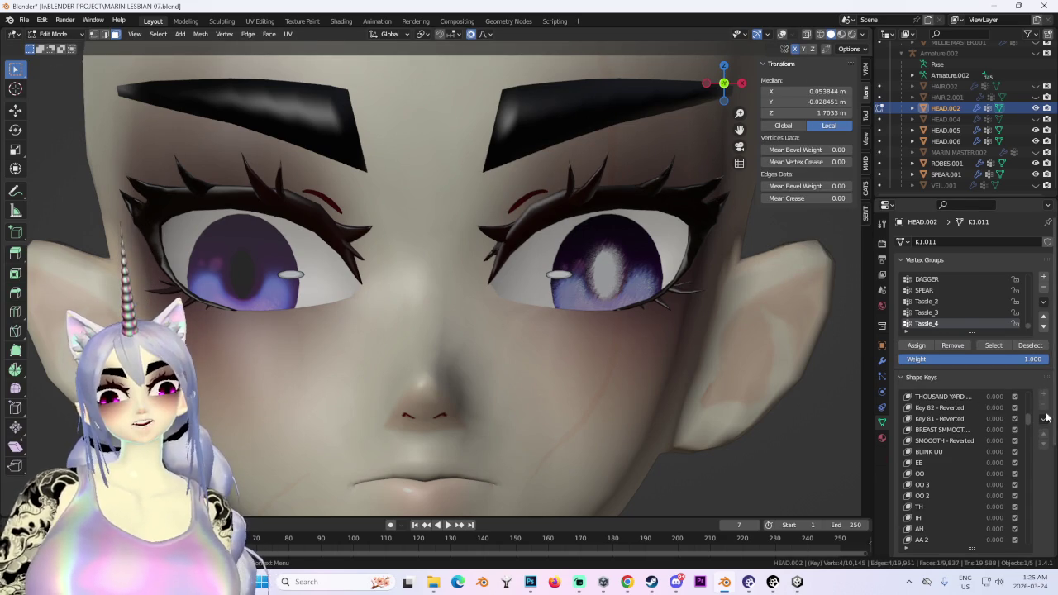
left_click_drag(1028, 417, 1025, 387)
left_click(779, 35)
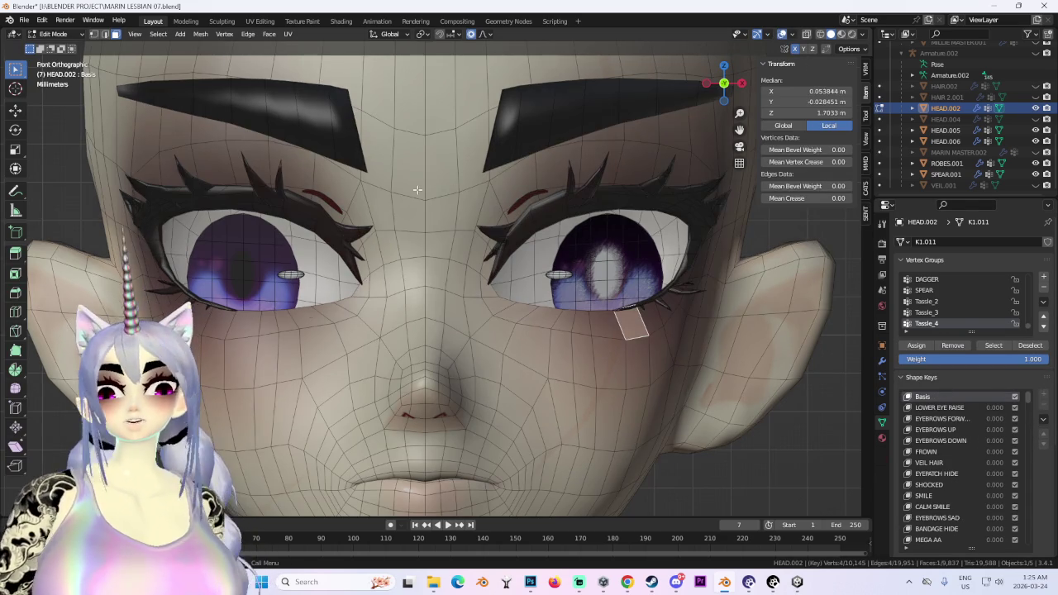
scroll(331, 201, "up", 1)
scroll(521, 214, "up", 1)
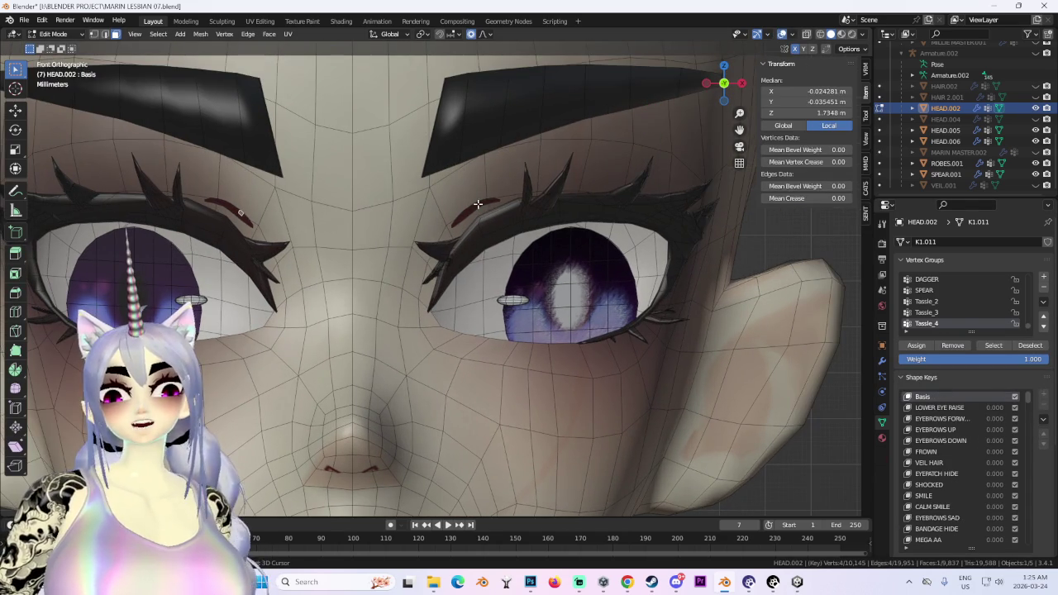
key("ctrl+l")
scroll(603, 215, "down", 3)
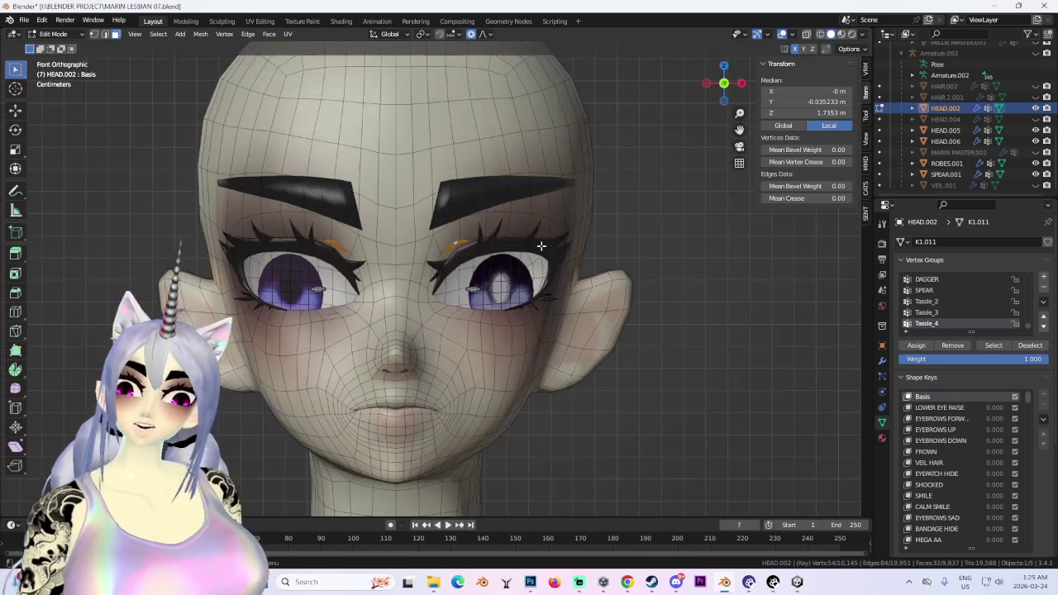
scroll(541, 246, "up", 1)
key("x")
left_click(511, 250)
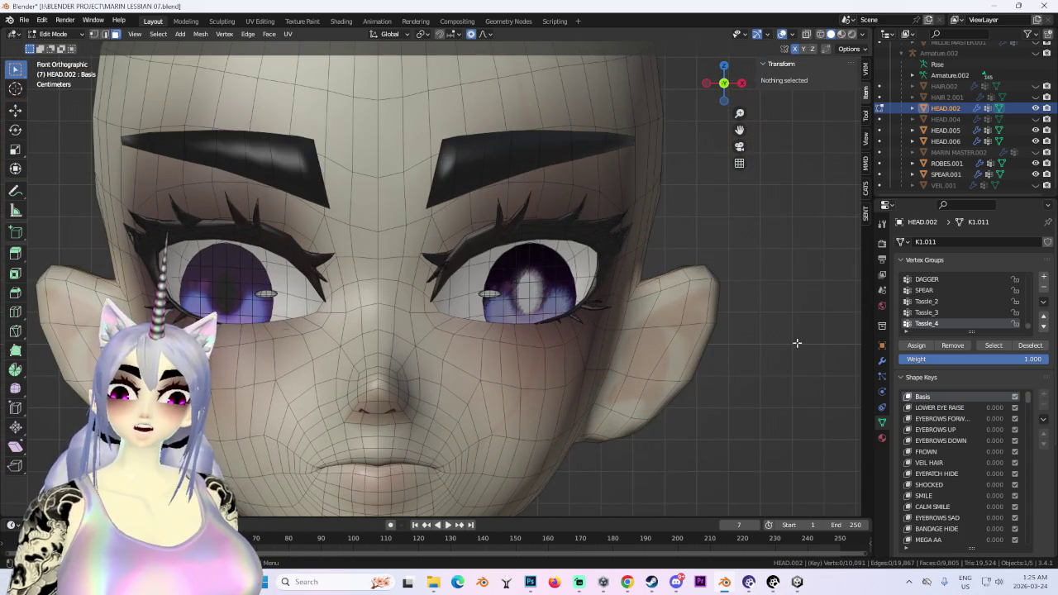
Hide the wireframe overlay and orbit in close to inspect the cleaned-up eyes.
mouse_move(796, 342)
middle_mouse_down()
mouse_move(718, 279)
mouse_move(751, 284)
middle_mouse_up()
left_click(783, 34)
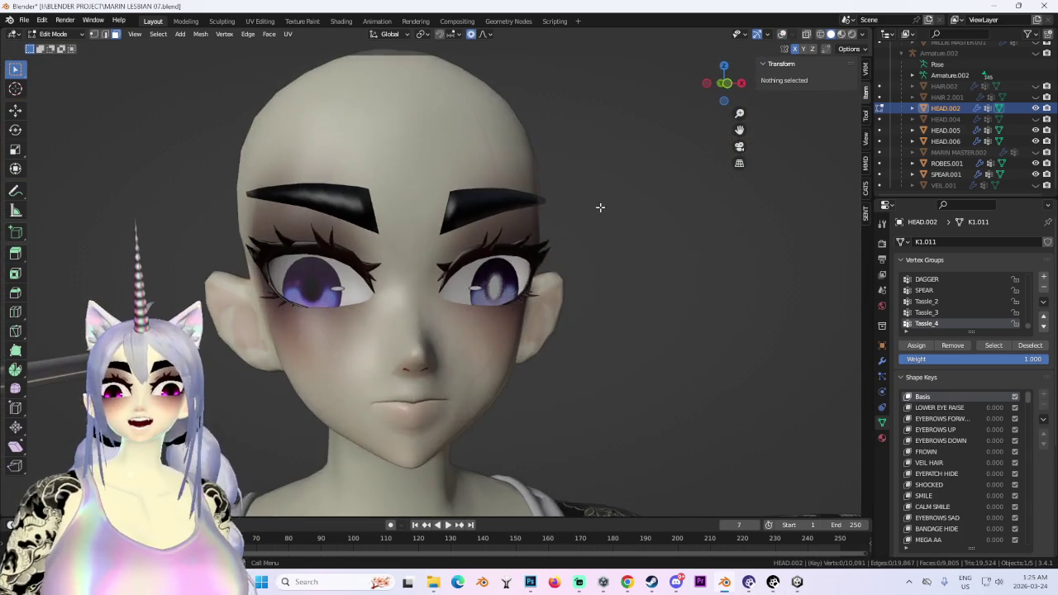
mouse_move(597, 208)
middle_mouse_down()
mouse_move(549, 222)
mouse_move(642, 212)
mouse_move(582, 236)
mouse_move(661, 260)
mouse_move(640, 269)
middle_mouse_up()
scroll(583, 236, "up", 2)
scroll(640, 269, "up", 3)
middle_click_drag(406, 248, 472, 248)
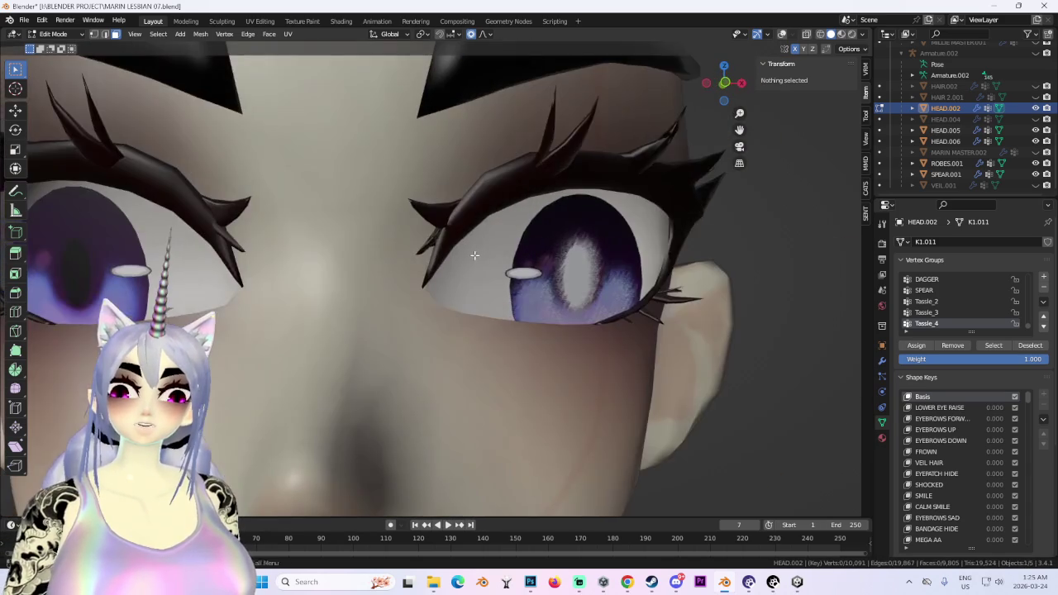
scroll(453, 270, "up", 5)
Switch the viewport lighting to Flat and turn the head to a three-quarter view.
left_click(860, 50)
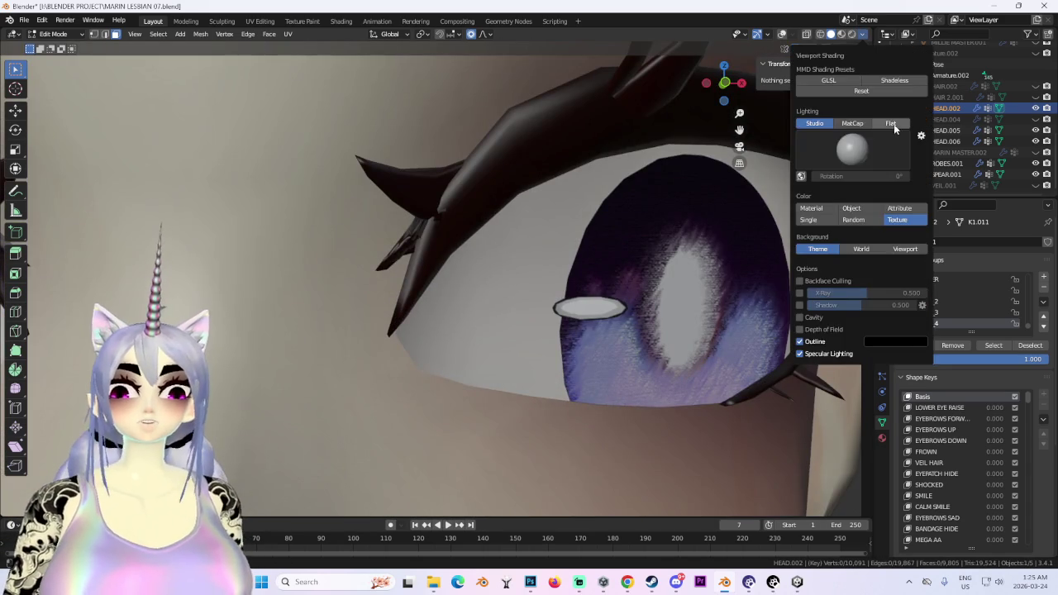
scroll(581, 284, "down", 3)
scroll(581, 284, "down", 2)
middle_click_drag(581, 284, 673, 296)
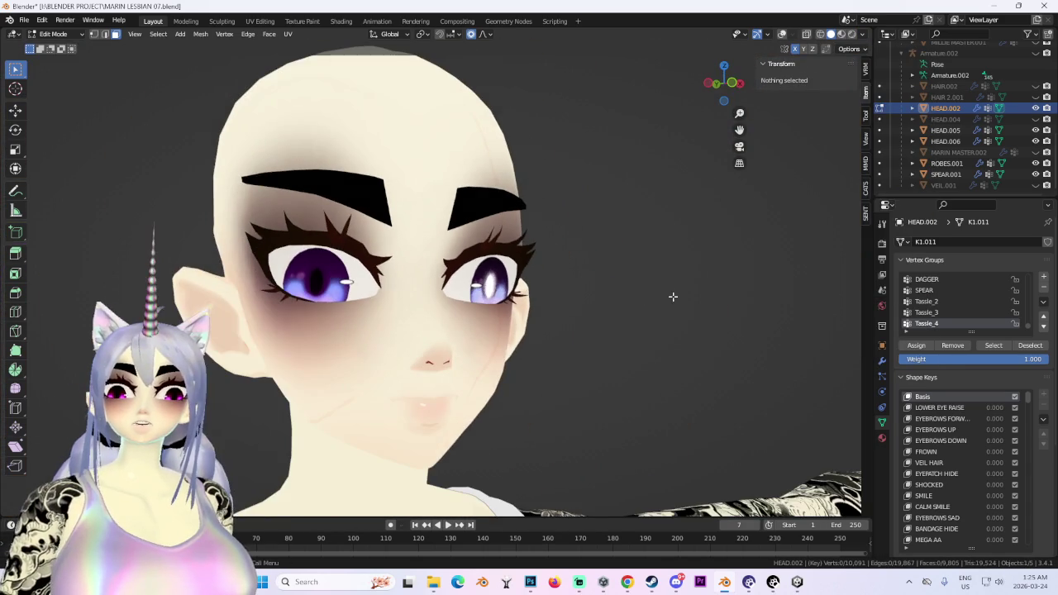
Save the project as the new version MARIN LESBIAN 08.blend.
left_click(30, 23)
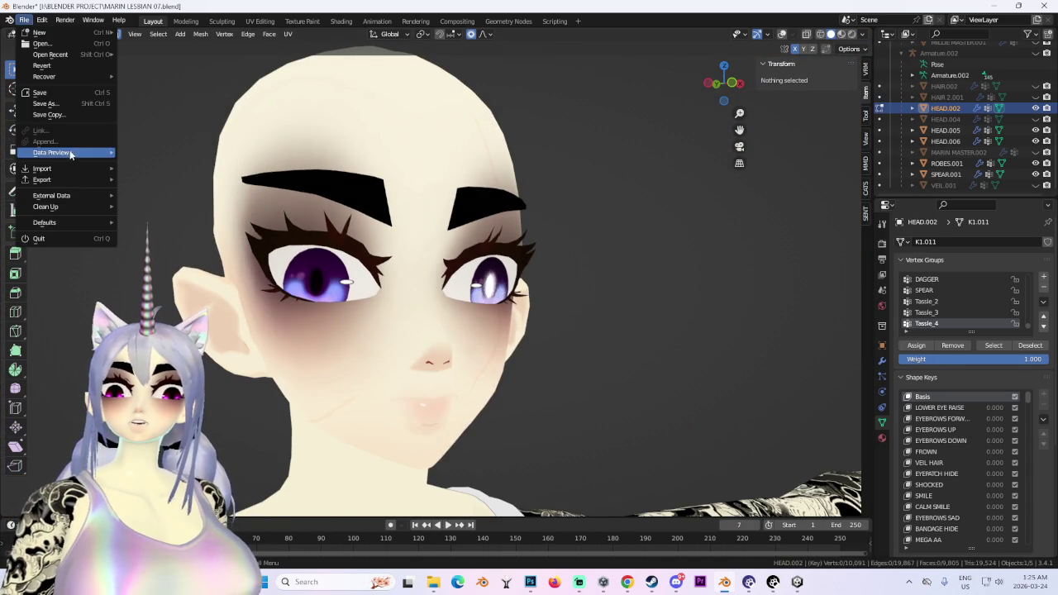
left_click(72, 105)
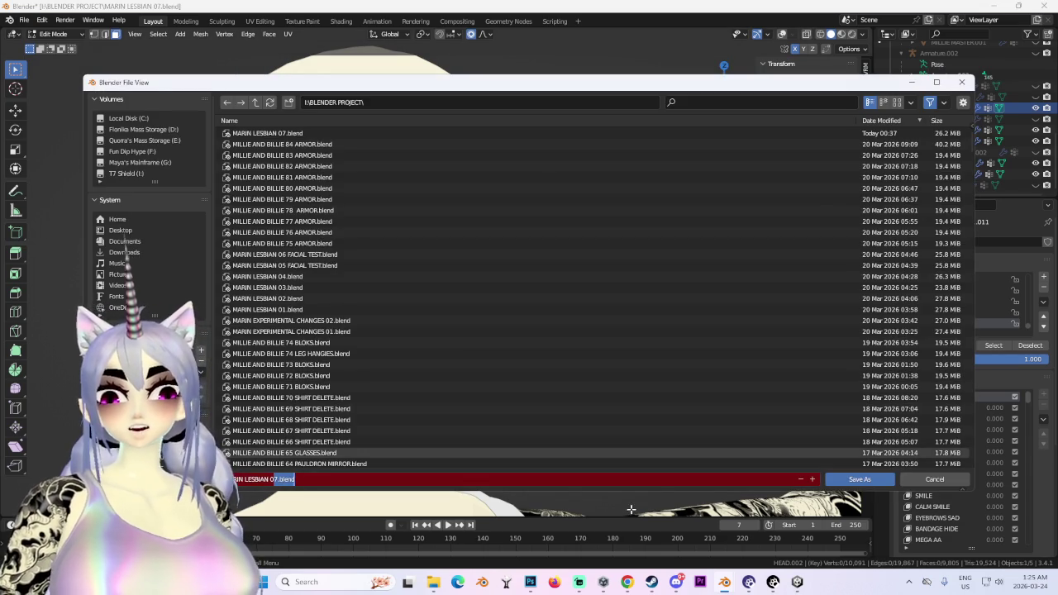
key("Return")
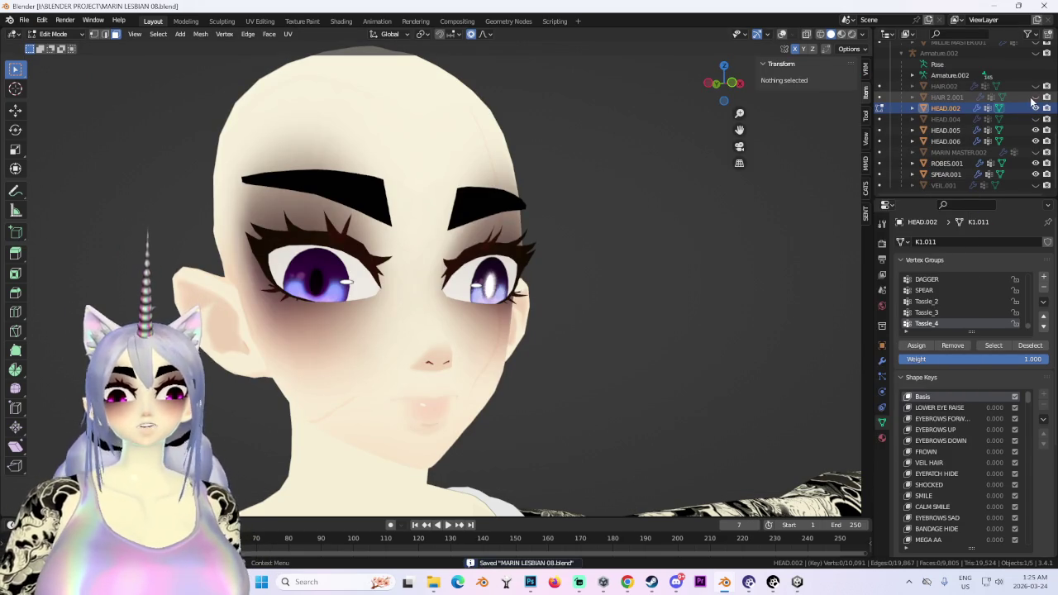
Unhide the HAIR.002 and HAIR 2.001 objects and orbit around the character.
left_click_drag(1035, 97, 1036, 86)
scroll(543, 340, "down", 4)
middle_click_drag(544, 340, 460, 236)
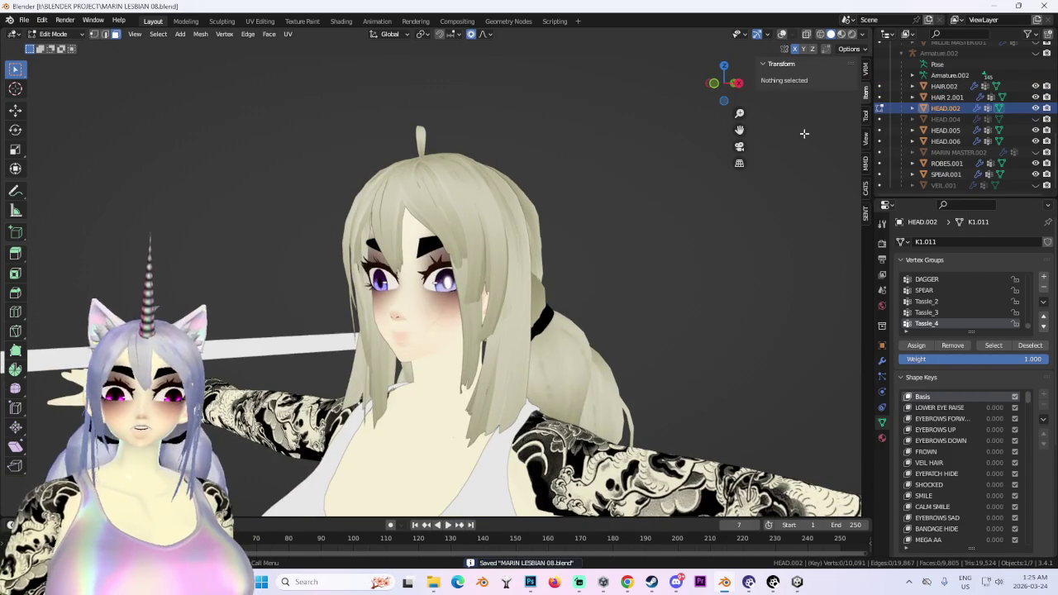
left_click(713, 84)
mouse_move(538, 404)
middle_mouse_down()
mouse_move(579, 289)
mouse_move(537, 298)
mouse_move(280, 164)
middle_mouse_up()
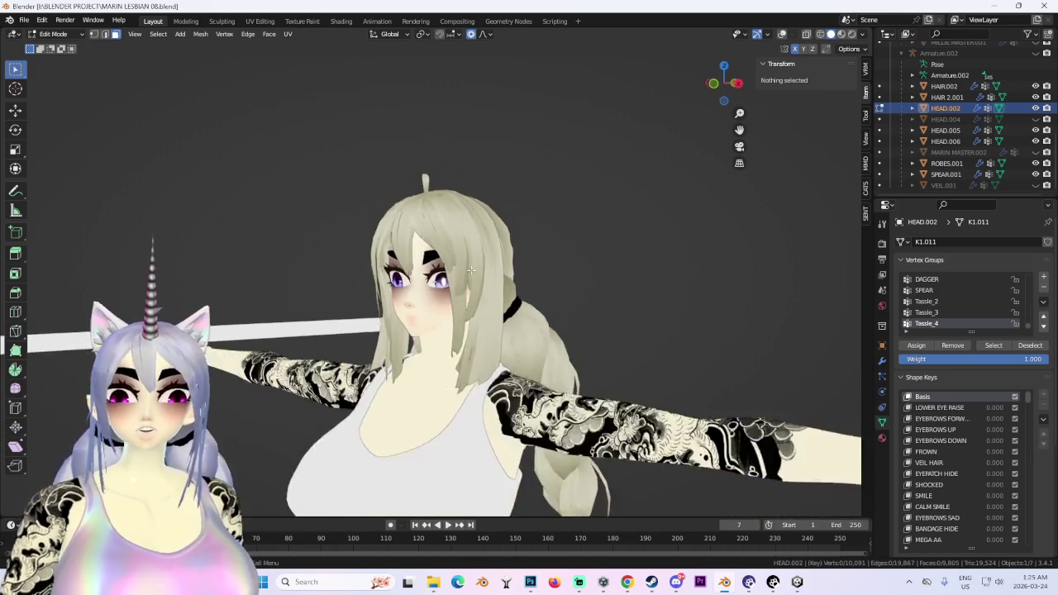
Switch back to Object Mode and toggle HAIR 2.001's visibility to compare the face.
left_click(77, 34)
scroll(523, 353, "down", 4)
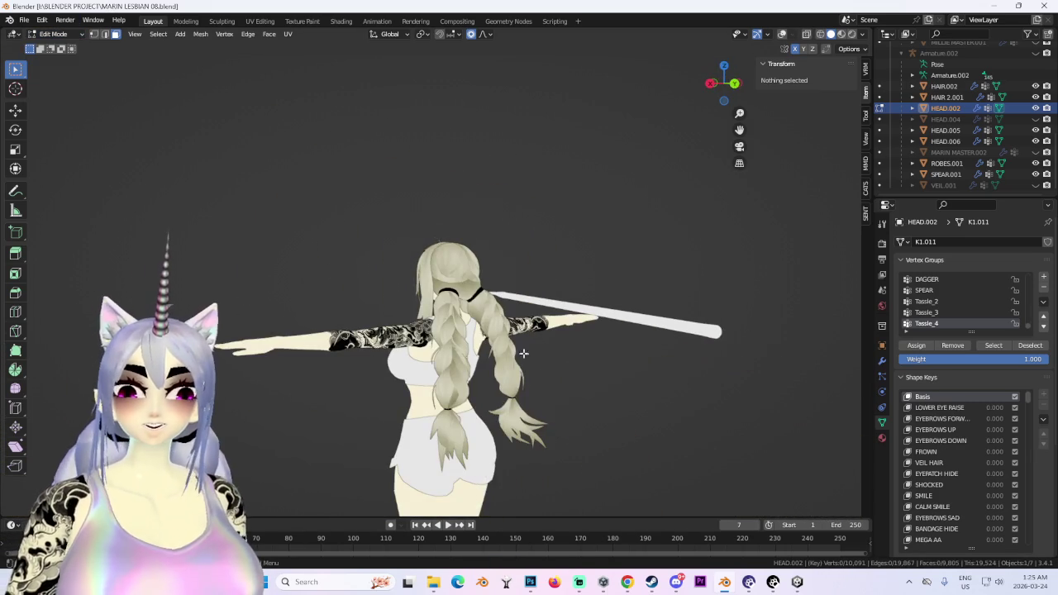
left_click(73, 39)
left_click(58, 52)
left_click(463, 331)
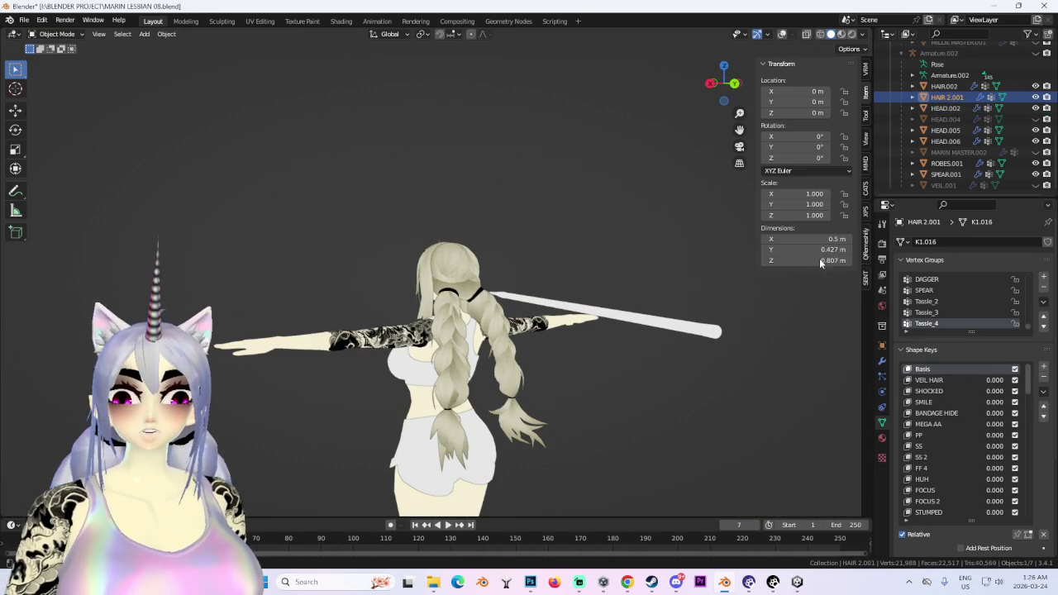
left_click(1035, 97)
left_click(1035, 97)
key("KP_1")
scroll(540, 307, "up", 3)
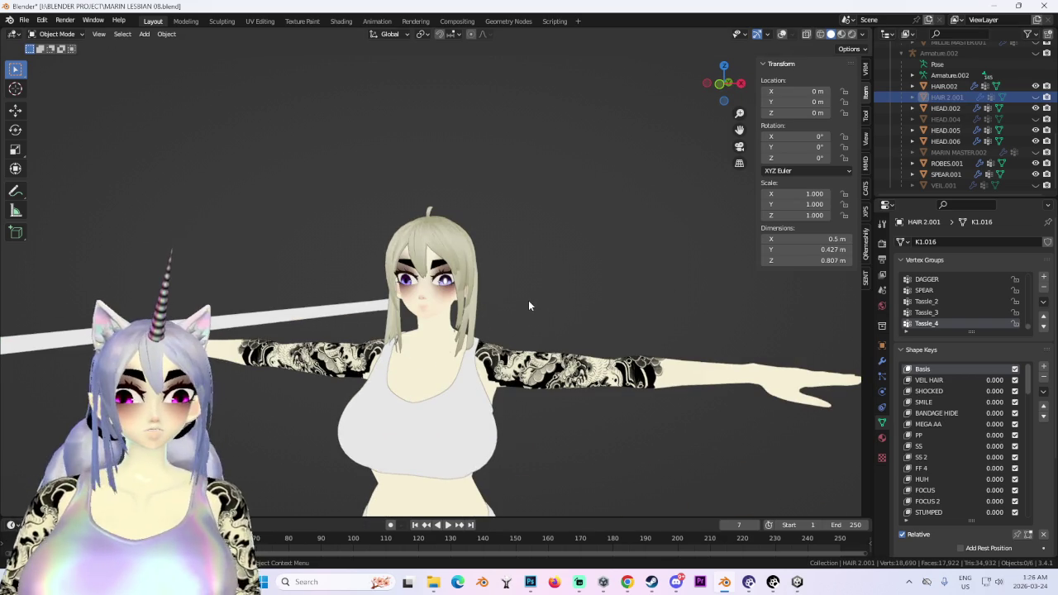
scroll(528, 300, "up", 2)
scroll(521, 345, "up", 3)
Set the viewport lighting back to Studio and view the HEAD.002 face from the front.
left_click(572, 194)
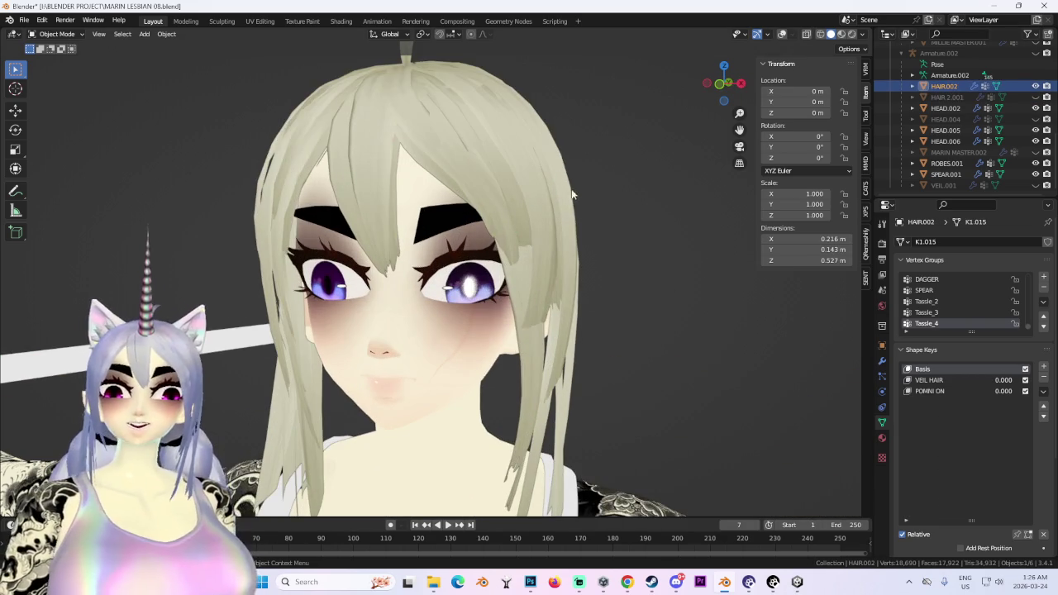
left_click(719, 84)
left_click(863, 34)
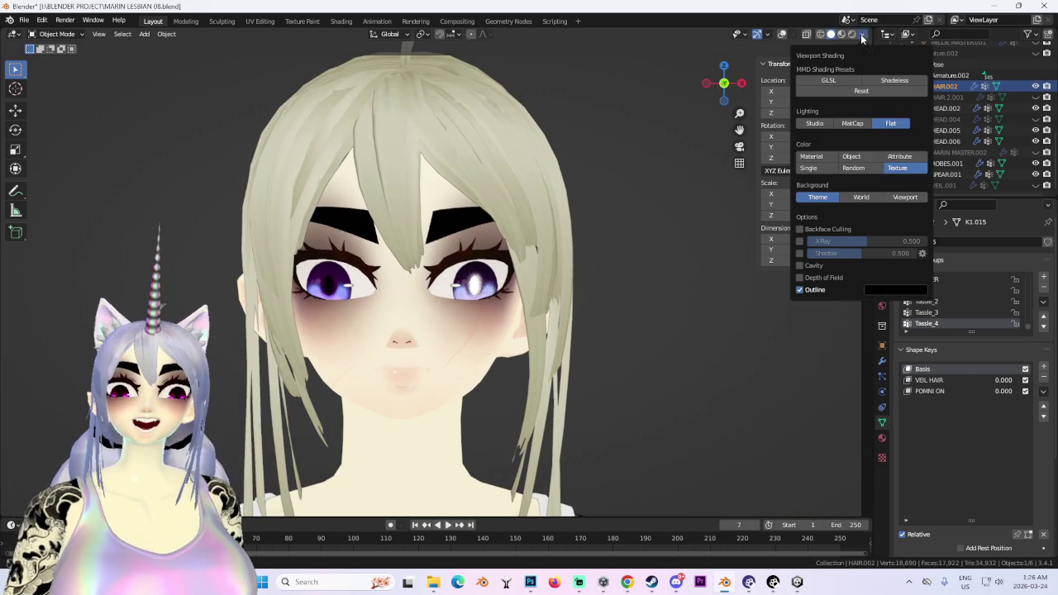
left_click(869, 127)
left_click(470, 344)
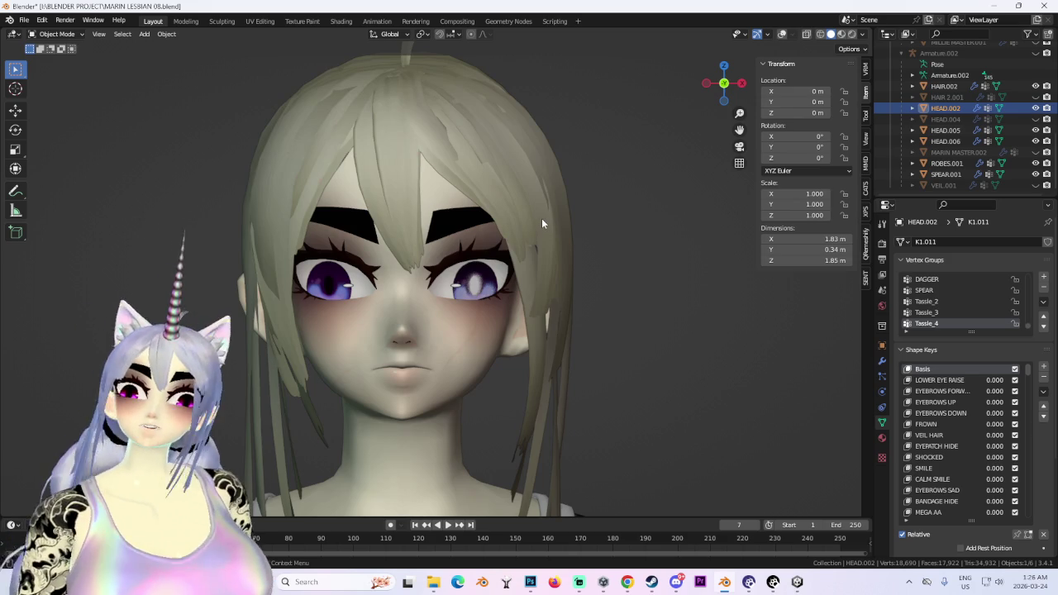
mouse_move(541, 218)
middle_mouse_down()
mouse_move(460, 214)
mouse_move(543, 260)
mouse_move(551, 314)
mouse_move(582, 282)
mouse_move(519, 295)
mouse_move(571, 281)
mouse_move(599, 291)
mouse_move(475, 306)
middle_mouse_up()
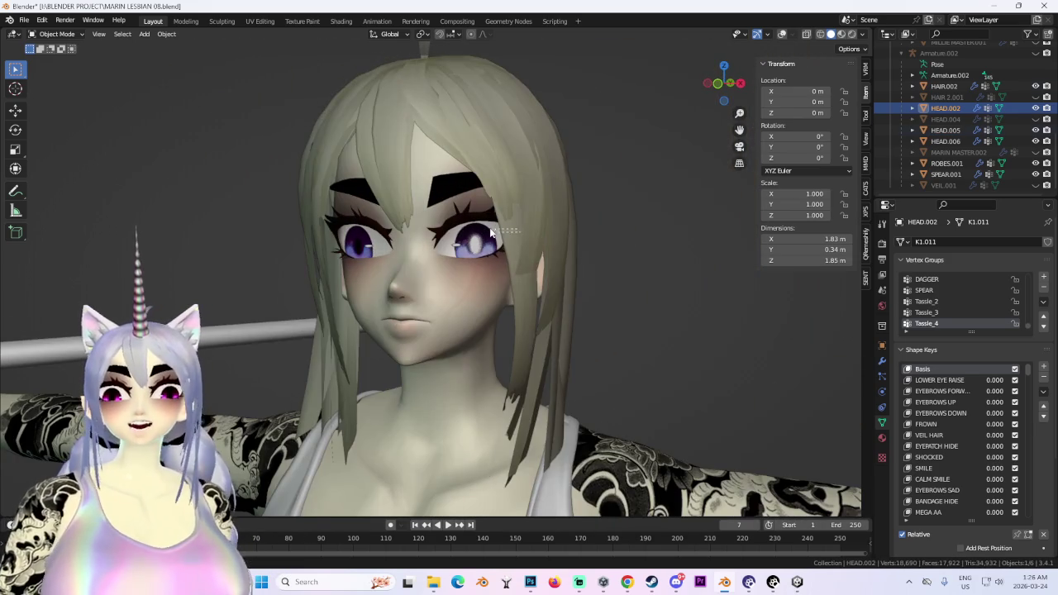
scroll(491, 233, "up", 3)
left_click(717, 84)
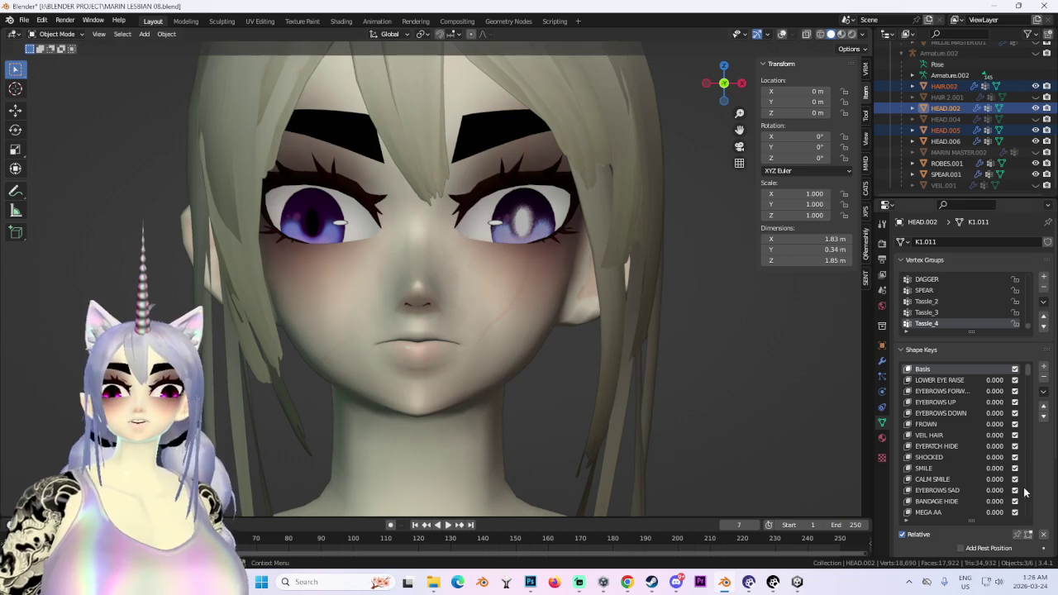
Enter Sculpt Mode on HEAD.002 and grab-nudge the eyelid around the left-hand eye.
left_click(57, 34)
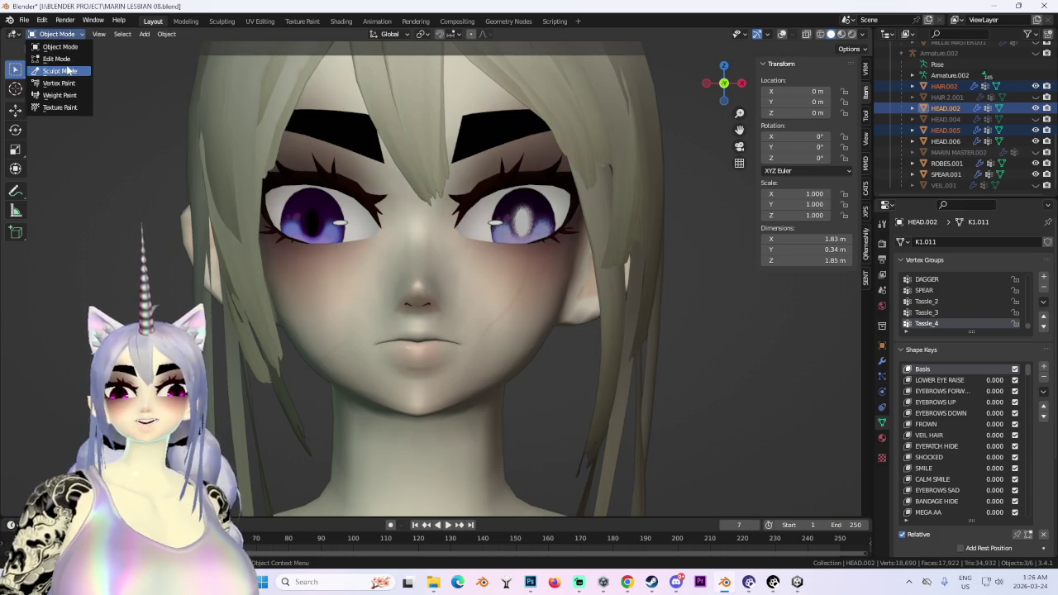
left_click(49, 69)
scroll(364, 211, "down", 2)
scroll(364, 211, "up", 2)
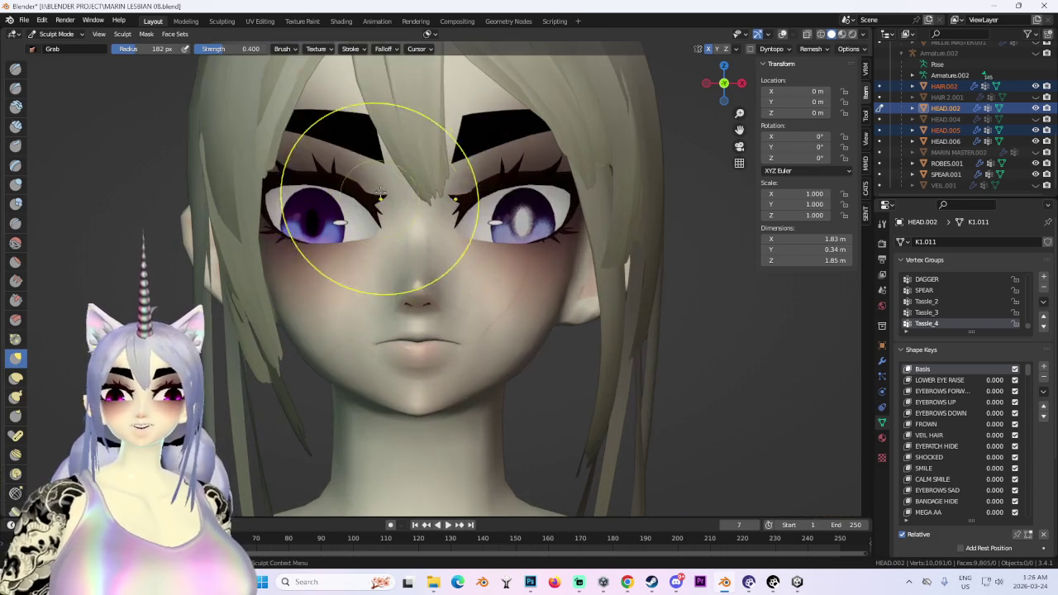
scroll(352, 192, "up", 3)
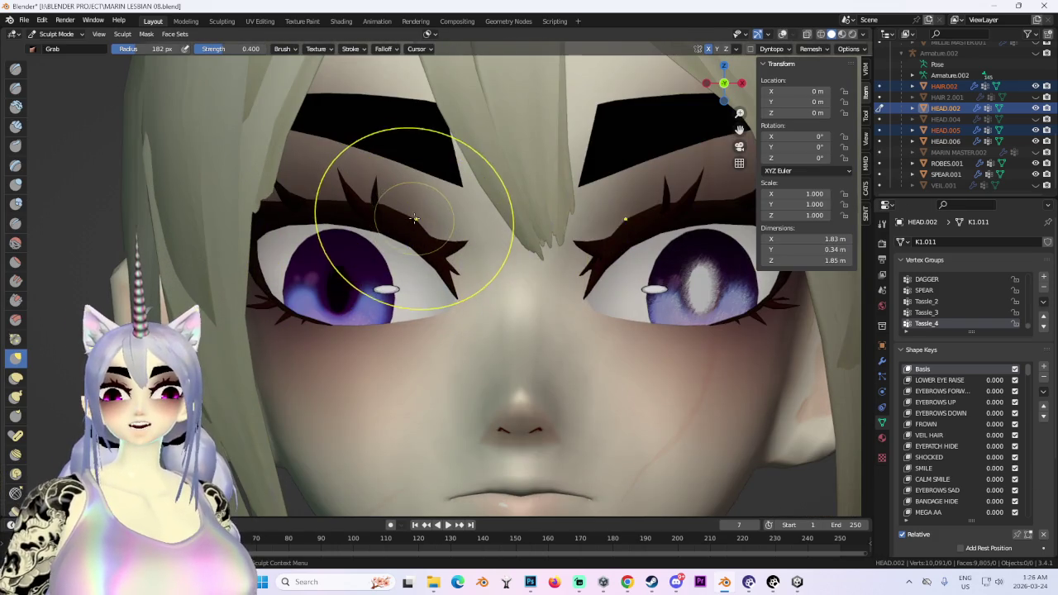
left_click_drag(418, 216, 415, 229)
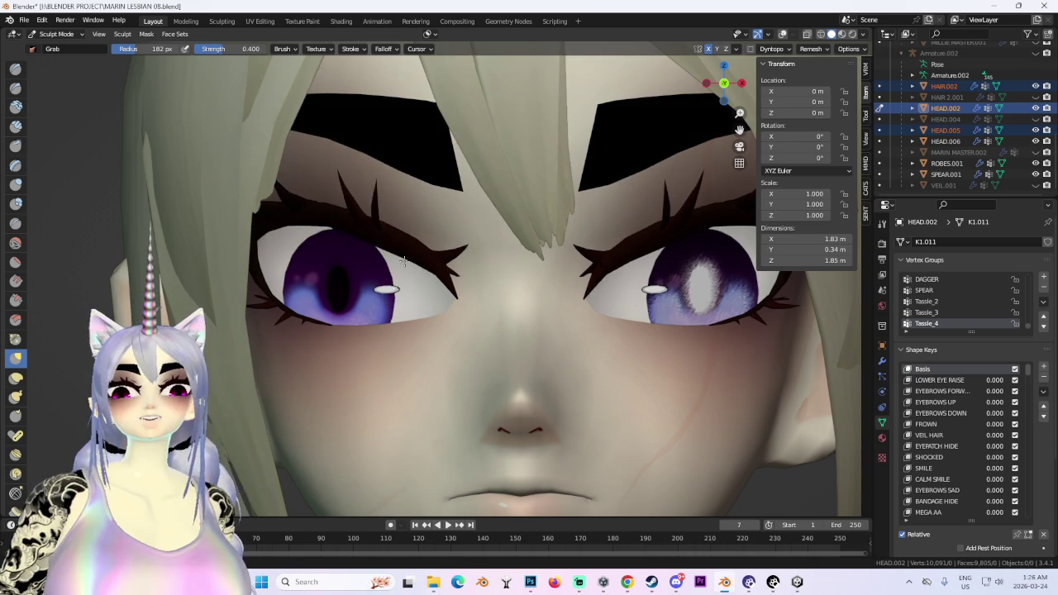
Orbit between three-quarter and front views of the face to check the eyelid shape.
scroll(415, 229, "down", 3)
scroll(383, 256, "down", 1)
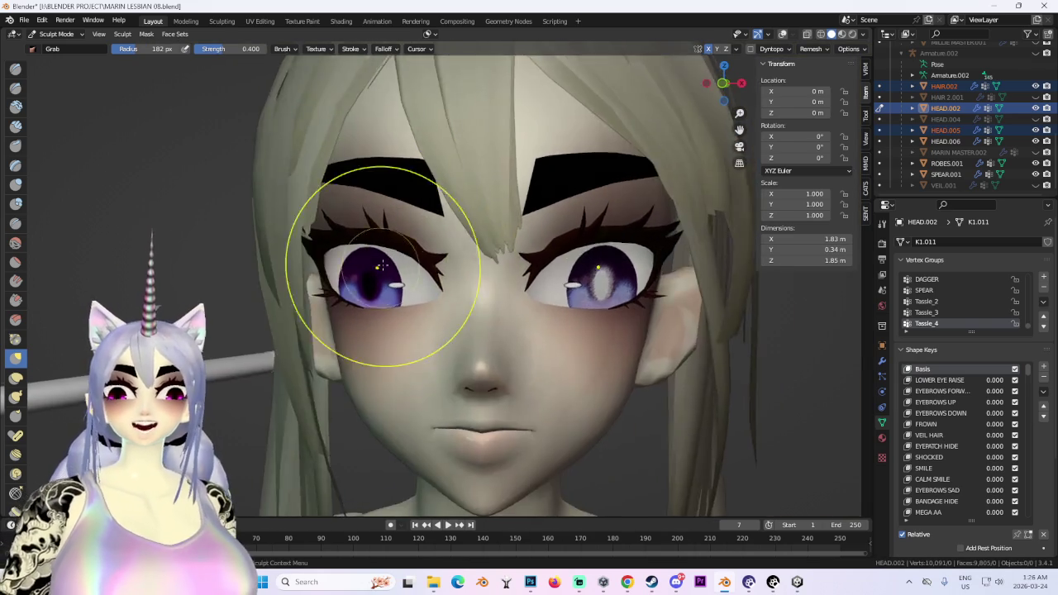
scroll(405, 256, "down", 2)
mouse_move(413, 236)
middle_mouse_down()
mouse_move(402, 248)
mouse_move(421, 236)
middle_mouse_up()
scroll(421, 236, "down", 2)
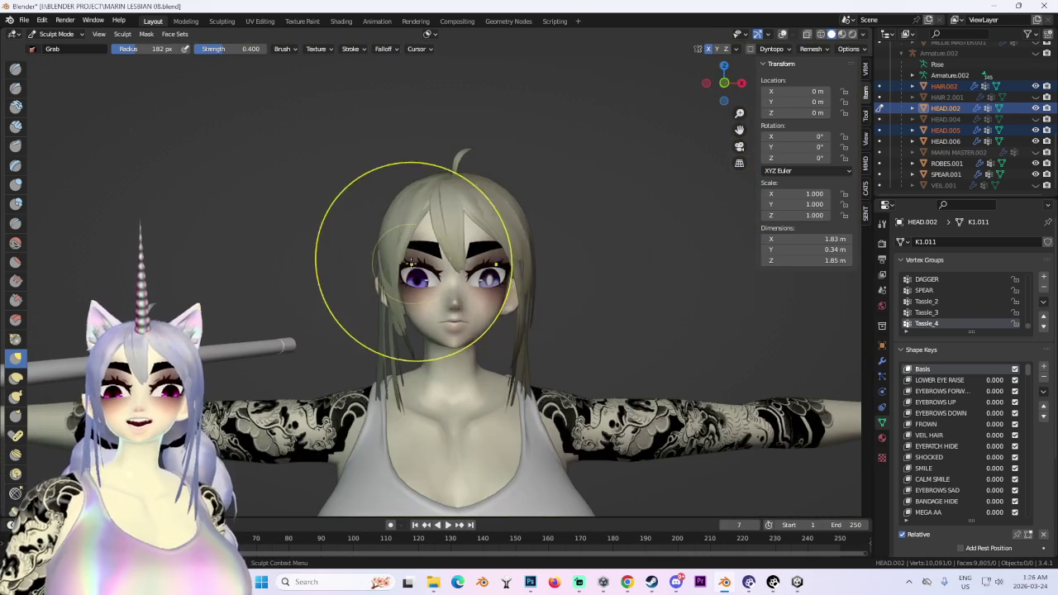
scroll(473, 300, "up", 3)
middle_click_drag(496, 307, 425, 299)
scroll(424, 300, "up", 3)
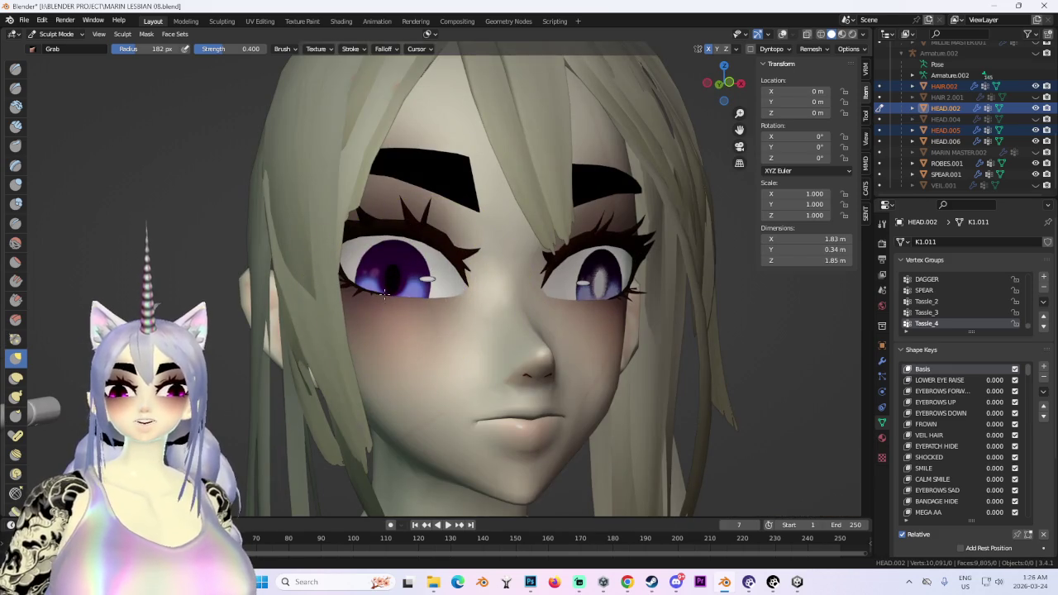
scroll(422, 278, "down", 3)
scroll(409, 287, "up", 3)
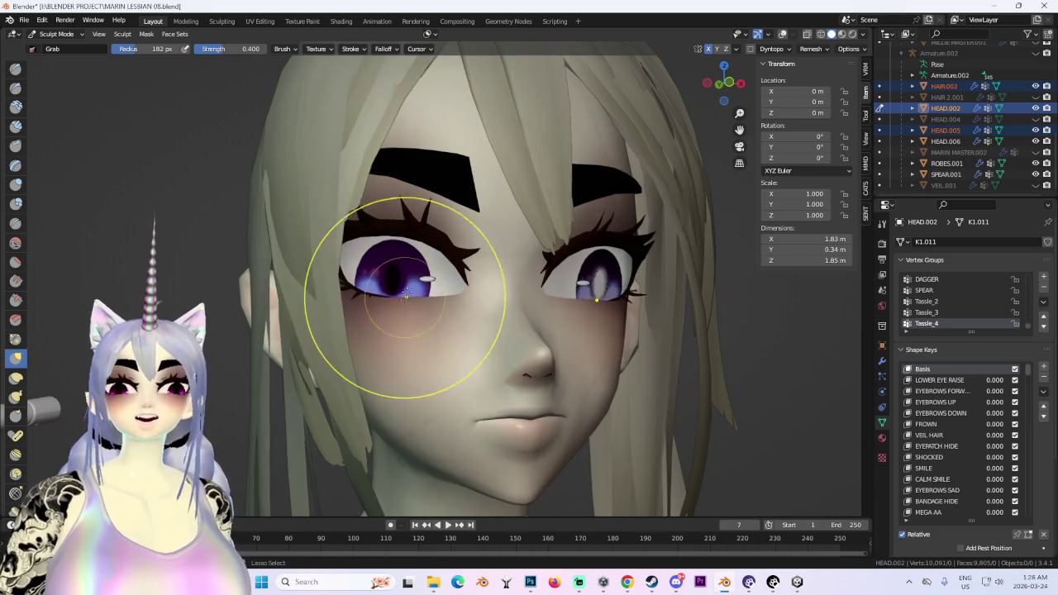
mouse_move(406, 292)
middle_mouse_down()
mouse_move(406, 317)
mouse_move(463, 281)
middle_mouse_up()
scroll(488, 265, "down", 2)
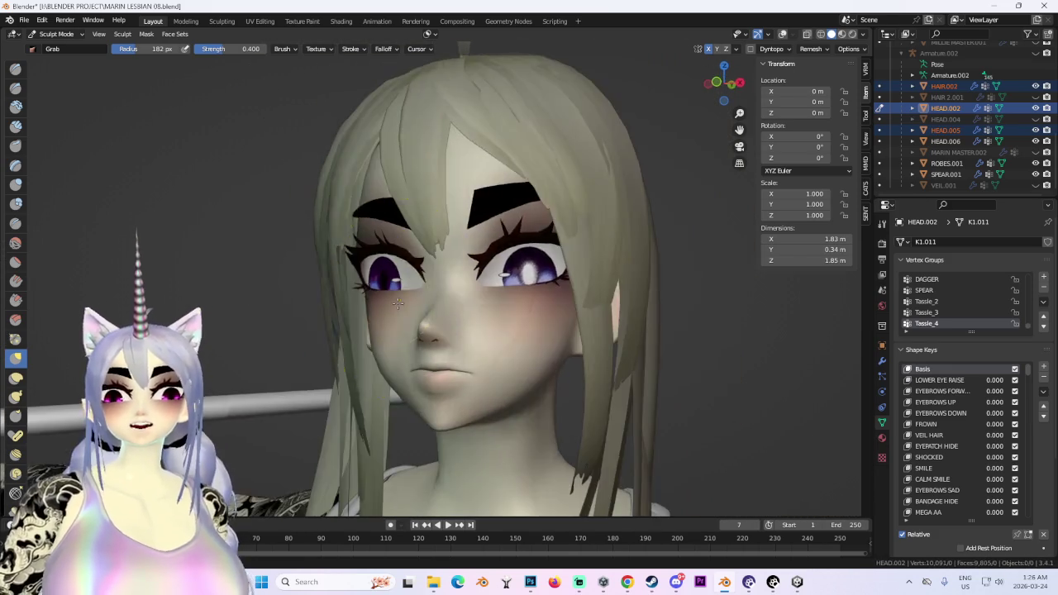
scroll(499, 257, "down", 2)
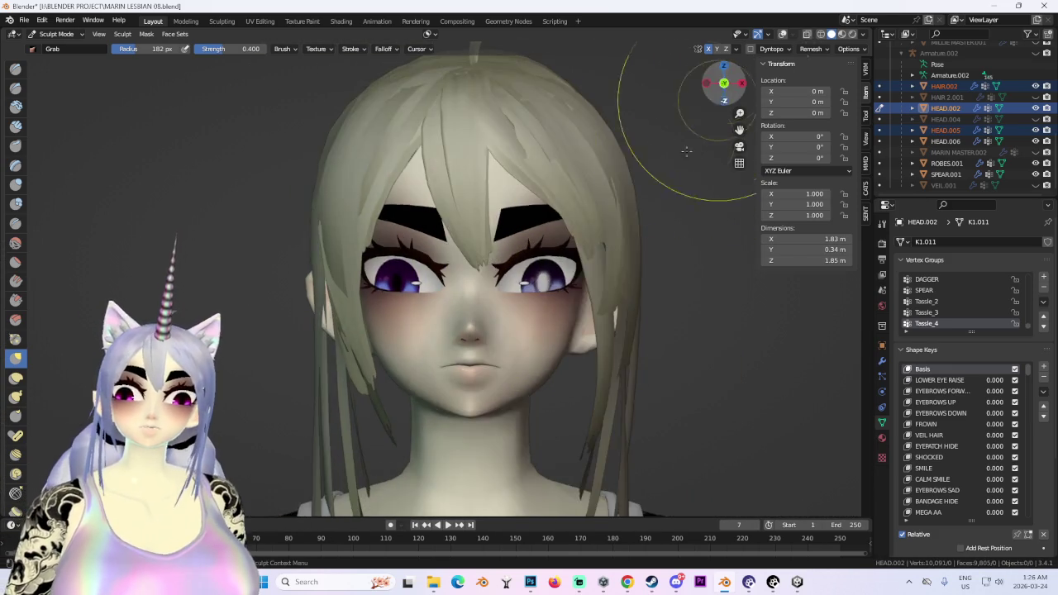
scroll(436, 263, "up", 3)
scroll(436, 258, "down", 2)
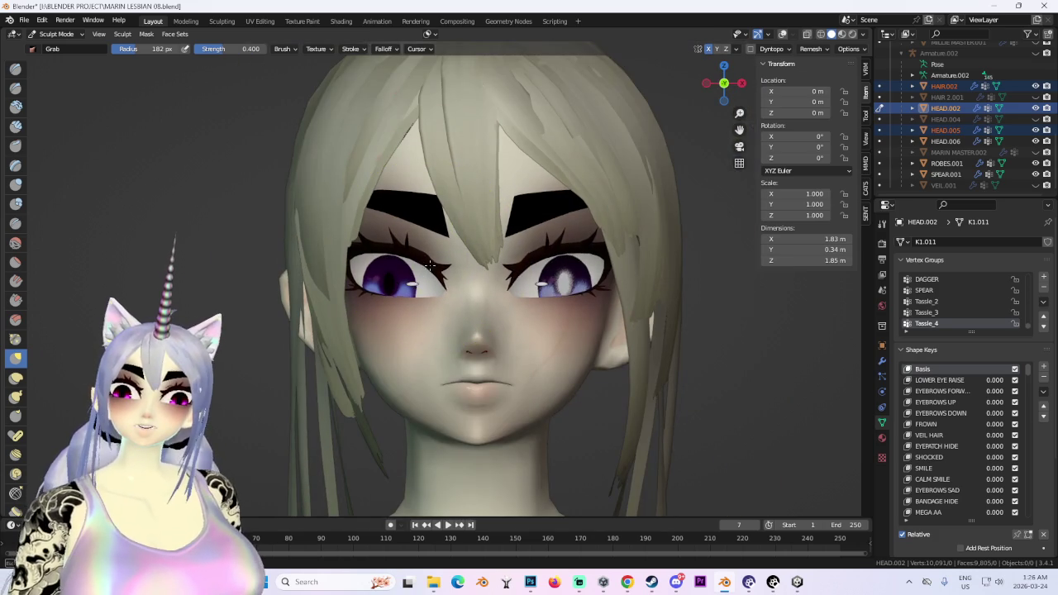
middle_click_drag(439, 248, 485, 248)
scroll(472, 248, "up", 2)
scroll(414, 249, "down", 2)
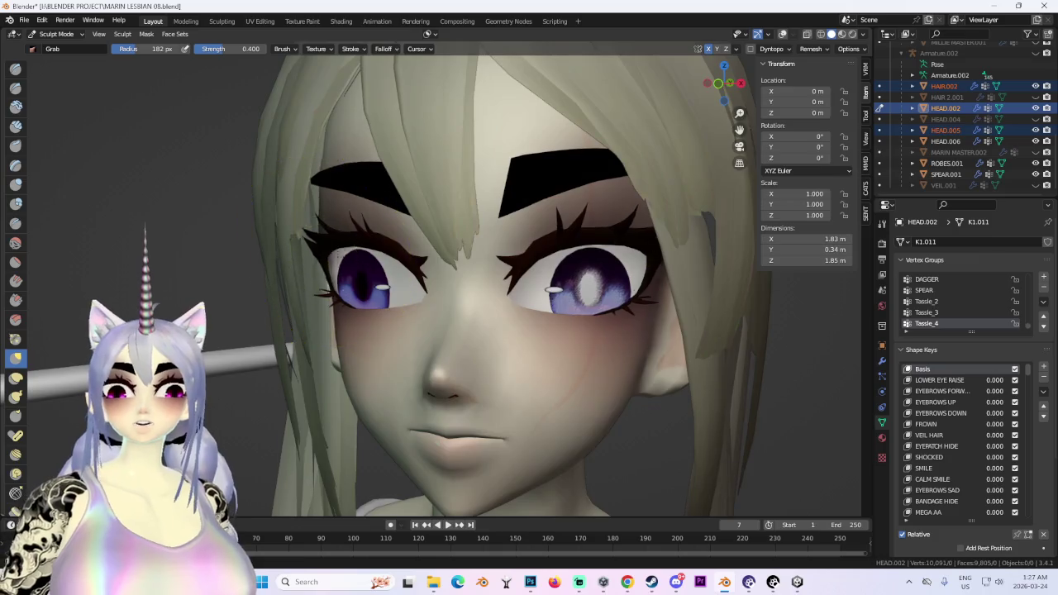
middle_click_drag(343, 248, 449, 276)
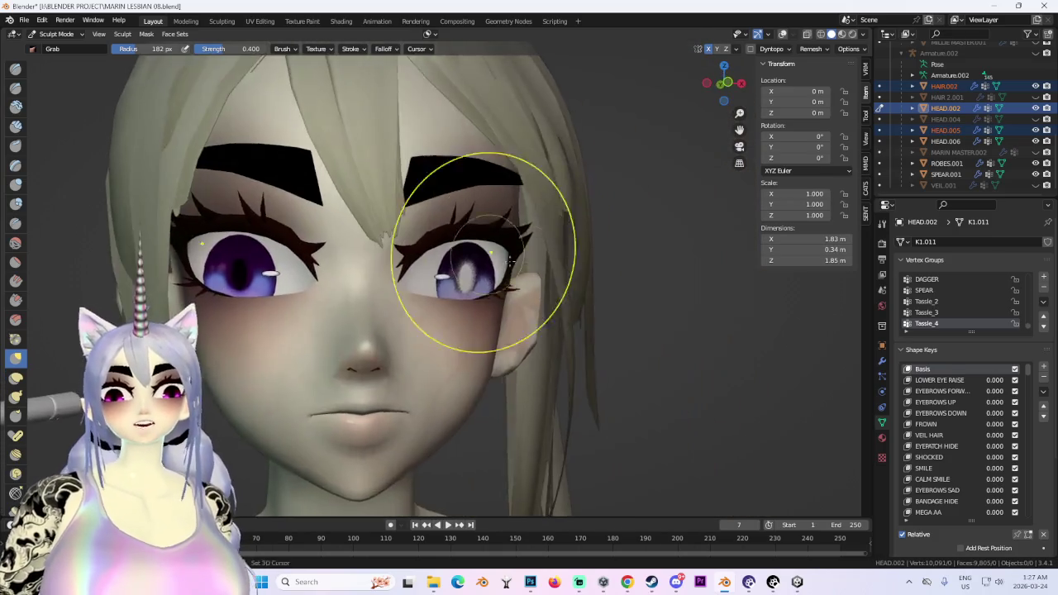
scroll(517, 267, "up", 2)
middle_click_drag(518, 267, 515, 246)
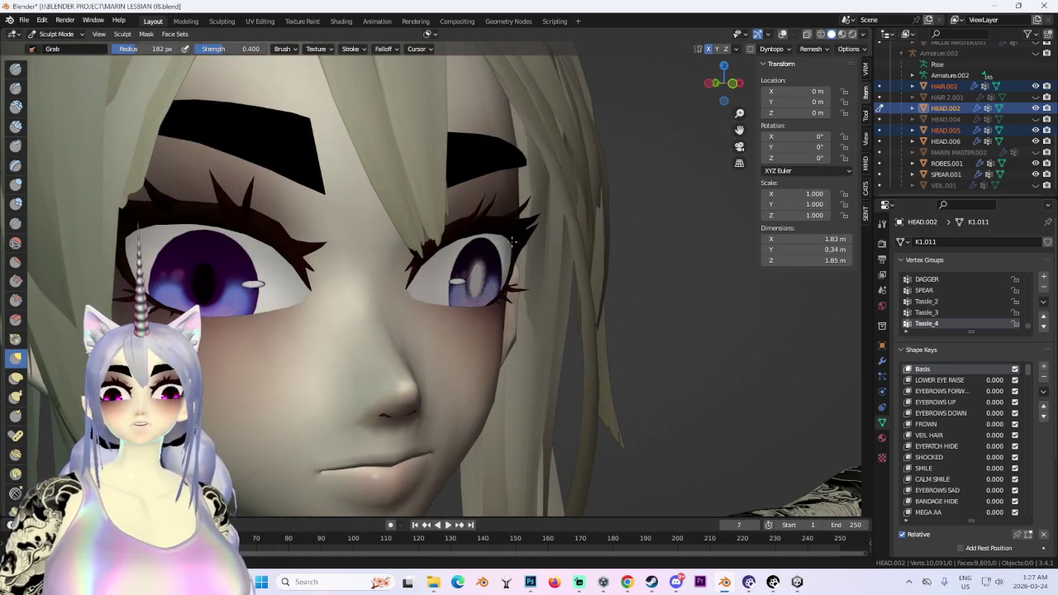
scroll(513, 242, "down", 4)
mouse_move(626, 302)
middle_mouse_down()
mouse_move(552, 283)
mouse_move(596, 248)
middle_mouse_up()
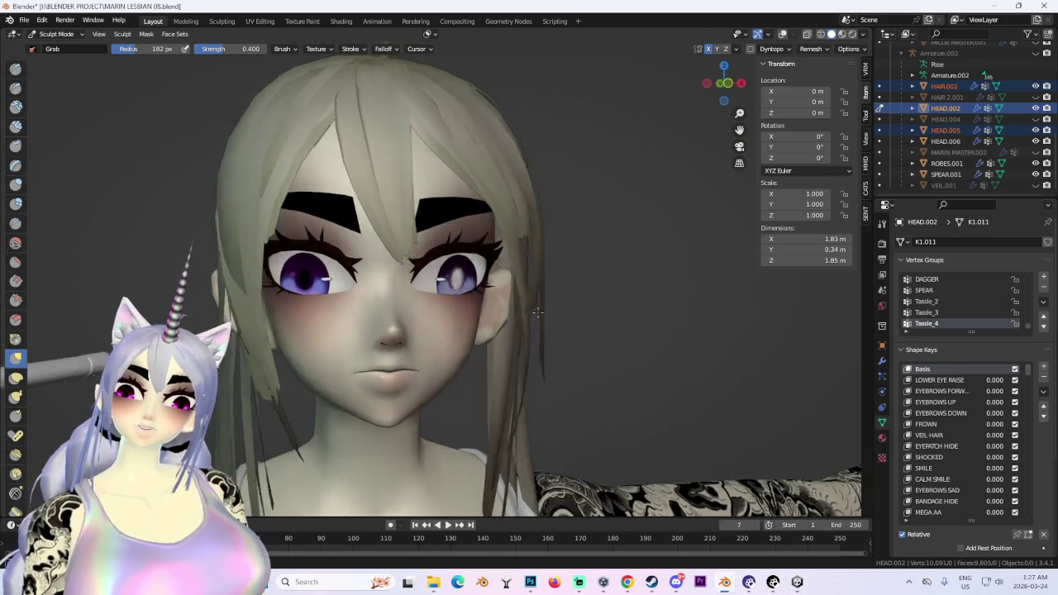
left_click(724, 83)
scroll(216, 241, "up", 3)
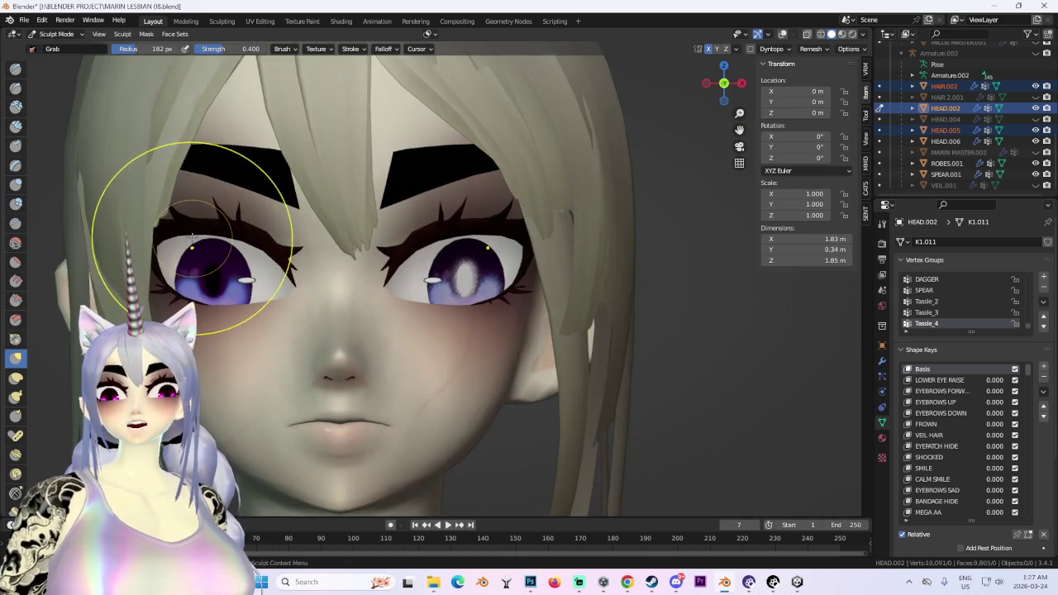
scroll(192, 238, "down", 2)
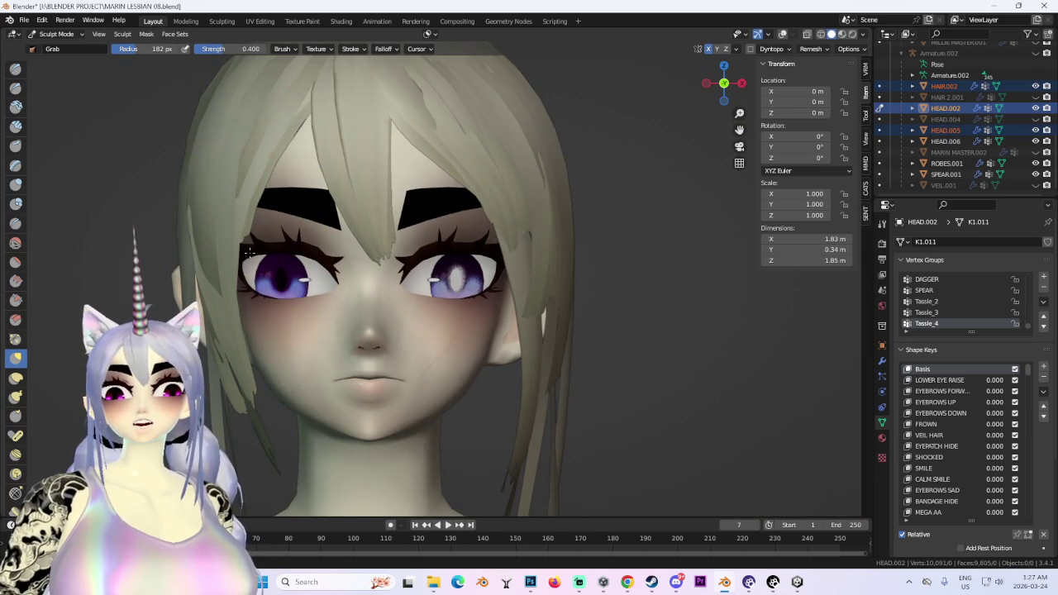
scroll(308, 242, "down", 2)
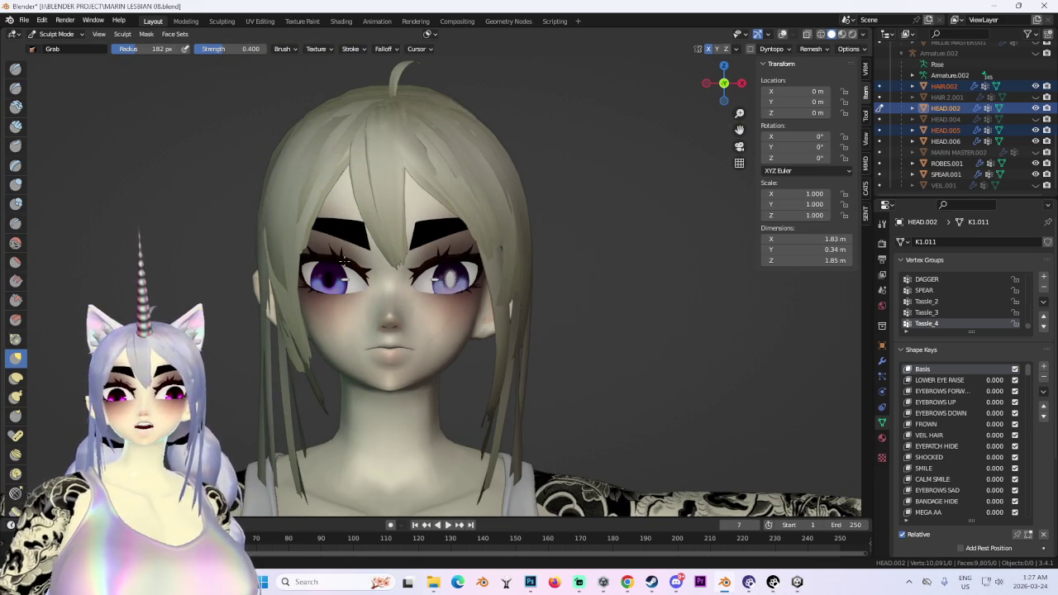
scroll(344, 261, "up", 2)
scroll(282, 285, "up", 1)
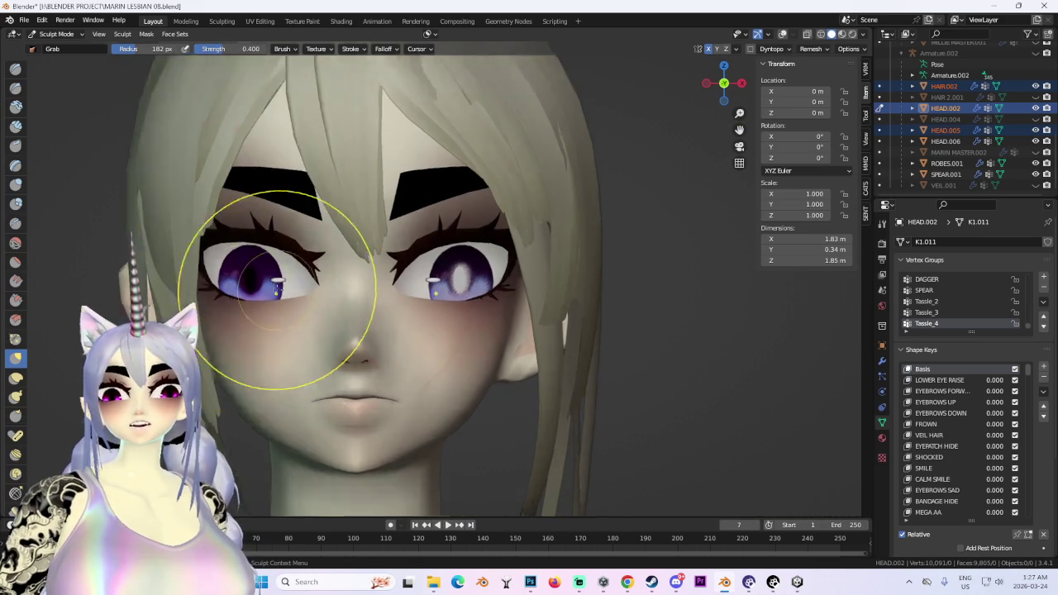
scroll(309, 294, "down", 3)
Inspect the left eye closely from several angles, ending on a symmetric front view.
mouse_move(308, 293)
middle_mouse_down()
mouse_move(524, 283)
mouse_move(633, 303)
middle_mouse_up()
mouse_move(389, 351)
middle_mouse_down()
mouse_move(556, 284)
mouse_move(425, 353)
mouse_move(460, 272)
mouse_move(513, 213)
mouse_move(530, 217)
mouse_move(541, 240)
mouse_move(493, 264)
mouse_move(489, 275)
mouse_move(509, 281)
mouse_move(482, 289)
middle_mouse_up()
scroll(500, 265, "up", 2)
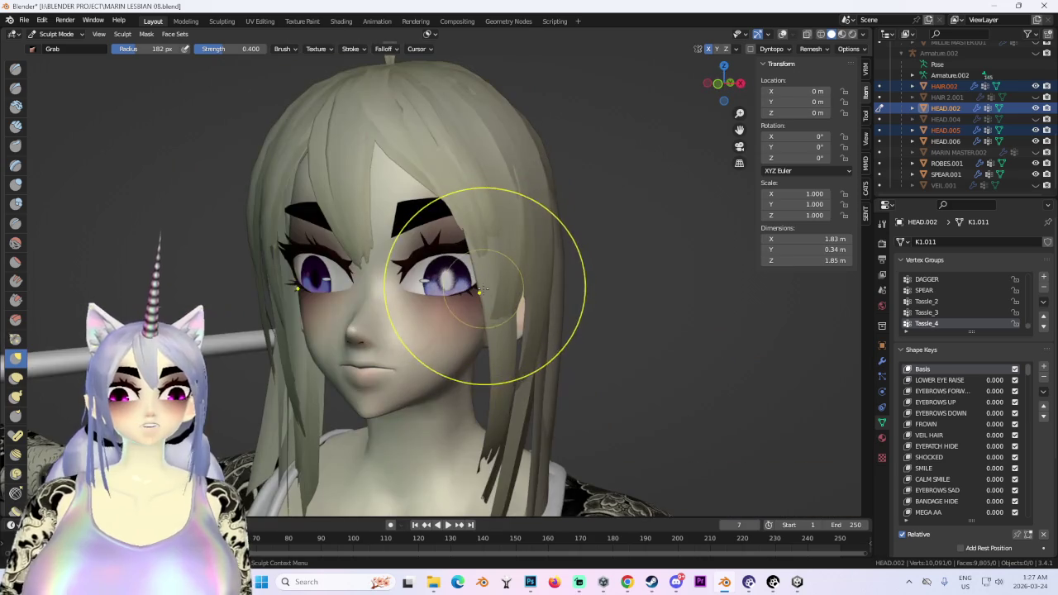
left_click(719, 83)
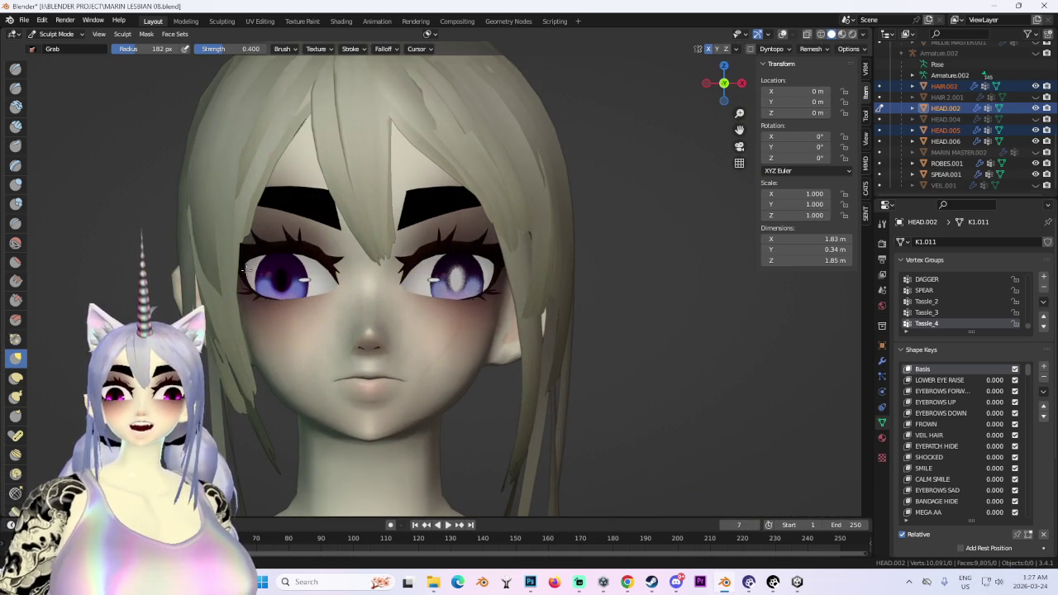
scroll(249, 251, "up", 4)
middle_click_drag(367, 252, 353, 246)
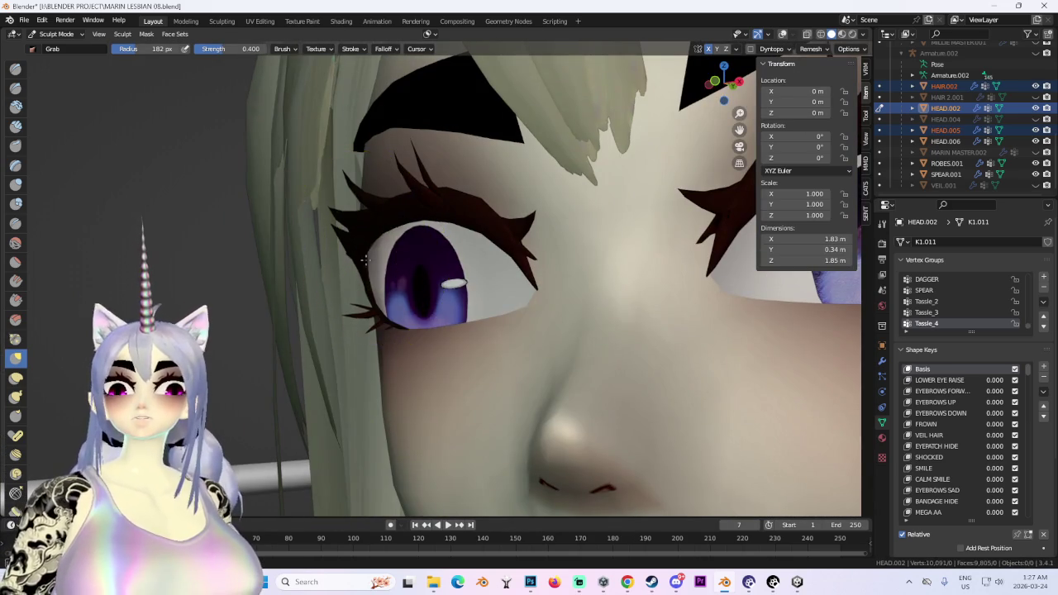
scroll(364, 270, "down", 5)
key("KP_1")
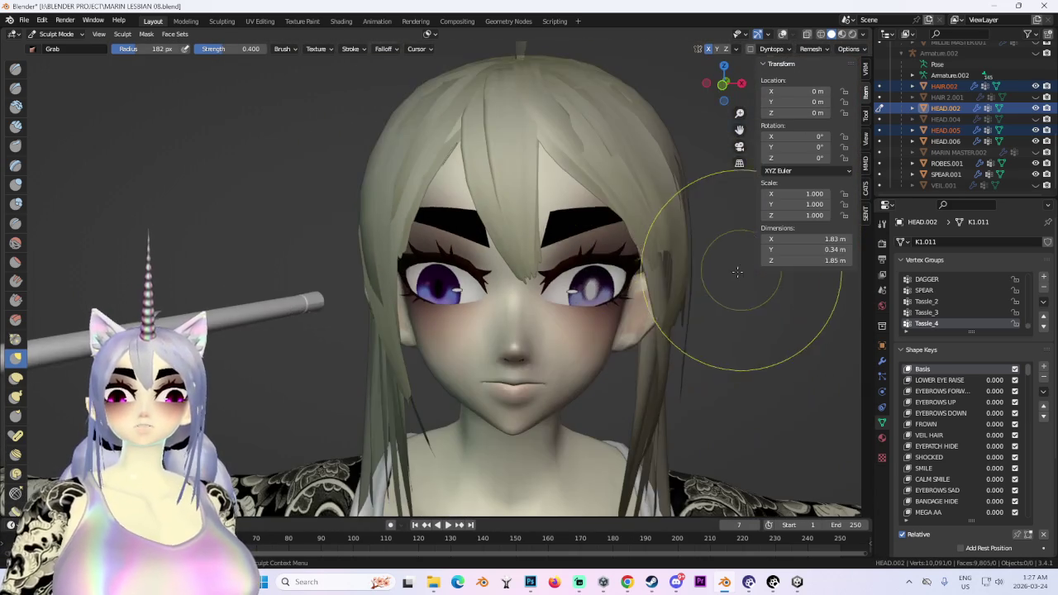
scroll(449, 248, "up", 1)
scroll(390, 236, "up", 2)
mouse_move(389, 236)
middle_mouse_down()
mouse_move(376, 252)
mouse_move(439, 233)
middle_mouse_up()
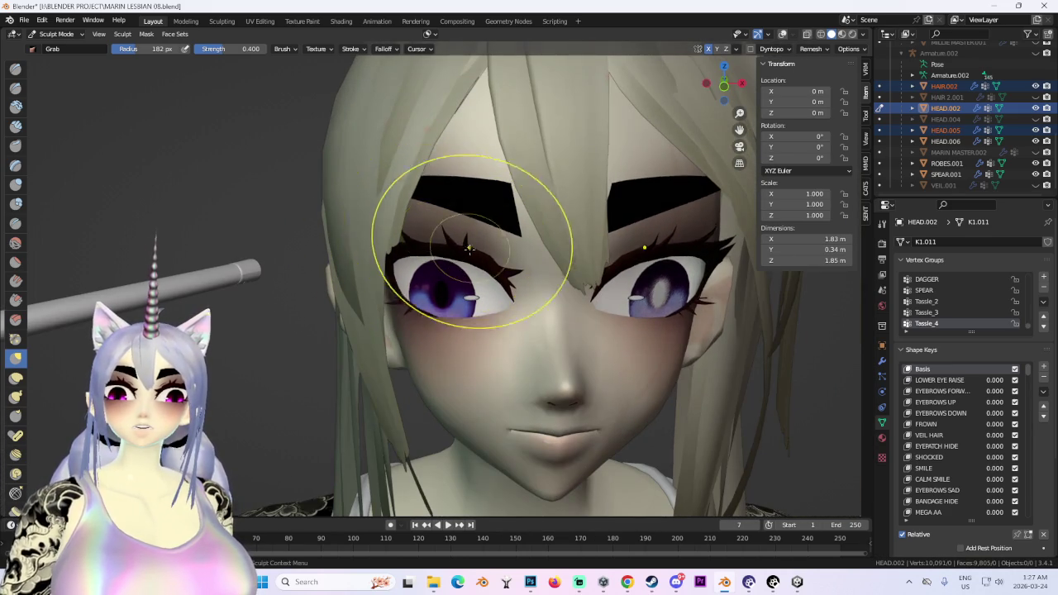
scroll(469, 248, "down", 2)
middle_click_drag(454, 235, 461, 252)
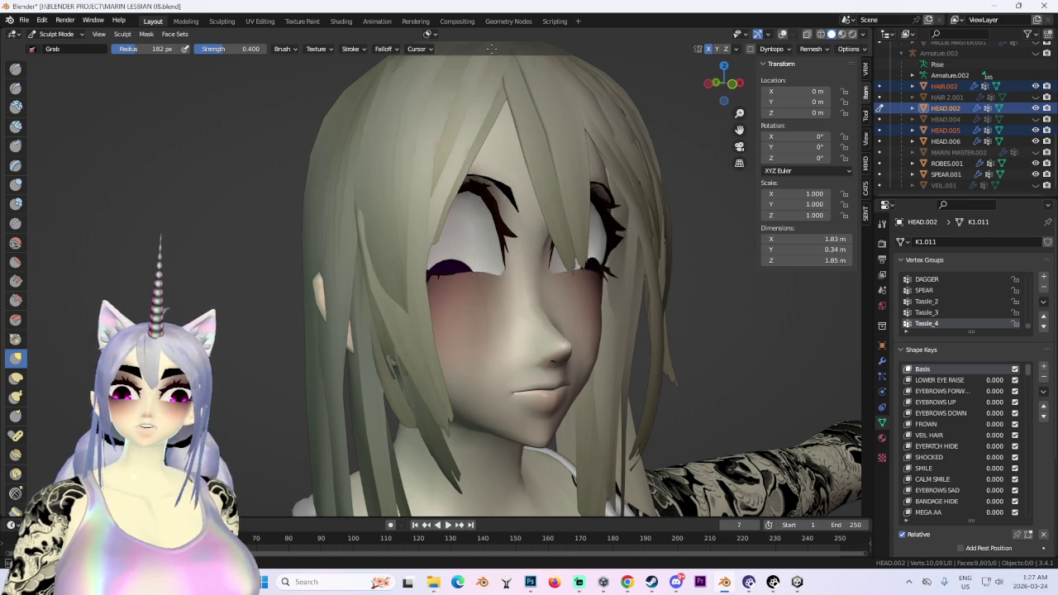
mouse_move(727, 210)
middle_mouse_down()
mouse_move(554, 236)
mouse_move(484, 307)
mouse_move(425, 224)
mouse_move(445, 246)
middle_mouse_up()
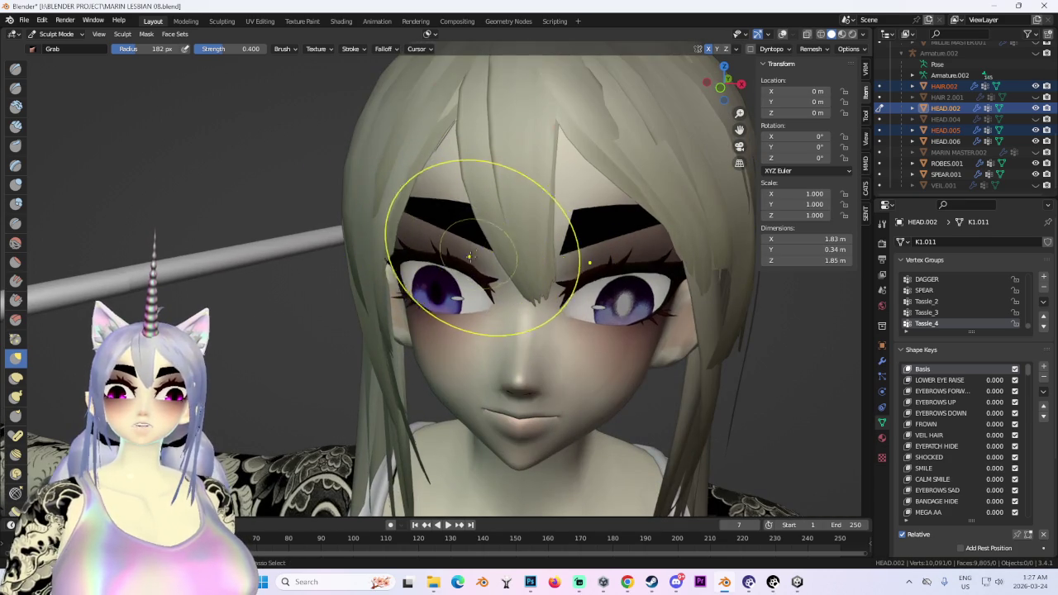
scroll(444, 234, "up", 3)
scroll(422, 219, "up", 2)
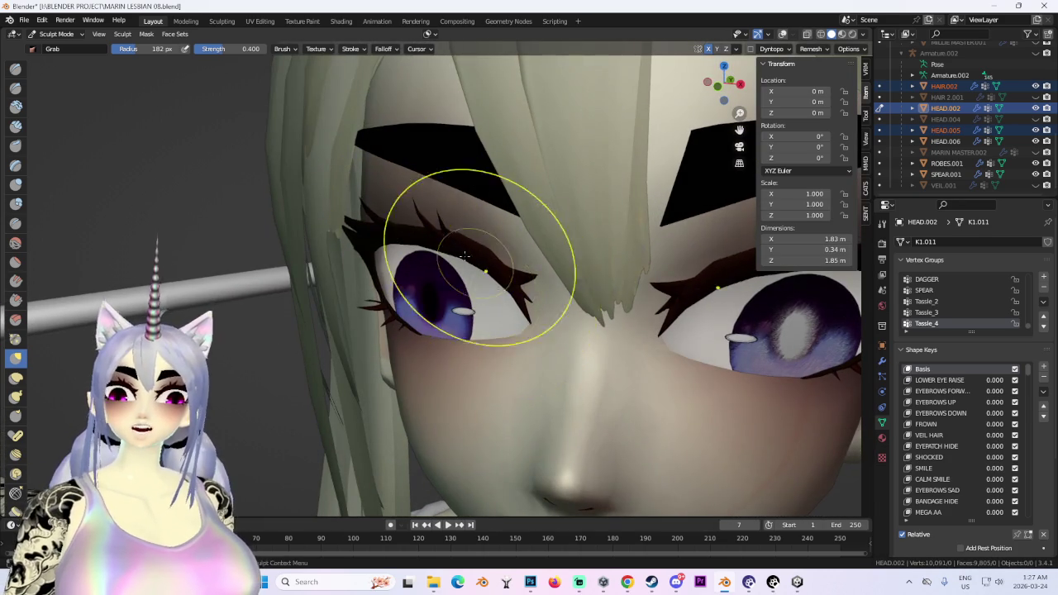
mouse_move(465, 256)
middle_mouse_down()
mouse_move(428, 230)
mouse_move(458, 229)
middle_mouse_up()
scroll(424, 208, "up", 2)
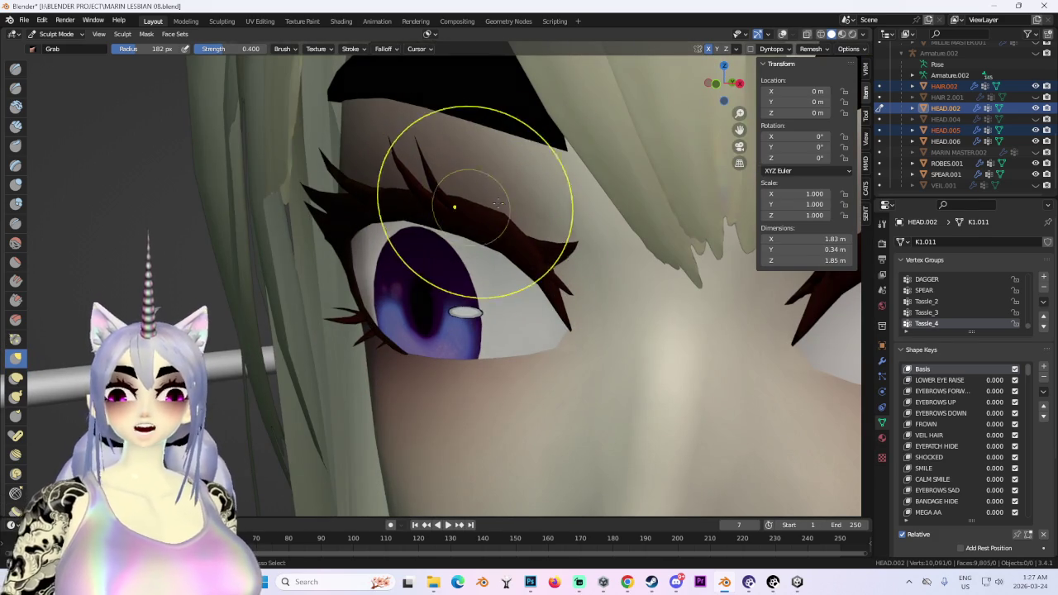
scroll(518, 310, "down", 3)
middle_click_drag(518, 311, 595, 302)
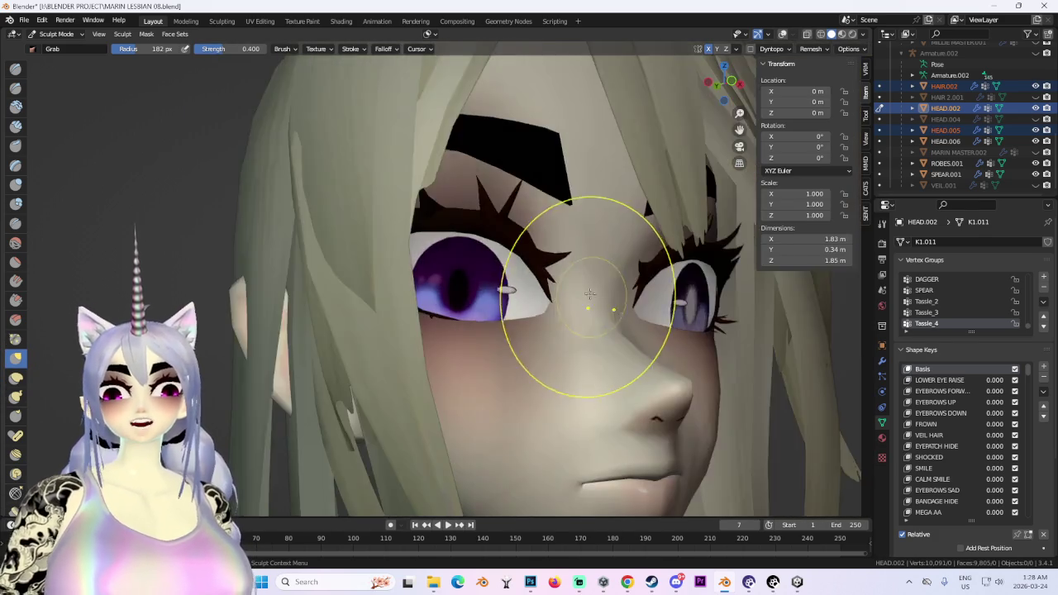
scroll(496, 306, "up", 3)
mouse_move(508, 171)
middle_mouse_down()
mouse_move(618, 165)
mouse_move(478, 160)
mouse_move(485, 213)
middle_mouse_up()
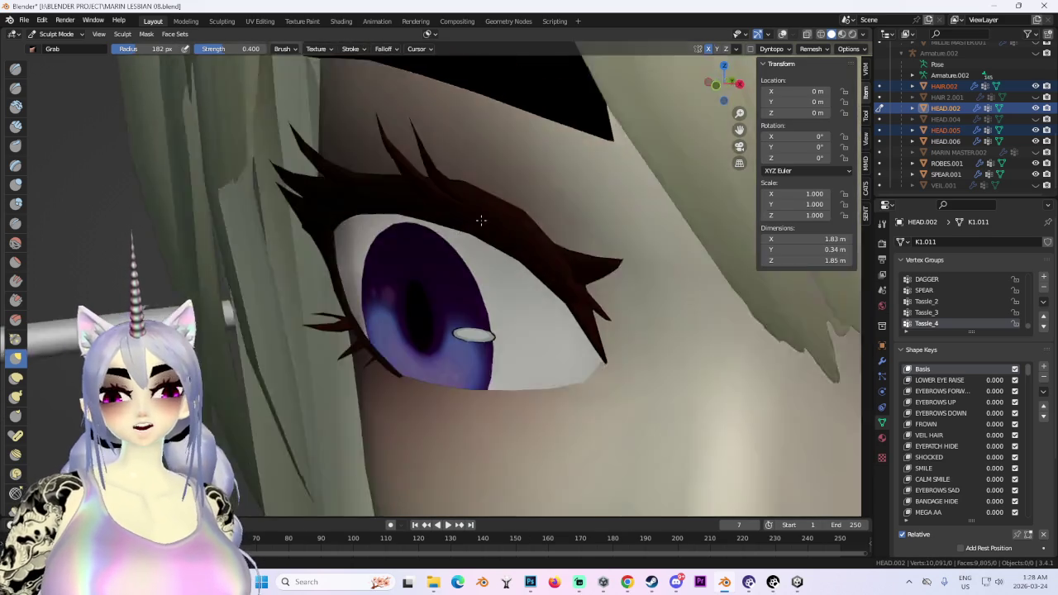
scroll(485, 212, "down", 2)
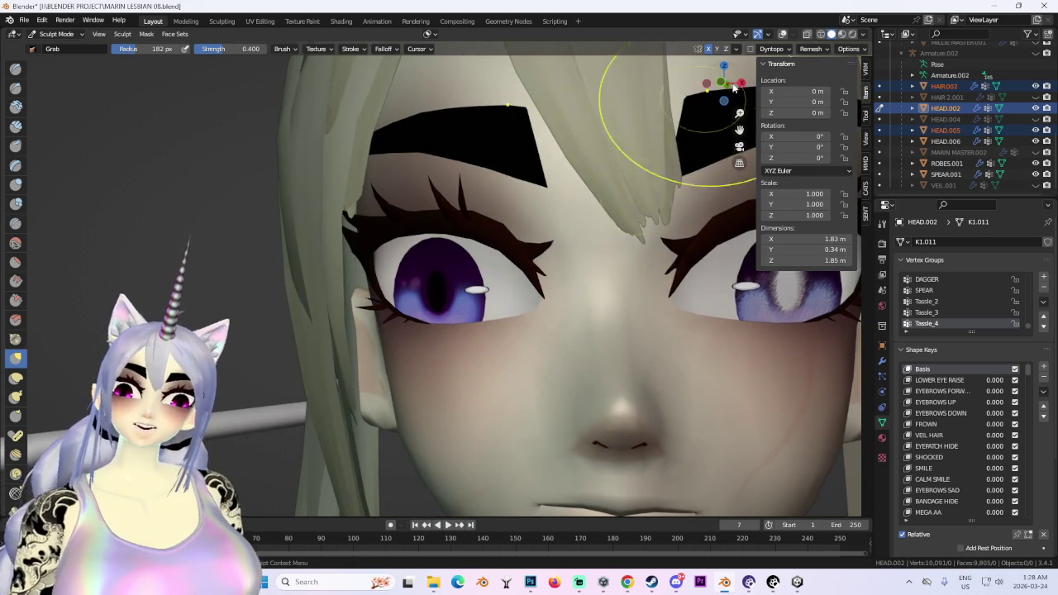
left_click(724, 83)
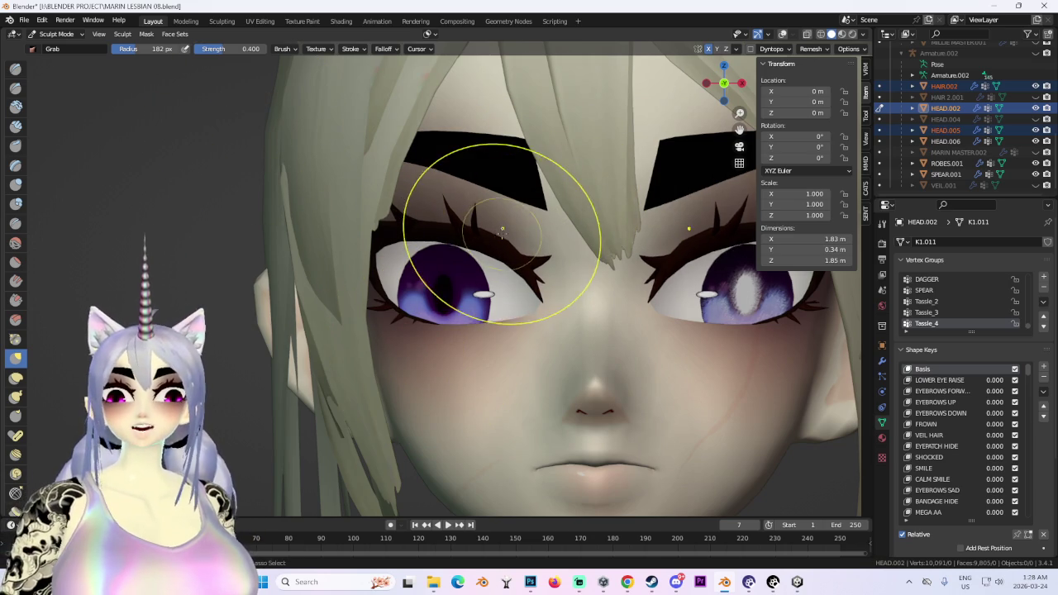
scroll(497, 224, "up", 2)
scroll(488, 201, "up", 3)
Grab the left upper eyelid lash line into shape and orbit to inspect the sculpt.
left_click_drag(530, 166, 526, 195)
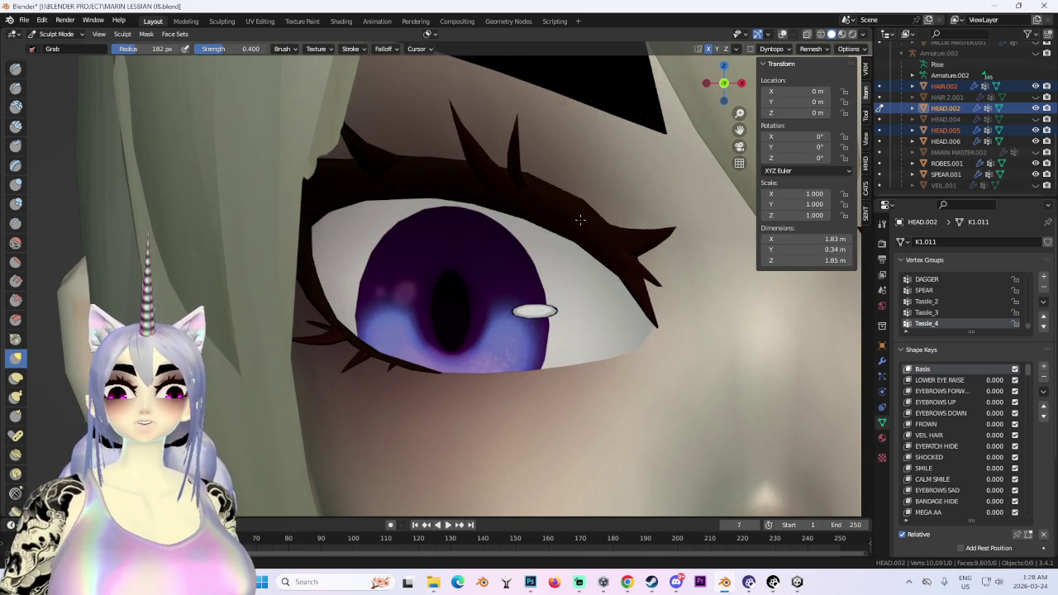
scroll(578, 199, "down", 5)
scroll(562, 212, "down", 5)
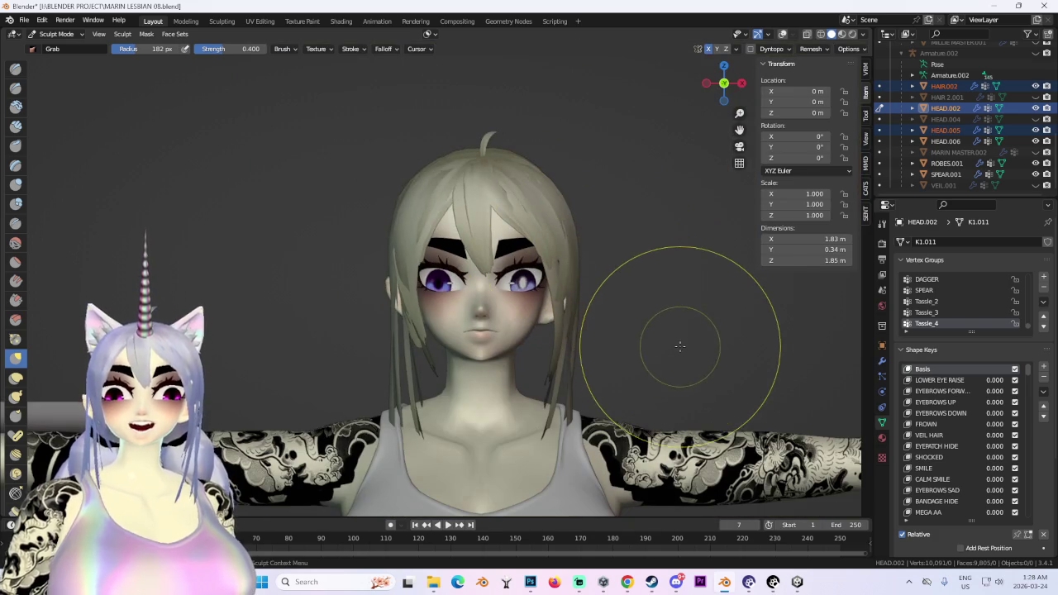
scroll(614, 313, "up", 4)
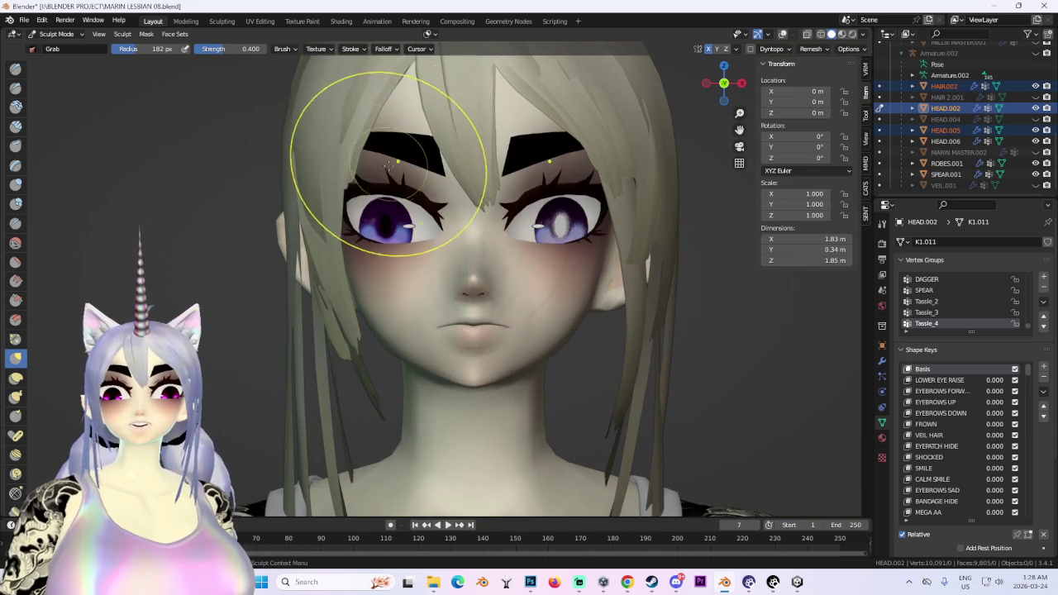
scroll(421, 207, "down", 1)
scroll(409, 223, "down", 1)
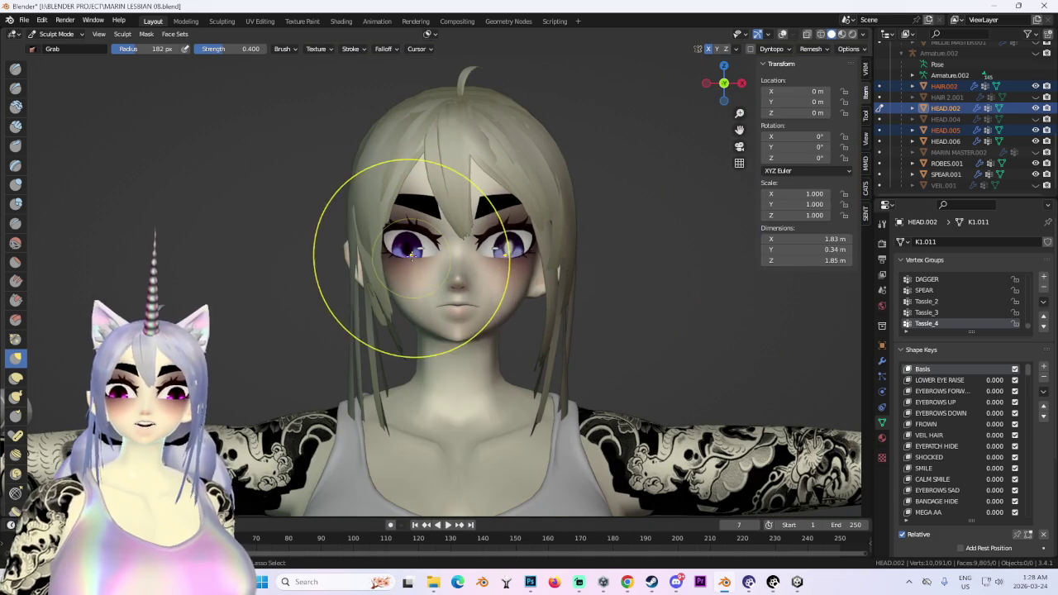
mouse_move(681, 273)
middle_mouse_down()
mouse_move(417, 310)
mouse_move(396, 265)
mouse_move(425, 201)
mouse_move(727, 307)
middle_mouse_up()
scroll(417, 310, "up", 2)
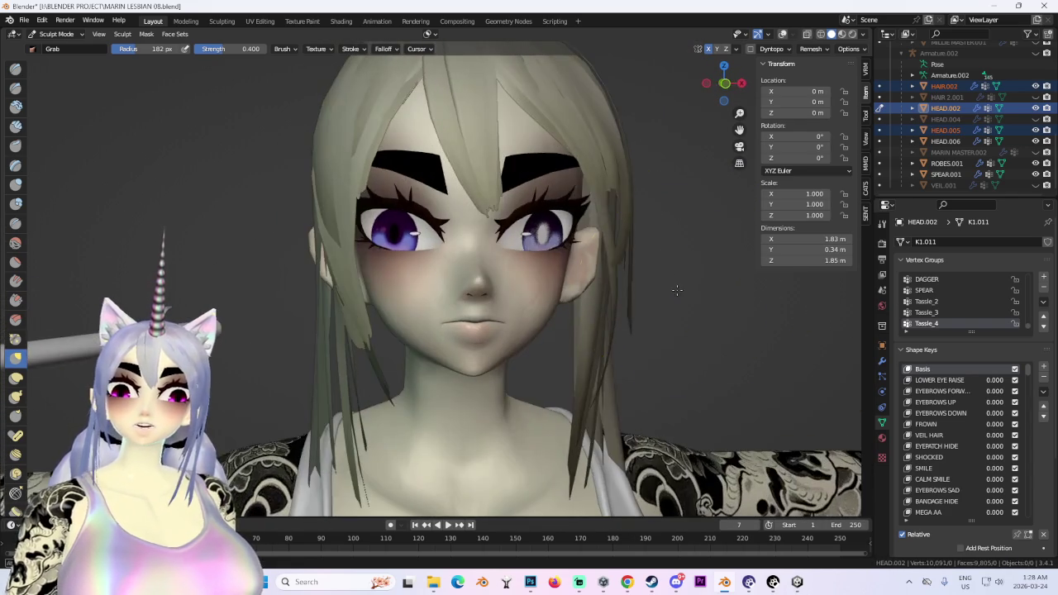
middle_click_drag(690, 264, 656, 311)
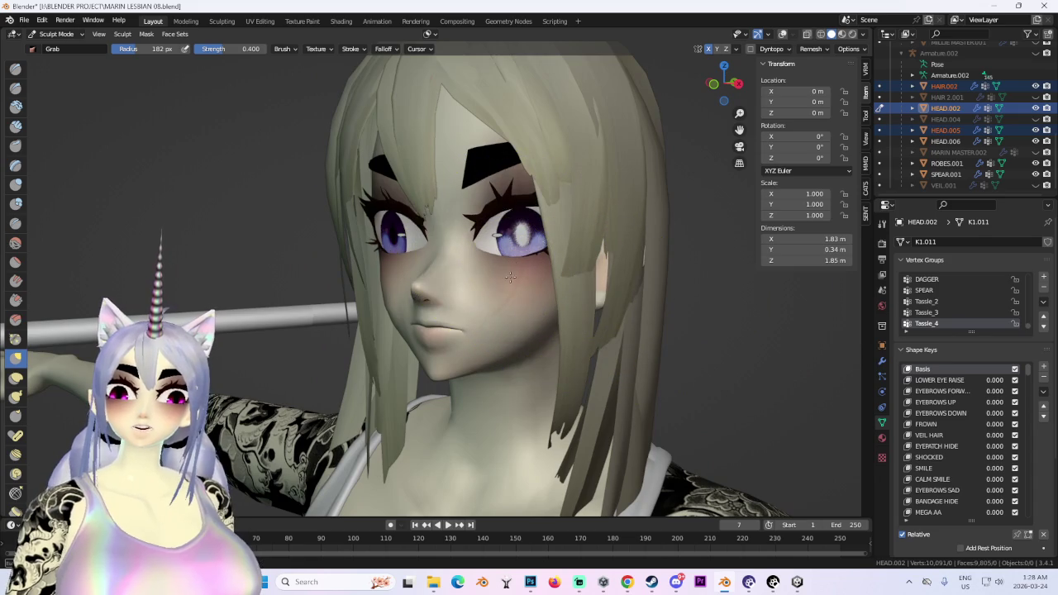
Return to Object Mode, hide the HEAD.005 eyes and unhide the Mat_3_face.001 eyes.
left_click(57, 34)
left_click(55, 49)
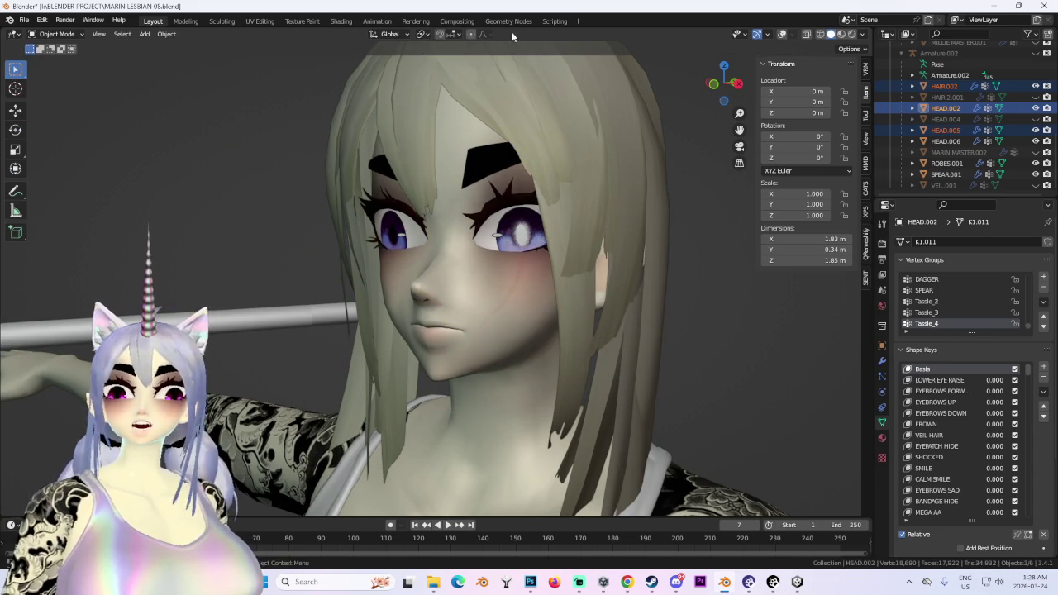
left_click(783, 34)
left_click(945, 130)
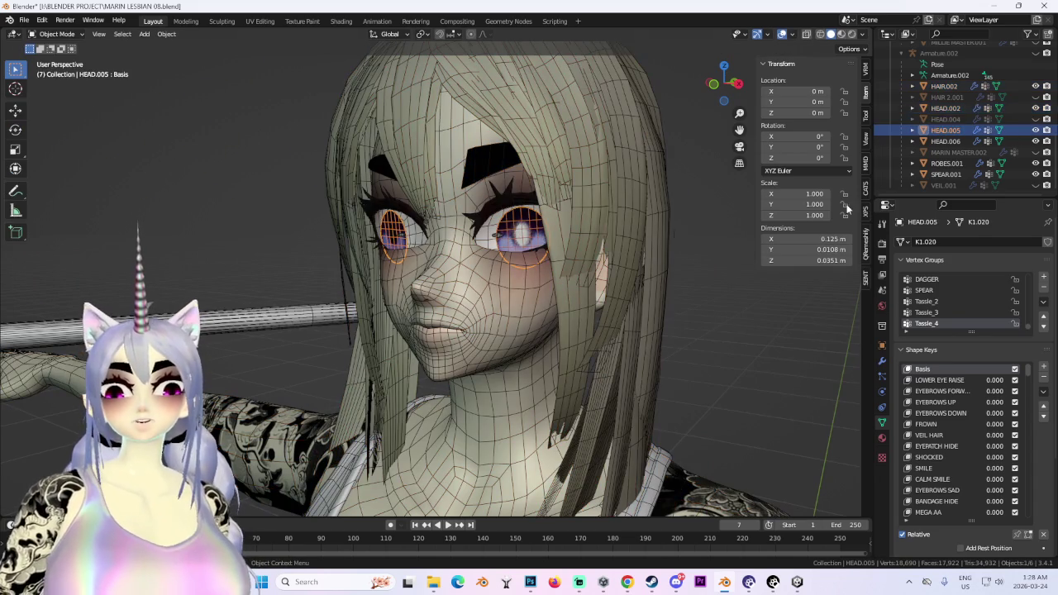
left_click(1036, 130)
scroll(1036, 132, "up", 3)
scroll(1030, 132, "up", 2)
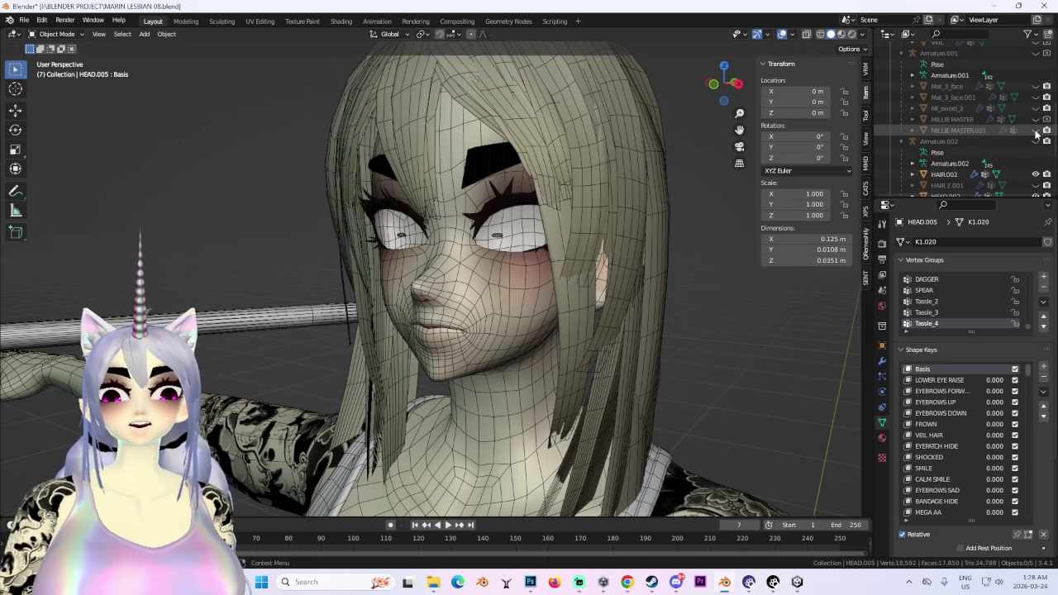
left_click(1036, 132)
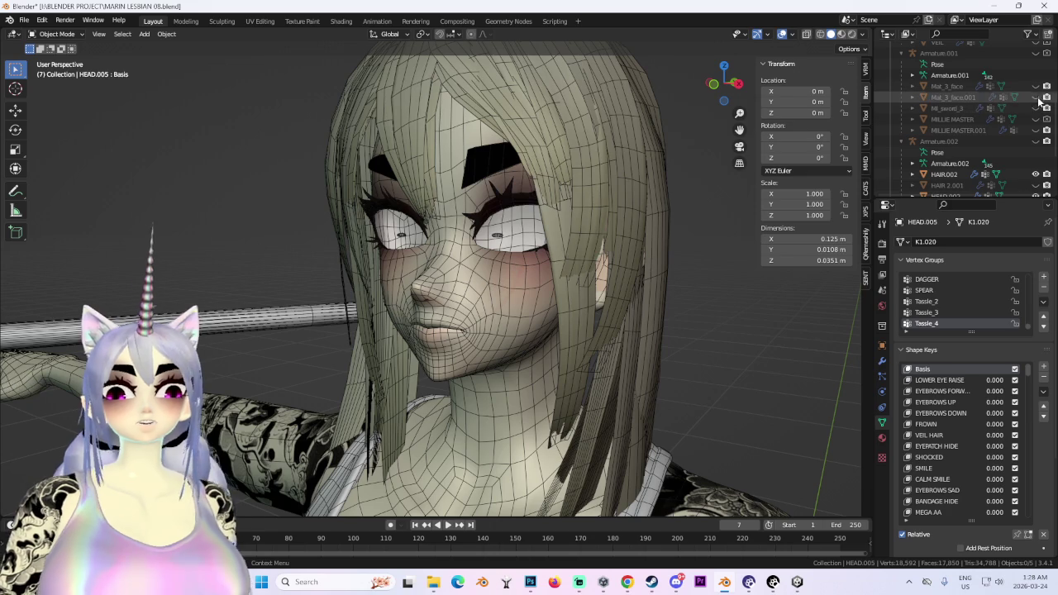
left_click(1037, 97)
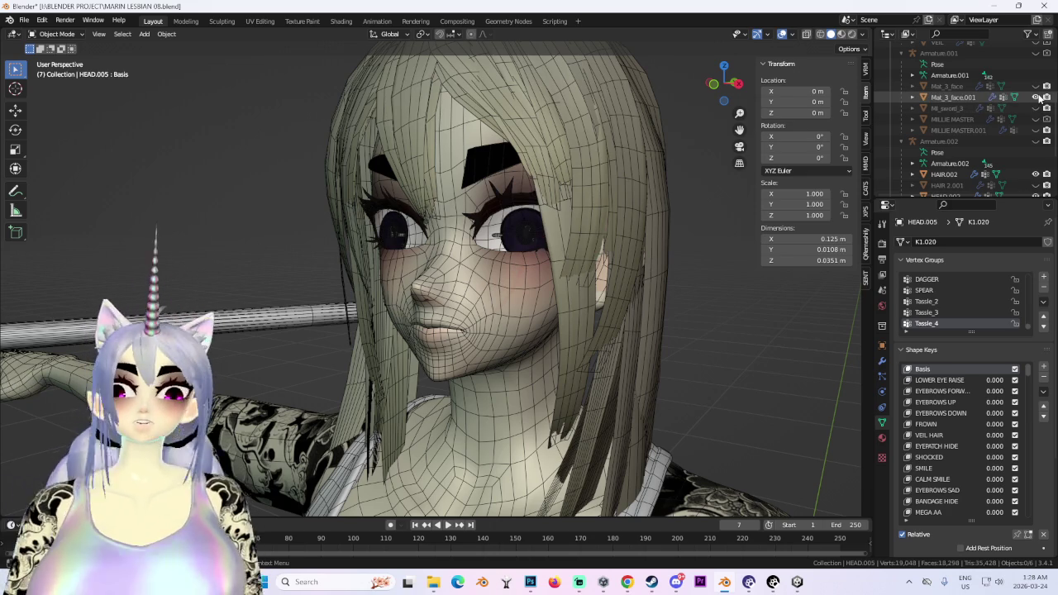
Turn off overlays, frame the face, and select Mat_3_face.001 in the Shading workspace.
left_click(783, 35)
middle_click_drag(668, 337, 744, 328)
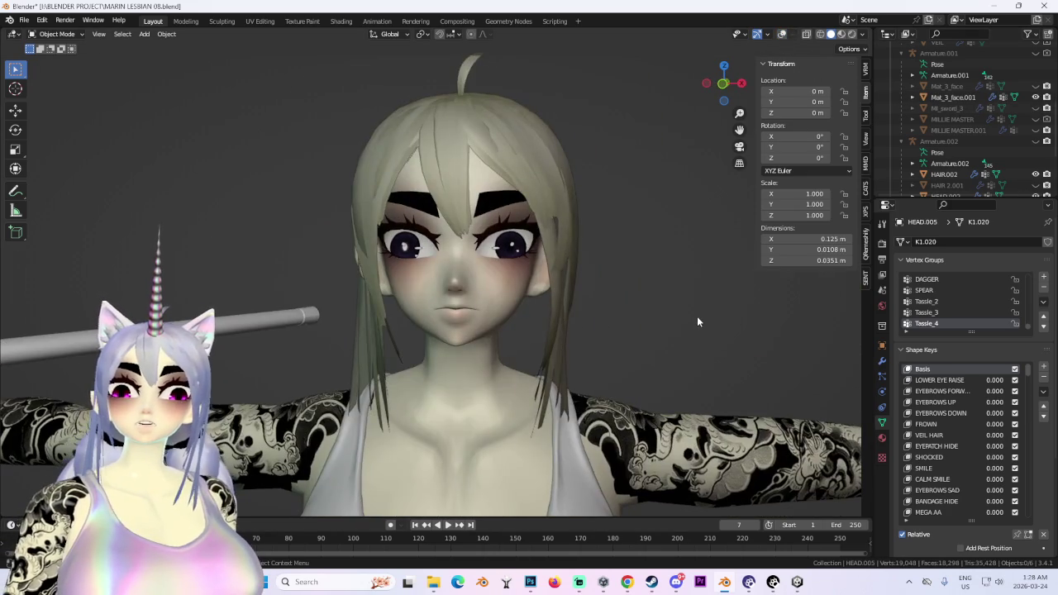
mouse_move(697, 316)
middle_mouse_down()
mouse_move(529, 272)
mouse_move(458, 130)
middle_mouse_up()
left_click(529, 272)
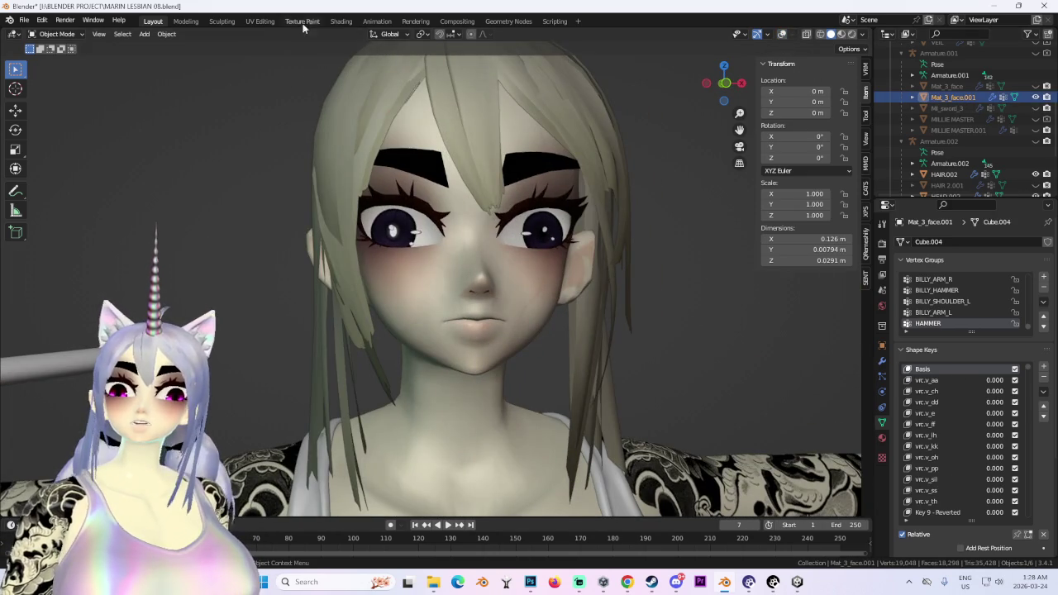
left_click(341, 21)
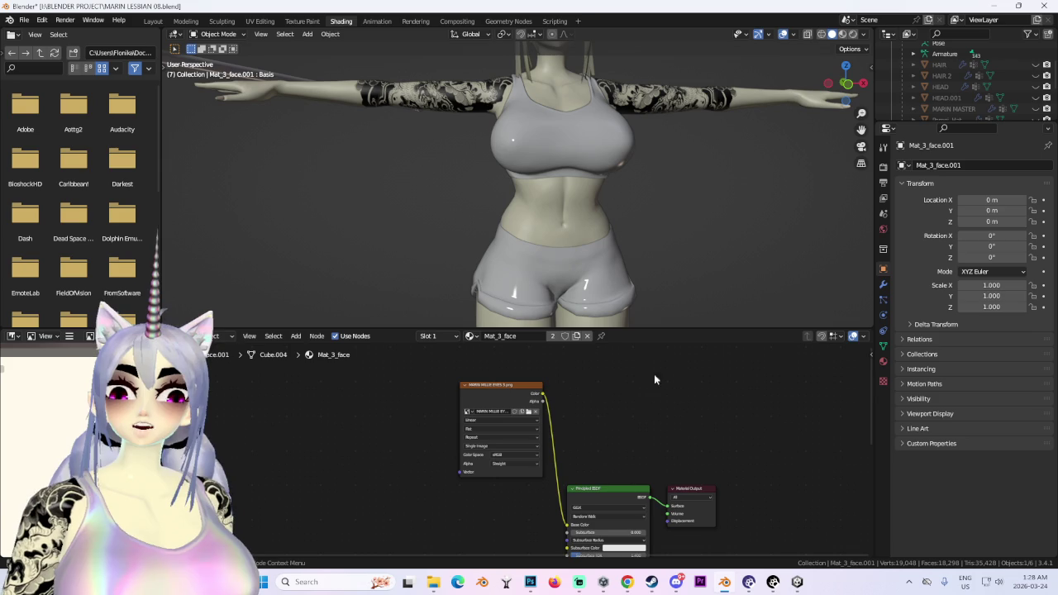
Browse texture folders from the Image Texture node, keeping MARIN MILLIE EYES 3.png, then return to Layout.
scroll(539, 417, "up", 2)
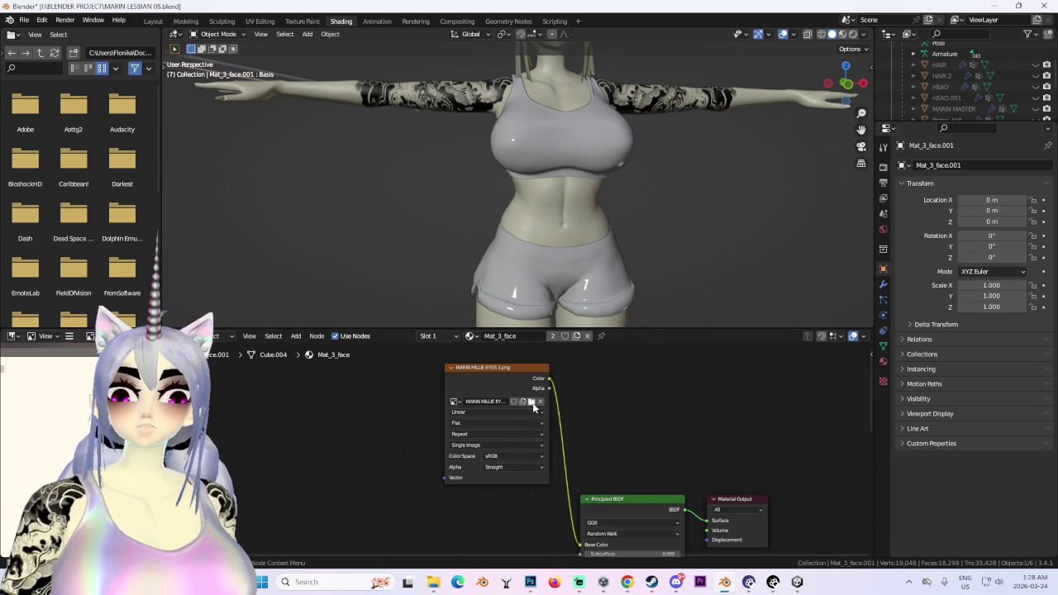
left_click(532, 402)
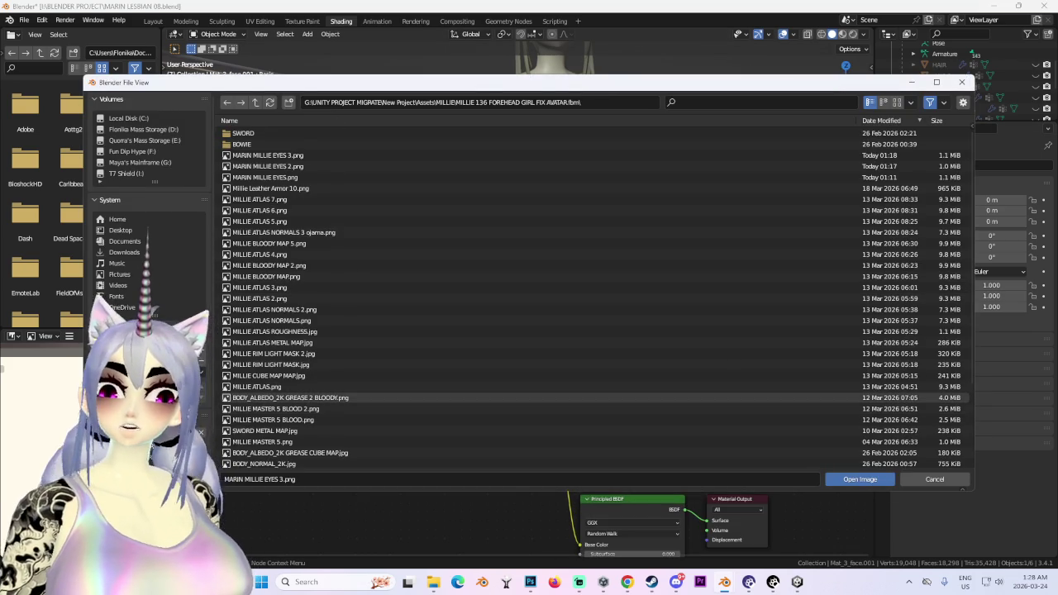
key("alt+Left")
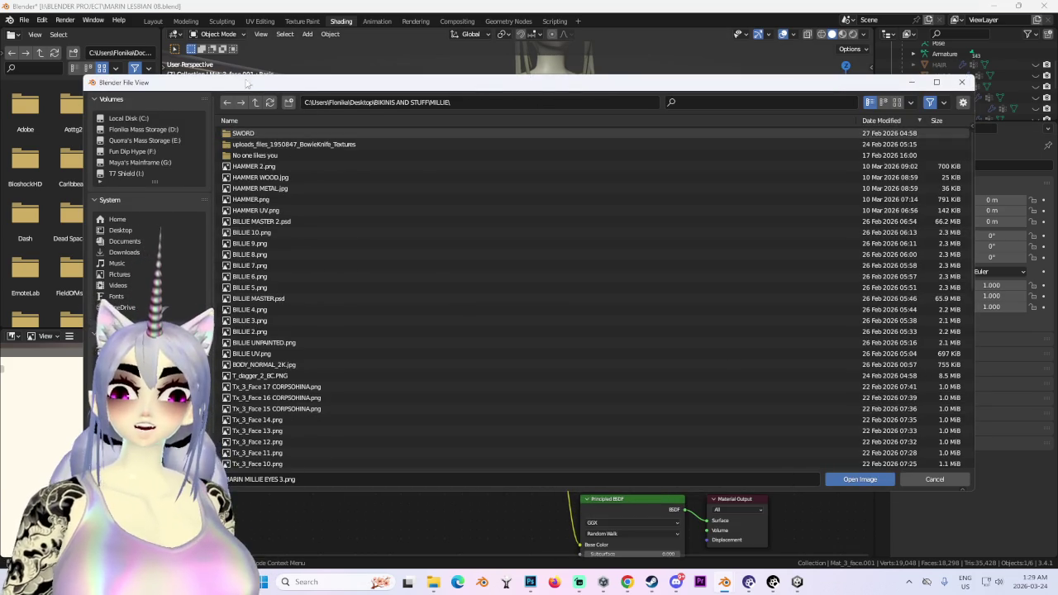
left_click_drag(248, 74, 248, 30)
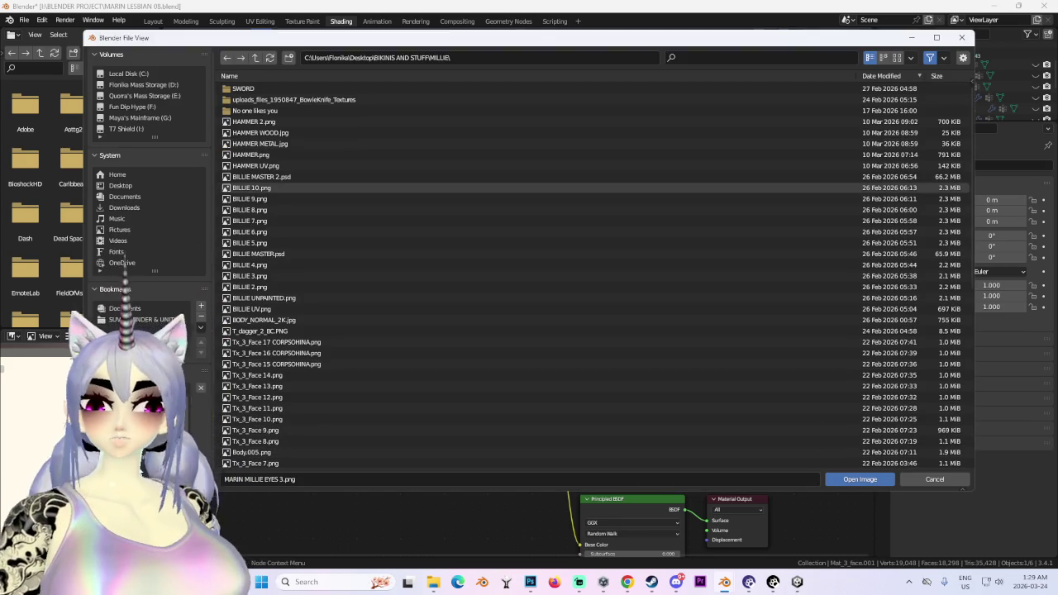
key("alt+Left")
key("alt+Left")
key("alt+Left")
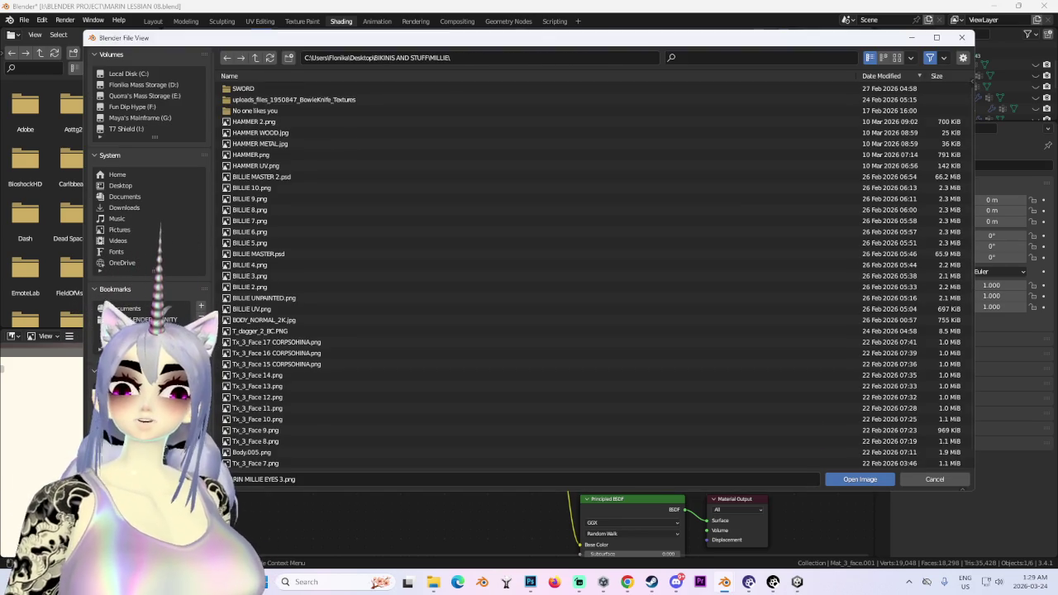
key("alt+Left")
left_click(859, 480)
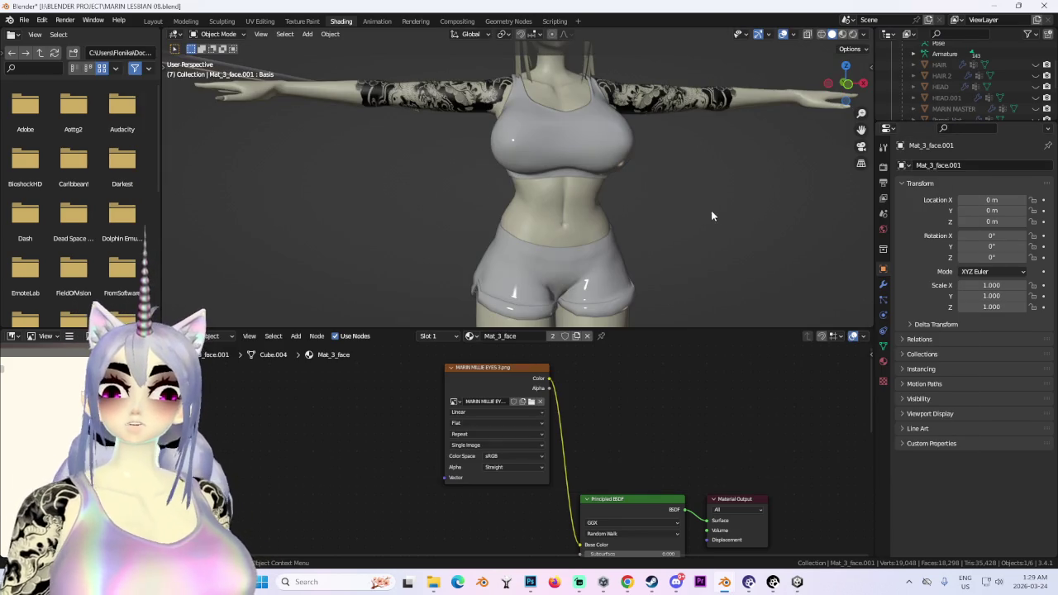
middle_click_drag(653, 141, 603, 255)
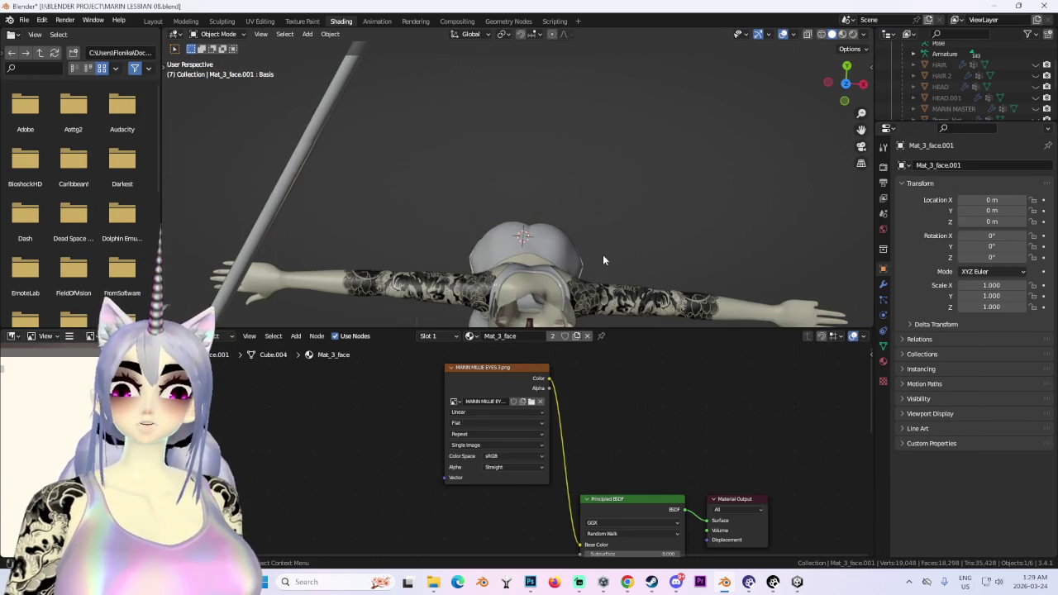
left_click(153, 21)
Select HAIR.002 from a front view and hide it to reveal the bald head.
mouse_move(650, 216)
middle_mouse_down()
mouse_move(584, 233)
mouse_move(565, 163)
middle_mouse_up()
left_click(565, 162)
key("KP_1")
middle_click_drag(688, 229, 602, 243)
key("KP_1")
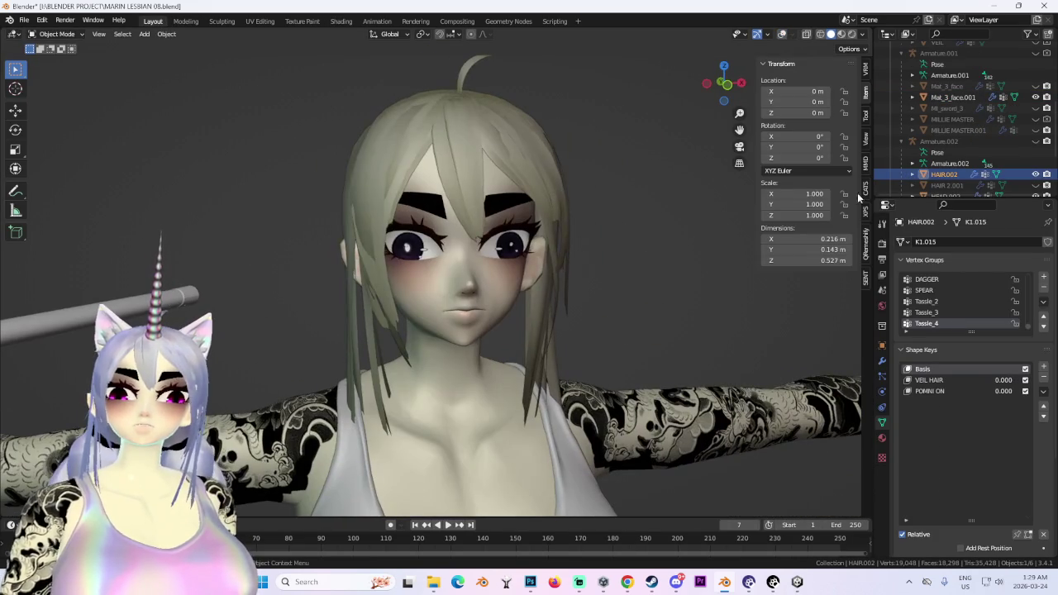
left_click(1036, 175)
Select the Mat_3_face.001 eye object and inspect the face from several angles.
middle_click_drag(496, 248, 436, 254)
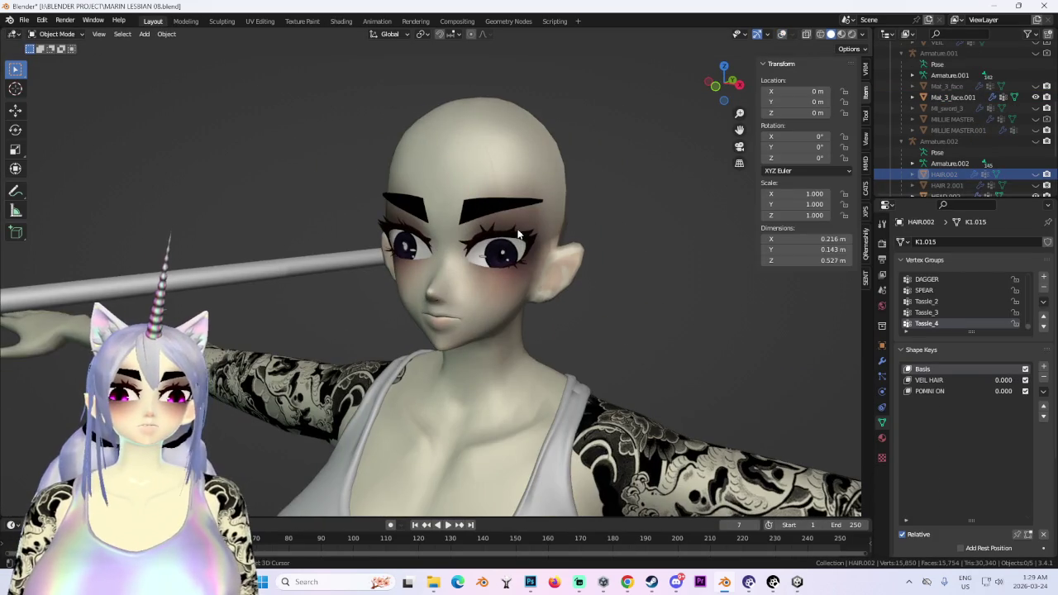
middle_click_drag(518, 236, 558, 283)
scroll(558, 283, "down", 2)
scroll(558, 283, "up", 3)
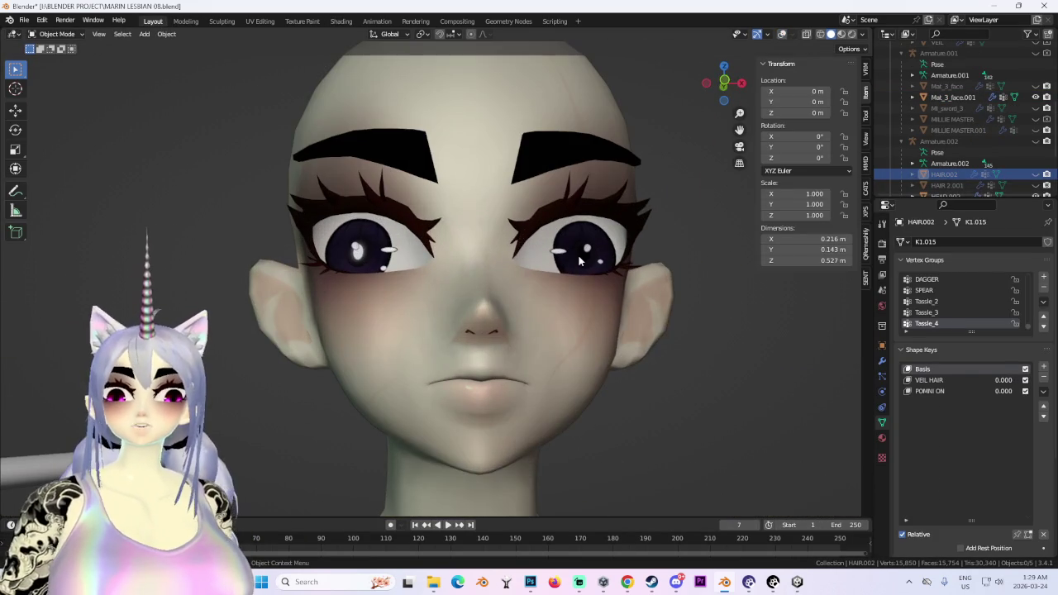
left_click(1010, 97)
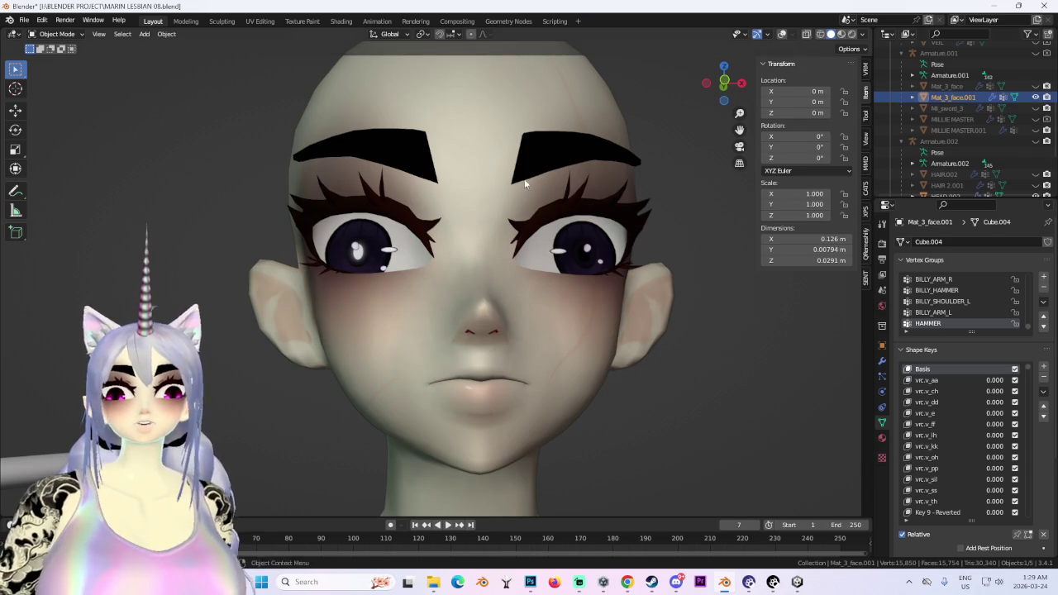
scroll(525, 183, "down", 1)
scroll(530, 190, "up", 2)
scroll(545, 215, "down", 4)
middle_click_drag(558, 224, 657, 258)
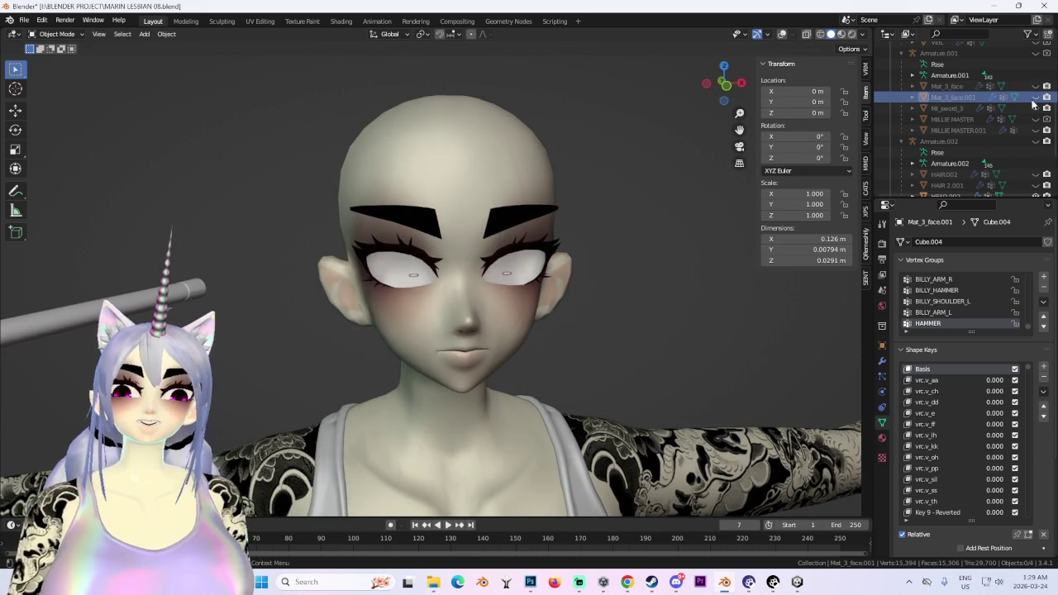
scroll(1001, 172, "down", 1)
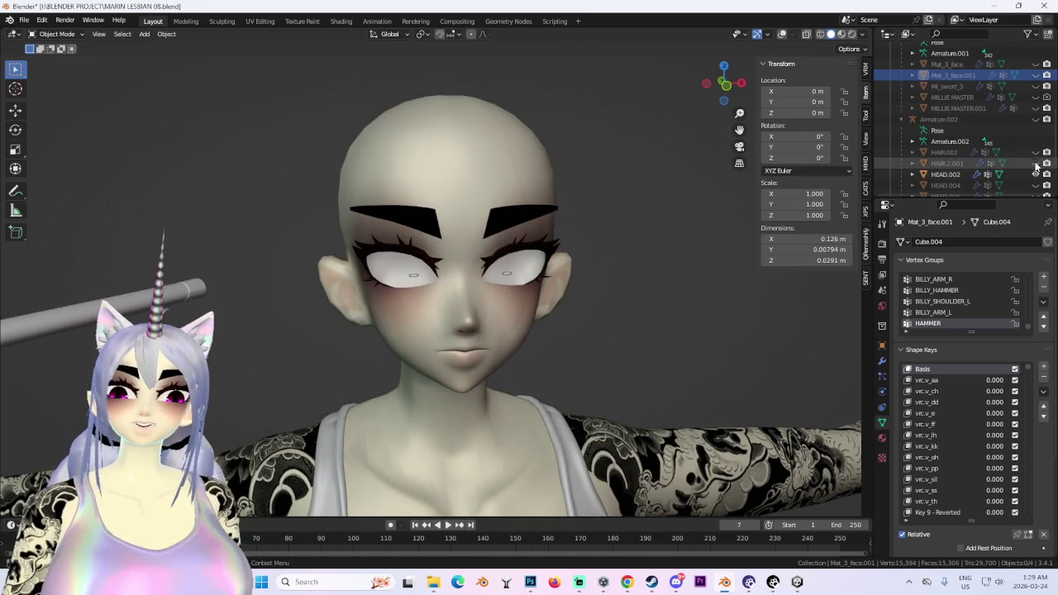
Keep the hair hidden, show the HEAD.004 eyelashes and select HEAD.004.
left_click(1036, 164)
left_click(1036, 164)
left_click(1036, 185)
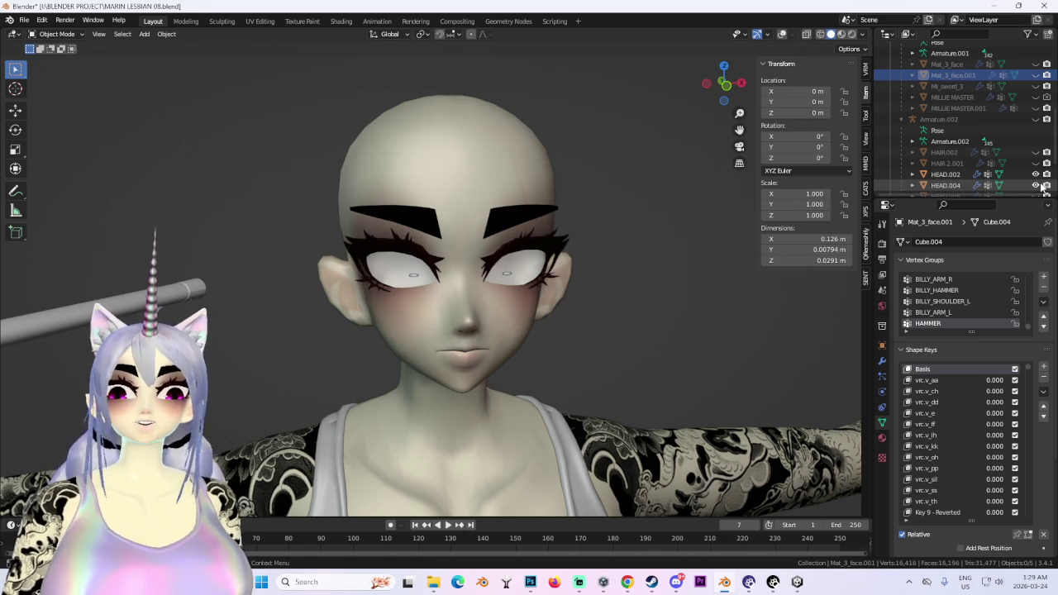
scroll(459, 217, "up", 1)
scroll(443, 202, "up", 1)
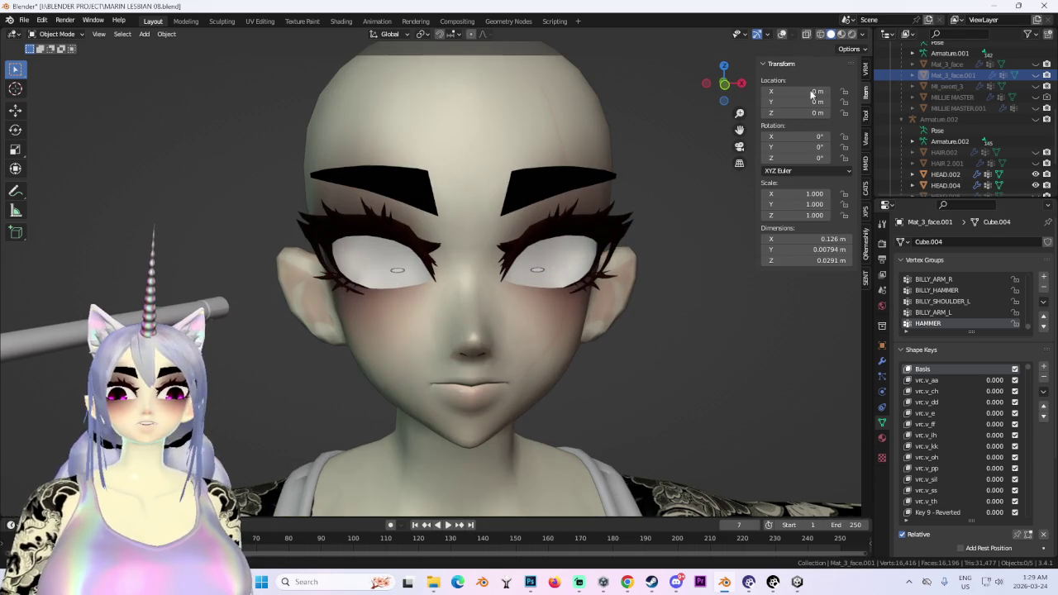
scroll(957, 144, "down", 3)
left_click(950, 119)
scroll(371, 153, "up", 1)
Turn the wireframe overlays back on and hide the HEAD.004 eyelashes.
scroll(372, 152, "up", 1)
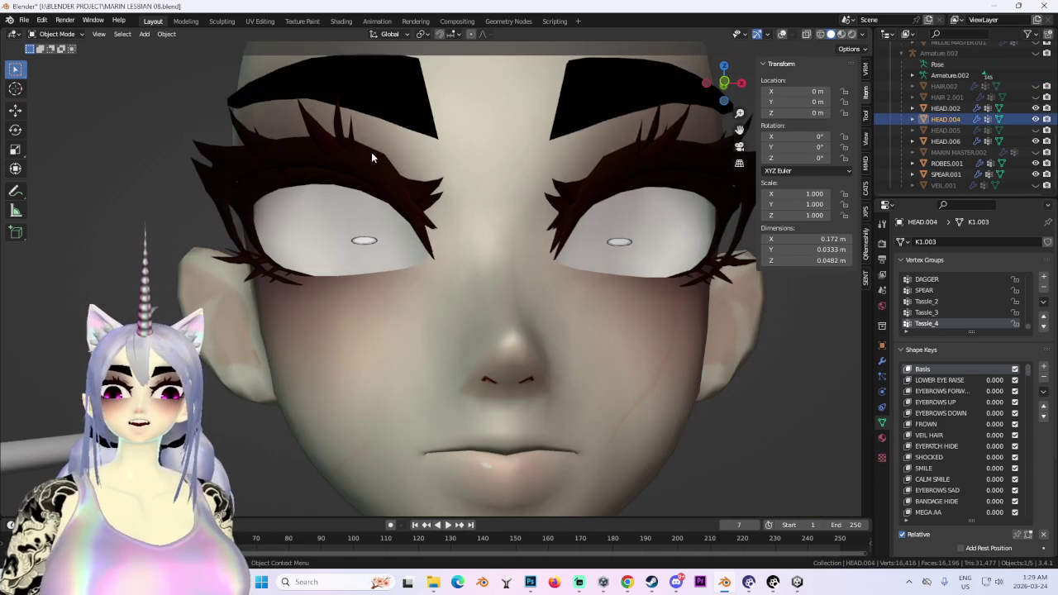
left_click(782, 35)
middle_click_drag(495, 110, 594, 142)
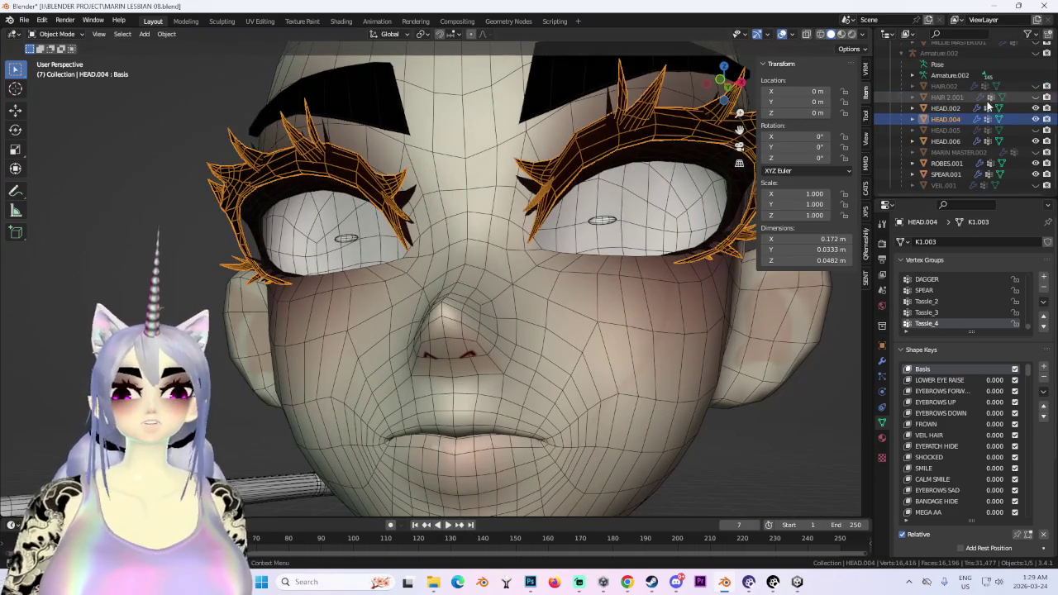
left_click(1035, 120)
Delete the HEAD.004 eyelash object through its right-click menu.
left_click(619, 157)
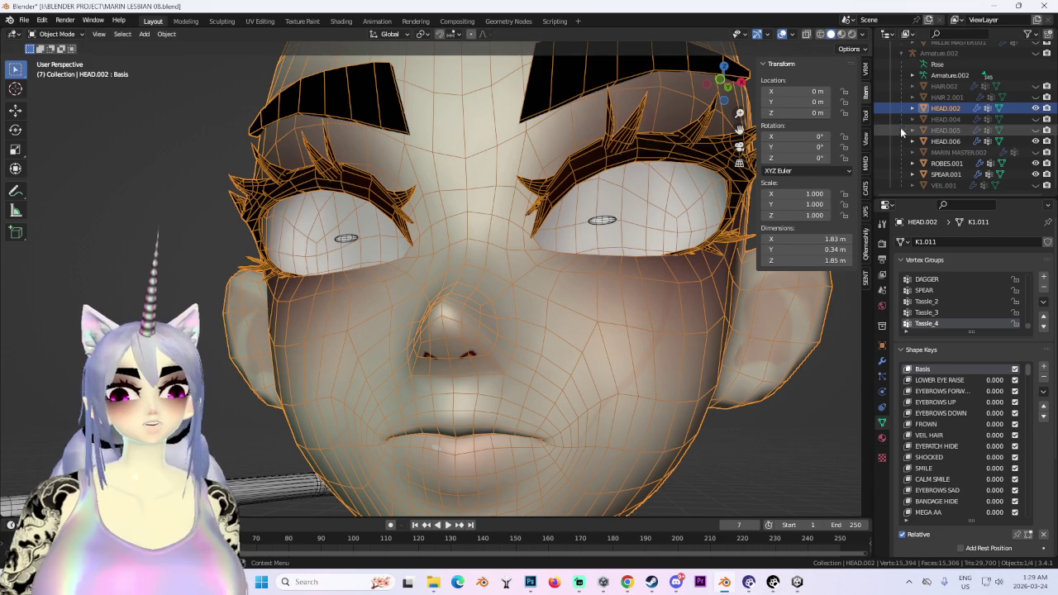
left_click(970, 121)
right_click(970, 122)
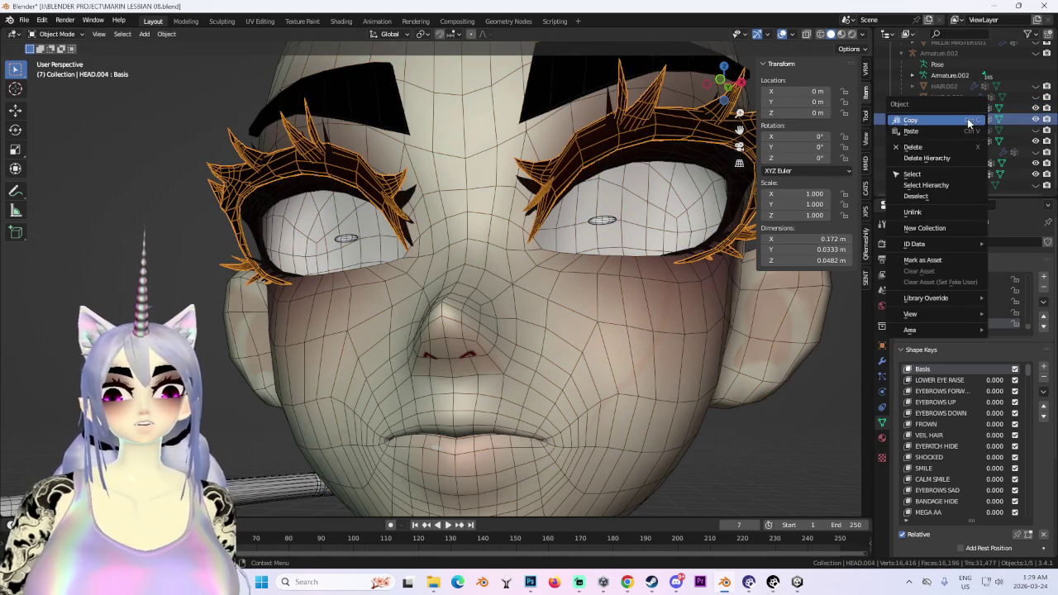
left_click(969, 131)
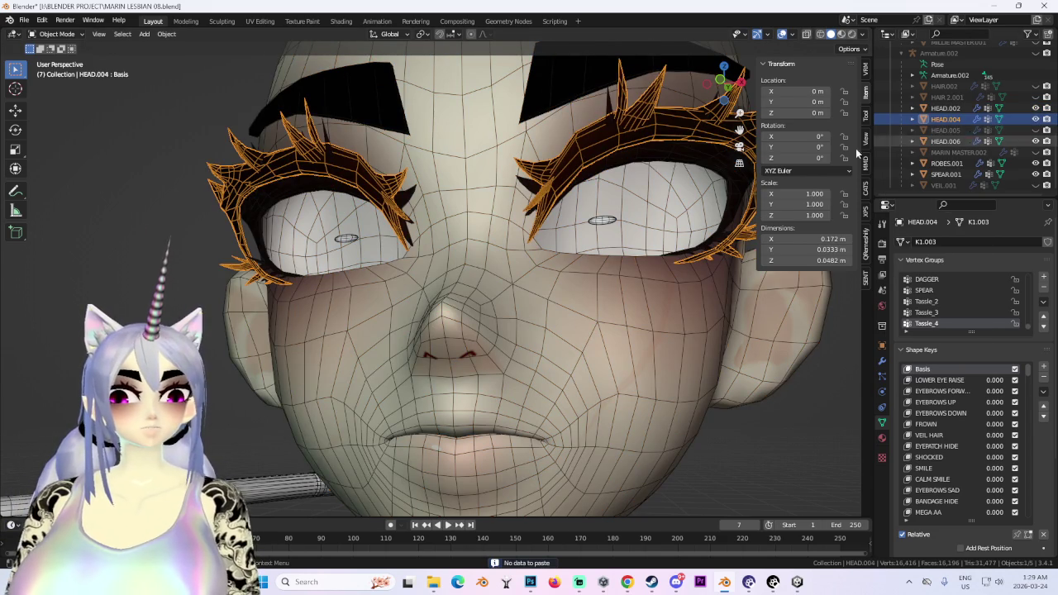
mouse_move(711, 207)
middle_mouse_down()
mouse_move(635, 201)
mouse_move(706, 178)
mouse_move(624, 317)
middle_mouse_up()
right_click(624, 314)
left_click(623, 314)
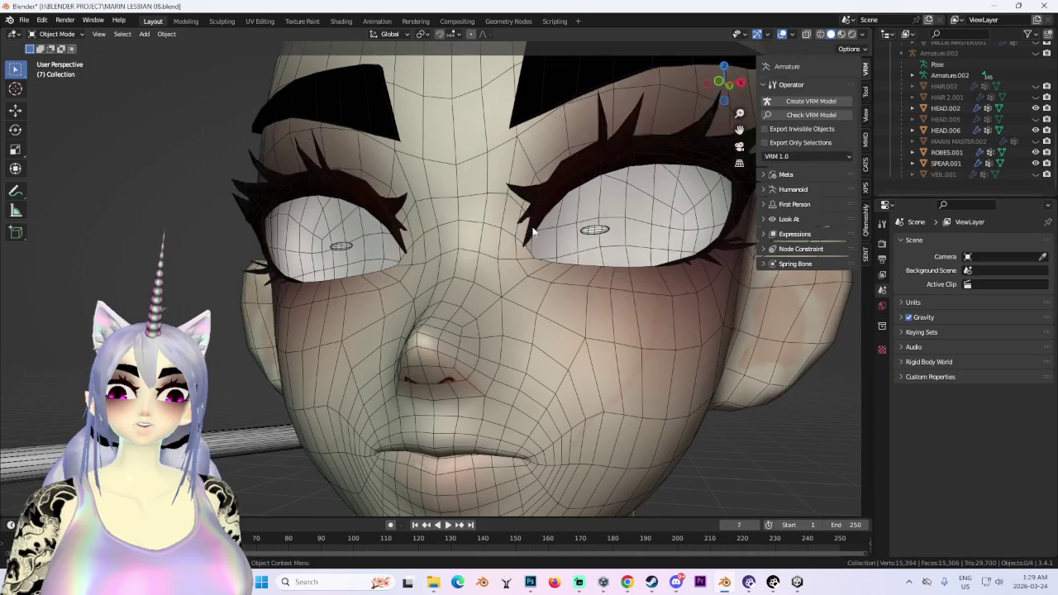
Show MARIN MASTER.002 with its eyepatch and bandage and select it.
scroll(546, 298, "down", 3)
middle_click_drag(529, 298, 549, 301)
left_click(549, 301)
left_click(533, 266)
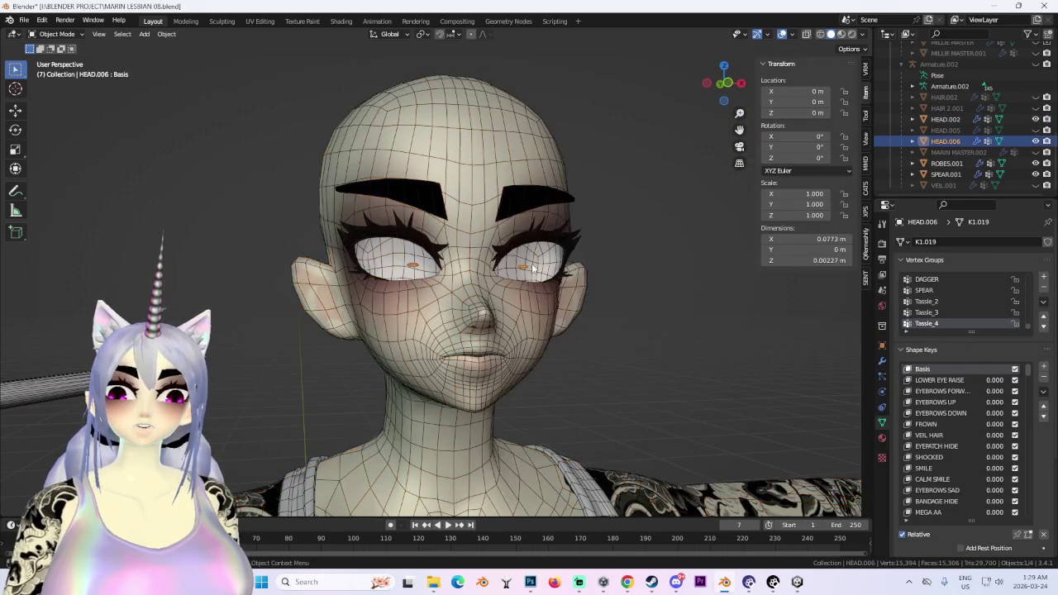
middle_click_drag(532, 263, 463, 265)
left_click(1035, 152)
mouse_move(579, 248)
middle_mouse_down()
mouse_move(530, 264)
mouse_move(627, 272)
mouse_move(383, 246)
middle_mouse_up()
left_click(496, 224)
scroll(537, 248, "up", 3)
scroll(626, 271, "down", 3)
Hide MARIN MASTER.002 again and snap to a straight front view of the face.
left_click(1036, 152)
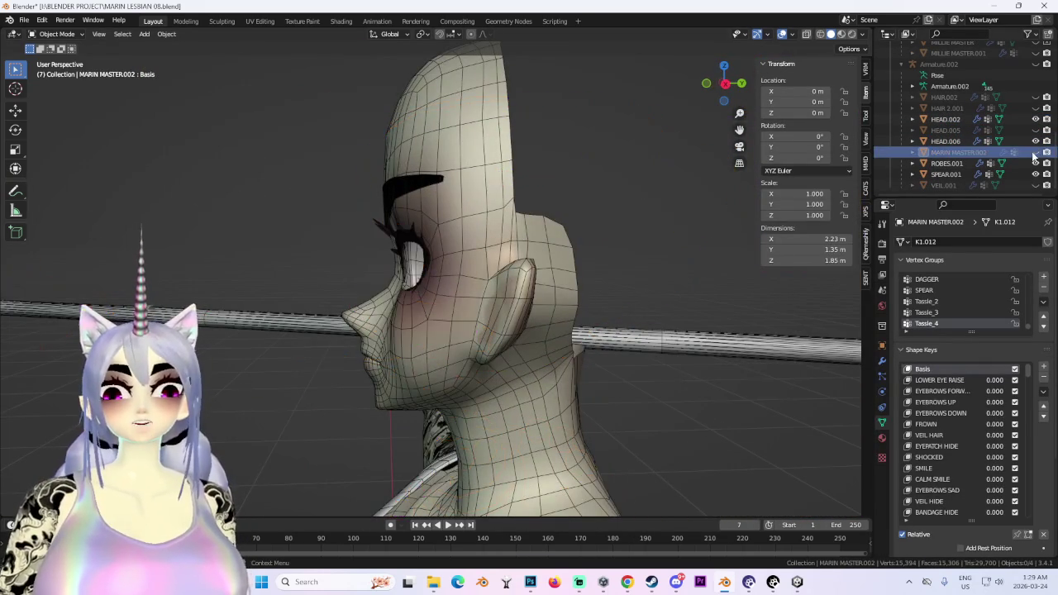
middle_click_drag(810, 133, 655, 110)
left_click(722, 86)
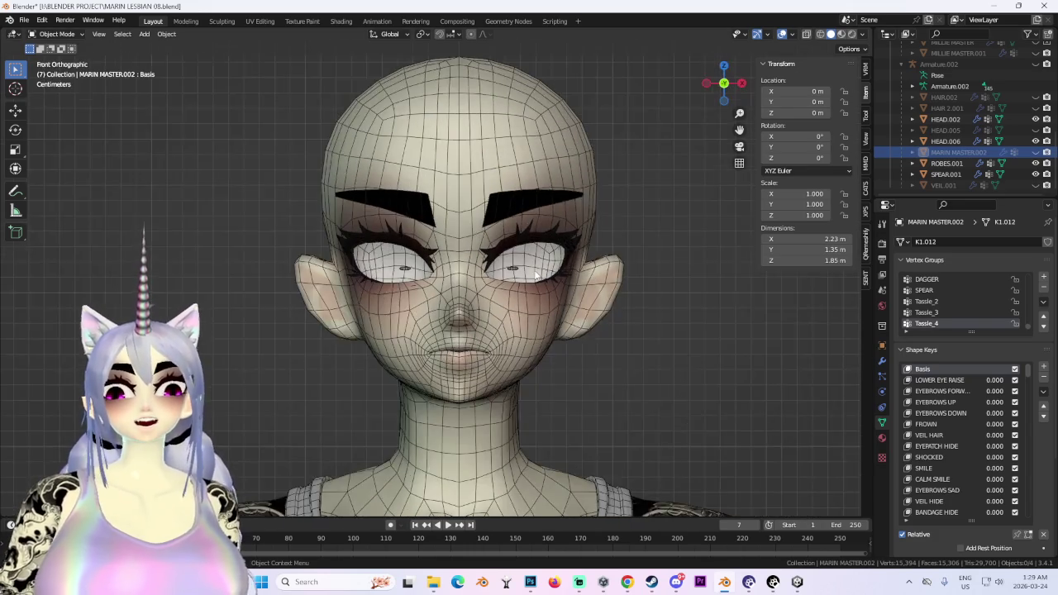
scroll(507, 315, "up", 3)
mouse_move(507, 314)
middle_mouse_down()
mouse_move(628, 274)
mouse_move(590, 302)
mouse_move(683, 286)
mouse_move(629, 273)
mouse_move(568, 284)
middle_mouse_up()
scroll(592, 261, "down", 2)
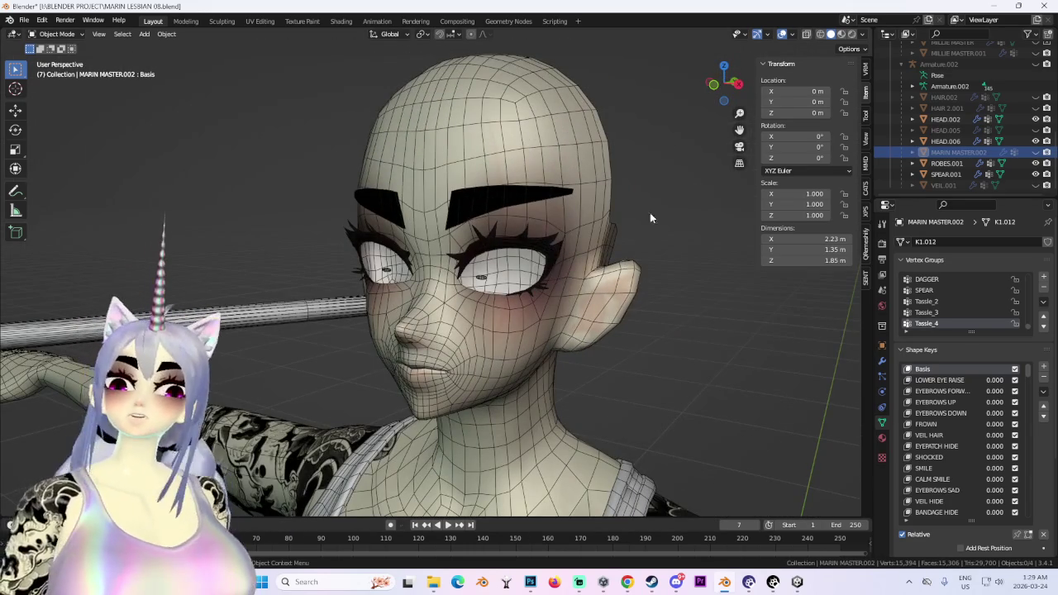
left_click(713, 86)
Turn off viewport overlays and unhide the purple HEAD.005 eye mesh.
left_click(420, 99)
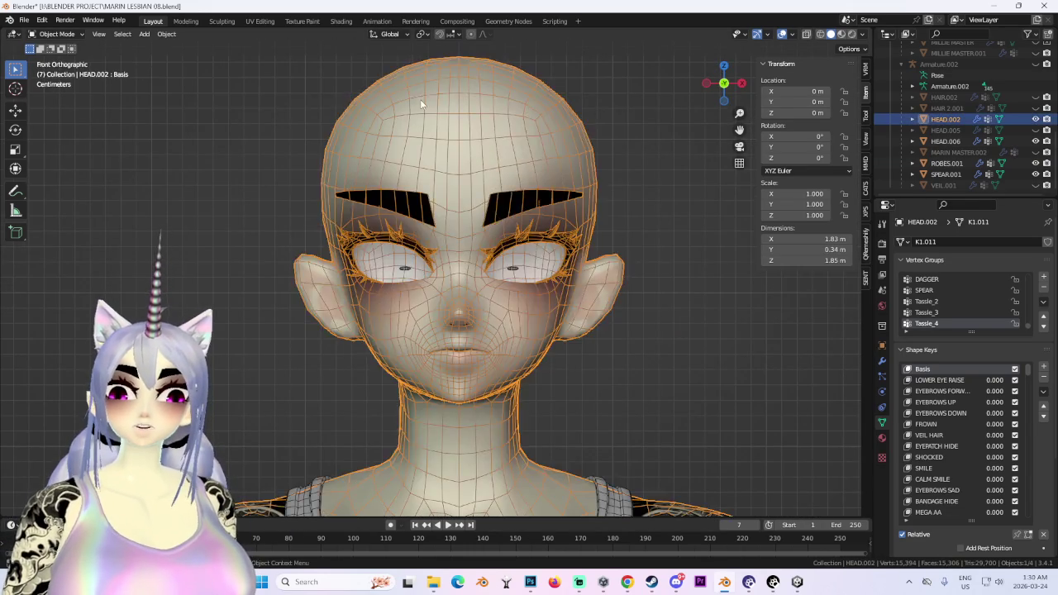
mouse_move(420, 99)
middle_mouse_down()
mouse_move(471, 131)
mouse_move(387, 122)
middle_mouse_up()
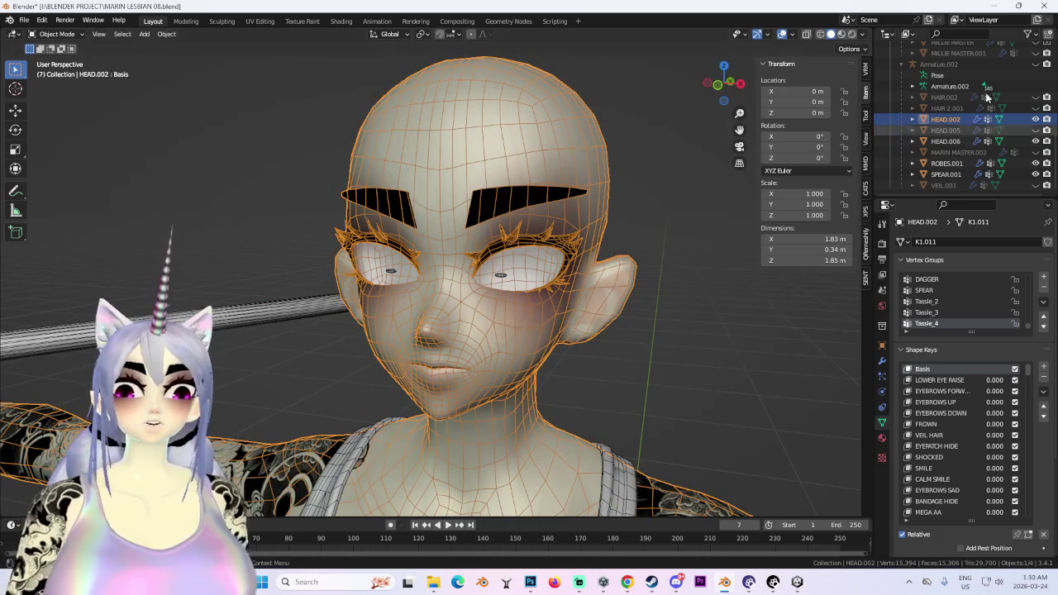
left_click(782, 34)
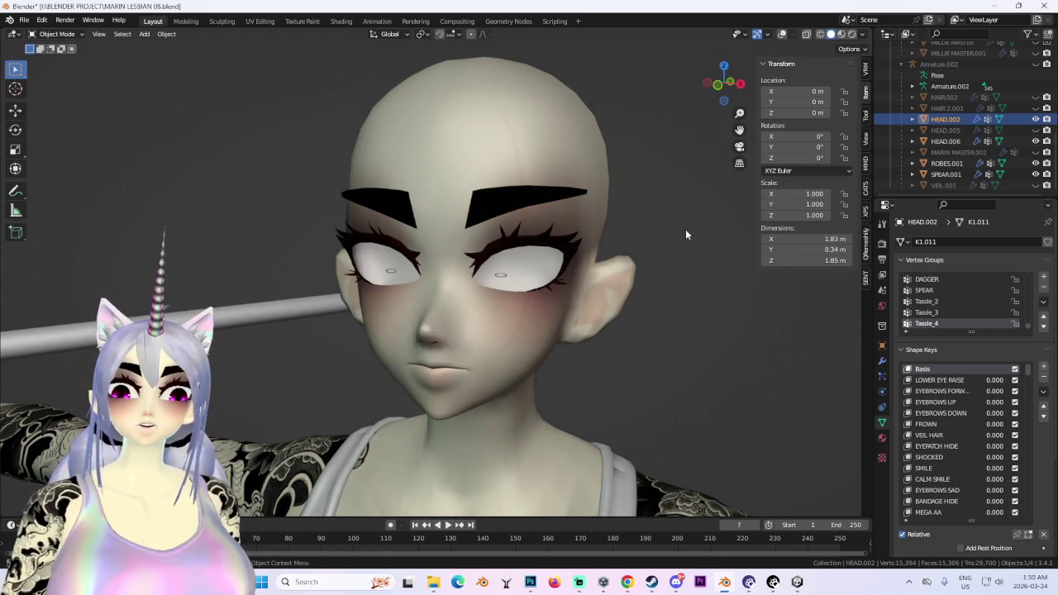
left_click(1036, 130)
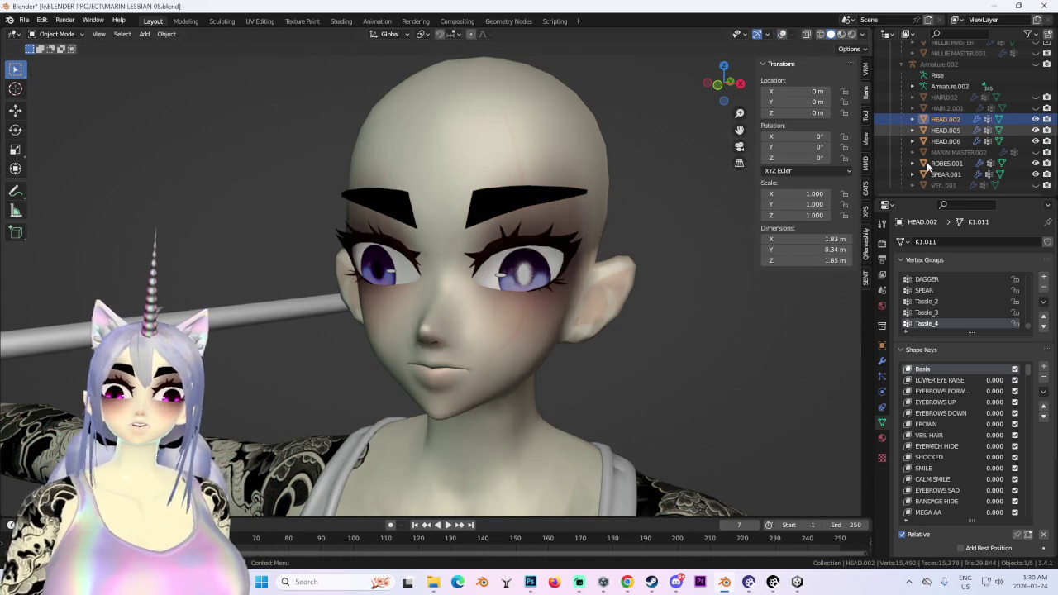
Select HEAD.006 and HEAD.002, checking the head from front and three-quarter views.
key("KP_1")
left_click(546, 287)
left_click(735, 85)
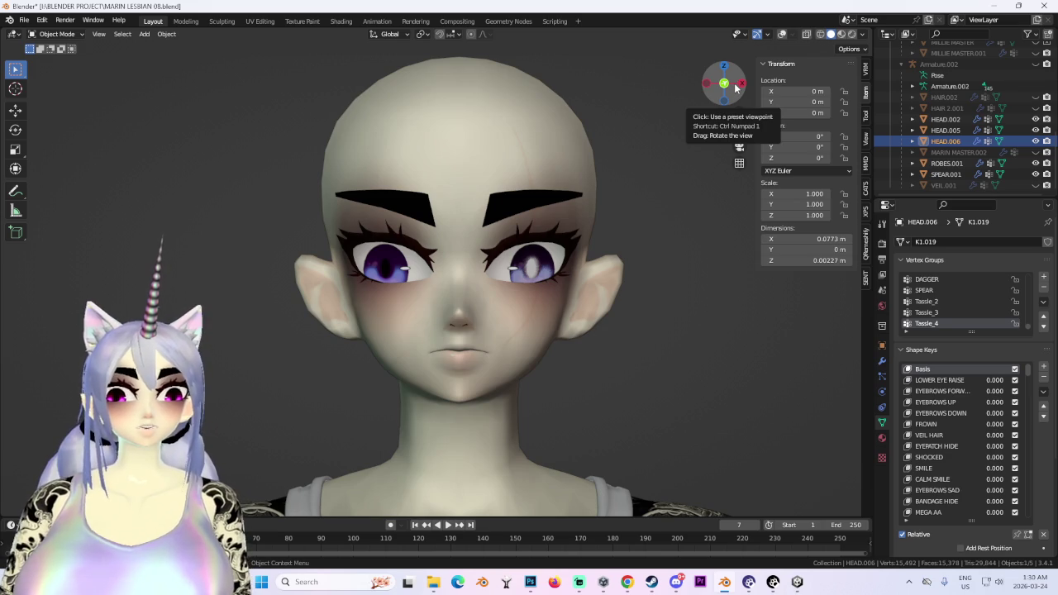
left_click_drag(735, 85, 529, 172)
left_click(529, 172)
mouse_move(529, 172)
middle_mouse_down()
mouse_move(557, 264)
mouse_move(530, 276)
mouse_move(516, 240)
mouse_move(569, 243)
mouse_move(428, 303)
mouse_move(411, 297)
mouse_move(533, 274)
mouse_move(473, 283)
mouse_move(488, 281)
middle_mouse_up()
Unhide the HAIR 2.001 hair and HAIR.002 fringe, then view the face from the front.
left_click(1036, 108)
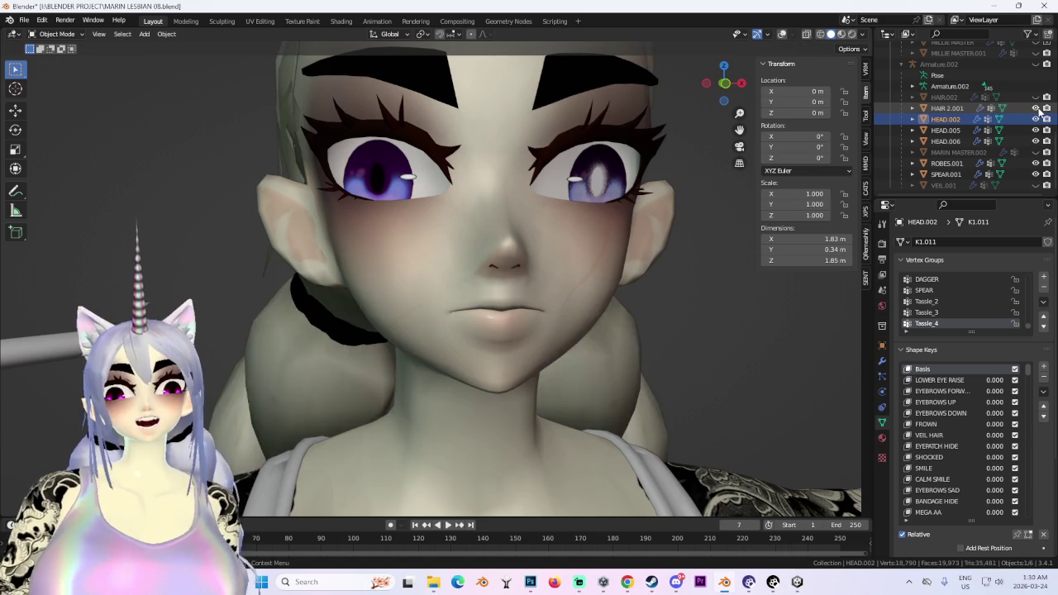
left_click(1036, 98)
mouse_move(521, 241)
middle_mouse_down()
mouse_move(584, 259)
mouse_move(584, 249)
mouse_move(576, 243)
mouse_move(568, 287)
mouse_move(637, 271)
mouse_move(579, 200)
mouse_move(647, 204)
mouse_move(581, 273)
mouse_move(554, 276)
mouse_move(605, 287)
mouse_move(635, 261)
mouse_move(703, 153)
middle_mouse_up()
scroll(529, 283, "up", 2)
scroll(635, 261, "down", 2)
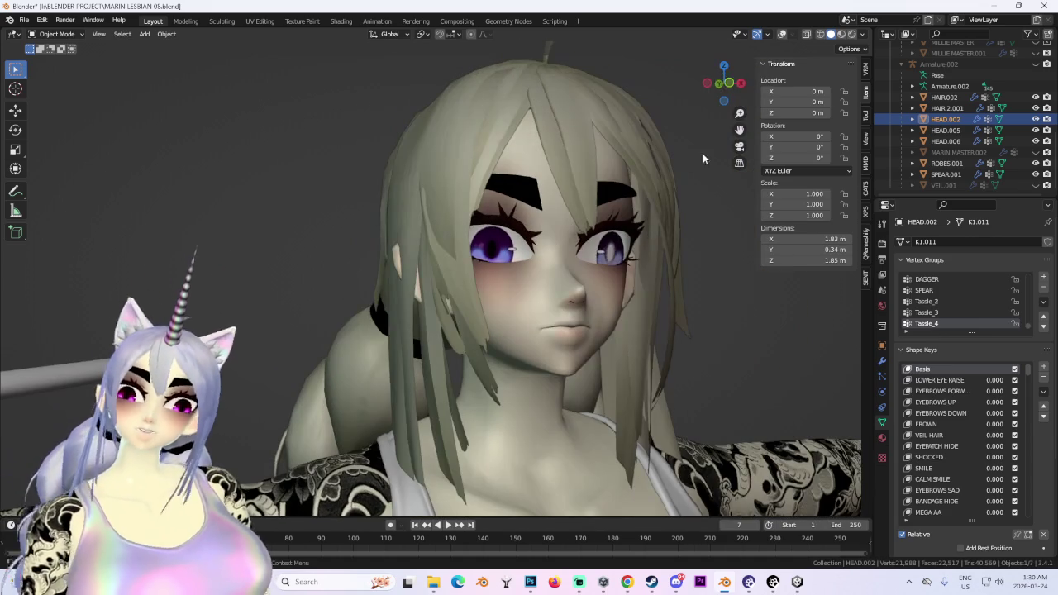
left_click(729, 83)
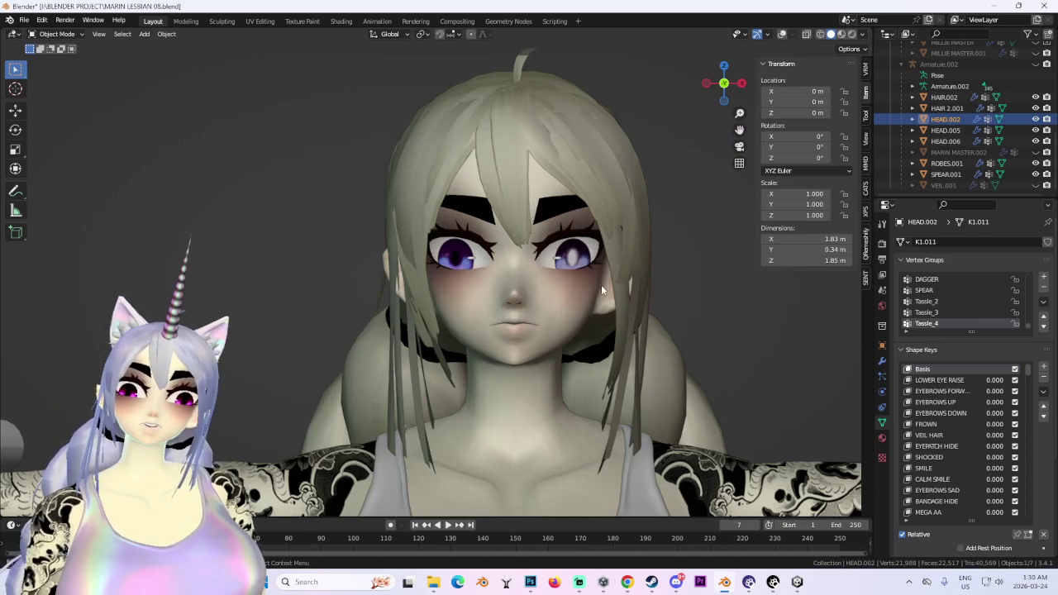
Switch HEAD.002 to Sculpt Mode and back to Object Mode, then re-enable wireframe overlays.
left_click(57, 34)
left_click(50, 68)
scroll(505, 246, "up", 2)
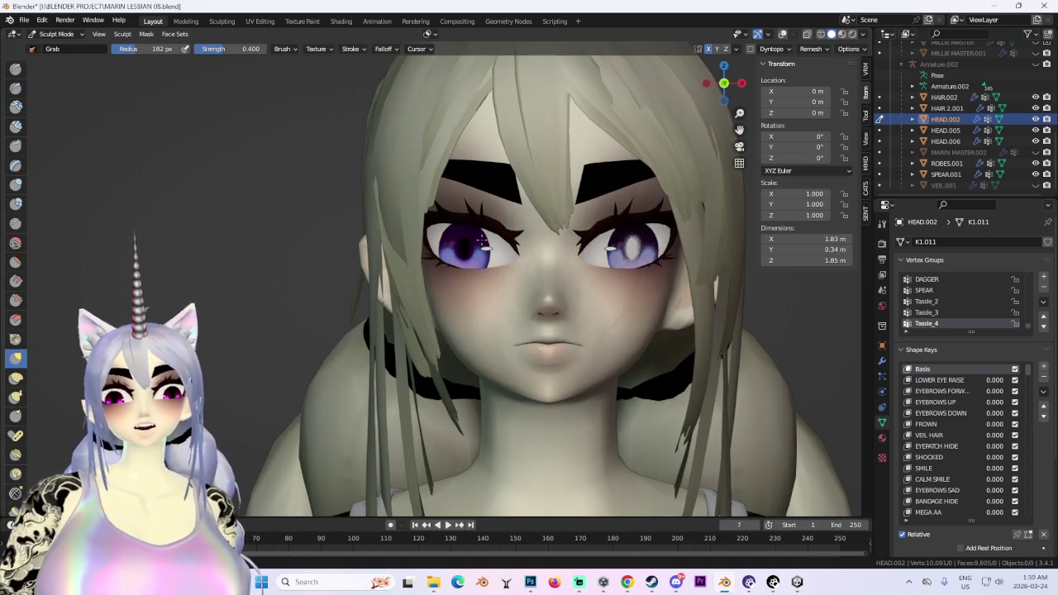
left_click(56, 33)
left_click(49, 44)
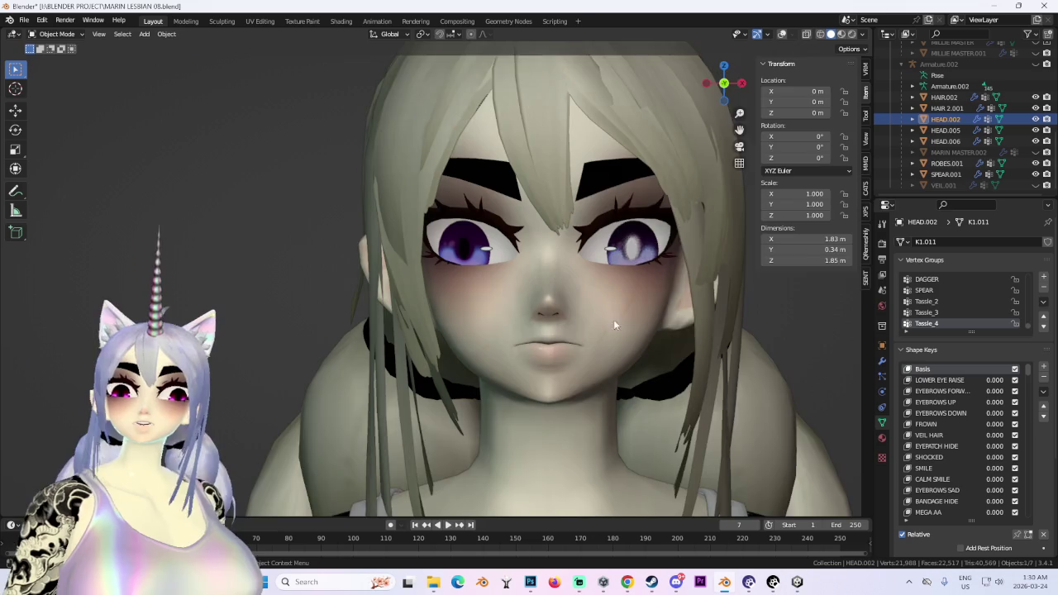
scroll(614, 325, "up", 2)
scroll(577, 264, "down", 2)
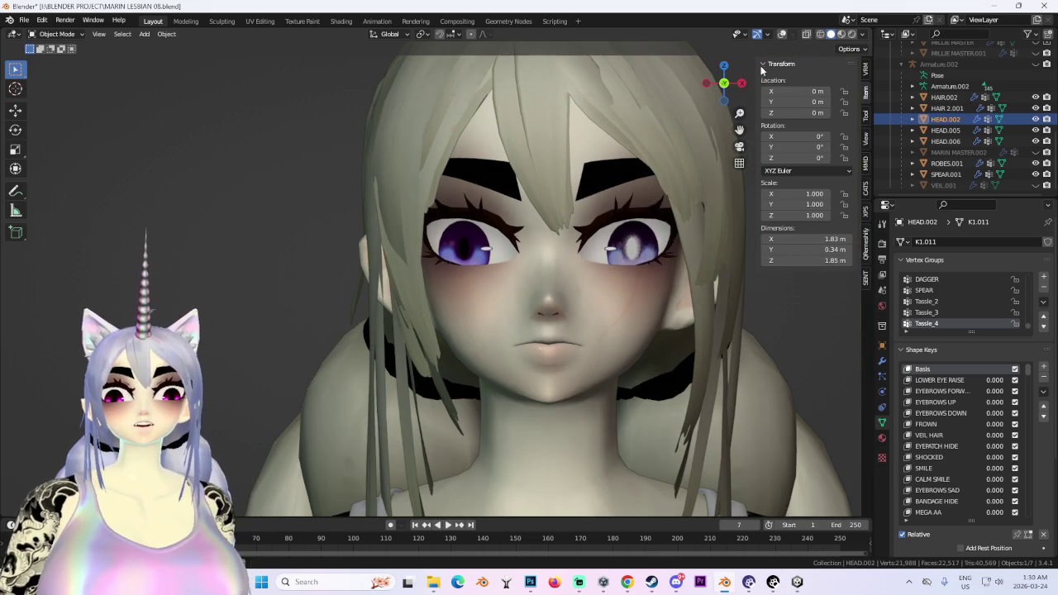
key("shift+alt+z")
middle_click_drag(576, 264, 585, 265)
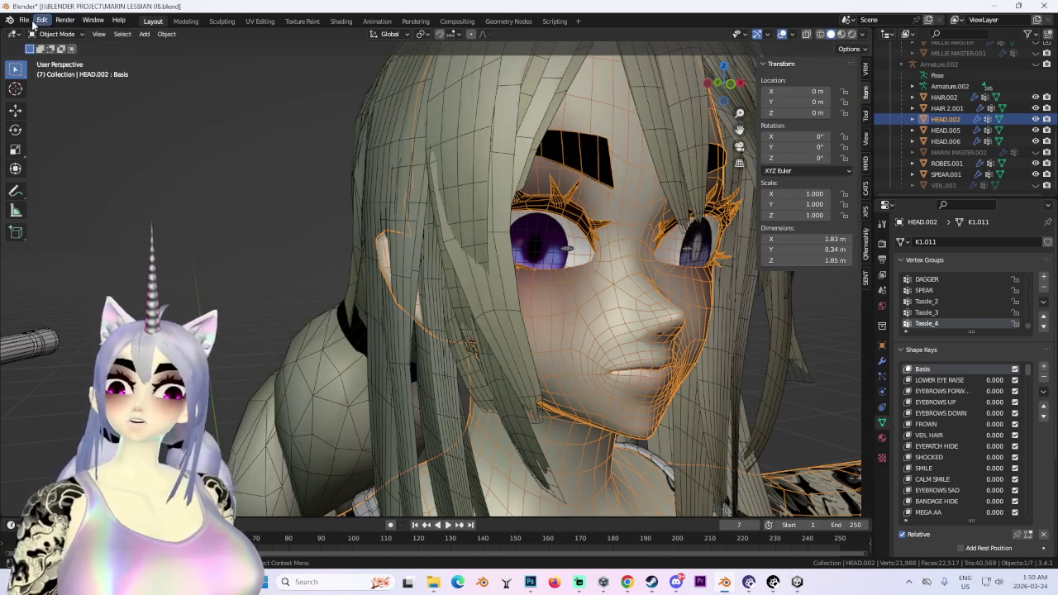
Save a copy, incrementing MARIN LESBIAN 08.blend to MARIN LESBIAN 09.blend.
left_click(24, 19)
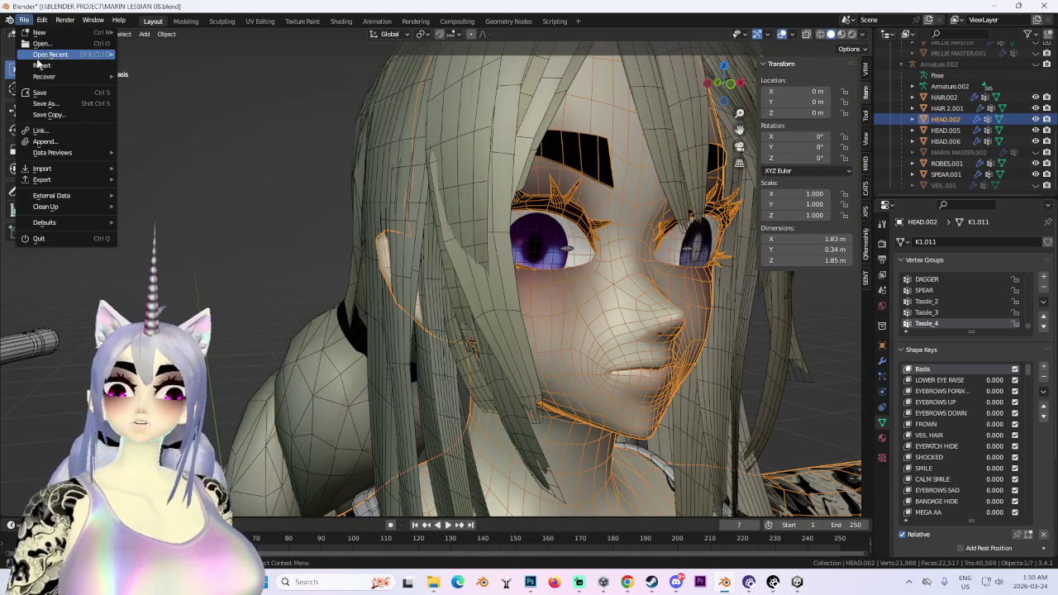
left_click(61, 115)
left_click(276, 486)
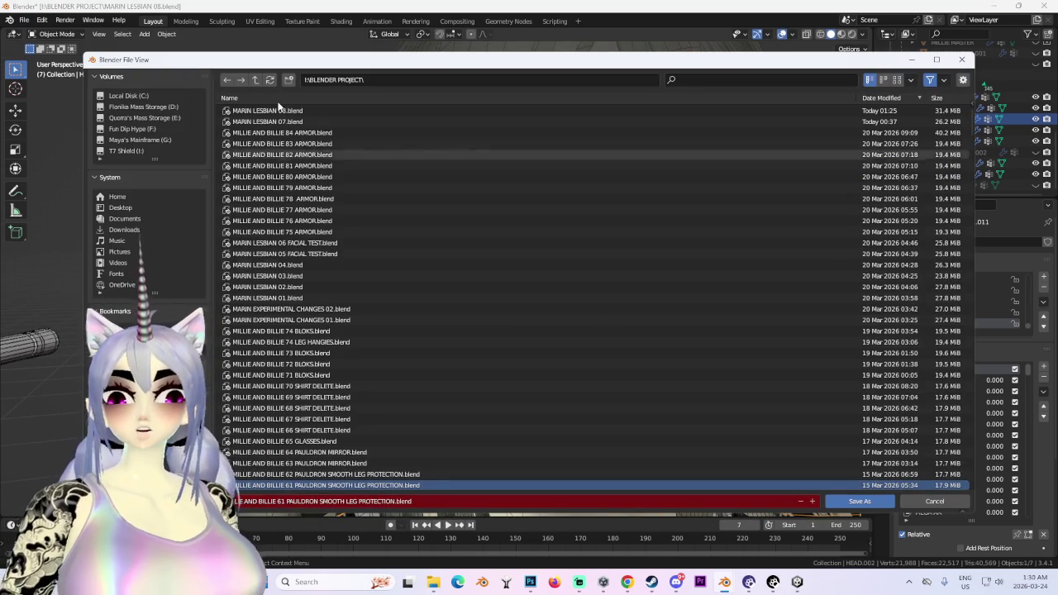
left_click(313, 112)
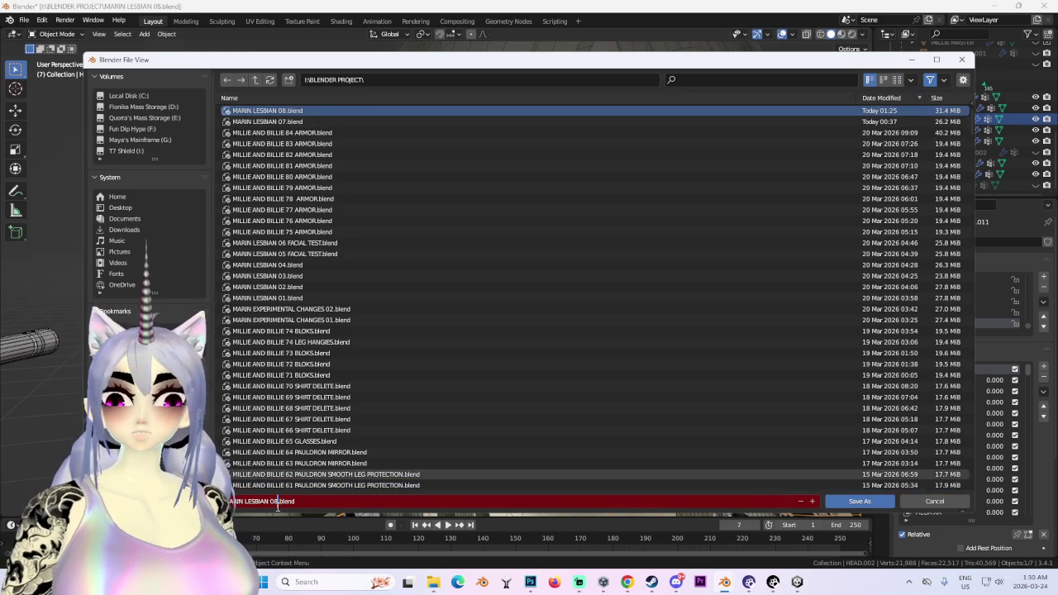
key("KP_Add")
key("Return")
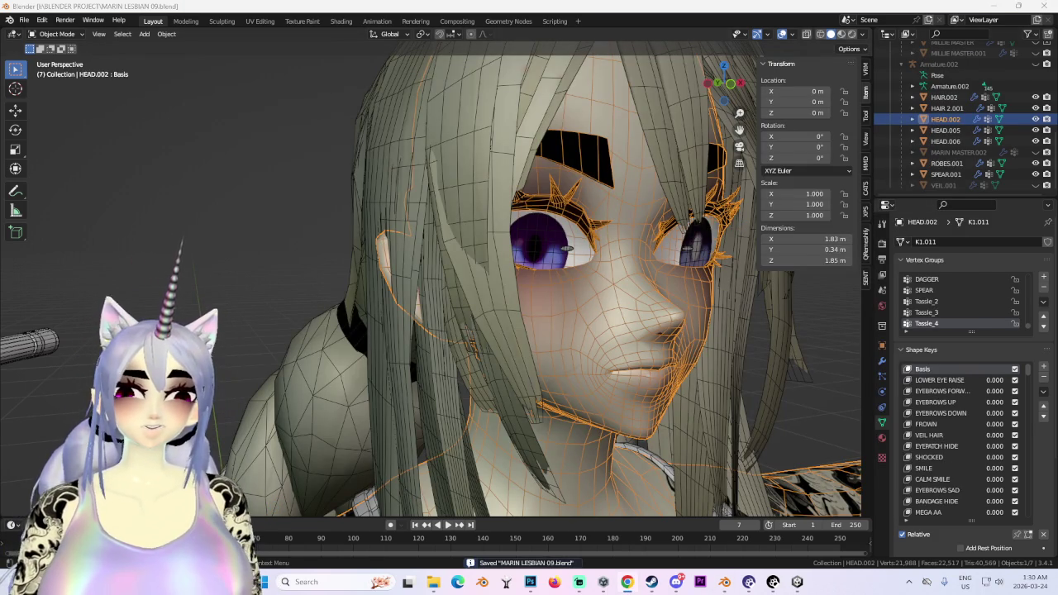
Hide the HEAD.005 eye mesh and HEAD.006 eye-highlight mesh with H.
mouse_move(567, 248)
middle_mouse_down()
mouse_move(708, 236)
mouse_move(708, 124)
middle_mouse_up()
left_click(721, 240)
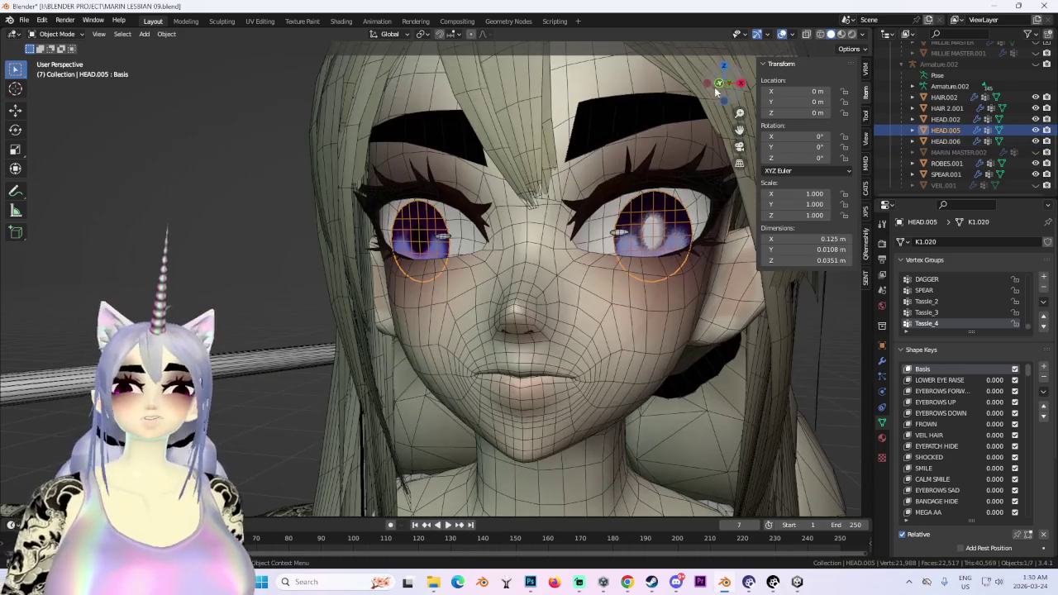
key("KP_1")
key("h")
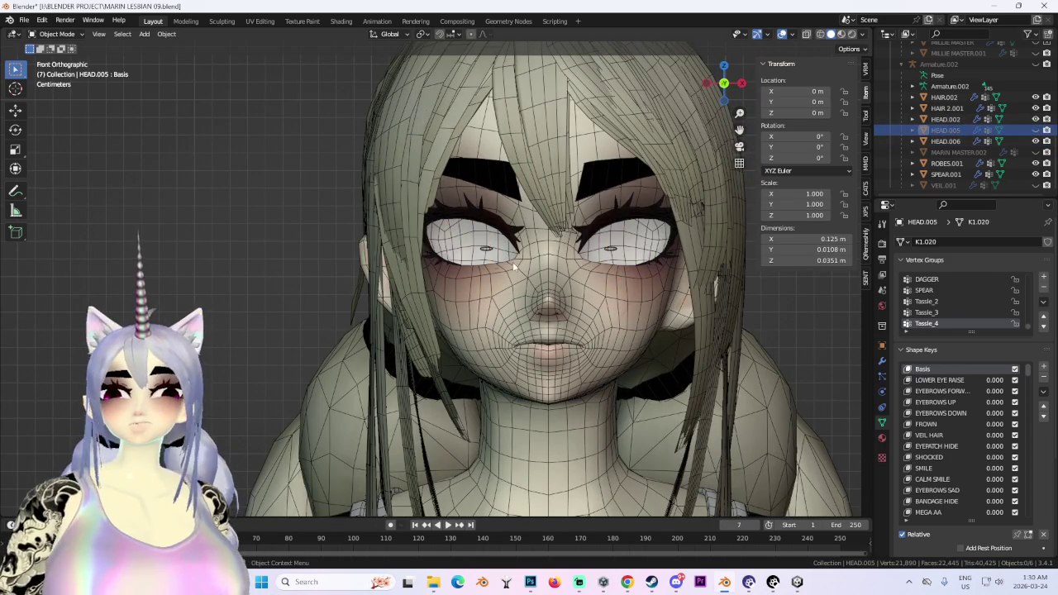
left_click(488, 249)
key("h")
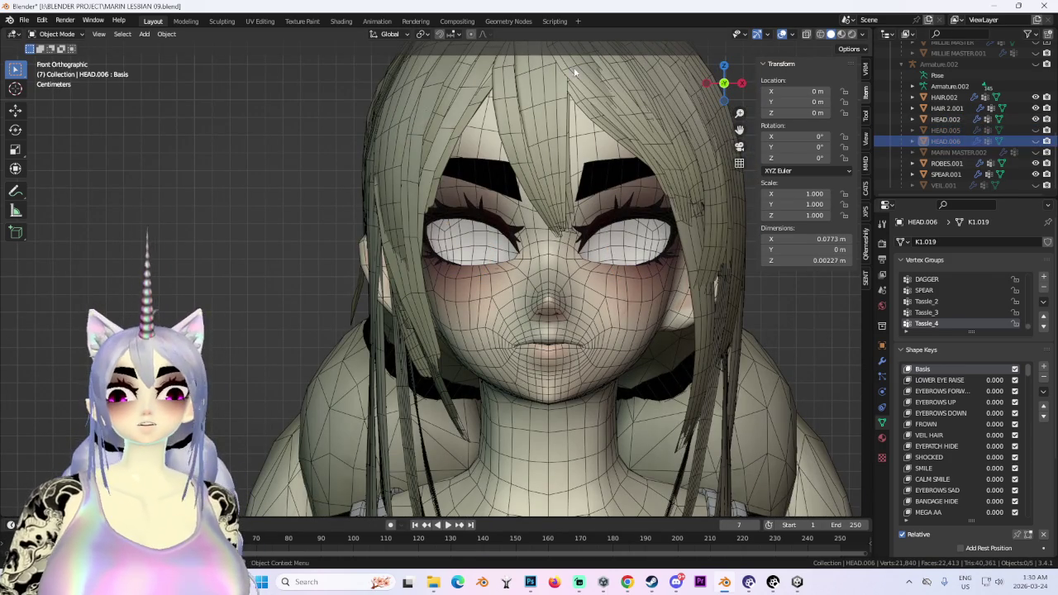
Turn off viewport overlays and select the HEAD.002 head mesh.
left_click(703, 113)
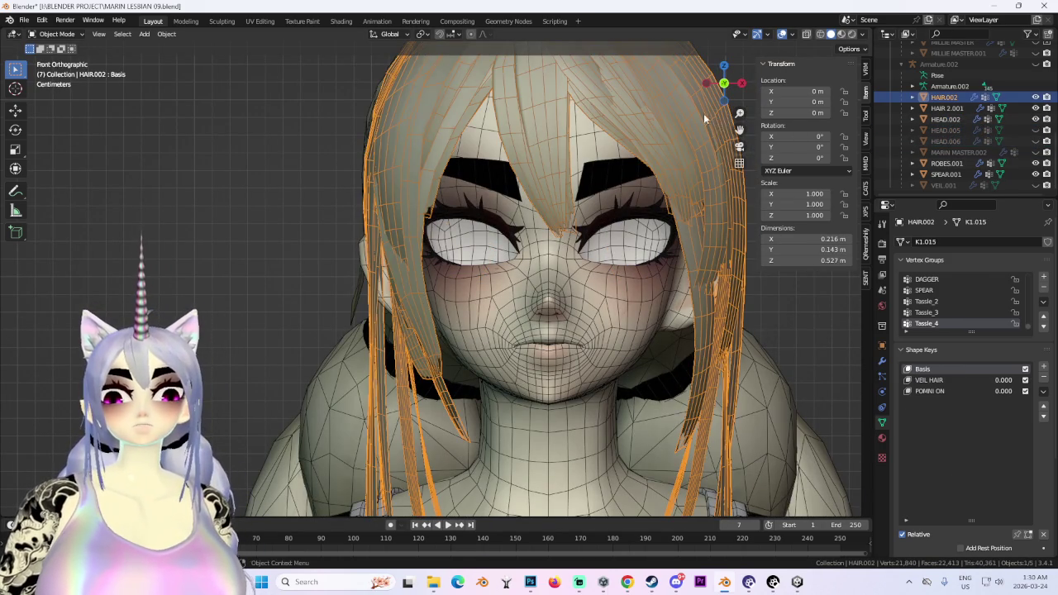
left_click(781, 34)
middle_click_drag(592, 268, 669, 277)
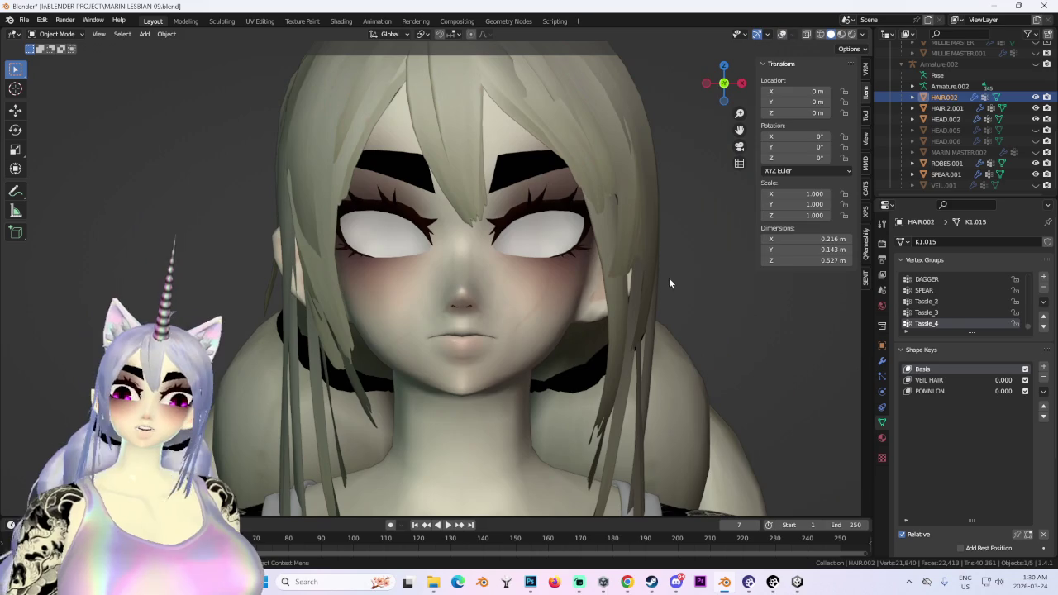
left_click(449, 214)
left_click(53, 34)
Enter Edit Mode on the head and select a face near the left eyebrow.
left_click(52, 48)
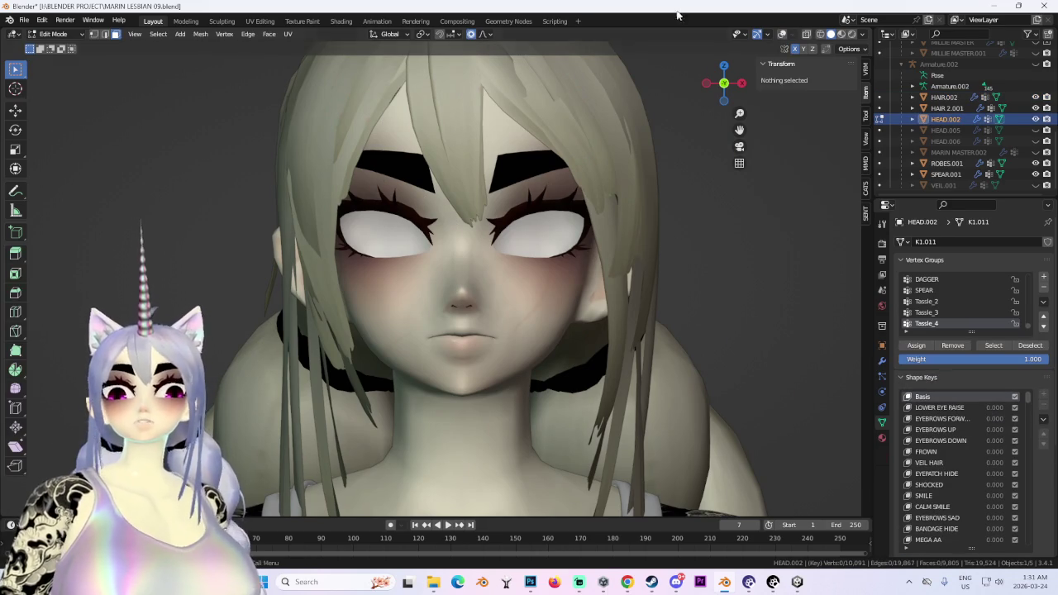
left_click(781, 35)
key("KP_1")
left_click(357, 147)
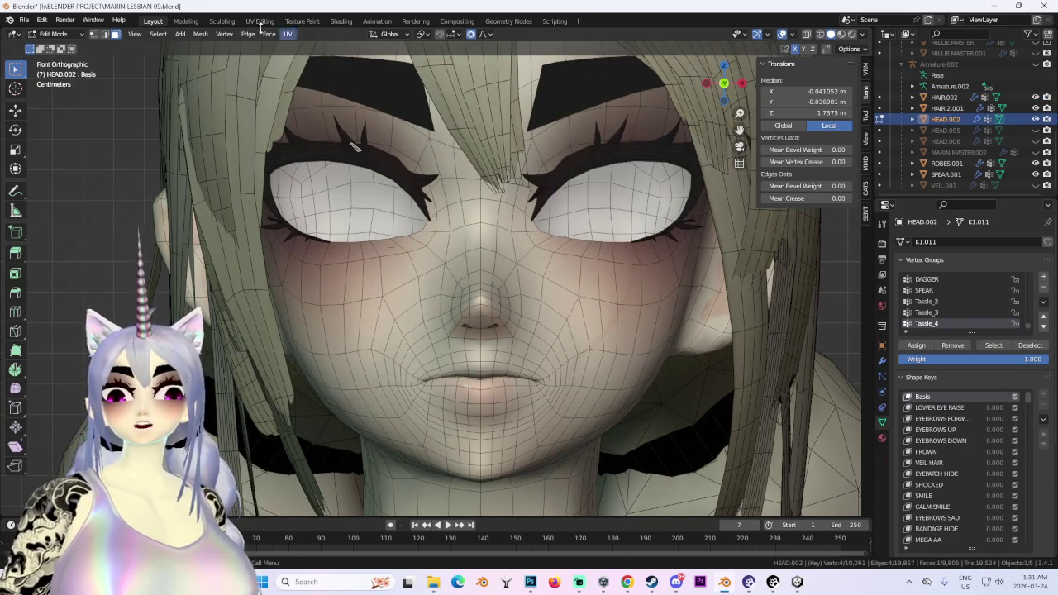
Look through the Sculpting and UV Editing workspaces, then return to Layout in Edit Mode.
left_click(222, 21)
left_click(260, 20)
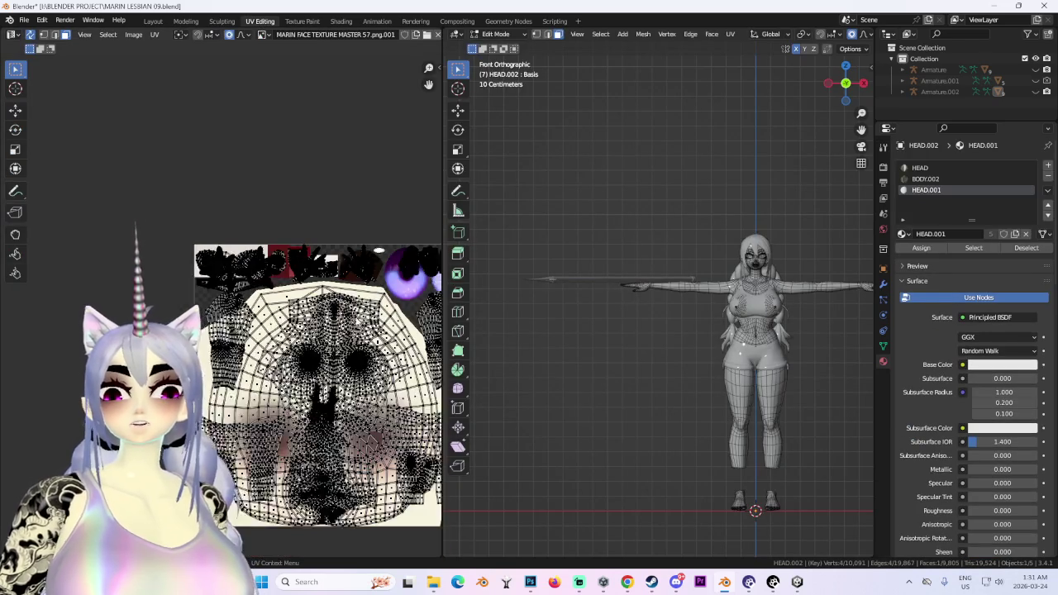
left_click(155, 21)
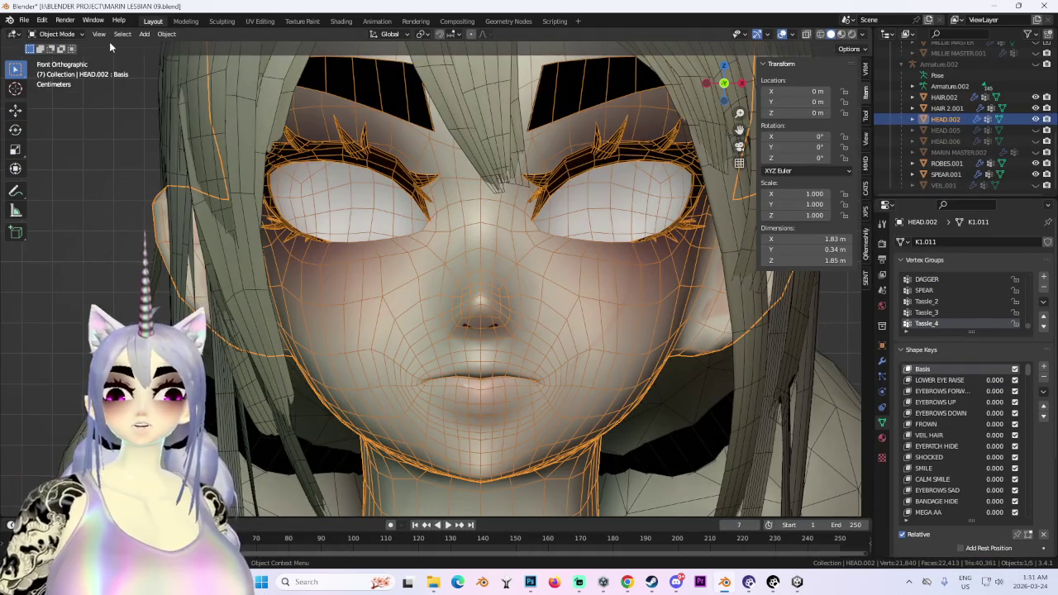
left_click(56, 34)
left_click(73, 48)
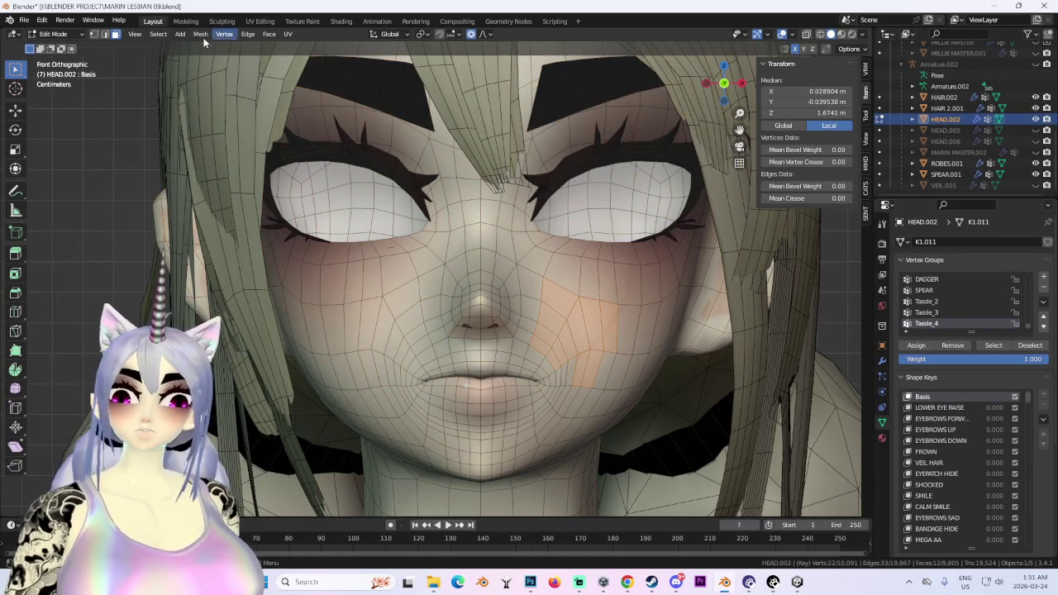
Use Select Similar on the faces, then select a face near the right eye.
left_click(158, 34)
left_click(347, 166)
scroll(550, 290, "down", 3)
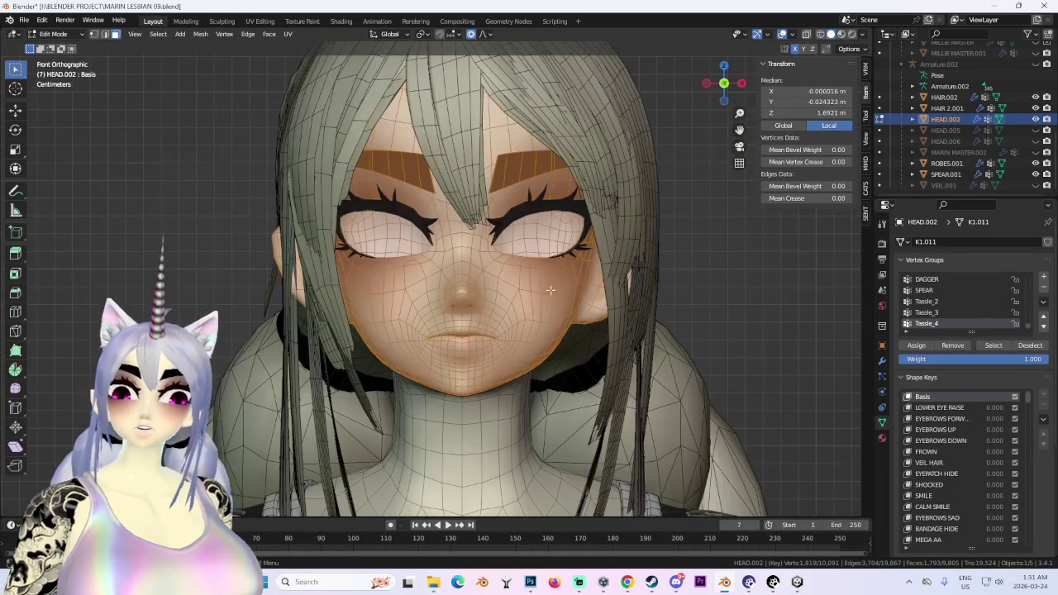
left_click(539, 203)
Toggle the HEAD.002 head mesh's visibility off and back on twice.
left_click(1035, 119)
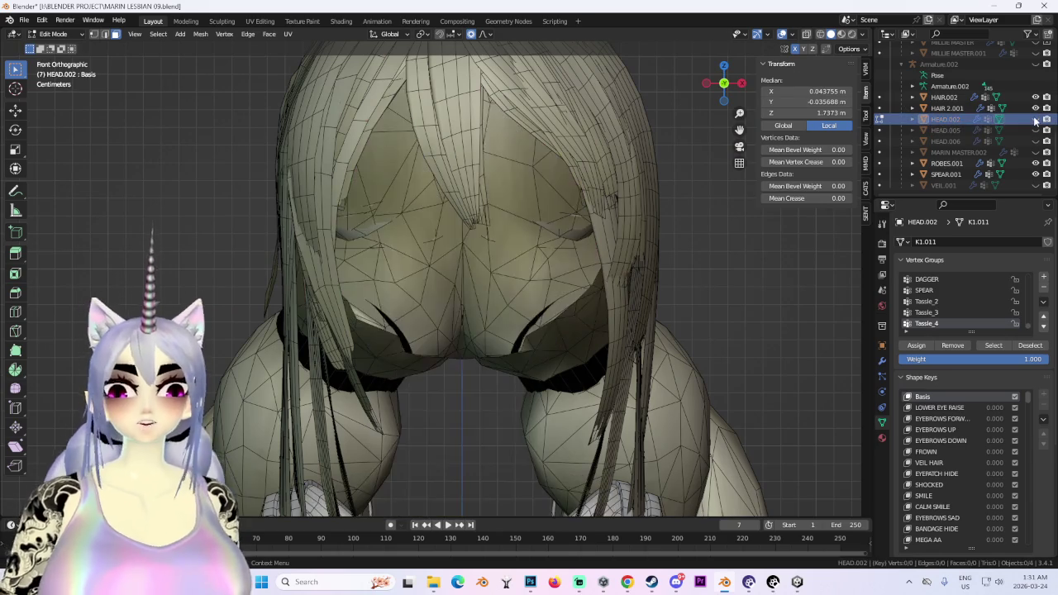
left_click(1036, 119)
left_click(1036, 119)
left_click(1035, 119)
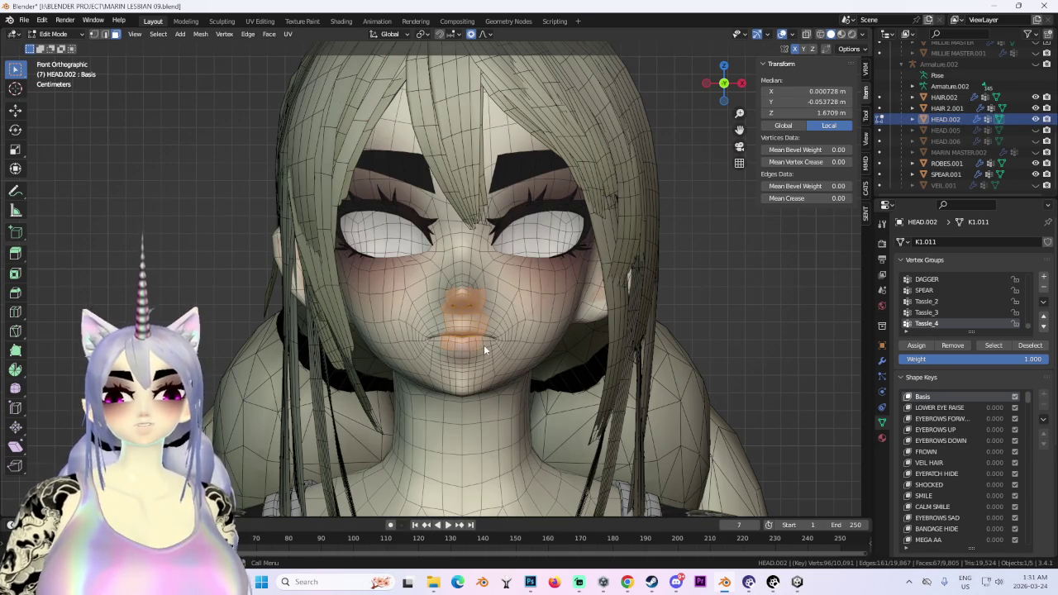
Check the selection options, orbit around the face, and switch to UV Editing and back to Layout.
left_click(158, 34)
mouse_move(194, 165)
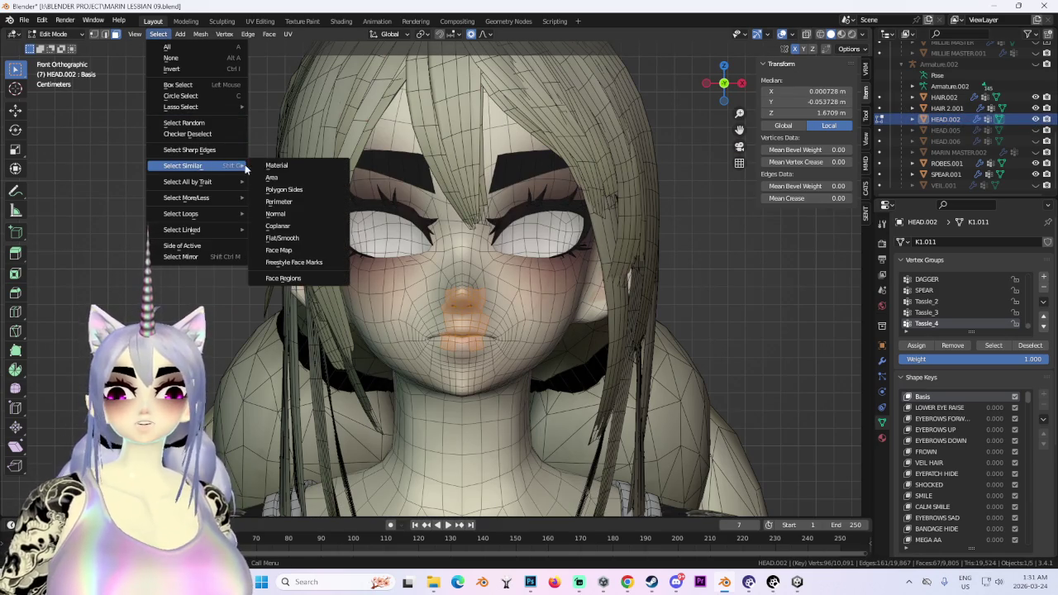
scroll(529, 248, "up", 2)
scroll(530, 248, "up", 2)
mouse_move(529, 248)
middle_mouse_down()
mouse_move(513, 232)
mouse_move(540, 219)
mouse_move(529, 233)
middle_mouse_up()
scroll(553, 235, "down", 2)
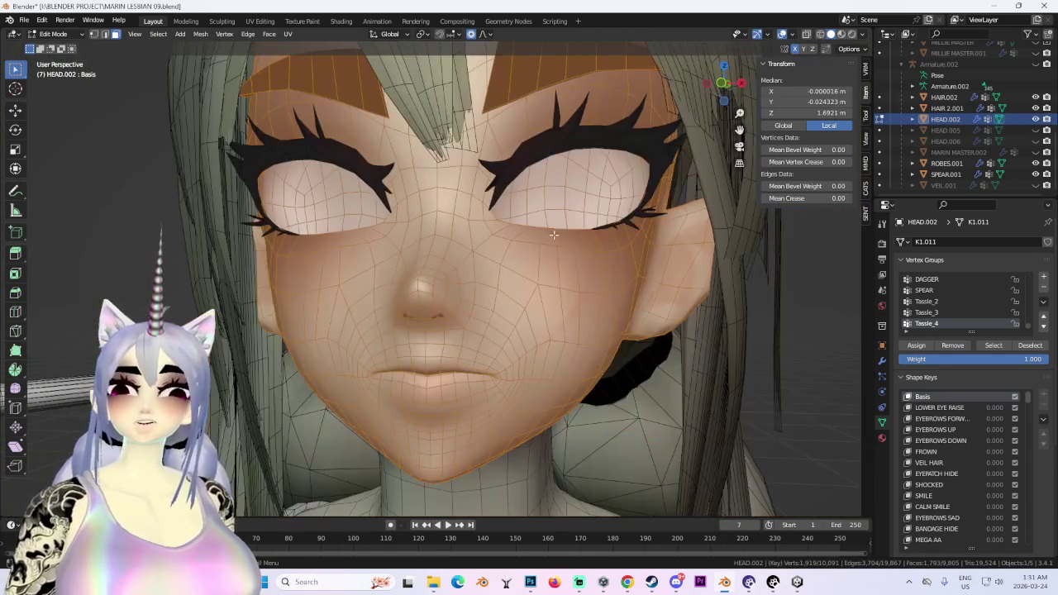
left_click(259, 22)
left_click(153, 21)
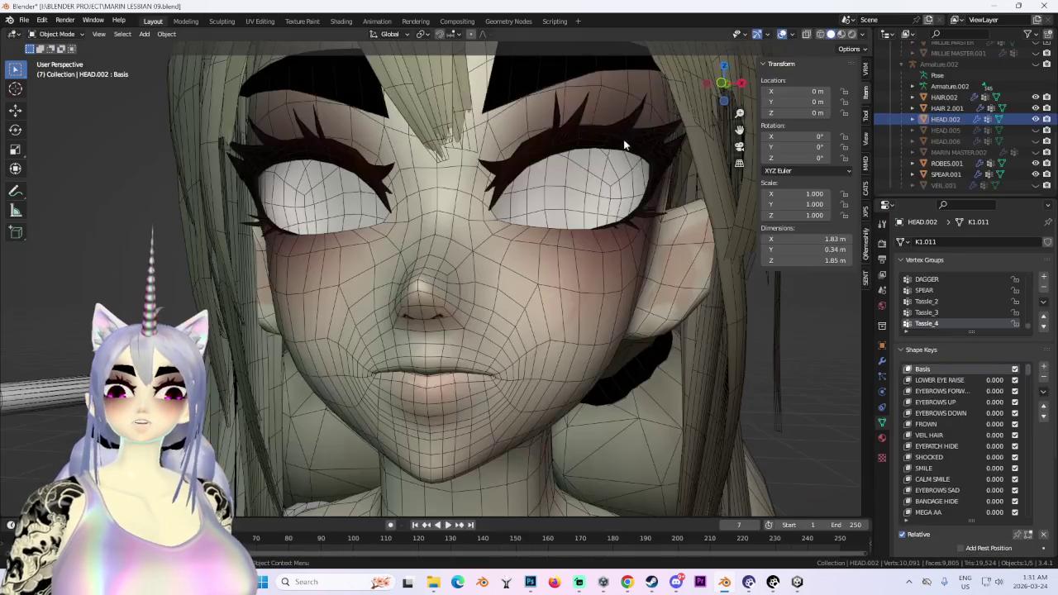
middle_click_drag(463, 298, 540, 296)
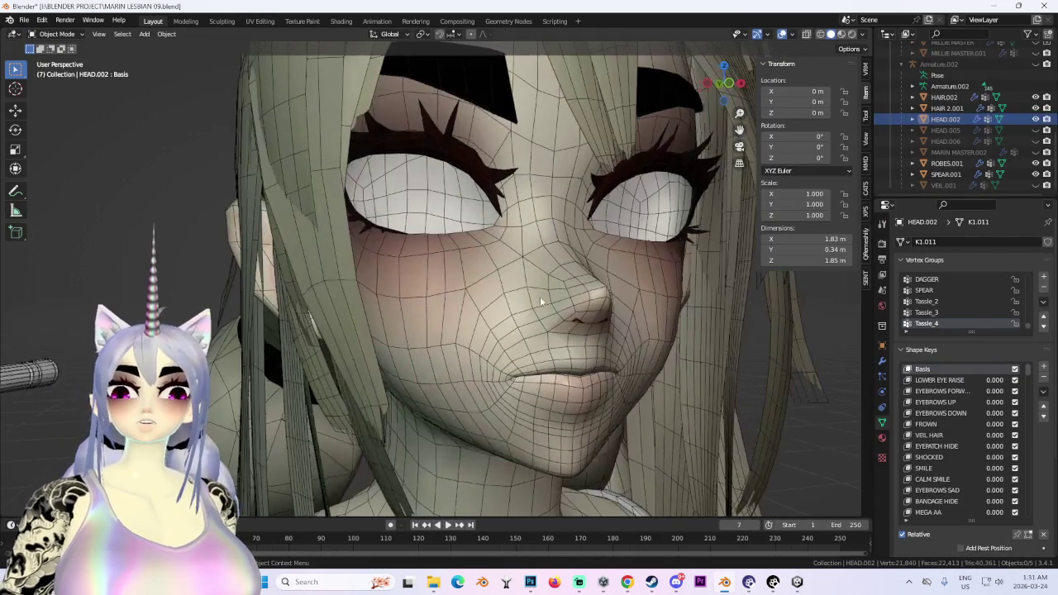
Select the head mesh, separate it by materials with the CATS tools, then undo the separation.
left_click(477, 169)
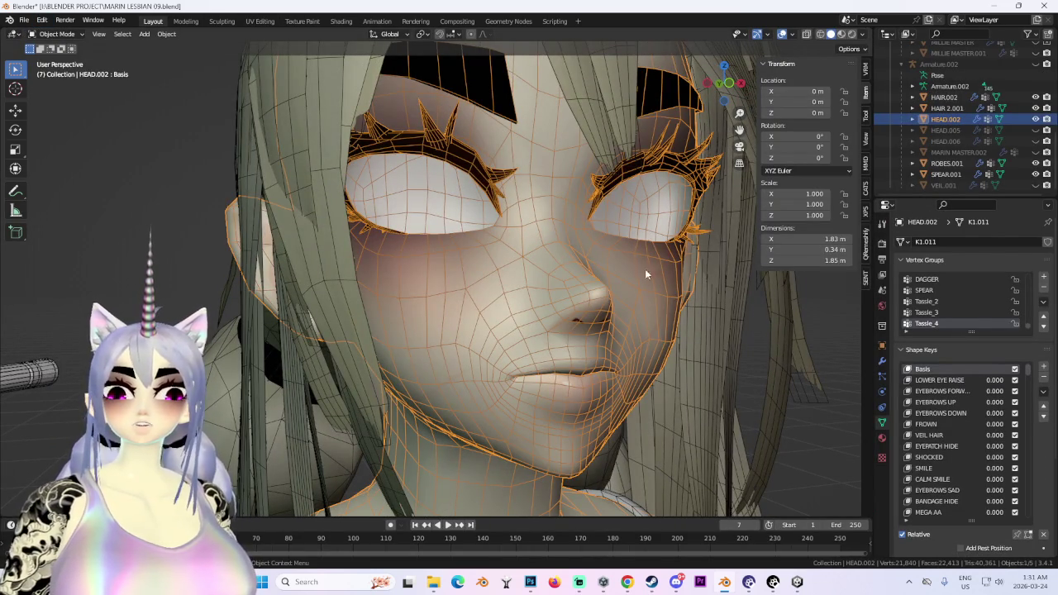
left_click(866, 188)
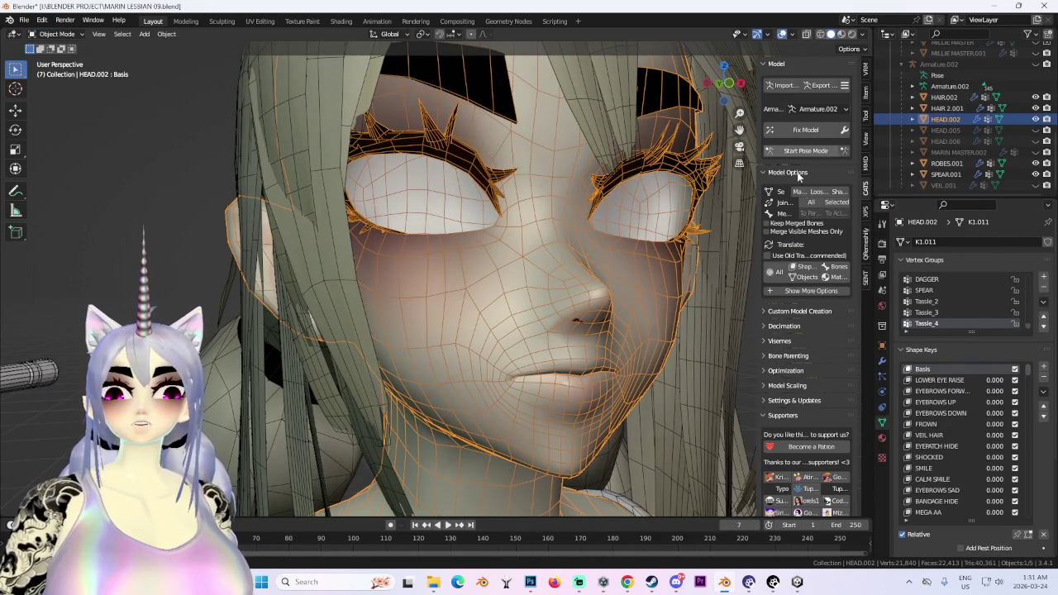
left_click(801, 193)
middle_click_drag(579, 273, 546, 212)
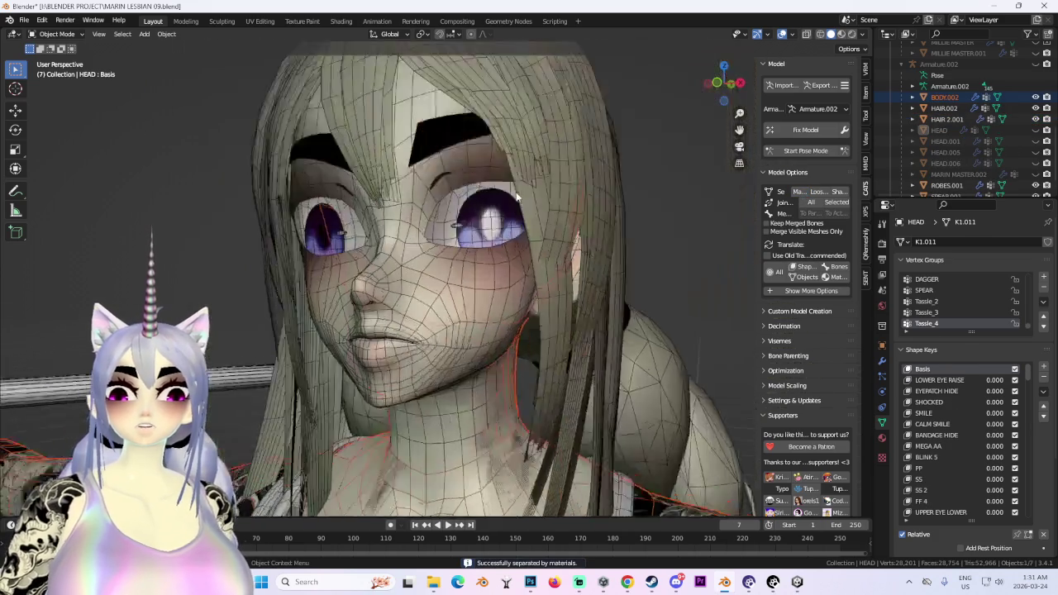
key("ctrl+z")
key("KP_1")
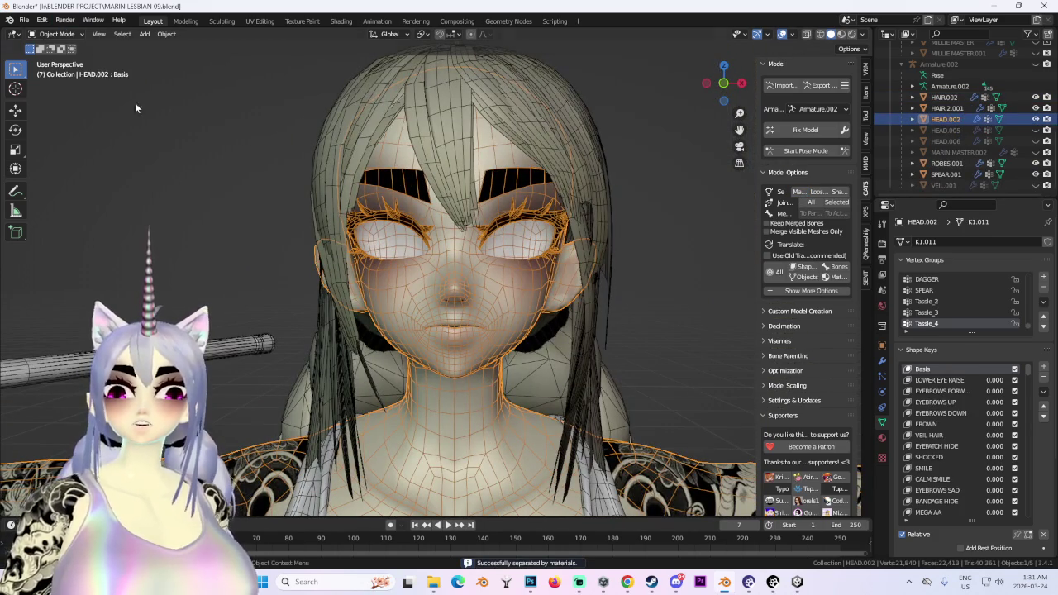
Reselect the head mesh in front view and add a new shape key, Key 186.
left_click_drag(1027, 371, 1030, 444)
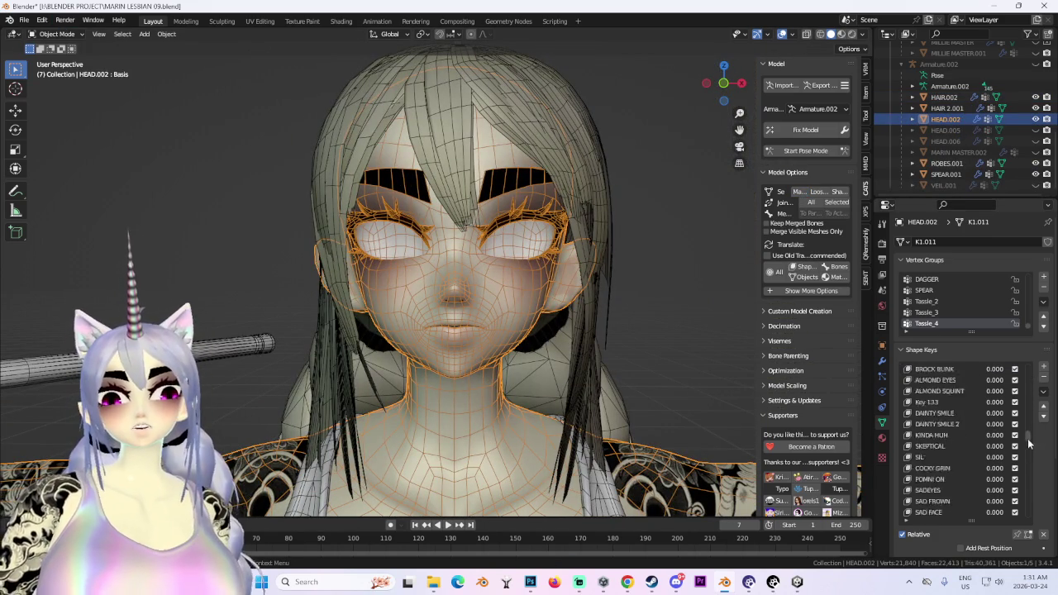
middle_click_drag(630, 225, 676, 252)
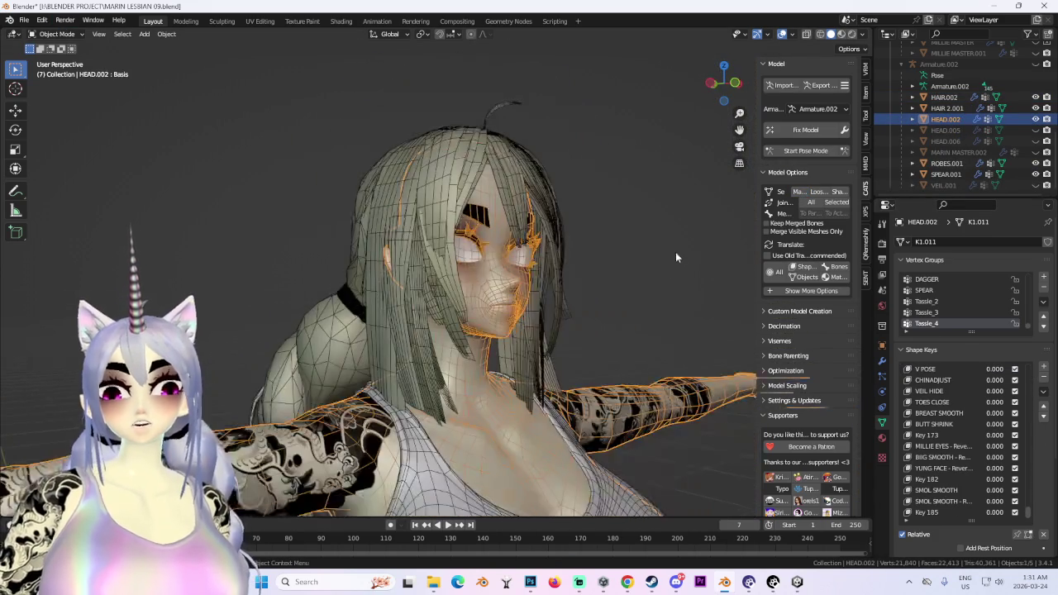
left_click(678, 236)
key("KP_1")
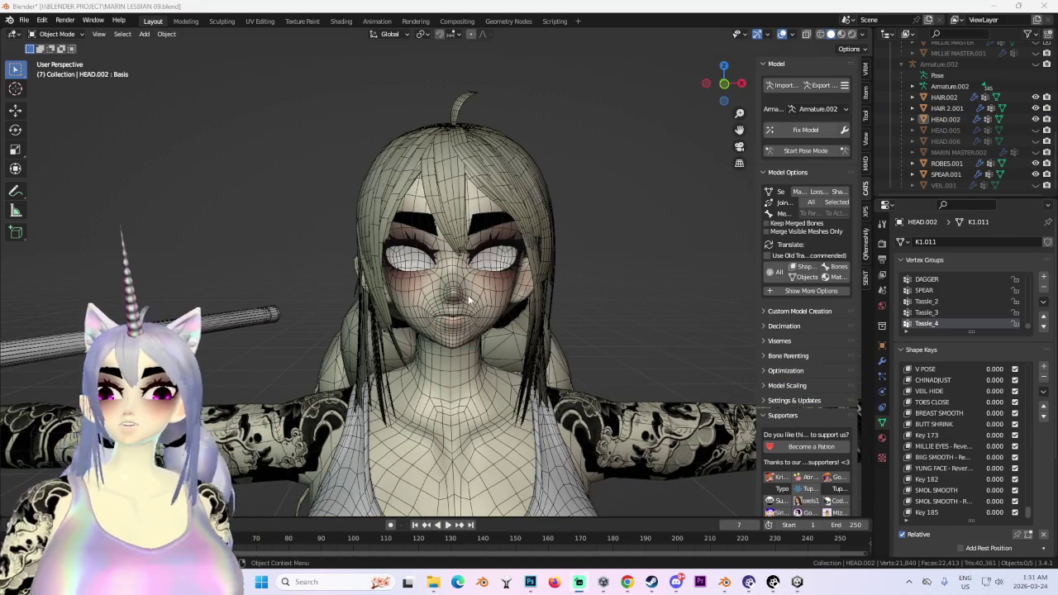
left_click(492, 299)
scroll(492, 301, "up", 3)
mouse_move(493, 301)
middle_mouse_down()
mouse_move(571, 301)
mouse_move(590, 258)
middle_mouse_up()
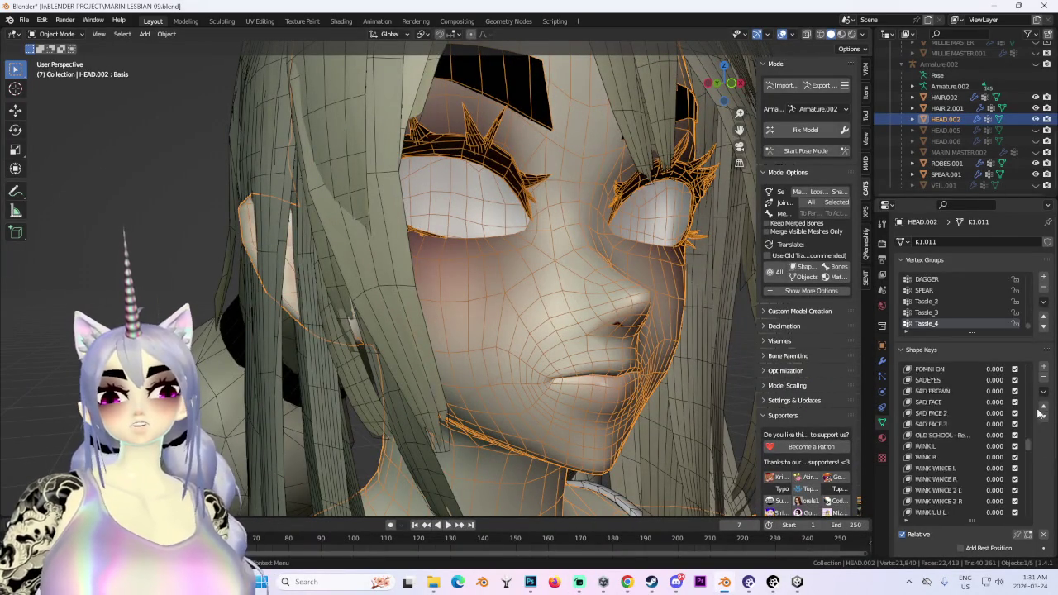
scroll(1040, 414, "up", 10)
left_click(1044, 368)
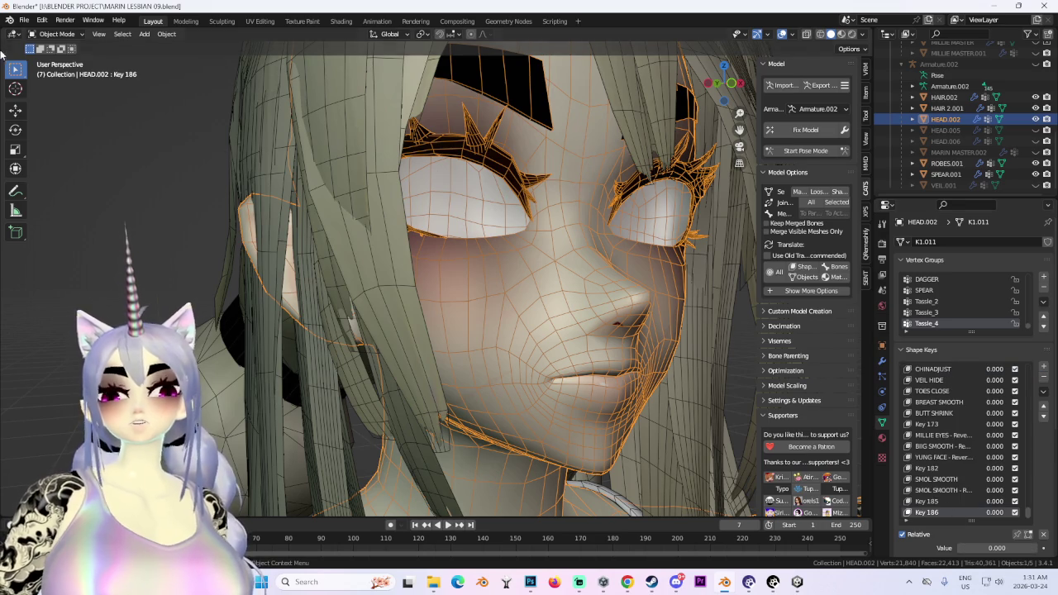
left_click(56, 34)
In Edit Mode, front view, select the linked left eyebrow and move it vertically with proportional falloff.
left_click(54, 62)
middle_click_drag(414, 265, 456, 283)
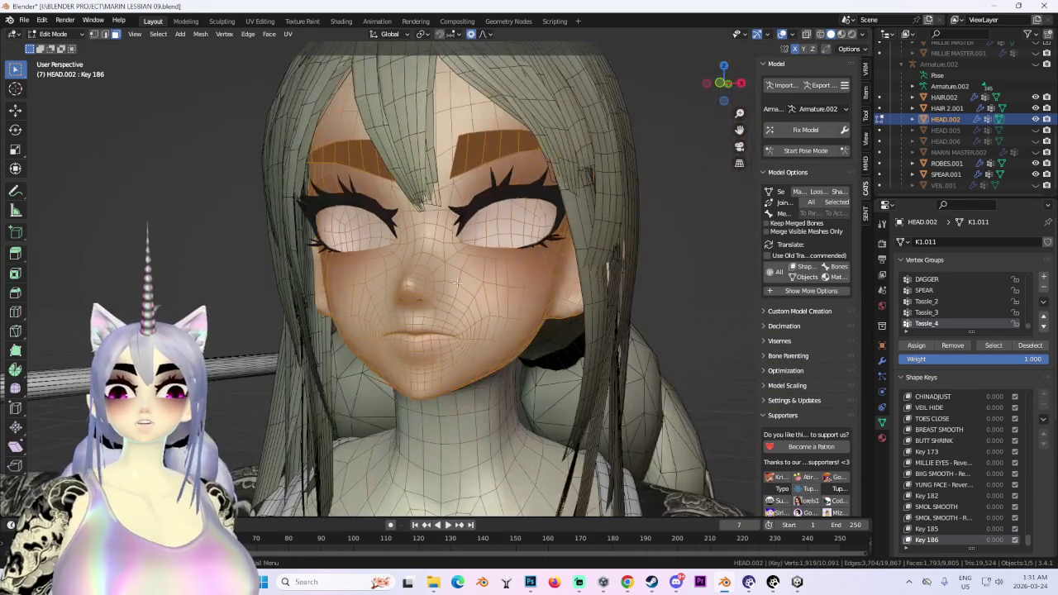
left_click(684, 160)
left_click(723, 83)
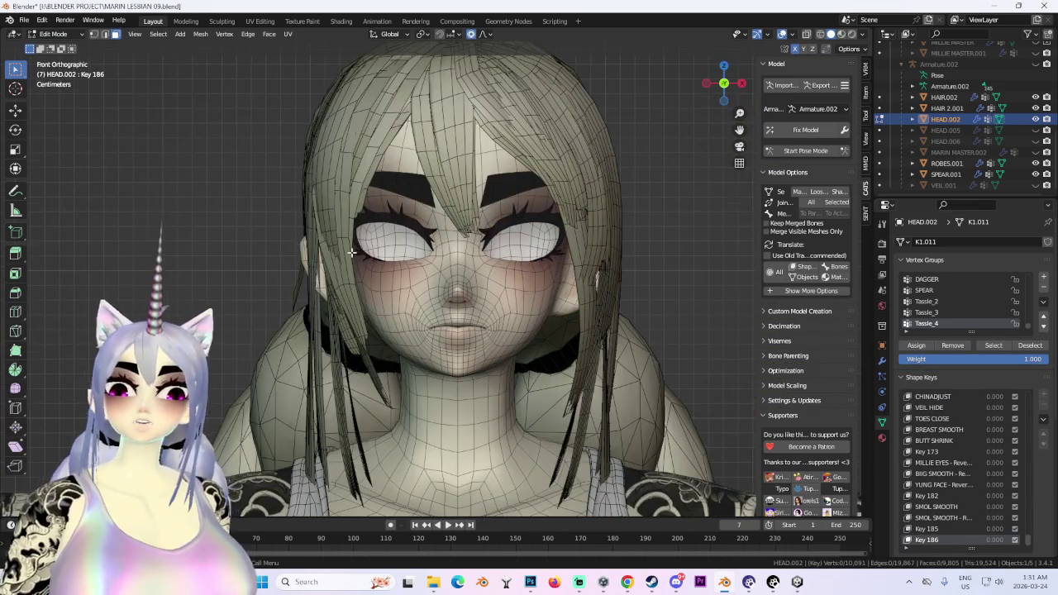
scroll(352, 252, "up", 3)
key("l")
key("g")
key("z")
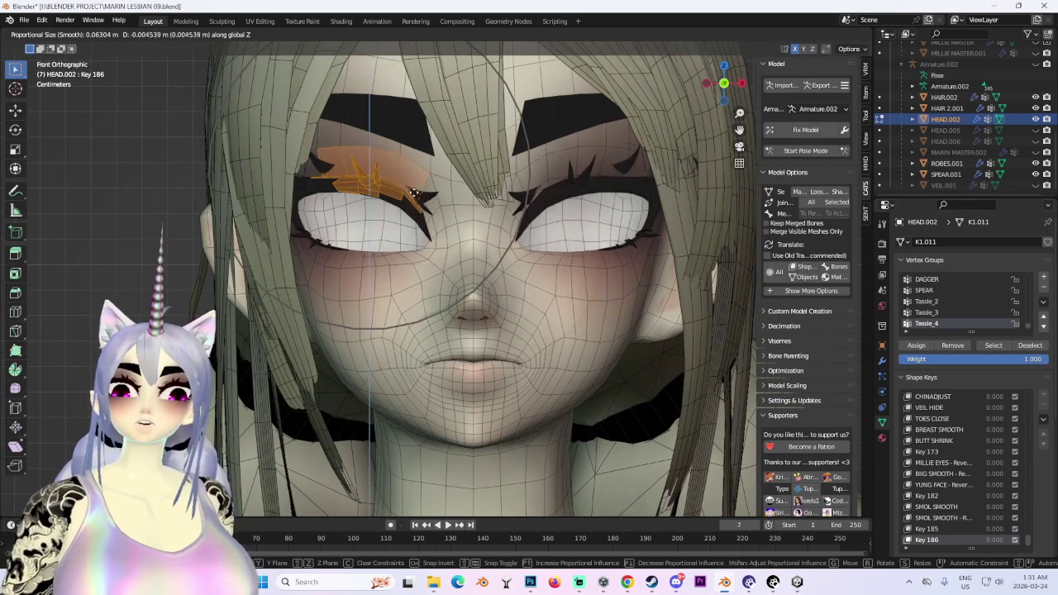
left_click(414, 191)
scroll(640, 317, "down", 3)
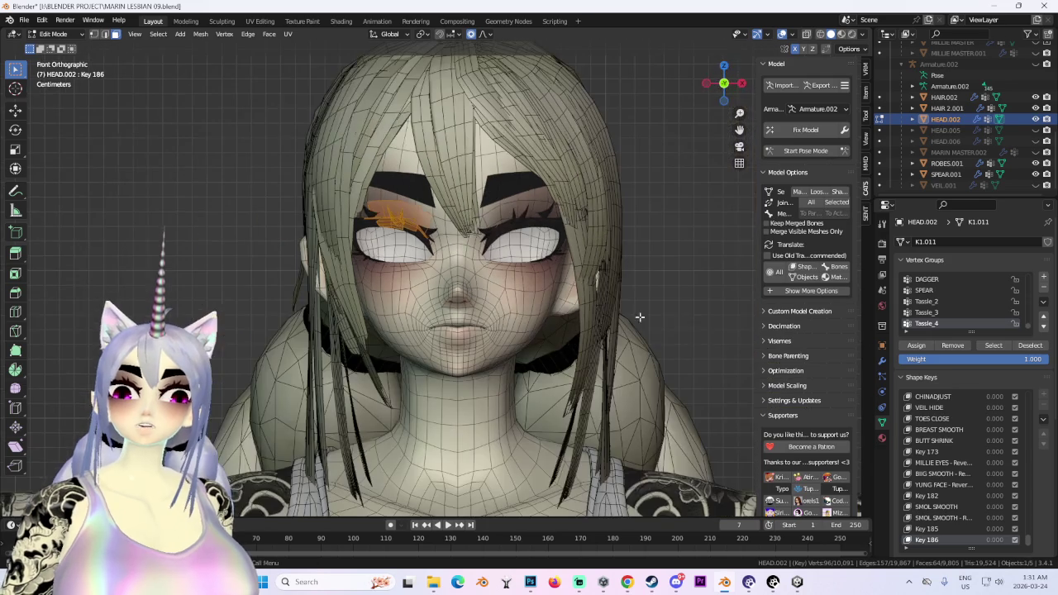
mouse_move(722, 367)
middle_mouse_down()
mouse_move(686, 367)
mouse_move(711, 165)
middle_mouse_up()
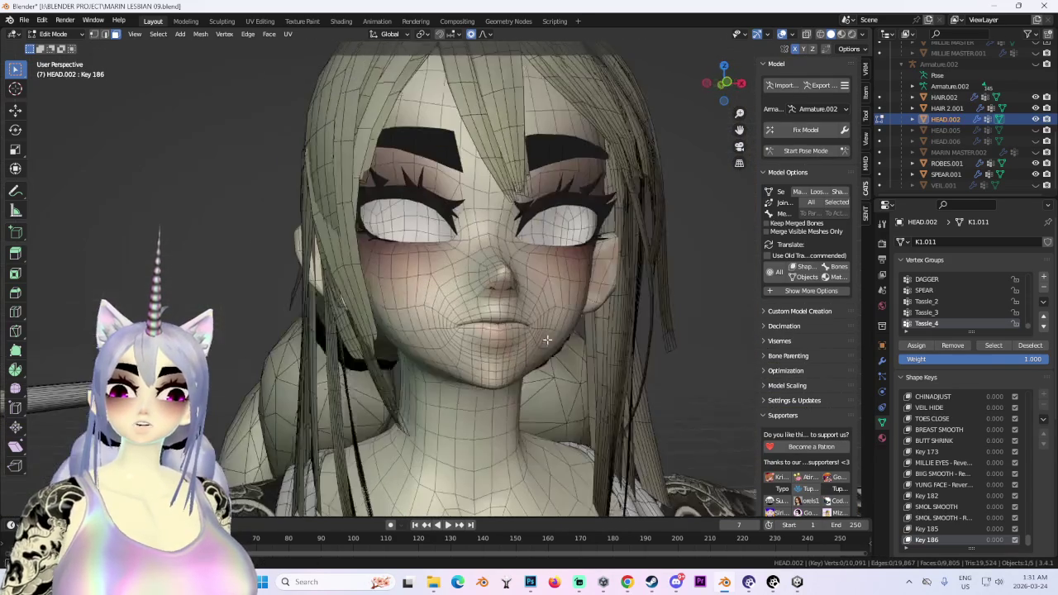
left_click(724, 84)
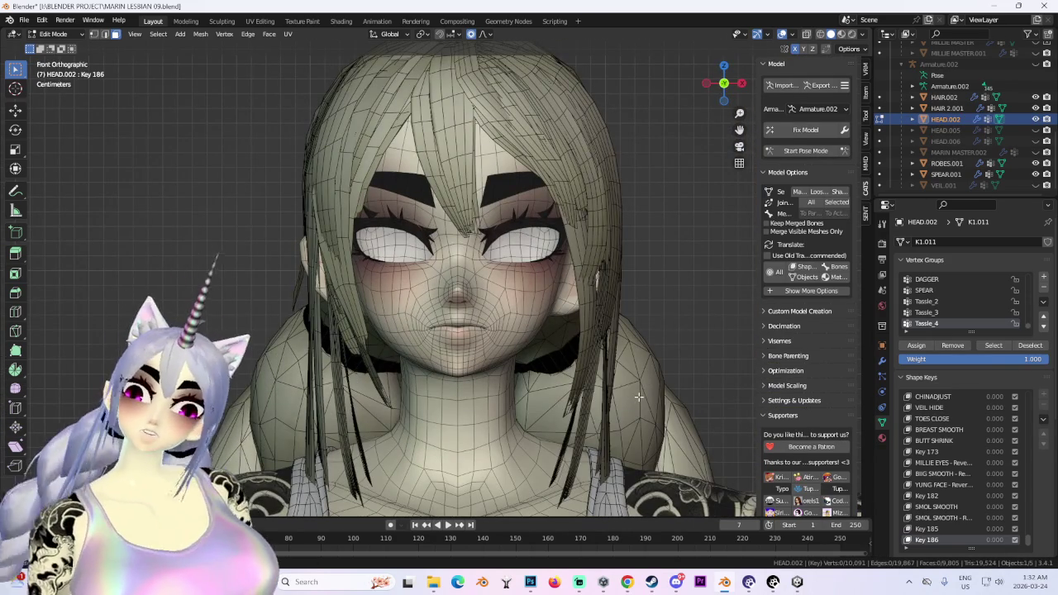
Select the linked left eyelash geometry and move it with soft proportional falloff.
key("l")
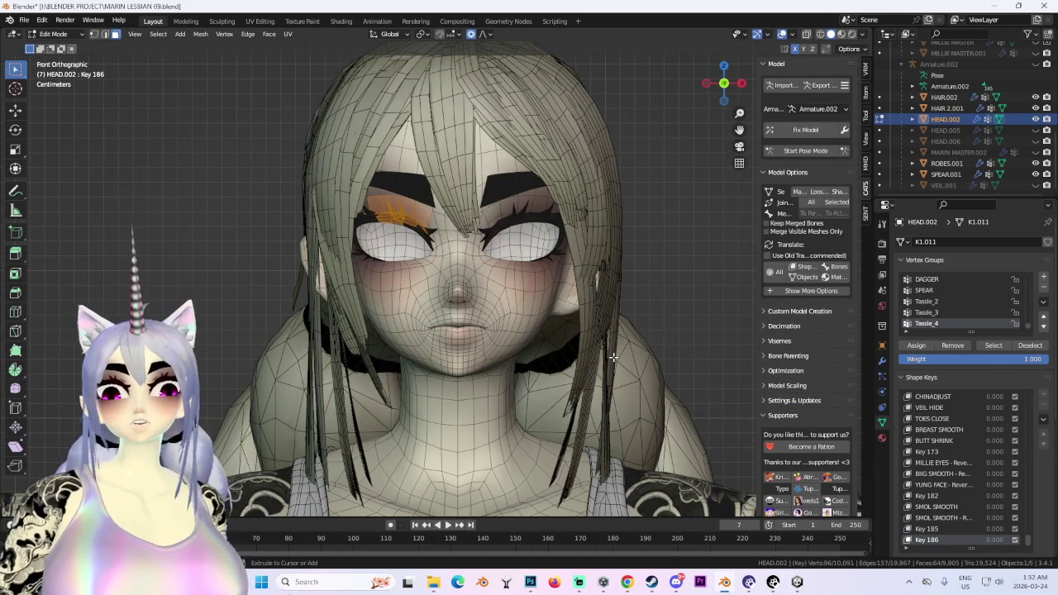
scroll(397, 259, "up", 2)
key("g")
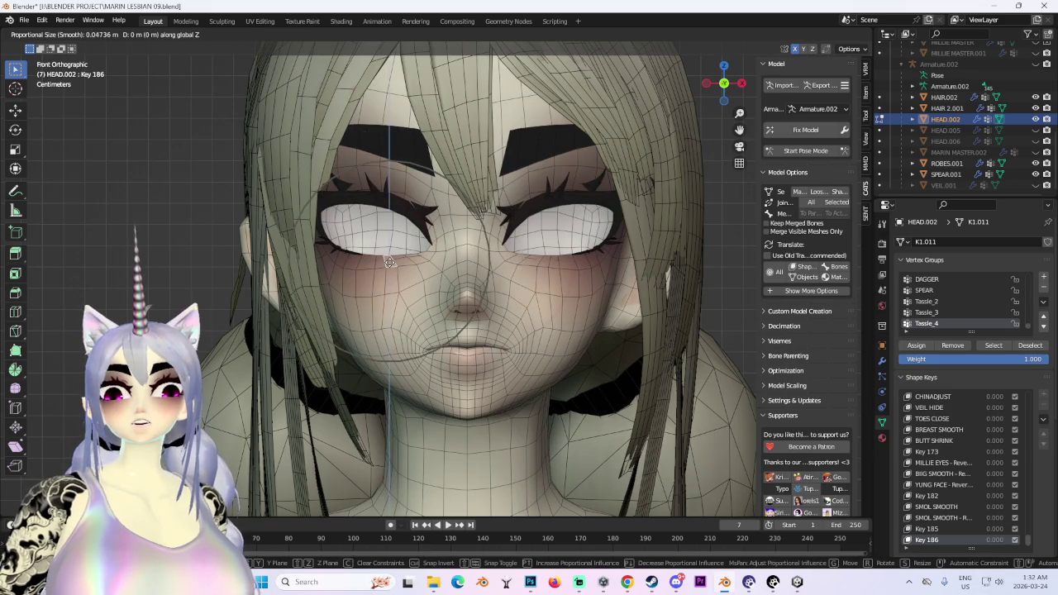
left_click(601, 253)
scroll(601, 253, "up", 1)
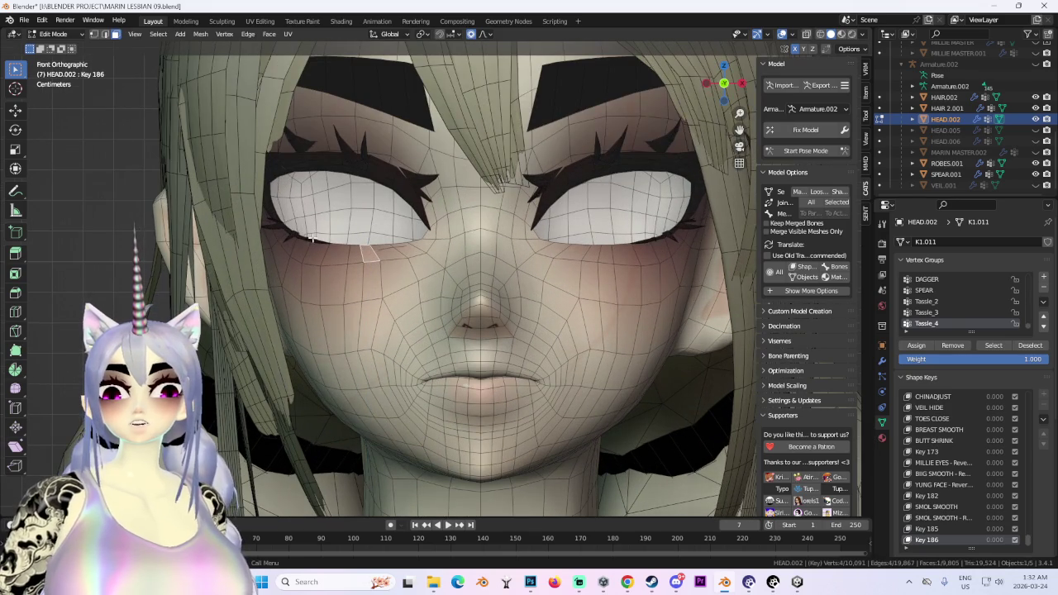
Box-select vertices at the left eyebrow and move them with soft falloff.
left_click(486, 37)
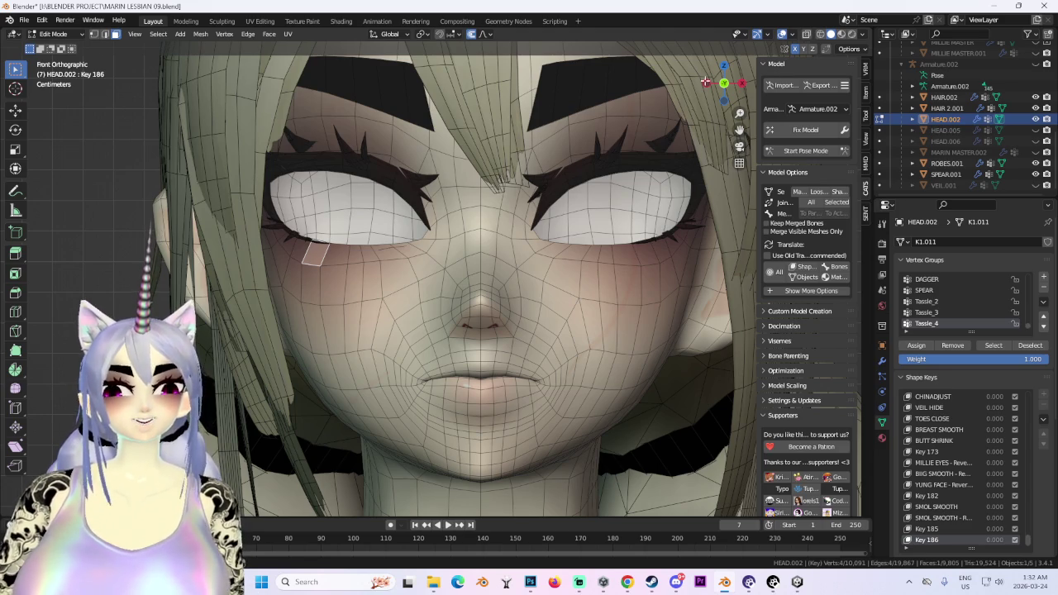
left_click_drag(412, 153, 429, 178)
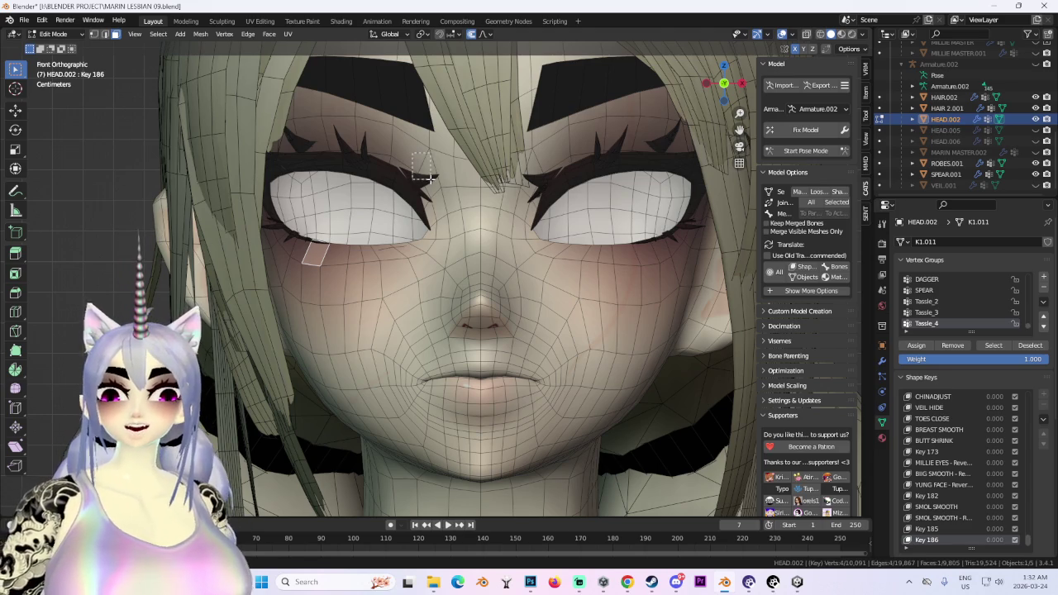
key("g")
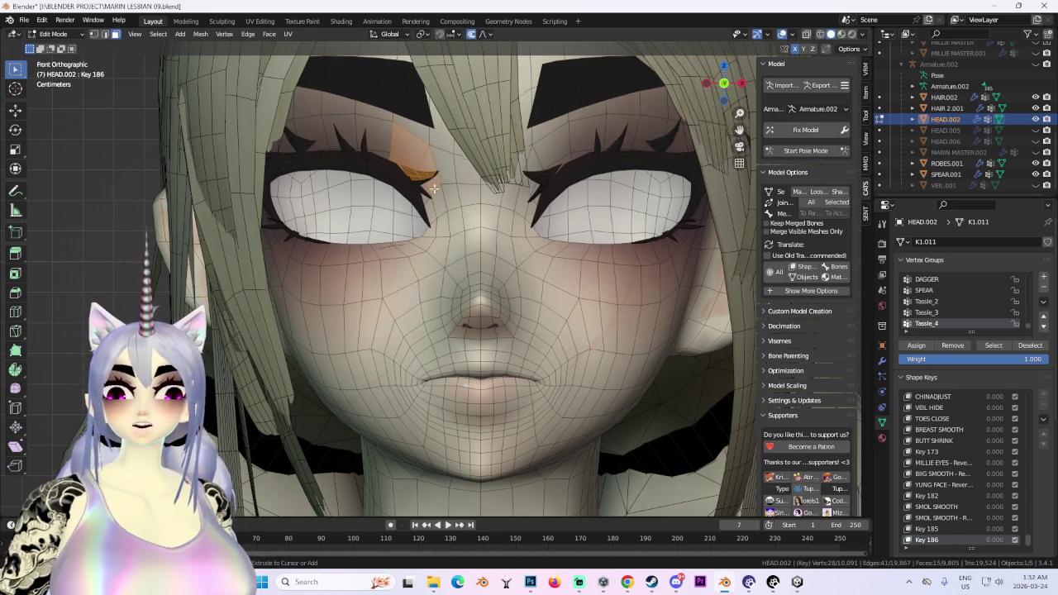
middle_click_drag(433, 179, 439, 266, "shift")
scroll(438, 266, "up", 2)
scroll(324, 142, "up", 2)
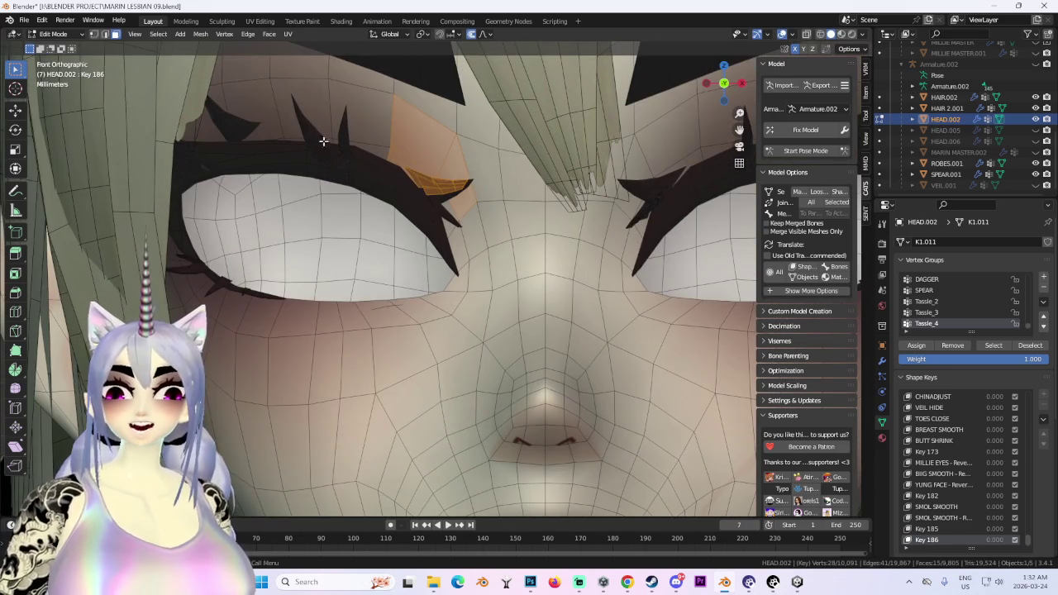
key("g")
left_click(426, 210)
scroll(430, 212, "down", 4)
Orbit around the head and nudge the selected face vertices vertically with falloff.
mouse_move(430, 212)
middle_mouse_down()
mouse_move(441, 215)
mouse_move(460, 193)
mouse_move(463, 248)
middle_mouse_up()
scroll(441, 215, "down", 3)
scroll(463, 248, "up", 2)
scroll(463, 249, "up", 2)
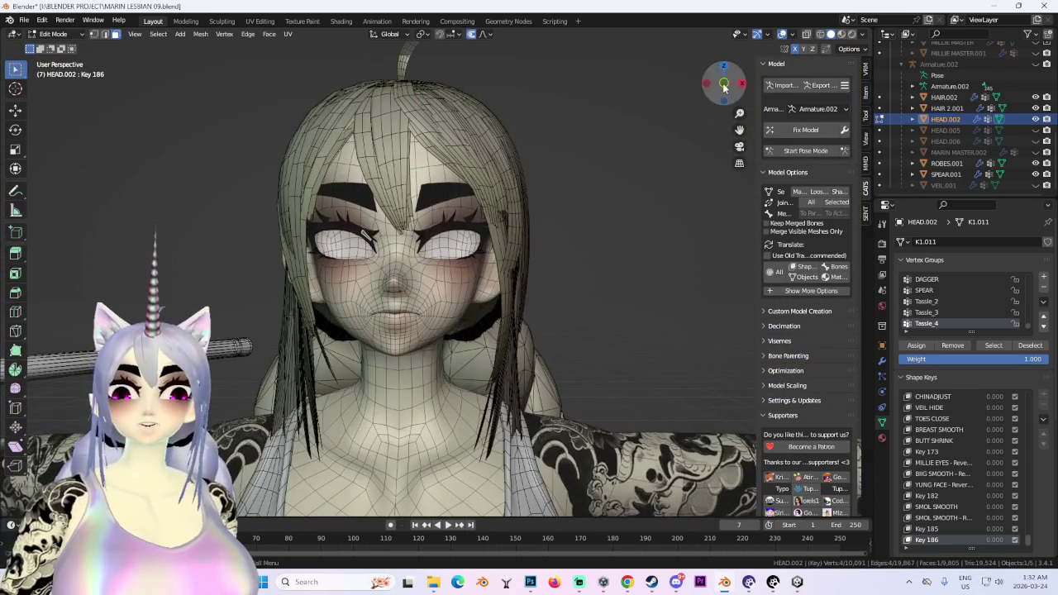
mouse_move(724, 86)
left_mouse_down()
mouse_move(669, 213)
mouse_move(335, 236)
left_mouse_up()
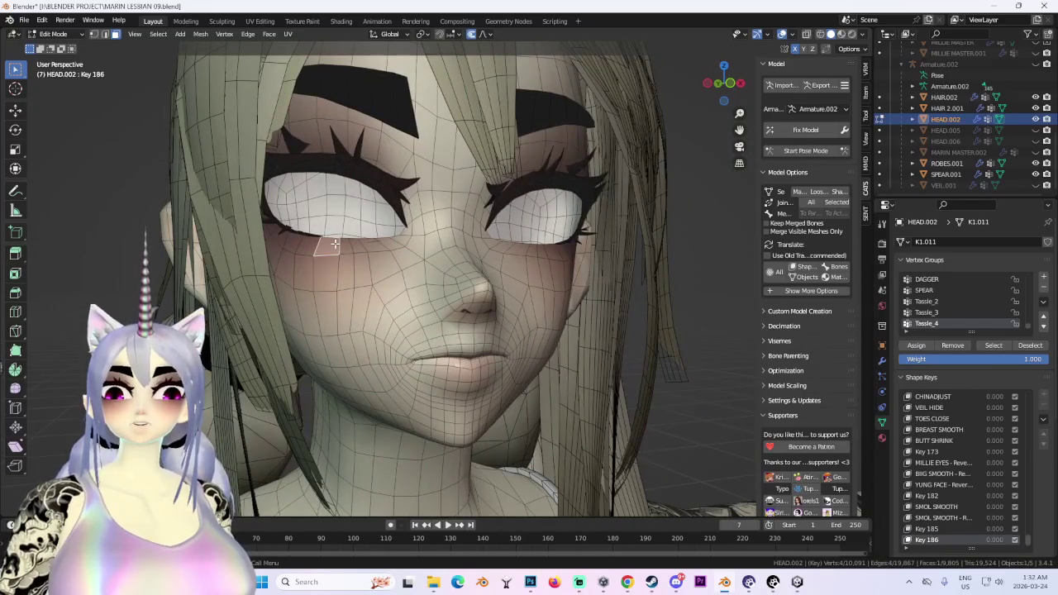
key("g")
key("z")
left_click(336, 253)
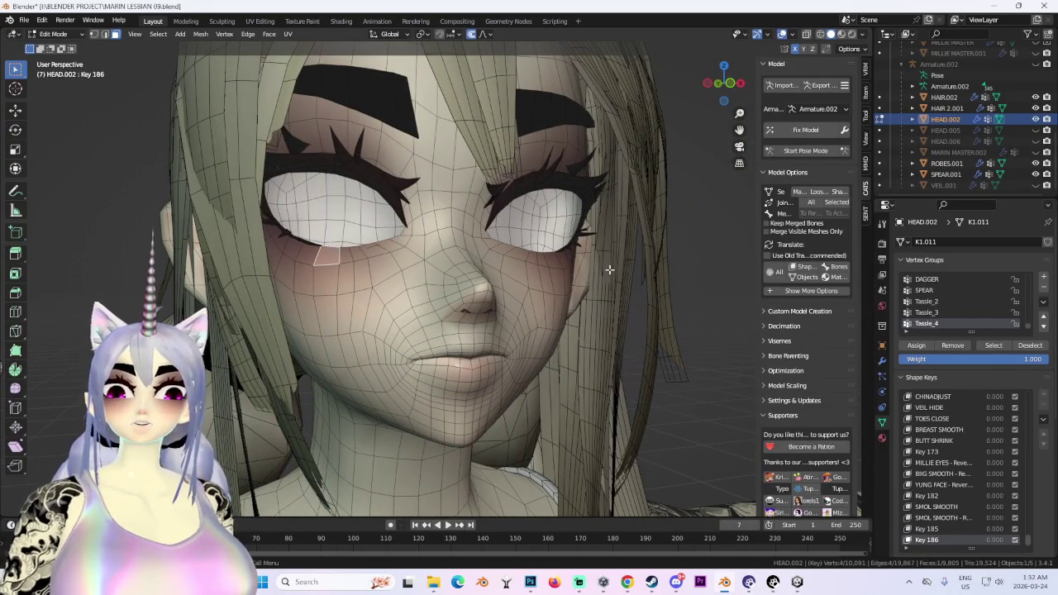
Snap to the front view, try rotating the selected vertices but cancel, and zoom in.
mouse_move(595, 265)
middle_mouse_down()
mouse_move(574, 277)
mouse_move(588, 262)
mouse_move(656, 268)
mouse_move(611, 263)
mouse_move(585, 241)
middle_mouse_up()
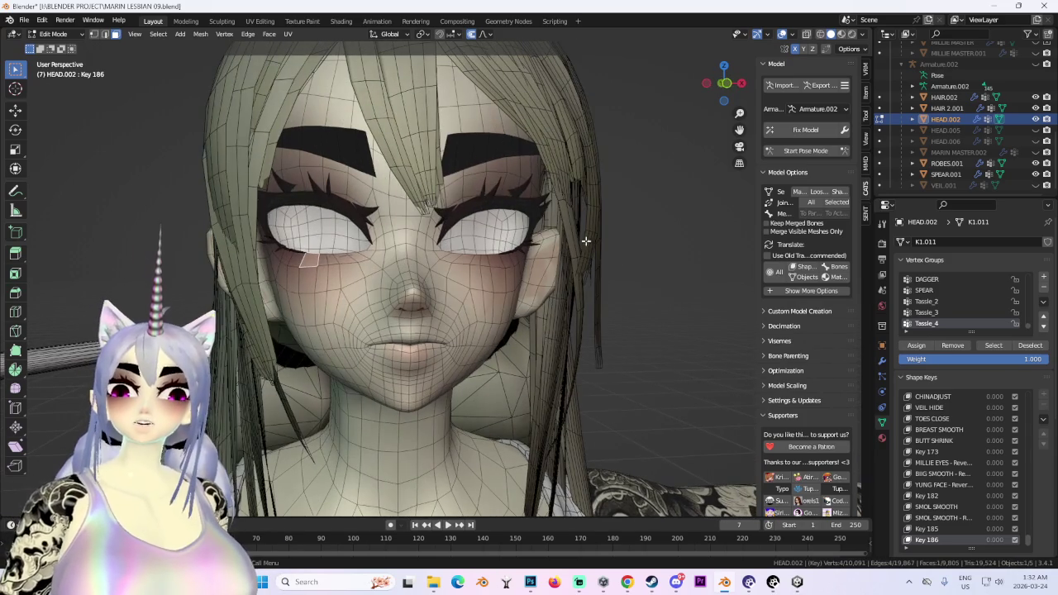
left_click(727, 86)
key("r")
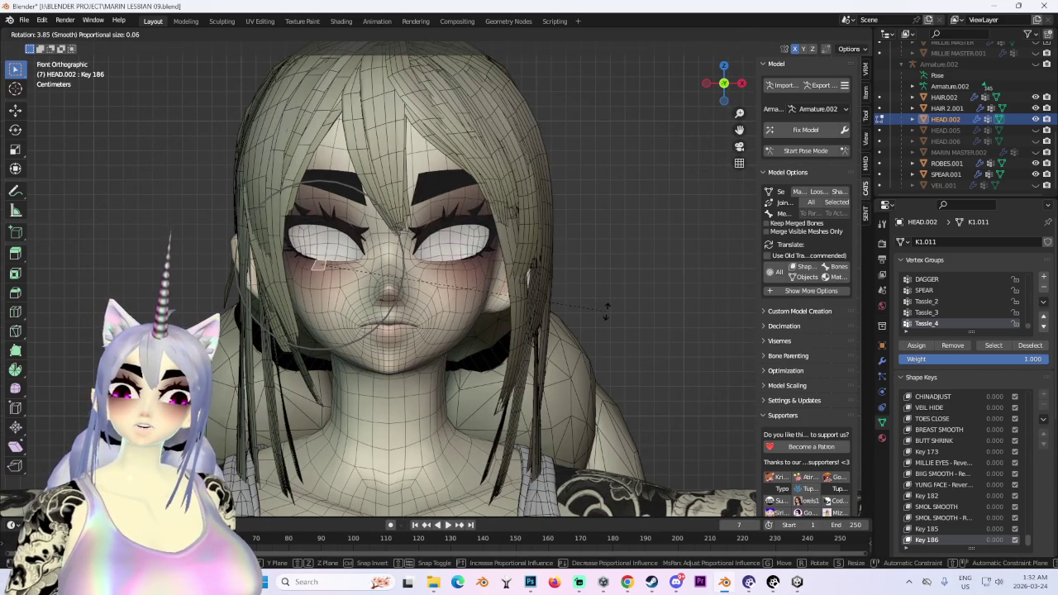
right_click(607, 309)
scroll(315, 245, "up", 3)
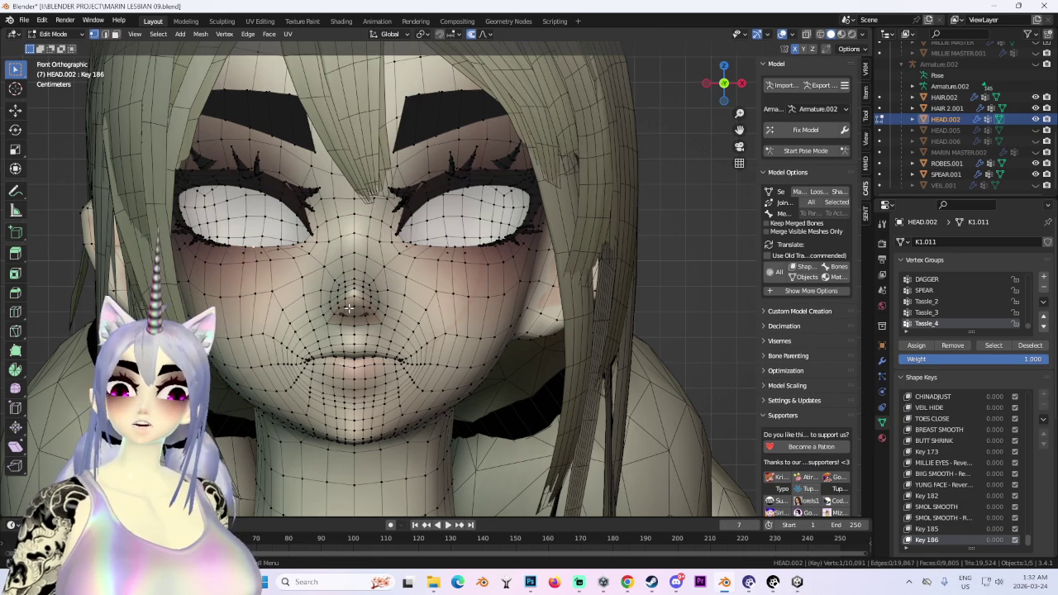
Cancel a stray move, then shift the selected vertices vertically with falloff.
key("g")
right_click(541, 317)
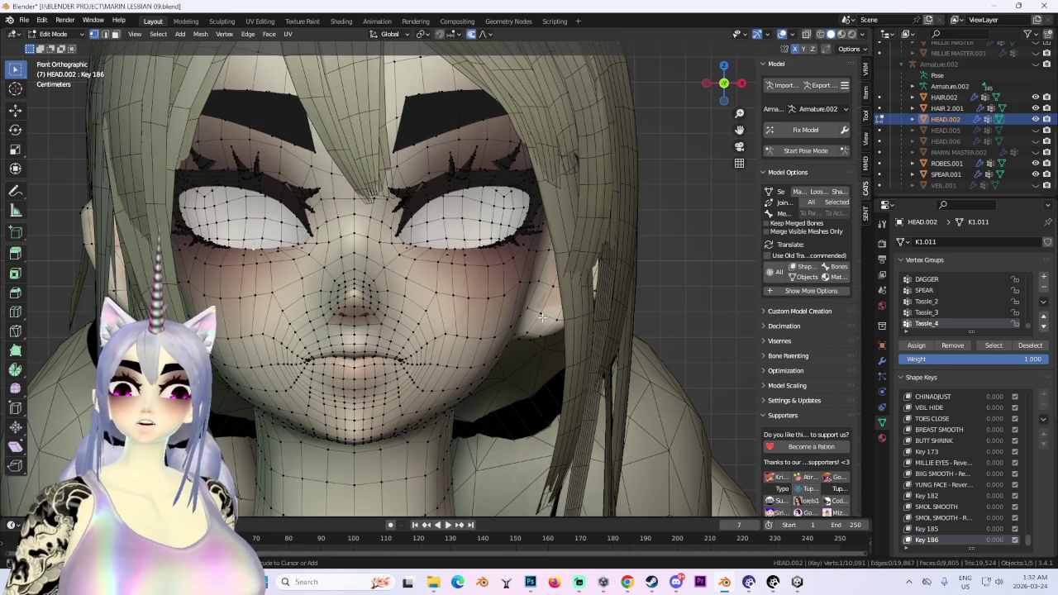
key("g")
key("z")
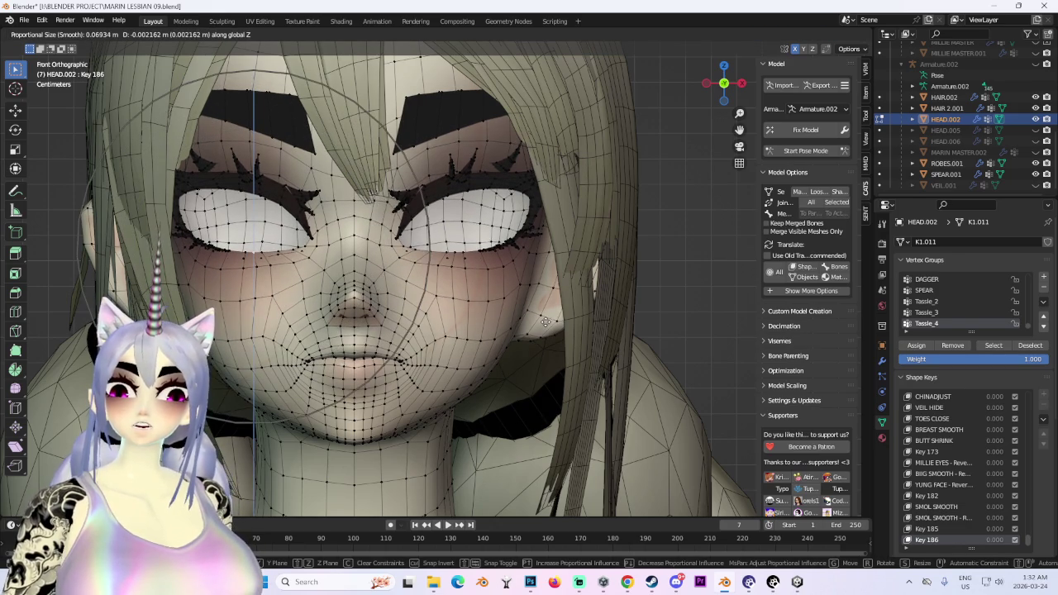
left_click(550, 331)
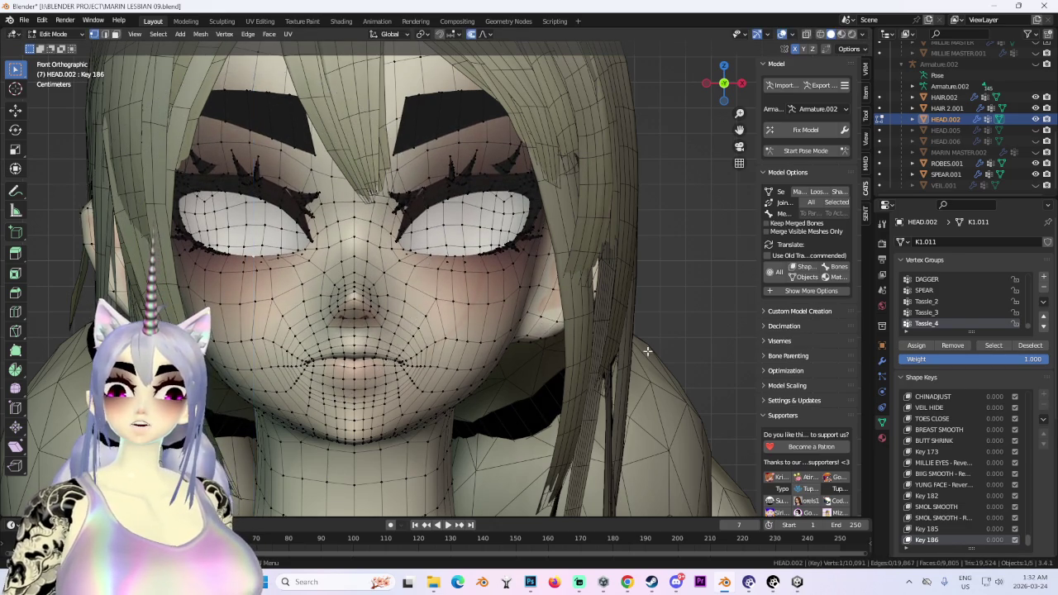
Redo the eyelid adjustment as a Y-axis depth move with smooth falloff after undoing the first try.
mouse_move(647, 351)
middle_mouse_down()
mouse_move(717, 332)
mouse_move(607, 325)
middle_mouse_up()
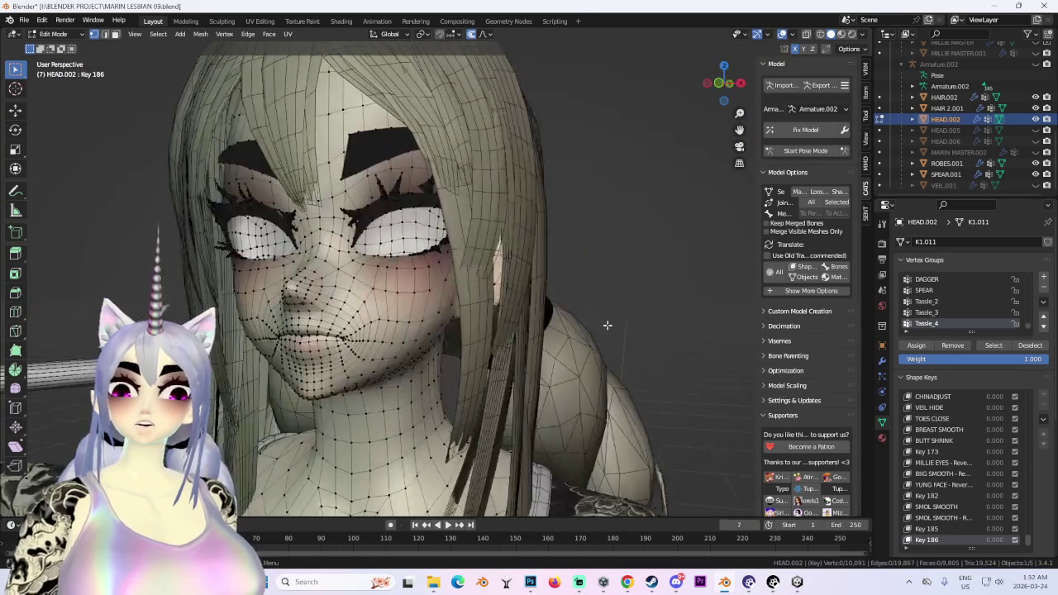
middle_click_drag(492, 246, 377, 296)
scroll(414, 287, "up", 3)
scroll(438, 322, "up", 3)
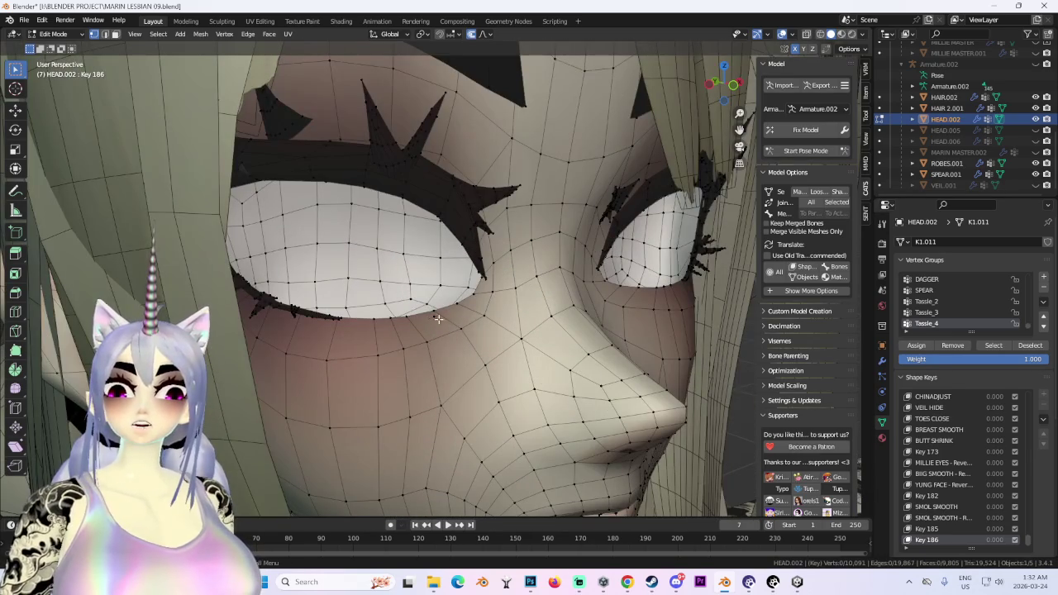
key("g")
left_click(501, 337)
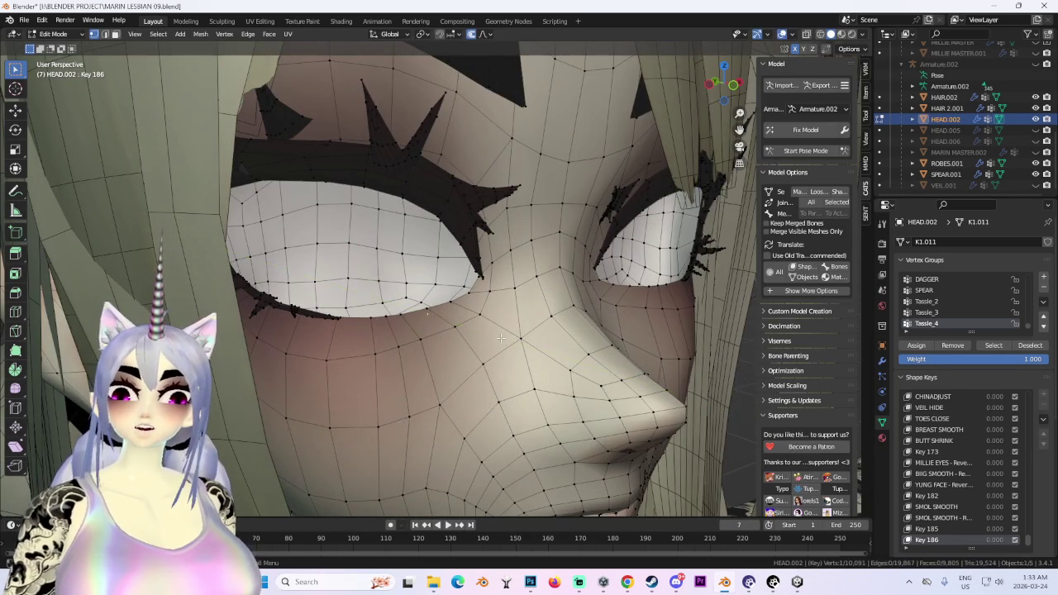
key("ctrl+z")
left_click(486, 36)
left_click(467, 84)
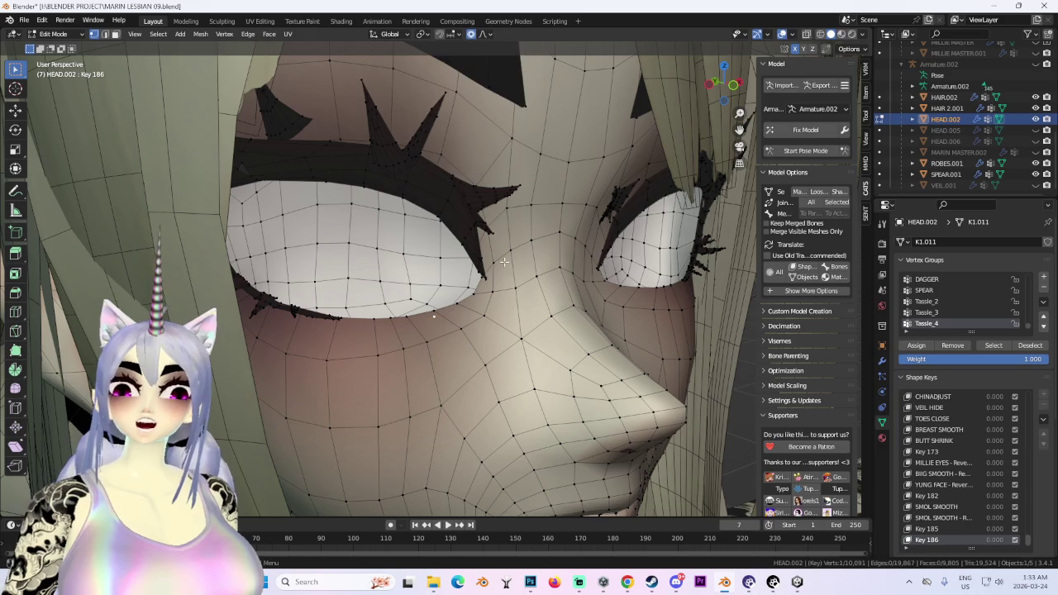
key("g")
key("y")
left_click(496, 260)
From a side view, nudge the eye-corner vertices with falloff.
middle_click_drag(496, 259, 543, 296)
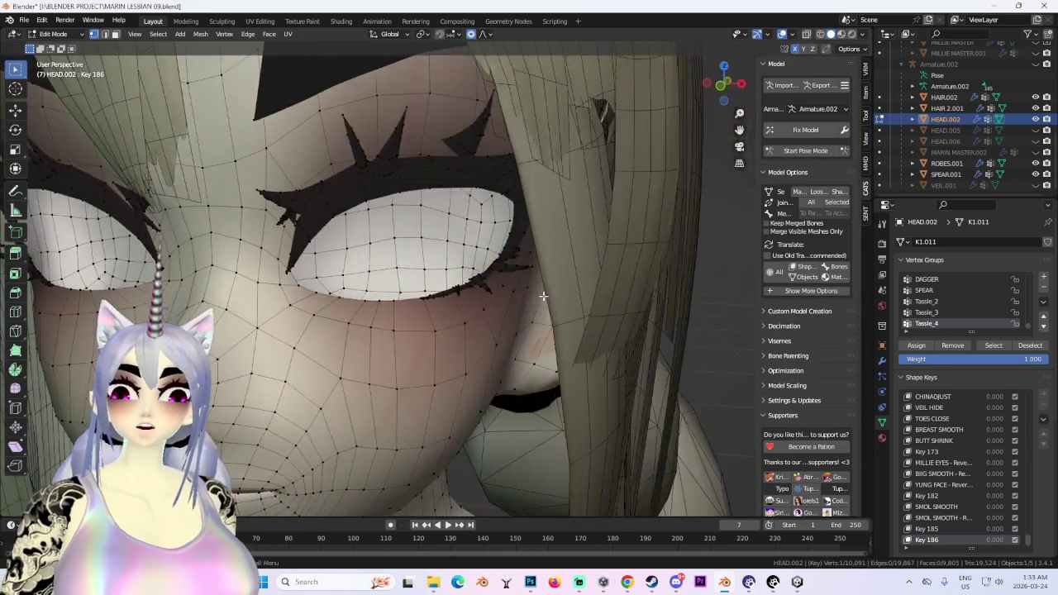
middle_click_drag(337, 200, 402, 220)
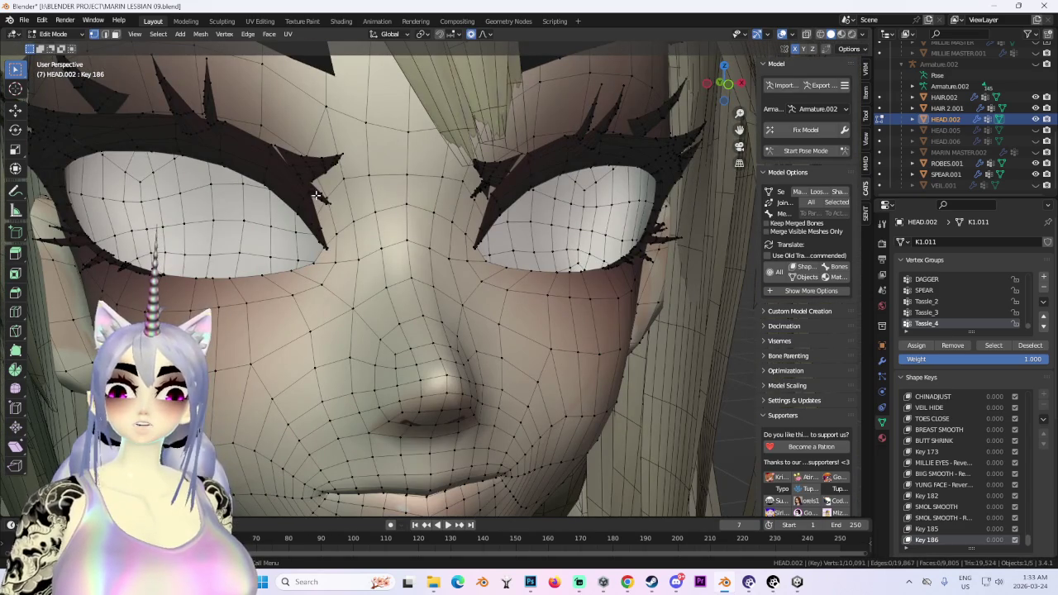
middle_click_drag(483, 188, 573, 208)
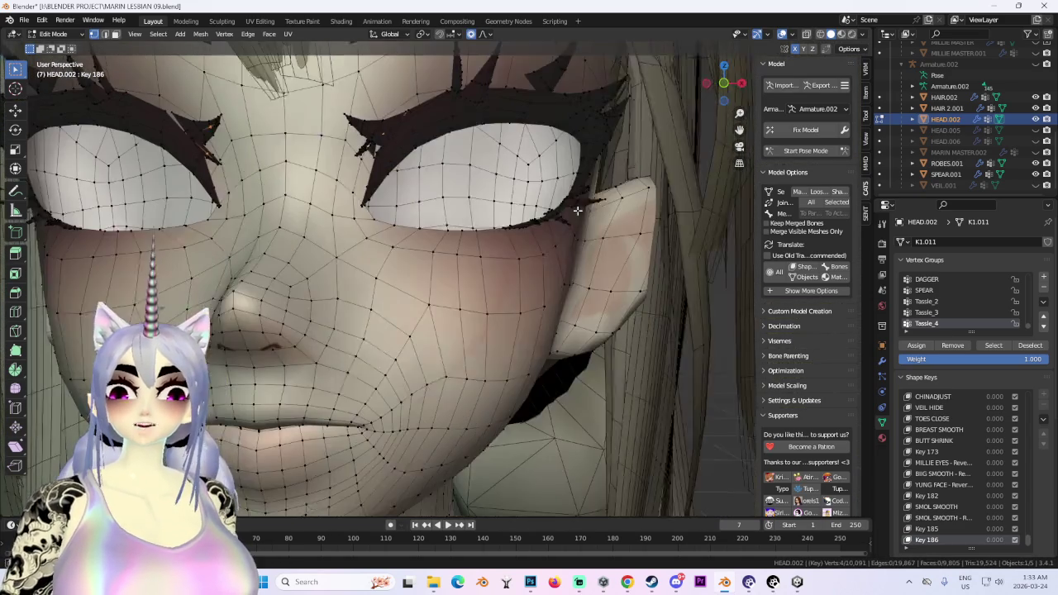
key("g")
left_click(578, 220)
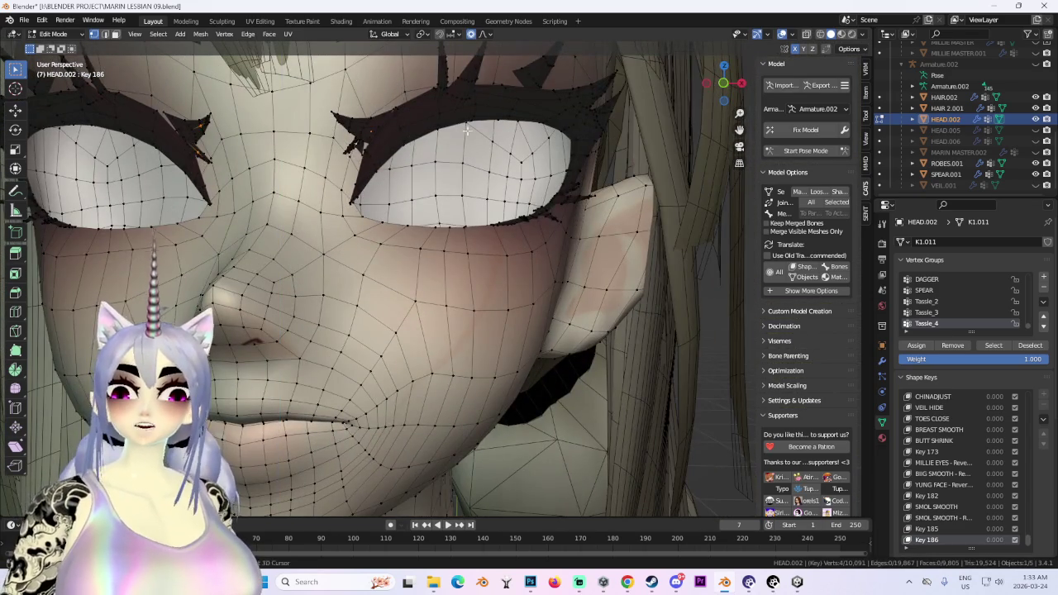
Zoom in between the eyes and reshape the inner eyelash tips with falloff.
middle_click_drag(467, 130, 562, 184)
scroll(529, 174, "up", 2)
scroll(572, 186, "up", 2)
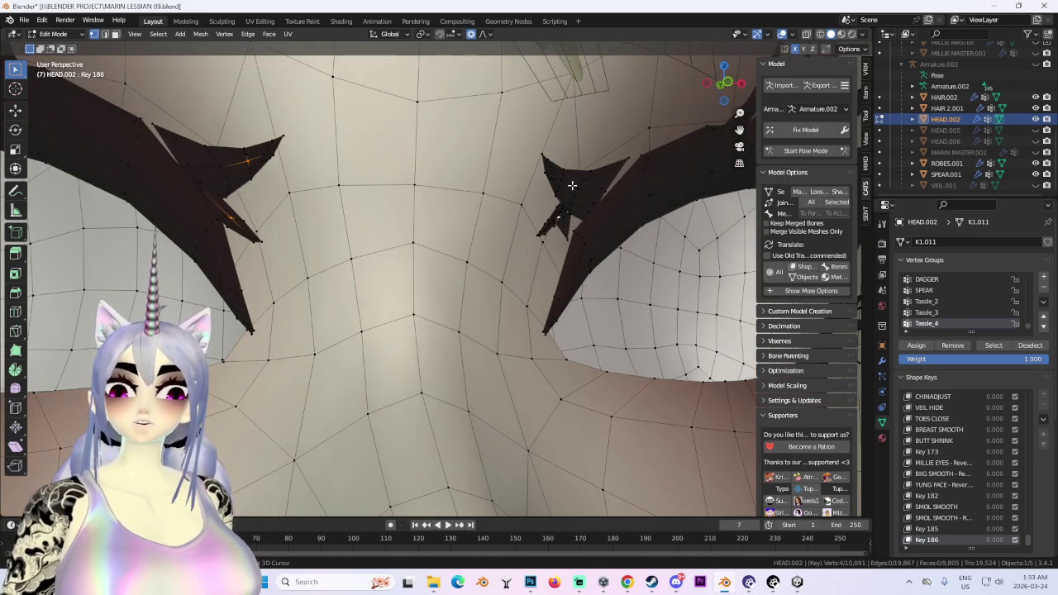
key("g")
left_click(648, 239)
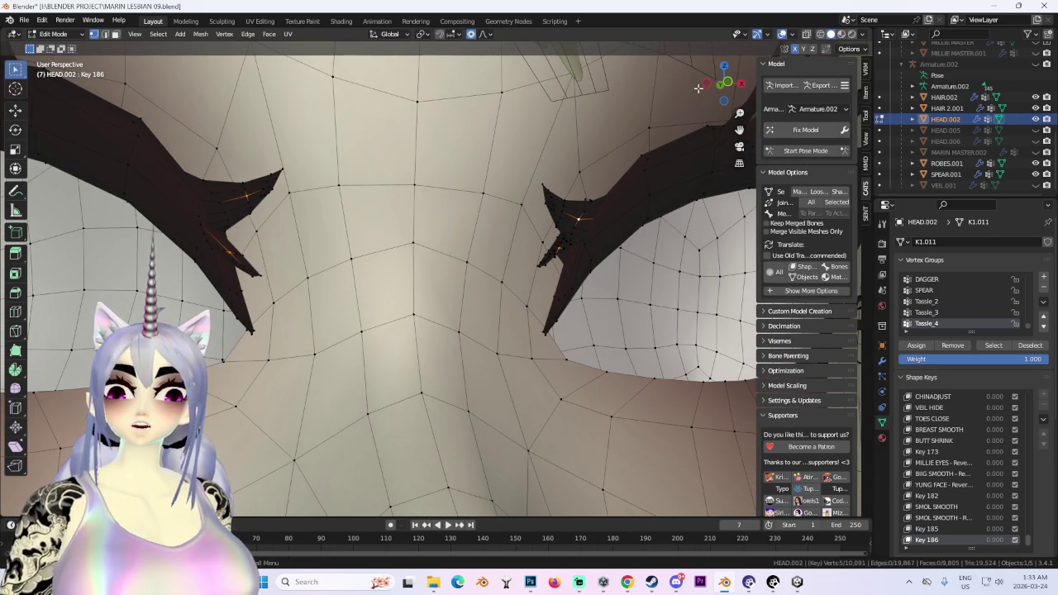
In front view, raise the selected vertices along Z, then push the eye vertices along Y.
left_click(729, 93)
key("g")
key("z")
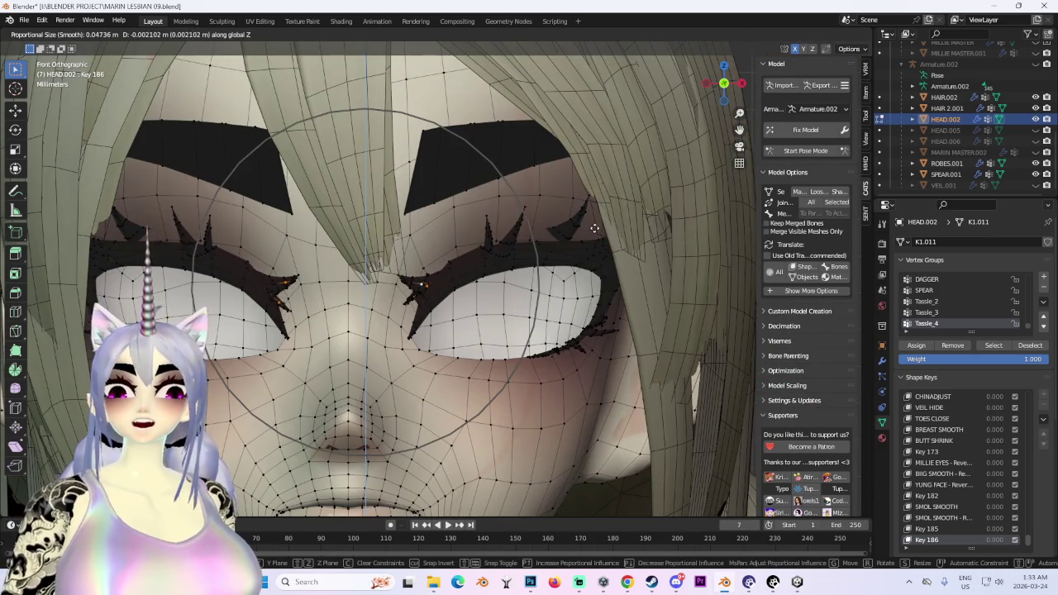
left_click(594, 228)
scroll(355, 267, "up", 4)
scroll(364, 267, "up", 3)
scroll(348, 265, "up", 2)
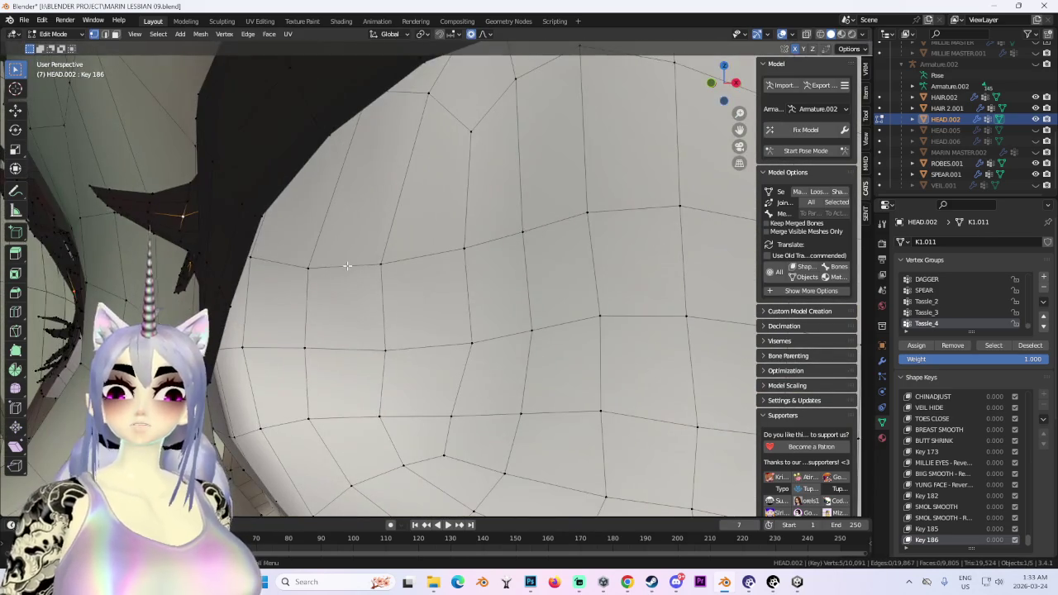
key("g")
key("y")
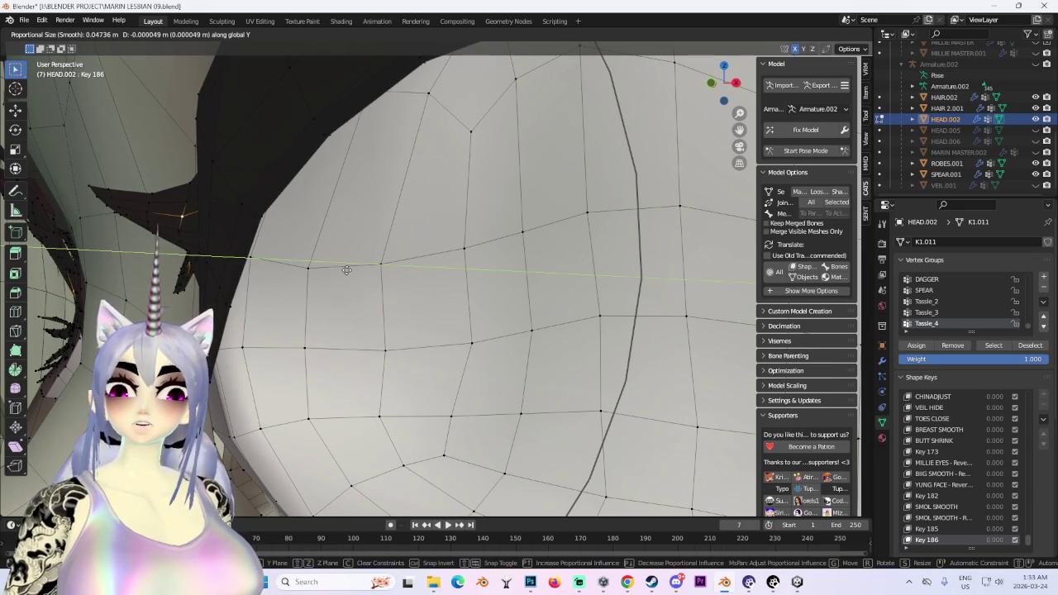
left_click(346, 270)
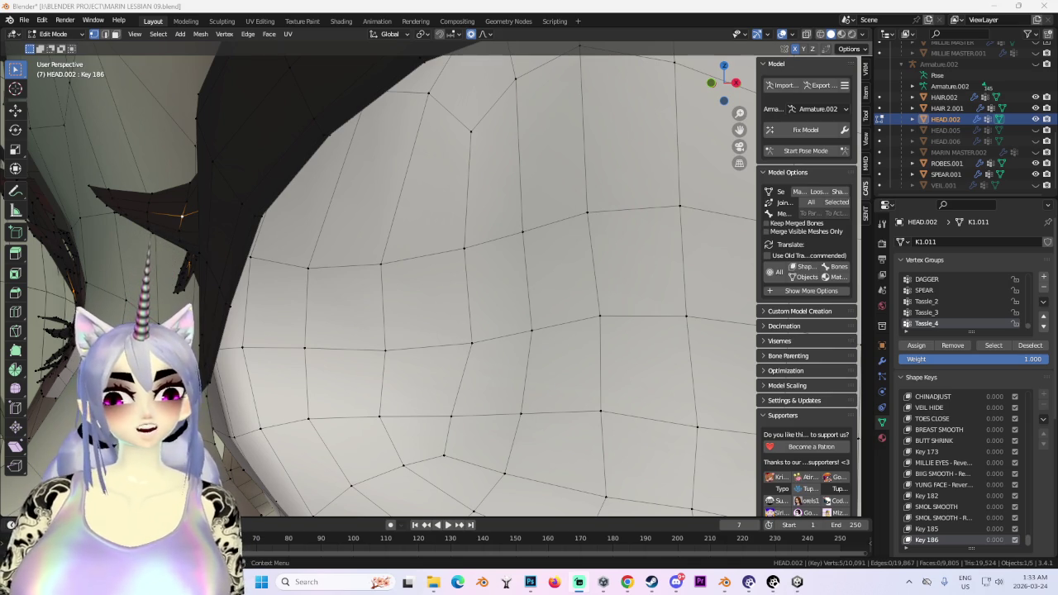
Inspect the eye corner from several angles, then move the lash vertices along Y with falloff.
scroll(625, 257, "down", 5)
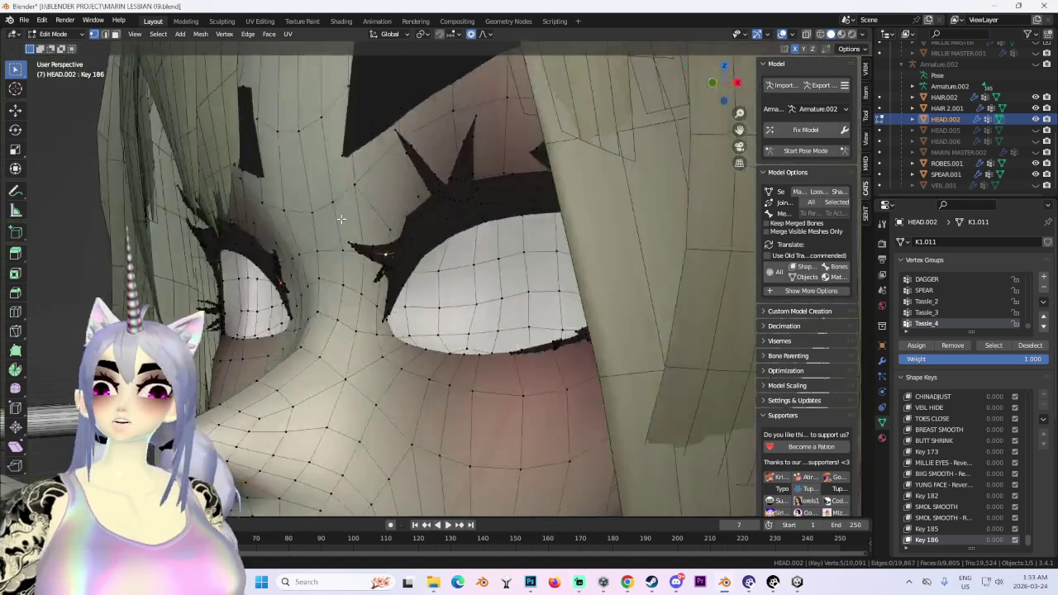
scroll(579, 240, "up", 5)
middle_click_drag(579, 240, 551, 222)
scroll(551, 222, "up", 5)
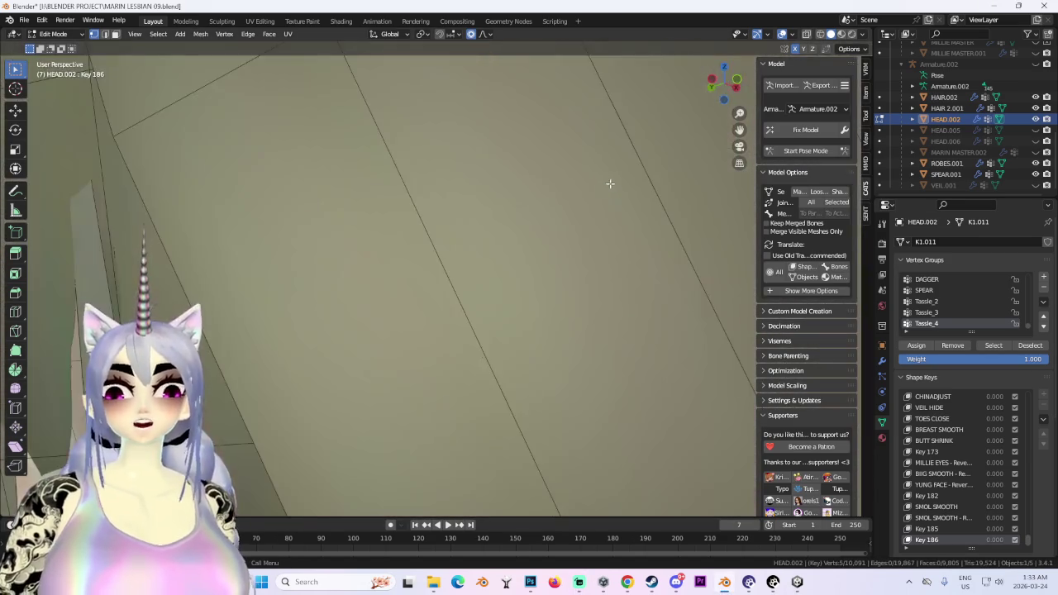
scroll(610, 182, "down", 5)
scroll(540, 202, "up", 3)
scroll(571, 224, "up", 2)
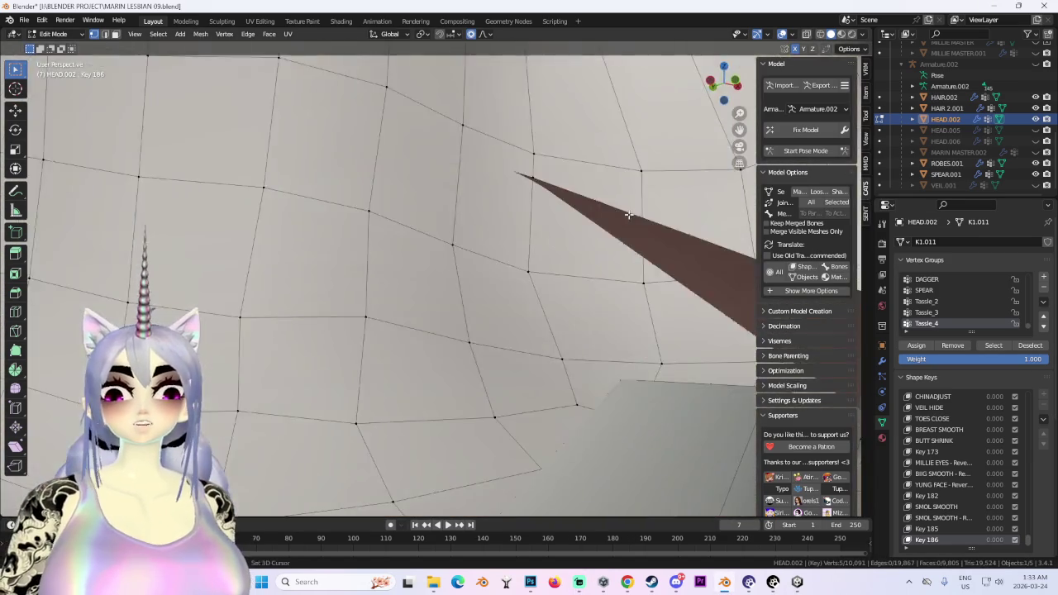
scroll(571, 224, "down", 5)
mouse_move(571, 224)
middle_mouse_down()
mouse_move(432, 260)
mouse_move(468, 277)
mouse_move(426, 290)
mouse_move(480, 248)
mouse_move(494, 219)
middle_mouse_up()
scroll(432, 260, "down", 5)
scroll(431, 261, "up", 3)
scroll(468, 278, "up", 3)
scroll(482, 304, "down", 3)
scroll(482, 304, "down", 3)
scroll(447, 323, "up", 4)
scroll(447, 323, "down", 3)
scroll(491, 260, "up", 3)
middle_click_drag(491, 261, 560, 290)
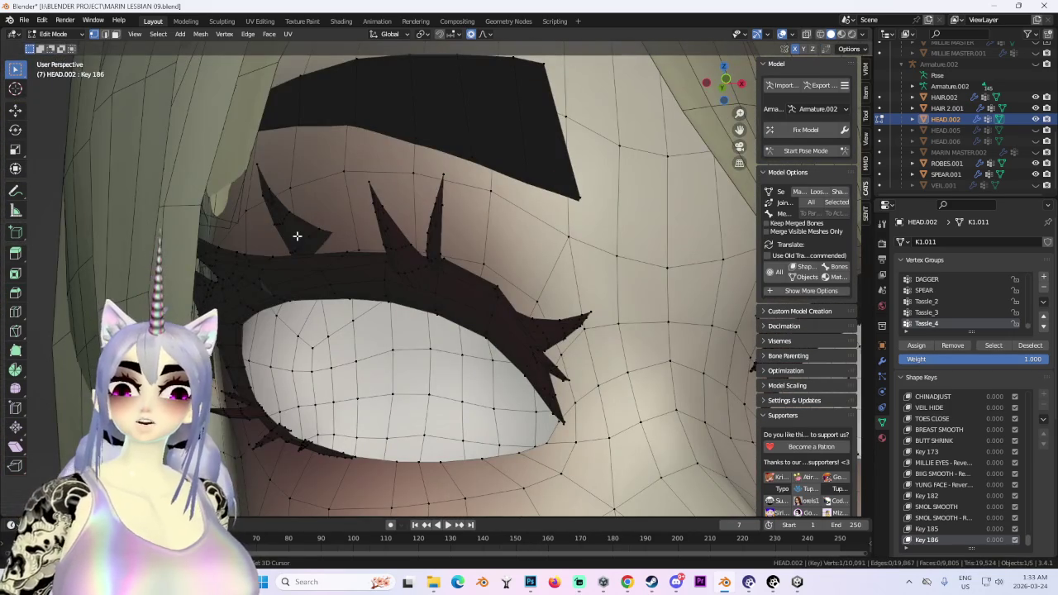
key("g")
mouse_move(297, 237)
middle_mouse_down()
mouse_move(385, 239)
mouse_move(384, 271)
mouse_move(360, 271)
middle_mouse_up()
key("y")
left_click(383, 271)
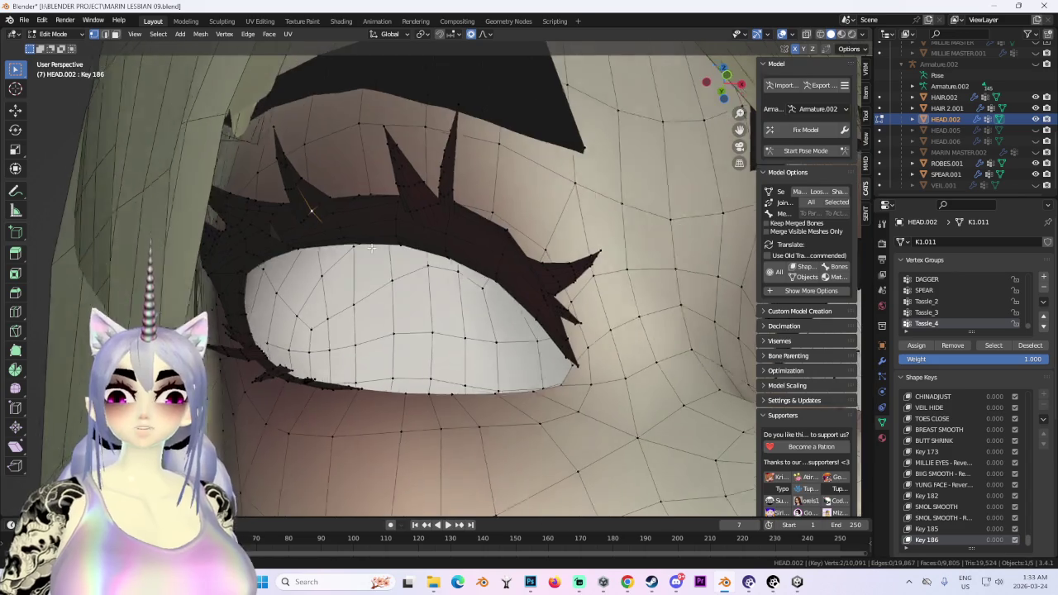
Return to front view and shift the selected vertices vertically with falloff.
key("KP_1")
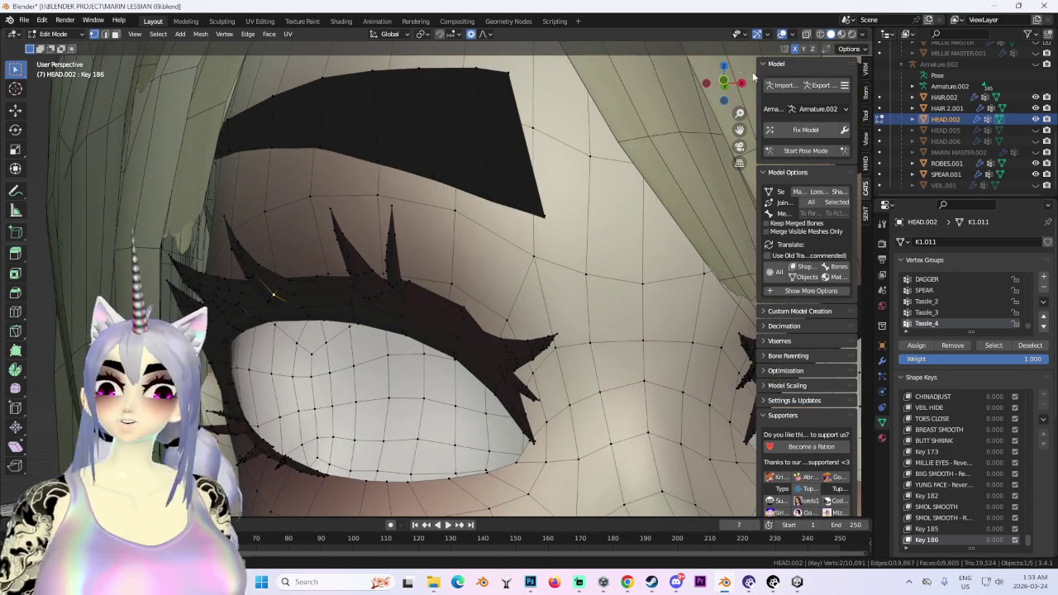
scroll(406, 324, "down", 3)
scroll(406, 324, "down", 2)
key("g")
key("z")
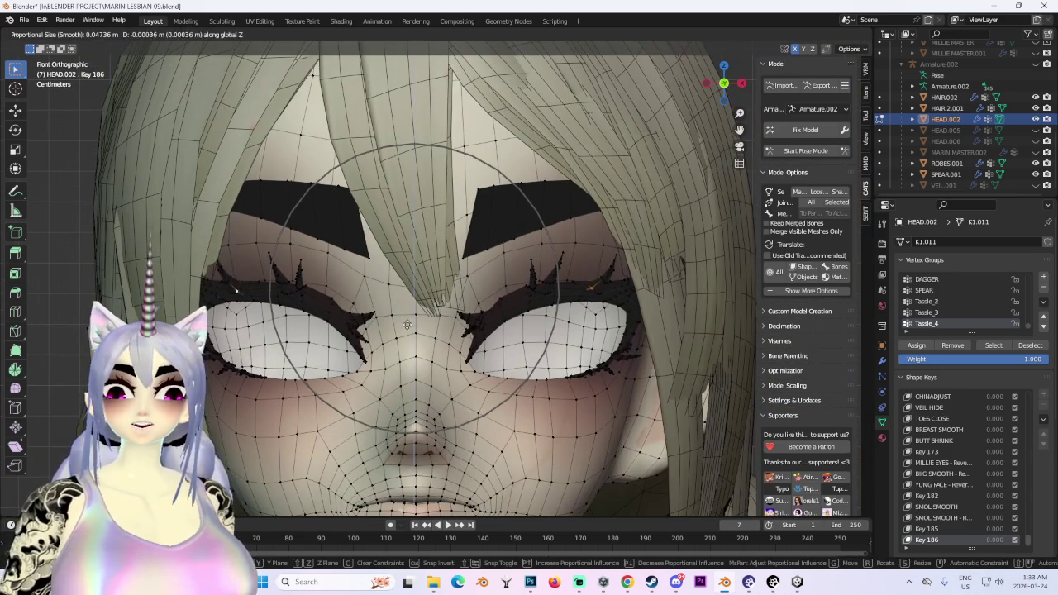
left_click(407, 322)
In a perspective close-up of the eye, give the eye vertices a final vertical falloff nudge.
scroll(496, 322, "up", 4)
mouse_move(595, 323)
middle_mouse_down()
mouse_move(463, 289)
mouse_move(428, 303)
mouse_move(415, 419)
mouse_move(496, 330)
mouse_move(539, 252)
mouse_move(509, 266)
mouse_move(702, 309)
middle_mouse_up()
key("g")
key("z")
left_click(539, 252)
scroll(534, 260, "down", 5)
scroll(521, 274, "down", 2)
Orbit close beside the eye, briefly hiding and restoring the wireframe to check the shading.
scroll(645, 298, "down", 2)
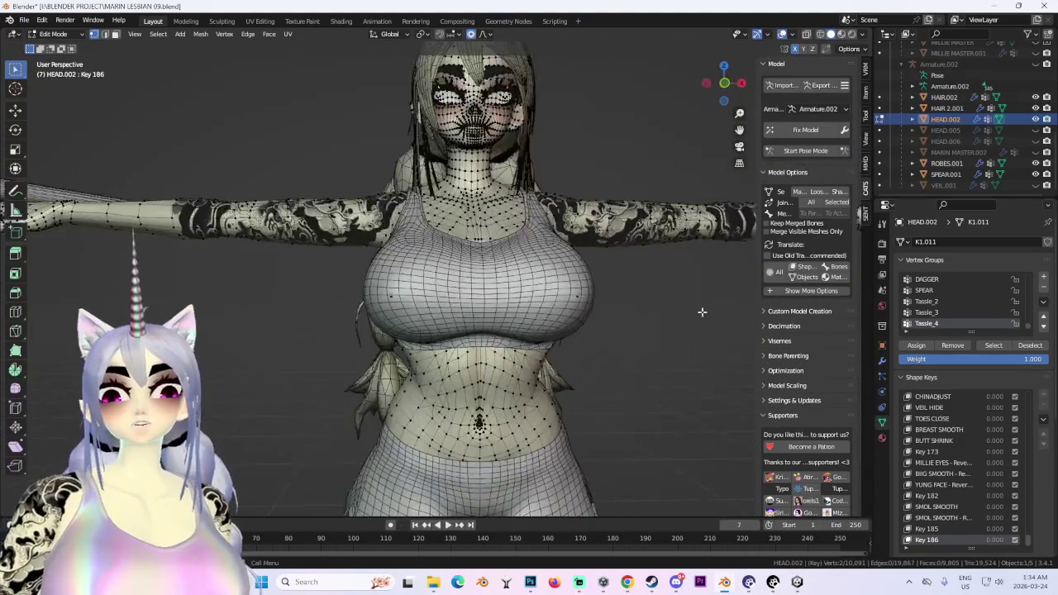
scroll(582, 354, "up", 4)
mouse_move(582, 354)
middle_mouse_down()
mouse_move(550, 292)
mouse_move(562, 281)
mouse_move(555, 295)
mouse_move(539, 292)
middle_mouse_up()
left_click(781, 38)
scroll(539, 293, "up", 3)
scroll(430, 319, "up", 3)
mouse_move(430, 319)
middle_mouse_down()
mouse_move(483, 346)
mouse_move(573, 207)
middle_mouse_up()
scroll(574, 207, "up", 2)
left_click(781, 36)
middle_click_drag(429, 272, 345, 328)
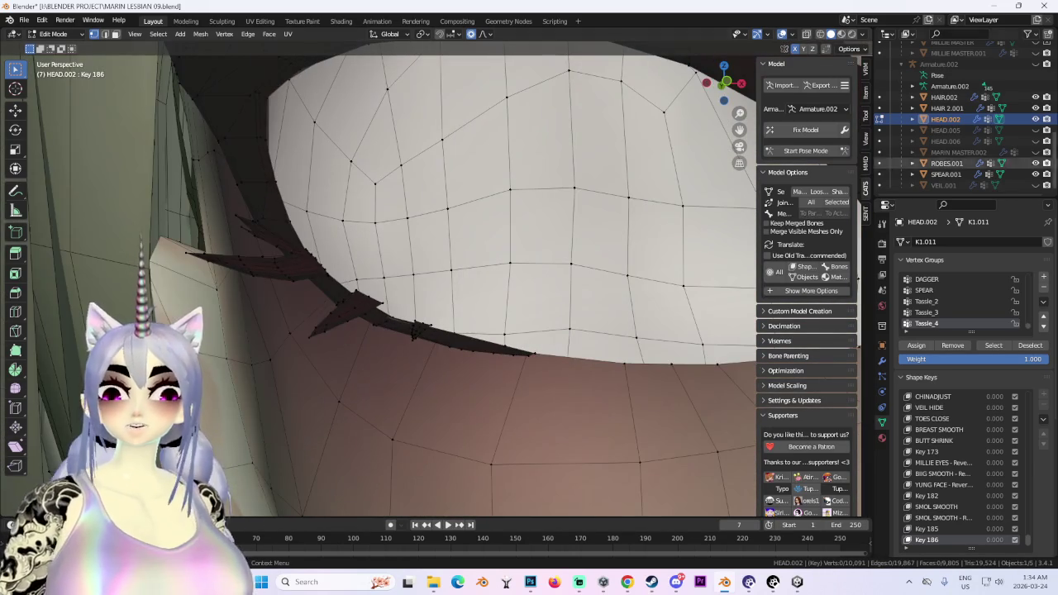
Select a lower-eyelash vertex and nudge the eyelash vertices with a free move.
left_click(394, 309)
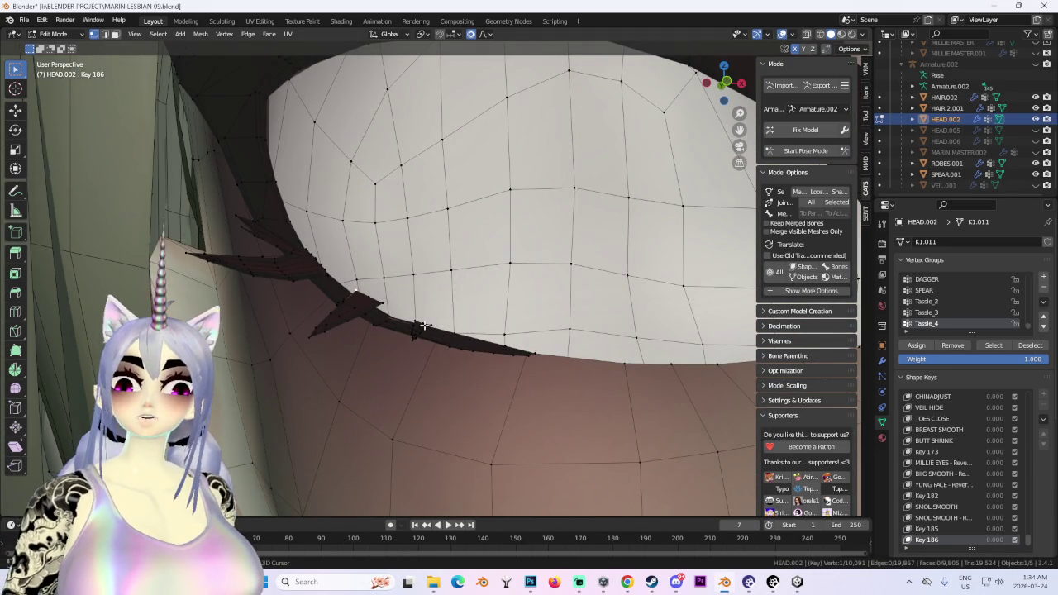
scroll(513, 318, "down", 3)
scroll(513, 318, "up", 3)
mouse_move(513, 318)
middle_mouse_down()
mouse_move(330, 325)
mouse_move(493, 267)
mouse_move(412, 323)
mouse_move(507, 315)
mouse_move(362, 325)
middle_mouse_up()
scroll(348, 321, "down", 3)
scroll(494, 268, "up", 3)
scroll(412, 323, "down", 3)
scroll(507, 314, "up", 3)
middle_click_drag(461, 229, 418, 303)
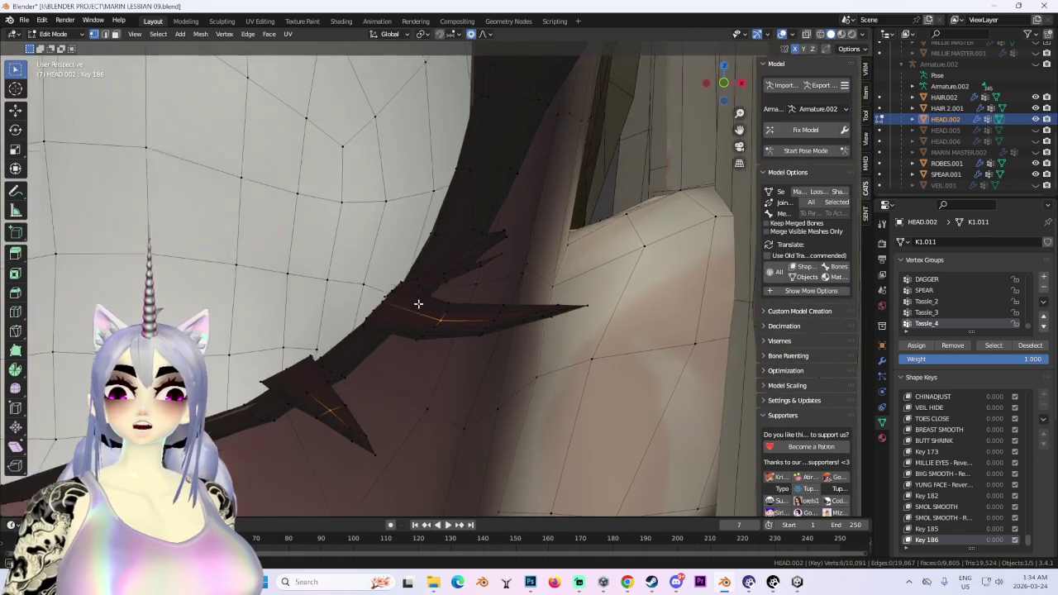
middle_click_drag(372, 355, 322, 382)
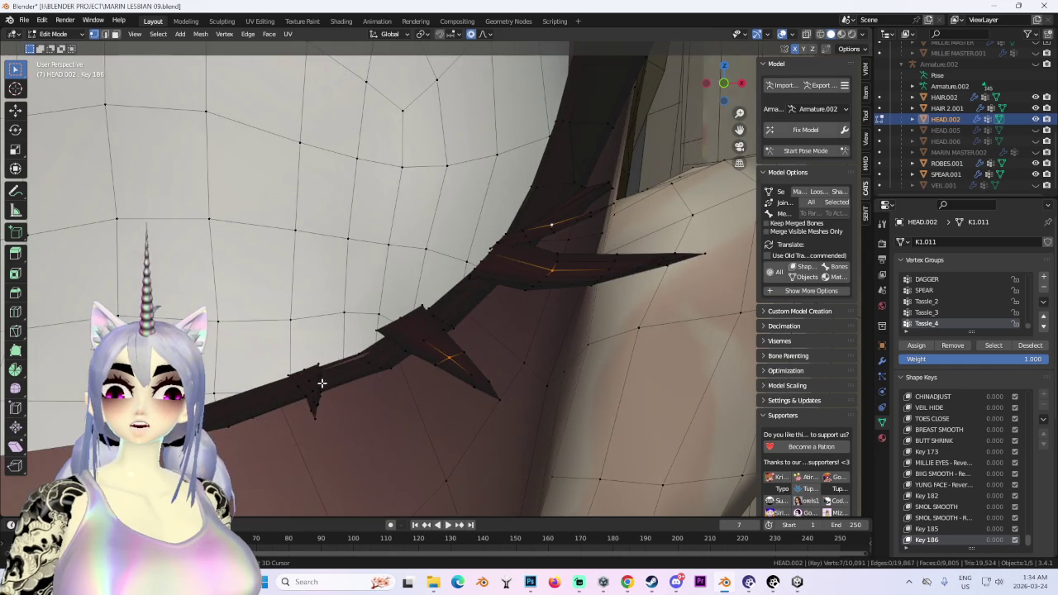
key("g")
left_click(476, 376)
Move the eyelash vertices along Y, then cancel a second Y-constrained move.
middle_click_drag(475, 376, 518, 394)
key("g")
key("y")
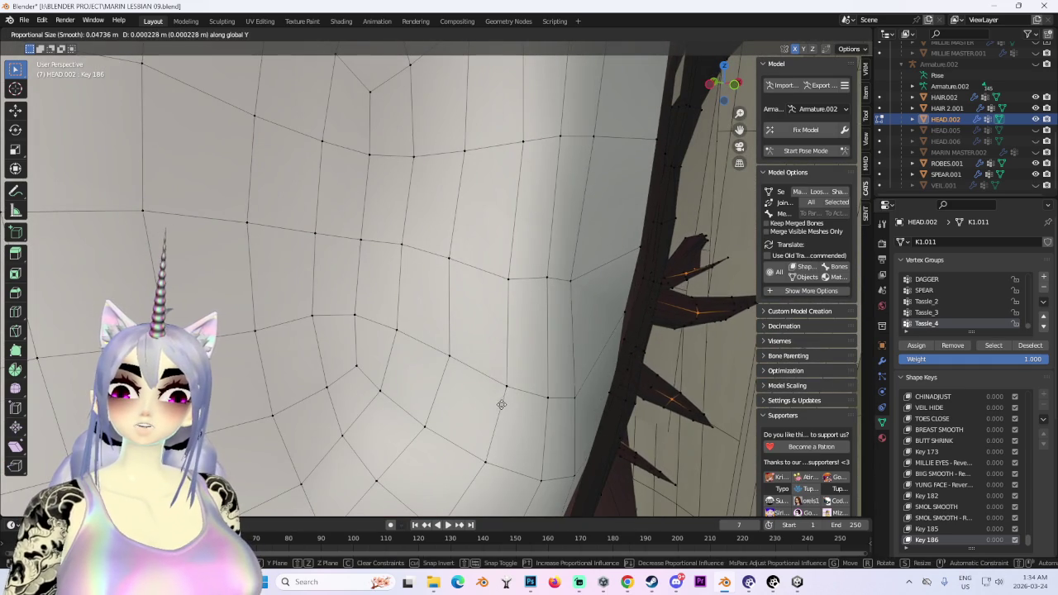
left_click(498, 406)
middle_click_drag(574, 402, 544, 388)
key("g")
key("y")
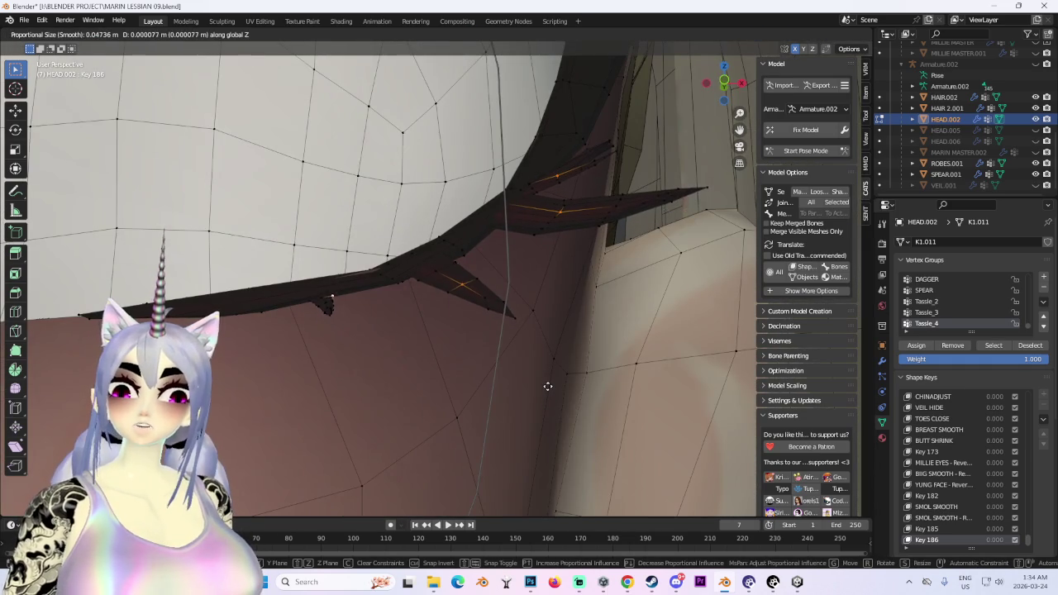
key("Escape")
Pull back to a front view of the whole face and hide the viewport overlays.
middle_click_drag(633, 393, 579, 364)
scroll(496, 355, "down", 2)
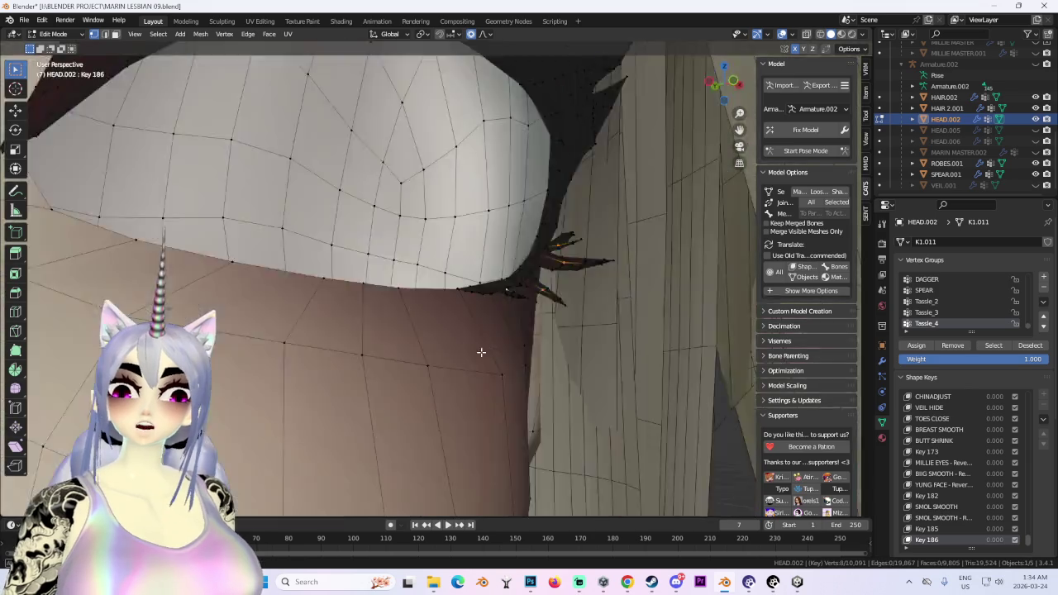
scroll(480, 350, "down", 2)
scroll(559, 409, "down", 2)
mouse_move(559, 410)
middle_mouse_down()
mouse_move(668, 276)
mouse_move(609, 331)
mouse_move(645, 273)
middle_mouse_up()
scroll(683, 173, "down", 2)
left_click(781, 34)
Turn the mesh overlay back on and frame both eyes and brows from the front.
scroll(498, 291, "down", 2)
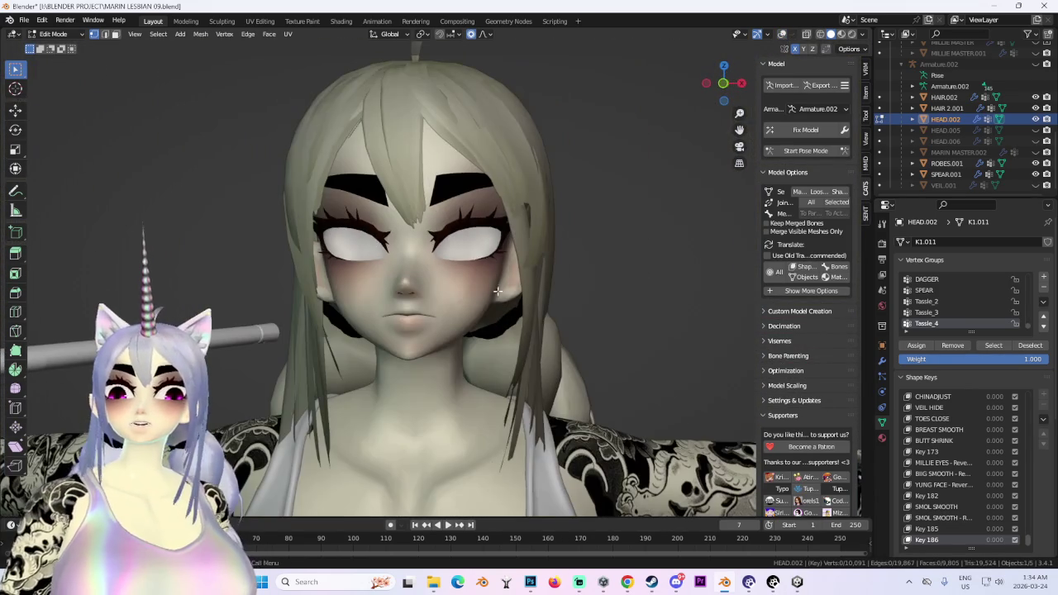
scroll(579, 207, "up", 2)
scroll(404, 239, "up", 2)
scroll(405, 239, "up", 2)
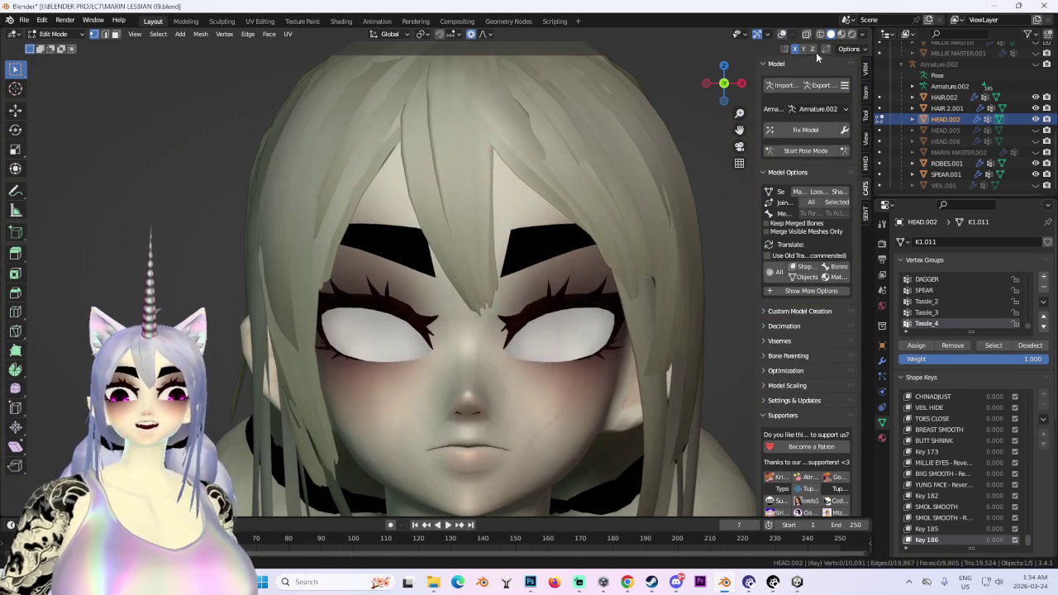
left_click(781, 34)
scroll(610, 160, "up", 2)
scroll(484, 174, "up", 2)
middle_click_drag(484, 175, 536, 137)
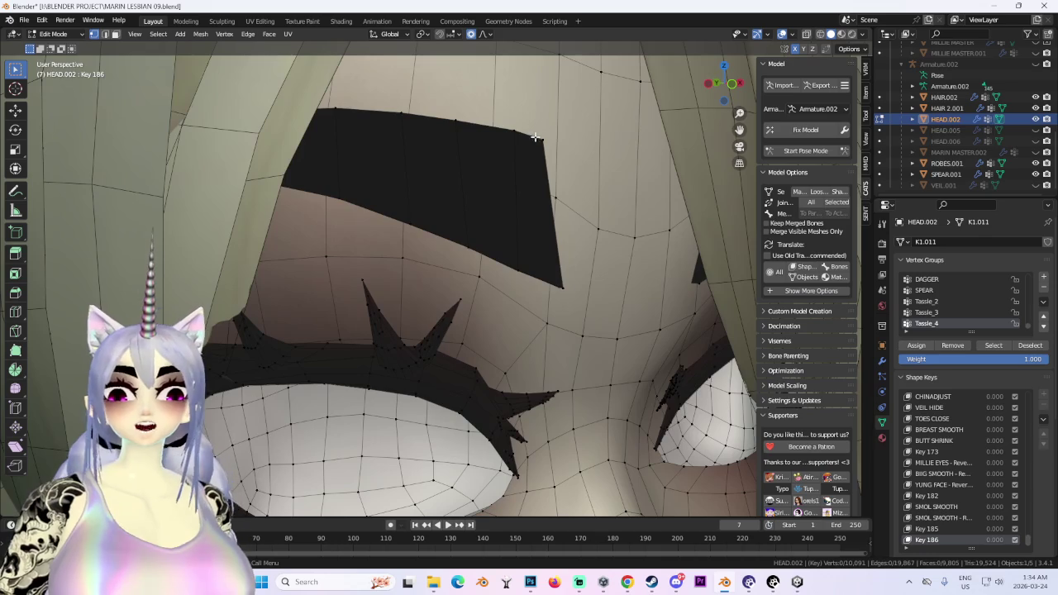
left_click_drag(732, 88, 726, 84)
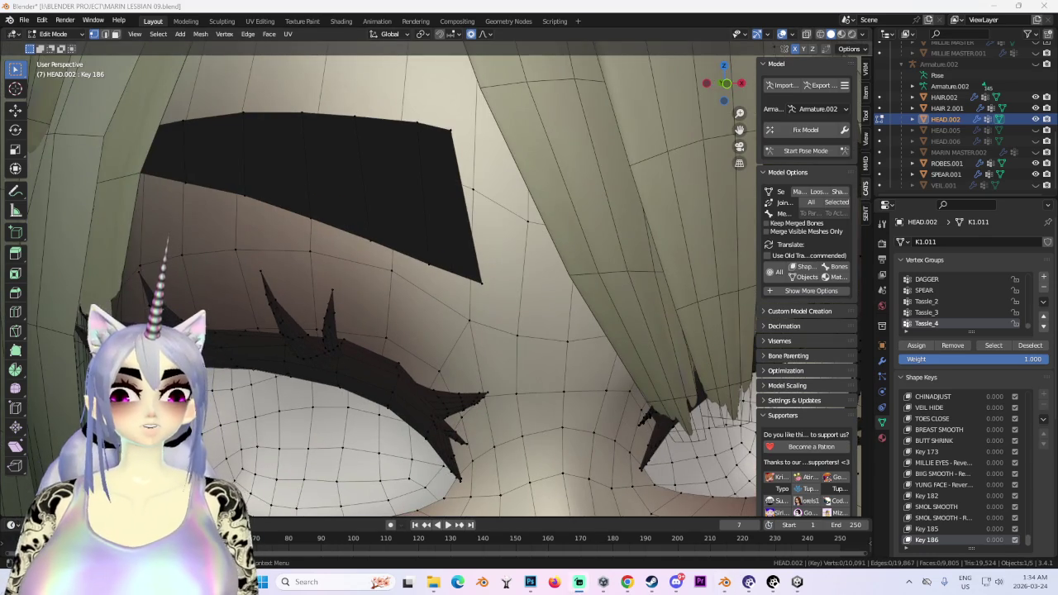
middle_click_drag(285, 269, 443, 167)
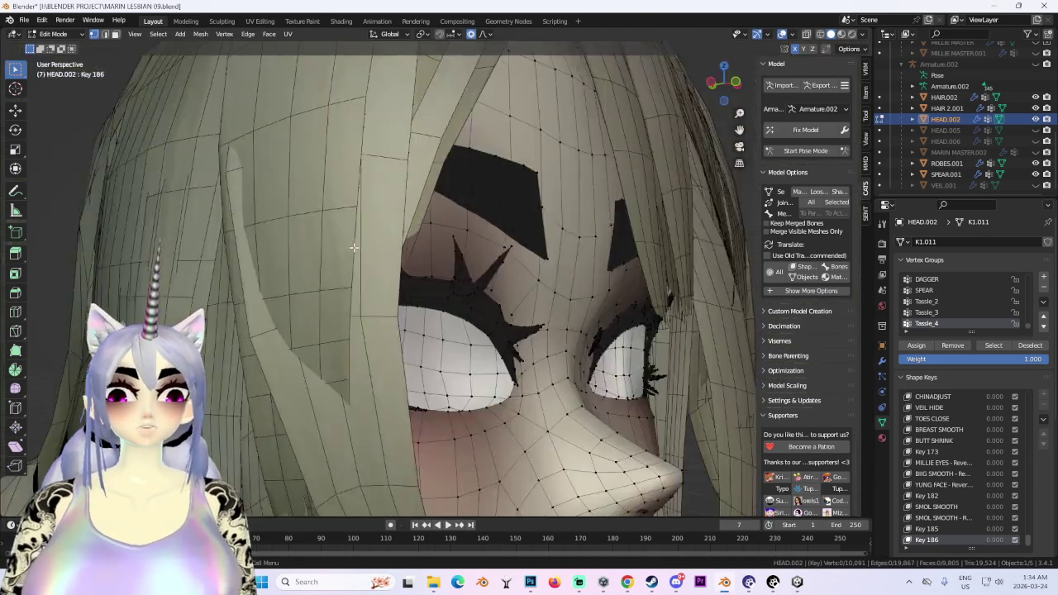
Nudge the vertices near the eyebrows with several free smooth-falloff moves.
key("g")
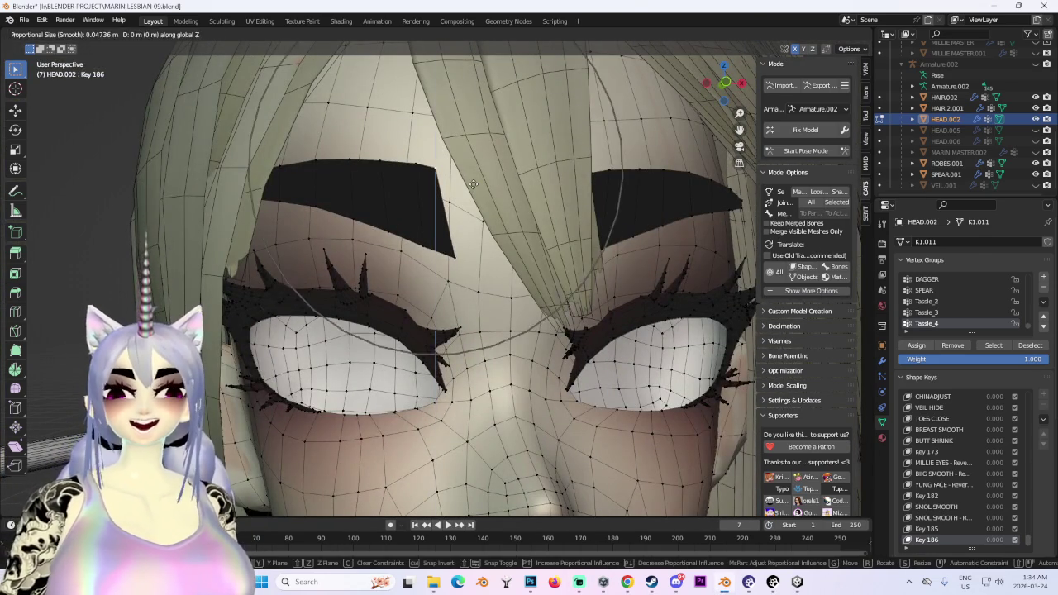
left_click(488, 199)
middle_click_drag(488, 199, 411, 246)
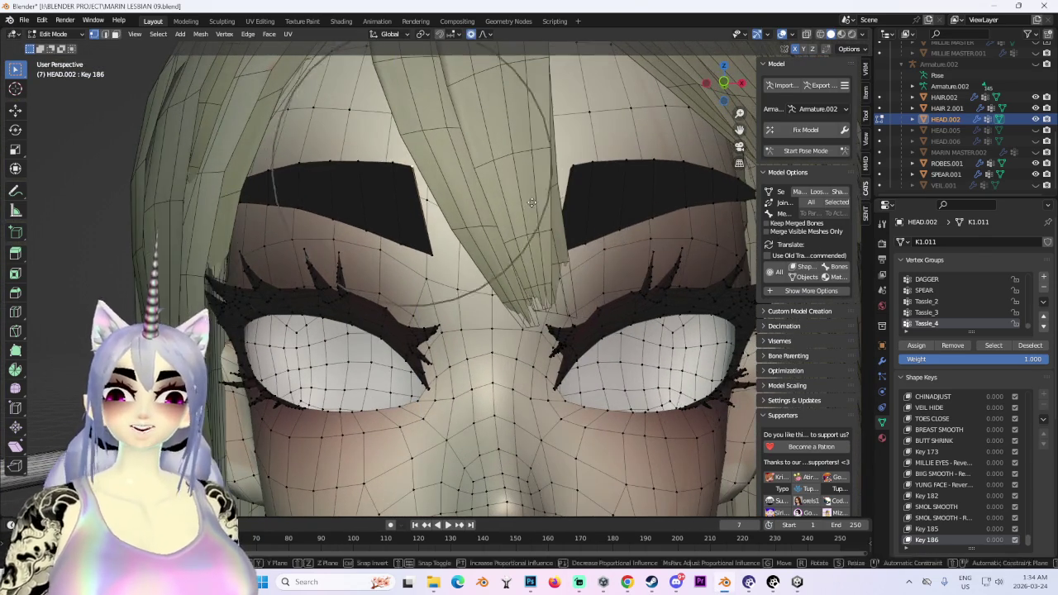
key("g")
left_click(411, 245)
key("g")
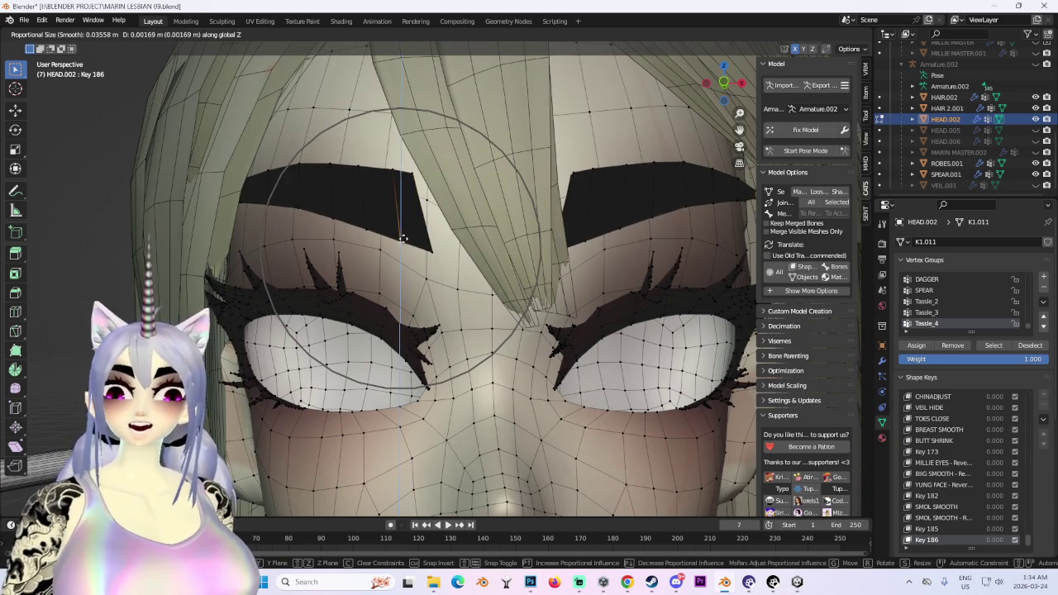
left_click(386, 257)
key("g")
left_click(385, 241)
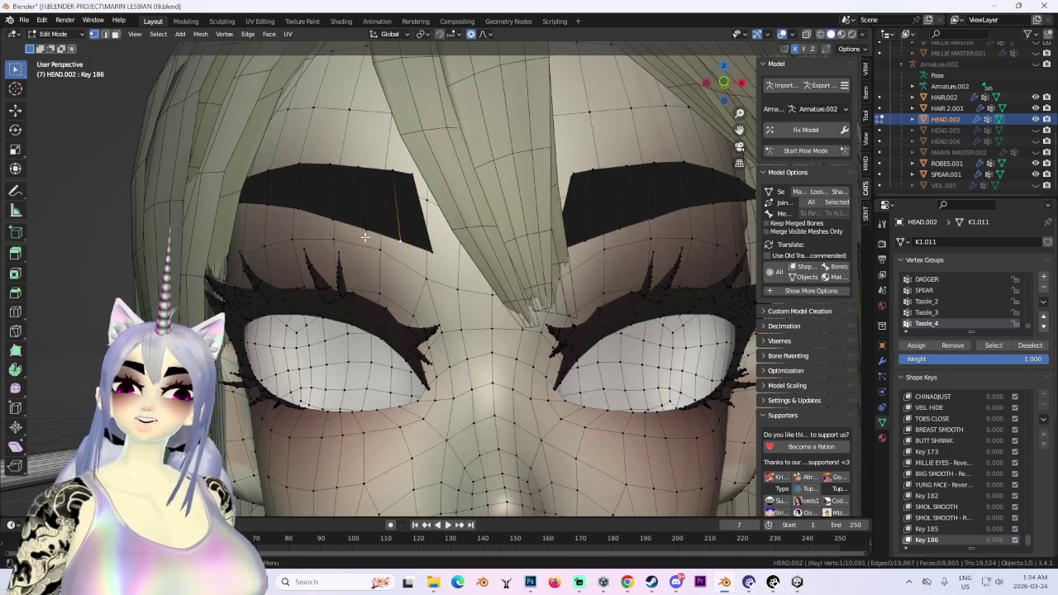
Move the eyebrow vertices vertically along Z, shrinking the proportional falloff.
key("g")
key("z")
left_click(365, 225)
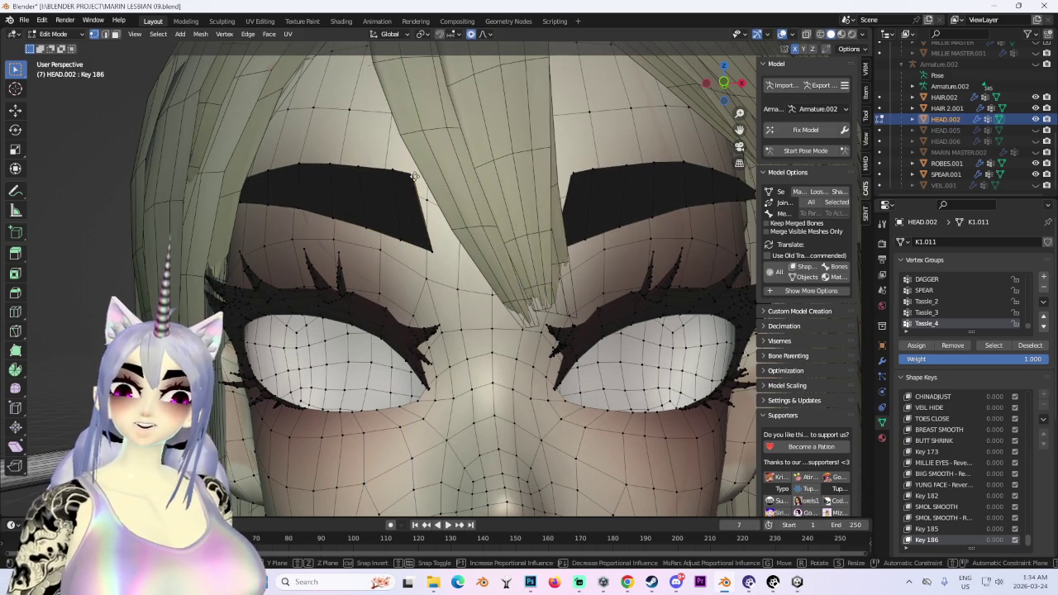
key("g")
key("z")
scroll(425, 183, "up", 2)
left_click(425, 184)
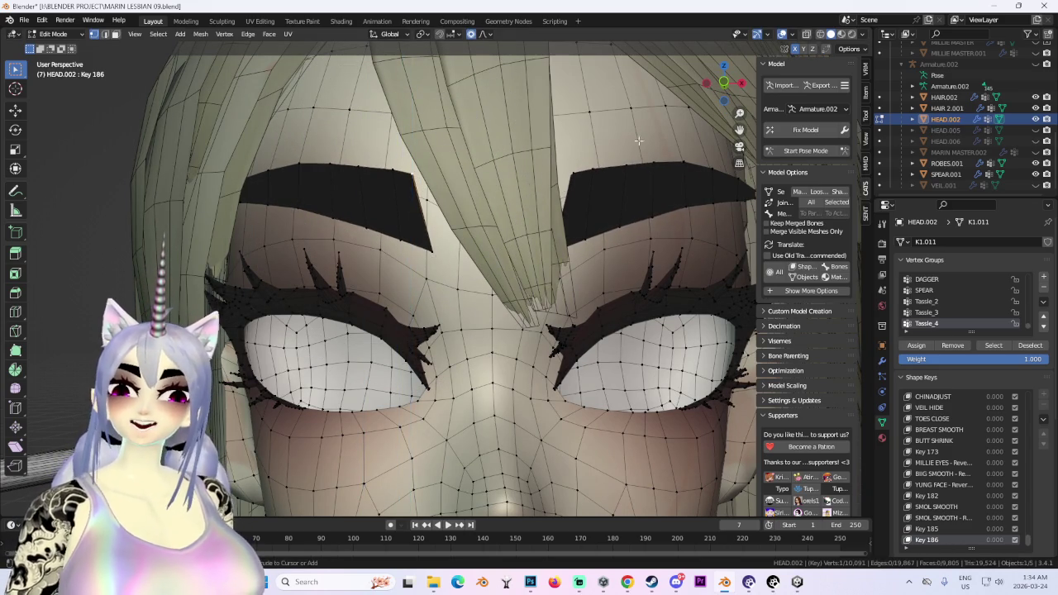
From a straight front view, reshape the eyebrow inner ends with free moves.
left_click(724, 83)
key("g")
left_click(646, 244)
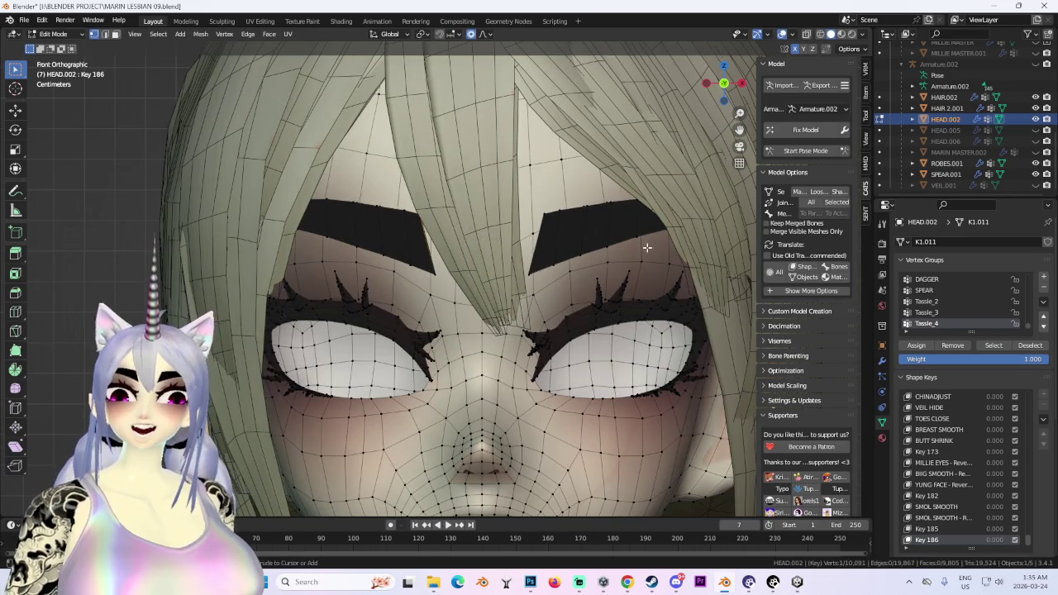
key("g")
left_click(447, 273)
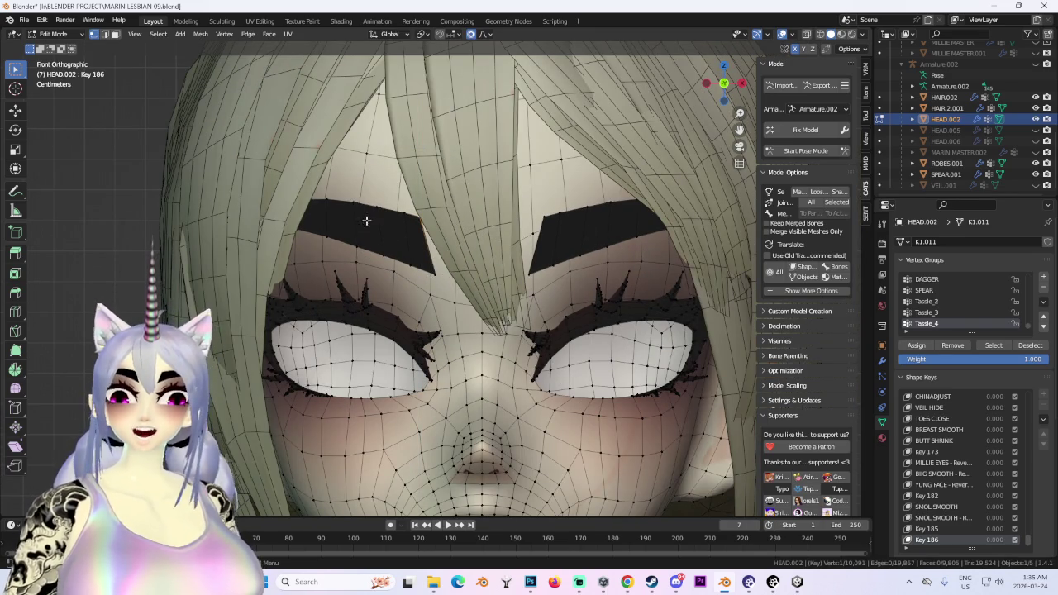
Make final eyebrow adjustments with a wider proportional falloff.
key("g")
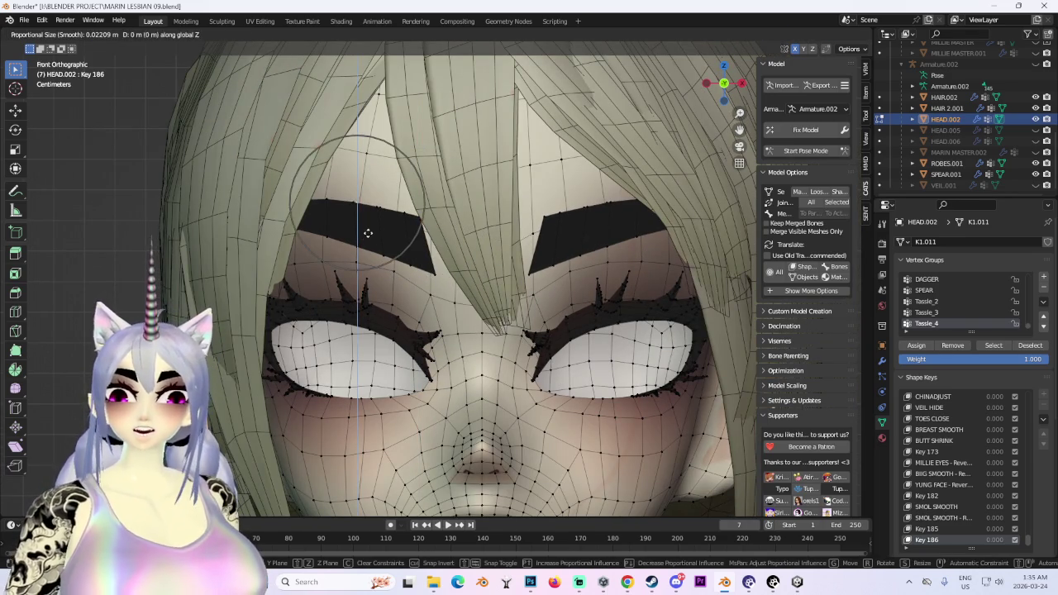
scroll(366, 233, "down", 2)
left_click(369, 233)
scroll(638, 299, "down", 2)
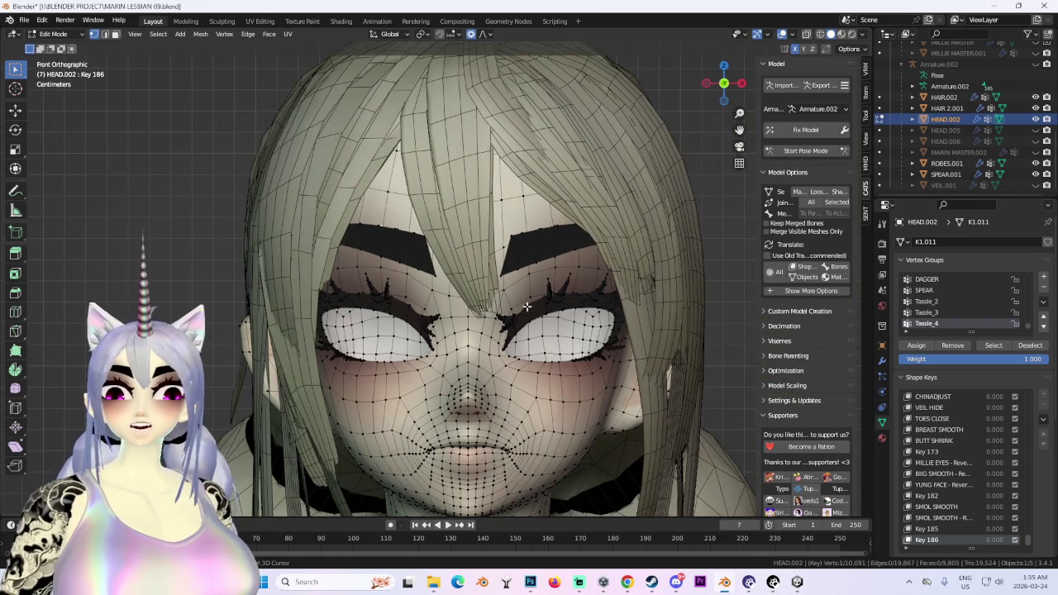
scroll(527, 306, "up", 3)
key("g")
scroll(368, 249, "down", 1)
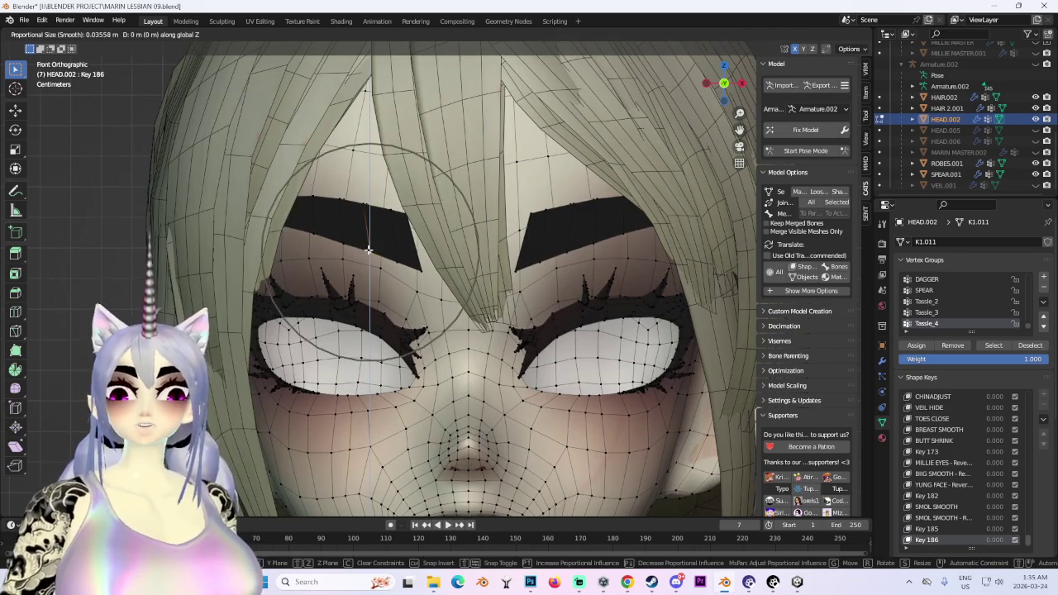
left_click(368, 249)
scroll(579, 288, "down", 3)
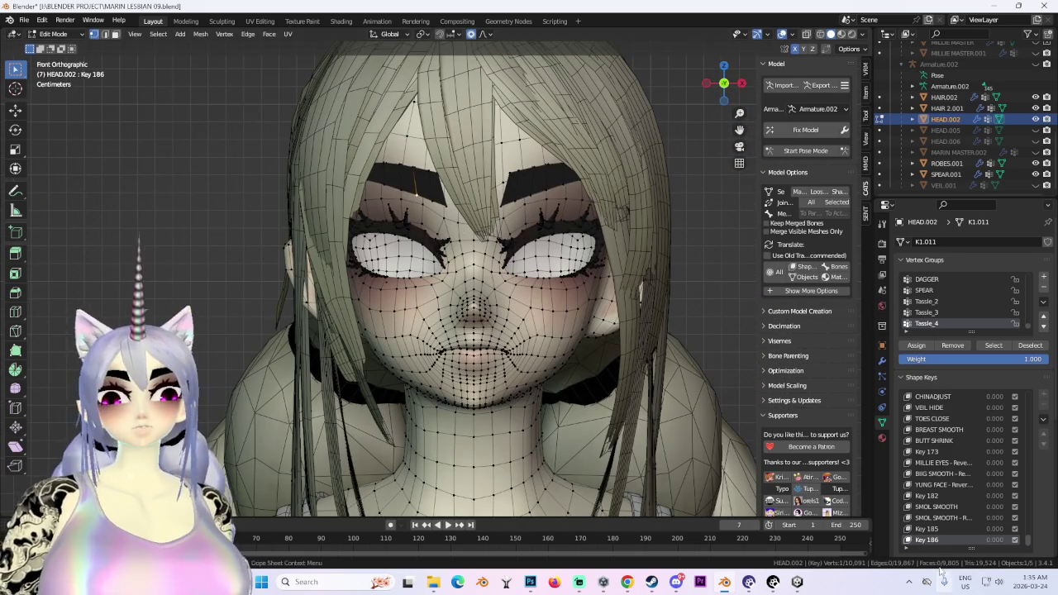
Return to Object Mode and raise Key 186's value to 1.000.
left_click(53, 34)
key("Tab")
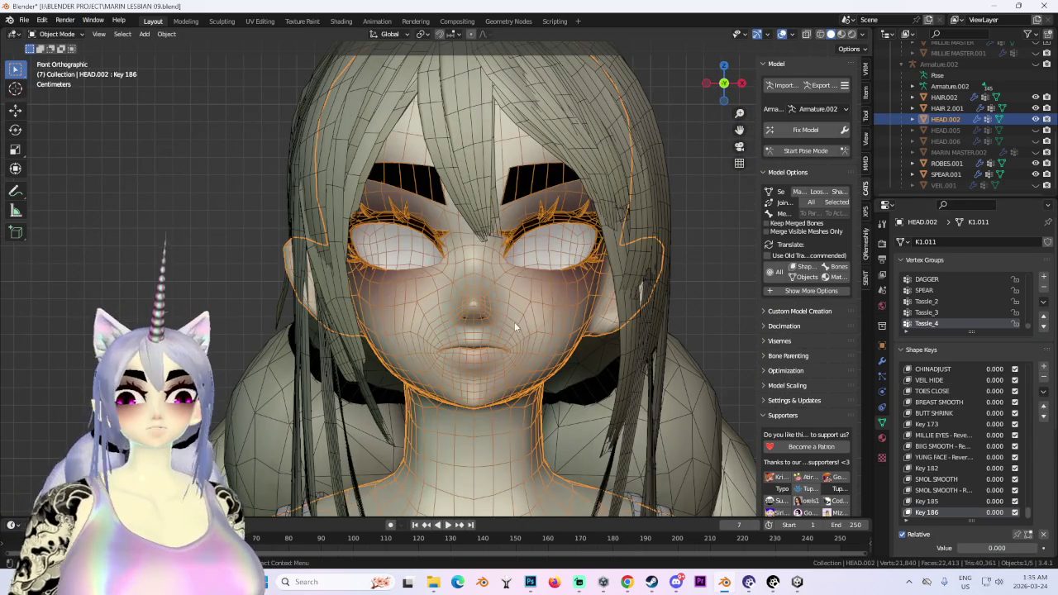
middle_click_drag(559, 361, 735, 376)
left_click(736, 376)
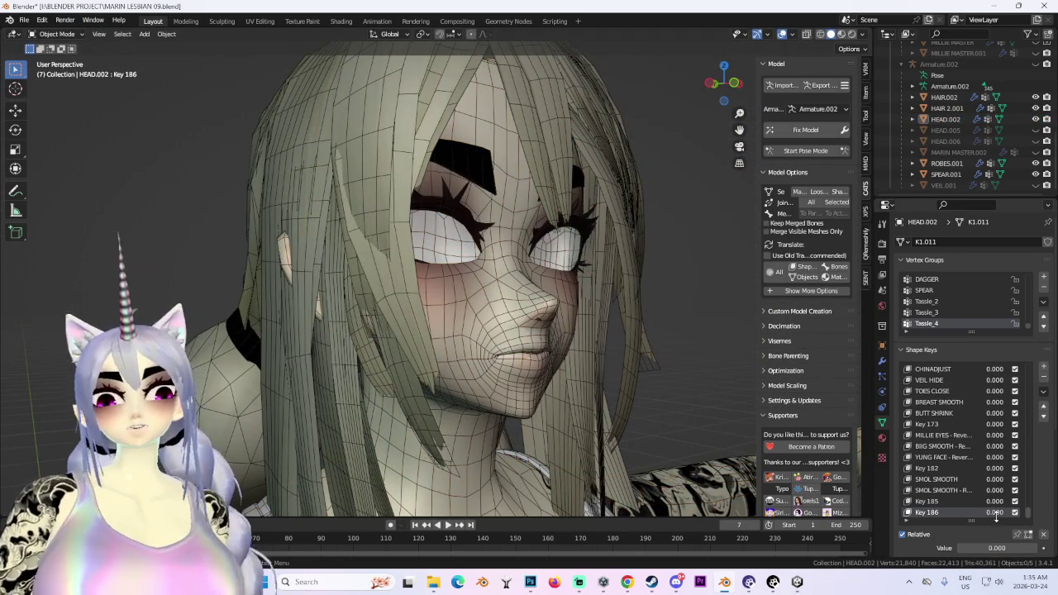
mouse_move(996, 513)
left_mouse_down()
mouse_move(1034, 512)
mouse_move(976, 512)
mouse_move(1034, 513)
left_mouse_up()
Hide the overlays and unhide the HEAD.005 eye mesh, viewed straight from the front.
middle_click_drag(653, 298, 458, 371)
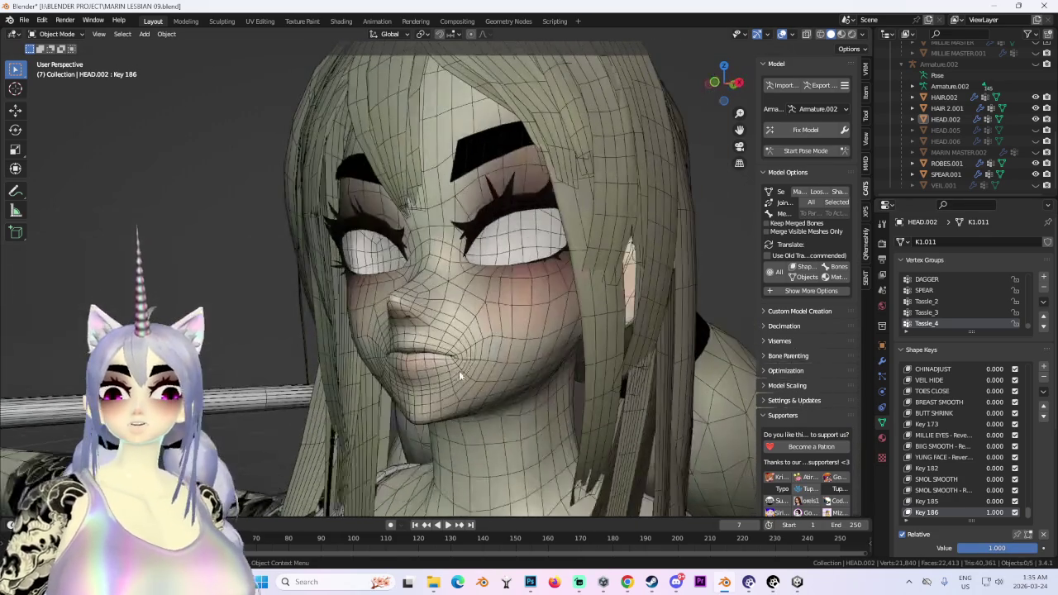
left_click(459, 371)
left_click(783, 37)
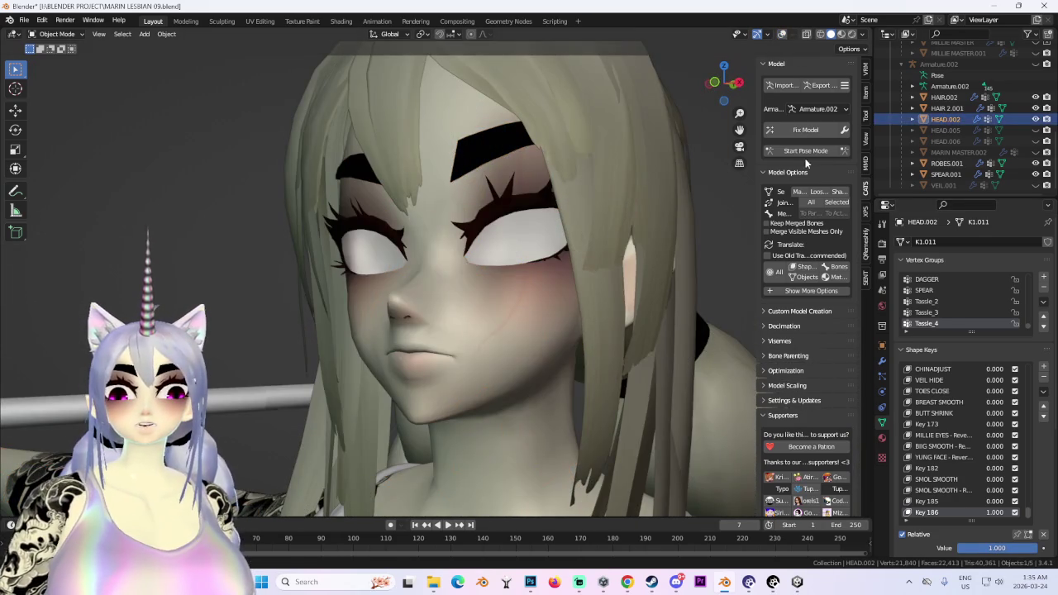
left_click(1035, 131)
middle_click_drag(596, 157, 631, 152)
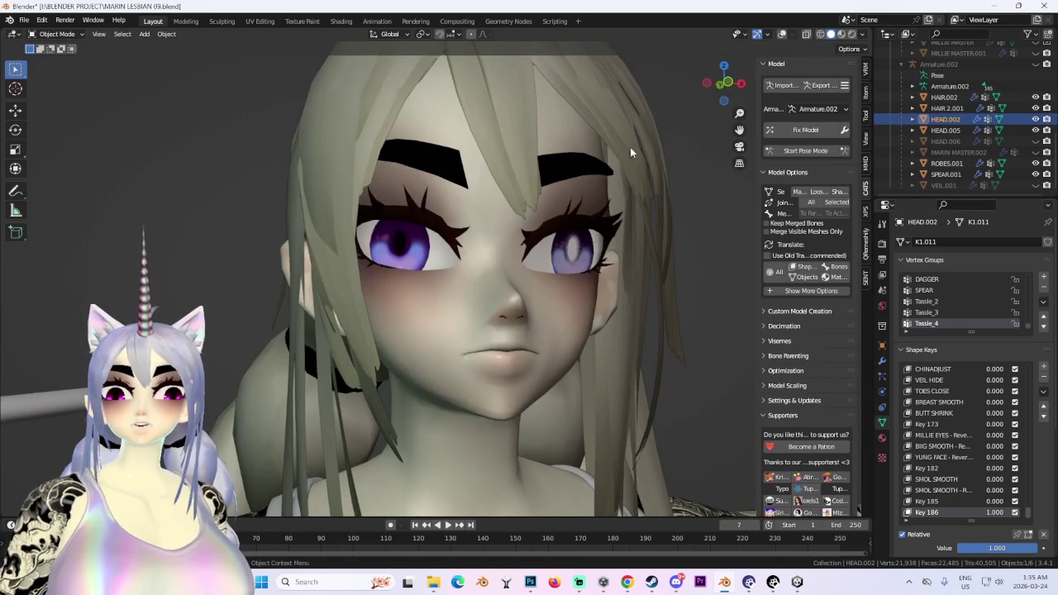
left_click(727, 83)
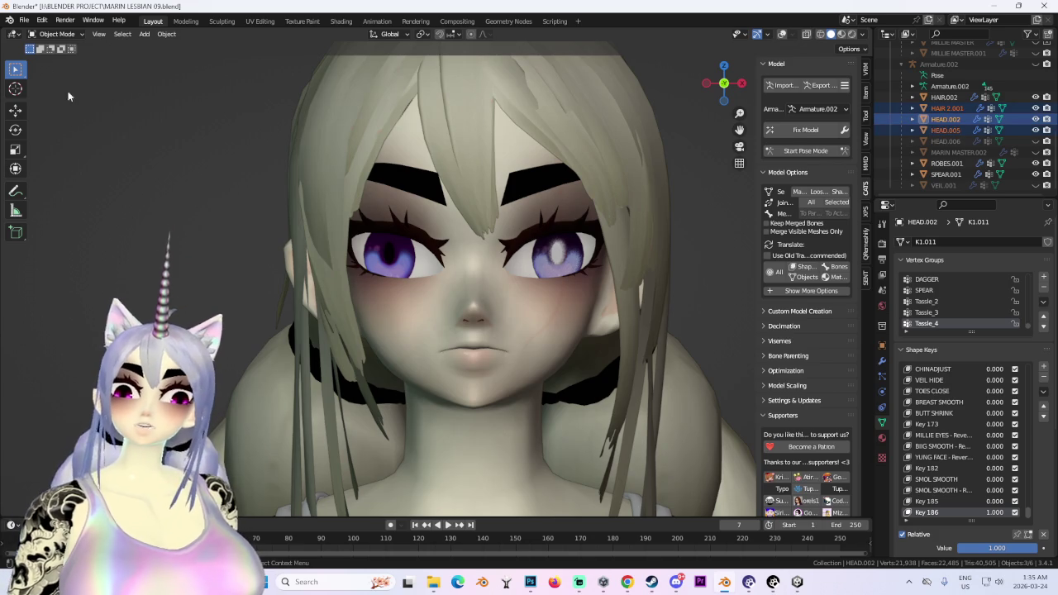
Select the HEAD.005 eye mesh to bring up its shape keys.
left_click(57, 33)
left_click(58, 47)
scroll(367, 239, "up", 3)
left_click(367, 239)
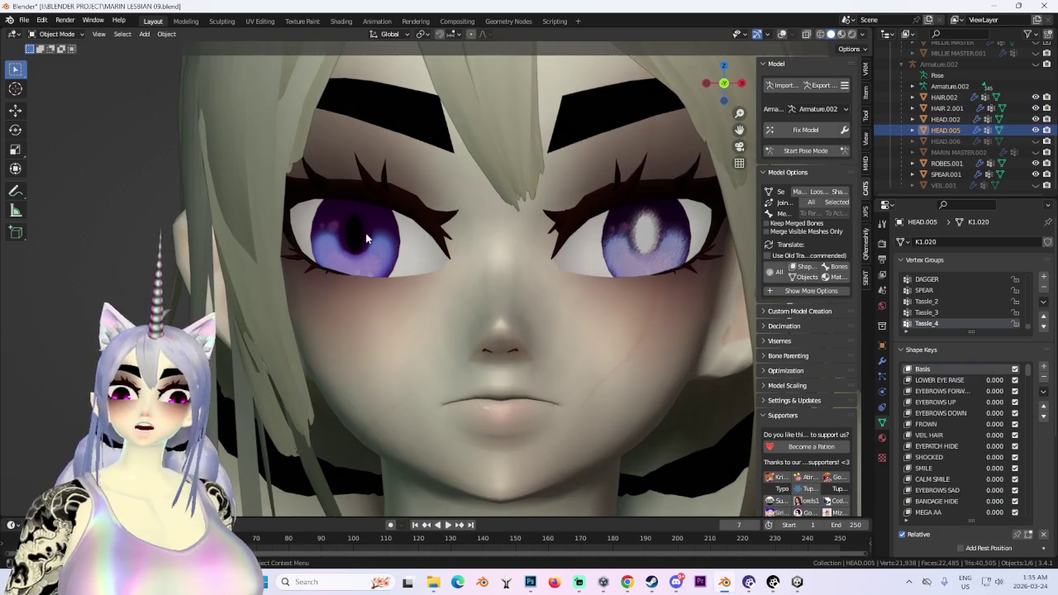
Put the HEAD.005 eye mesh in Edit Mode with overlays and select the connected eye geometry.
left_click(57, 34)
left_click(51, 61)
left_click(782, 34)
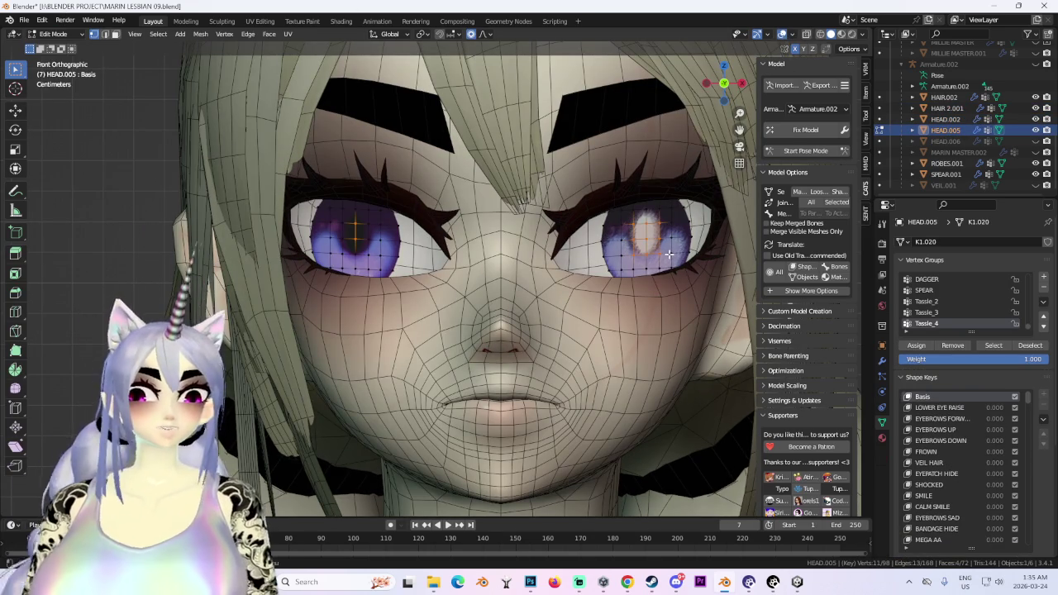
key("ctrl+l")
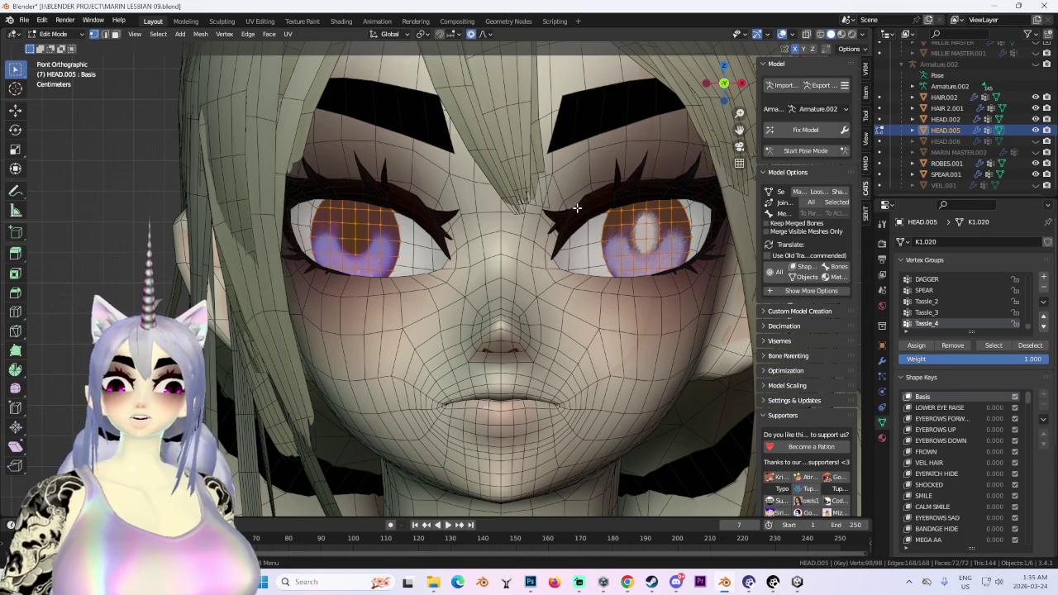
key("s")
key("z")
key("Escape")
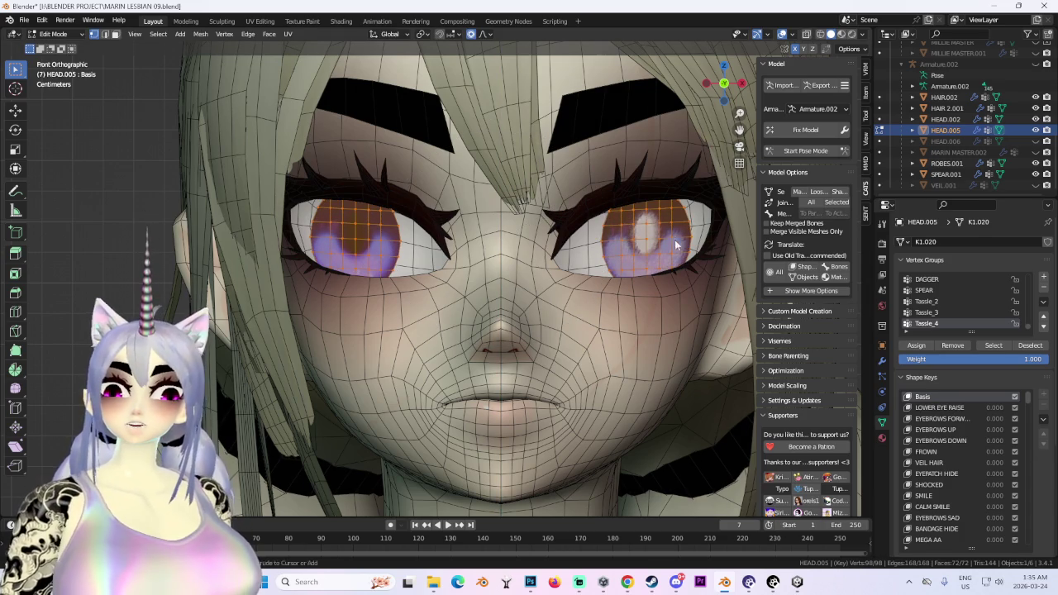
Try a vertical Z move of the eye geometry, then cancel it.
key("ctrl+g")
key("Escape")
key("ctrl+v")
key("Escape")
key("g")
key("z")
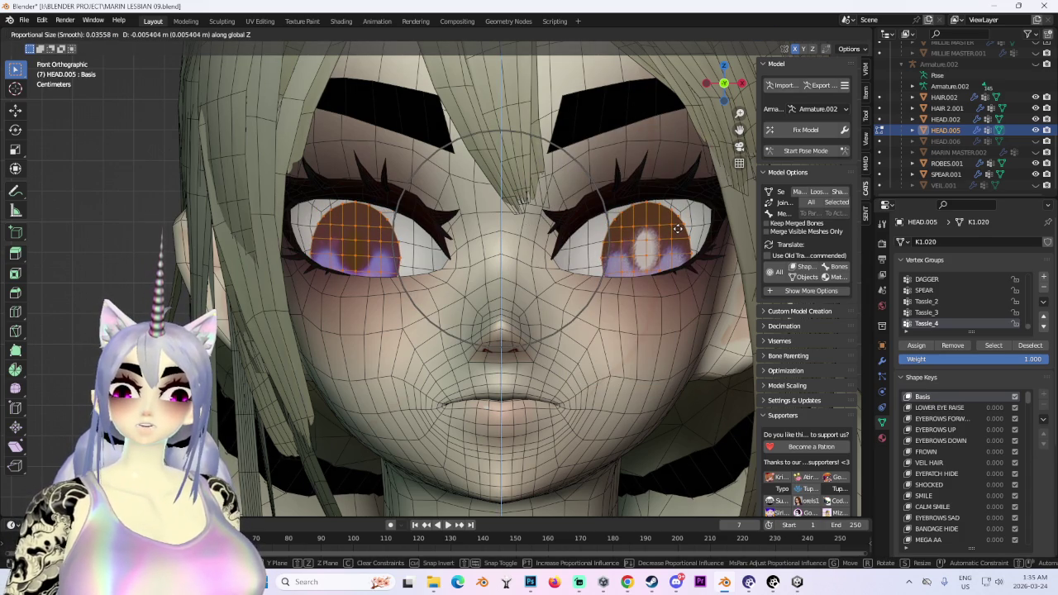
key("Escape")
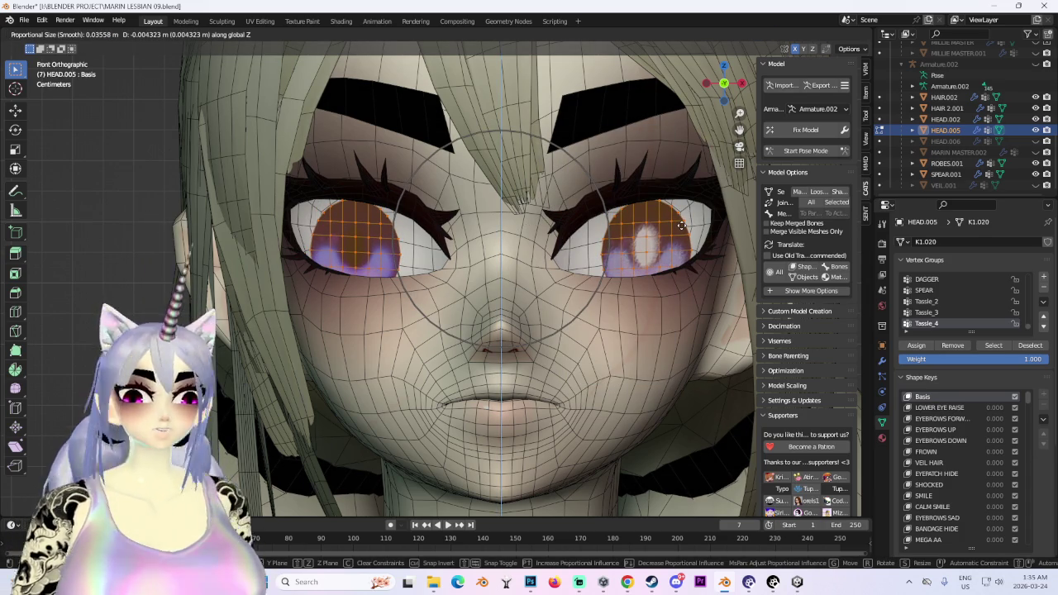
From the numpad-1 front view, nudge both irises slightly down along Z.
mouse_move(339, 289)
middle_mouse_down()
mouse_move(322, 305)
mouse_move(424, 334)
mouse_move(754, 143)
middle_mouse_up()
scroll(322, 306, "up", 3)
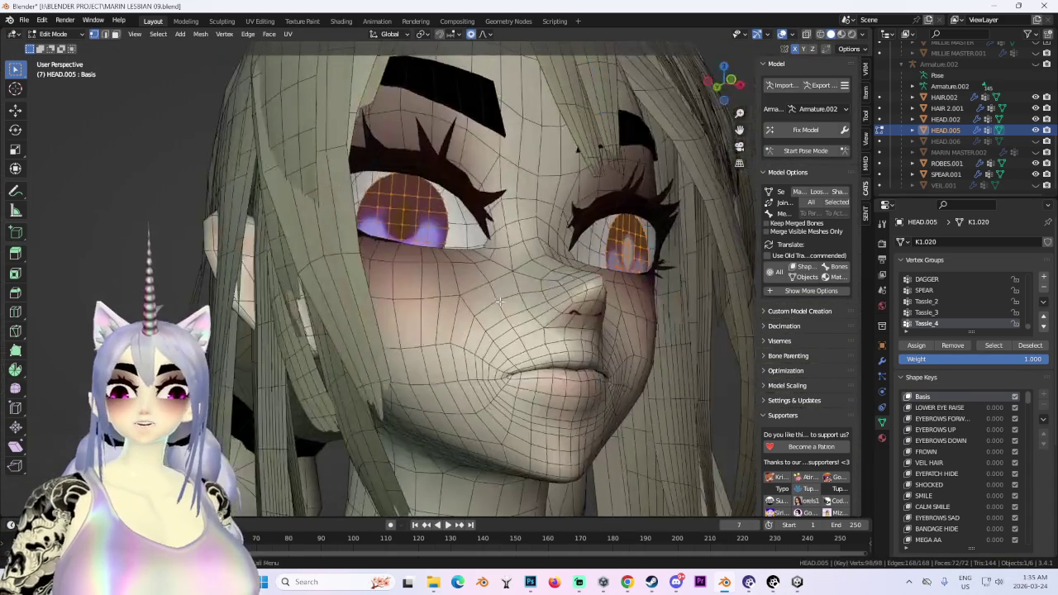
left_click(724, 83)
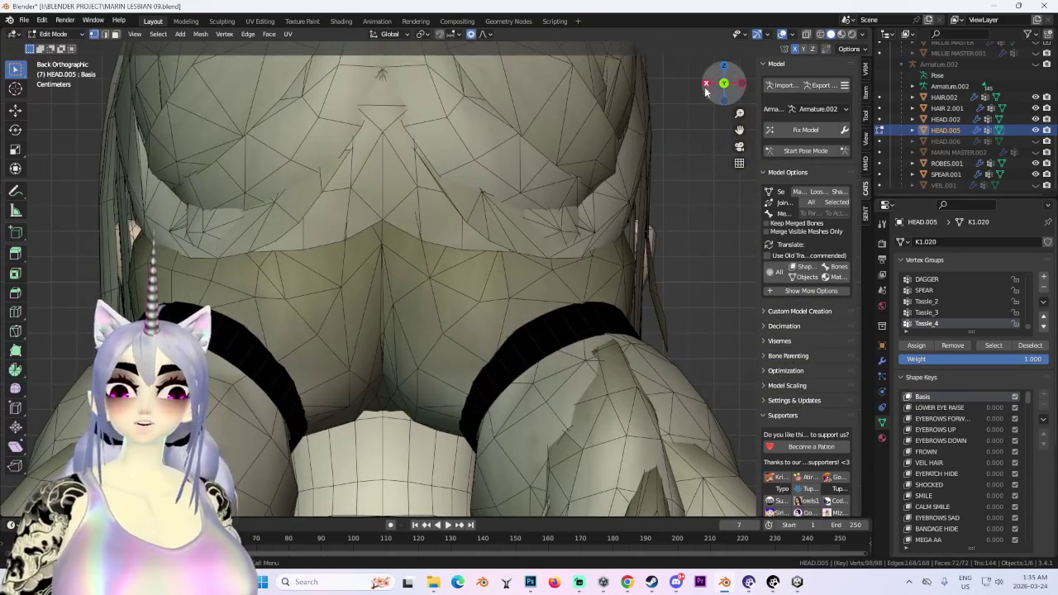
key("KP_1")
key("g")
key("z")
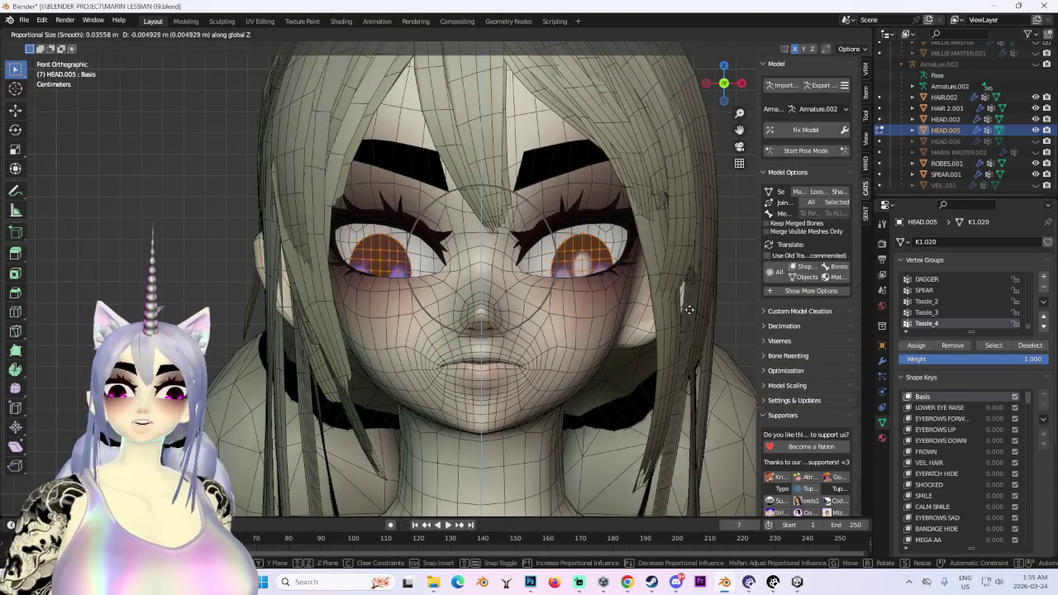
left_click(692, 303)
scroll(694, 306, "up", 3)
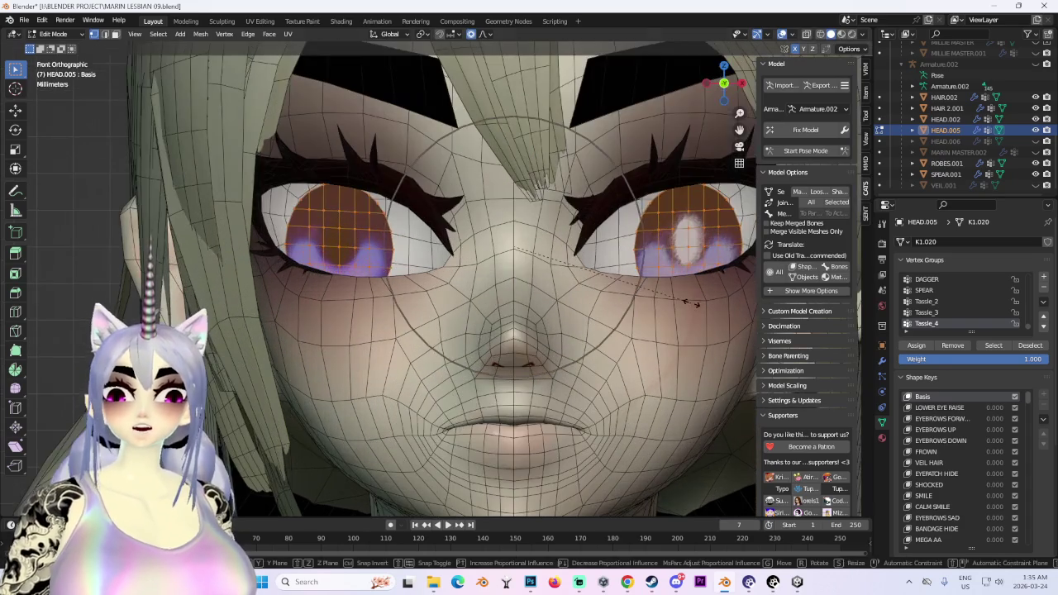
key("g")
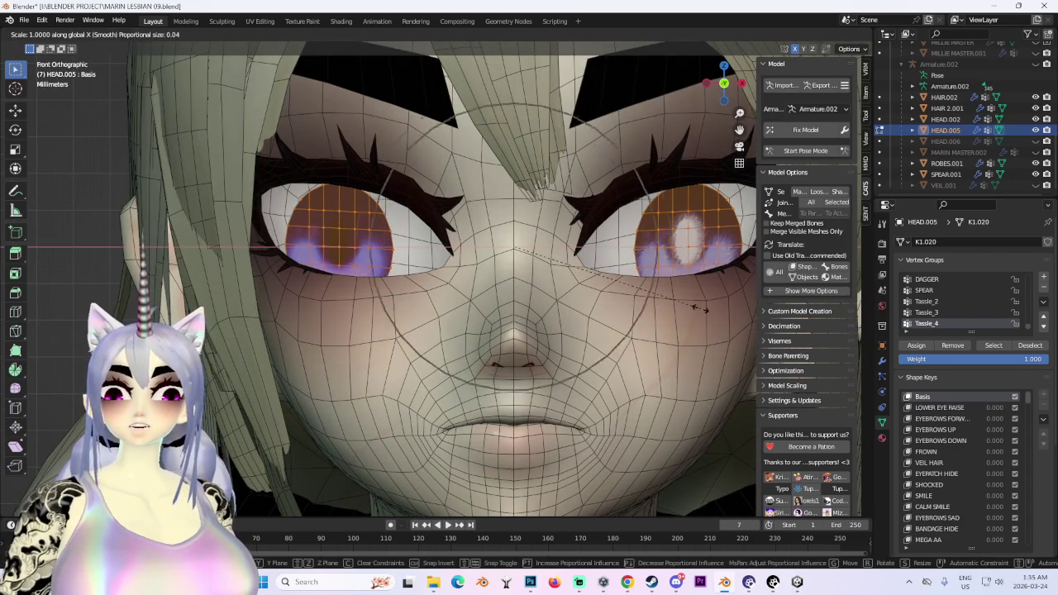
key("Escape")
In wireframe shading, box-deselect the right-hand iris, then return to solid shading.
left_click(821, 34)
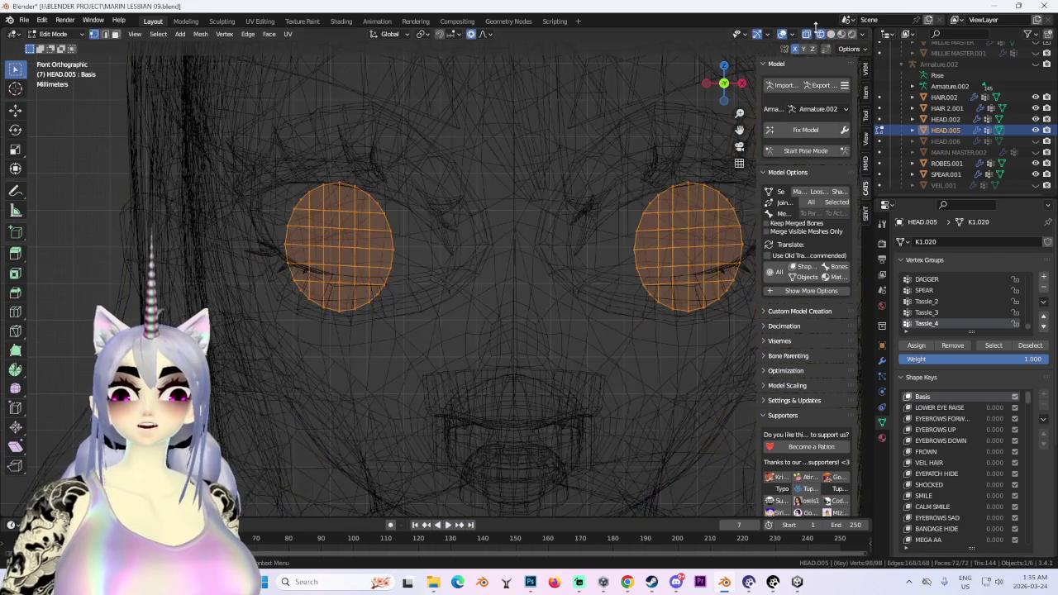
scroll(577, 179, "down", 3)
left_click_drag(523, 164, 718, 491, "ctrl")
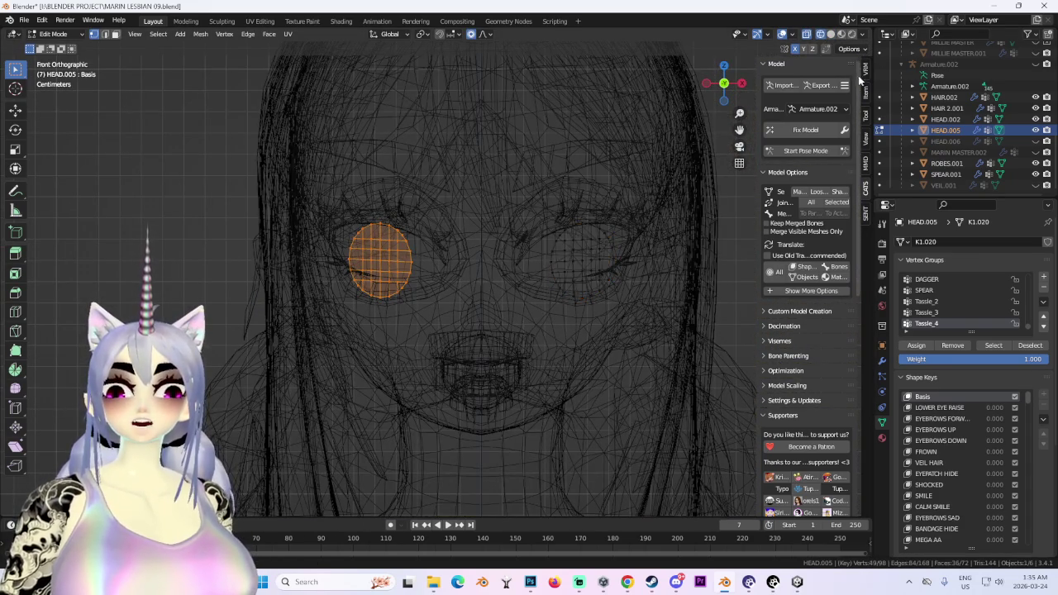
left_click(831, 34)
scroll(578, 297, "up", 2)
Scale the left iris along X and move it along Z.
key("s")
key("x")
key("Escape")
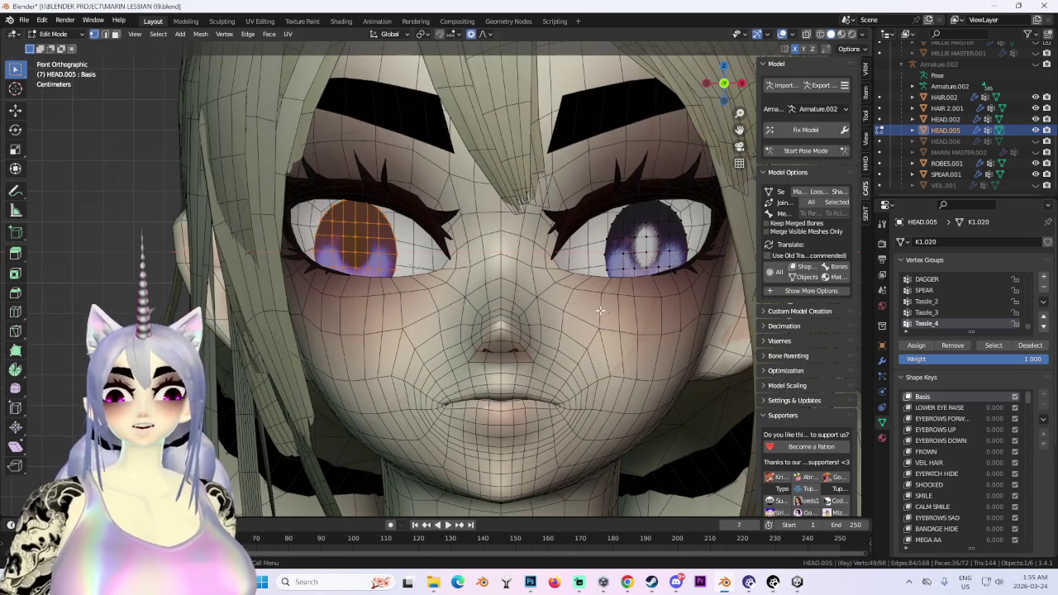
key("g")
key("z")
key("Escape")
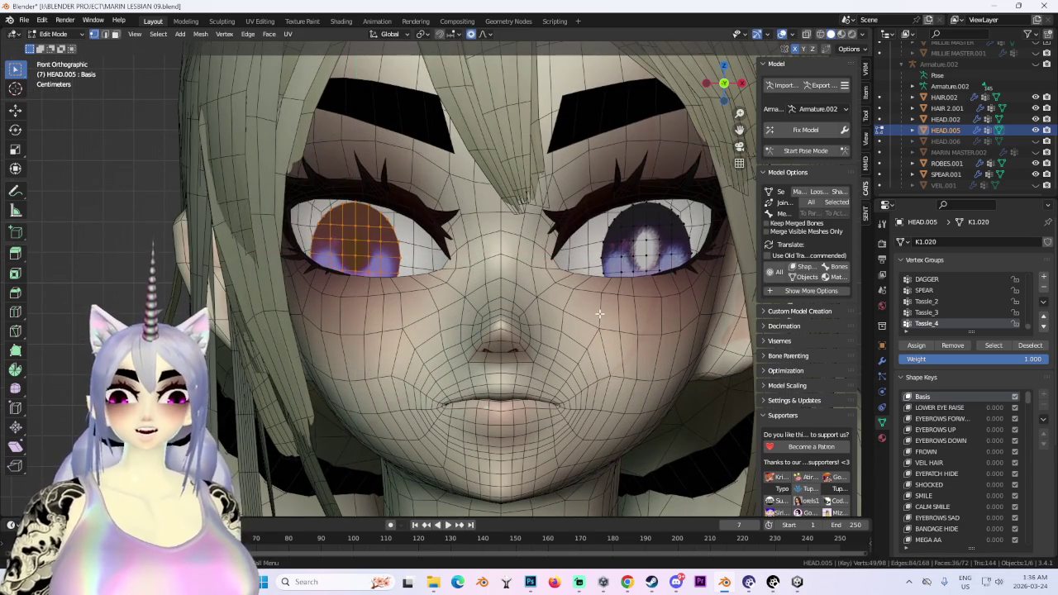
Give the left iris one more small Z nudge, then deselect all and orbit the face.
scroll(434, 273, "down", 2)
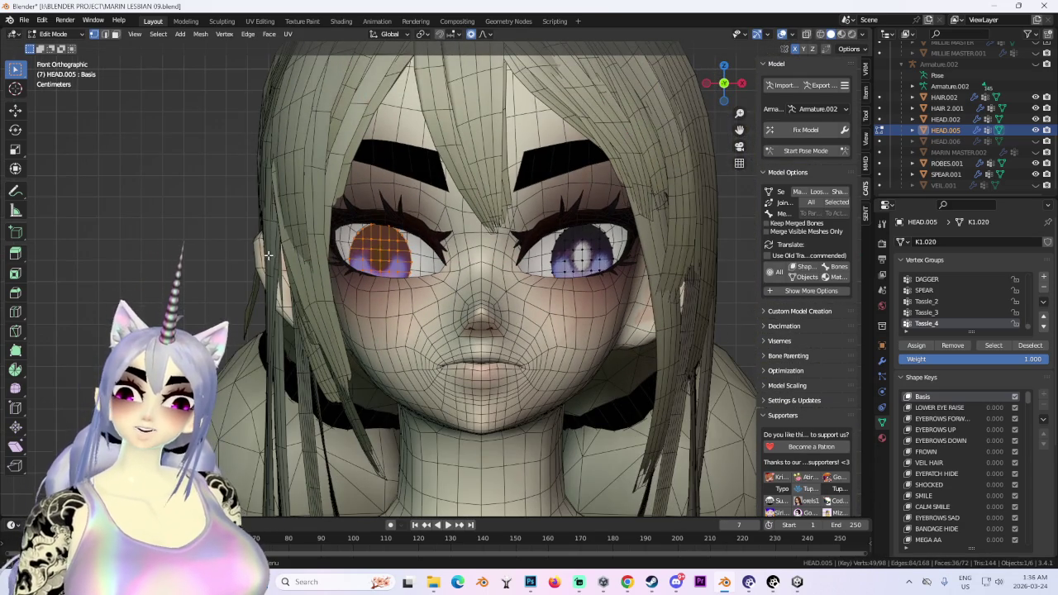
scroll(430, 281, "up", 2)
key("g")
key("z")
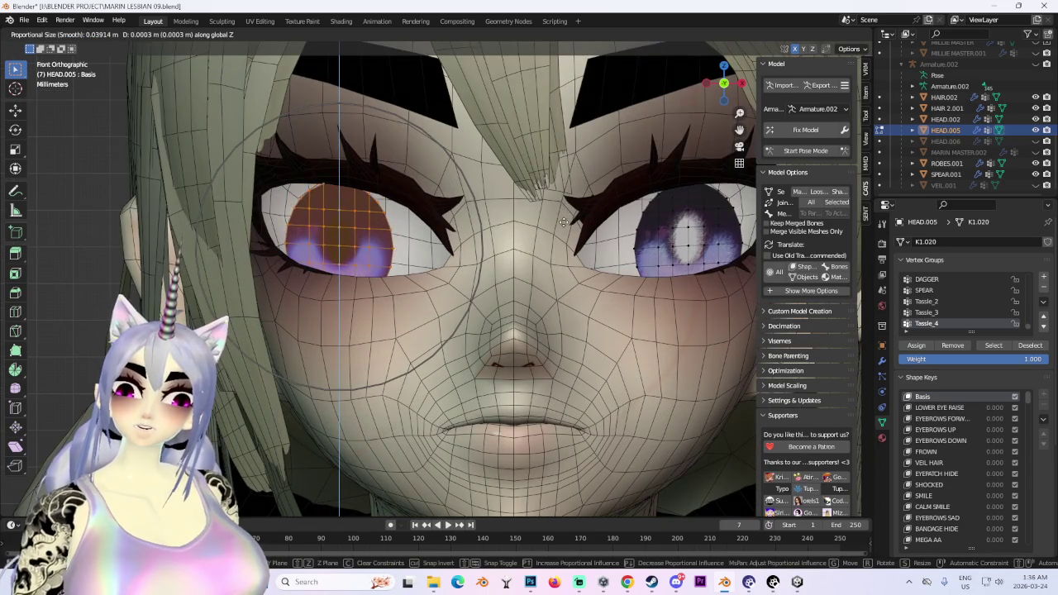
key("Escape")
scroll(581, 246, "down", 2)
key("alt+a")
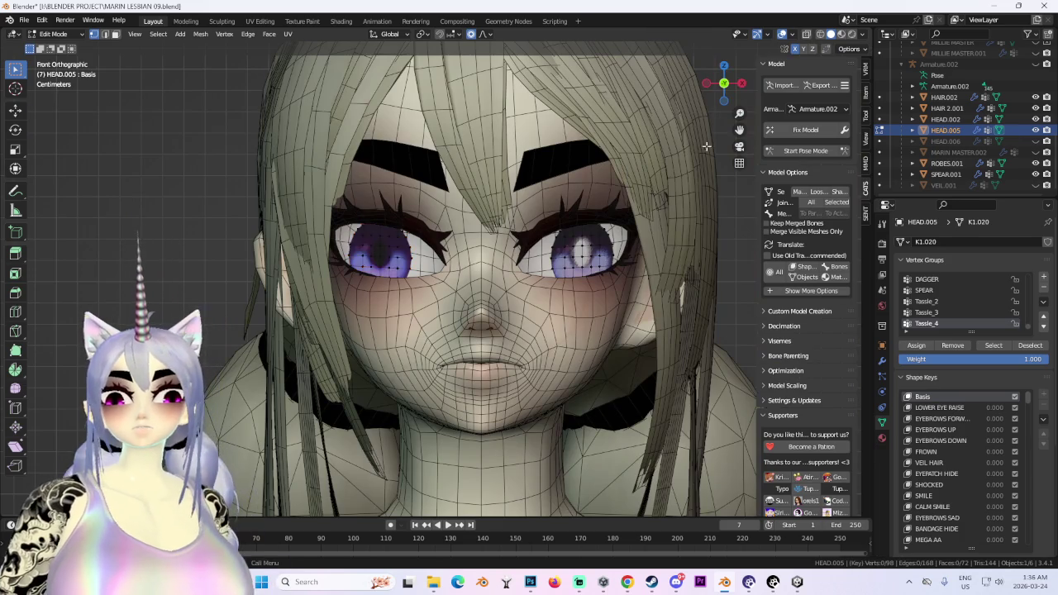
middle_click_drag(619, 249, 668, 83)
Hide the mesh overlay, switch to Object Mode and select HEAD.002.
left_click(782, 34)
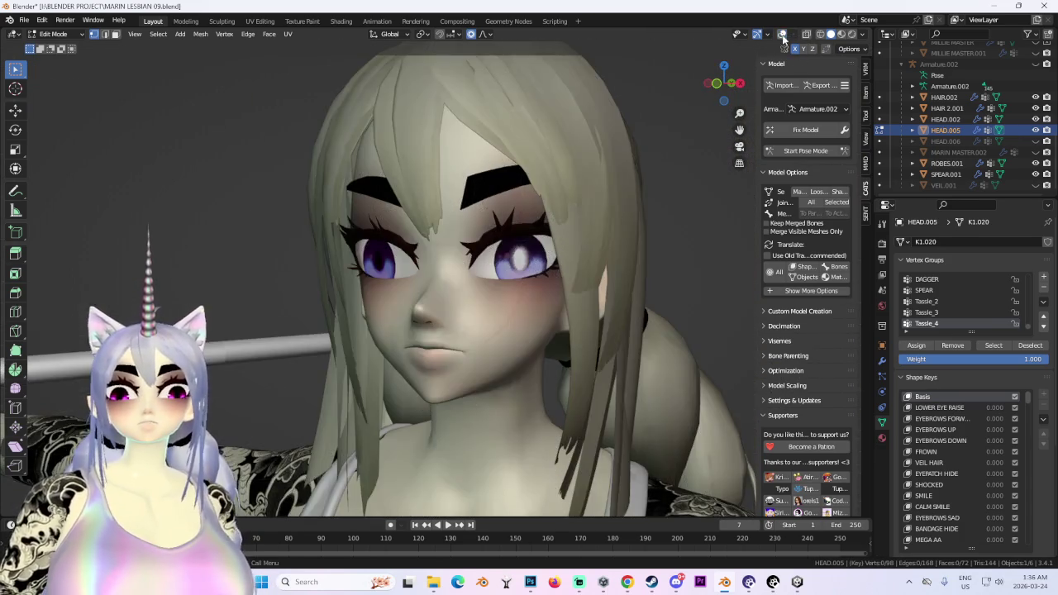
scroll(545, 377, "down", 3)
middle_click_drag(521, 364, 546, 377)
scroll(546, 377, "up", 3)
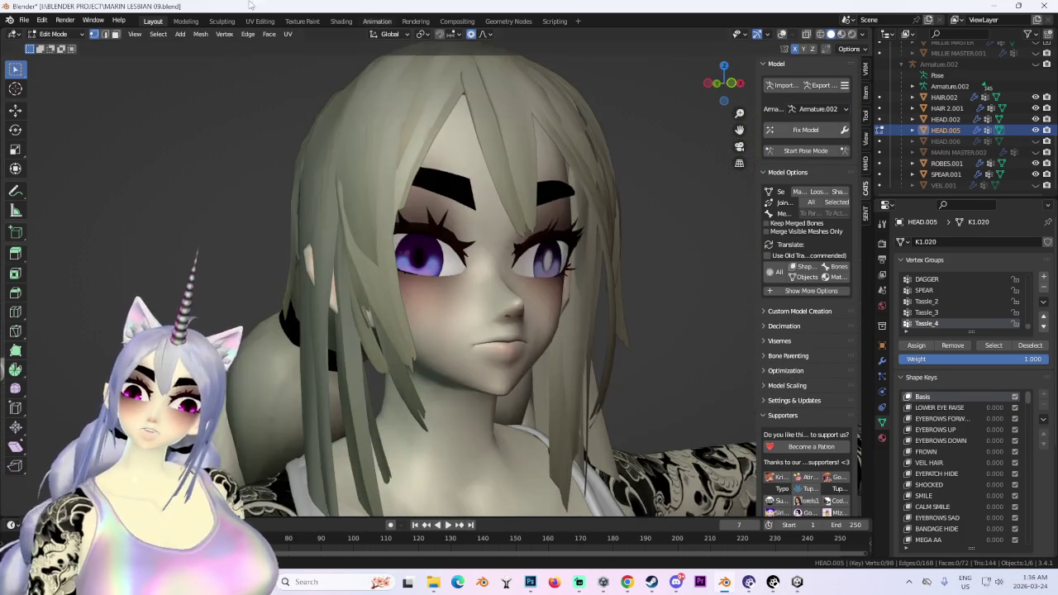
left_click(53, 34)
left_click(50, 41)
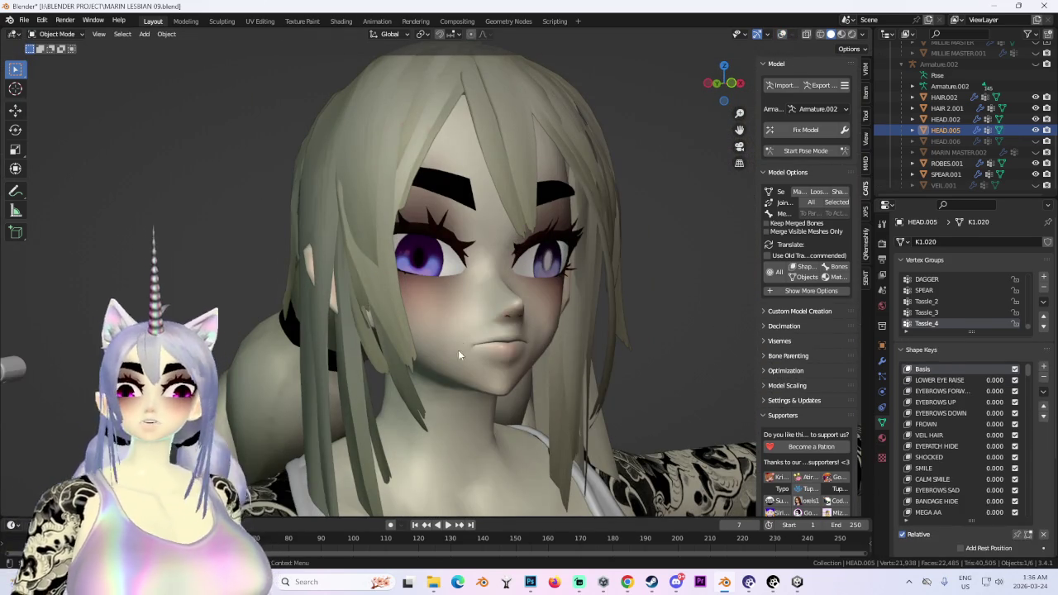
left_click(416, 270)
Preview the Key 186 shape key on HEAD.002 at value 1, then reset it to 0.
mouse_move(415, 271)
middle_mouse_down()
mouse_move(466, 308)
mouse_move(412, 315)
mouse_move(473, 334)
middle_mouse_up()
scroll(408, 340, "up", 2)
scroll(473, 339, "down", 2)
left_click_drag(997, 513, 1017, 513)
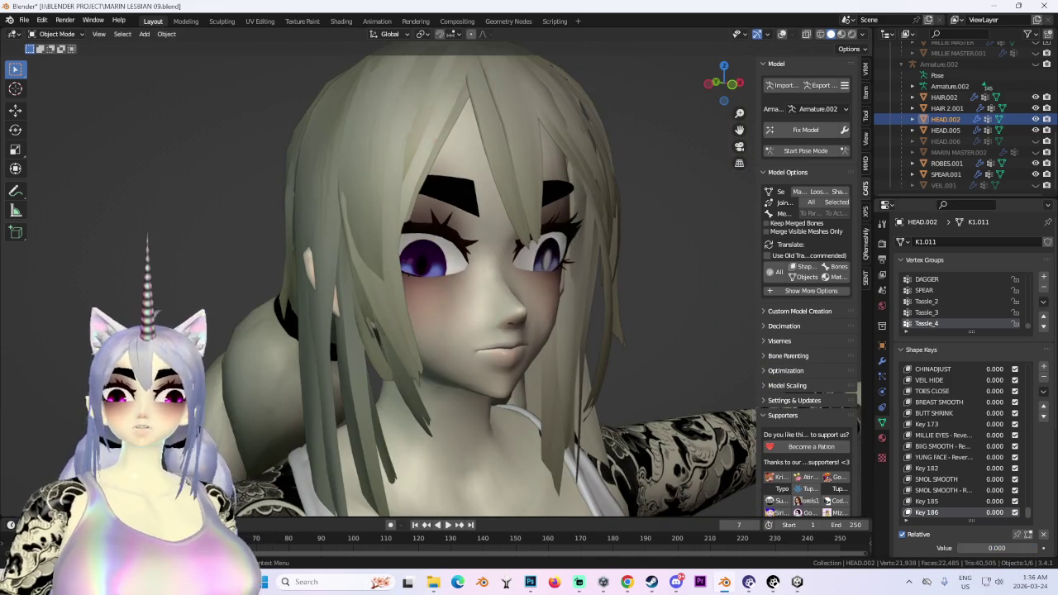
left_click_drag(997, 548, 967, 548)
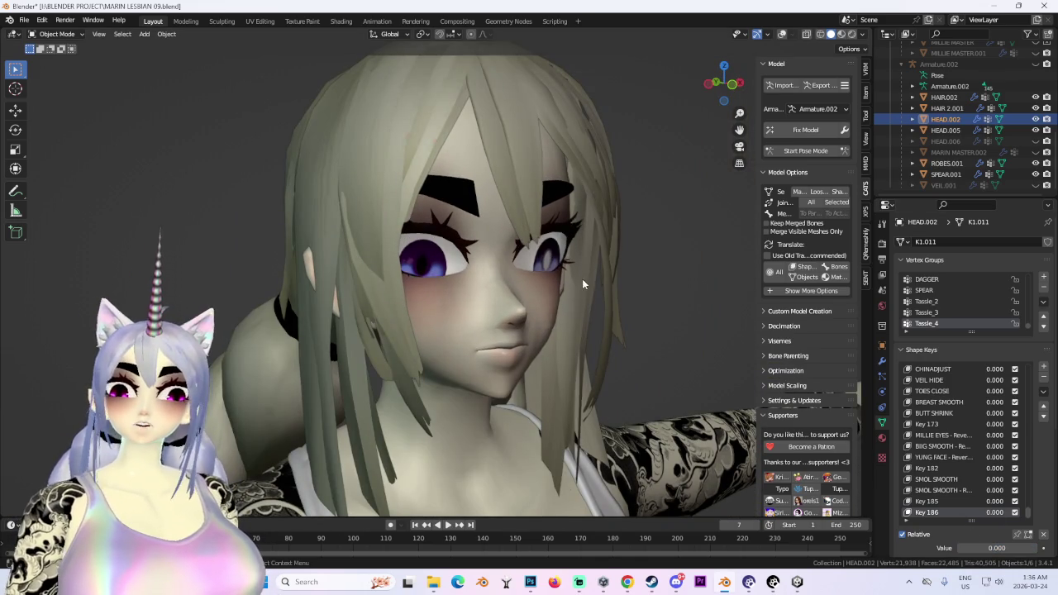
middle_click_drag(582, 279, 530, 330)
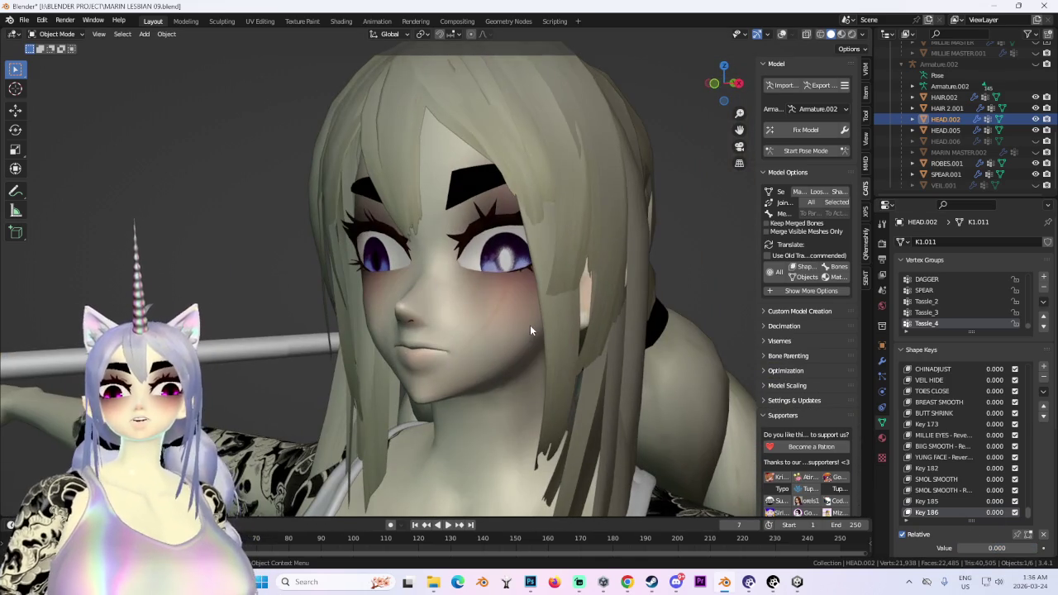
left_click(717, 84)
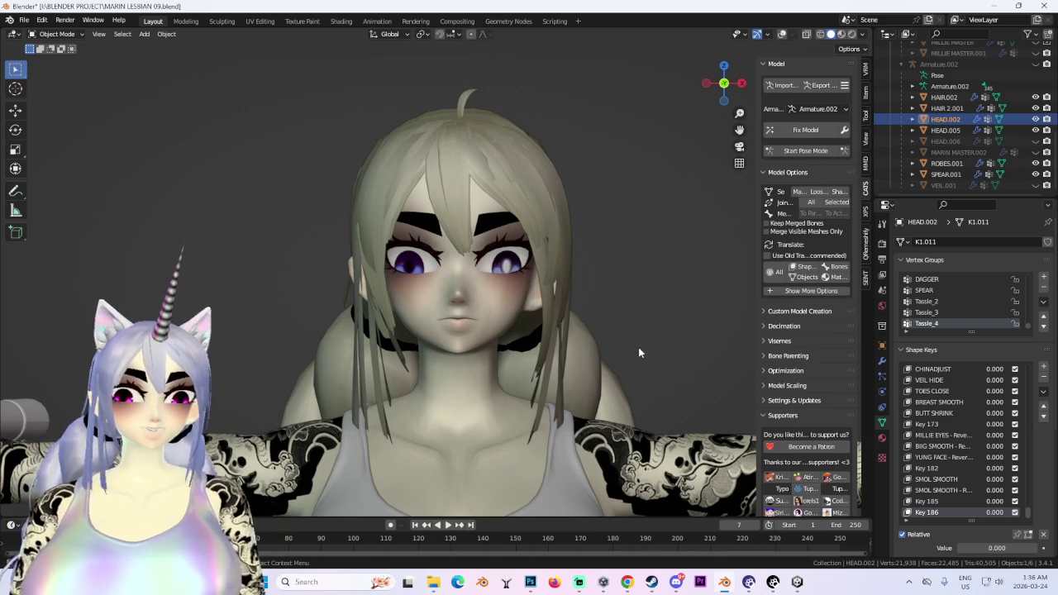
Select HEAD.005, enter Edit Mode and hide the selected vertices.
scroll(638, 355, "up", 3)
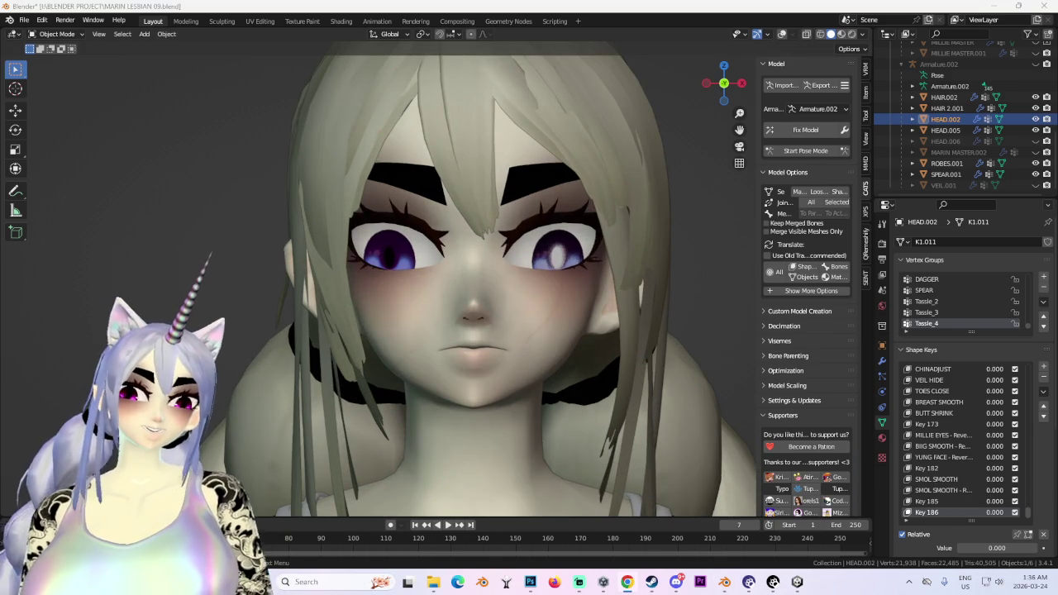
scroll(498, 242, "up", 2)
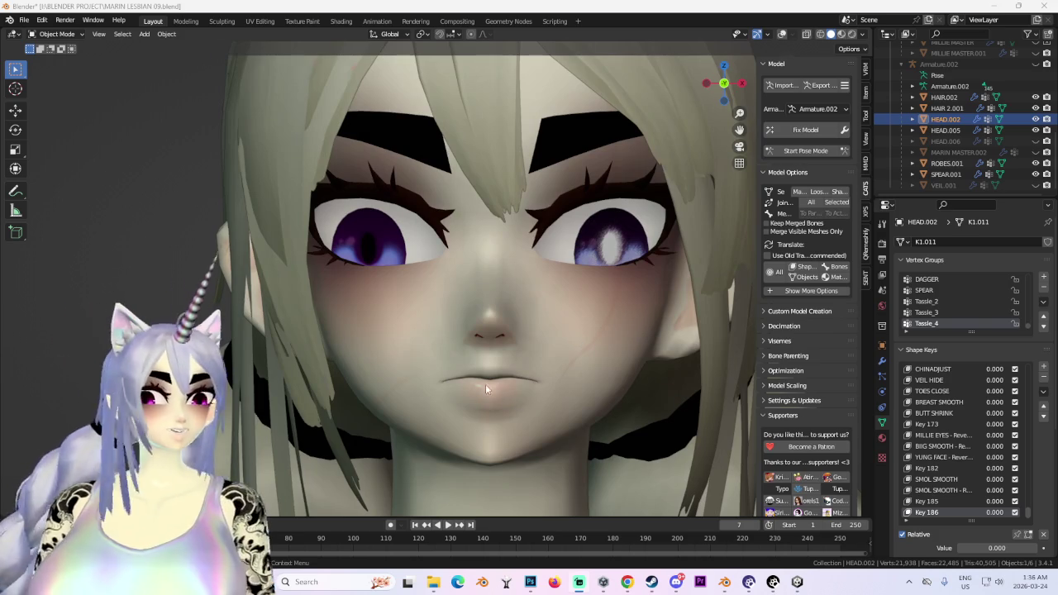
mouse_move(485, 384)
middle_mouse_down()
mouse_move(604, 400)
mouse_move(547, 391)
mouse_move(582, 387)
middle_mouse_up()
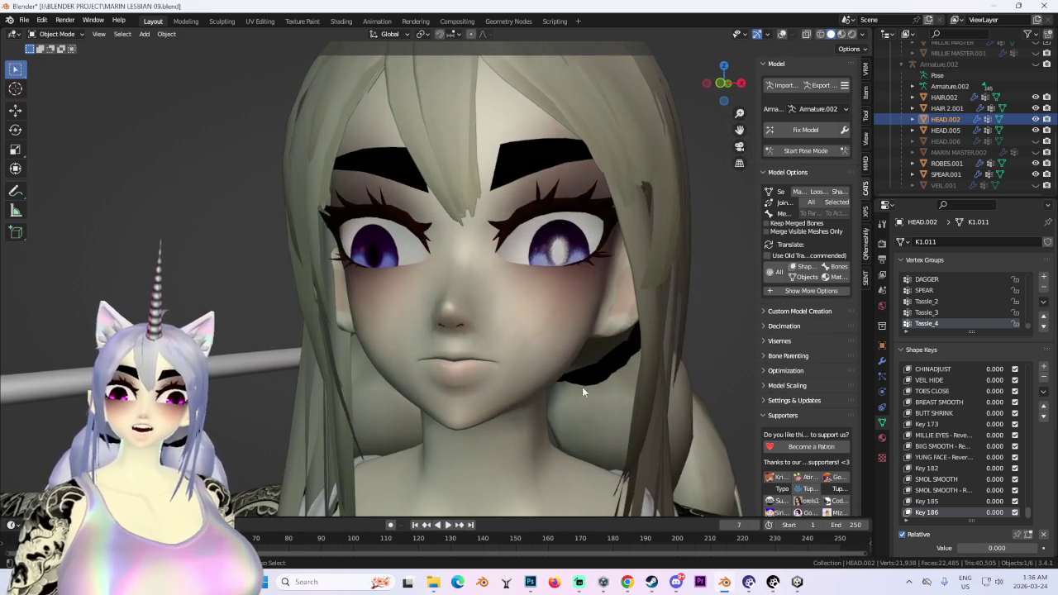
left_click(582, 382)
key("Tab")
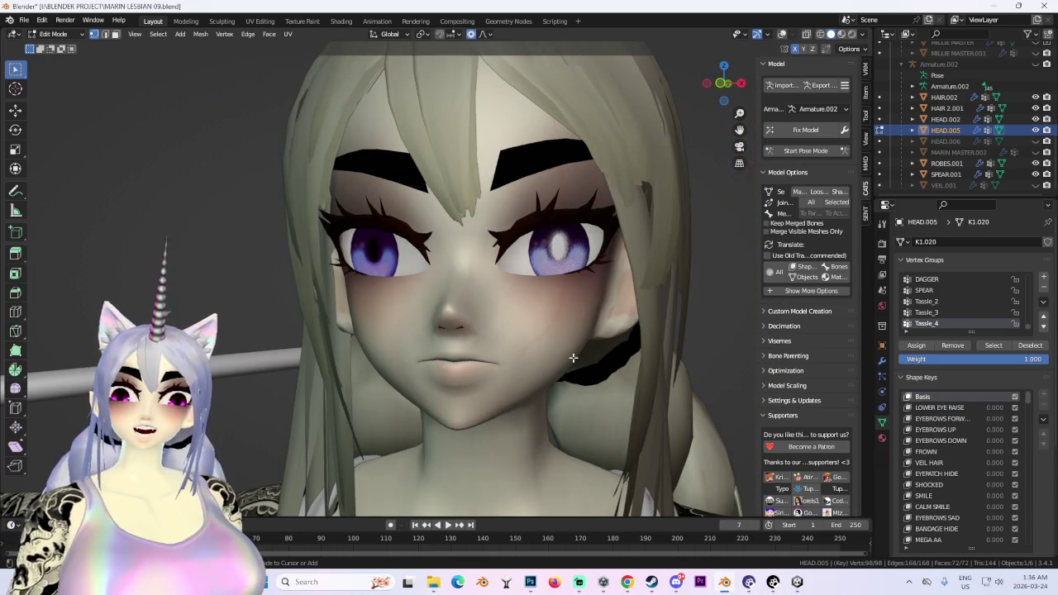
mouse_move(558, 351)
middle_mouse_down()
mouse_move(538, 352)
mouse_move(579, 347)
mouse_move(488, 345)
middle_mouse_up()
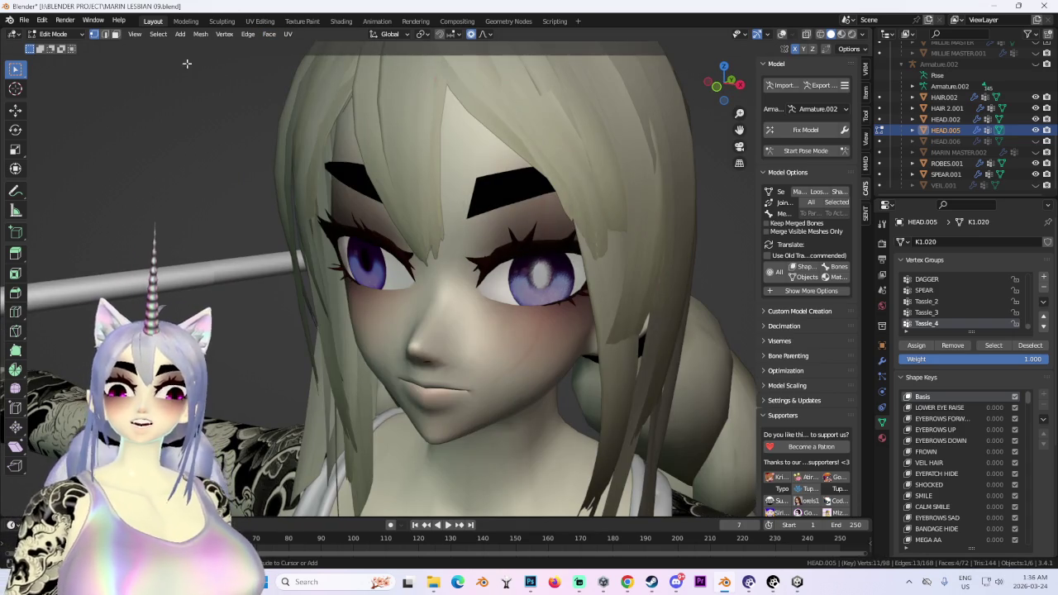
key("h")
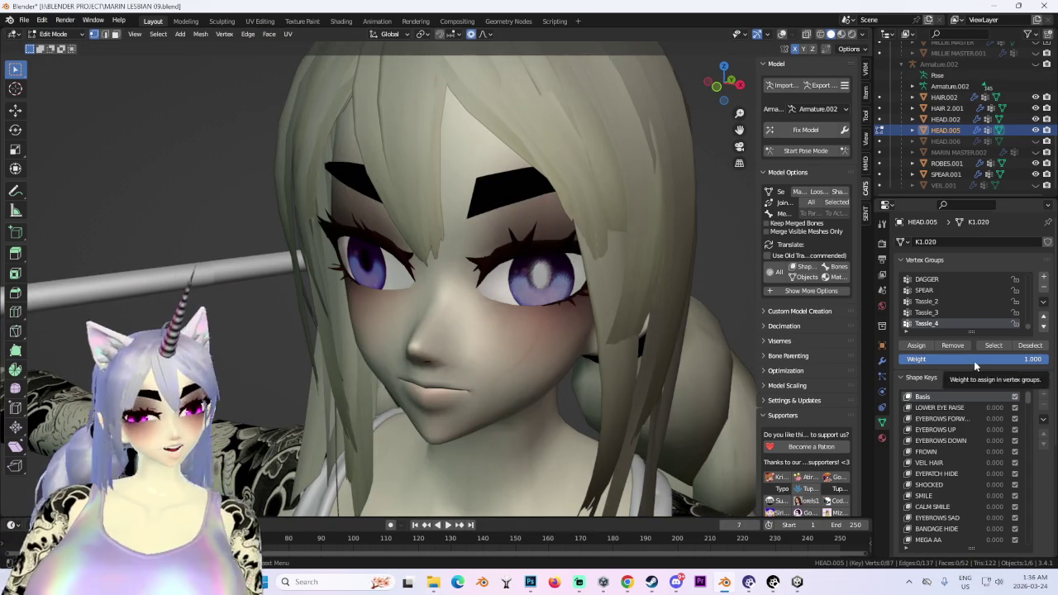
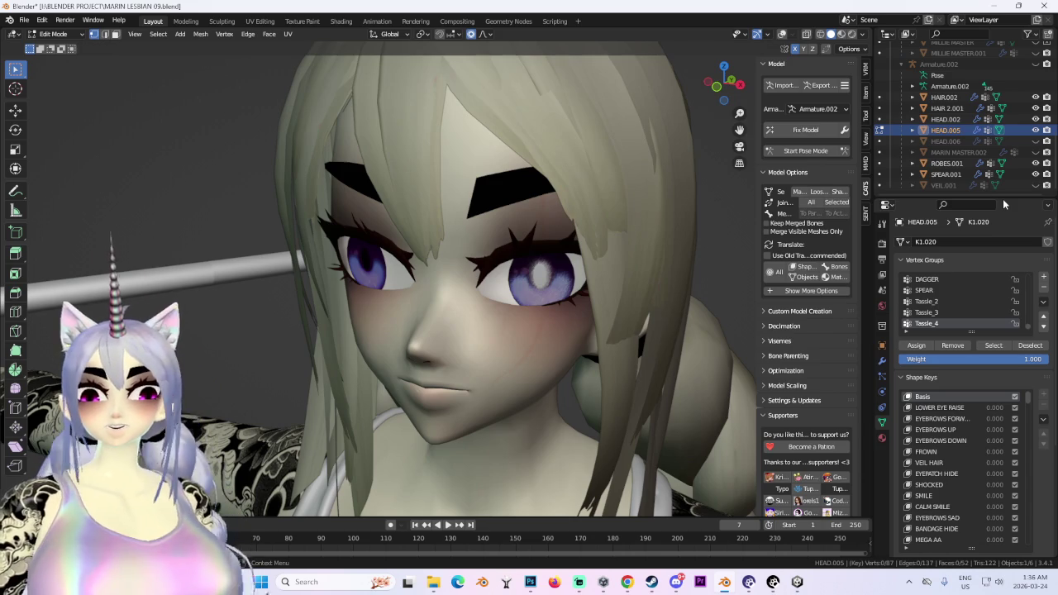
Return to Object Mode with HEAD.002 selected and turn Key 186 down to 0.
scroll(594, 354, "down", 3)
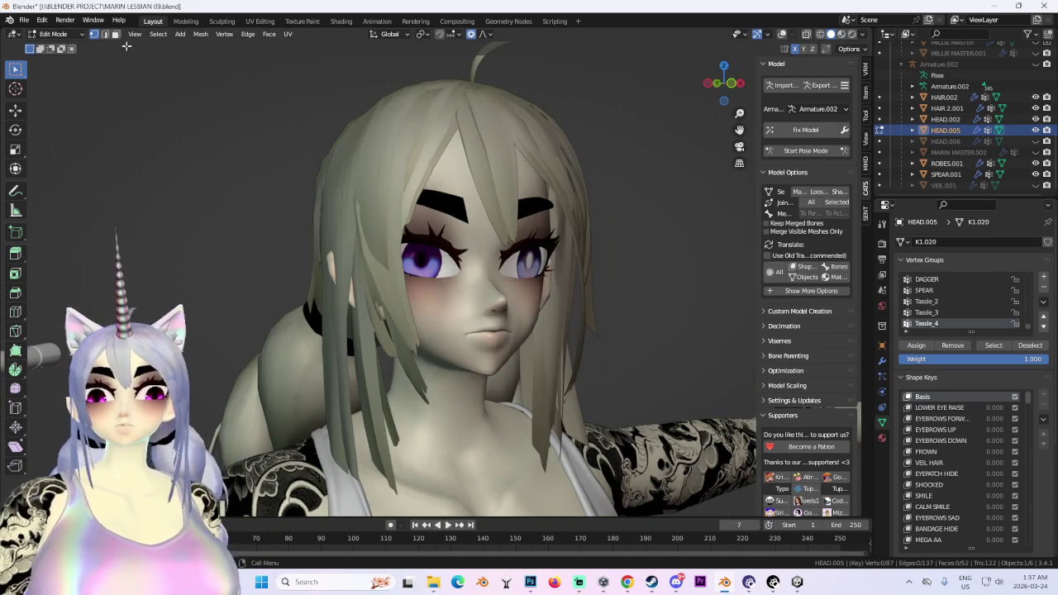
key("Tab")
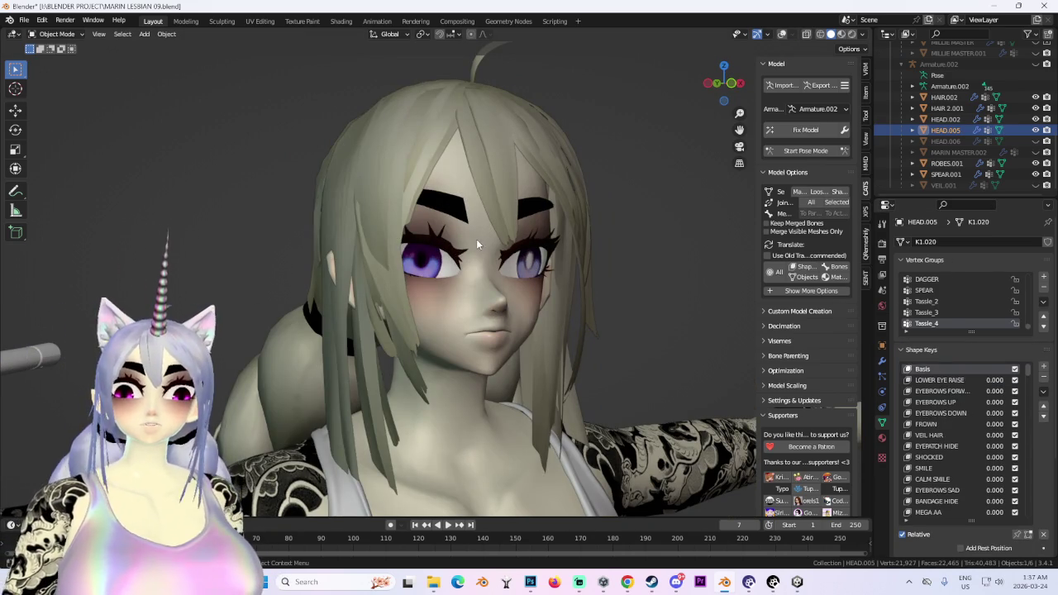
left_click(476, 238)
left_click_drag(994, 513, 951, 513)
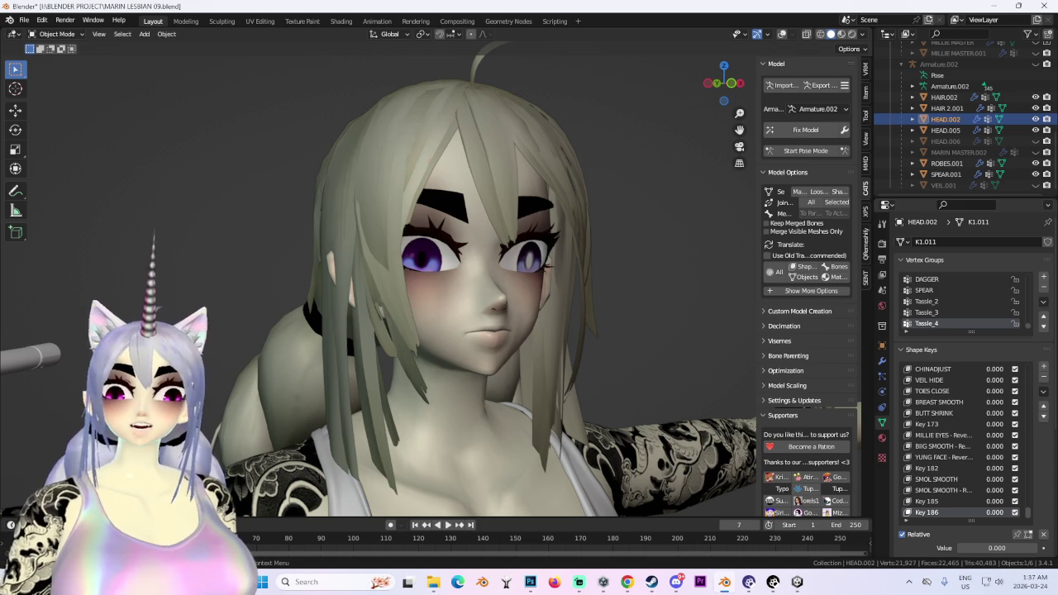
Save the blend file after checking the head from front and three-quarter angles.
mouse_move(537, 304)
middle_mouse_down()
mouse_move(493, 304)
mouse_move(666, 402)
middle_mouse_up()
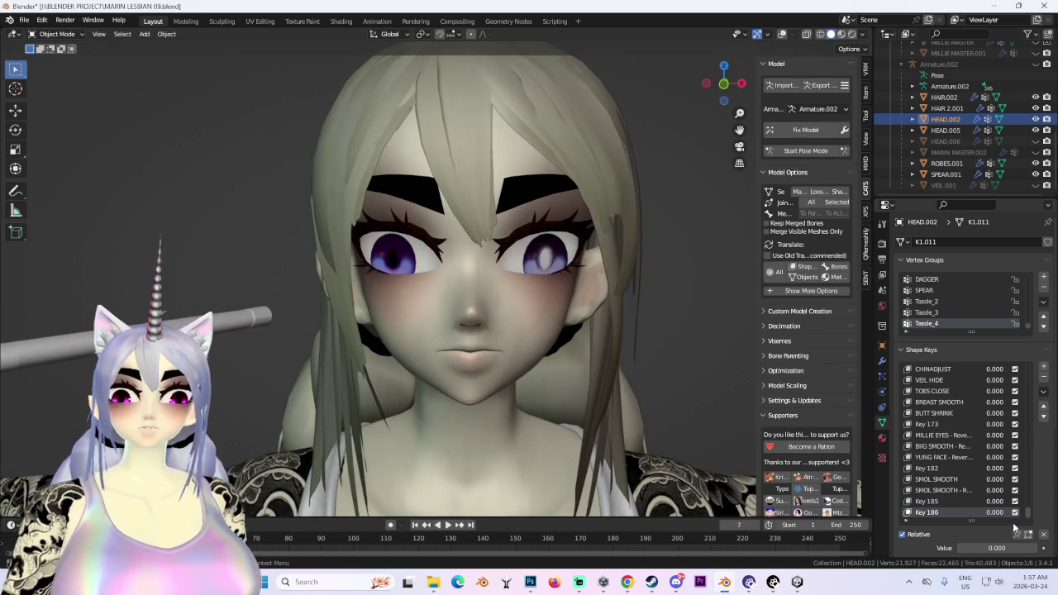
mouse_move(506, 333)
middle_mouse_down()
mouse_move(501, 342)
mouse_move(568, 378)
middle_mouse_up()
key("ctrl+s")
Preview Key 186 at about 0.44 on the head and shoulders, then reset it to 0.
left_click(733, 89)
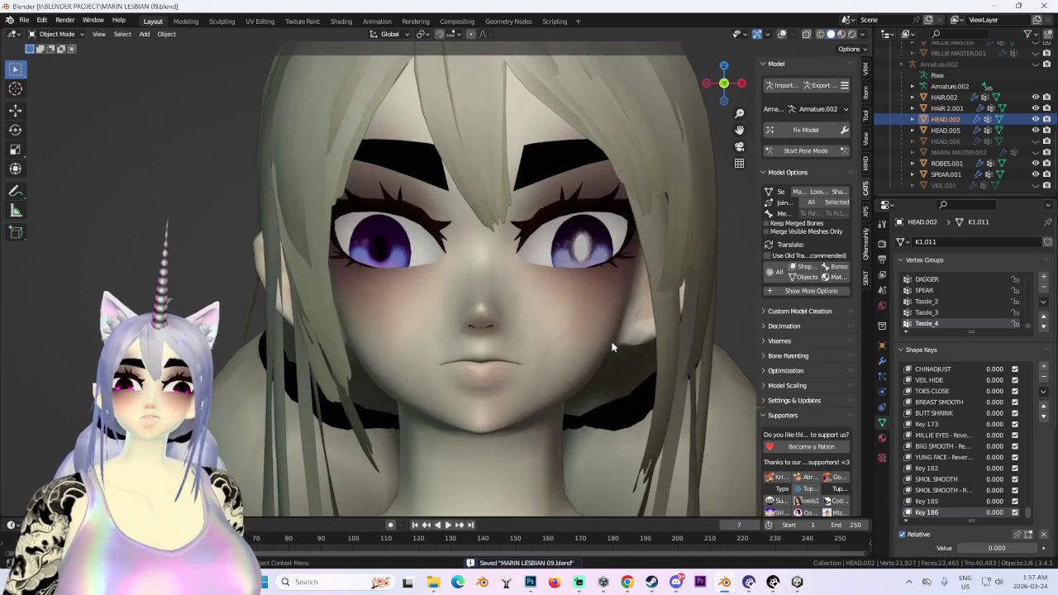
left_click_drag(995, 513, 1025, 512)
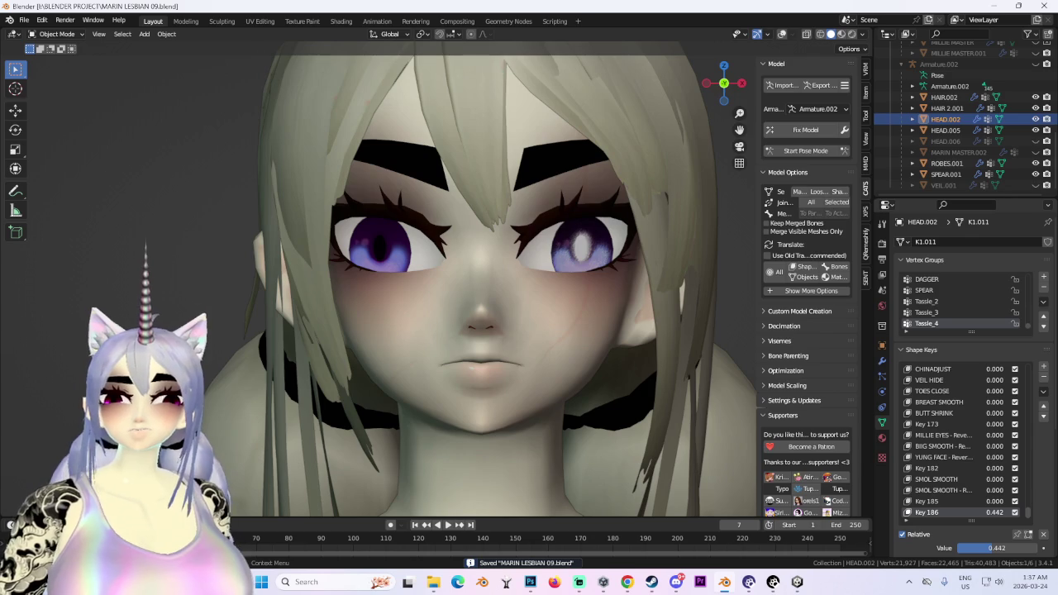
middle_click_drag(570, 356, 501, 331)
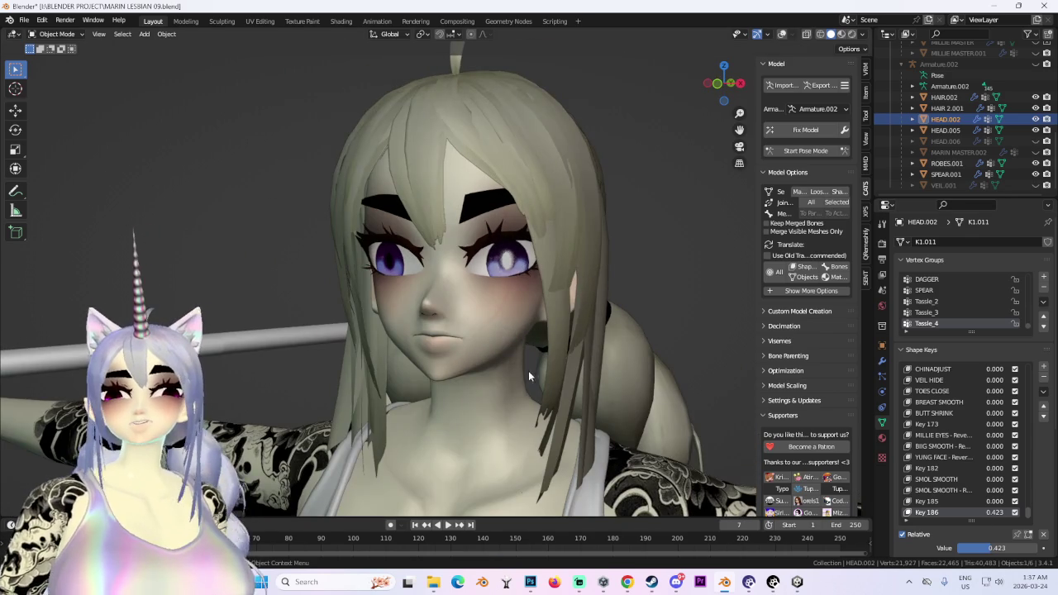
mouse_move(529, 374)
middle_mouse_down()
mouse_move(544, 385)
mouse_move(581, 383)
middle_mouse_up()
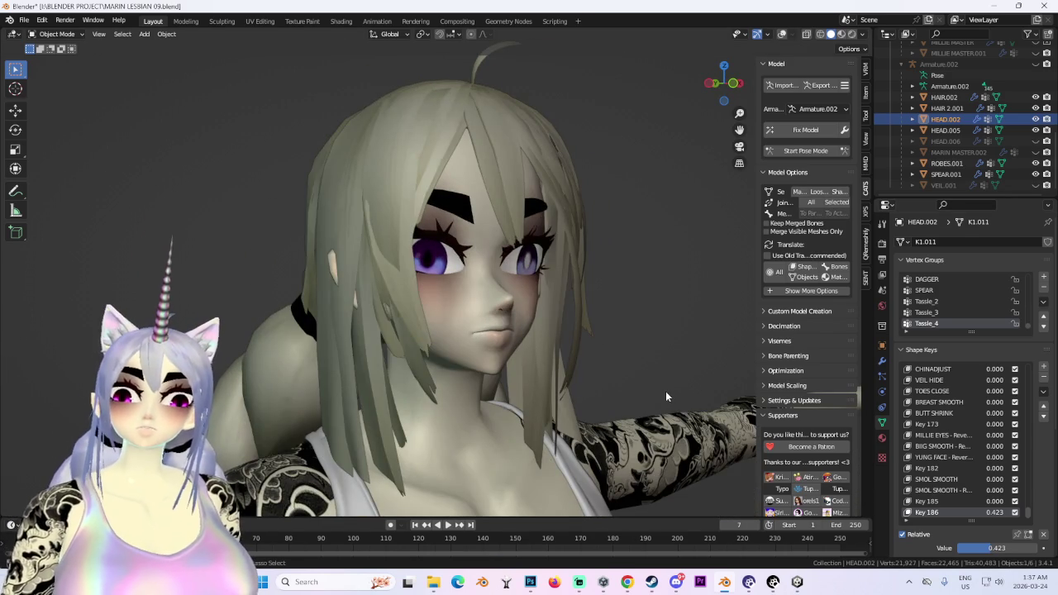
key("ctrl+z")
scroll(666, 391, "up", 2)
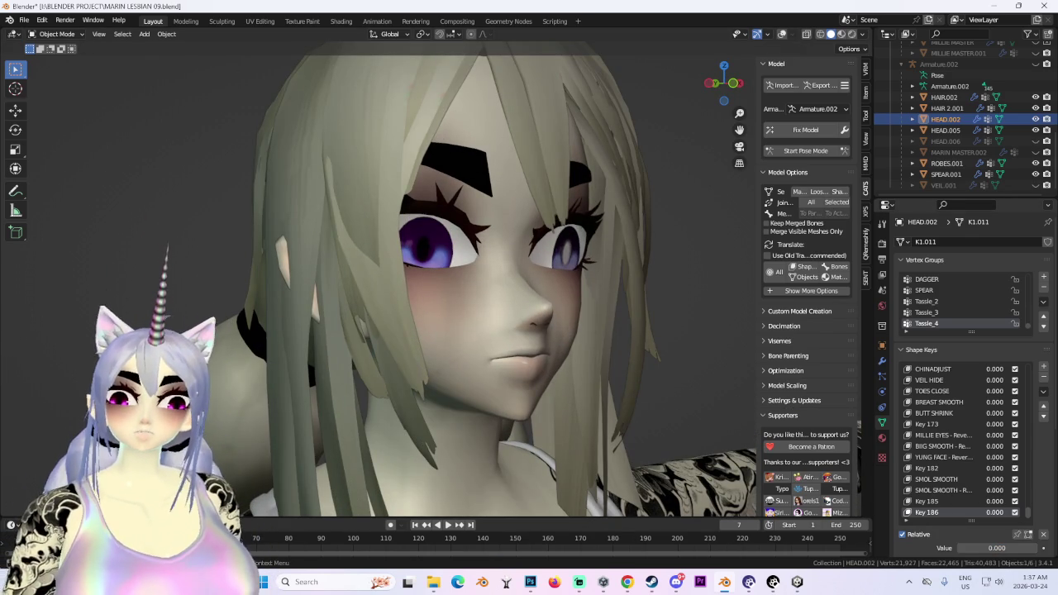
Set Key 186 to about 0.404 and inspect the face and hair from several angles.
left_click_drag(984, 548, 1002, 548)
mouse_move(622, 382)
middle_mouse_down()
mouse_move(586, 388)
mouse_move(636, 435)
middle_mouse_up()
mouse_move(742, 95)
left_mouse_down()
mouse_move(728, 84)
mouse_move(746, 86)
mouse_move(642, 267)
mouse_move(600, 256)
left_mouse_up()
middle_click_drag(613, 318, 596, 317)
left_click(718, 86)
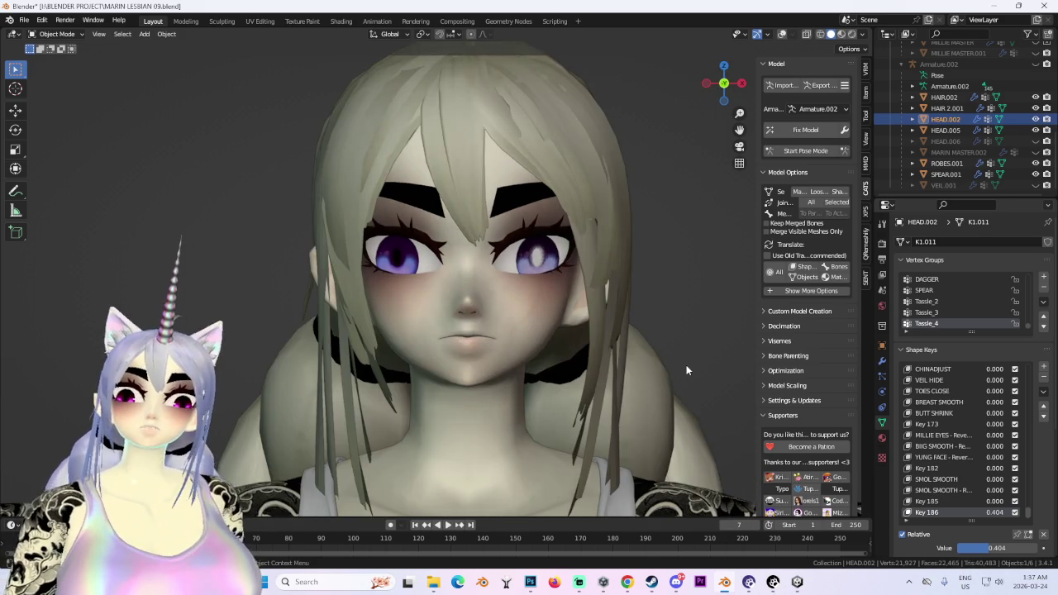
scroll(686, 364, "down", 4)
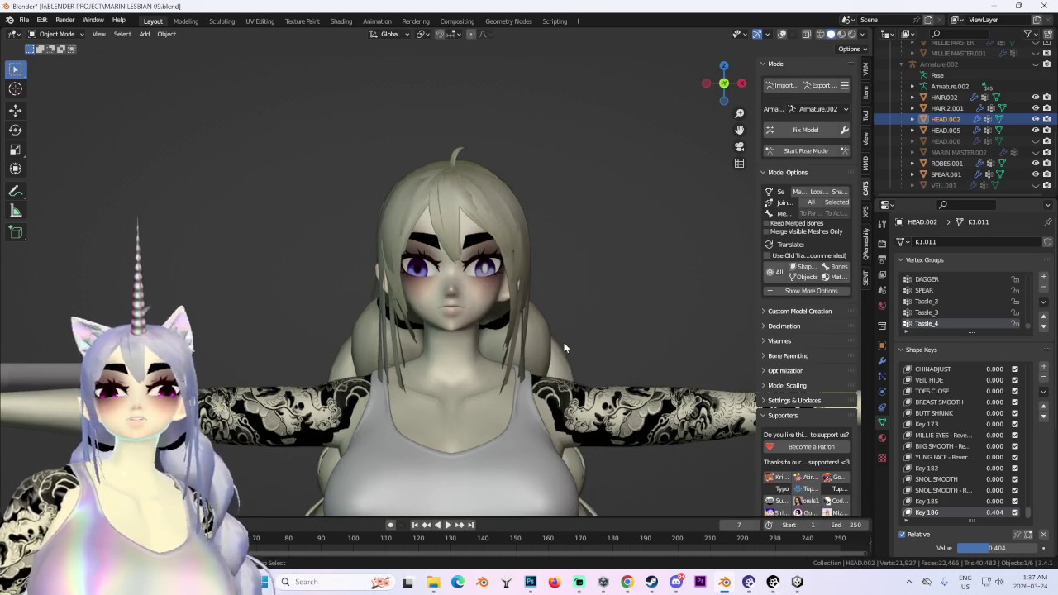
scroll(563, 292, "up", 3)
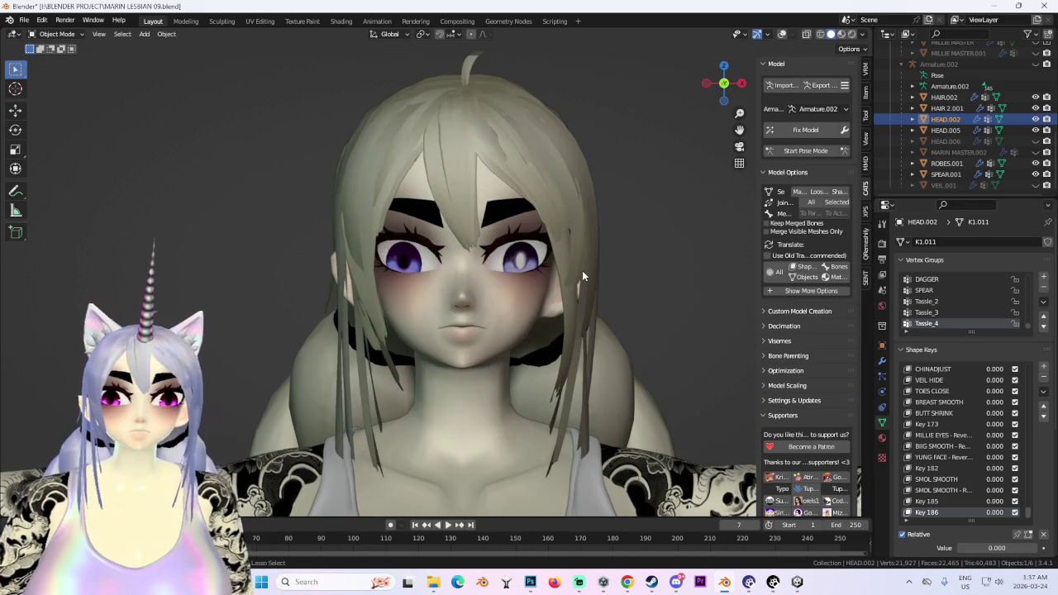
scroll(570, 276, "up", 2)
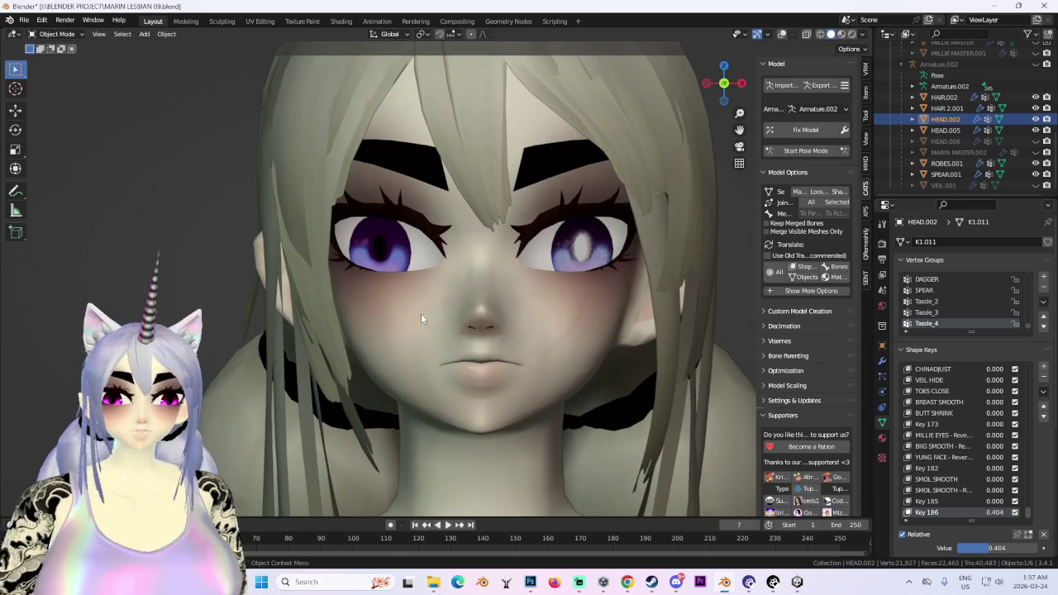
Switch HEAD.002 to Sculpt Mode and zoom in on the eyes.
left_click(56, 34)
left_click(49, 66)
scroll(354, 248, "up", 2)
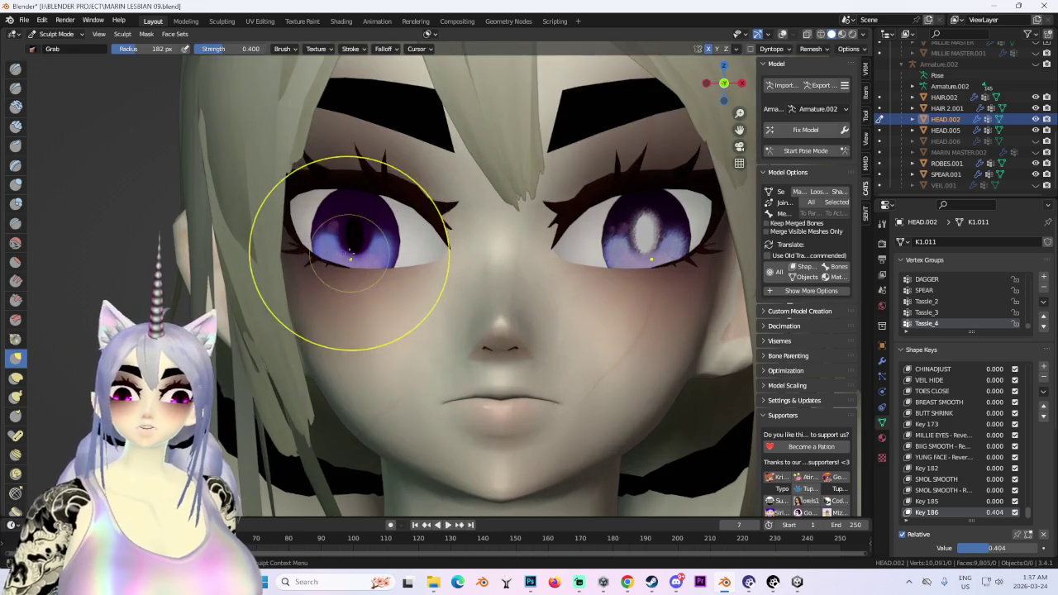
scroll(298, 230, "up", 1)
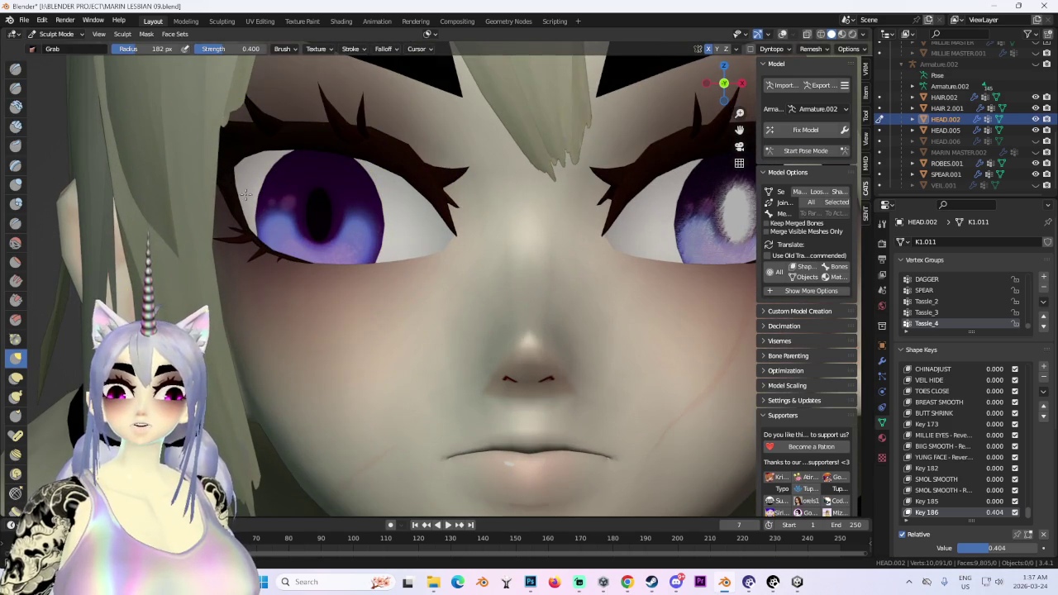
scroll(256, 199, "down", 1)
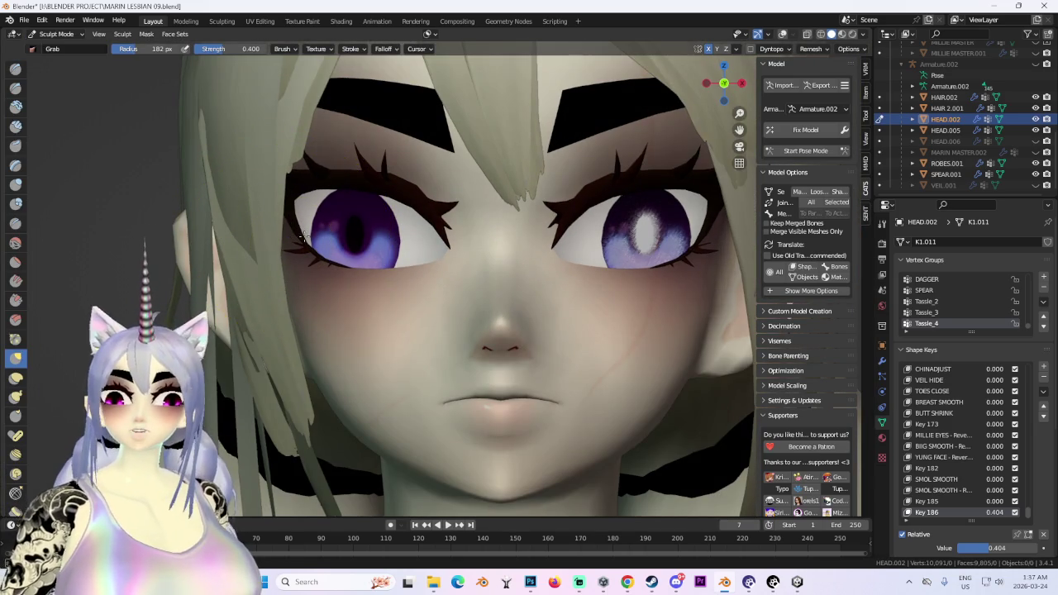
scroll(493, 207, "down", 2)
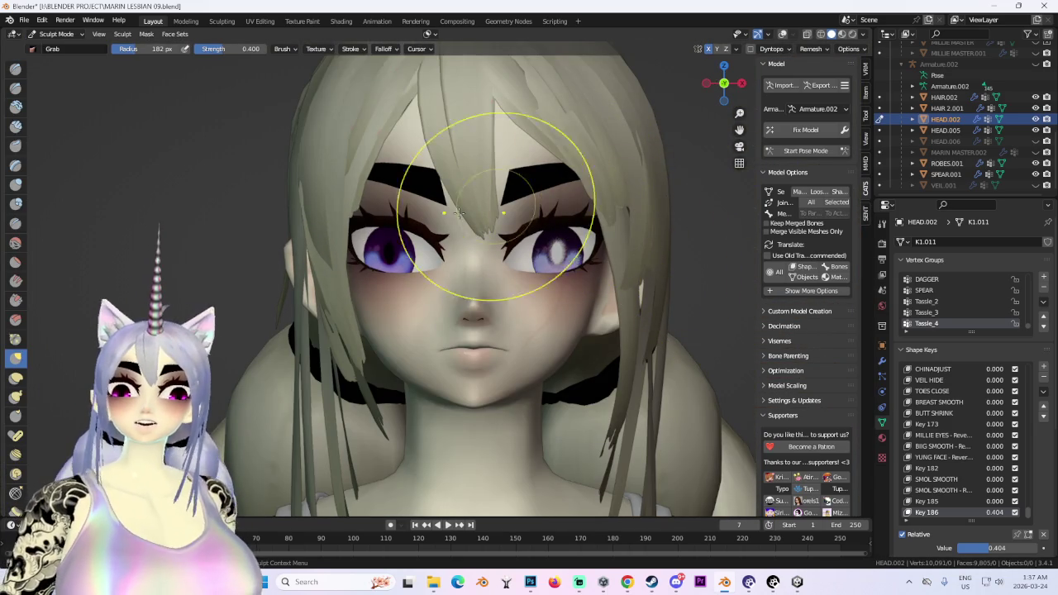
scroll(466, 274, "up", 1)
scroll(697, 231, "down", 2)
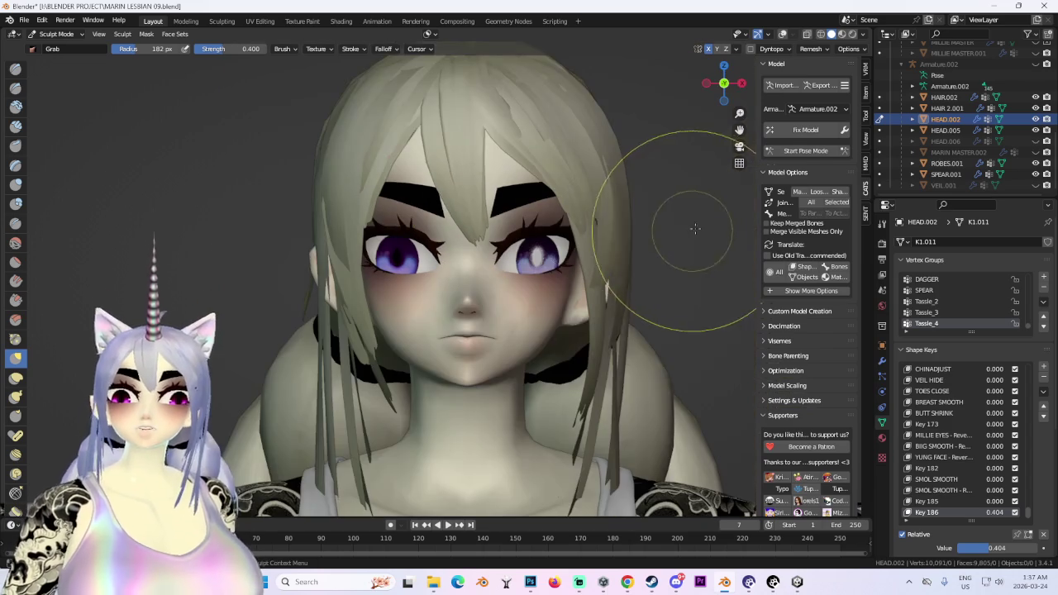
scroll(579, 248, "down", 1)
scroll(448, 237, "up", 2)
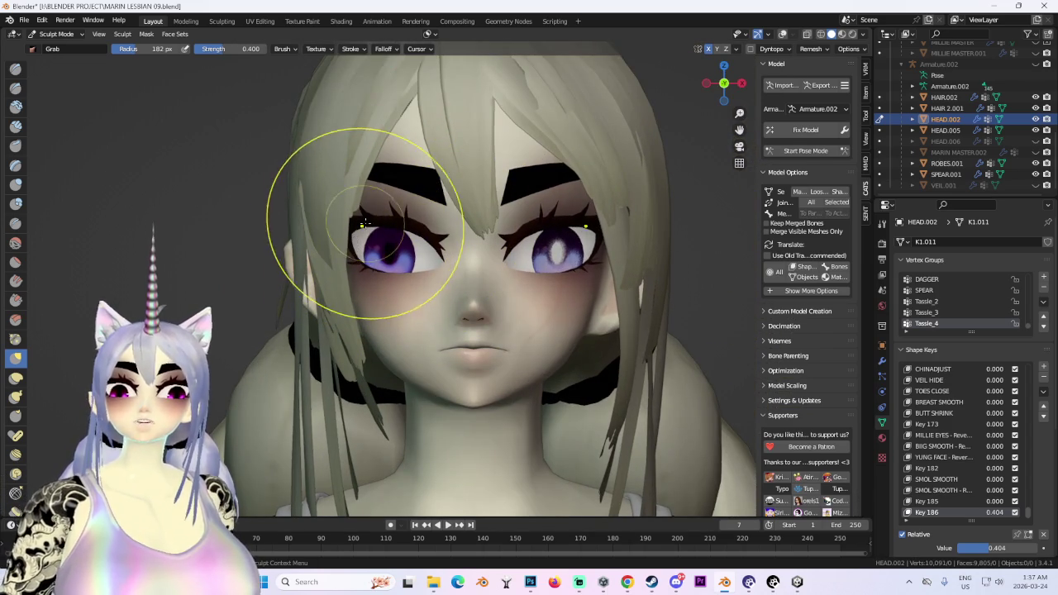
scroll(363, 202, "up", 1)
scroll(352, 208, "up", 1)
scroll(297, 204, "up", 1)
Pull both outer eye corners inward with the X-mirrored Grab brush, then review the whole face.
left_click_drag(285, 201, 308, 225)
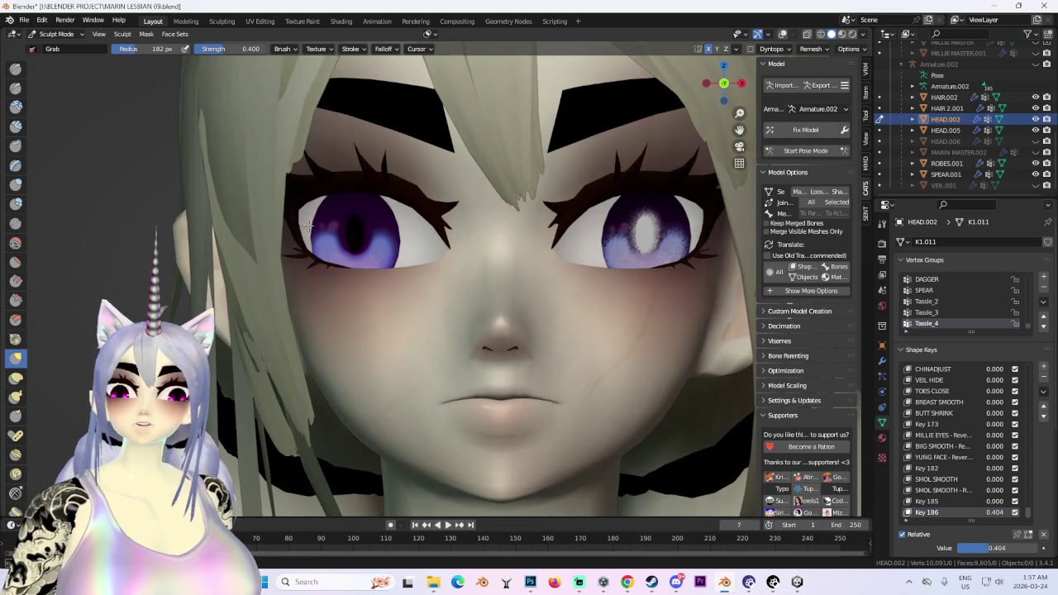
scroll(314, 217, "up", 1)
scroll(418, 260, "up", 1)
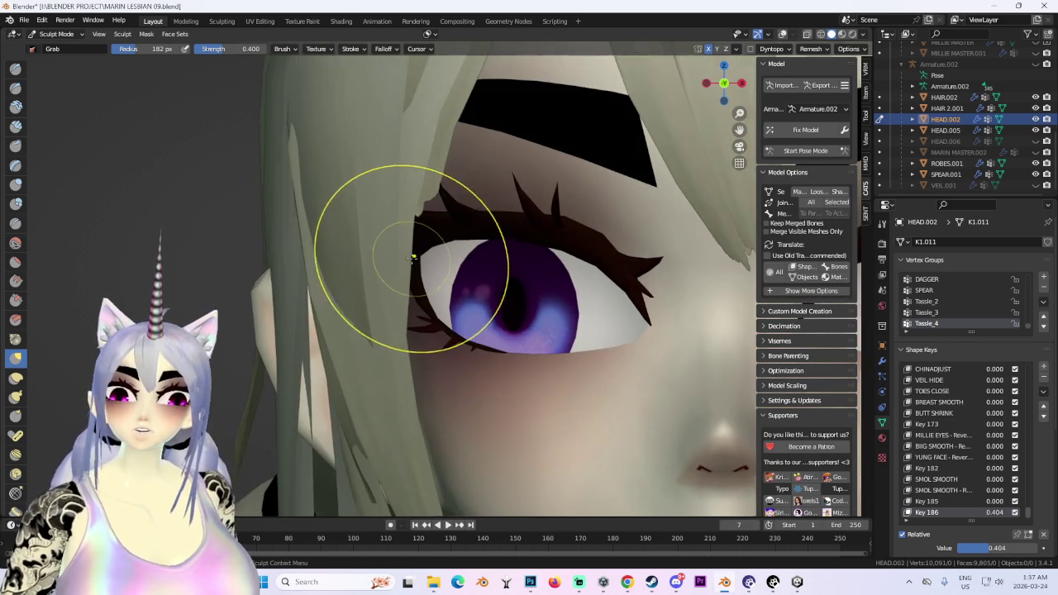
scroll(421, 267, "down", 1)
scroll(423, 264, "down", 1)
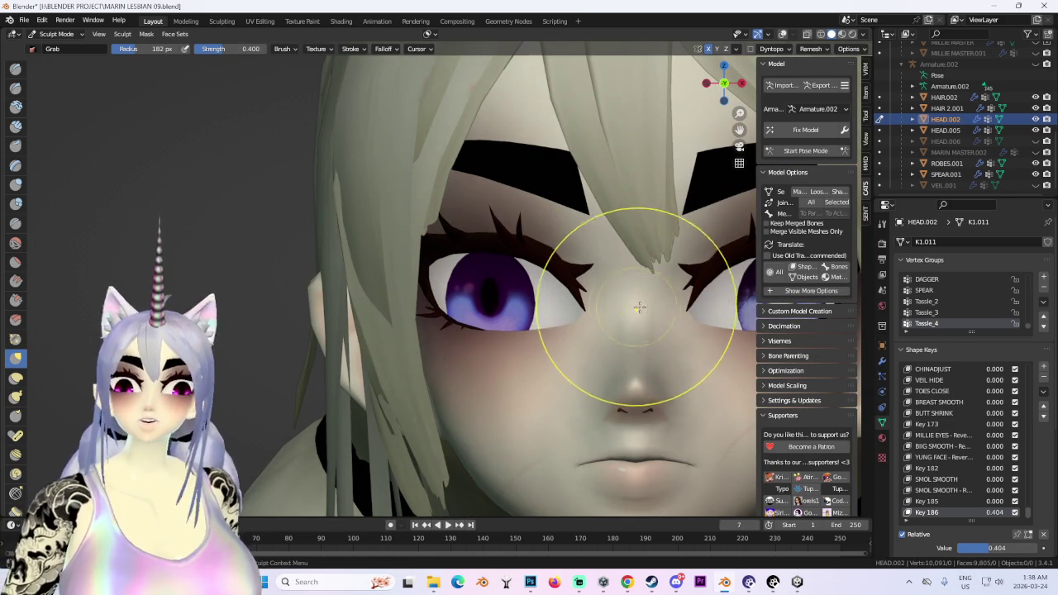
middle_click_drag(590, 331, 728, 273)
scroll(685, 344, "down", 1)
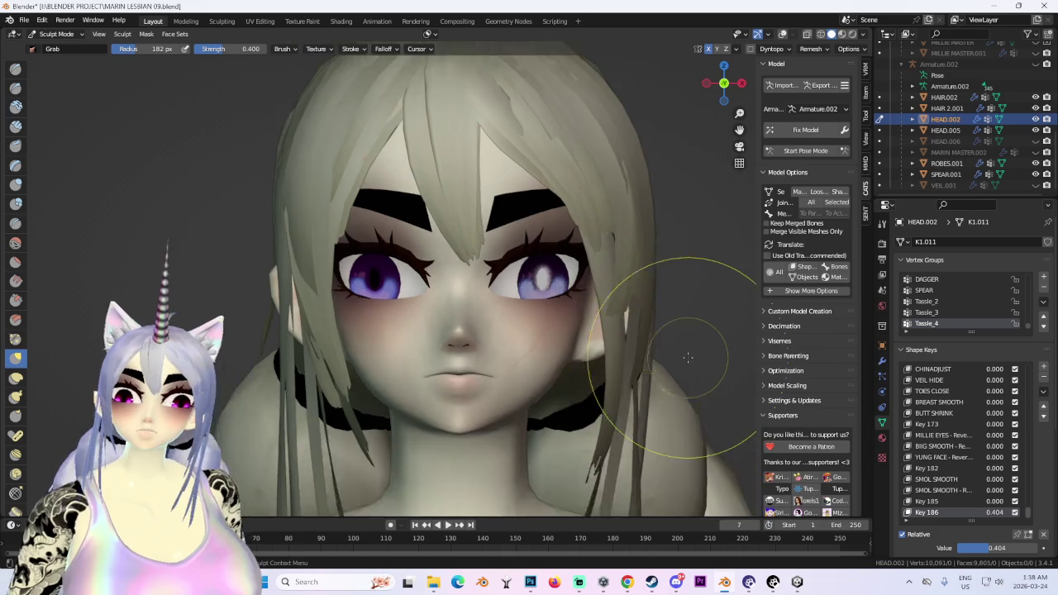
scroll(690, 348, "down", 1)
scroll(435, 343, "up", 1)
scroll(367, 336, "up", 2)
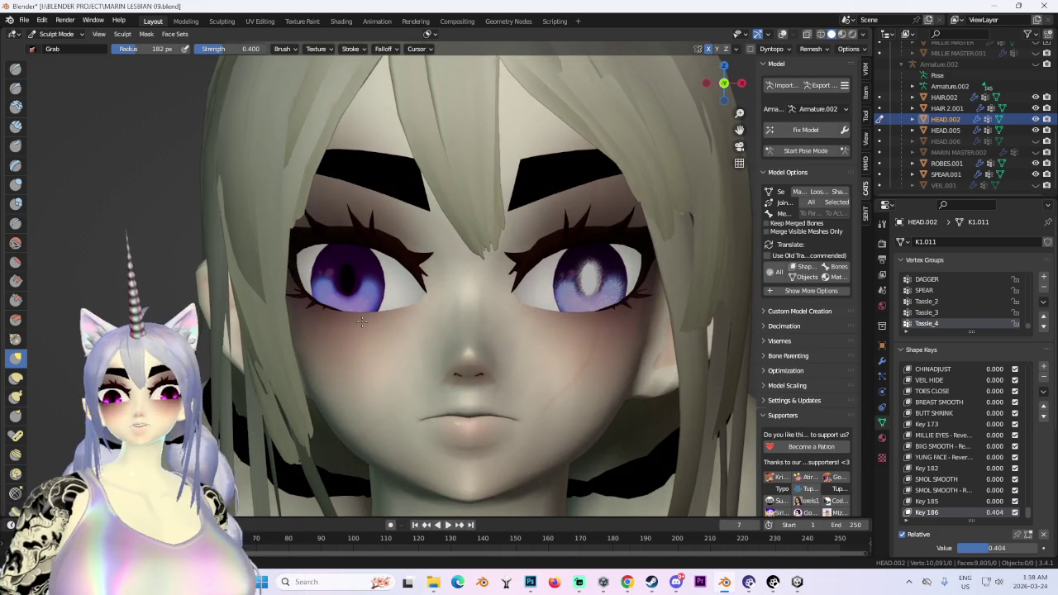
scroll(376, 248, "up", 1)
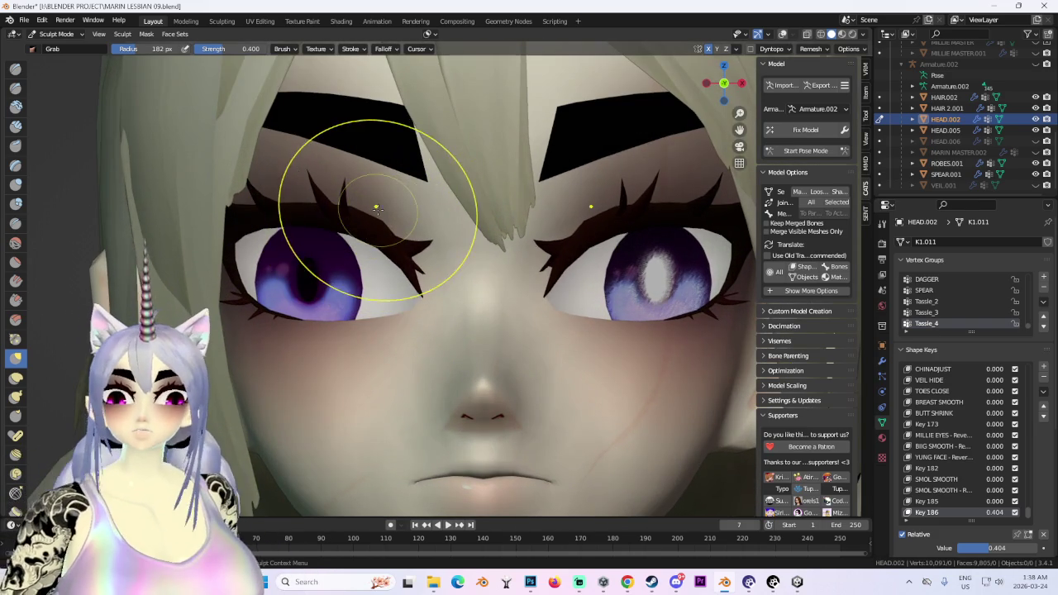
scroll(378, 202, "down", 1)
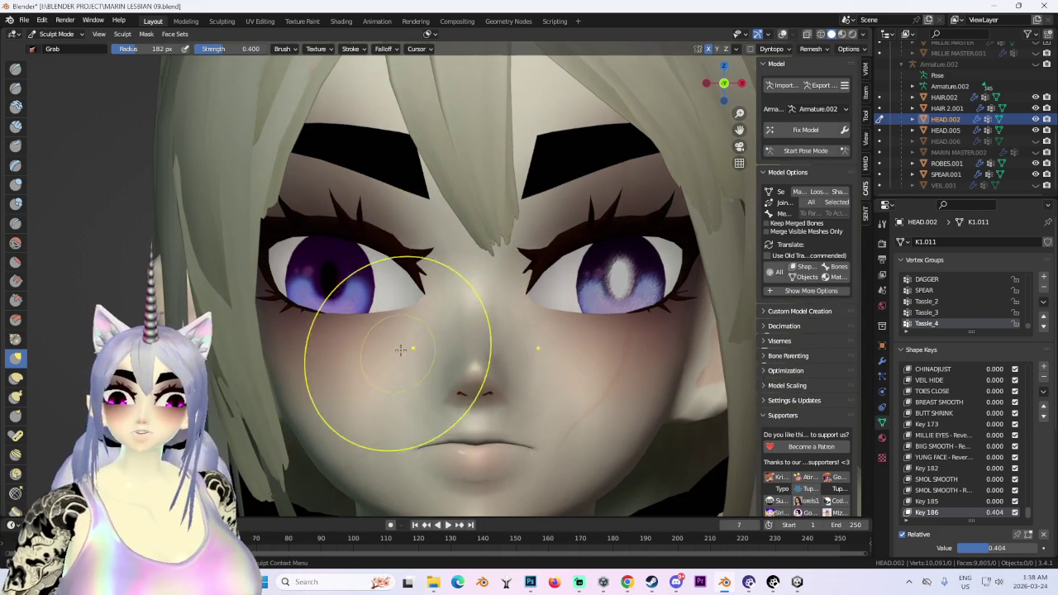
scroll(405, 350, "down", 3)
scroll(619, 177, "down", 2)
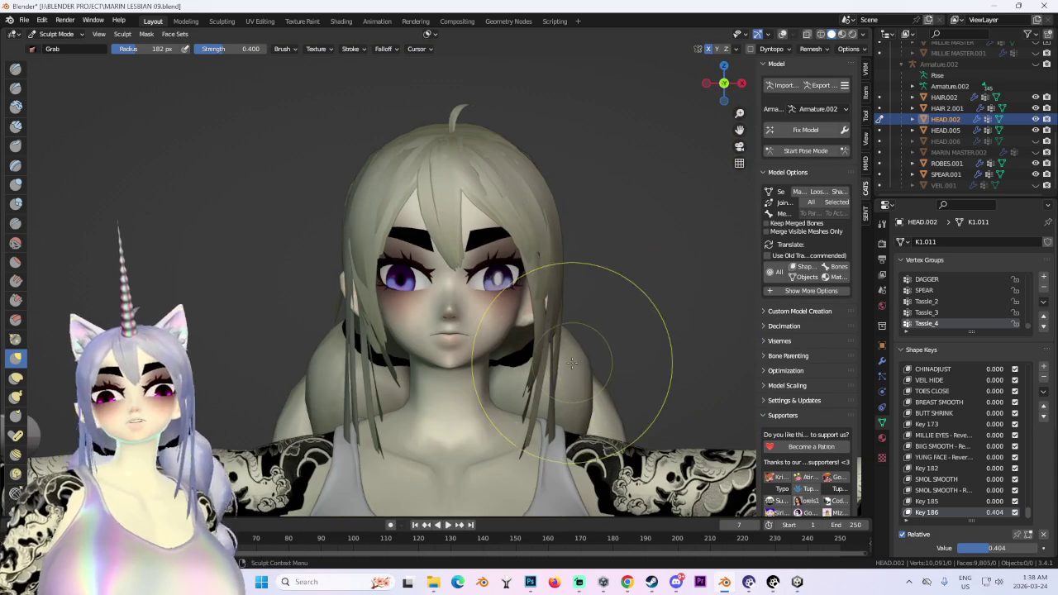
Compare Key 186 at 0 and full strength, leaving it at 1.000 in object mode.
middle_click_drag(638, 328, 604, 373)
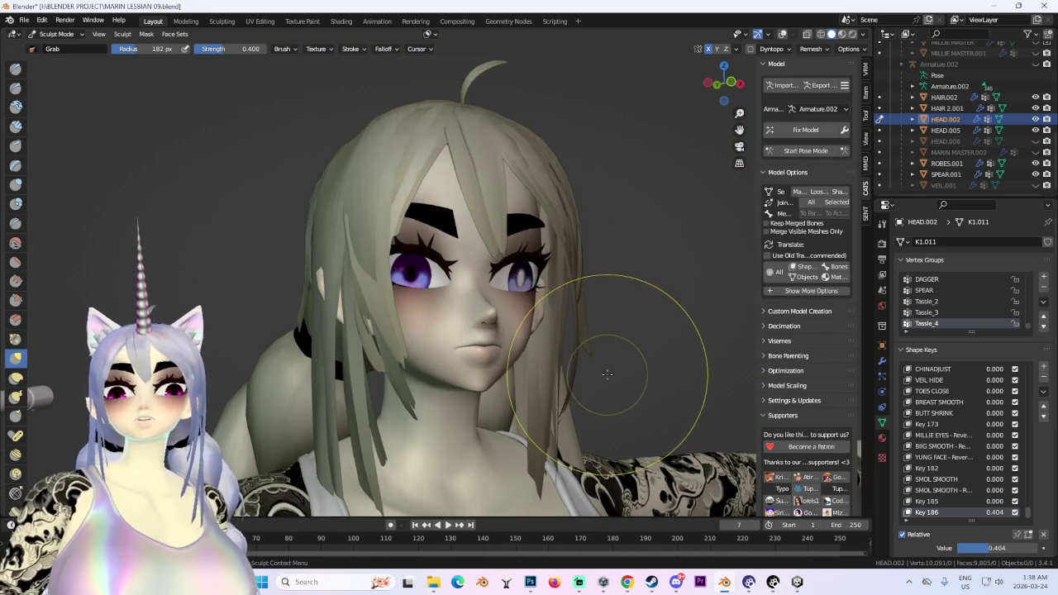
key("KP_1")
left_click_drag(1005, 513, 951, 512)
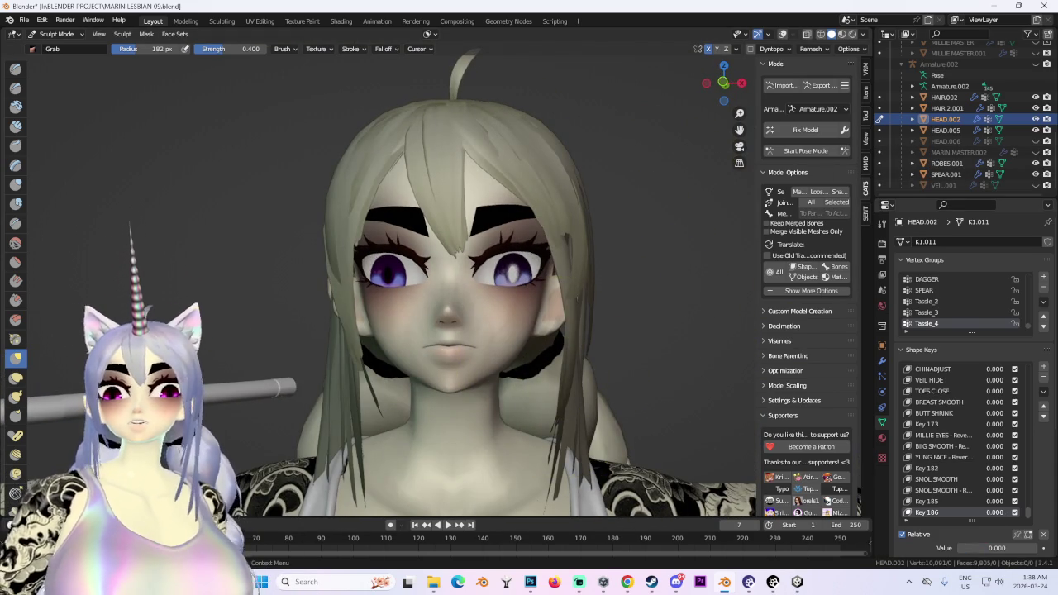
left_click_drag(959, 548, 1025, 548)
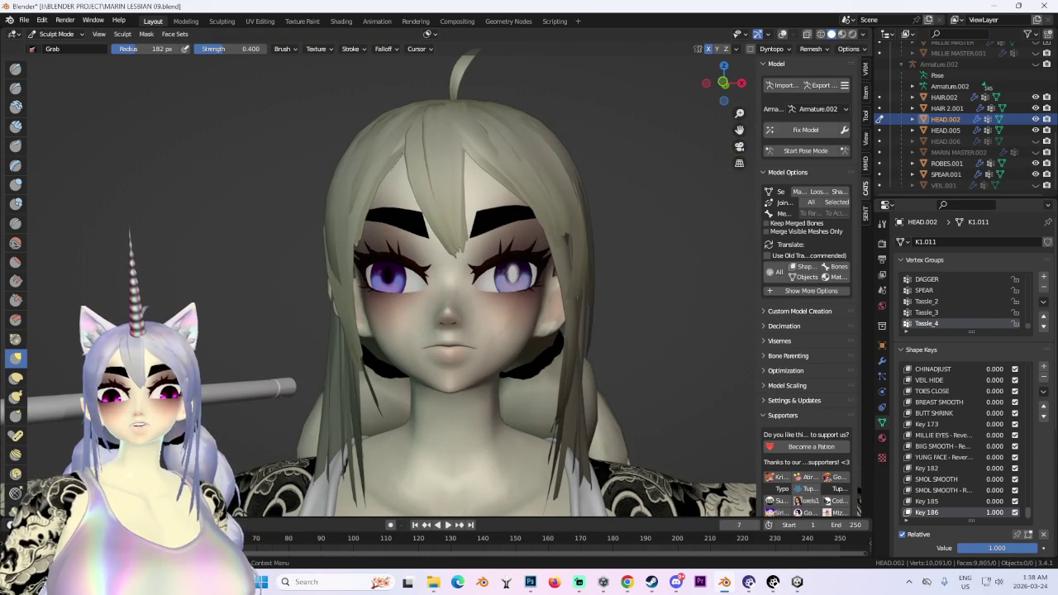
middle_click_drag(595, 331, 626, 342)
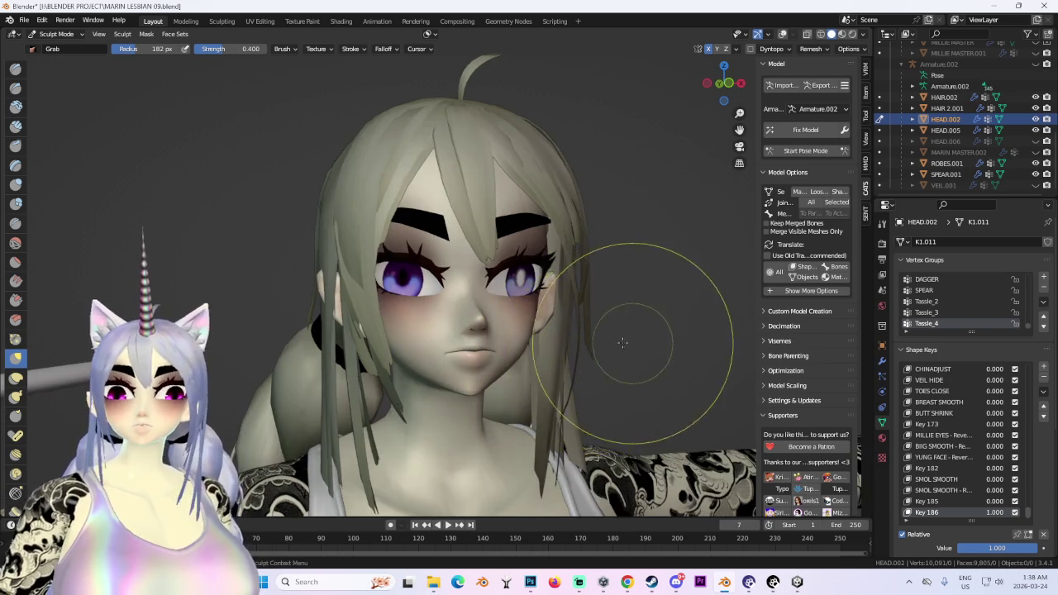
key("ctrl+Tab")
scroll(553, 351, "up", 3)
Turn Key 186 off to compare, then bring it back up to 0.308 for softer eyes.
middle_click_drag(551, 352, 782, 463)
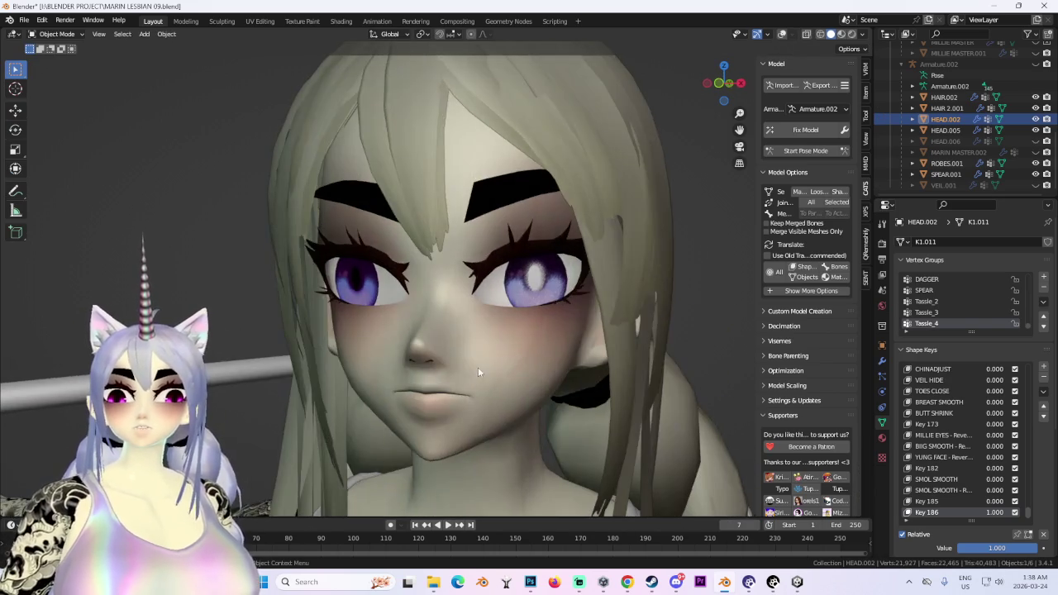
mouse_move(628, 388)
middle_mouse_down()
mouse_move(486, 344)
mouse_move(583, 411)
mouse_move(571, 414)
middle_mouse_up()
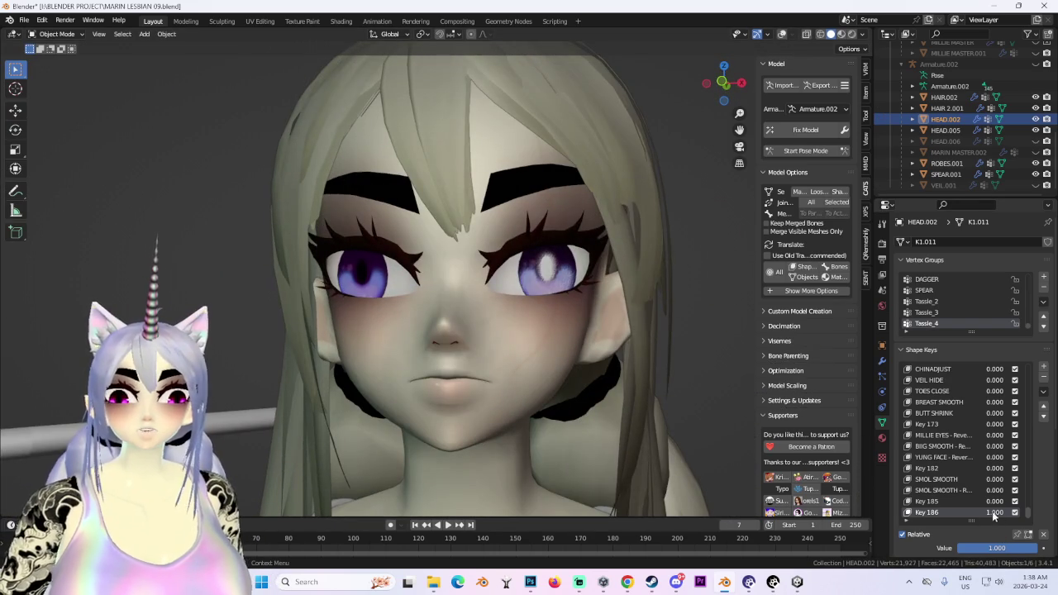
left_click_drag(995, 517, 951, 517)
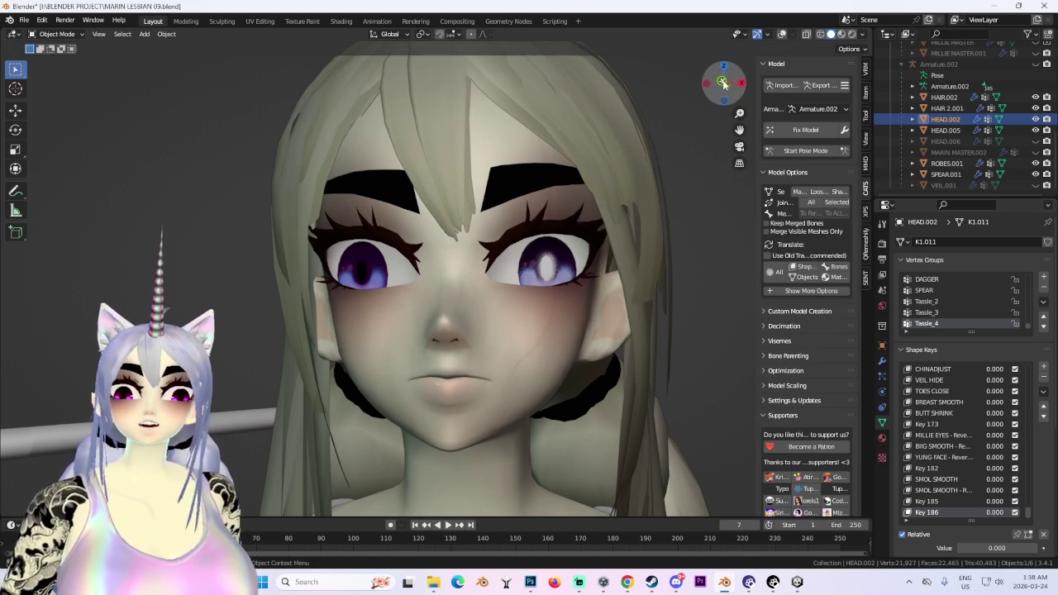
scroll(485, 398, "up", 1)
scroll(485, 399, "up", 1)
scroll(485, 398, "up", 1)
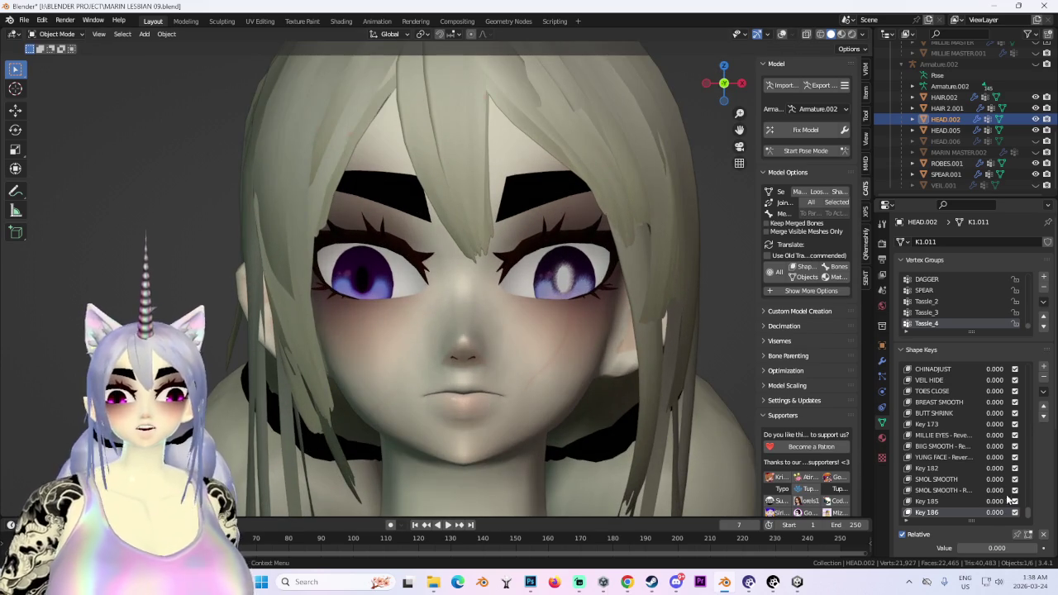
mouse_move(997, 548)
left_mouse_down()
mouse_move(1017, 548)
mouse_move(976, 548)
mouse_move(1038, 549)
mouse_move(982, 548)
left_mouse_up()
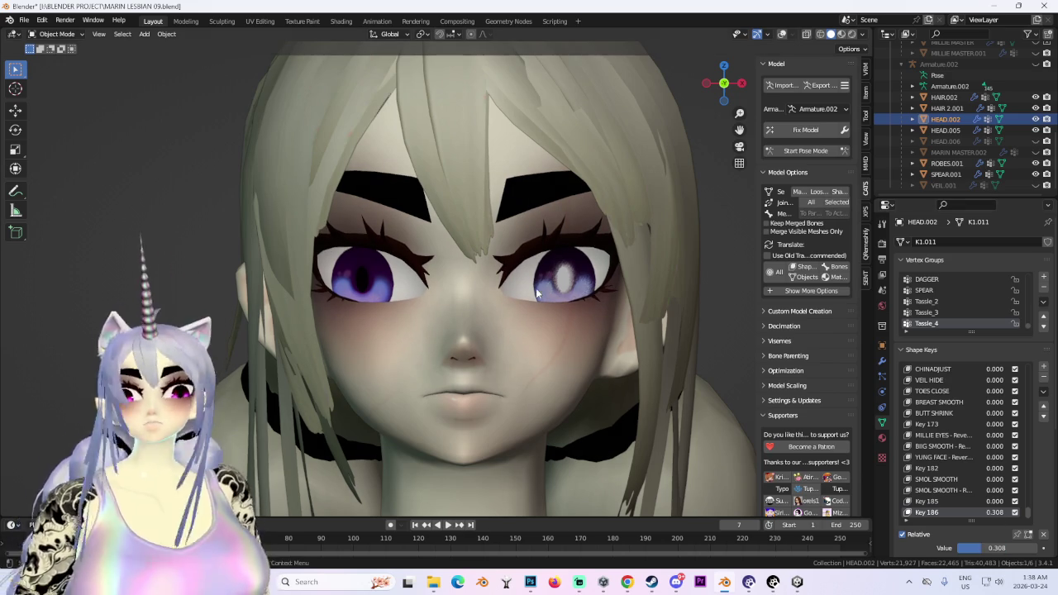
middle_click_drag(561, 366, 566, 345)
left_click(722, 67)
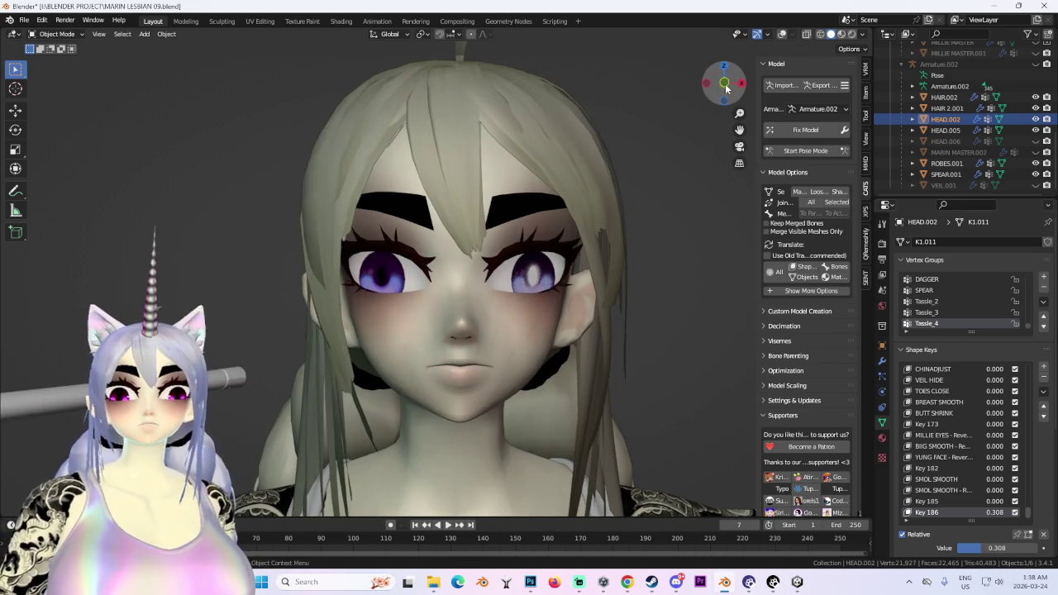
scroll(527, 304, "up", 5)
scroll(504, 206, "down", 4)
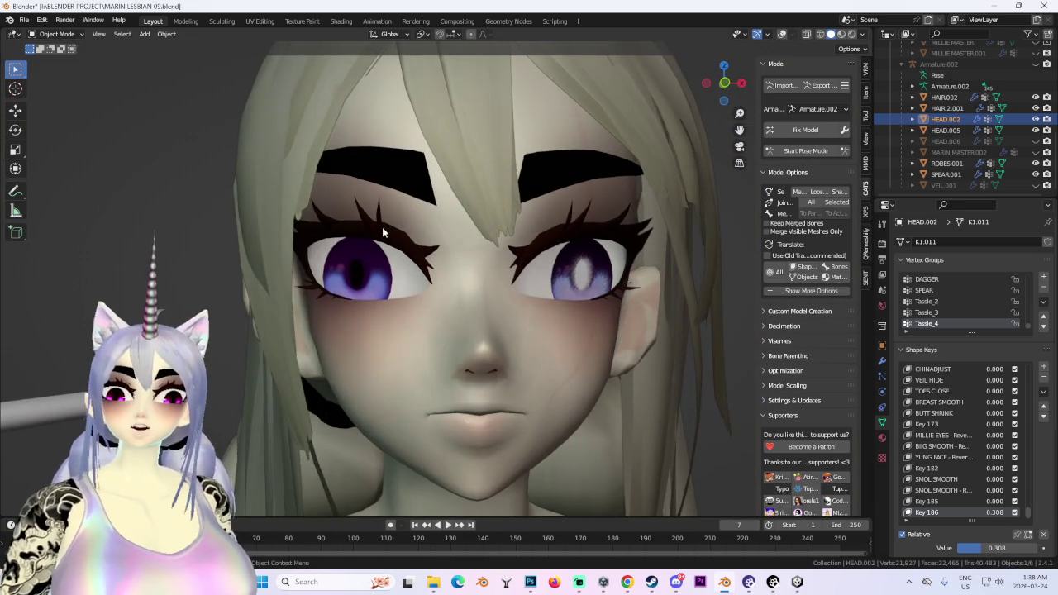
Put HEAD.002 into Sculpt Mode with the Grab brush and move in close on the right eye.
left_click(64, 36)
left_click(54, 70)
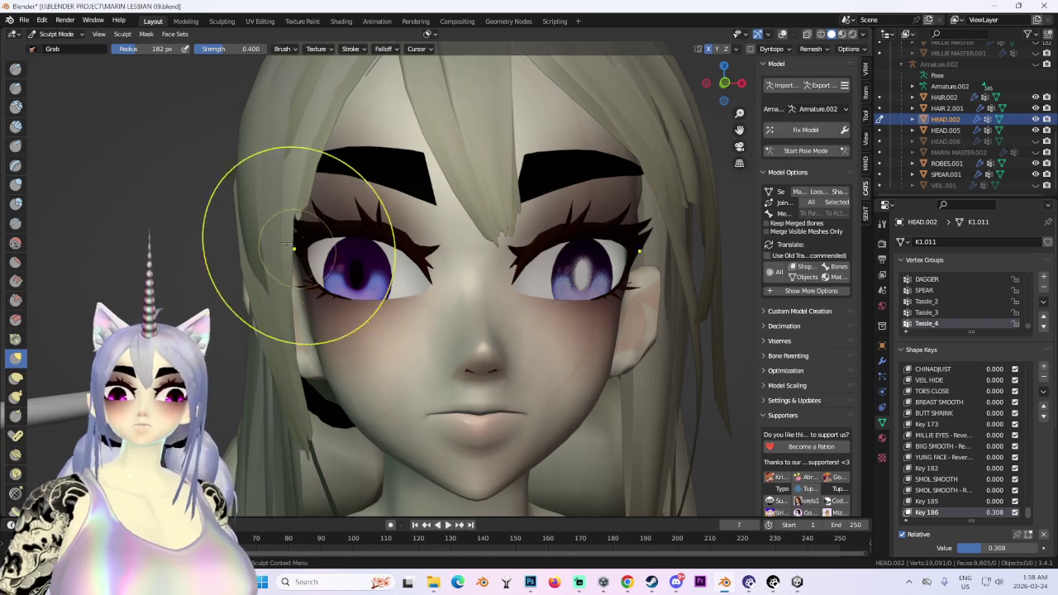
scroll(284, 232, "up", 2)
scroll(284, 237, "up", 1)
scroll(283, 238, "up", 1)
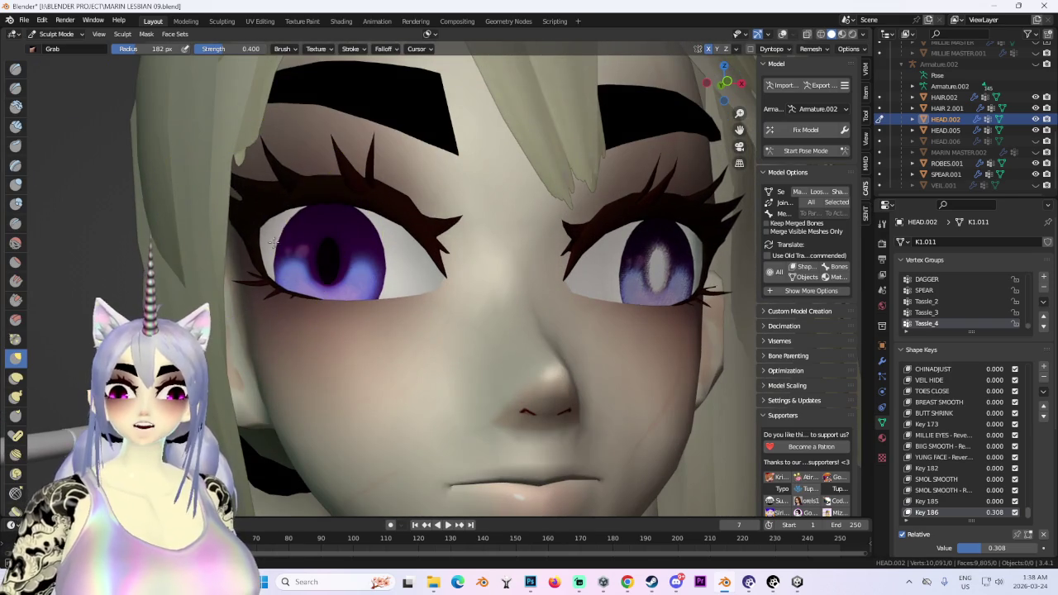
scroll(289, 236, "up", 1)
mouse_move(496, 223)
middle_mouse_down()
mouse_move(433, 265)
mouse_move(436, 276)
mouse_move(560, 245)
middle_mouse_up()
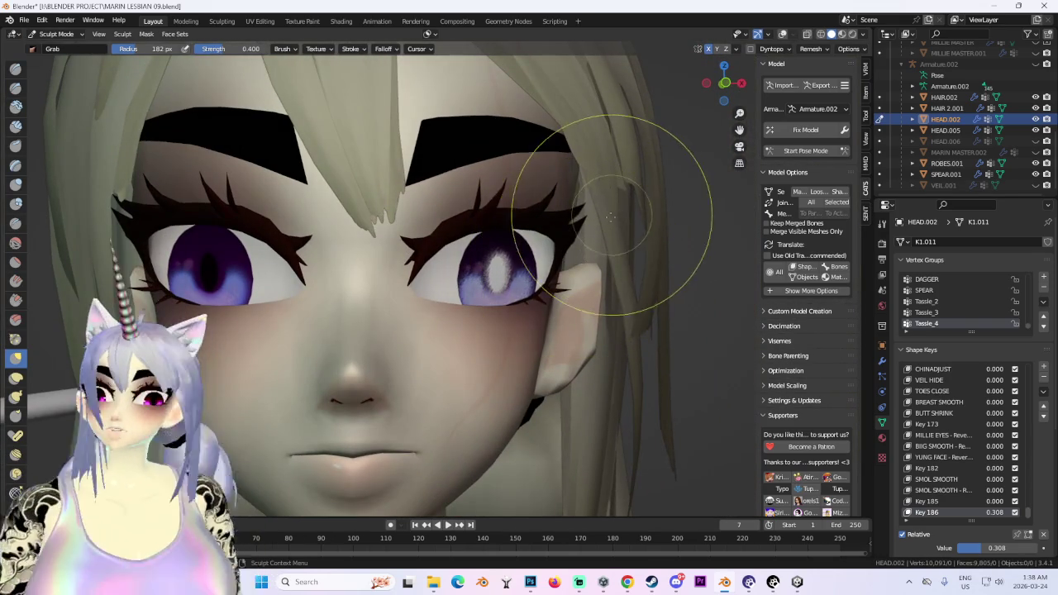
mouse_move(576, 240)
middle_mouse_down()
mouse_move(531, 190)
mouse_move(591, 249)
mouse_move(567, 268)
middle_mouse_up()
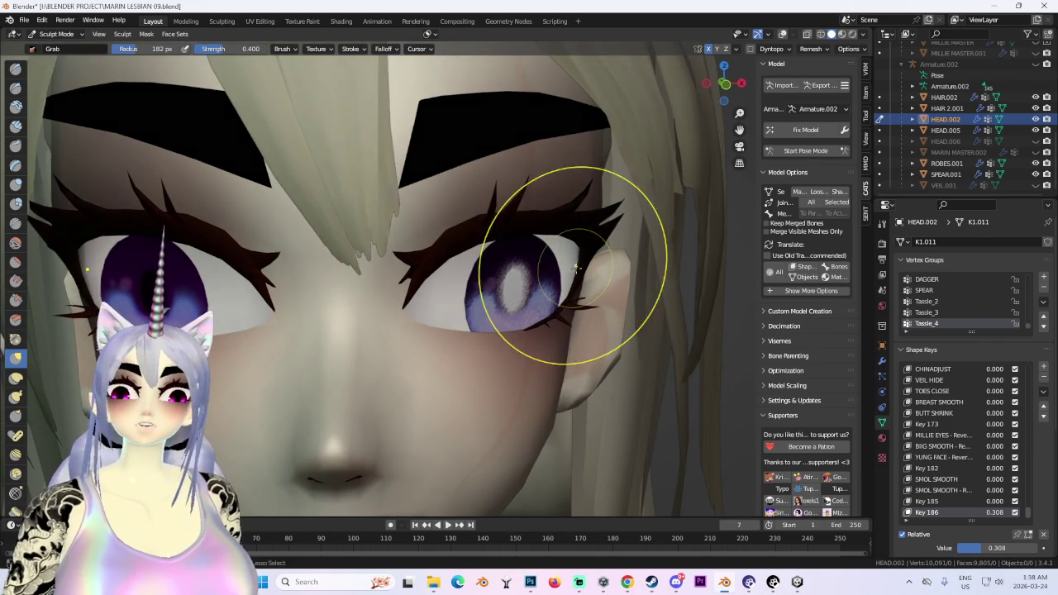
scroll(577, 269, "down", 5)
Work around the face between three-quarter and frontal views, zooming in and out on the eyes.
mouse_move(579, 201)
middle_mouse_down()
mouse_move(603, 276)
mouse_move(568, 279)
mouse_move(626, 141)
middle_mouse_up()
mouse_move(709, 94)
middle_mouse_down()
mouse_move(377, 273)
mouse_move(402, 319)
mouse_move(484, 295)
middle_mouse_up()
scroll(377, 272, "up", 4)
scroll(342, 296, "up", 2)
scroll(337, 201, "up", 2)
scroll(484, 295, "down", 2)
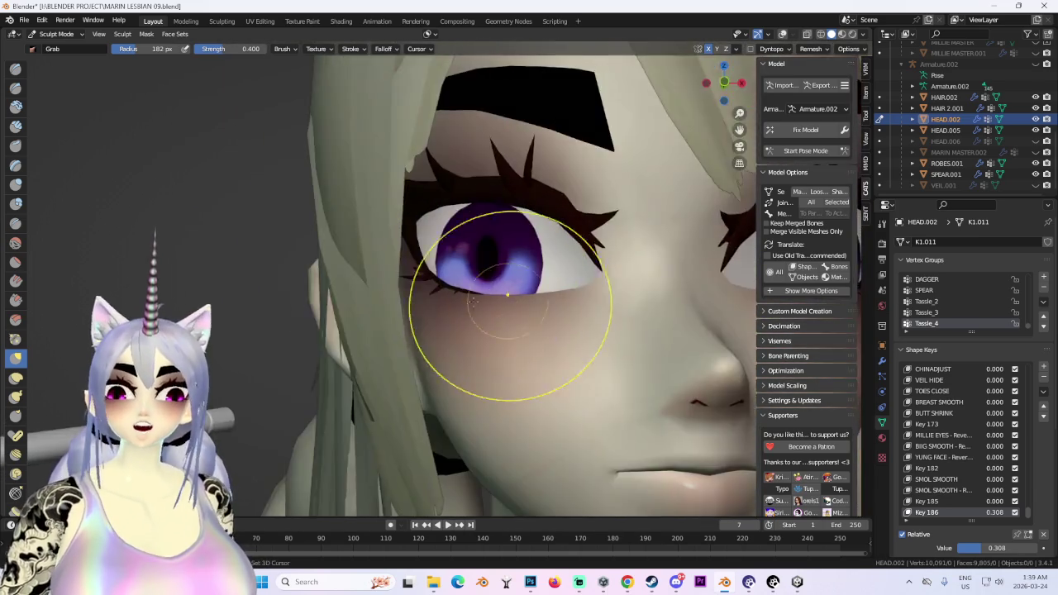
scroll(357, 351, "down", 2)
scroll(326, 343, "down", 2)
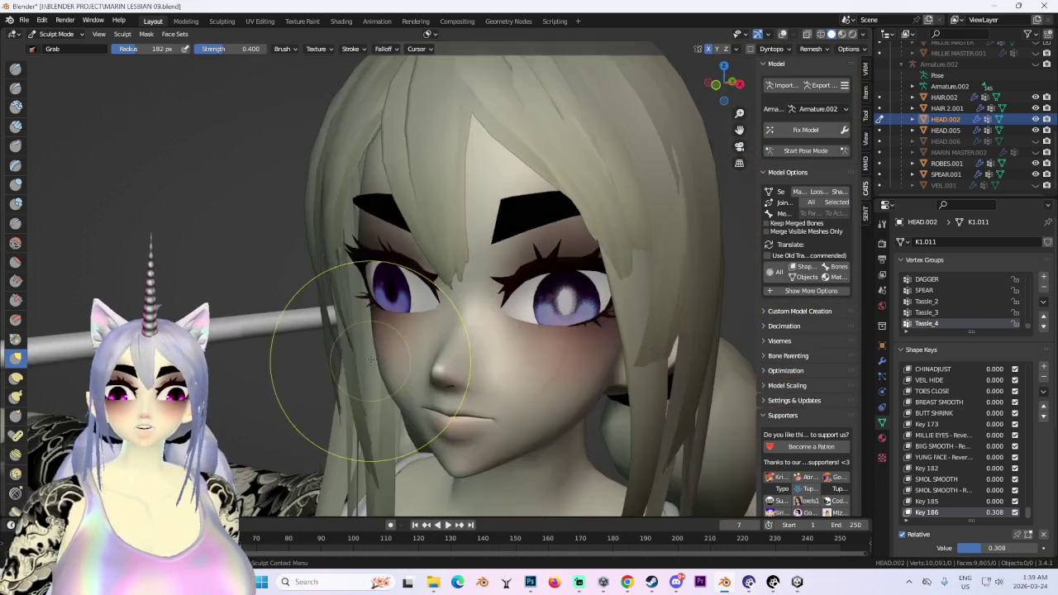
middle_click_drag(307, 354, 394, 299)
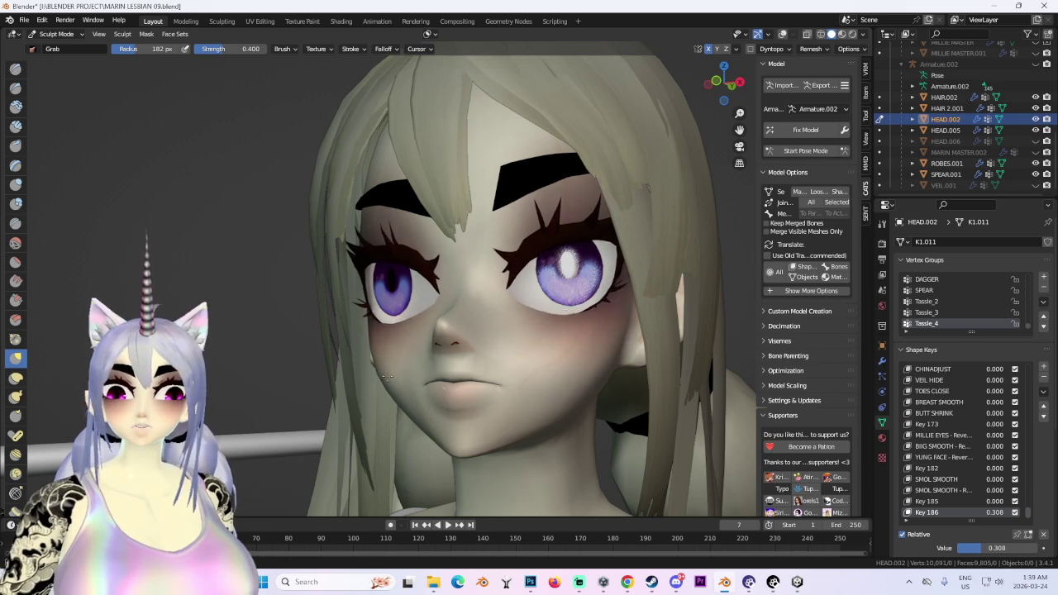
scroll(396, 378, "down", 2)
scroll(437, 343, "down", 2)
scroll(438, 342, "down", 1)
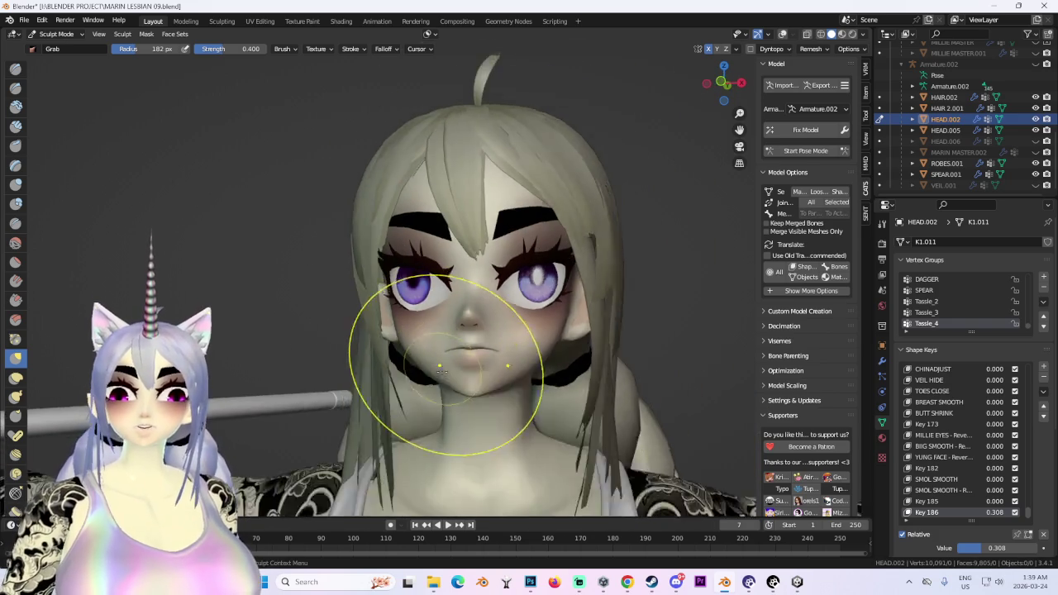
scroll(498, 319, "down", 1)
mouse_move(447, 260)
middle_mouse_down()
mouse_move(423, 179)
mouse_move(496, 248)
middle_mouse_up()
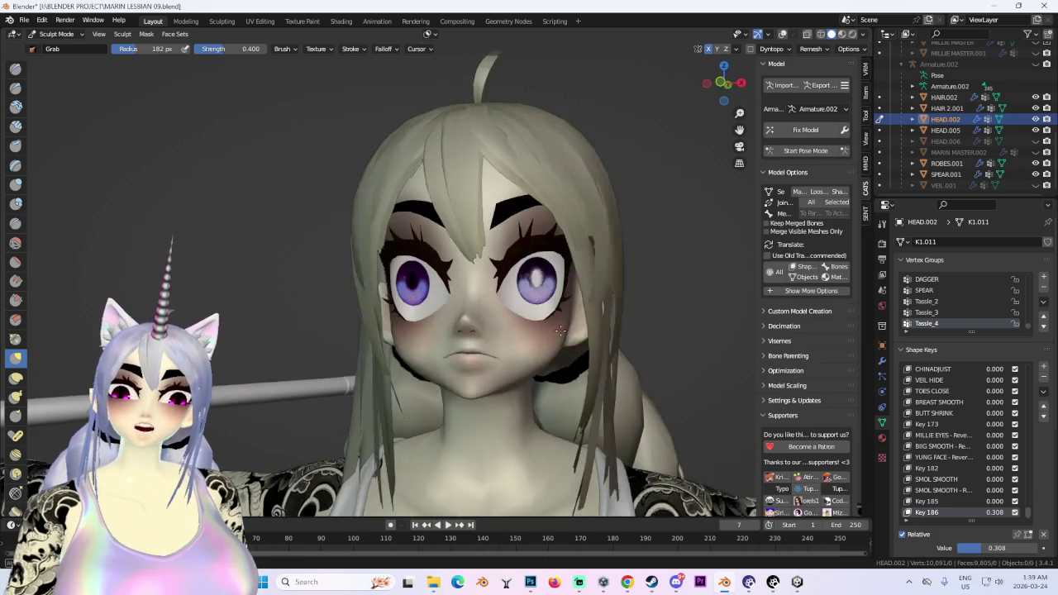
scroll(567, 314, "up", 2)
Check the eye corner and cheek from an exact front view and a three-quarter view.
mouse_move(736, 364)
middle_mouse_down()
mouse_move(559, 354)
mouse_move(590, 248)
mouse_move(704, 119)
middle_mouse_up()
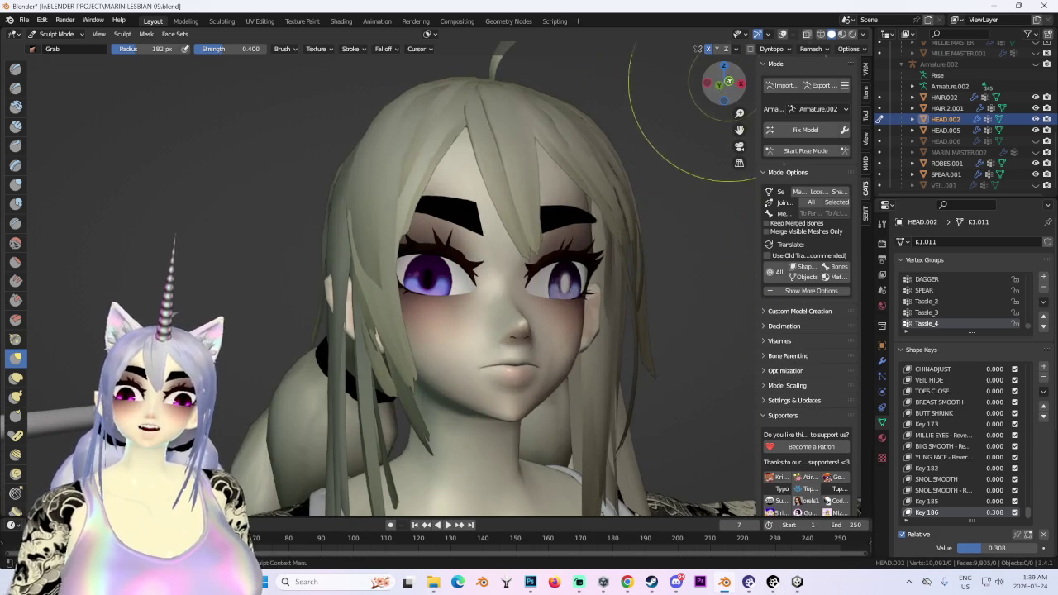
left_click(724, 82)
scroll(360, 255, "up", 3)
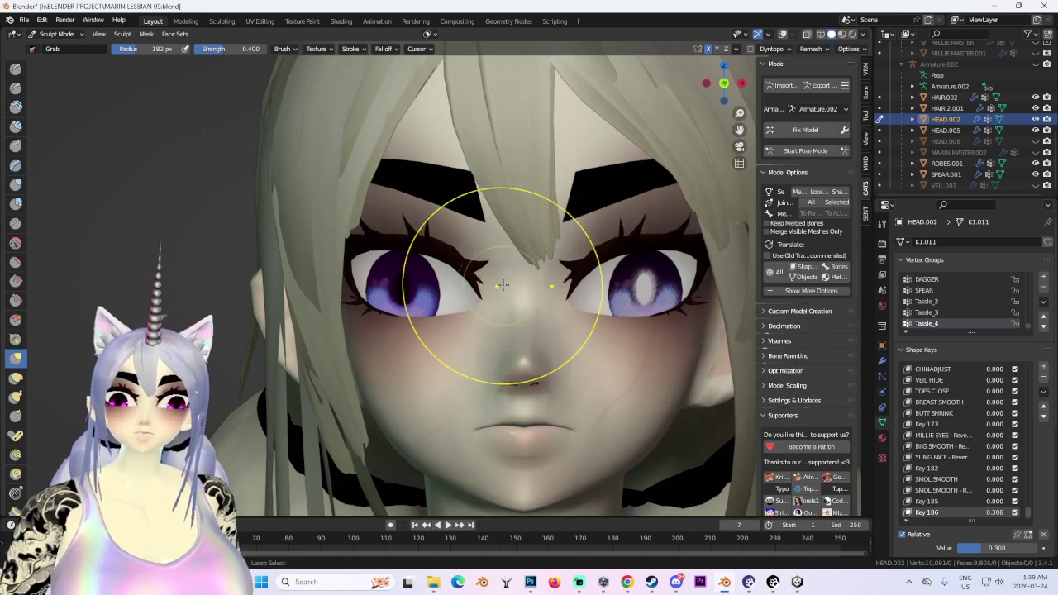
middle_click_drag(503, 285, 379, 323)
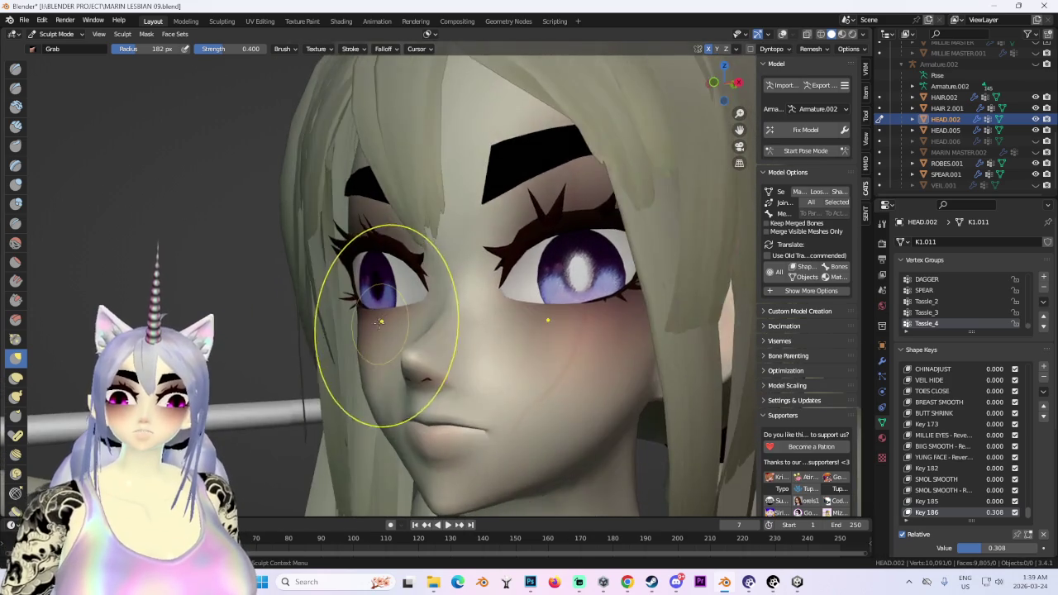
scroll(378, 323, "down", 2)
scroll(402, 330, "up", 2)
scroll(387, 312, "up", 2)
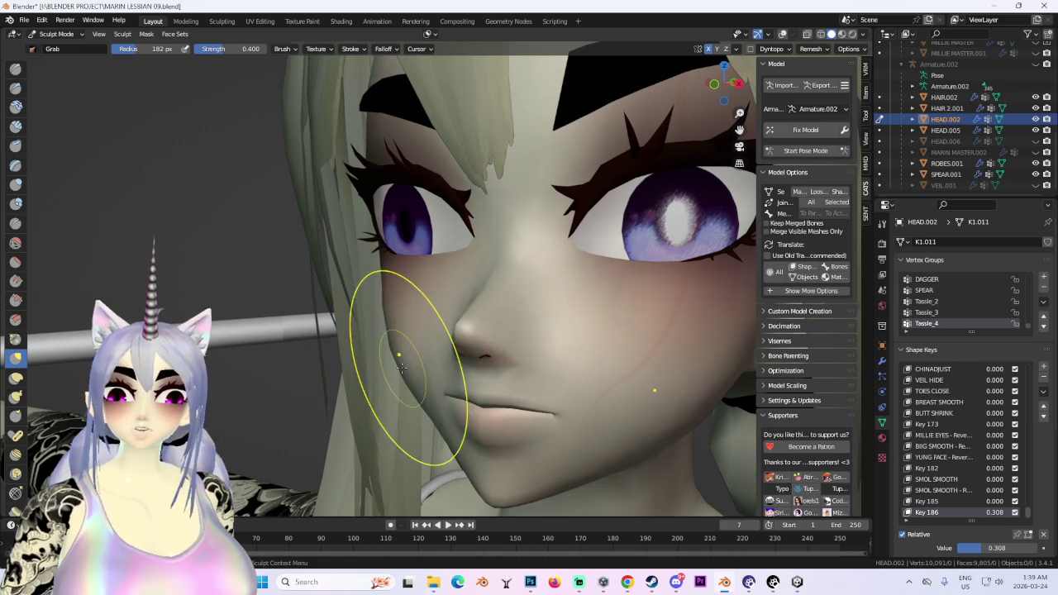
mouse_move(446, 348)
middle_mouse_down()
mouse_move(521, 314)
mouse_move(540, 366)
middle_mouse_up()
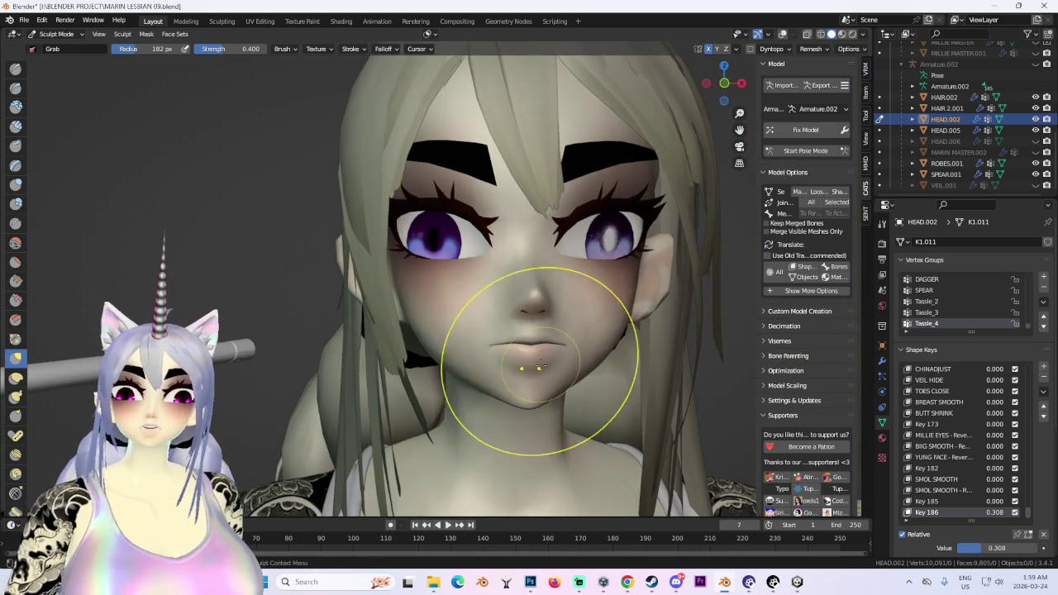
Back in Object Mode, add Key 187 as New Shape from Mix and set it to 1.0.
left_click(76, 34)
left_click(57, 48)
scroll(603, 318, "down", 2)
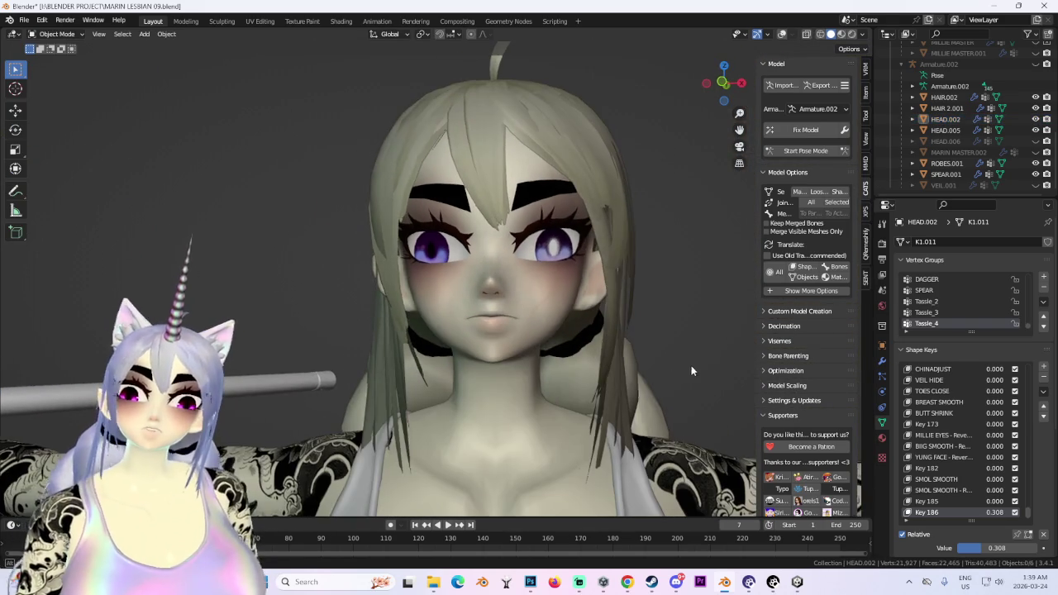
mouse_move(624, 371)
middle_mouse_down()
mouse_move(606, 373)
mouse_move(704, 395)
middle_mouse_up()
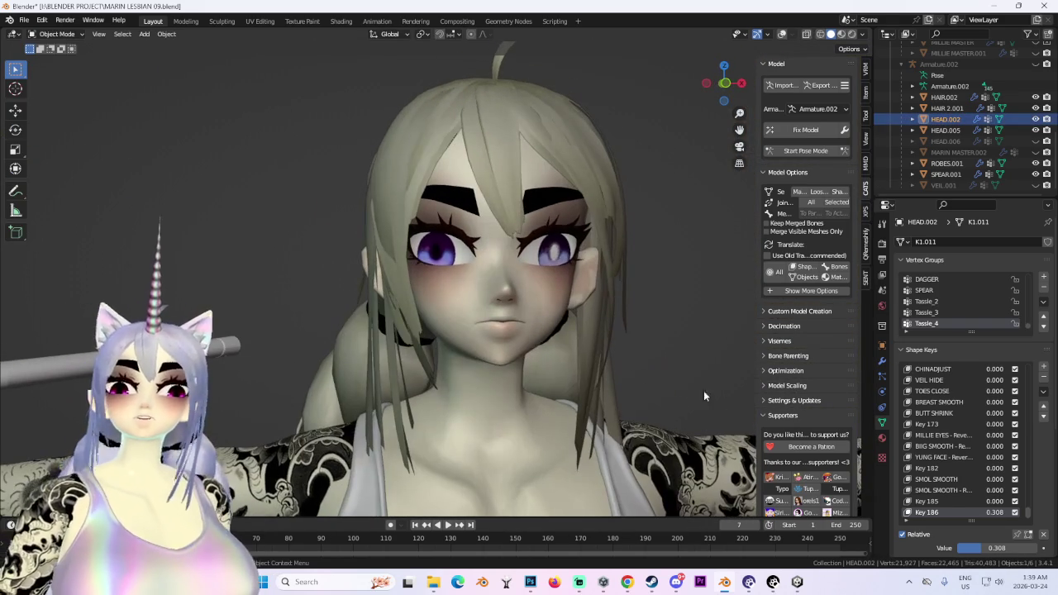
left_click(1044, 391)
left_click(993, 398)
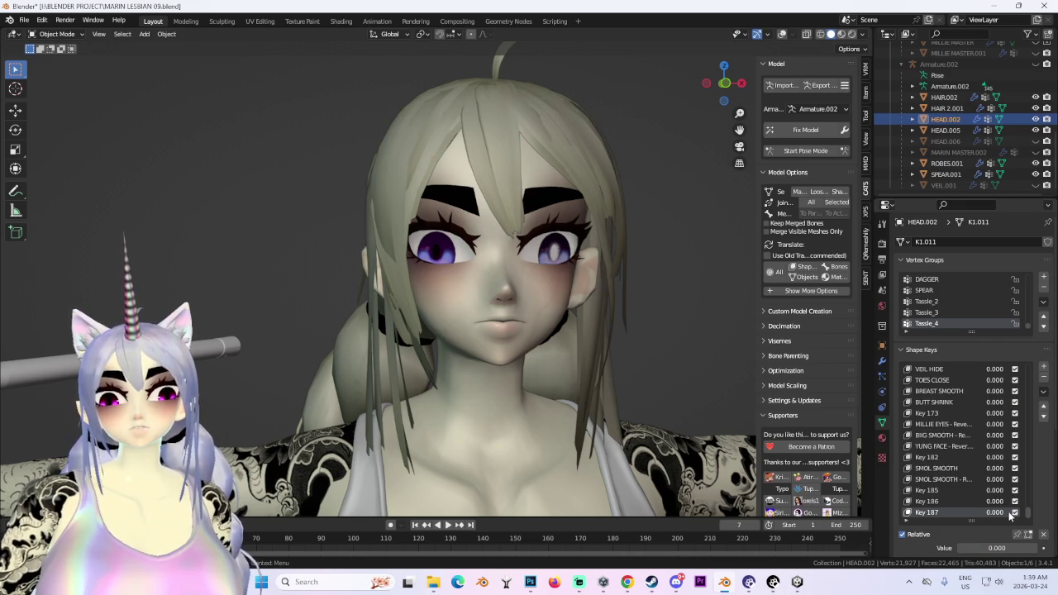
left_click(724, 83)
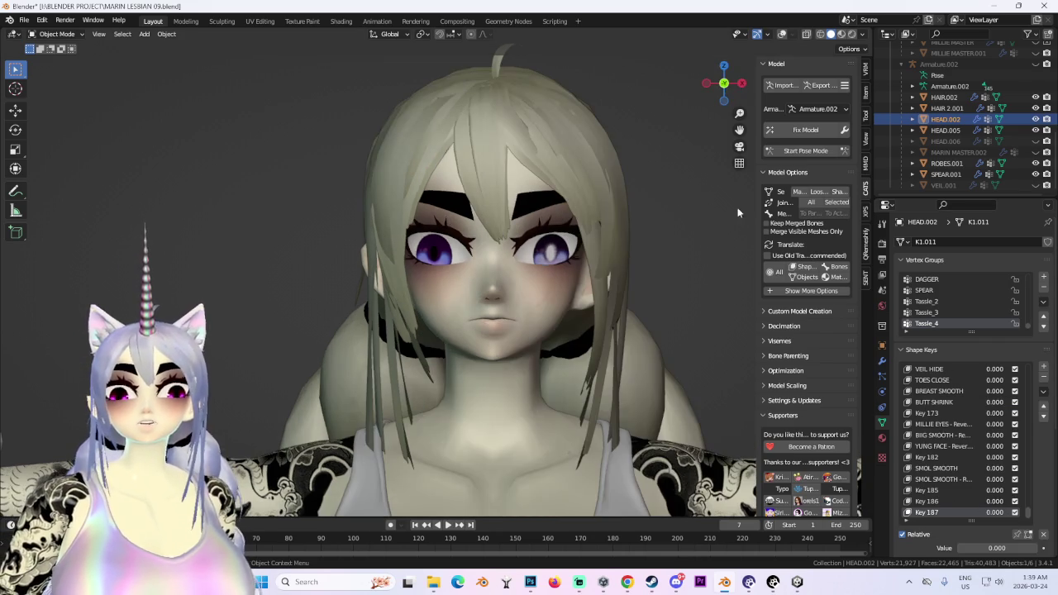
left_click_drag(1001, 510, 1033, 511)
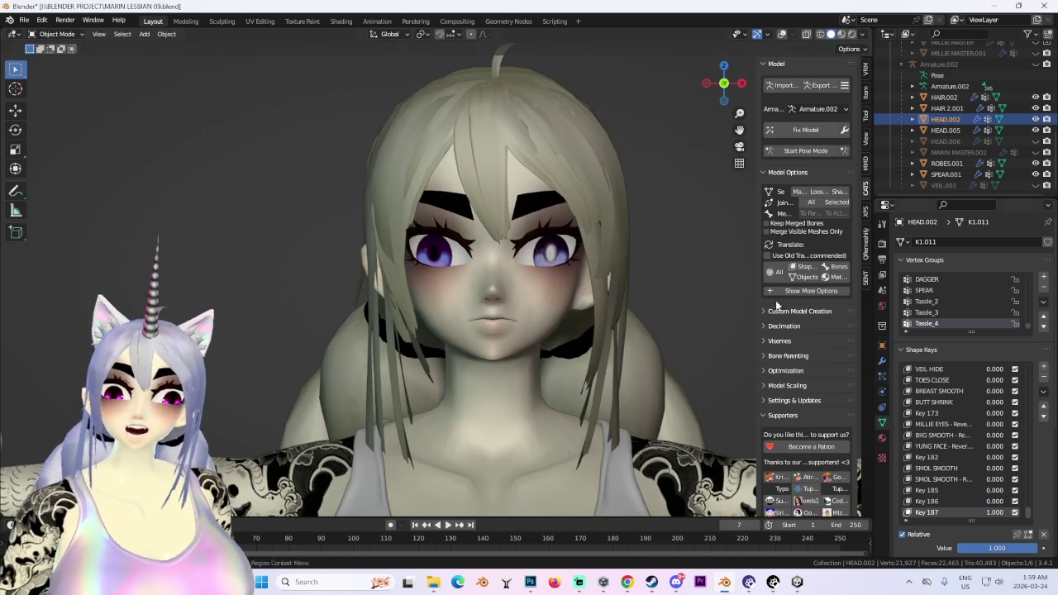
Rename the new shape key to JOLLY RANCHER EYES.
scroll(642, 277, "up", 2)
mouse_move(642, 277)
middle_mouse_down()
mouse_move(550, 318)
mouse_move(579, 315)
middle_mouse_up()
left_click(1044, 394)
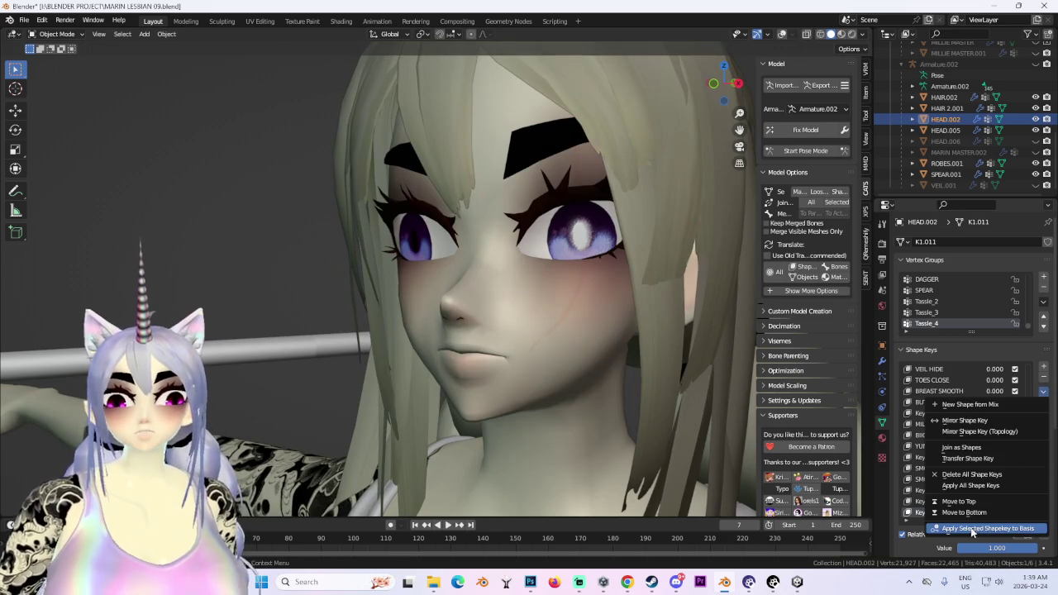
left_click(925, 516)
type("JOLLY RANCHER")
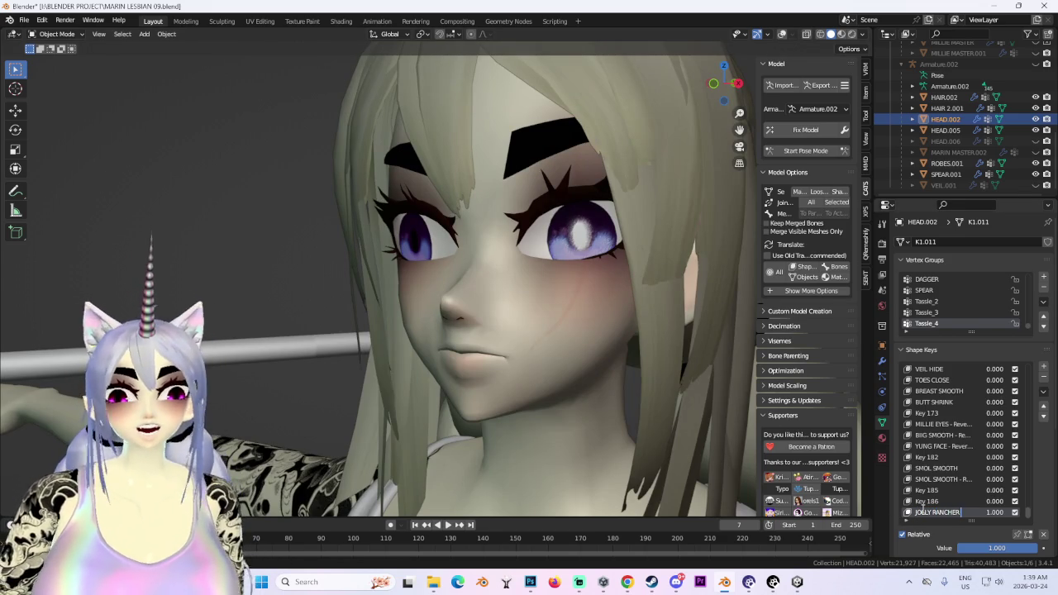
type("EYES")
key("Return")
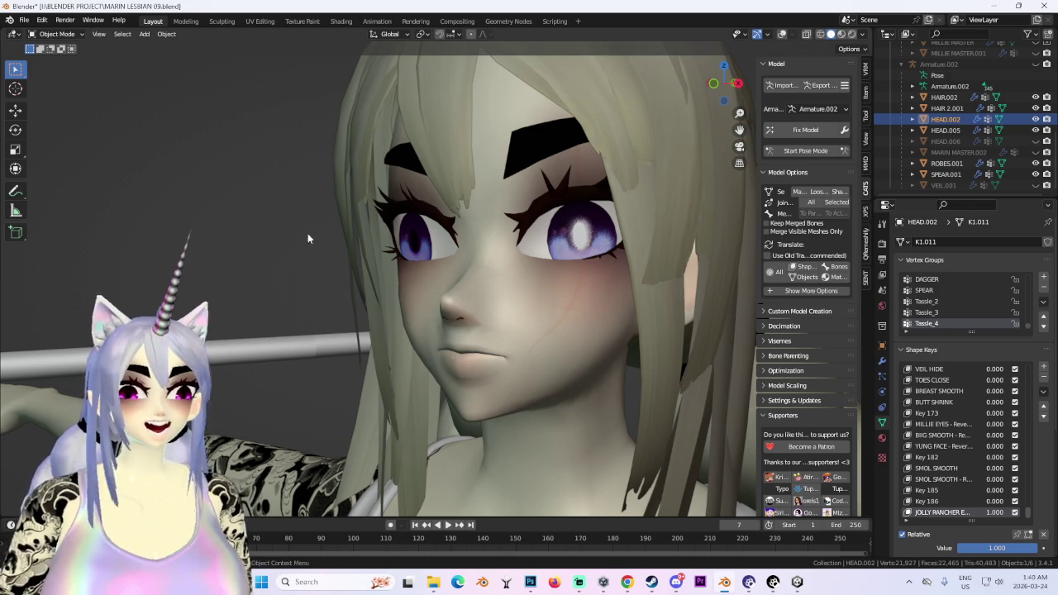
mouse_move(435, 282)
middle_mouse_down()
mouse_move(556, 283)
mouse_move(602, 323)
mouse_move(590, 337)
mouse_move(97, 44)
middle_mouse_up()
Switch the HEAD.002 mesh into Sculpt Mode and zoom in on the face from the front.
left_click(57, 34)
left_click(53, 73)
scroll(461, 331, "up", 2)
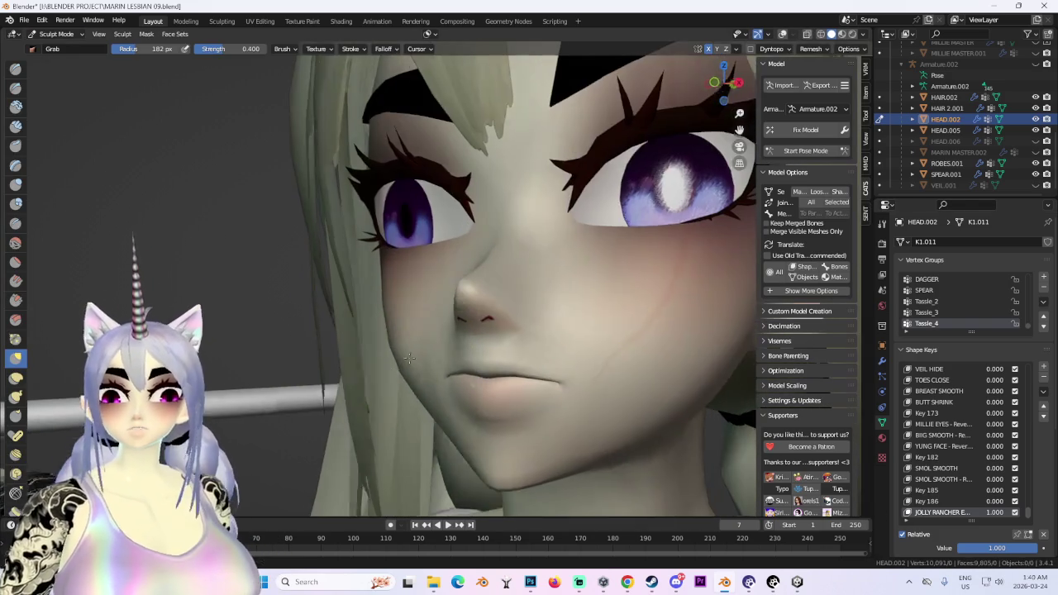
middle_click_drag(496, 347, 719, 408)
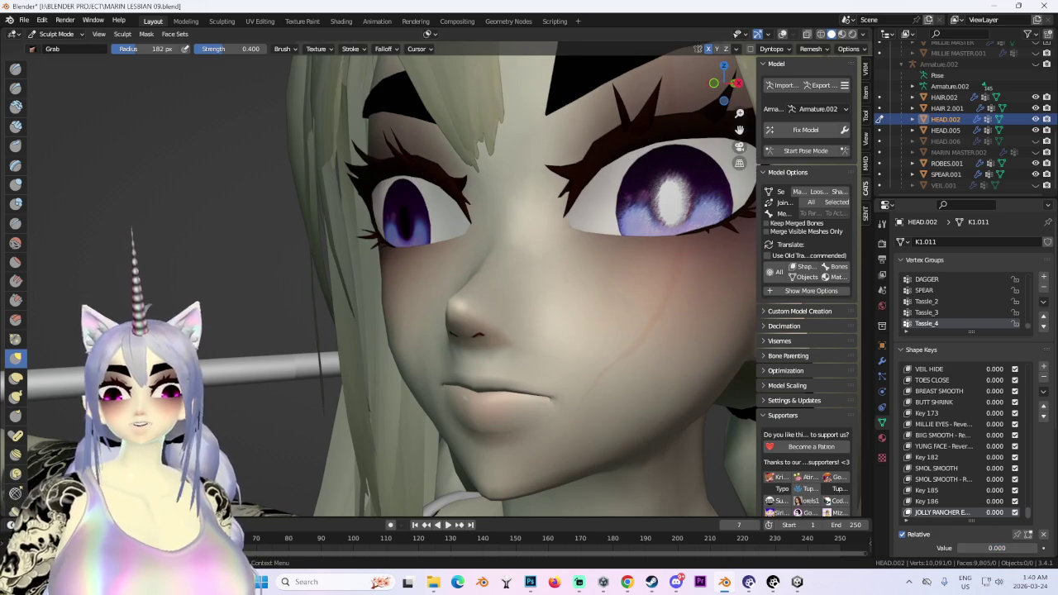
mouse_move(508, 331)
middle_mouse_down()
mouse_move(613, 406)
mouse_move(526, 401)
mouse_move(366, 331)
middle_mouse_up()
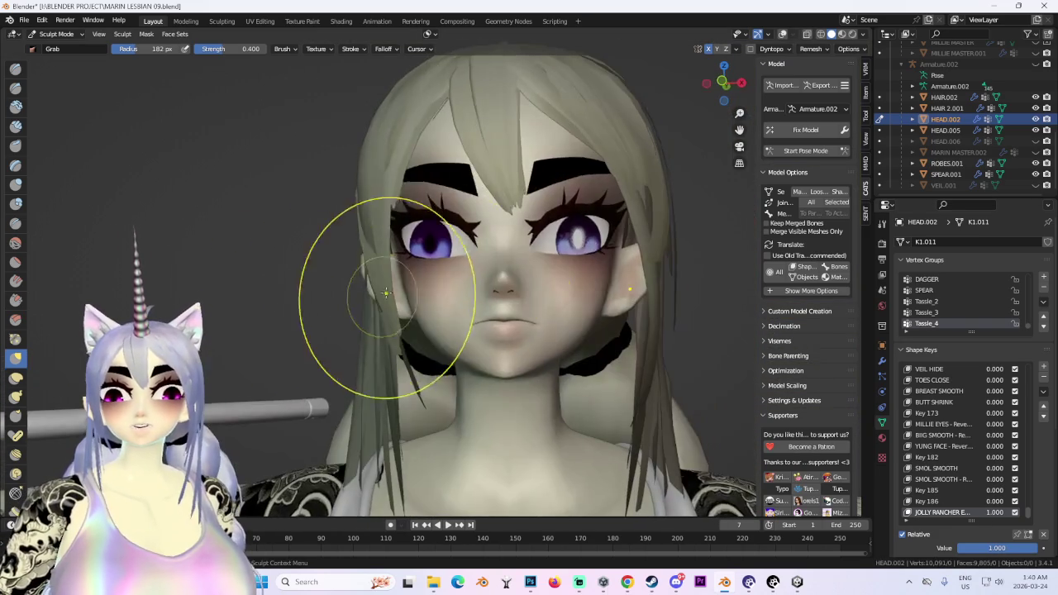
middle_click_drag(449, 307, 420, 376)
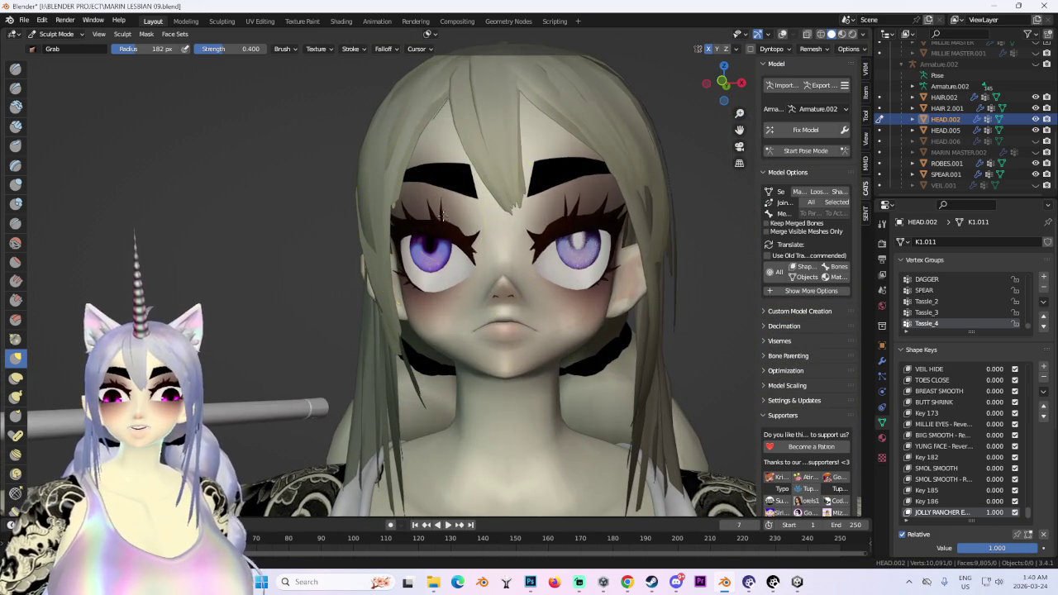
scroll(449, 89, "up", 2)
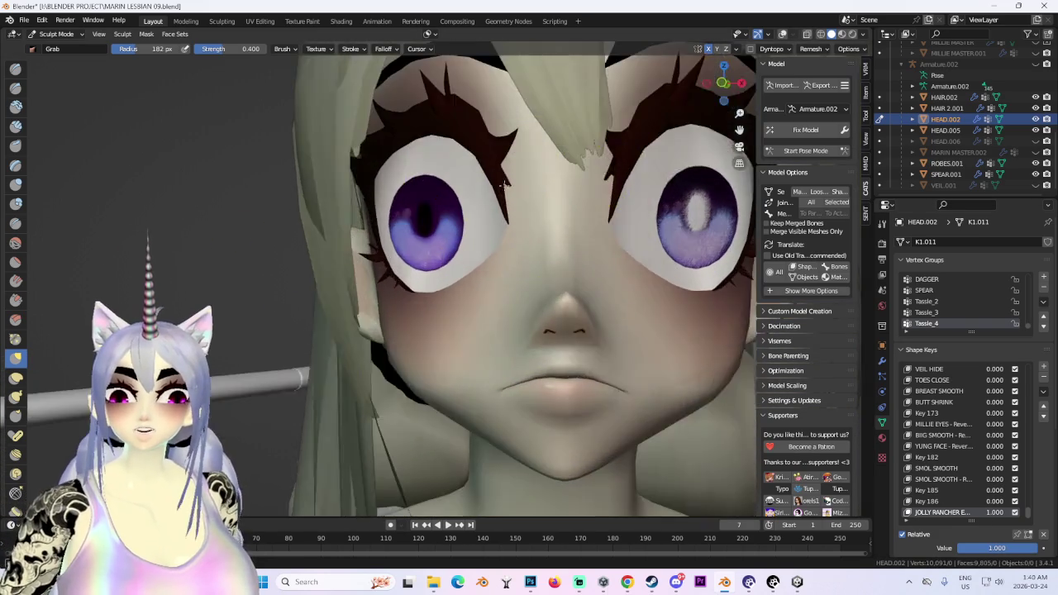
scroll(529, 256, "up", 1)
scroll(463, 203, "down", 3)
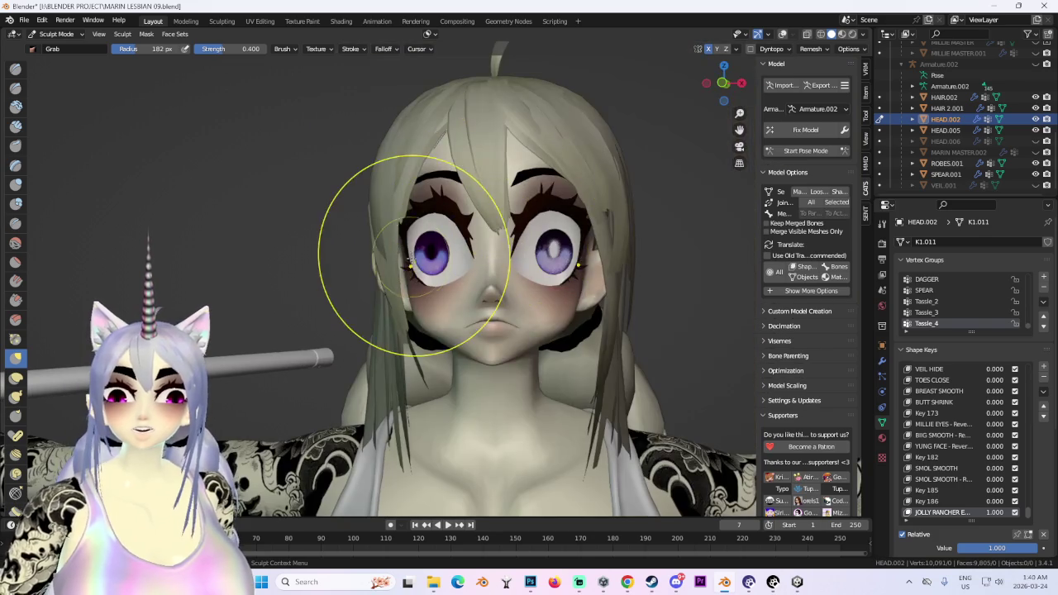
scroll(559, 324, "up", 2)
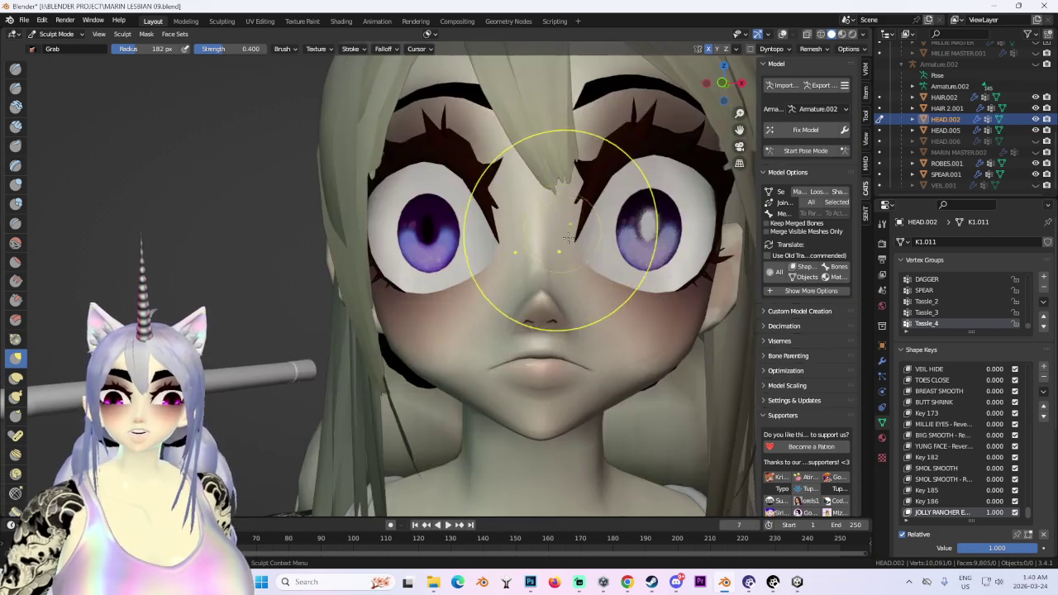
Check the head's three-quarter and side views, undoing a stray Grab stroke on the eyelids and brows.
mouse_move(559, 323)
middle_mouse_down()
mouse_move(543, 272)
mouse_move(666, 338)
mouse_move(578, 286)
mouse_move(455, 185)
middle_mouse_up()
scroll(543, 272, "down", 2)
scroll(579, 285, "up", 1)
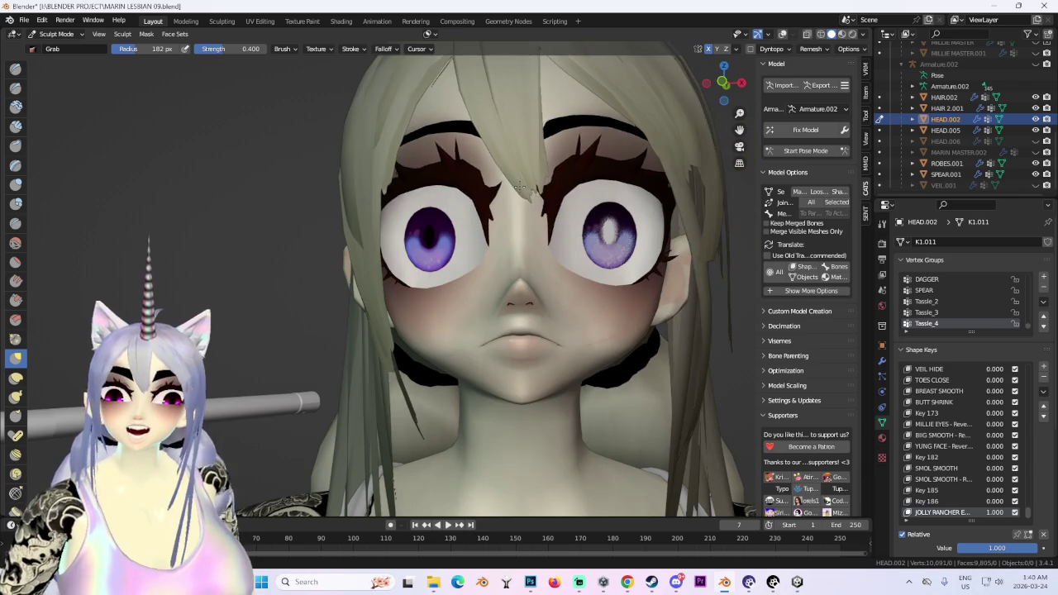
middle_click_drag(496, 339, 554, 331)
scroll(557, 327, "down", 2)
scroll(557, 327, "up", 3)
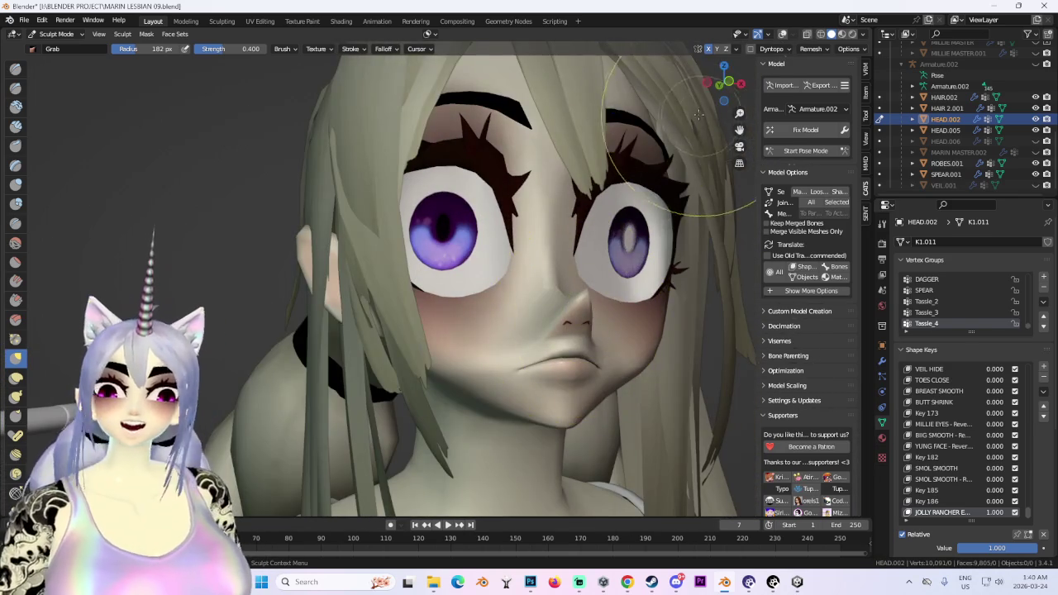
left_click_drag(719, 87, 651, 102)
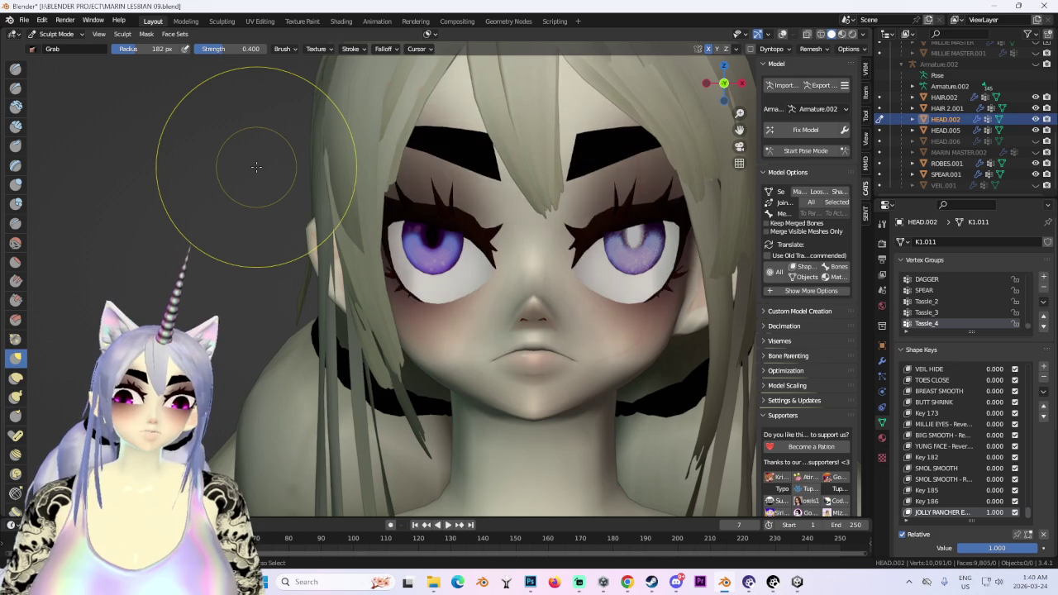
scroll(315, 177, "up", 1)
scroll(437, 224, "down", 3)
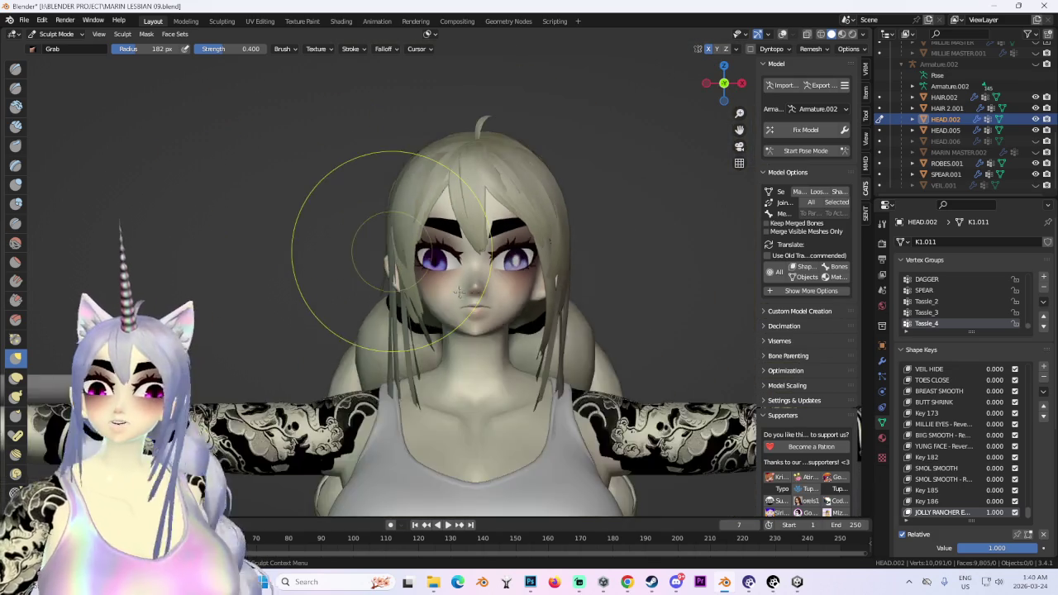
scroll(477, 236, "up", 2)
middle_click_drag(441, 270, 436, 353)
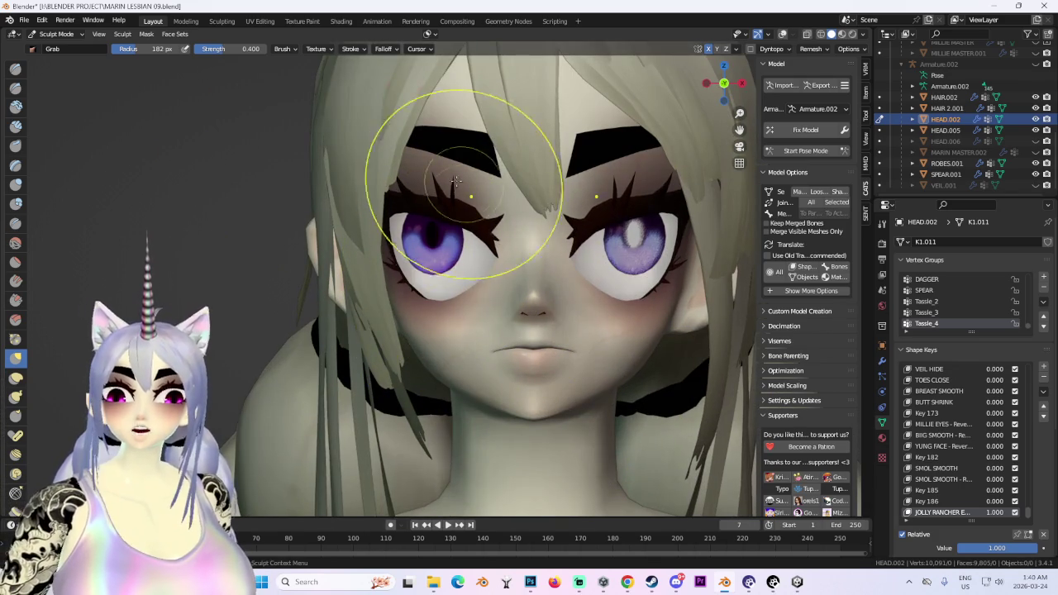
key("ctrl+z")
key("ctrl+z")
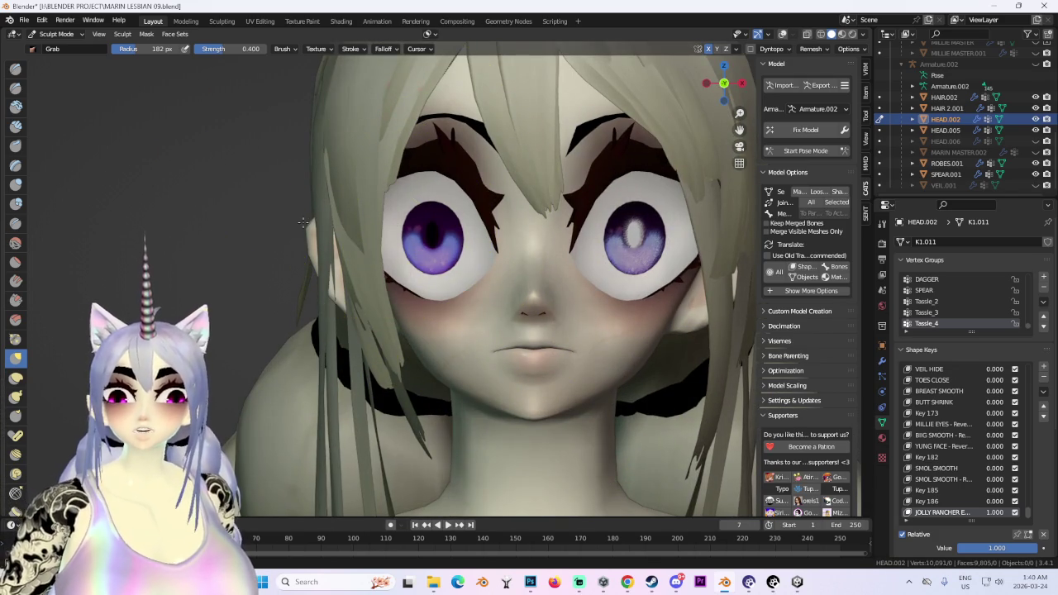
Re-inspect the face from left three-quarter, profile and frontal close-up angles.
middle_click_drag(667, 245, 589, 374)
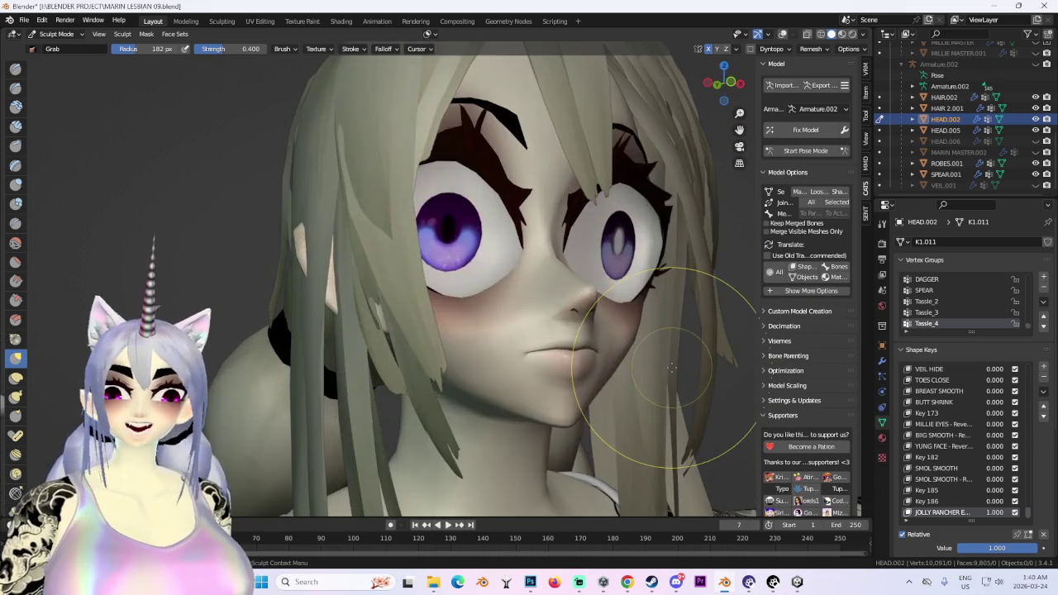
mouse_move(589, 374)
middle_mouse_down()
mouse_move(637, 354)
mouse_move(543, 366)
mouse_move(645, 368)
mouse_move(543, 367)
mouse_move(673, 437)
mouse_move(460, 331)
middle_mouse_up()
scroll(610, 372, "up", 2)
middle_click_drag(395, 287, 393, 308)
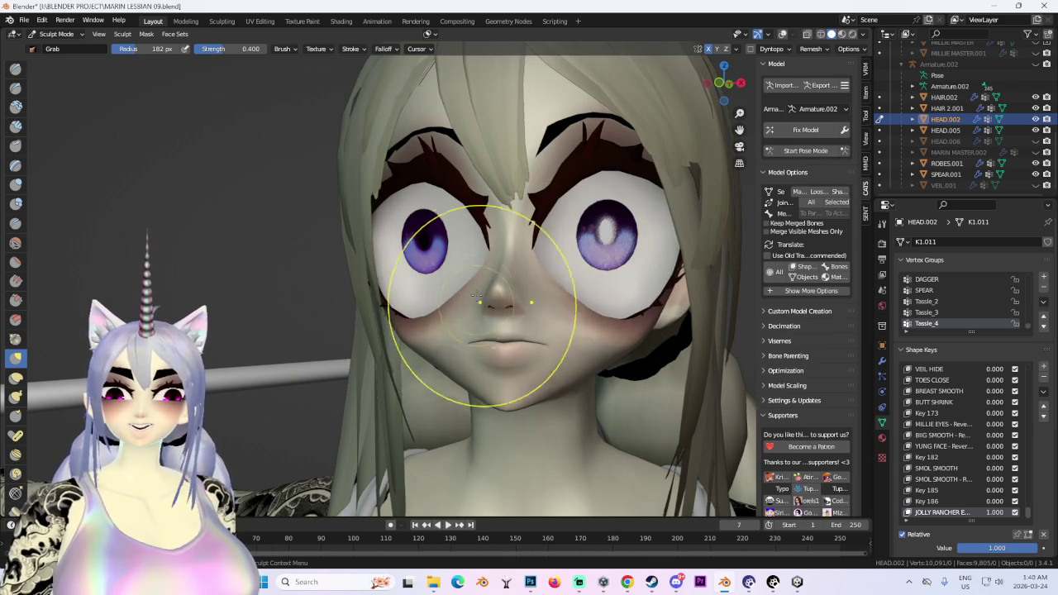
middle_click_drag(477, 294, 472, 285)
scroll(554, 290, "down", 3)
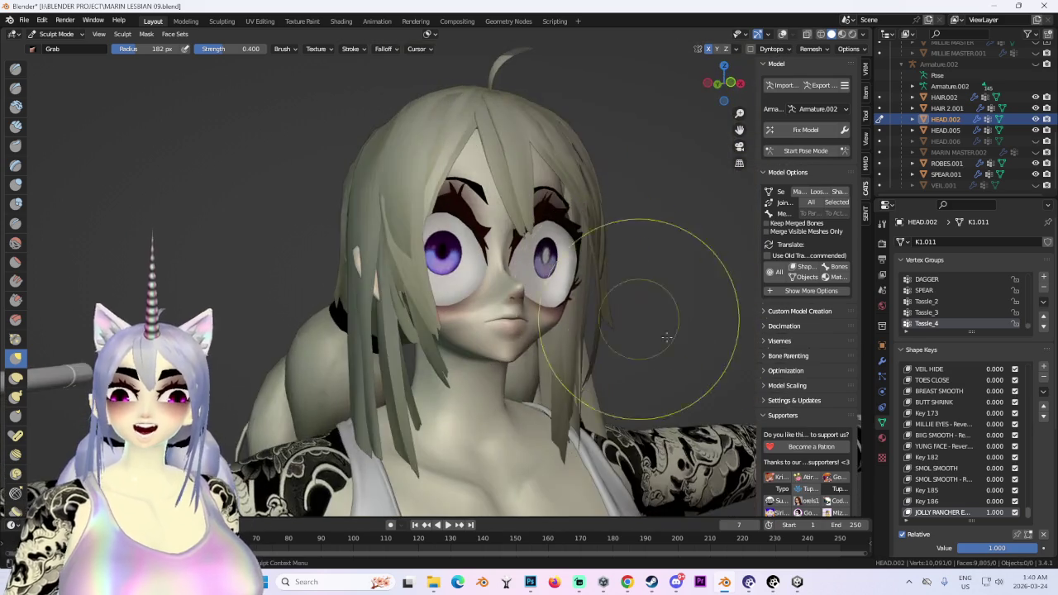
mouse_move(637, 236)
middle_mouse_down()
mouse_move(626, 272)
mouse_move(637, 295)
middle_mouse_up()
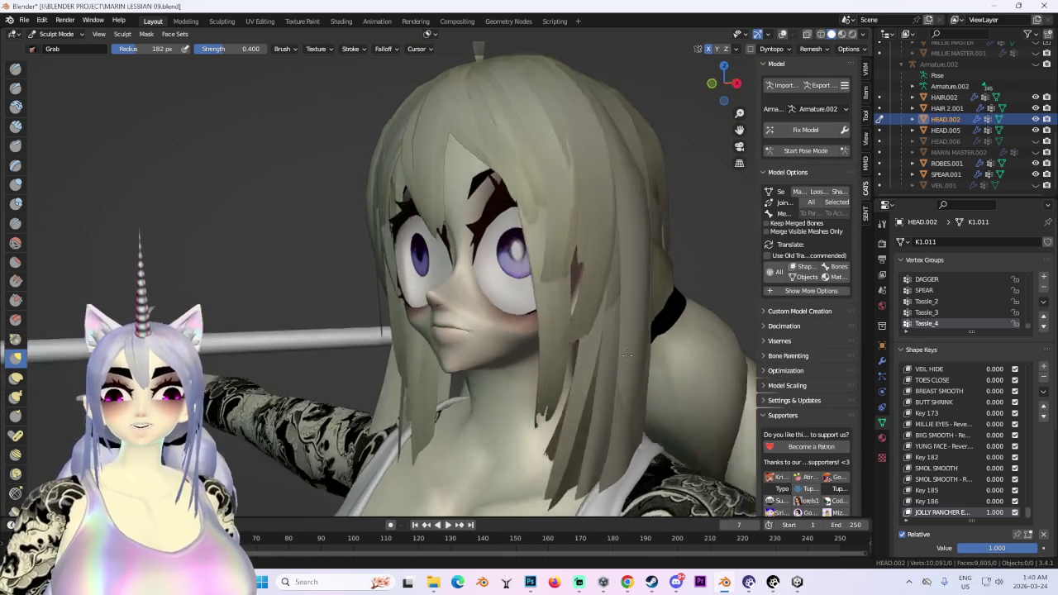
mouse_move(641, 374)
middle_mouse_down()
mouse_move(450, 329)
mouse_move(421, 356)
middle_mouse_up()
scroll(449, 329, "up", 4)
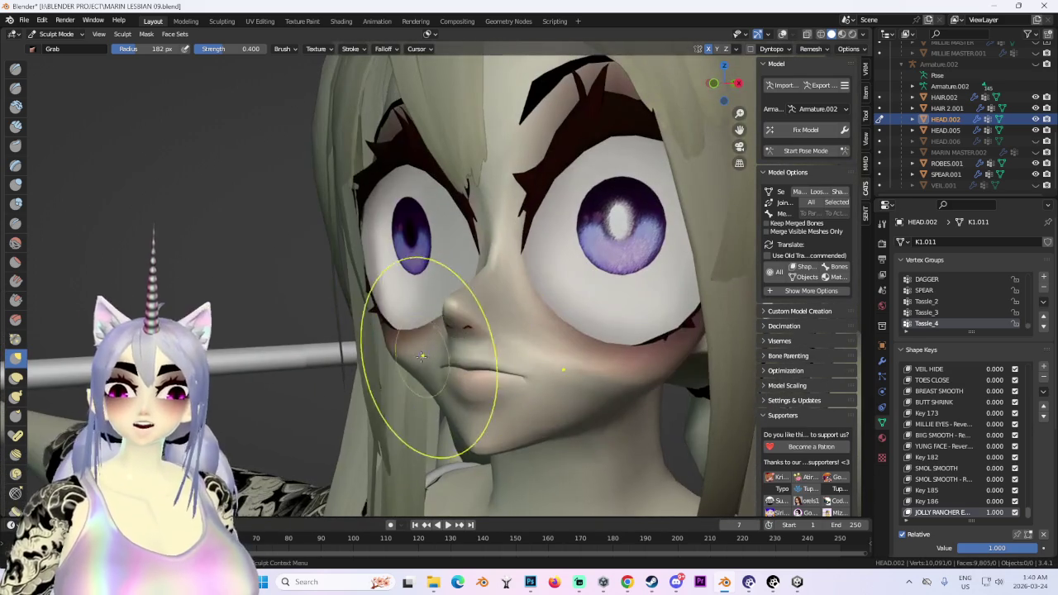
mouse_move(420, 313)
middle_mouse_down()
mouse_move(554, 389)
mouse_move(568, 283)
middle_mouse_up()
scroll(555, 390, "down", 2)
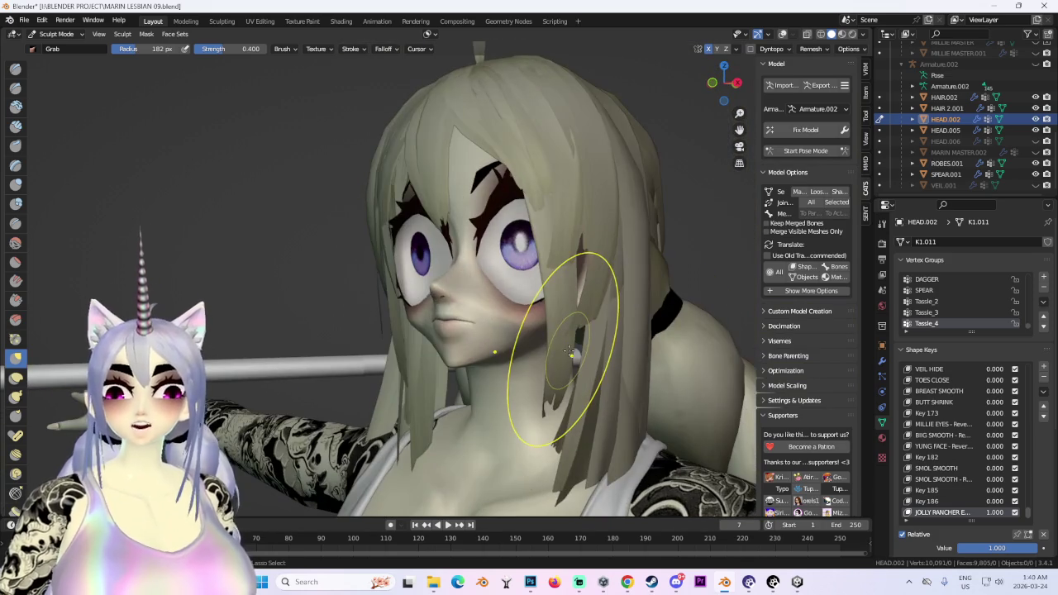
mouse_move(570, 353)
middle_mouse_down()
mouse_move(637, 353)
mouse_move(590, 350)
middle_mouse_up()
scroll(530, 255, "up", 2)
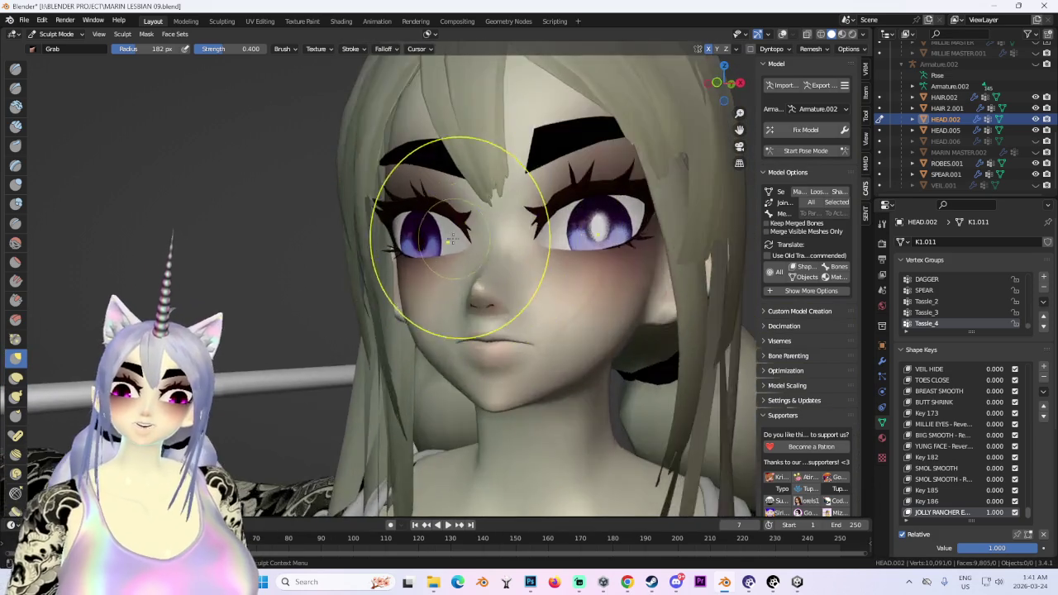
scroll(460, 236, "up", 1)
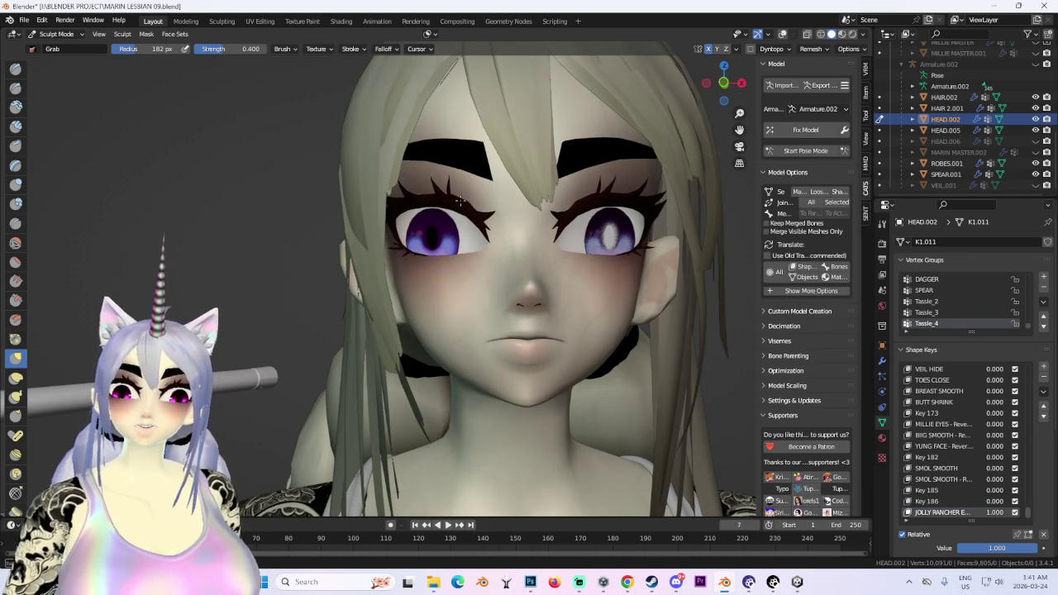
mouse_move(460, 201)
middle_mouse_down()
mouse_move(401, 255)
mouse_move(420, 295)
middle_mouse_up()
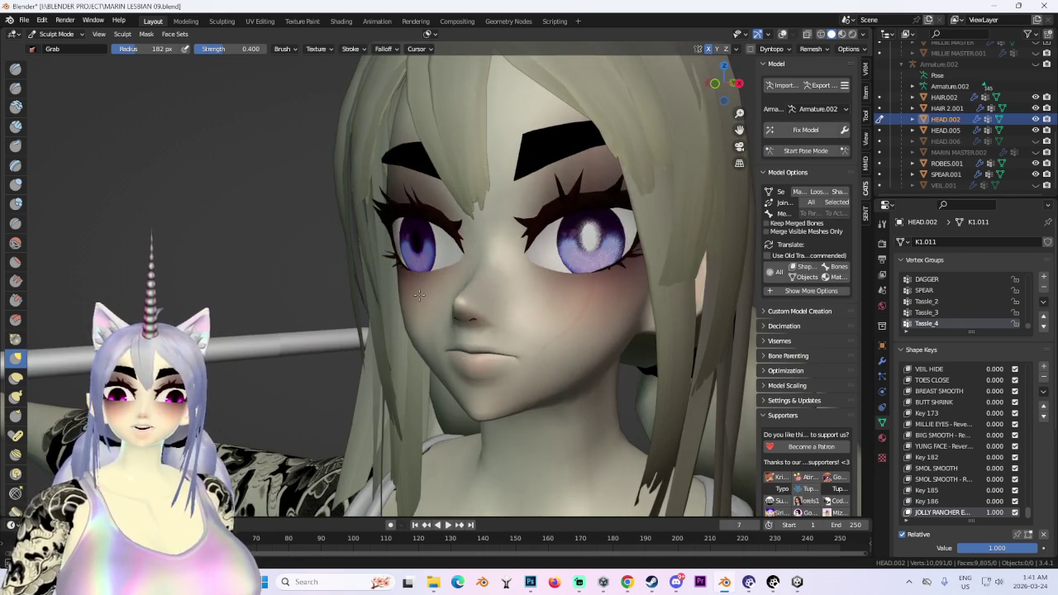
scroll(504, 278, "up", 1)
mouse_move(503, 279)
middle_mouse_down()
mouse_move(442, 263)
mouse_move(449, 303)
mouse_move(539, 319)
mouse_move(463, 297)
middle_mouse_up()
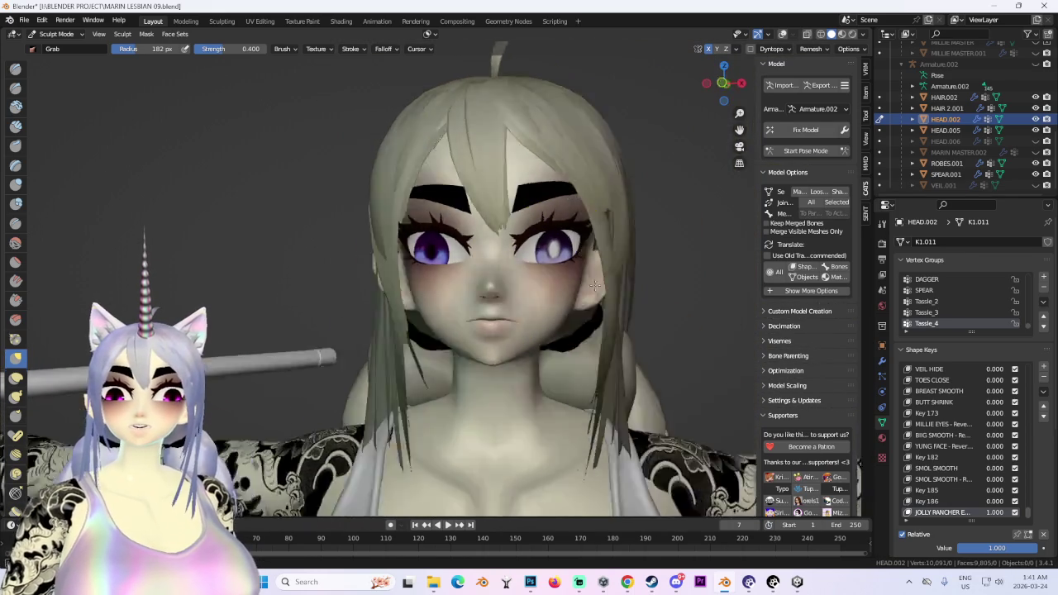
scroll(463, 297, "down", 1)
middle_click_drag(176, 72, 414, 189)
Return to Object Mode and set the JOLLY RANCHER shape key to 0.
left_click(57, 34)
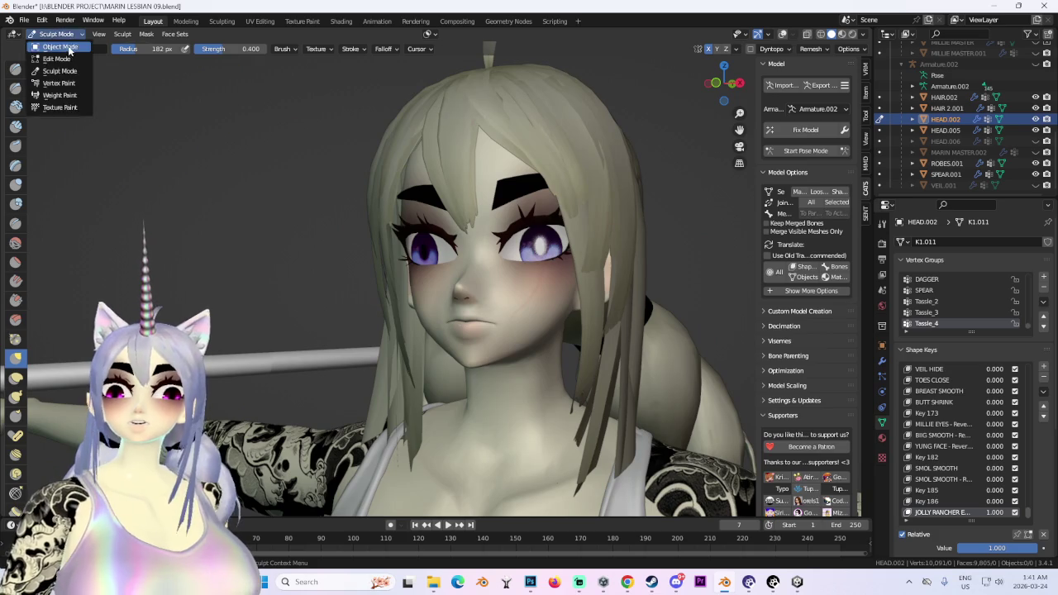
left_click(53, 52)
middle_click_drag(544, 314, 720, 370)
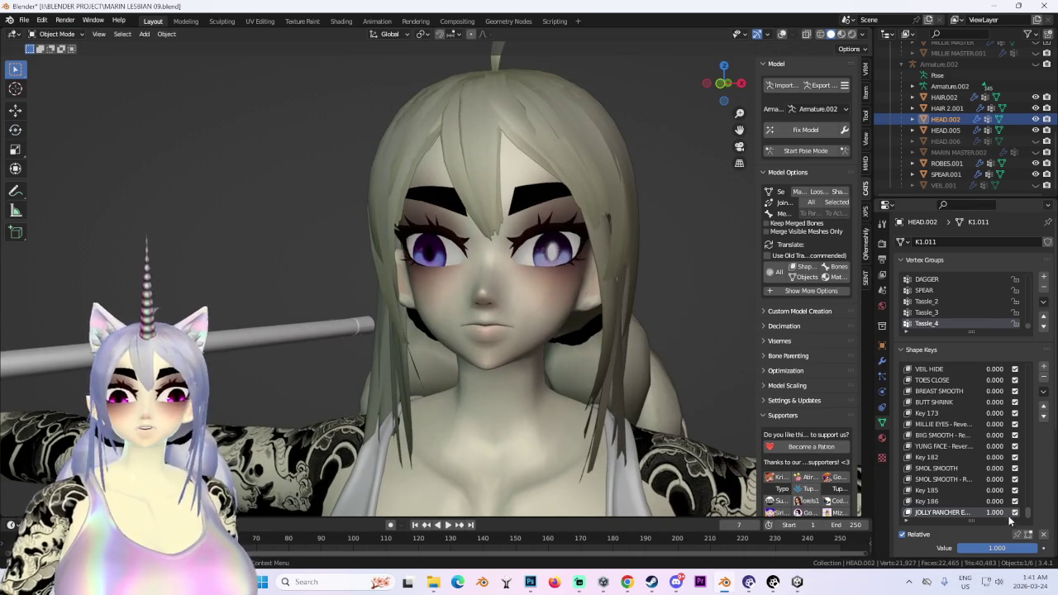
left_click_drag(1002, 513, 951, 513)
middle_click_drag(556, 293, 678, 44)
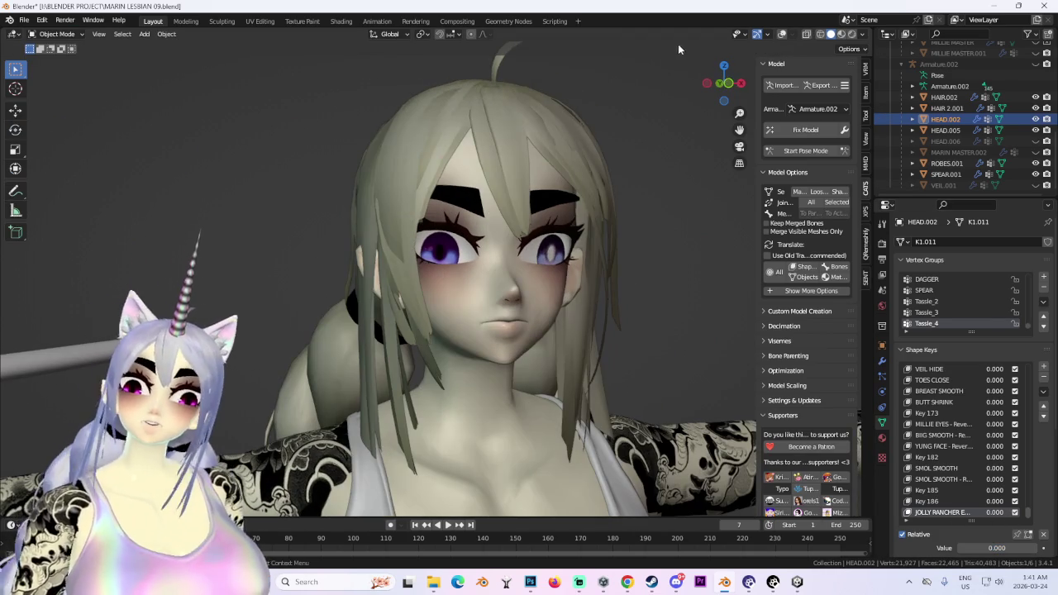
mouse_move(705, 275)
middle_mouse_down()
mouse_move(590, 344)
mouse_move(549, 344)
mouse_move(591, 368)
mouse_move(663, 352)
mouse_move(632, 171)
middle_mouse_up()
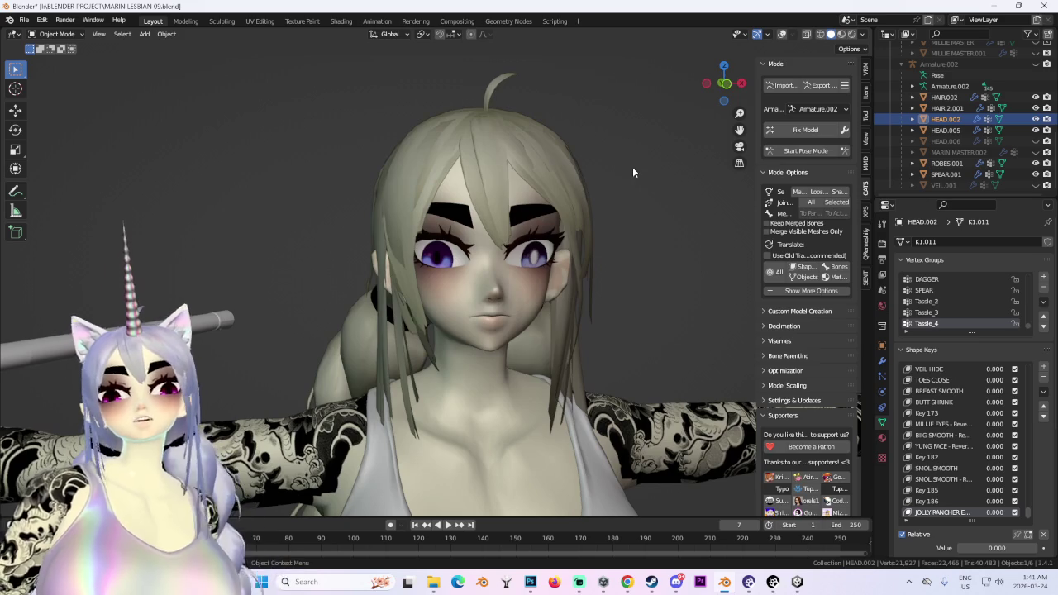
scroll(525, 325, "up", 2)
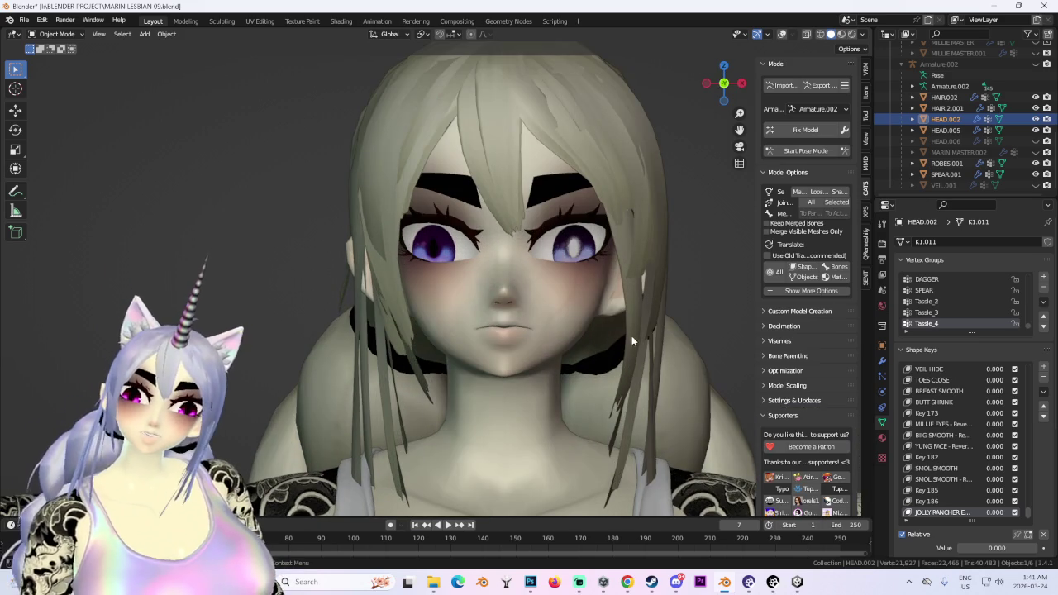
scroll(752, 380, "up", 1)
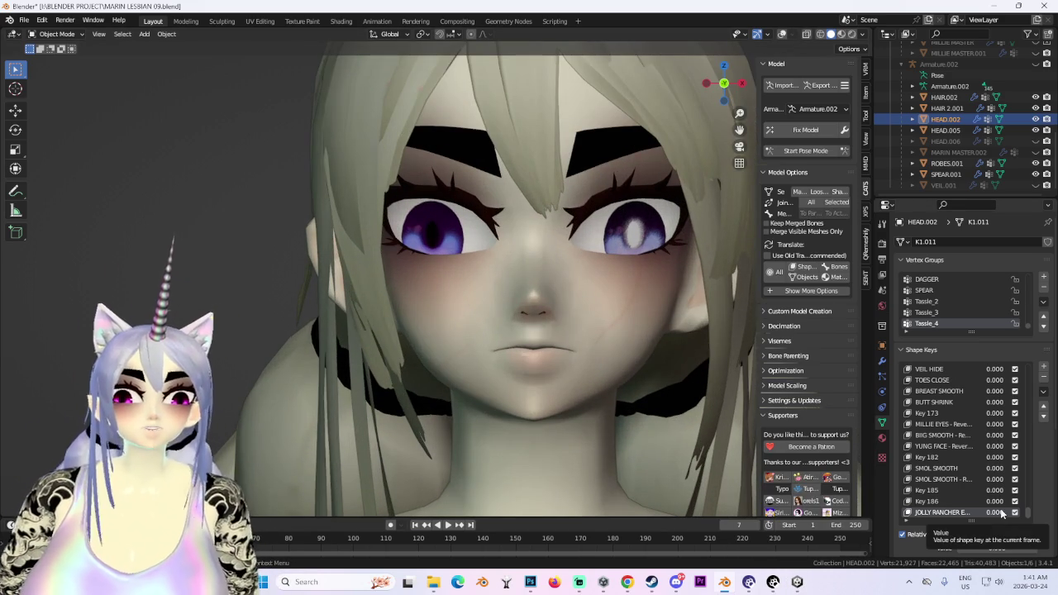
Compare the JOLLY RANCHER key at 1 and partway, resetting it to 0 each time.
left_click_drag(1002, 513, 1033, 514)
key("ctrl+z")
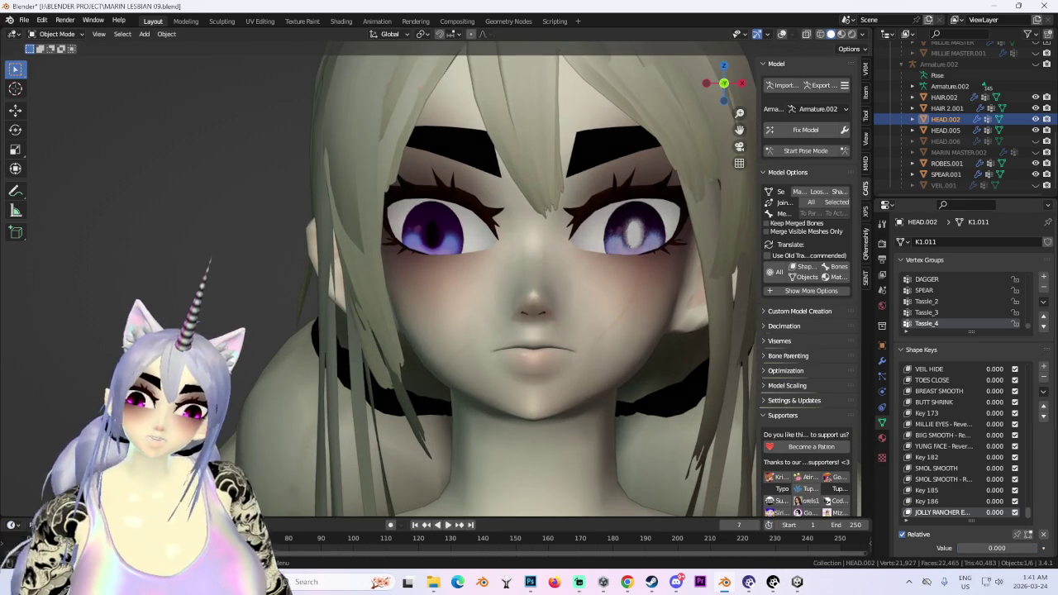
mouse_move(595, 331)
middle_mouse_down()
mouse_move(546, 272)
mouse_move(587, 302)
mouse_move(533, 303)
mouse_move(541, 329)
mouse_move(611, 331)
mouse_move(570, 334)
mouse_move(528, 358)
mouse_move(592, 383)
middle_mouse_up()
left_click_drag(984, 548, 1009, 548)
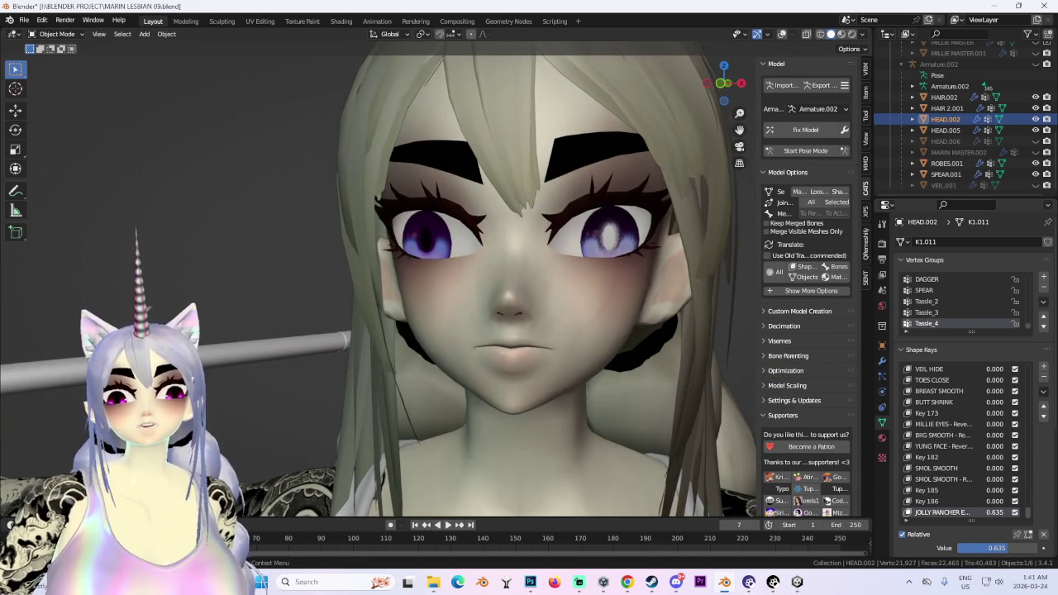
mouse_move(628, 330)
middle_mouse_down()
mouse_move(642, 339)
mouse_move(660, 328)
mouse_move(635, 299)
mouse_move(677, 301)
mouse_move(721, 274)
mouse_move(529, 368)
mouse_move(558, 367)
mouse_move(541, 358)
mouse_move(584, 392)
middle_mouse_up()
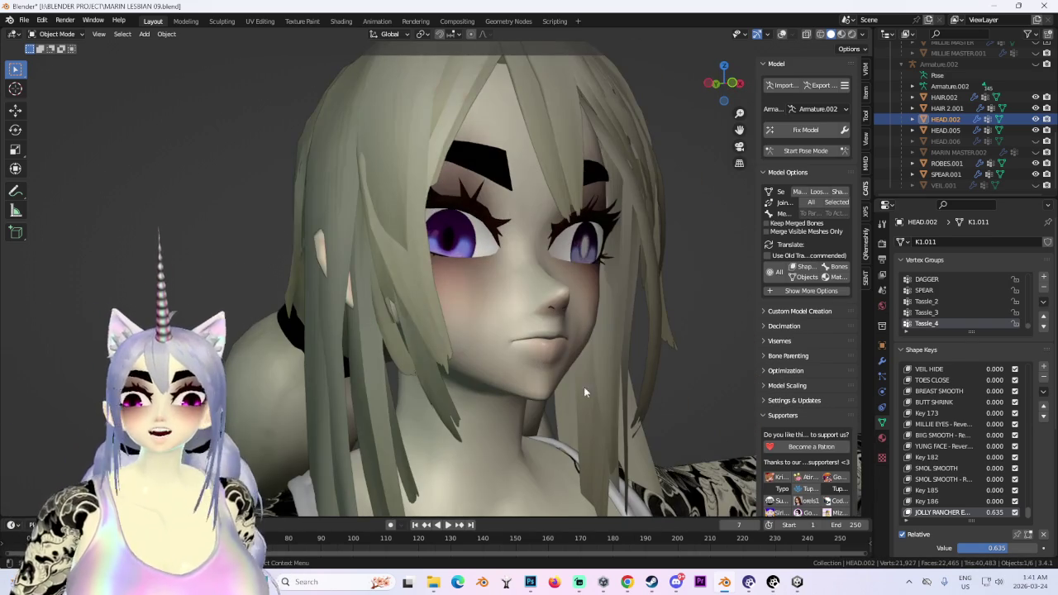
key("ctrl+z")
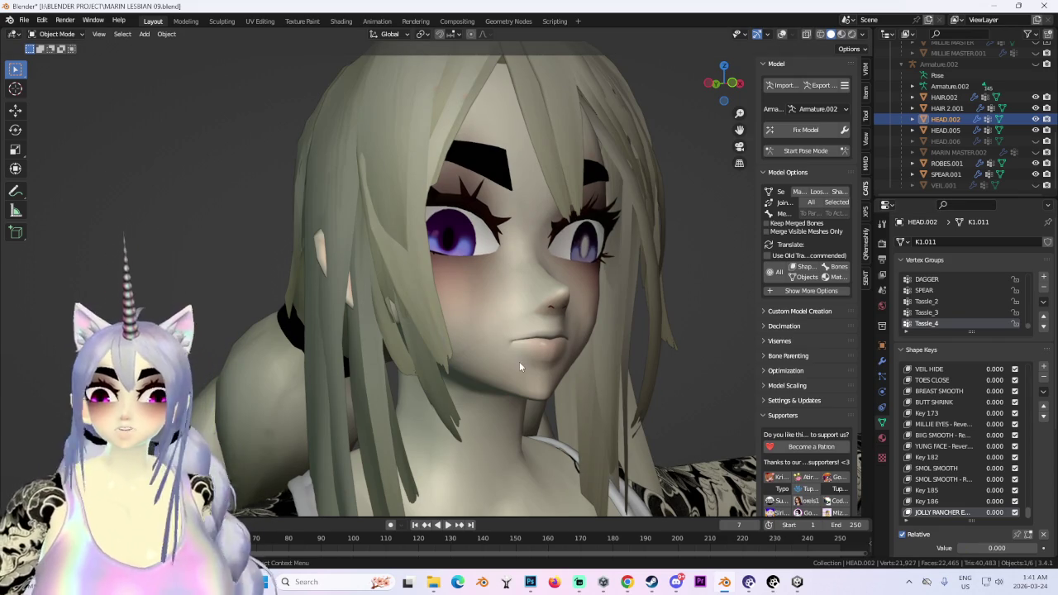
mouse_move(519, 361)
middle_mouse_down()
mouse_move(558, 334)
mouse_move(638, 348)
mouse_move(575, 339)
mouse_move(650, 339)
mouse_move(568, 337)
mouse_move(659, 334)
mouse_move(597, 322)
mouse_move(608, 339)
mouse_move(661, 332)
mouse_move(547, 332)
mouse_move(571, 350)
mouse_move(549, 324)
mouse_move(582, 307)
mouse_move(607, 311)
middle_mouse_up()
scroll(654, 334, "down", 2)
scroll(597, 322, "down", 2)
scroll(598, 329, "up", 2)
scroll(570, 351, "up", 2)
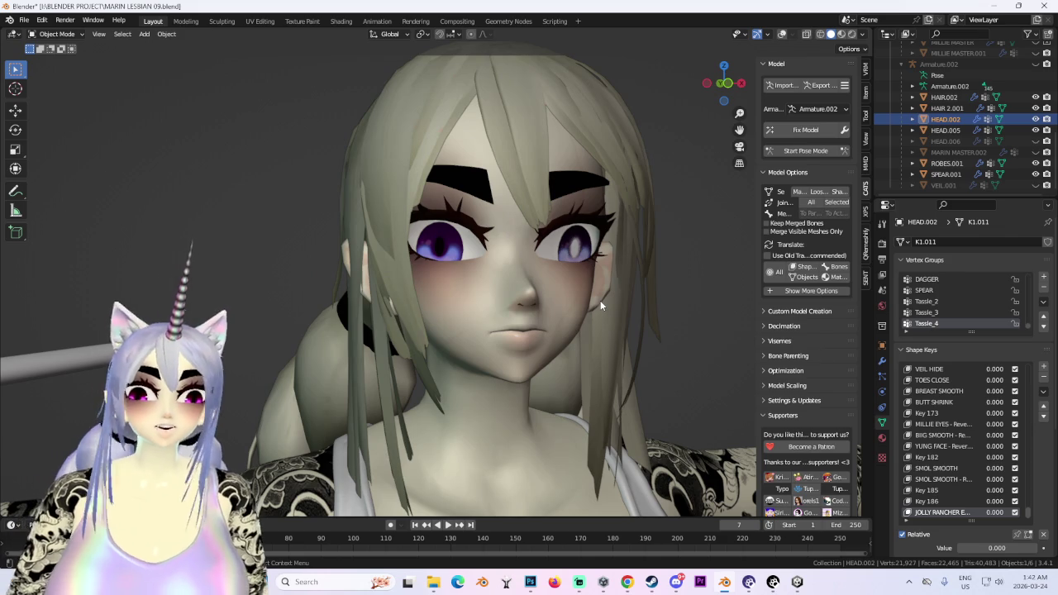
Hide the MARIN MASTER.002 accessories object in the Outliner.
left_click(1046, 152)
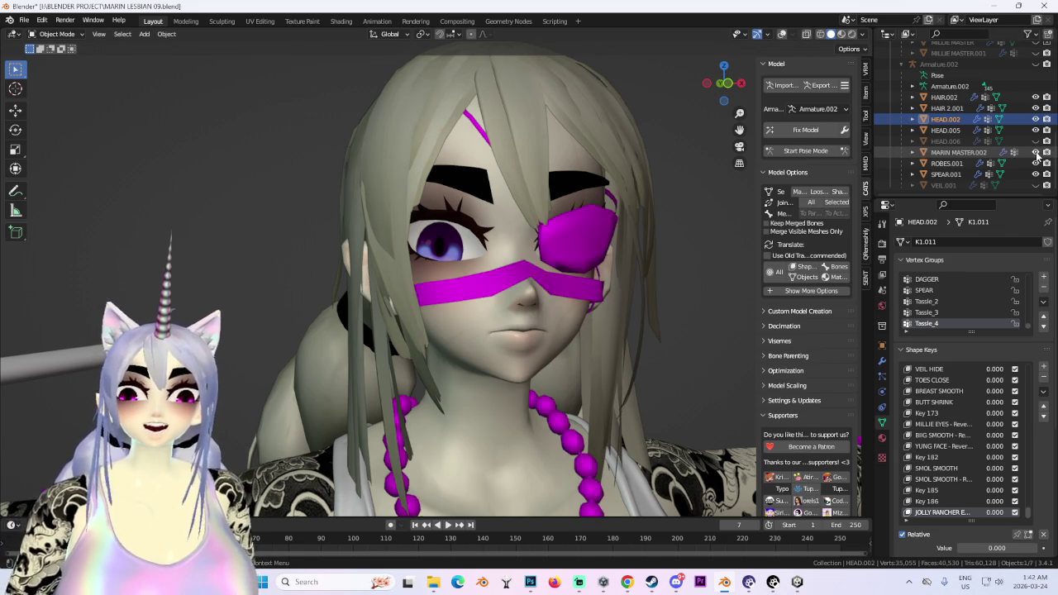
left_click(1047, 152)
left_click(1047, 152)
mouse_move(546, 273)
middle_mouse_down()
mouse_move(506, 262)
mouse_move(630, 237)
mouse_move(510, 273)
middle_mouse_up()
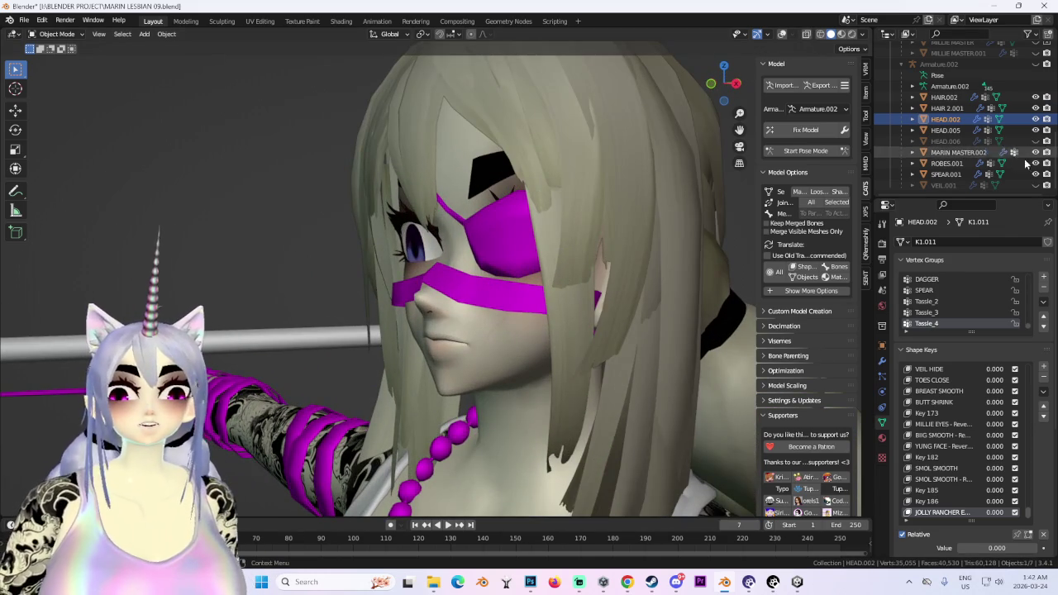
left_click(1035, 152)
middle_click_drag(372, 314, 564, 297)
Hide the HAIR.002 and HAIR 2.001 hair meshes so the bald head shows.
left_click(567, 170)
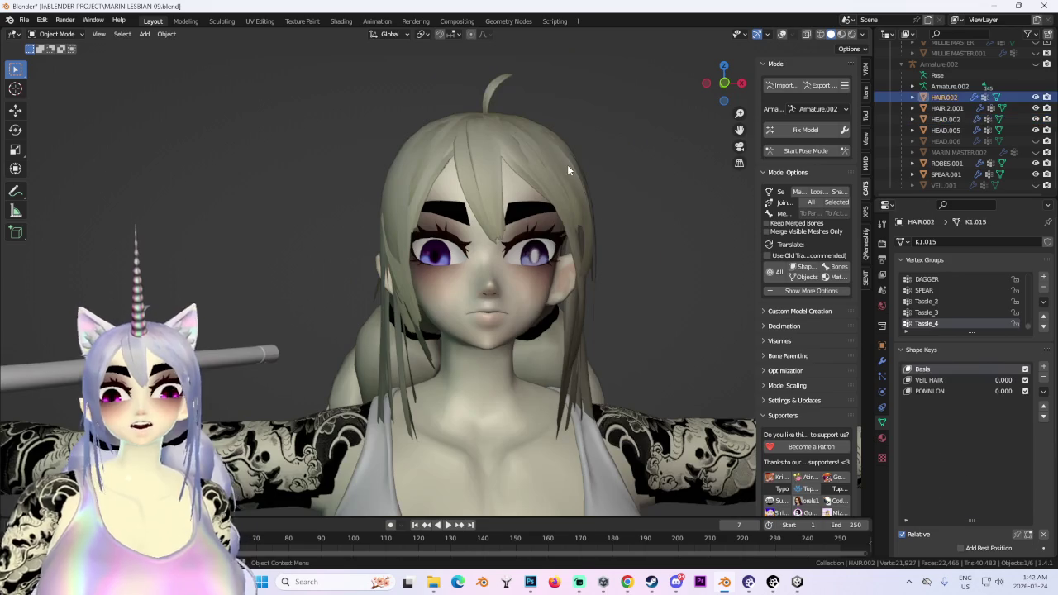
left_click(1035, 97)
mouse_move(478, 320)
middle_mouse_down()
mouse_move(473, 331)
mouse_move(600, 158)
middle_mouse_up()
left_click(603, 156)
left_click(1034, 108)
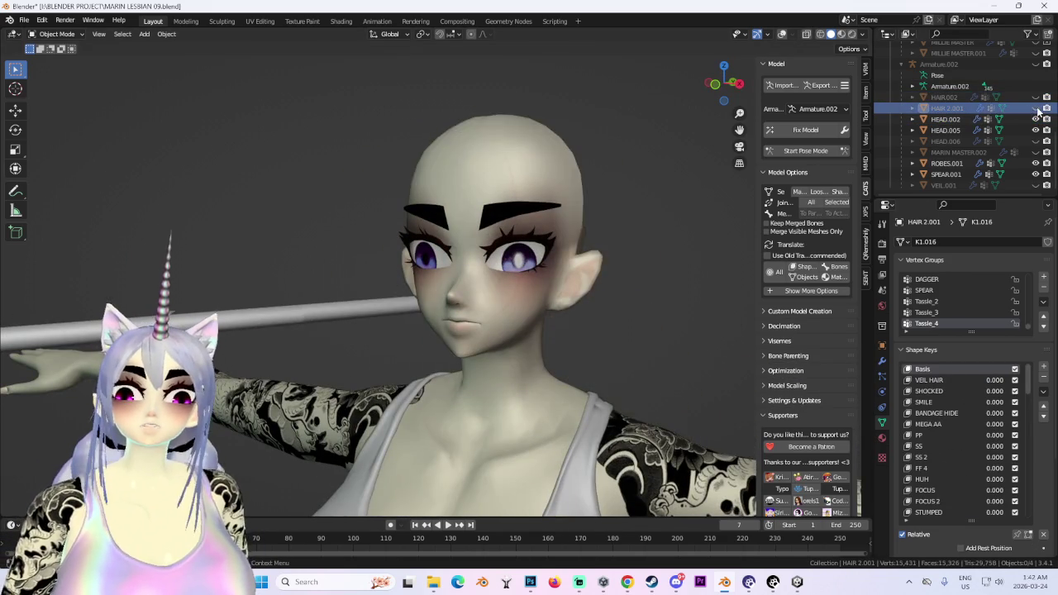
left_click(1034, 108)
mouse_move(628, 273)
middle_mouse_down()
mouse_move(595, 318)
mouse_move(486, 337)
mouse_move(386, 193)
middle_mouse_up()
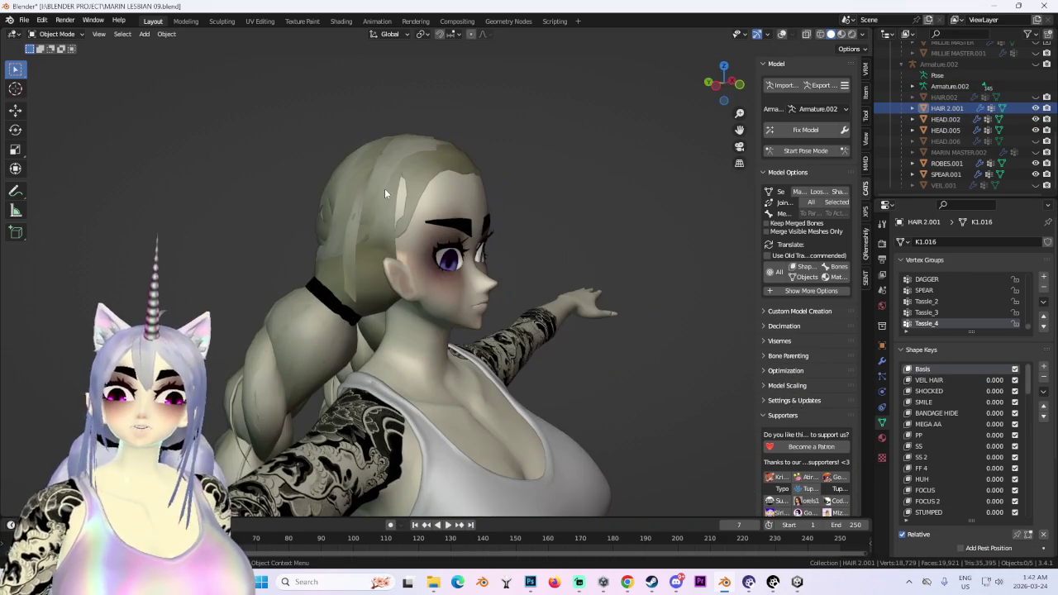
left_click(1035, 108)
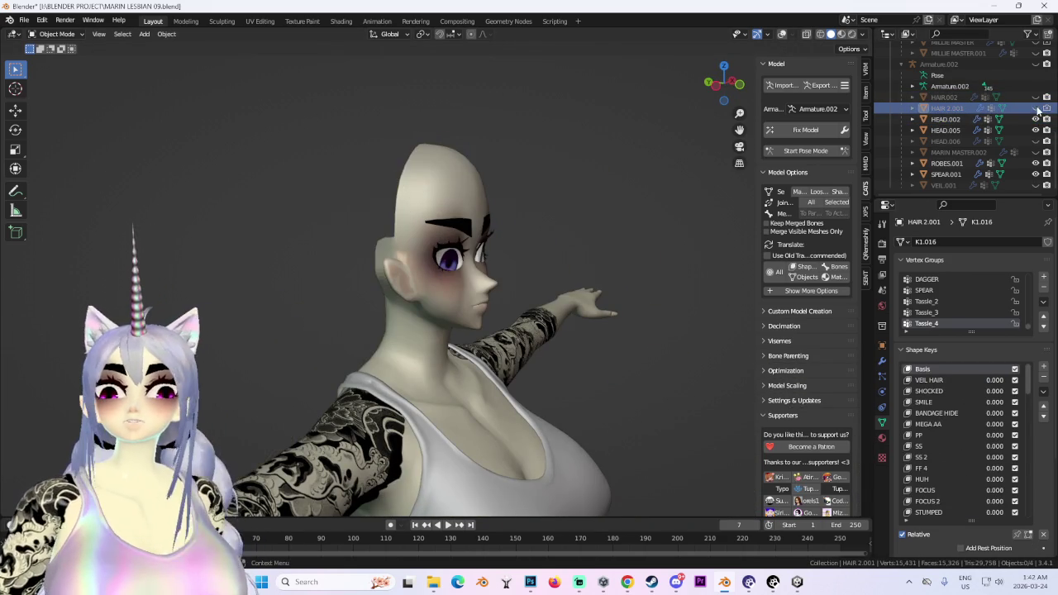
mouse_move(579, 248)
middle_mouse_down()
mouse_move(520, 255)
mouse_move(487, 274)
mouse_move(637, 273)
middle_mouse_up()
scroll(520, 255, "up", 3)
Select HEAD.005, snap to a front view, and open the CATS model import browser.
left_click(548, 278)
scroll(569, 265, "up", 2)
middle_click_drag(569, 266, 731, 100)
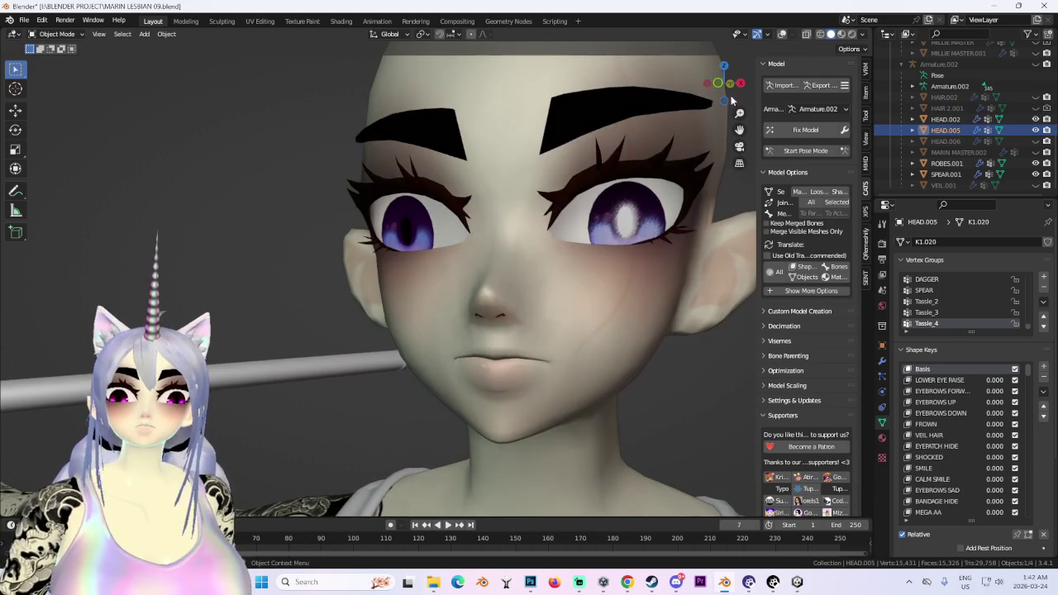
left_click(719, 84)
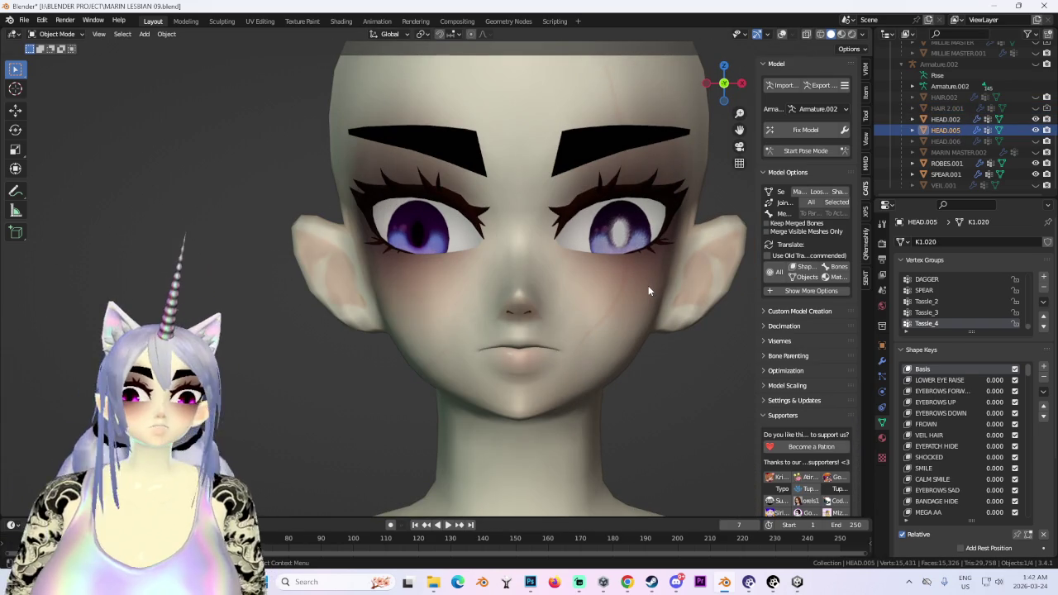
scroll(594, 271, "down", 3)
middle_click_drag(595, 272, 559, 291)
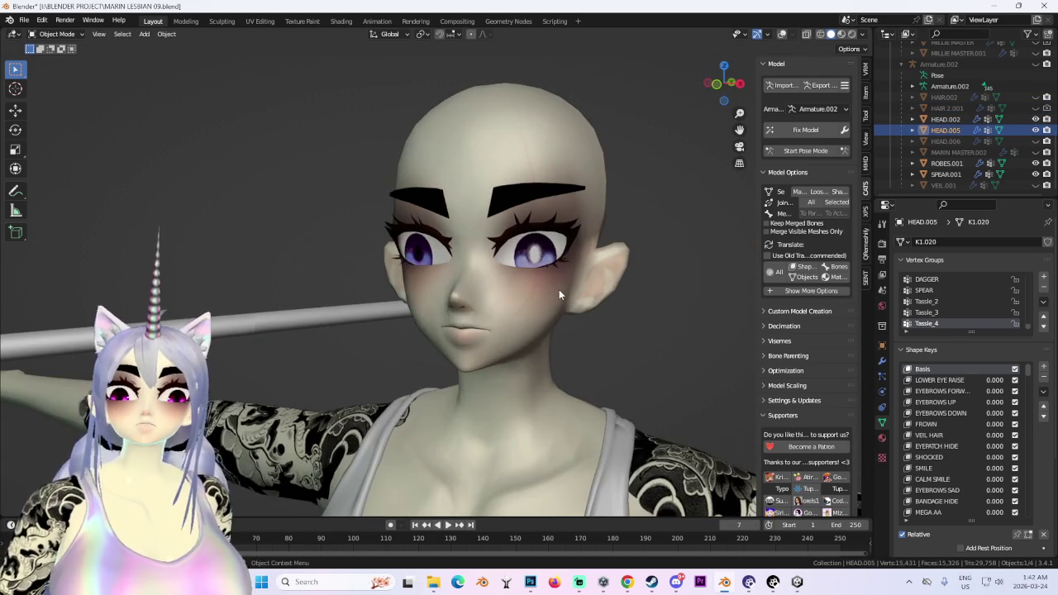
left_click(783, 86)
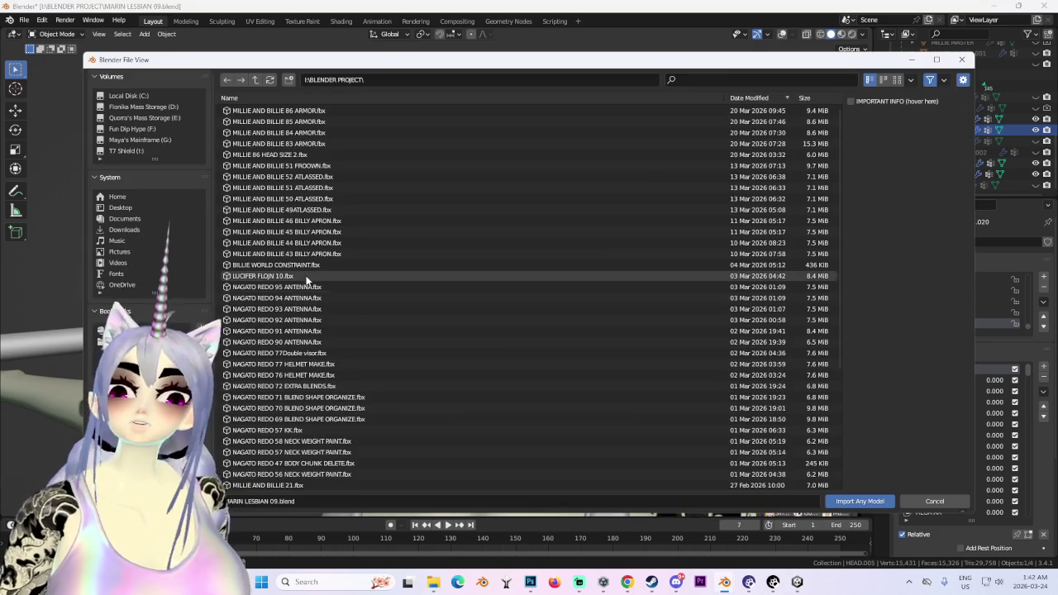
Browse to D:\Older Unity Projects\SUVA BLENDER & UNITY\ and pick the 08 POM POM WP .fbx file.
scroll(323, 348, "down", 5)
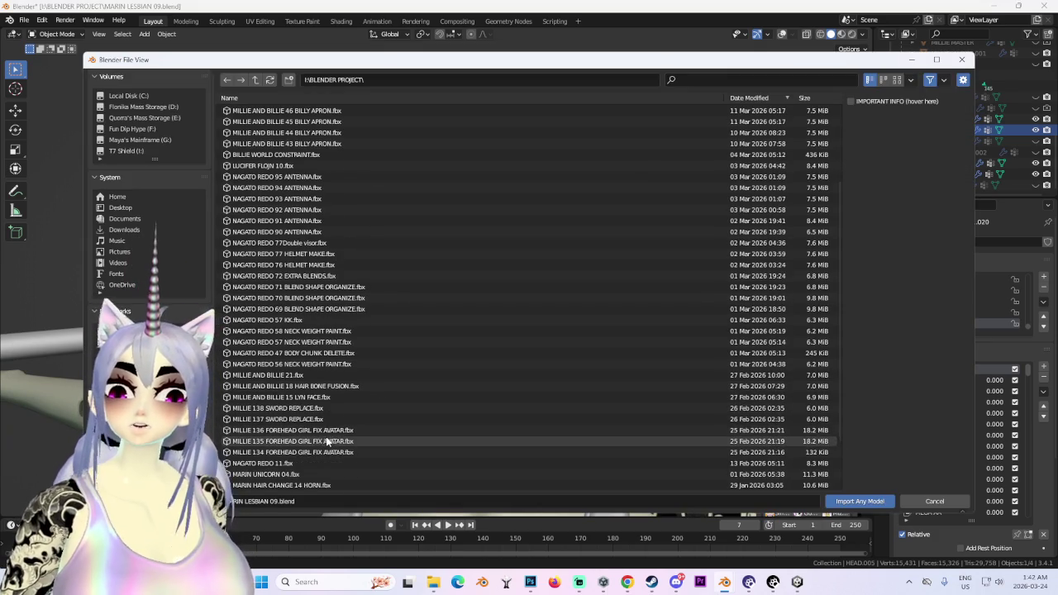
scroll(323, 441, "down", 3)
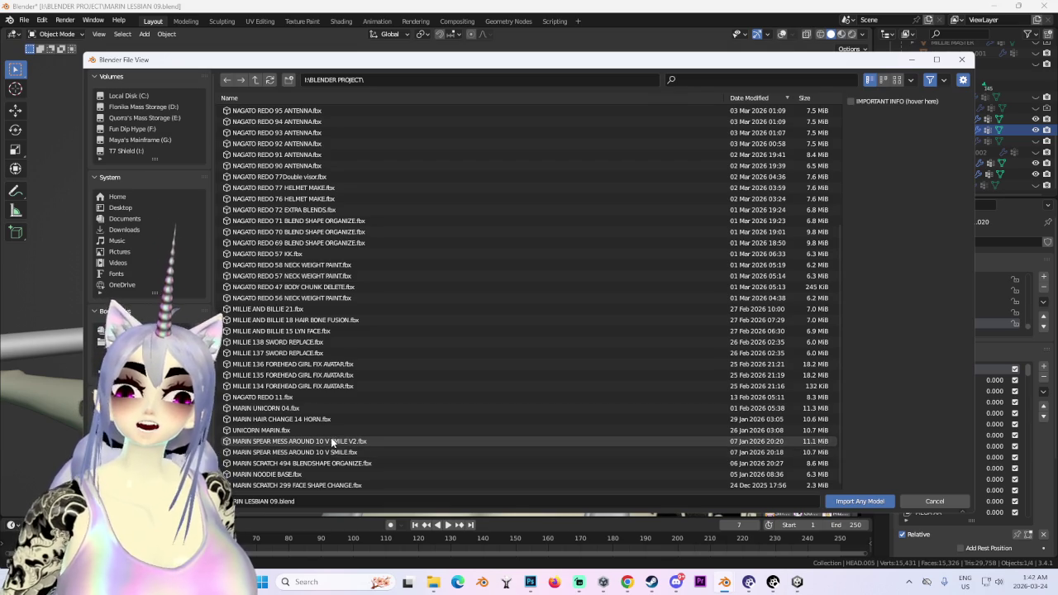
mouse_move(773, 582)
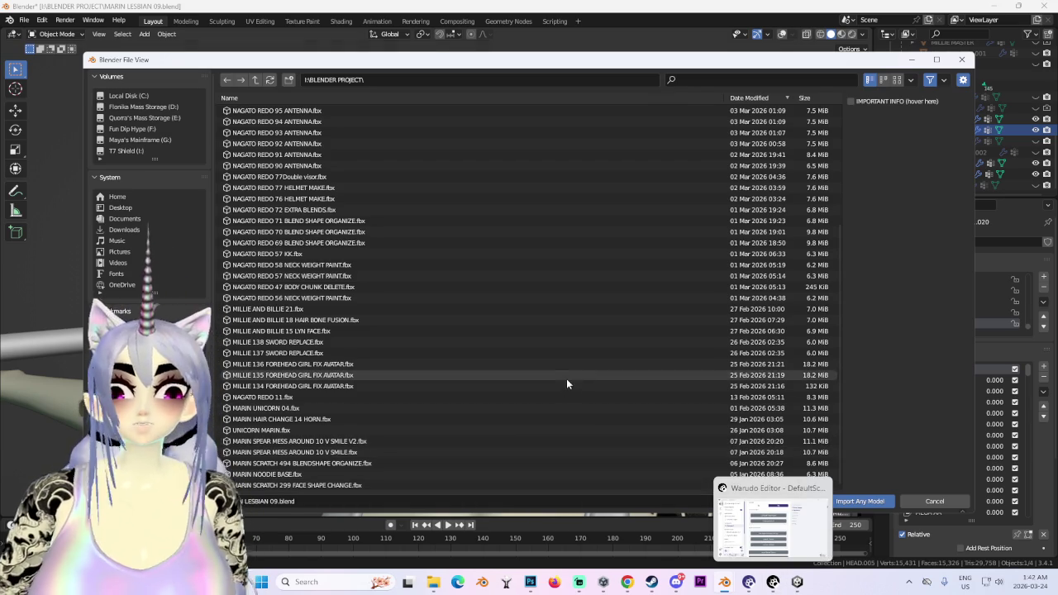
scroll(311, 462, "up", 2)
scroll(315, 462, "up", 4)
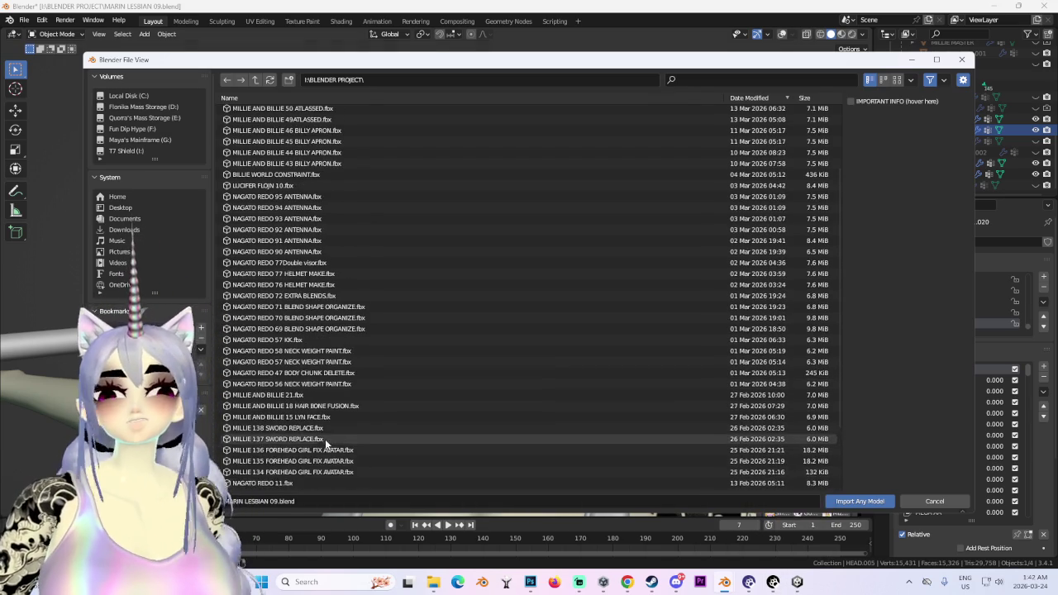
scroll(315, 446, "up", 2)
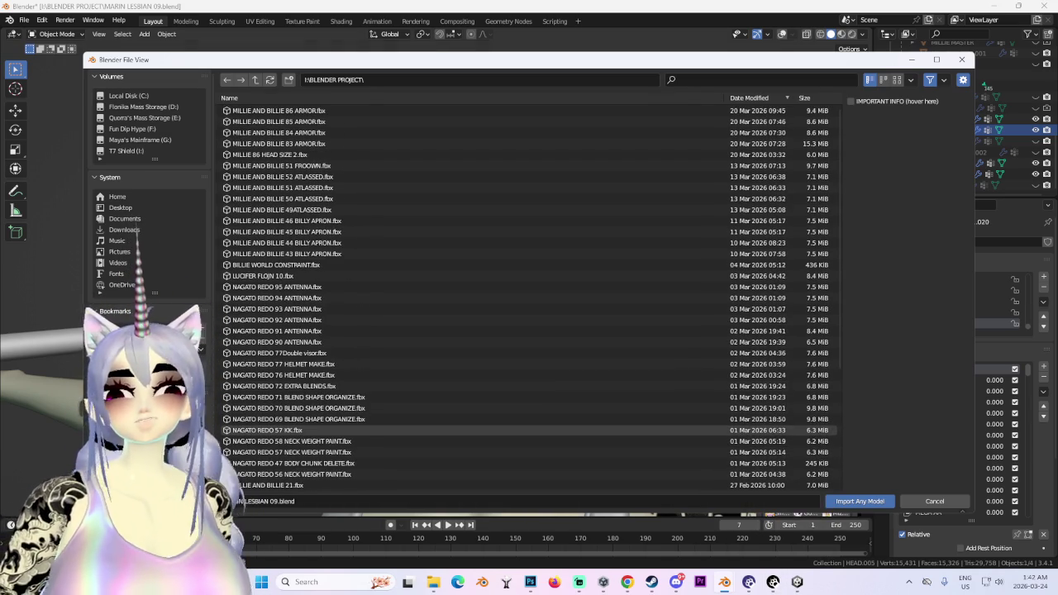
key("BackSpace")
key("BackSpace")
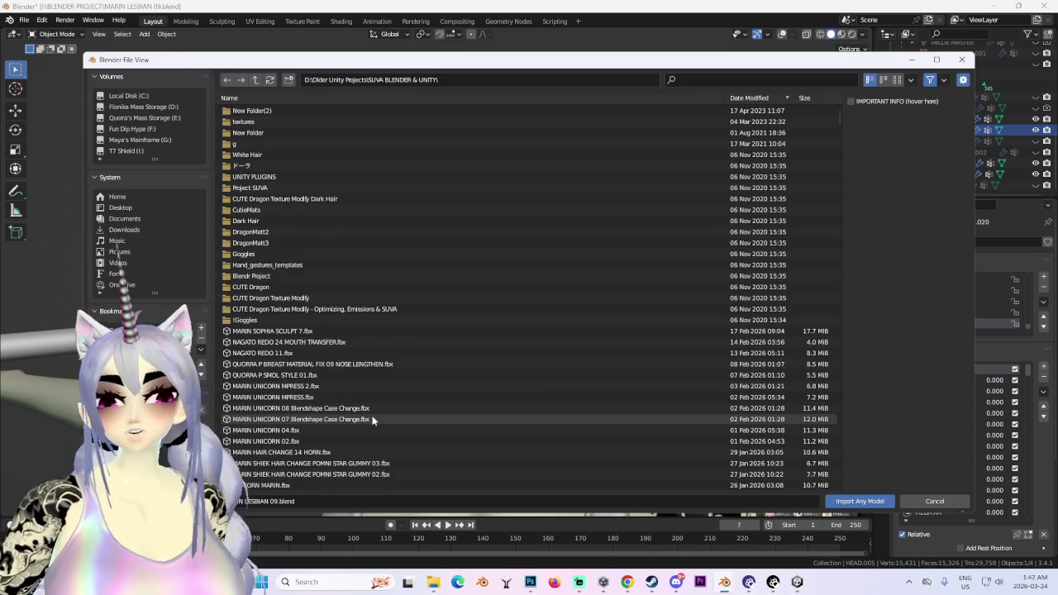
scroll(364, 421, "down", 2)
scroll(357, 423, "down", 4)
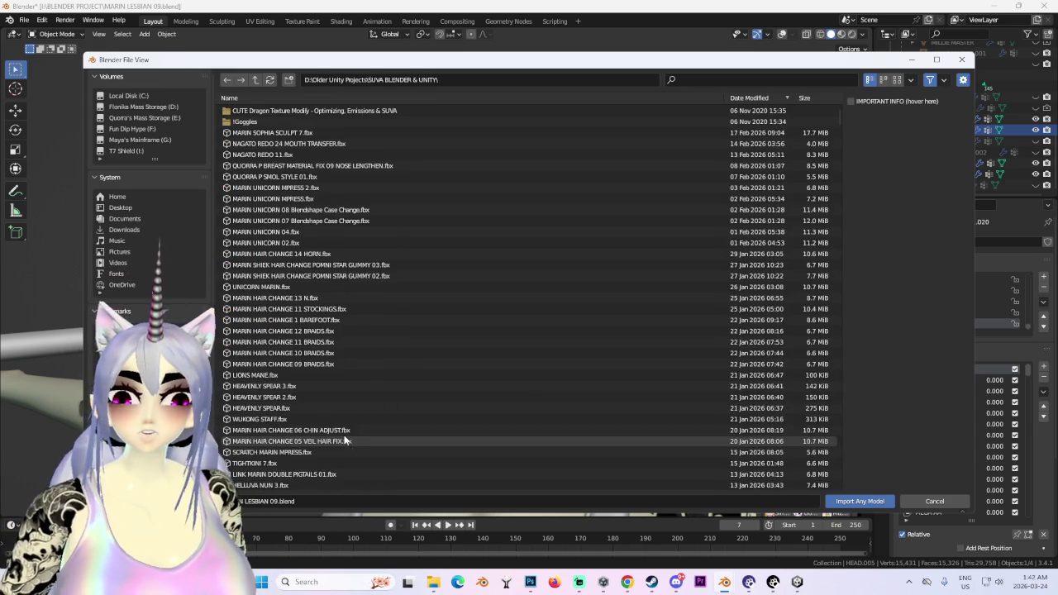
scroll(341, 437, "down", 4)
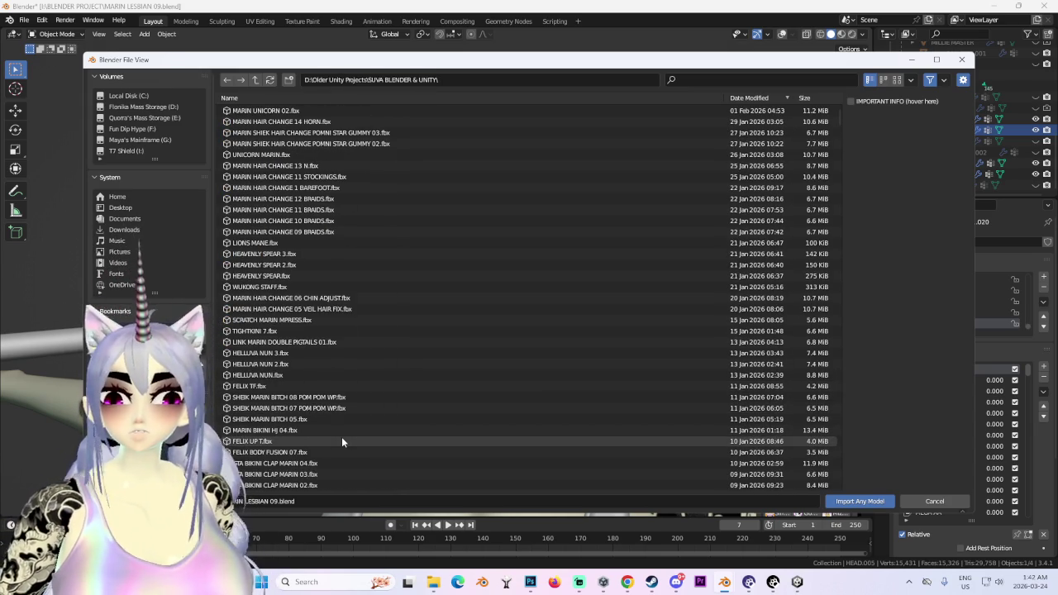
left_click(313, 401)
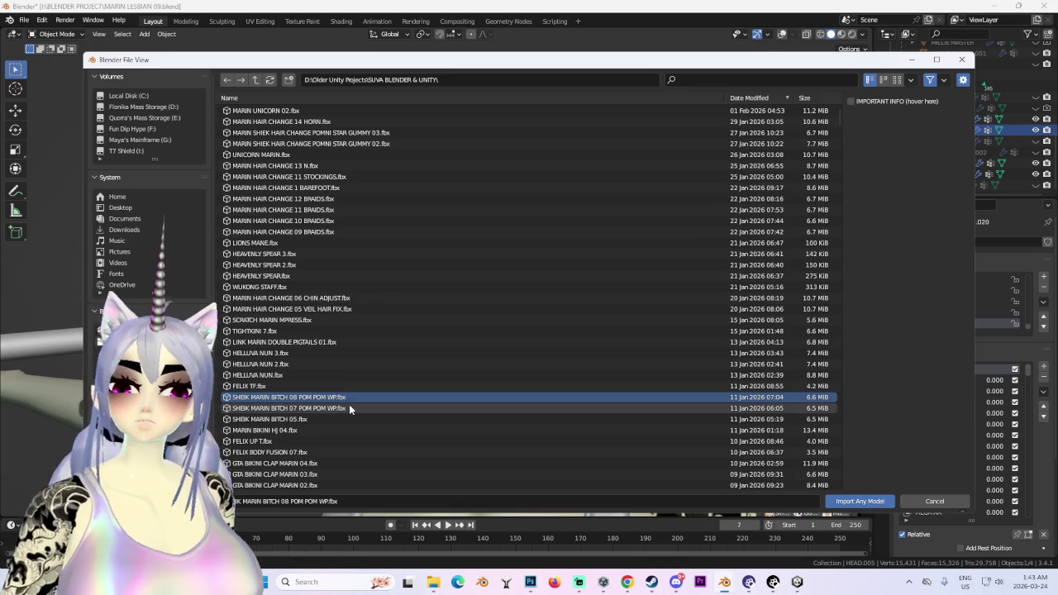
Frame the Unity avatars, view the POMNI STAR GUMMY 03 hair model's import settings, then return to Blender.
key("f")
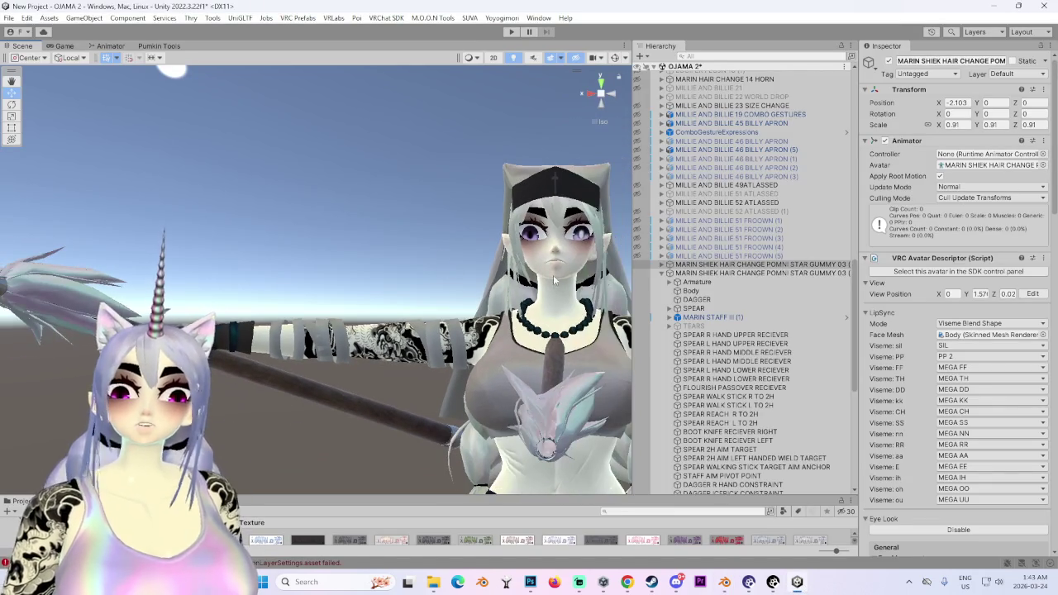
scroll(463, 254, "down", 5)
scroll(463, 253, "up", 3)
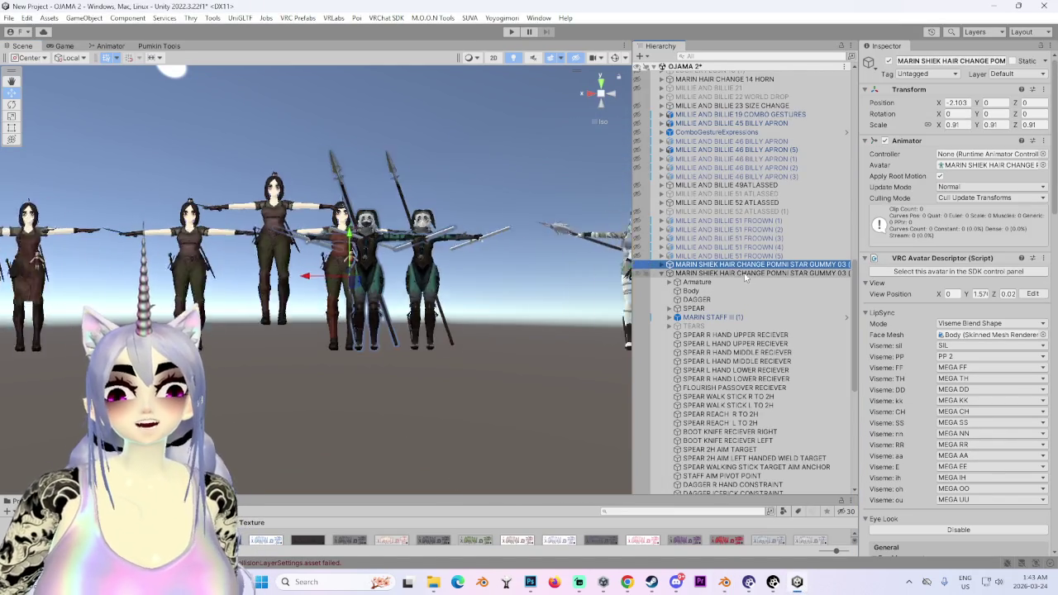
scroll(463, 254, "up", 2)
mouse_move(461, 255)
left_mouse_down("alt")
mouse_move(383, 335)
mouse_move(521, 337)
mouse_move(481, 291)
left_mouse_up("alt")
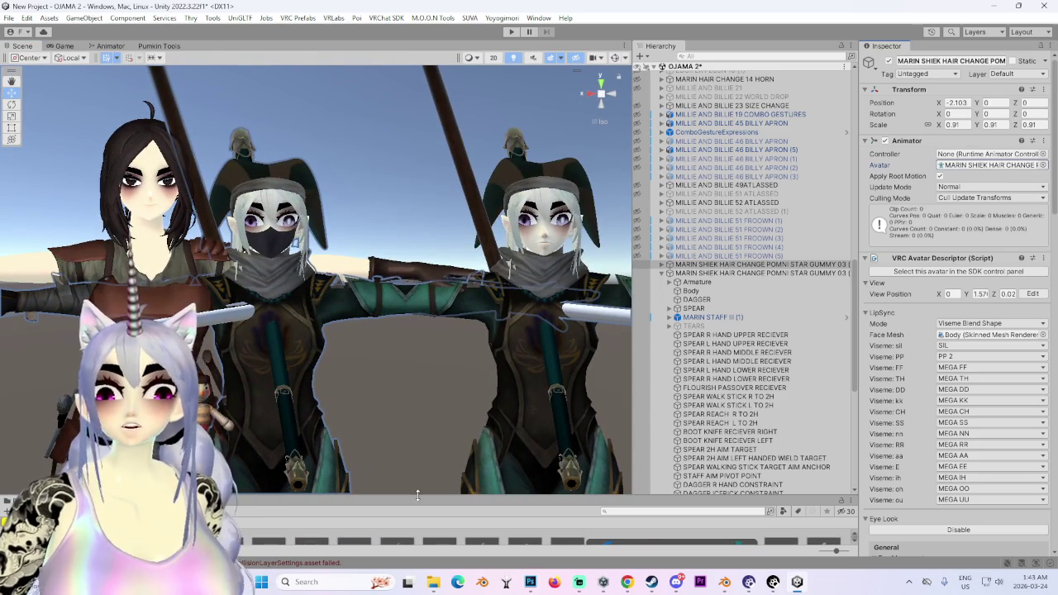
left_click_drag(418, 495, 417, 234)
left_click(565, 357)
mouse_move(724, 582)
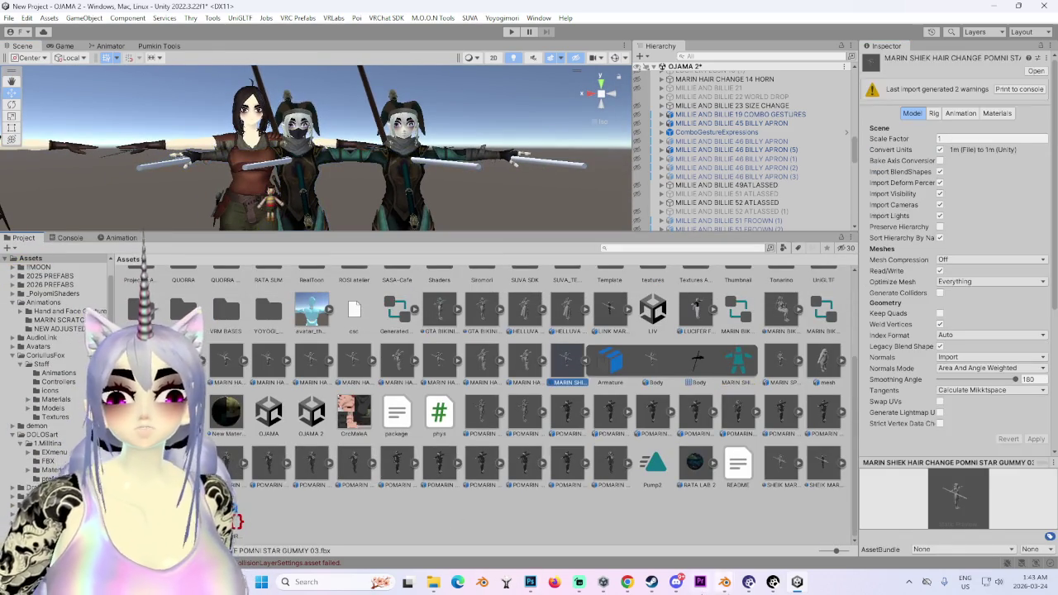
left_click(686, 524)
Import the 08 POM POM WP model and edit its Body mesh with wireframe visible.
key("Return")
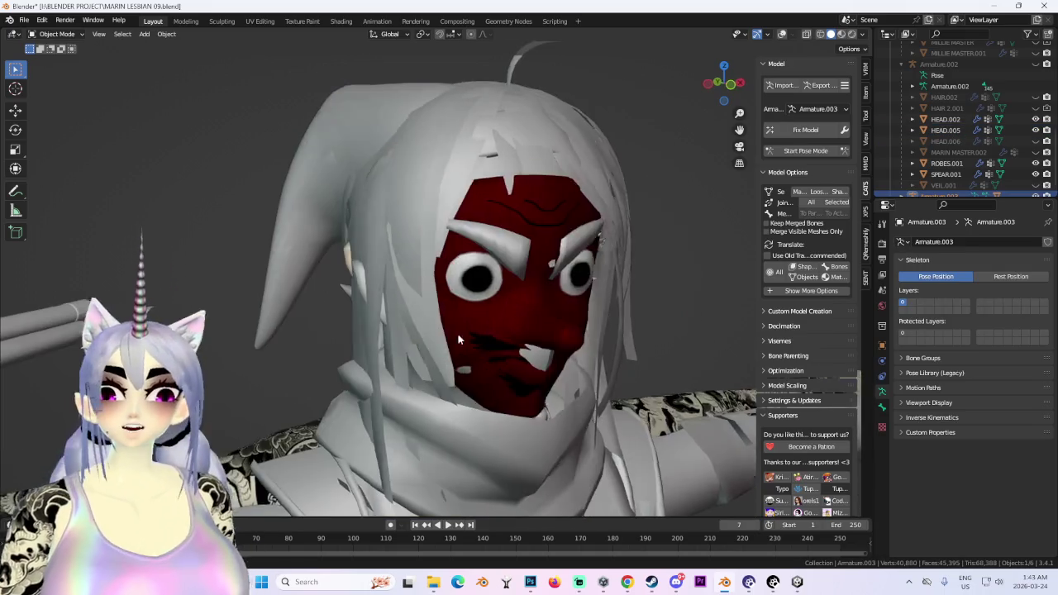
scroll(457, 333, "down", 3)
left_click(451, 382)
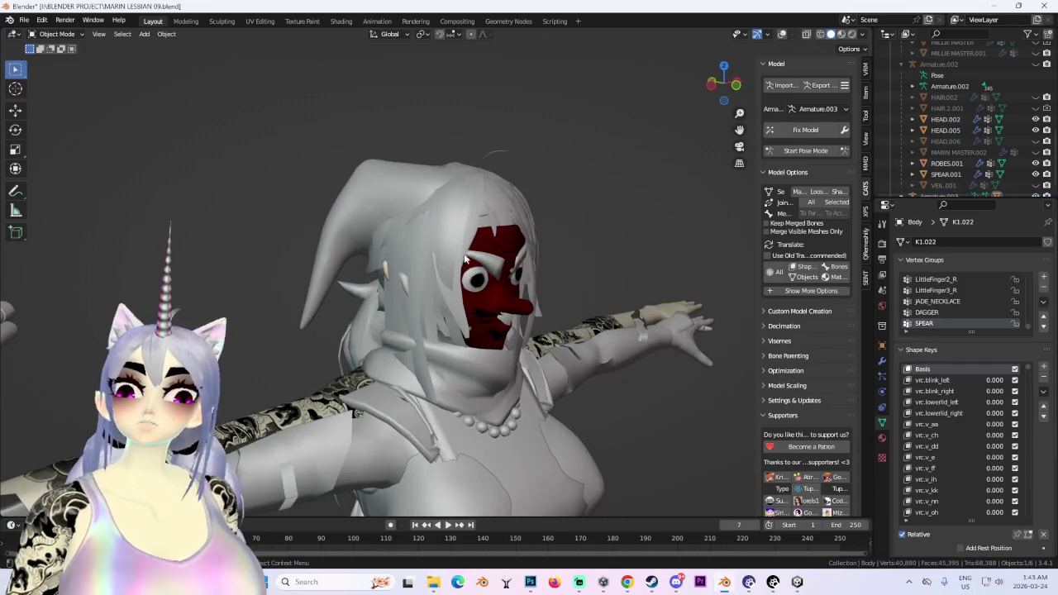
mouse_move(451, 382)
middle_mouse_down()
mouse_move(378, 364)
mouse_move(597, 375)
mouse_move(477, 115)
middle_mouse_up()
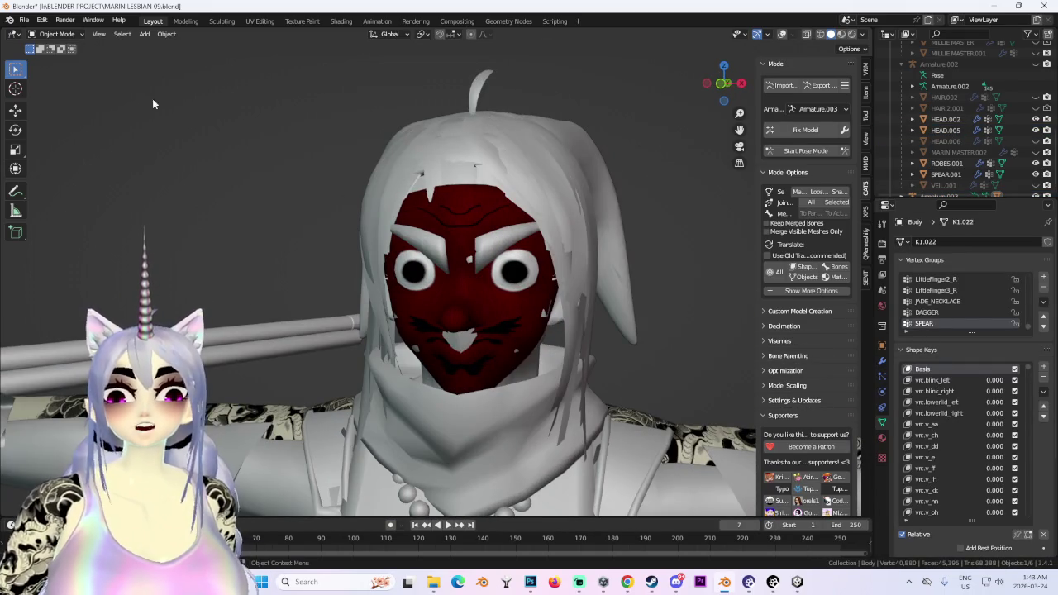
left_click(38, 59)
mouse_move(463, 235)
middle_mouse_down()
mouse_move(606, 238)
mouse_move(219, 64)
middle_mouse_up()
left_click(782, 34)
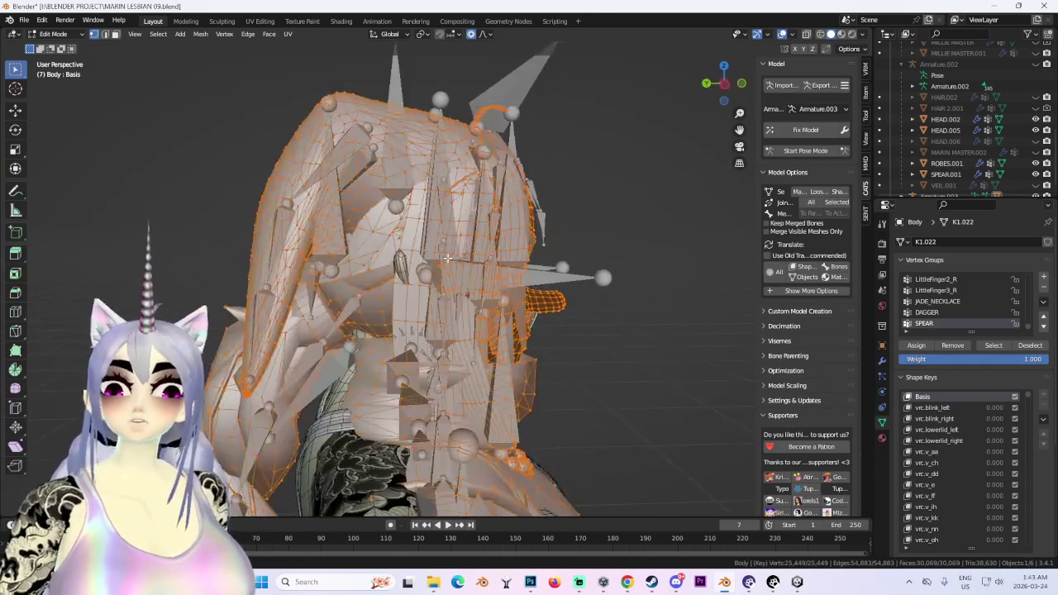
middle_click_drag(587, 212, 889, 12)
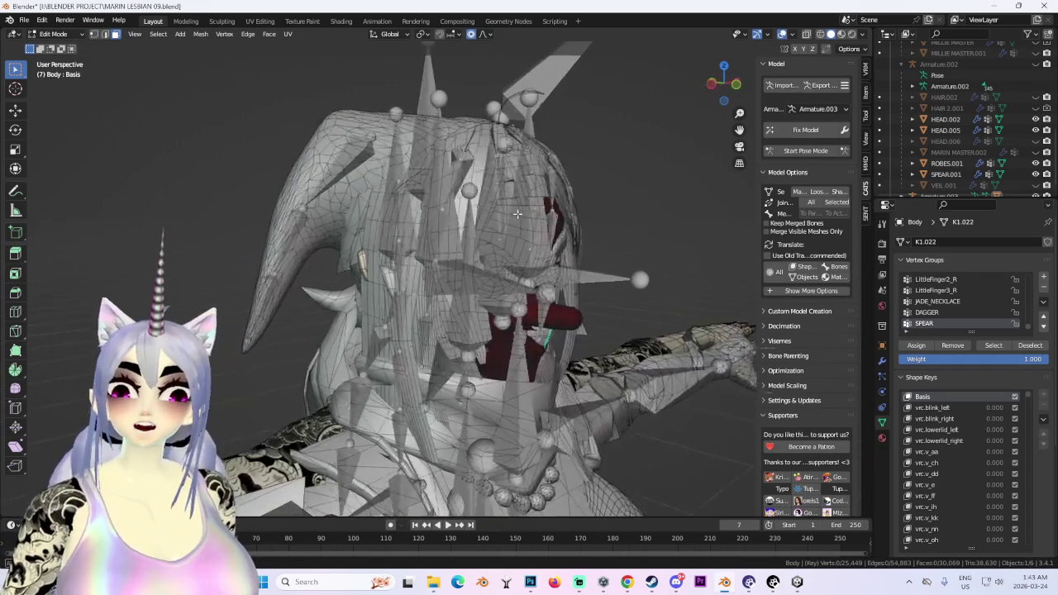
scroll(1016, 159, "down", 4)
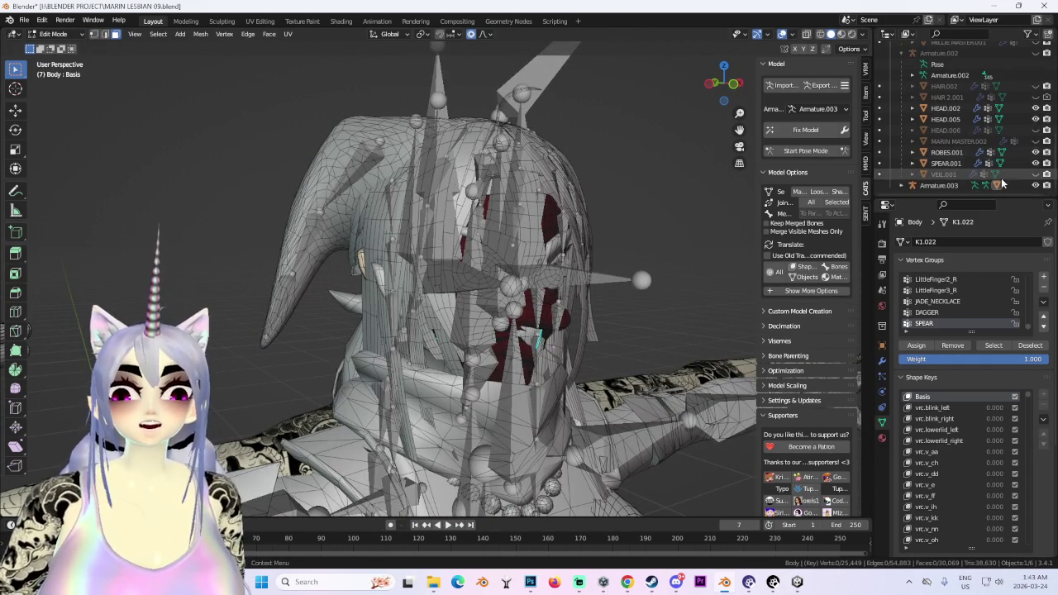
Hide Armature.003, select the linked hair piece, then clear the selection and view material settings.
left_click(1036, 153)
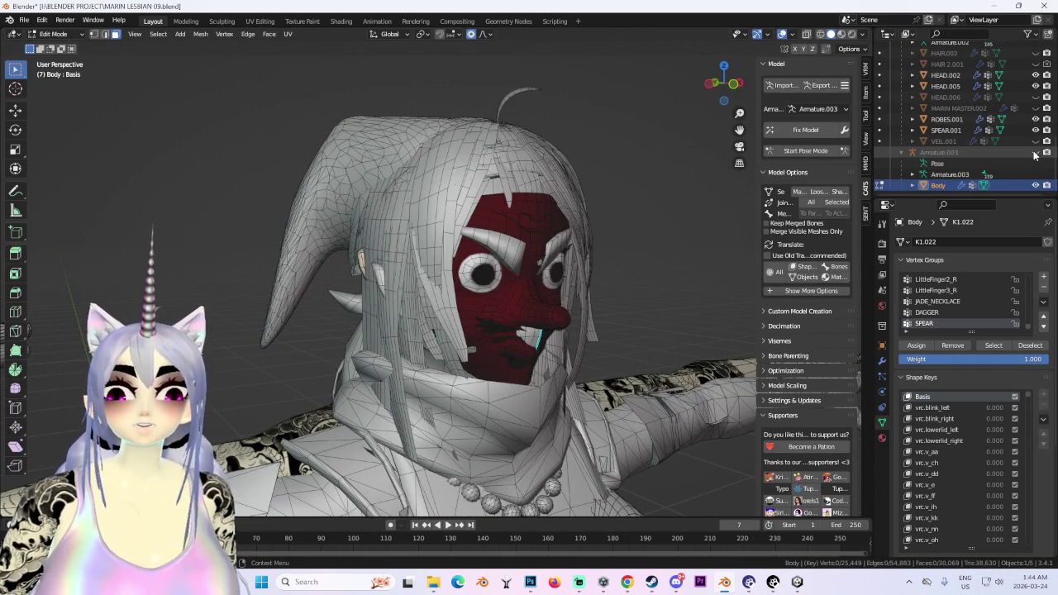
middle_click_drag(645, 207, 444, 192)
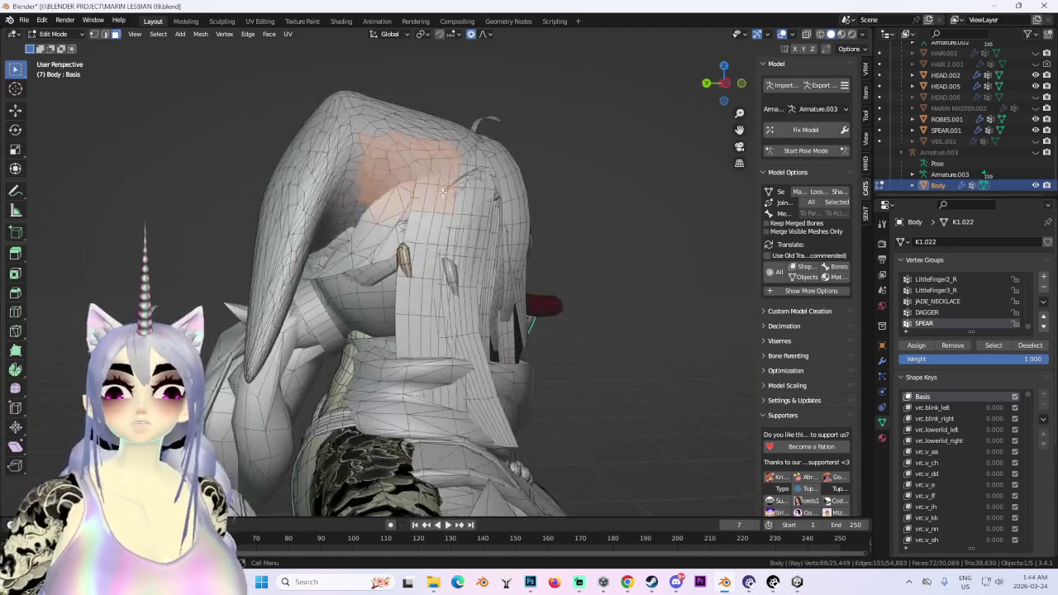
left_click(157, 34)
left_click(318, 162)
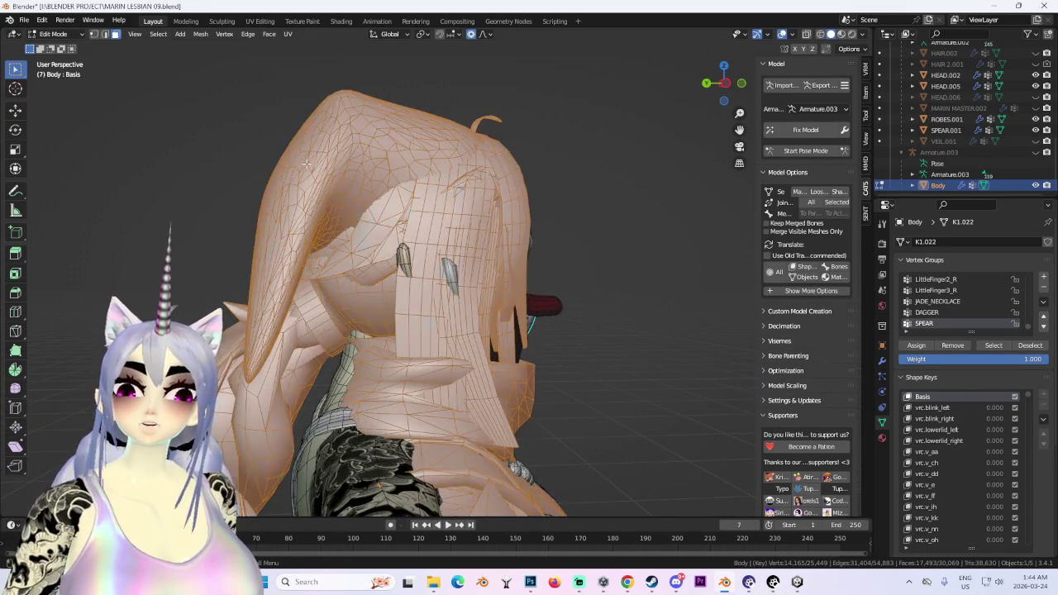
middle_click_drag(348, 239, 486, 243)
scroll(485, 242, "down", 4)
scroll(513, 240, "down", 8, "shift")
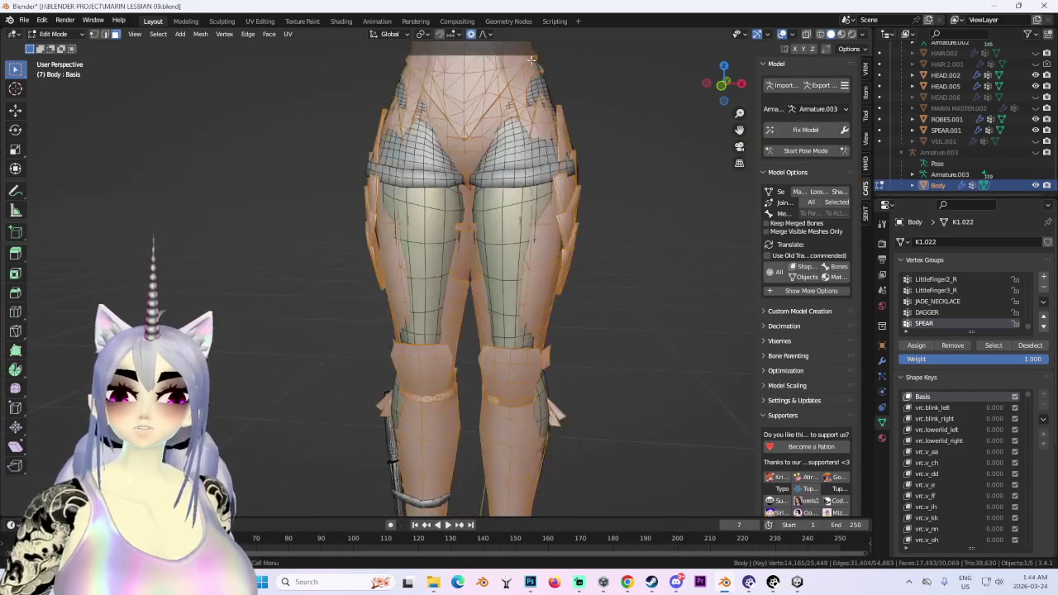
key("alt+a")
left_click(883, 440)
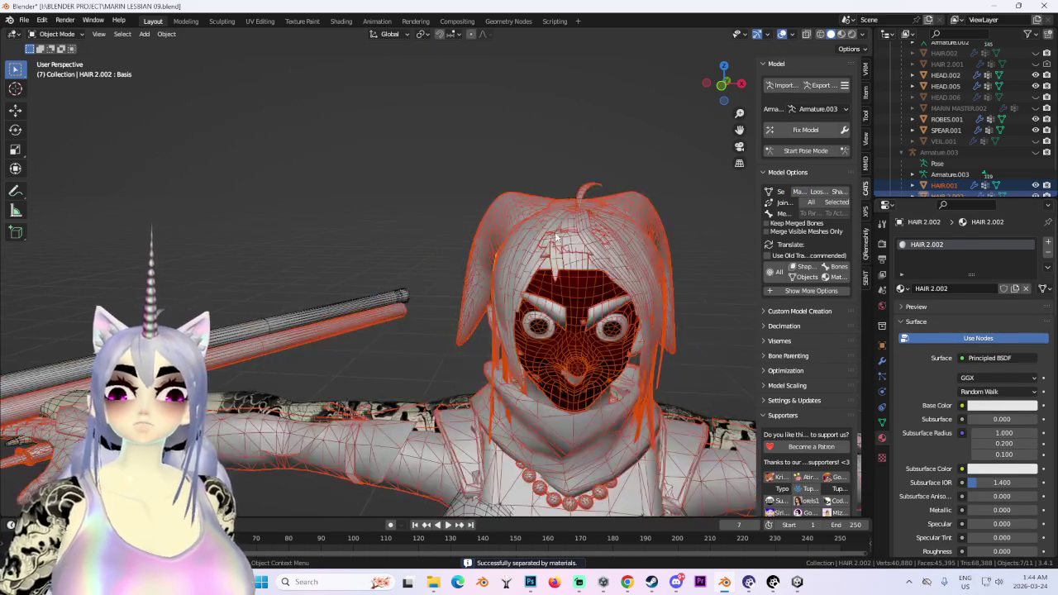
Select the hat-like hair piece material_0.002 and hide it in the Outliner.
left_click(557, 238)
middle_click_drag(557, 237, 526, 203)
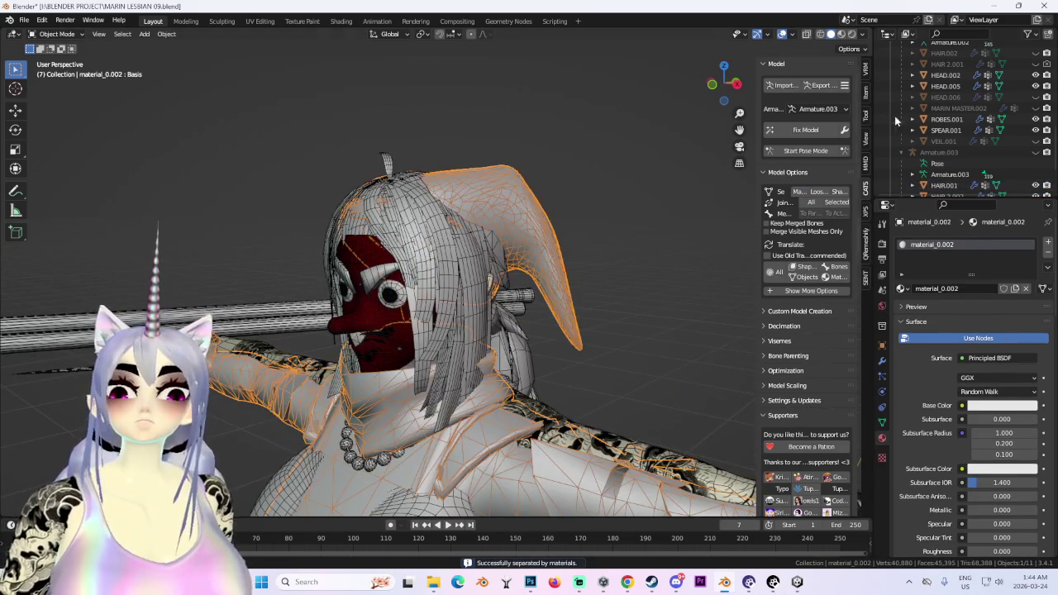
scroll(963, 166, "down", 3)
left_click(1046, 163)
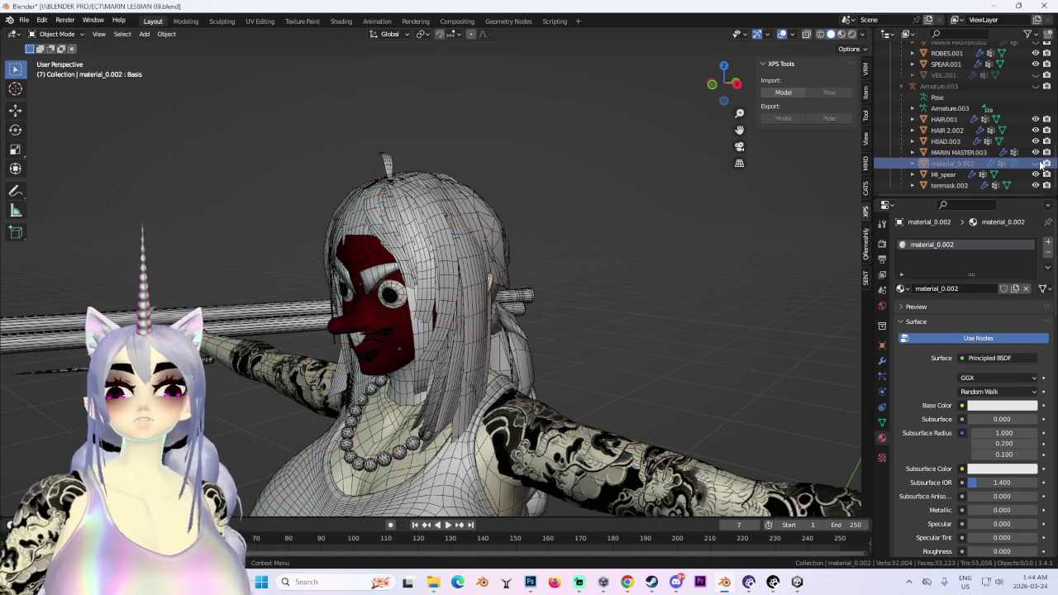
middle_click_drag(496, 264, 590, 311)
Delete the red face mask tenmask.002.
left_click(480, 236)
scroll(480, 235, "up", 4)
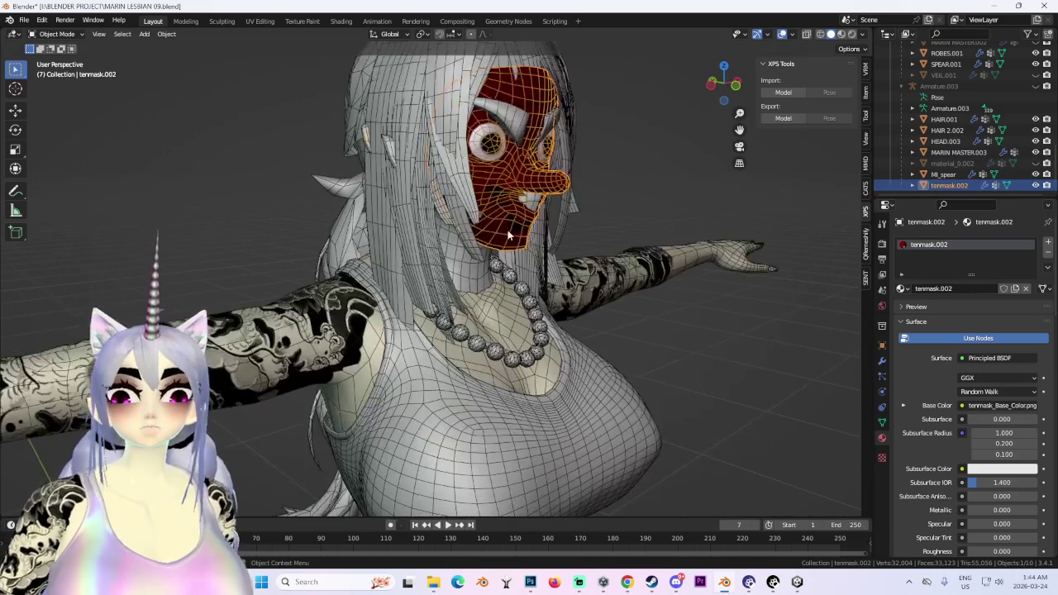
right_click(453, 240)
left_click(453, 240)
key("KP_1")
Delete the extra head mesh HEAD.003.
left_click(455, 247)
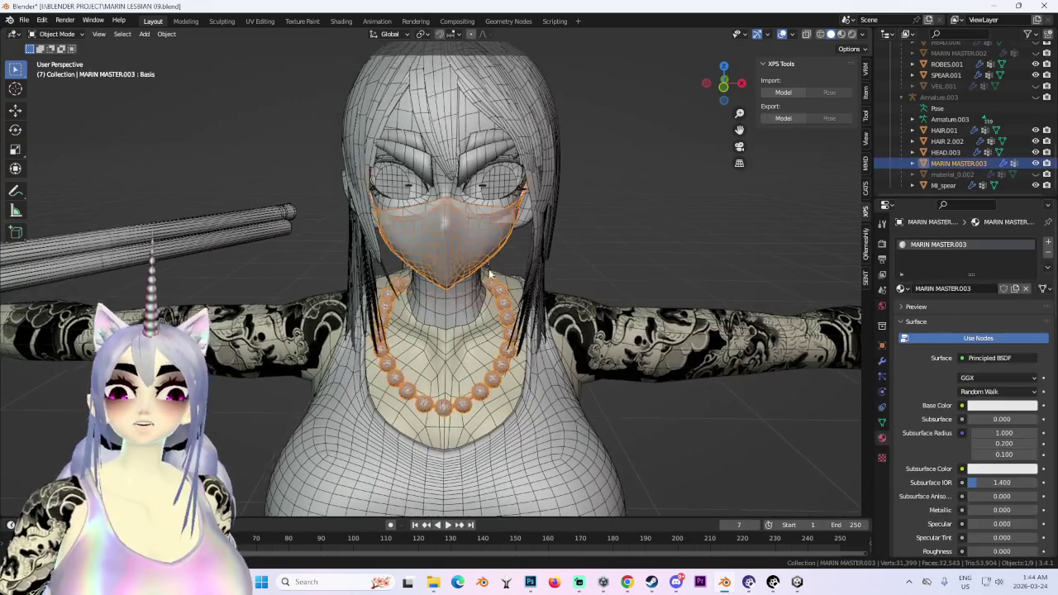
scroll(463, 215, "up", 3)
left_click(496, 166)
scroll(500, 163, "up", 2)
scroll(499, 158, "down", 3)
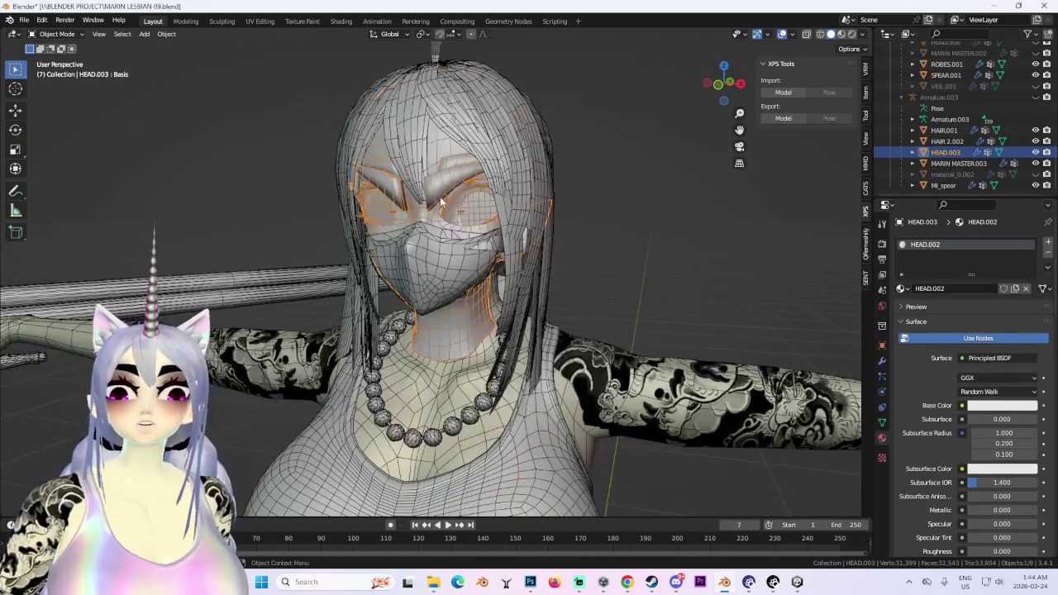
right_click(413, 200)
left_click(414, 241)
scroll(518, 248, "up", 2)
Delete the white face mask with pearl necklace, MARIN MASTER.003.
left_click(518, 248)
scroll(529, 241, "down", 1)
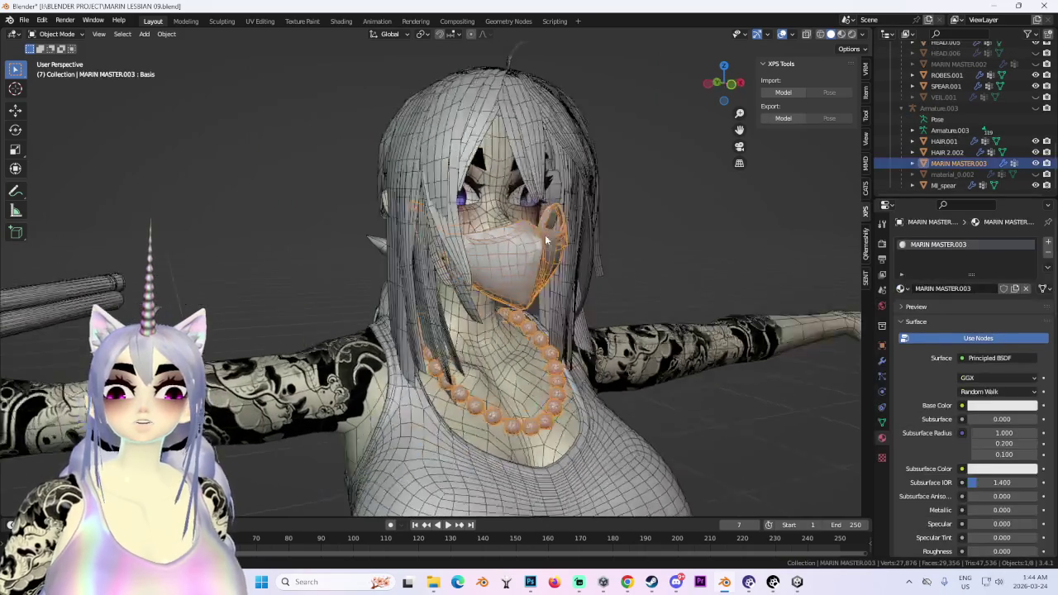
scroll(545, 235, "down", 1)
scroll(499, 235, "down", 2)
right_click(471, 269)
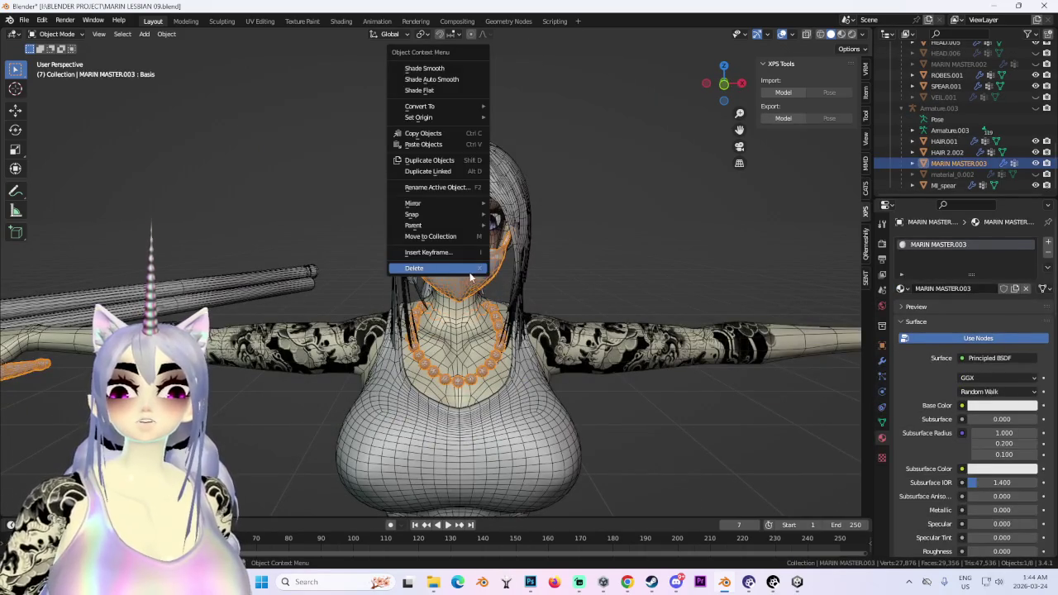
left_click(471, 269)
Check the hair meshes in front view and unhide the hat-like hair piece.
left_click(475, 188)
mouse_move(474, 187)
middle_mouse_down()
mouse_move(409, 165)
mouse_move(501, 169)
middle_mouse_up()
left_click(511, 194)
mouse_move(674, 186)
middle_mouse_down()
mouse_move(531, 192)
mouse_move(540, 169)
middle_mouse_up()
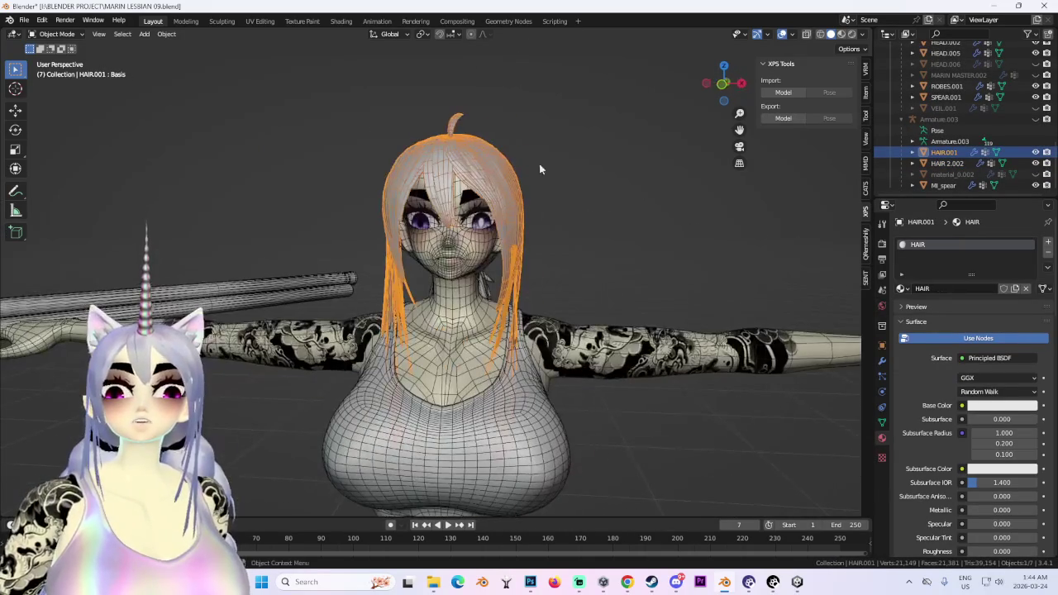
left_click(723, 83)
left_click(1035, 174)
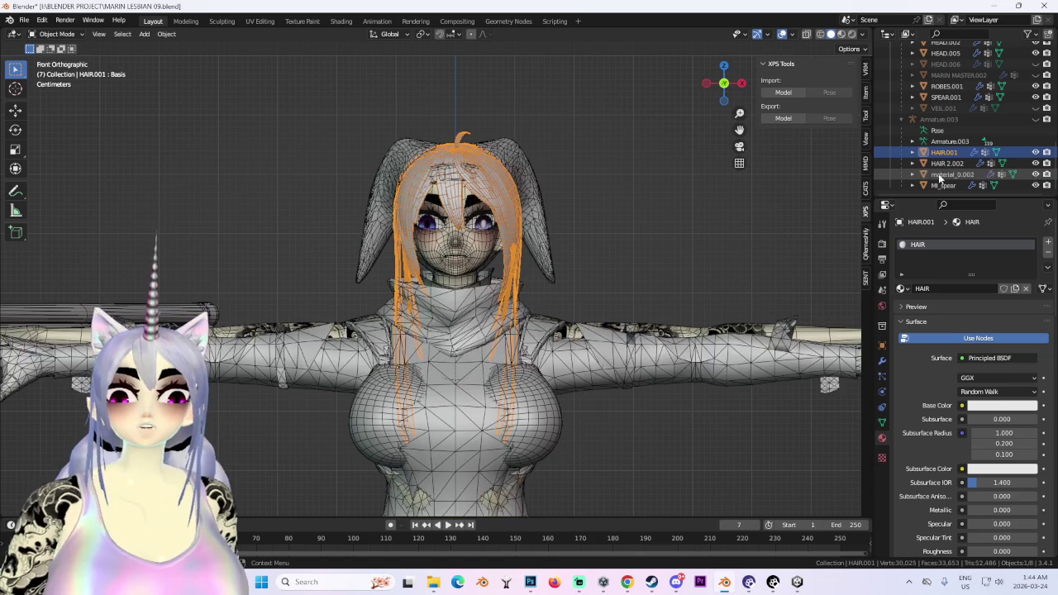
Delete the Mi_spear object, then select material_0.002 for removal.
left_click(943, 185)
right_click(949, 183)
left_click(949, 181)
left_click(967, 185)
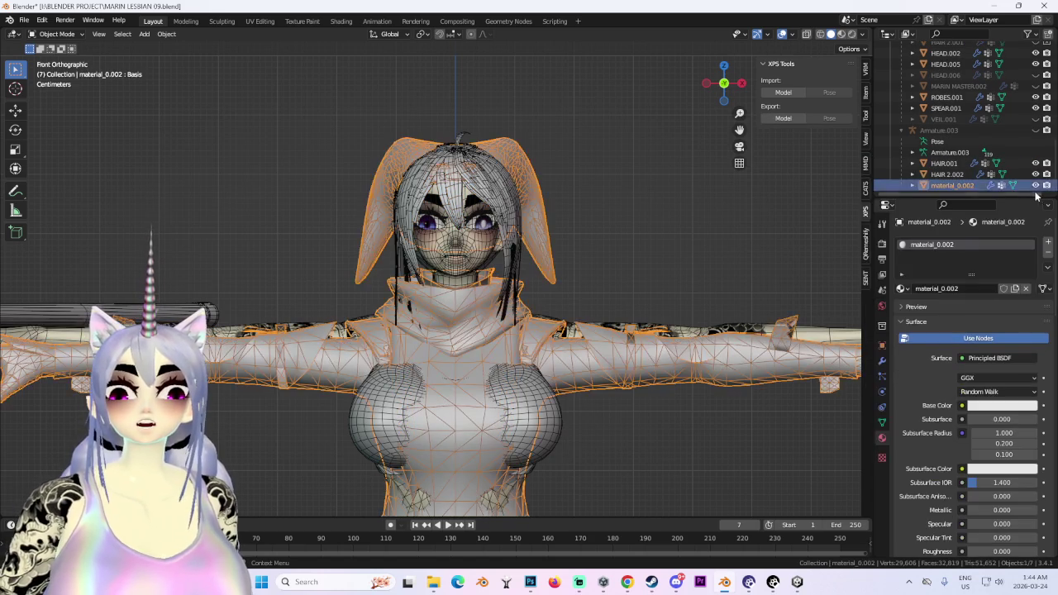
right_click(940, 189)
Delete the hat-like hair piece material_0.002.
left_click(940, 190)
middle_click_drag(629, 248, 579, 165)
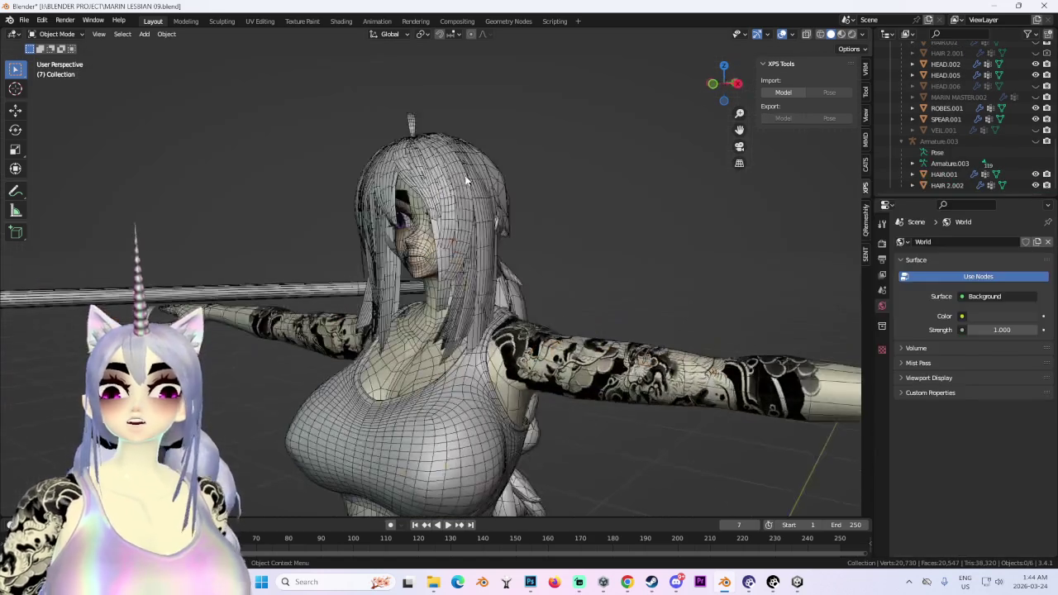
left_click(438, 181)
left_click(737, 83)
Unhide Armature.003 and set its Viewport Display to Wire.
left_click(1035, 141)
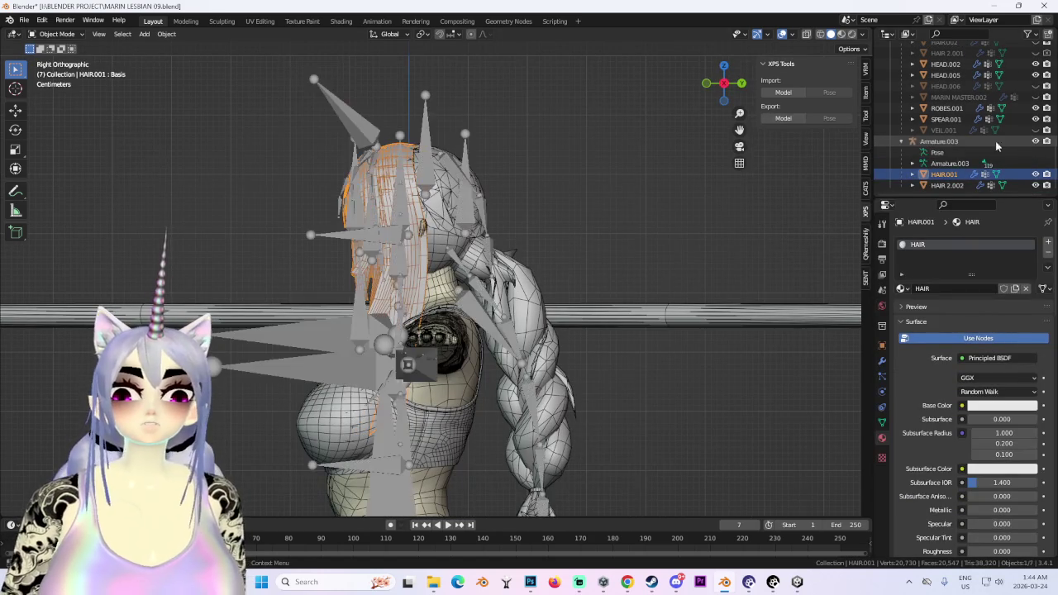
left_click(939, 142)
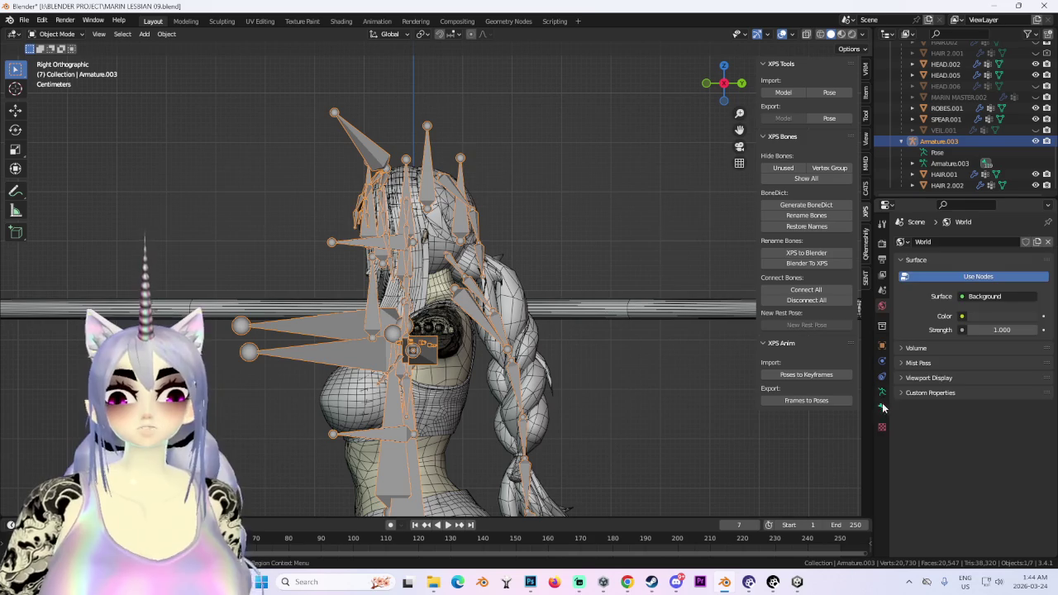
left_click(883, 407)
left_click(882, 345)
scroll(992, 463, "down", 5)
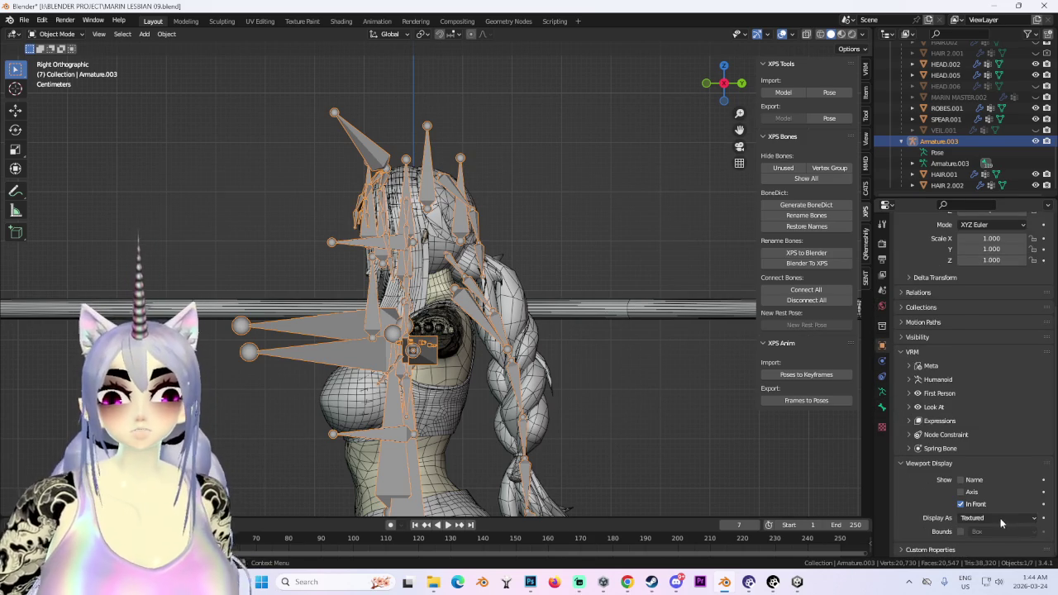
left_click(987, 494)
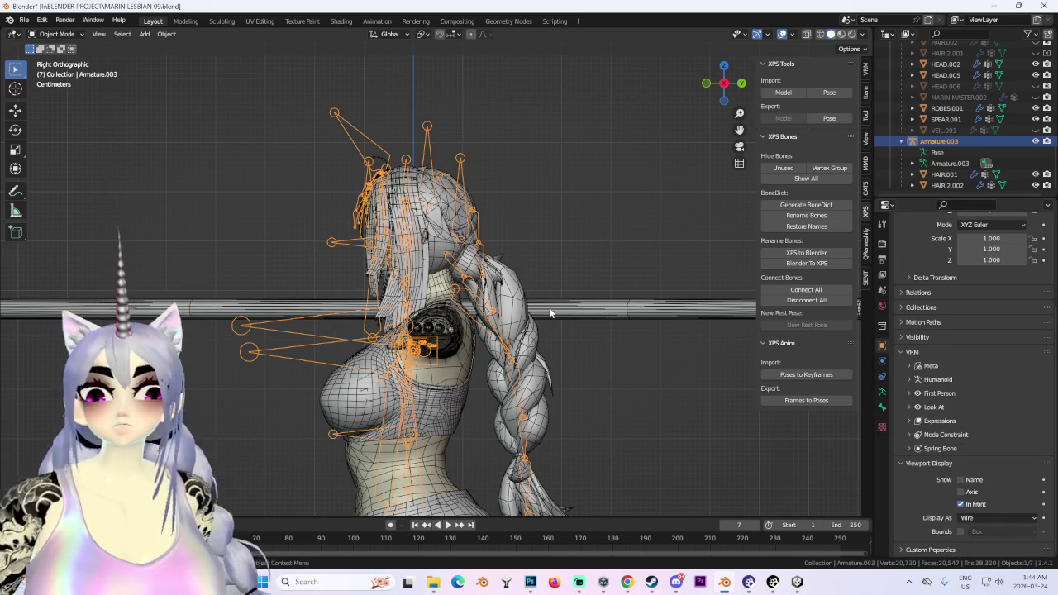
middle_click_drag(550, 313, 624, 330)
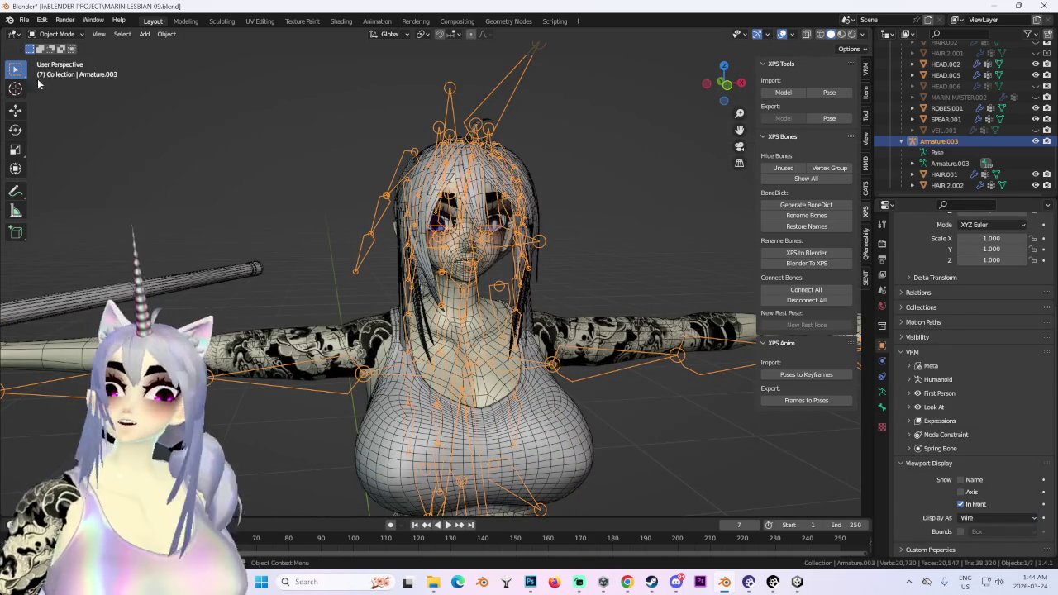
Remove Armature.003's 15 zero-weight bones with the CATS tool.
left_click(865, 188)
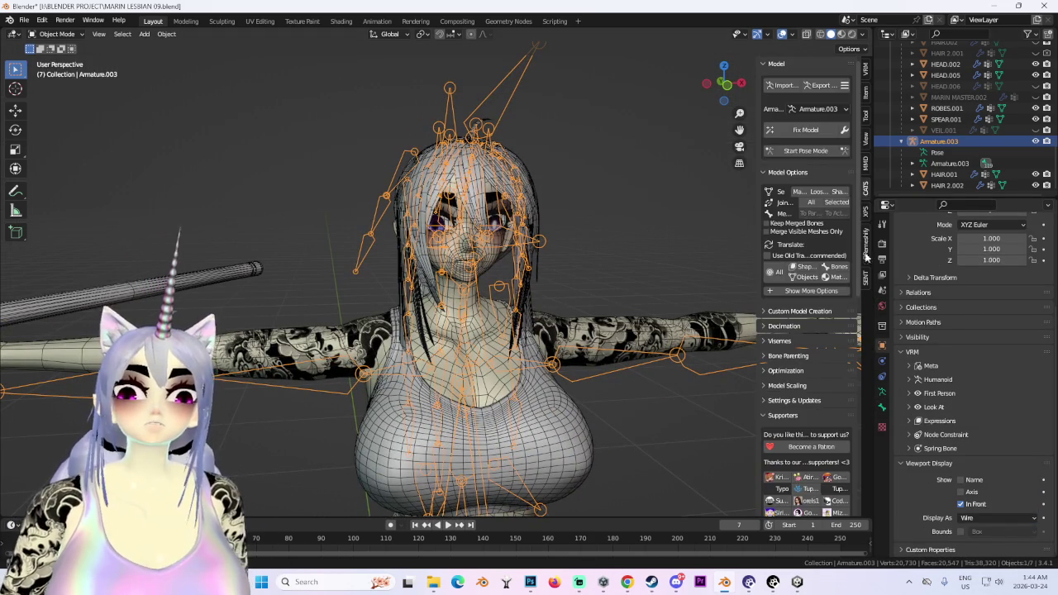
left_click(805, 311)
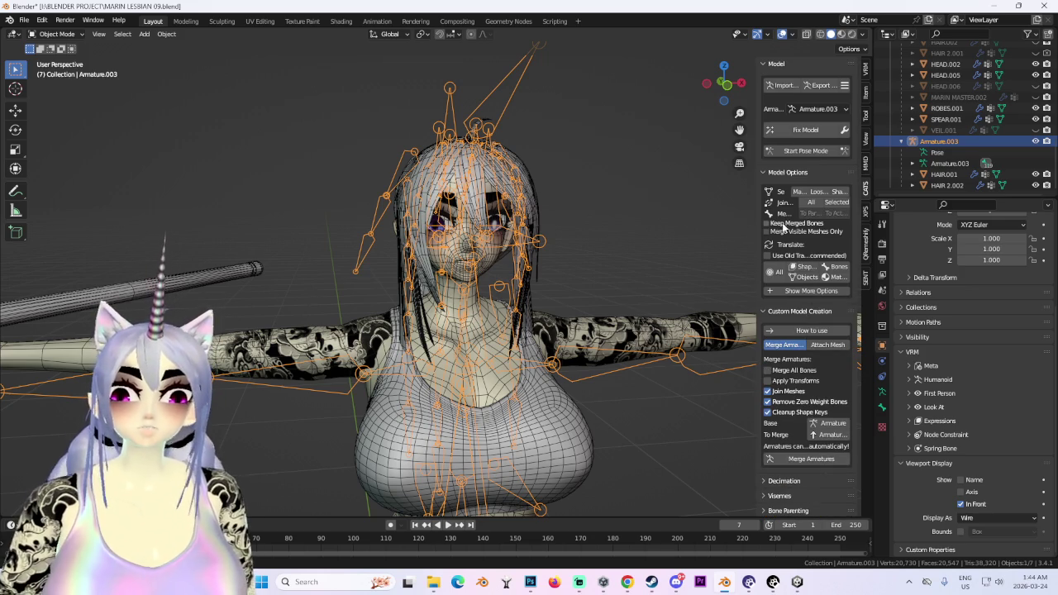
left_click(806, 290)
left_click(806, 306)
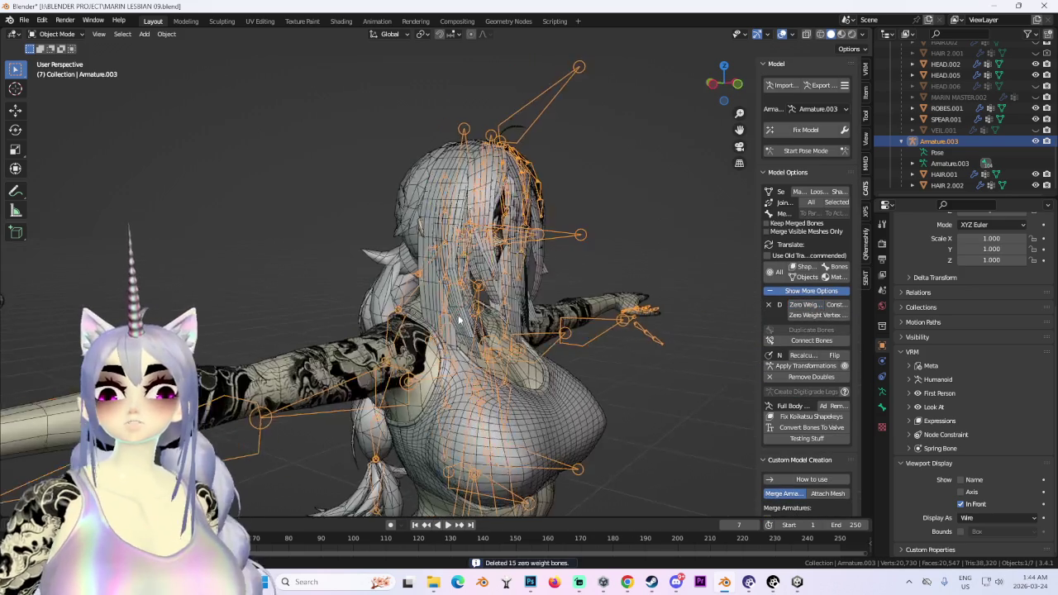
mouse_move(458, 314)
middle_mouse_down()
mouse_move(514, 261)
mouse_move(488, 266)
mouse_move(472, 243)
mouse_move(533, 272)
middle_mouse_up()
scroll(514, 260, "up", 4)
mouse_move(533, 210)
middle_mouse_down()
mouse_move(496, 223)
mouse_move(529, 232)
mouse_move(513, 240)
middle_mouse_up()
Start a Y-axis bone move in Edit Mode, then cancel it.
key("Tab")
key("g")
key("y")
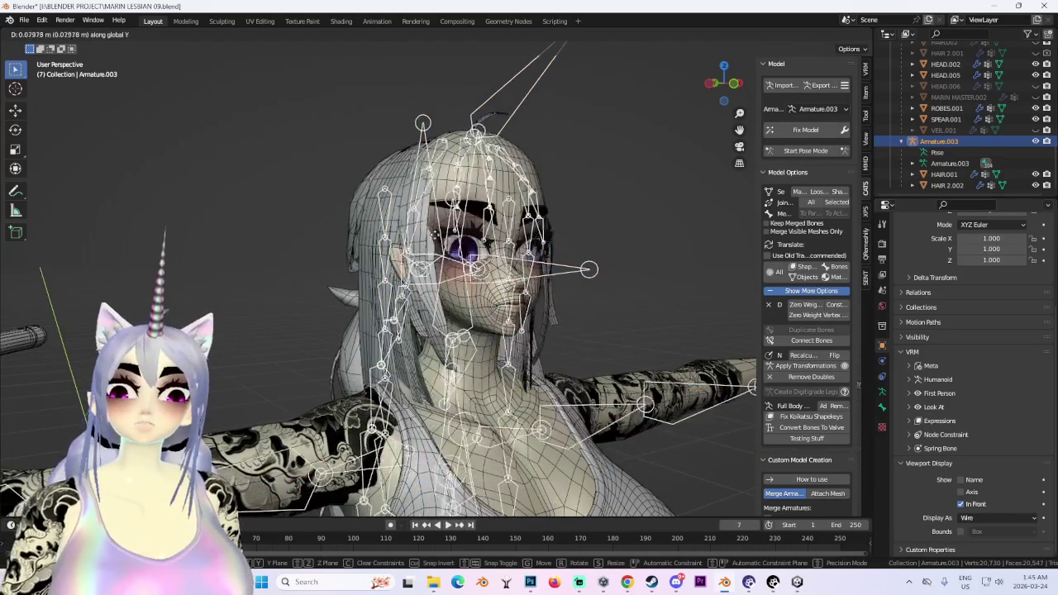
key("Escape")
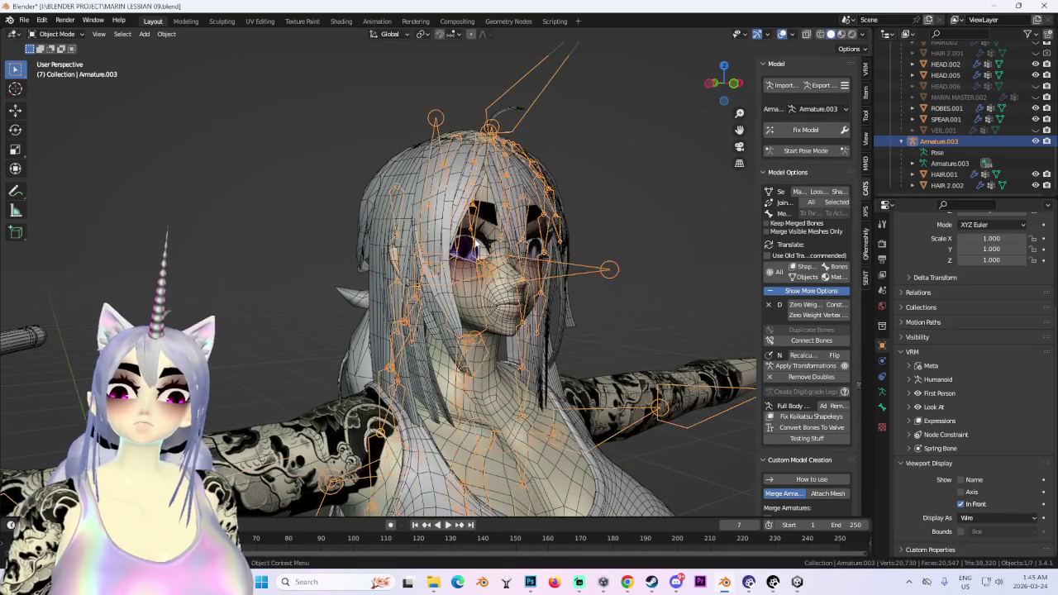
middle_click_drag(612, 132, 656, 117)
left_click(722, 83)
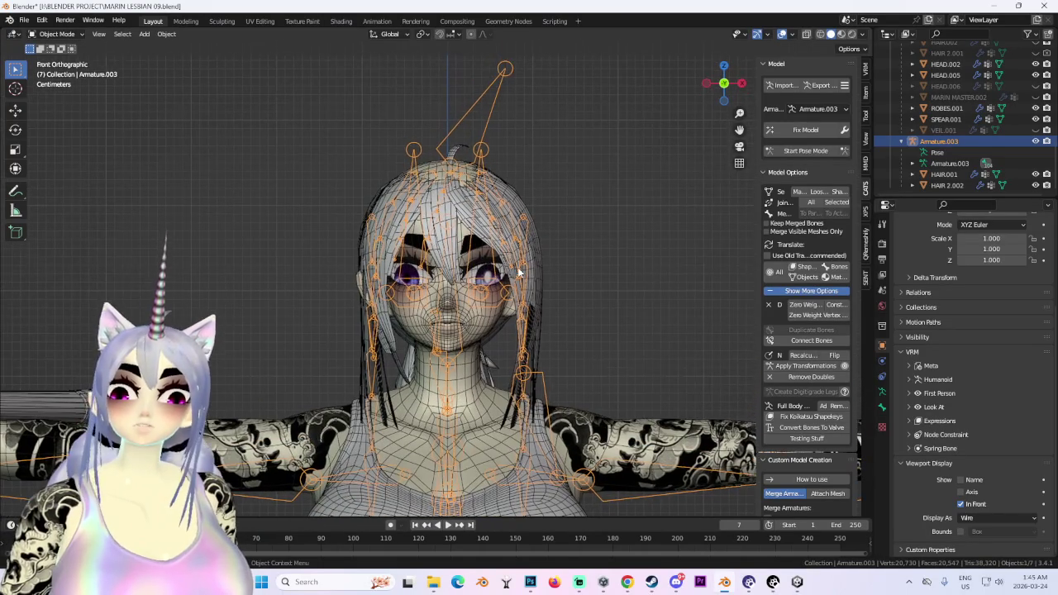
scroll(519, 258, "up", 3)
Nudge the armature's bones slightly along Z and Y to line up with the head.
key("Tab")
key("g")
key("z")
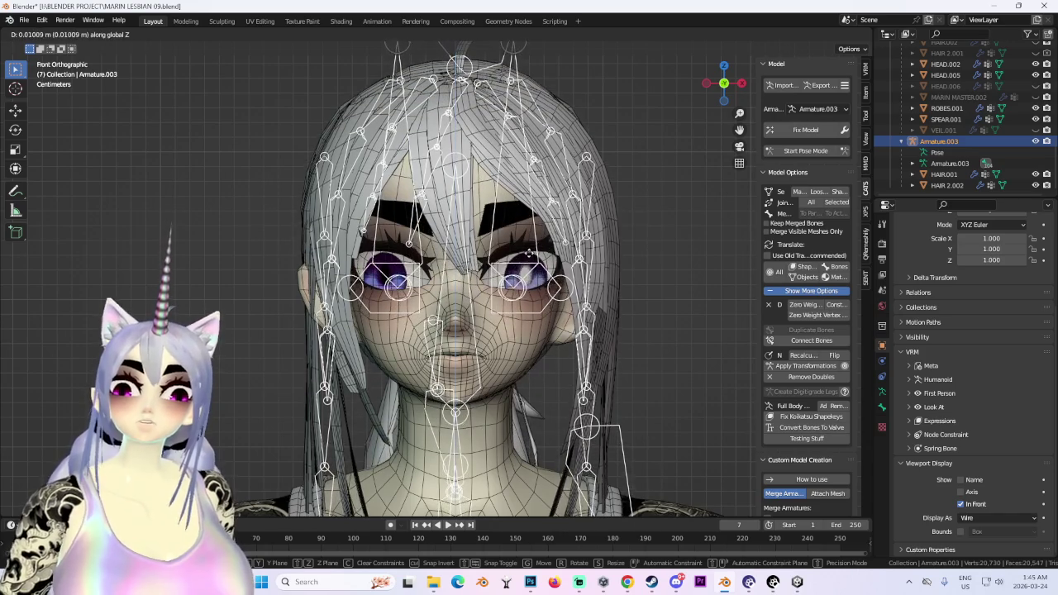
key("Escape")
key("Tab")
middle_click_drag(612, 277, 473, 290)
key("Tab")
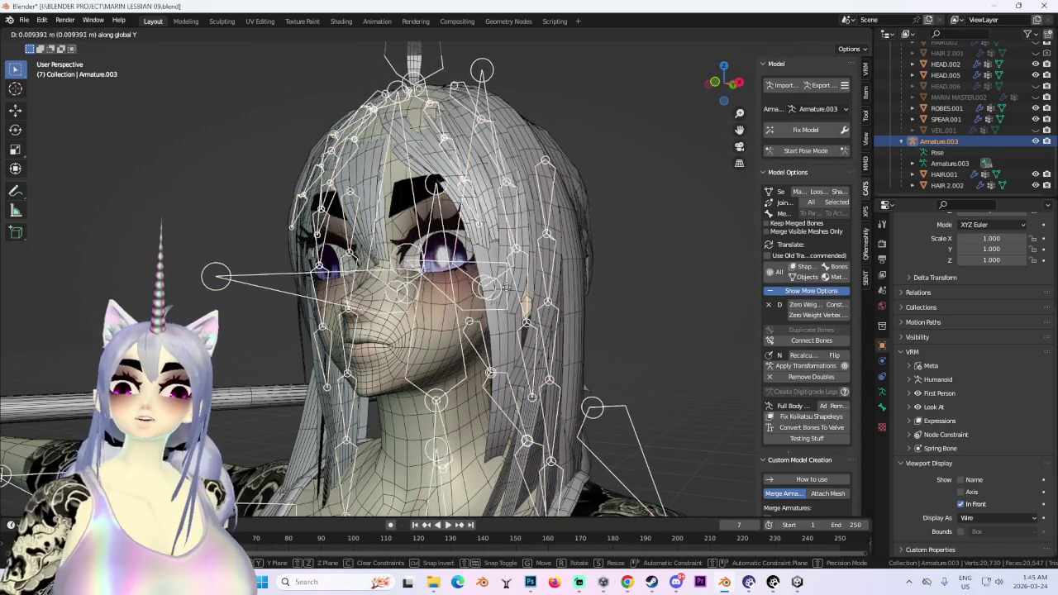
key("g")
key("y")
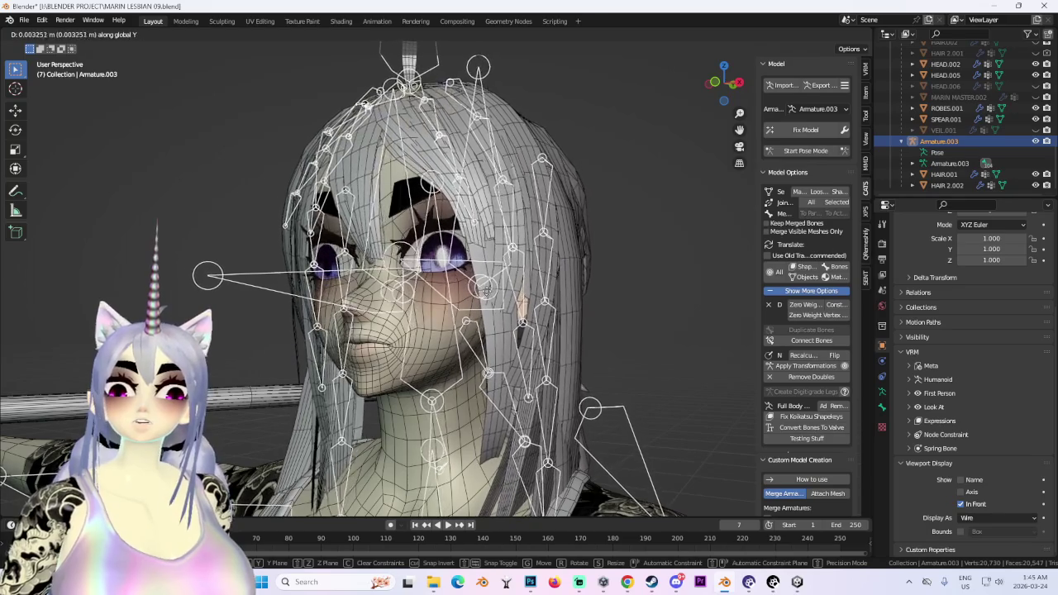
left_click(478, 292)
key("Tab")
middle_click_drag(478, 291, 639, 312)
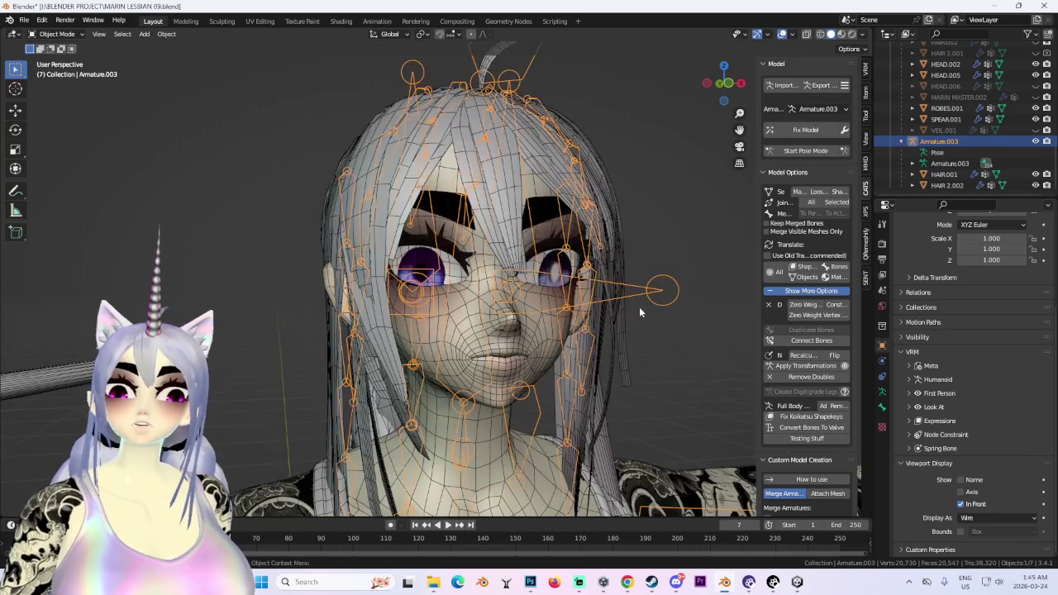
Hide the armature and select only the HAIR 2.002 mesh.
left_click(1035, 141)
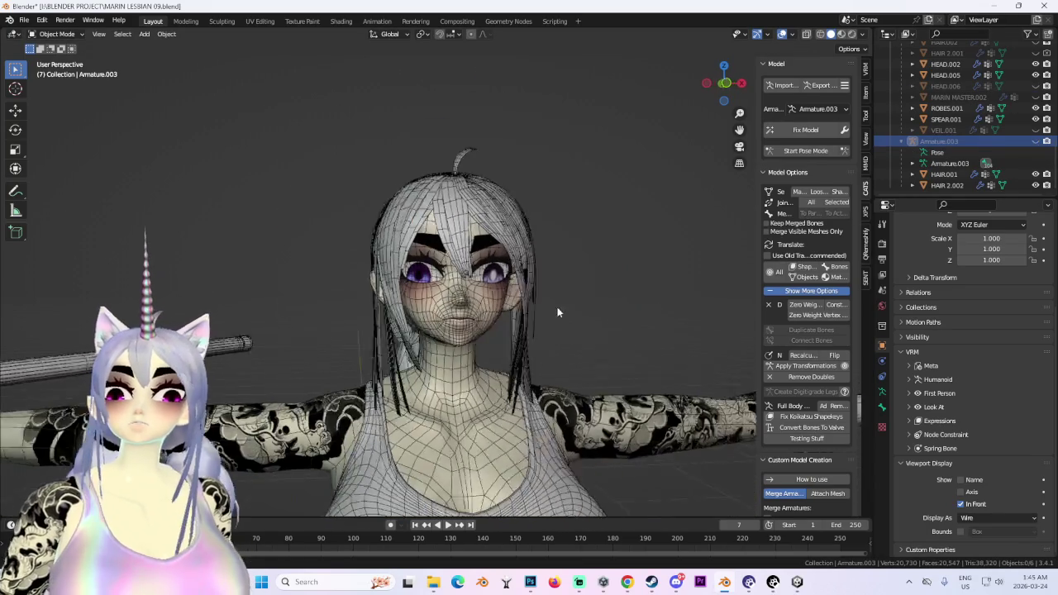
left_click(608, 285)
scroll(653, 293, "up", 1)
left_click(699, 298)
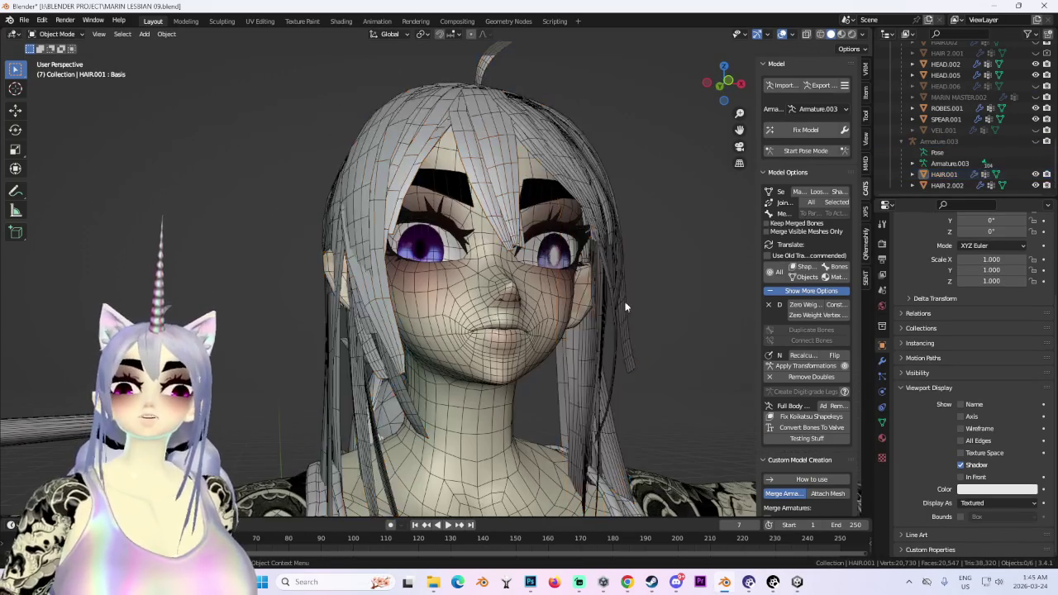
middle_click_drag(698, 298, 569, 283)
key("a")
mouse_move(490, 185)
middle_mouse_down()
mouse_move(639, 227)
mouse_move(478, 161)
middle_mouse_up()
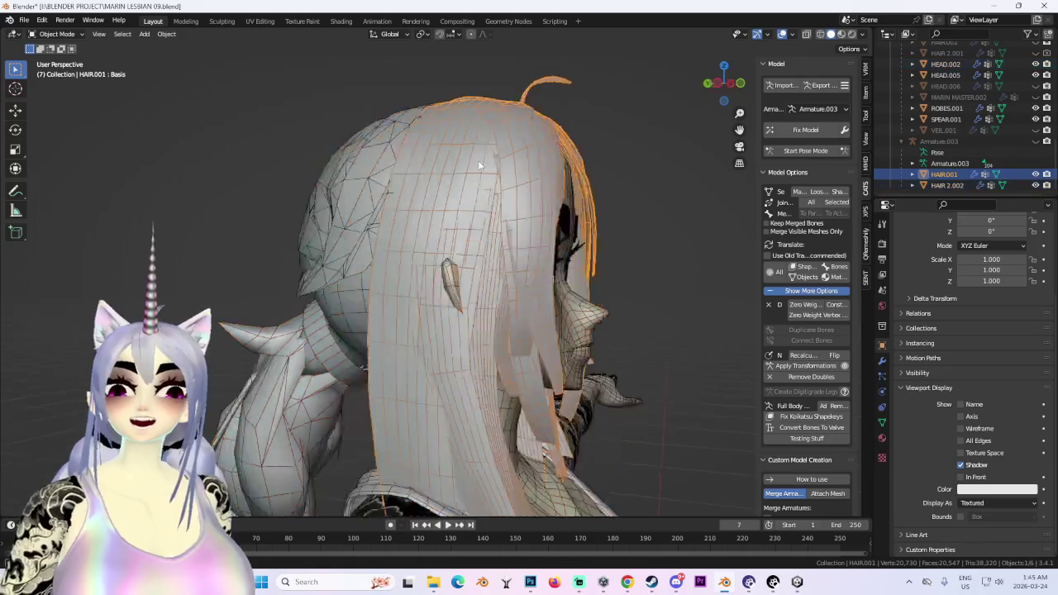
left_click(493, 301)
scroll(460, 283, "up", 3)
scroll(493, 279, "up", 3)
scroll(493, 277, "down", 3)
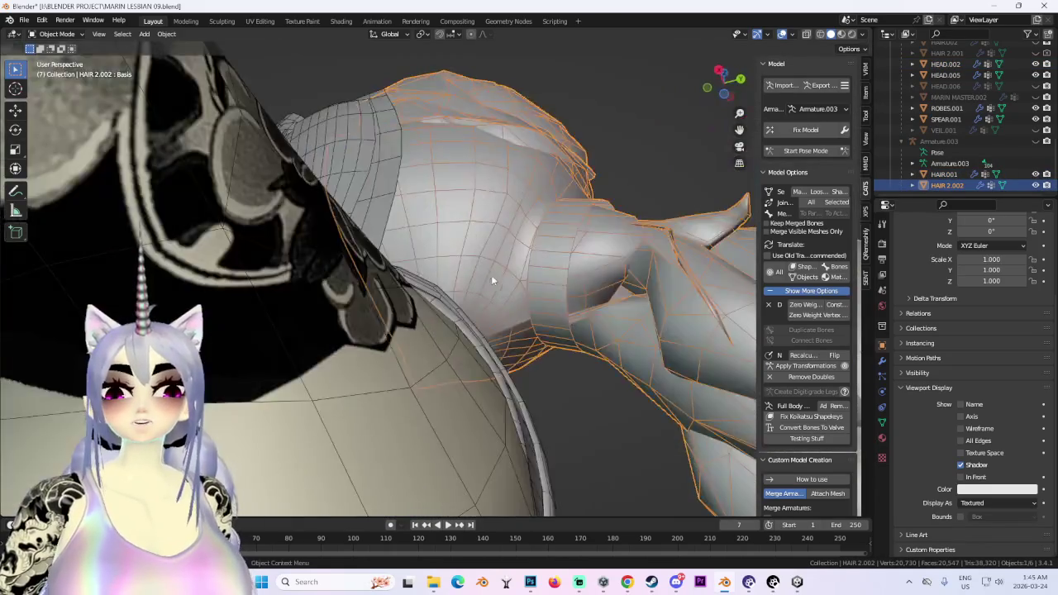
scroll(488, 278, "down", 3)
In Edit Mode with X-ray in Left Orthographic view, box-select all hair vertices including the braid.
left_click(62, 58)
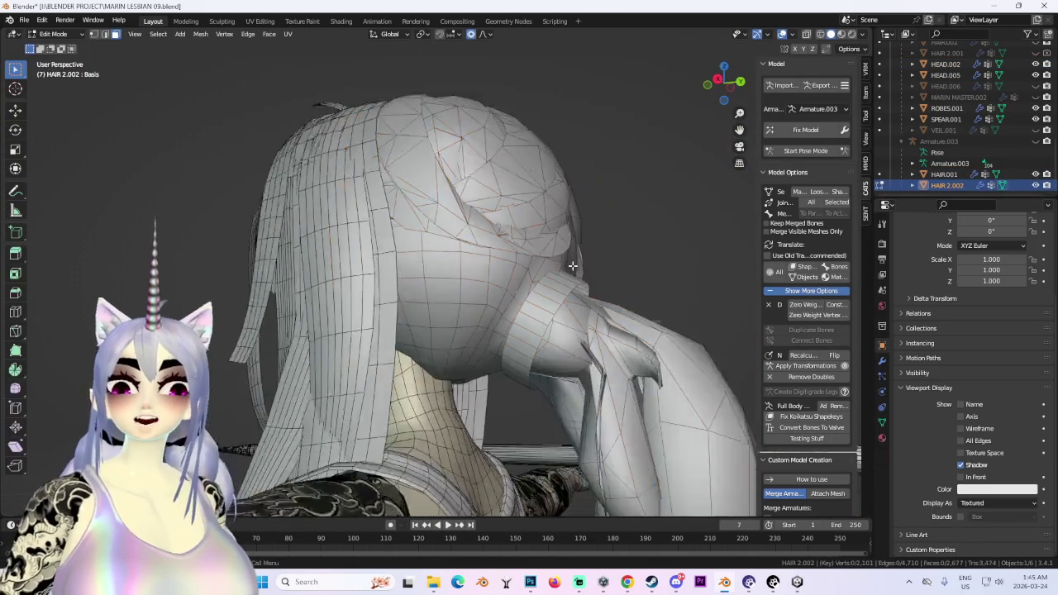
middle_click_drag(496, 248, 776, 77)
left_click(727, 83)
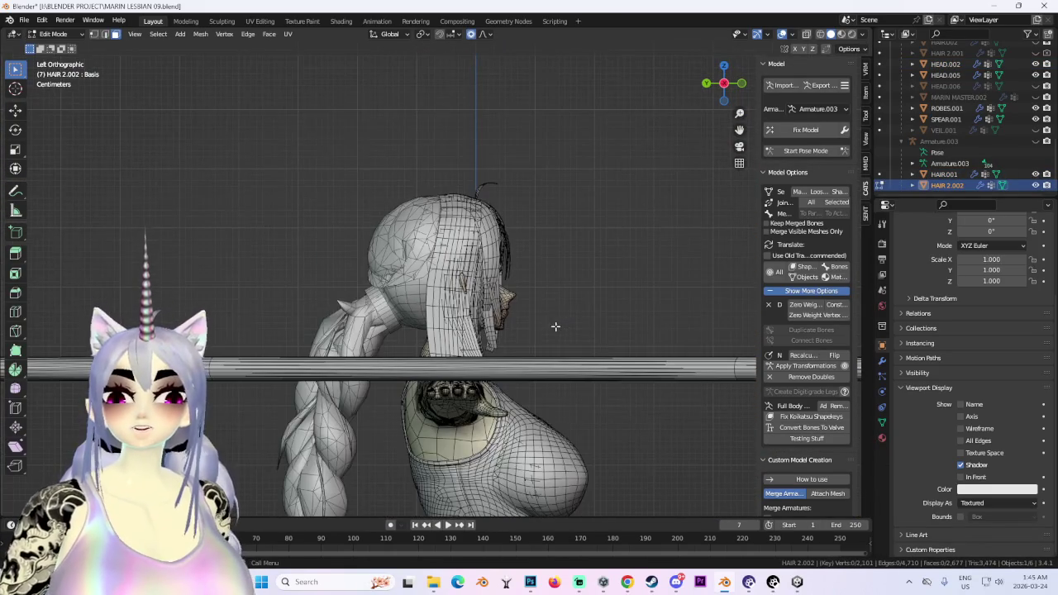
left_click(806, 34)
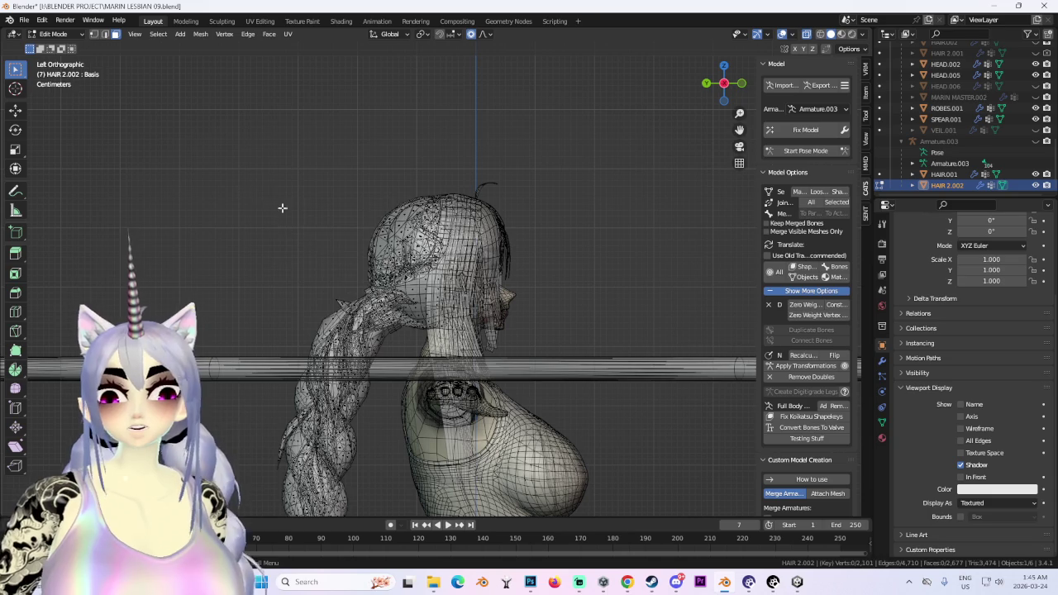
left_click_drag(281, 206, 407, 328)
scroll(420, 281, "down", 3)
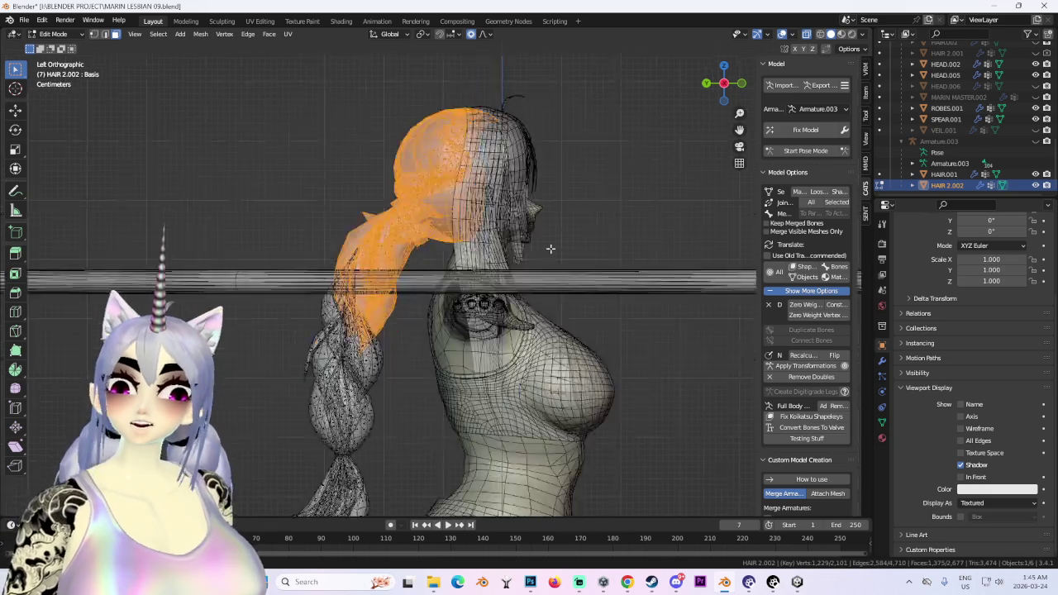
middle_click_drag(551, 248, 385, 219, "shift")
left_click_drag(337, 103, 417, 449)
scroll(418, 248, "up", 7)
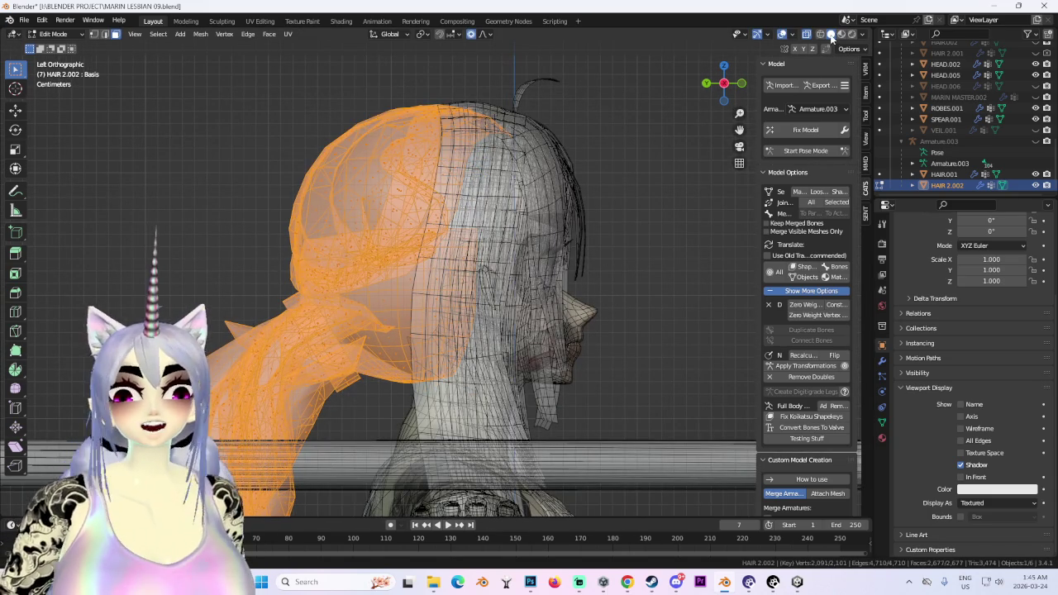
Cycle viewport shading modes and turn X-ray off to inspect the hair.
left_click(820, 34)
mouse_move(579, 248)
middle_mouse_down()
mouse_move(530, 256)
mouse_move(878, 41)
middle_mouse_up()
left_click(841, 34)
left_click(831, 34)
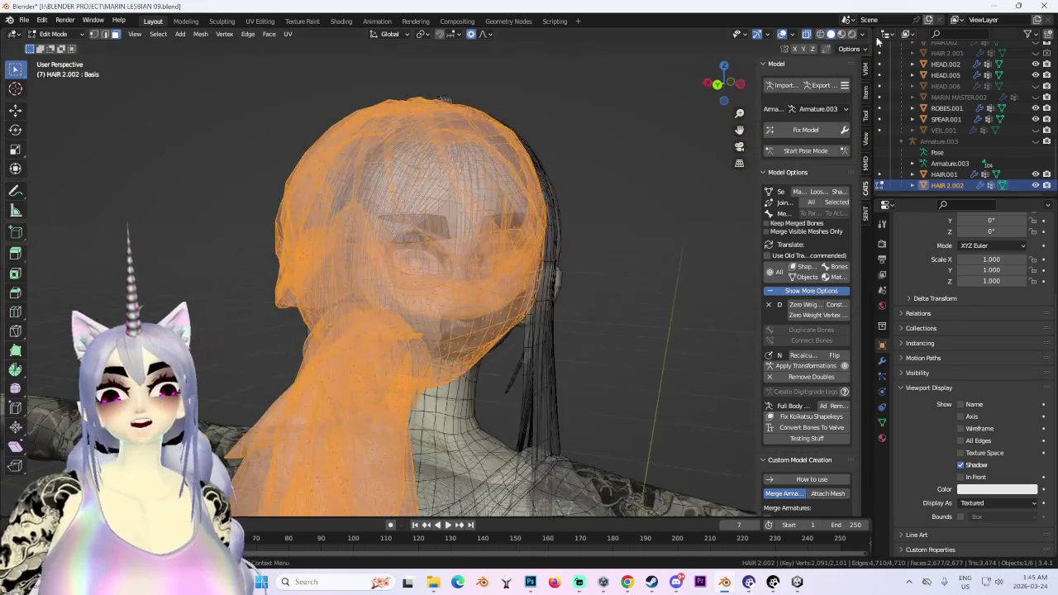
left_click(807, 34)
mouse_move(529, 273)
middle_mouse_down()
mouse_move(520, 285)
mouse_move(125, 48)
middle_mouse_up()
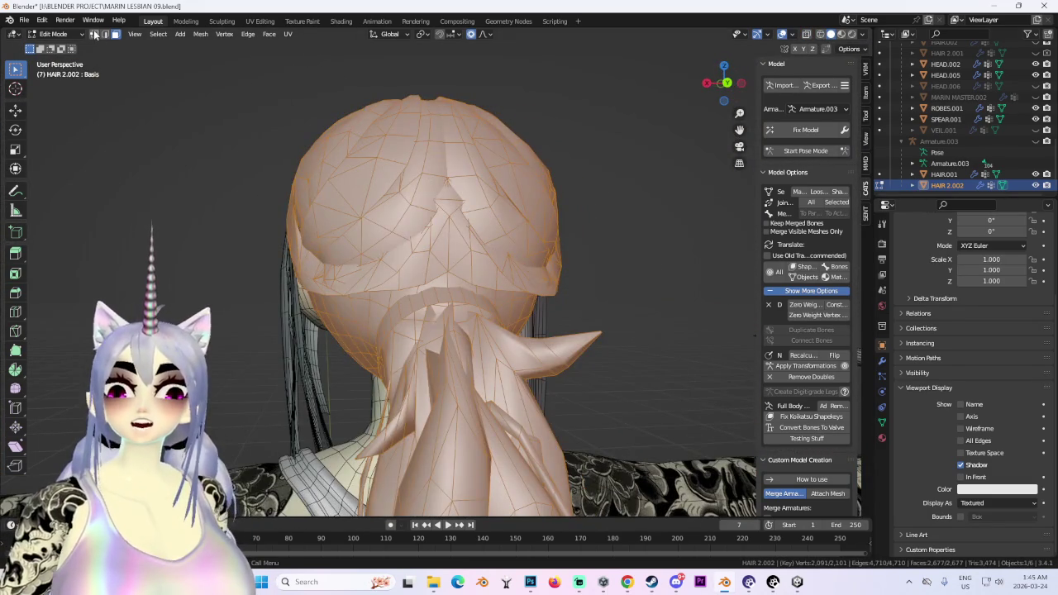
middle_click_drag(611, 269, 576, 265)
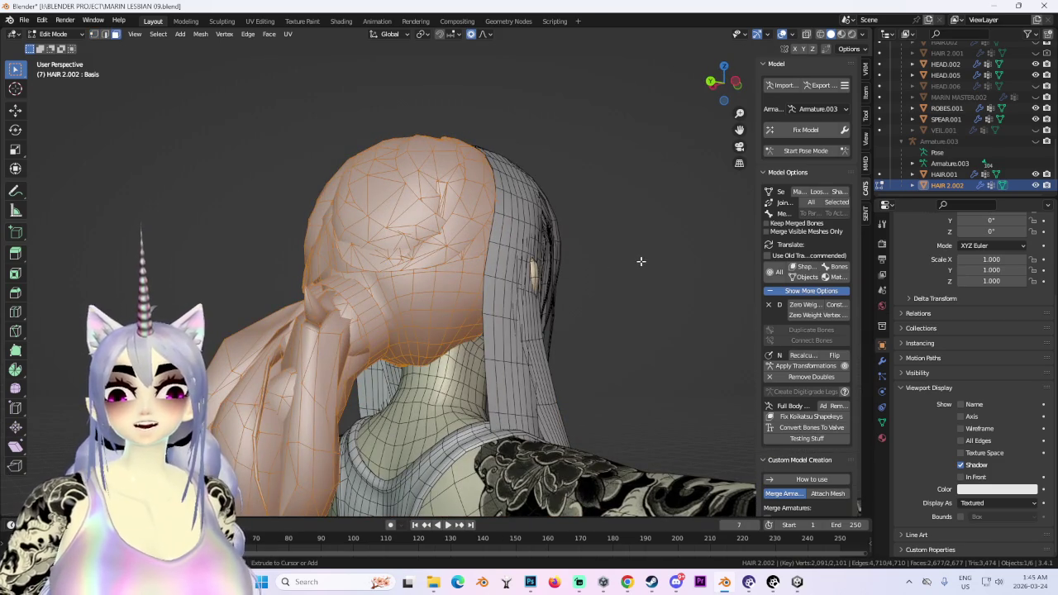
middle_click_drag(641, 261, 628, 261)
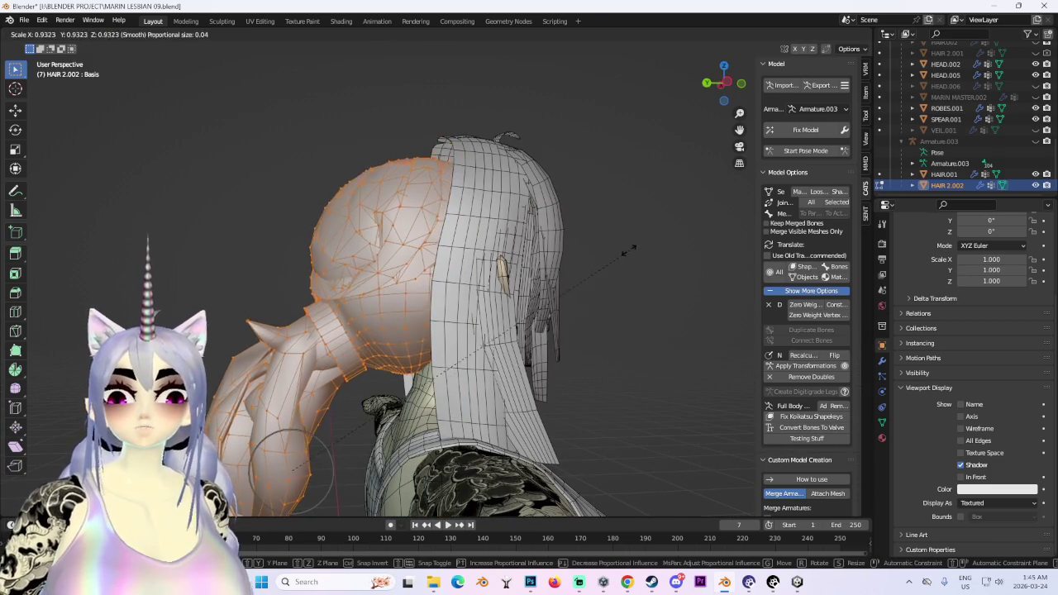
Try a small move of the selected hair, undo it, and return to Object Mode.
key("g")
left_click(622, 221)
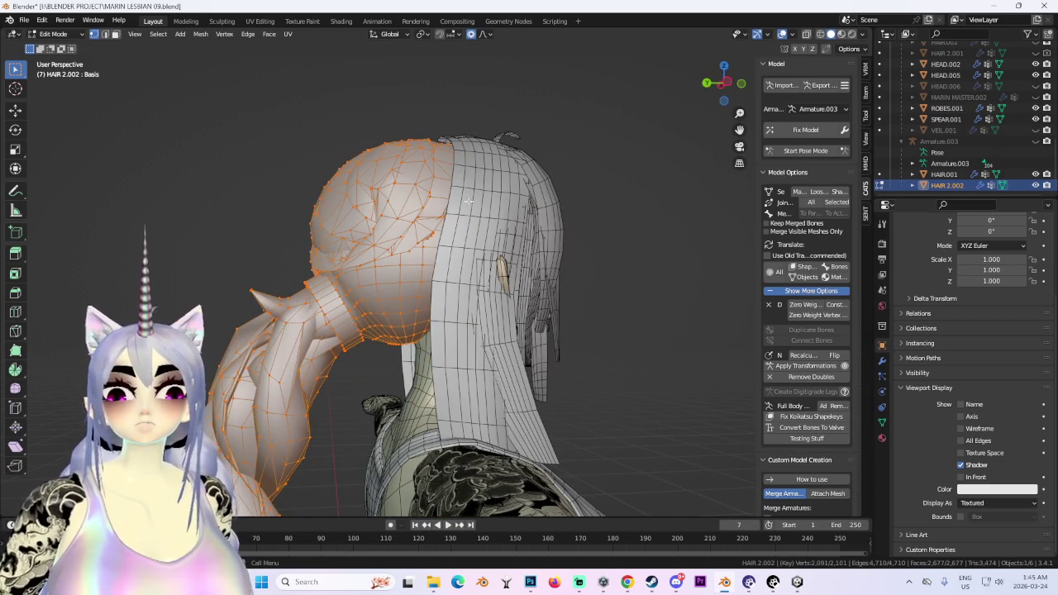
key("ctrl+z")
left_click(47, 34)
left_click(51, 50)
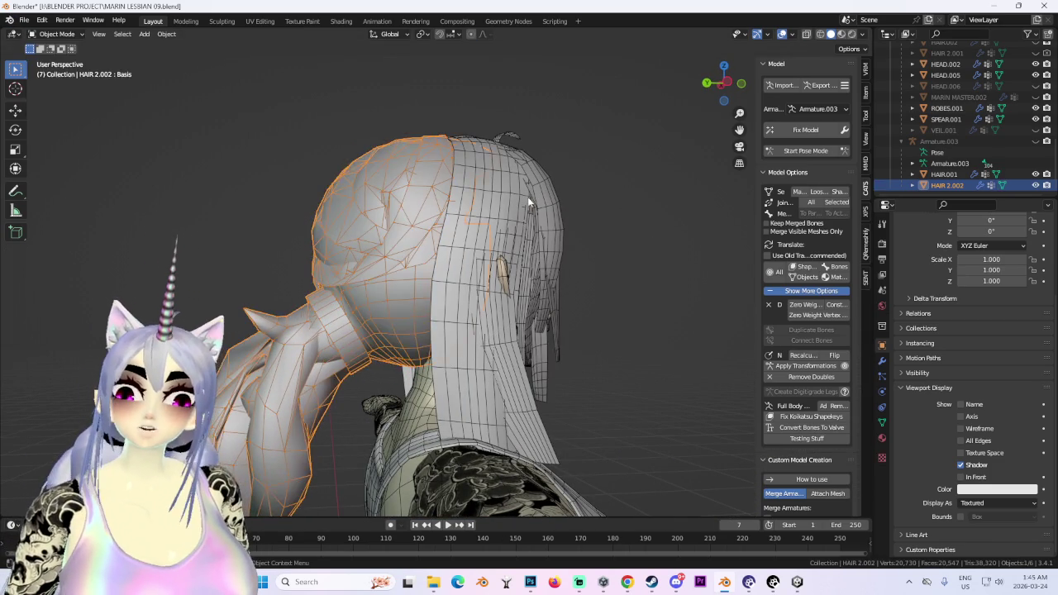
Hide the old HAIR.001 mesh.
left_click(912, 176)
left_click(1035, 174)
middle_click_drag(529, 248, 540, 244)
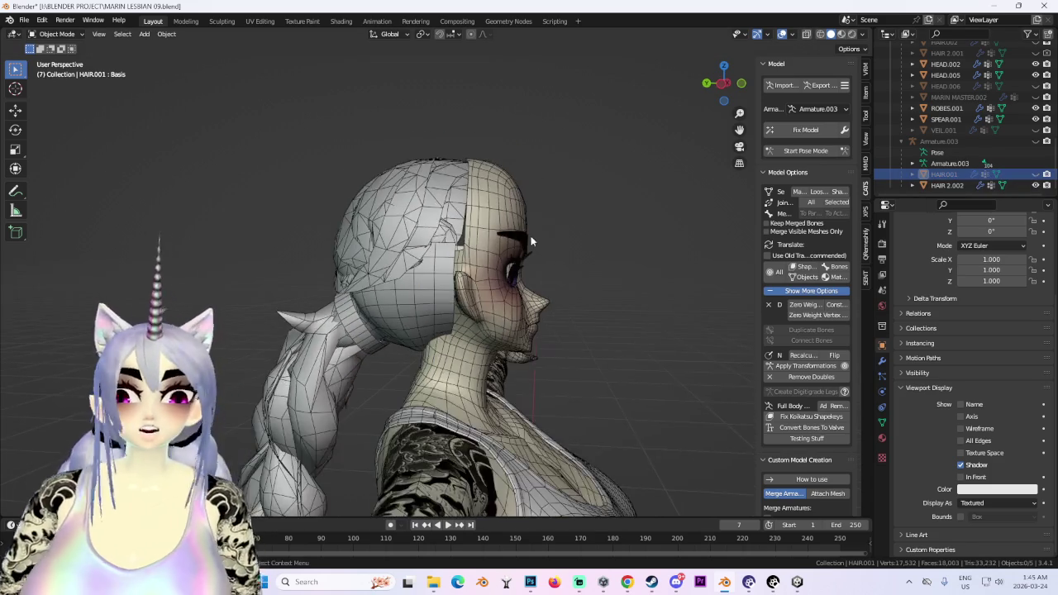
left_click(723, 86)
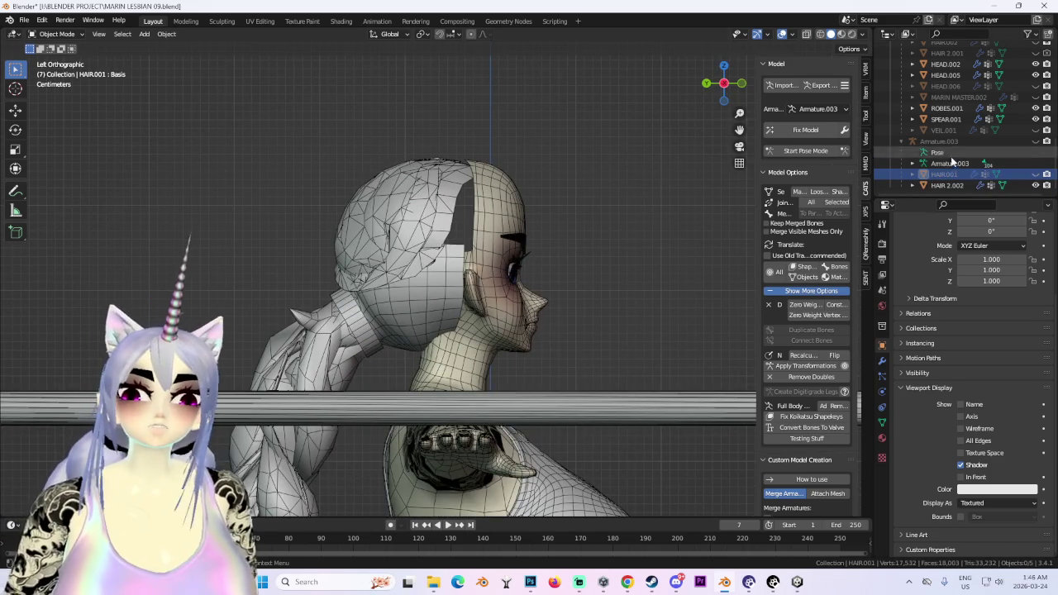
Move HAIR 2.002's vertices along Y with proportional editing to fit the head.
left_click(944, 186)
left_click(56, 58)
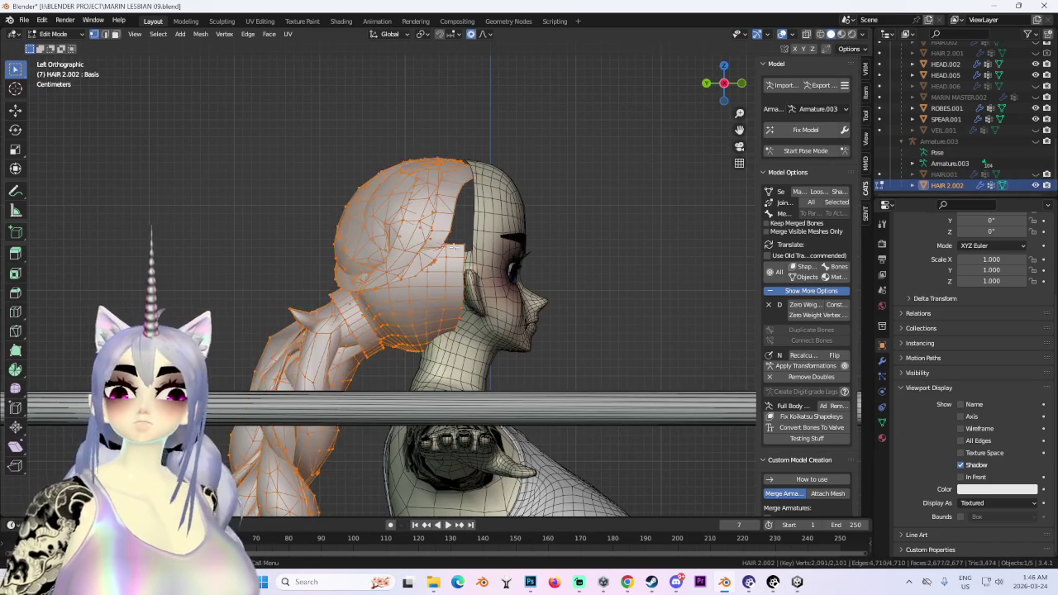
scroll(579, 314, "down", 3)
scroll(579, 314, "up", 4)
key("g")
key("z")
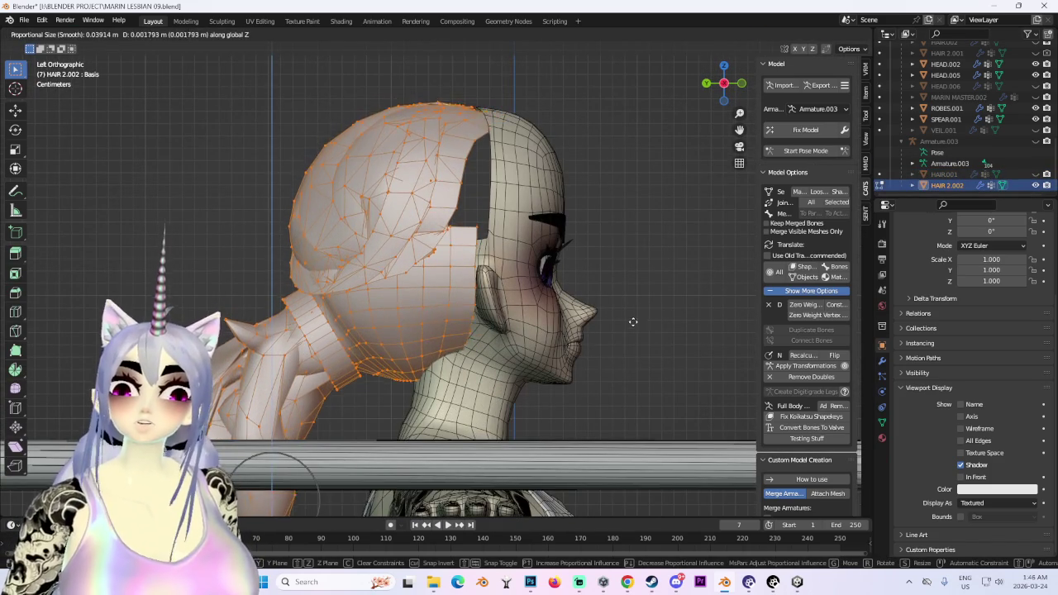
key("y")
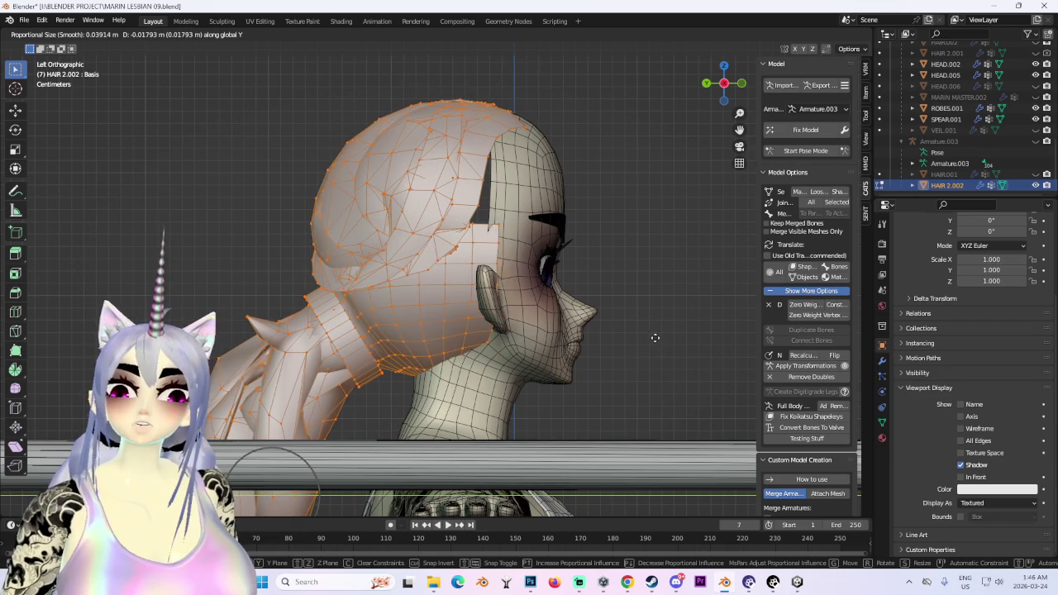
left_click(654, 337)
Try another soft hair move, then undo and redo to keep the best shape.
mouse_move(653, 337)
middle_mouse_down()
mouse_move(500, 265)
mouse_move(493, 306)
middle_mouse_up()
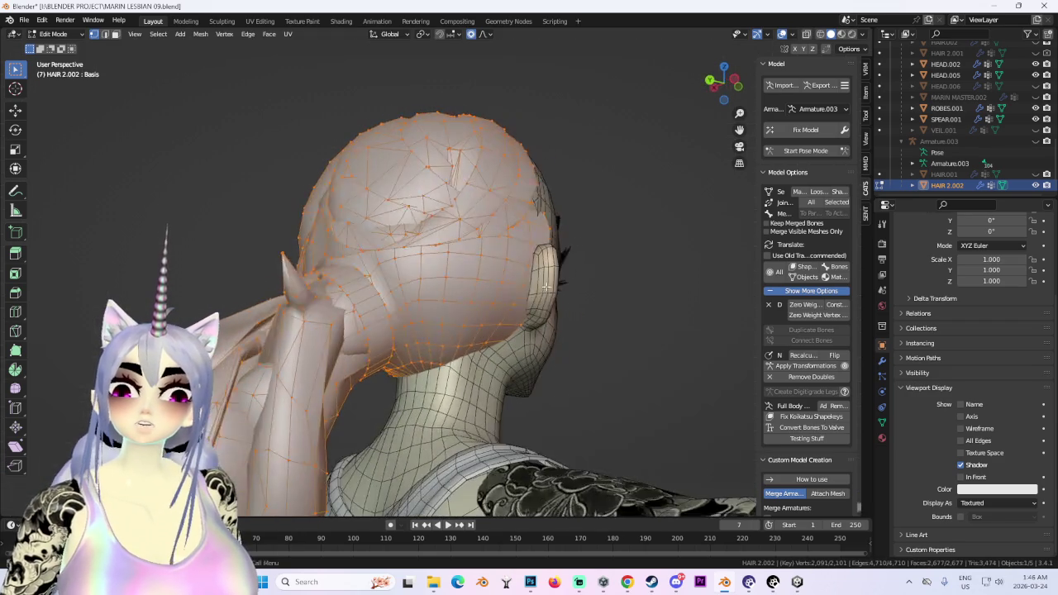
key("g")
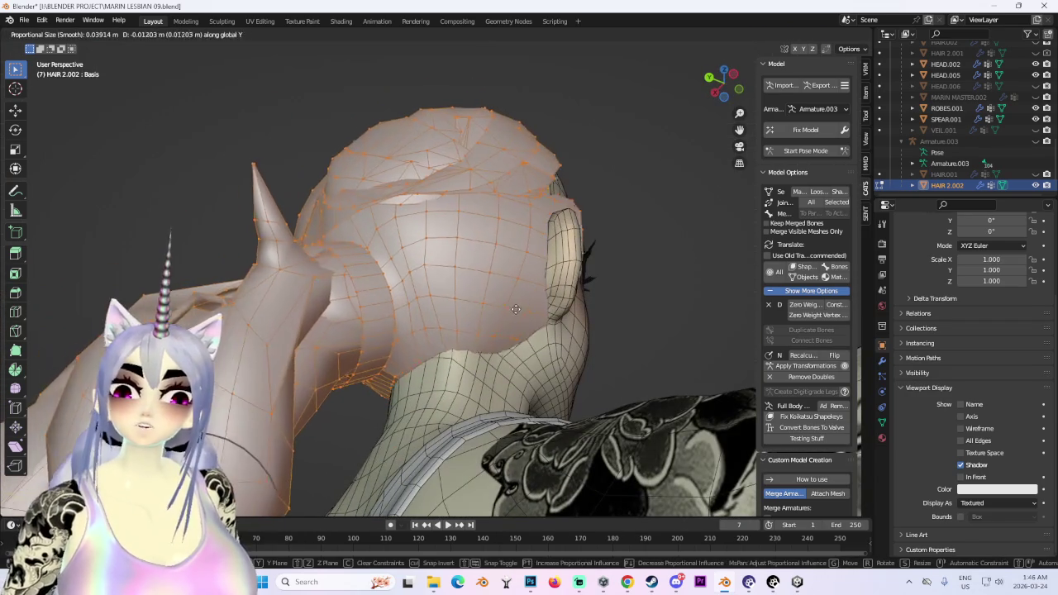
left_click(523, 307)
mouse_move(523, 307)
middle_mouse_down()
mouse_move(478, 327)
mouse_move(530, 232)
middle_mouse_up()
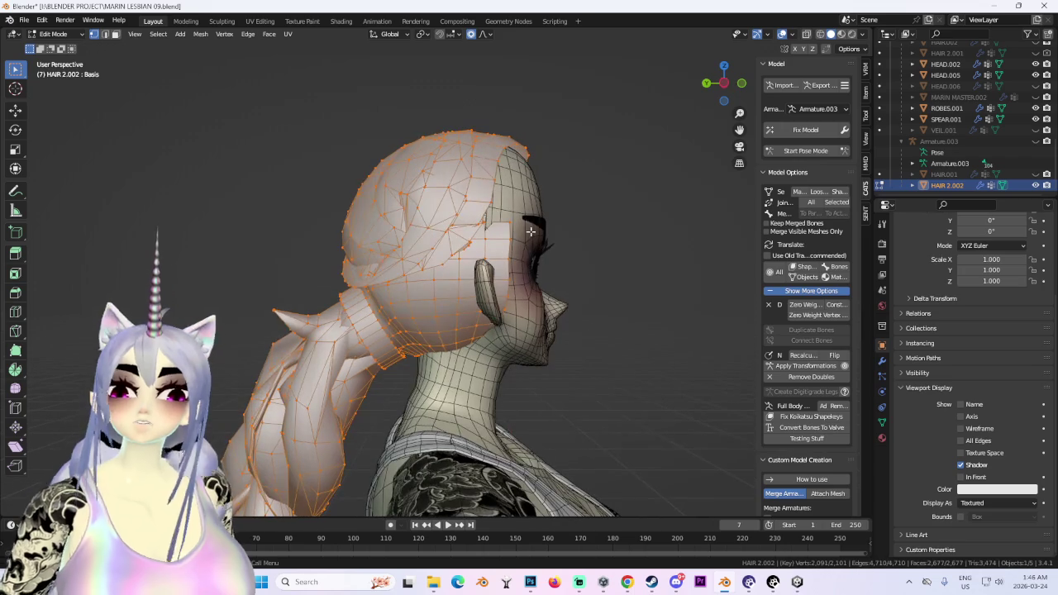
left_click(722, 83)
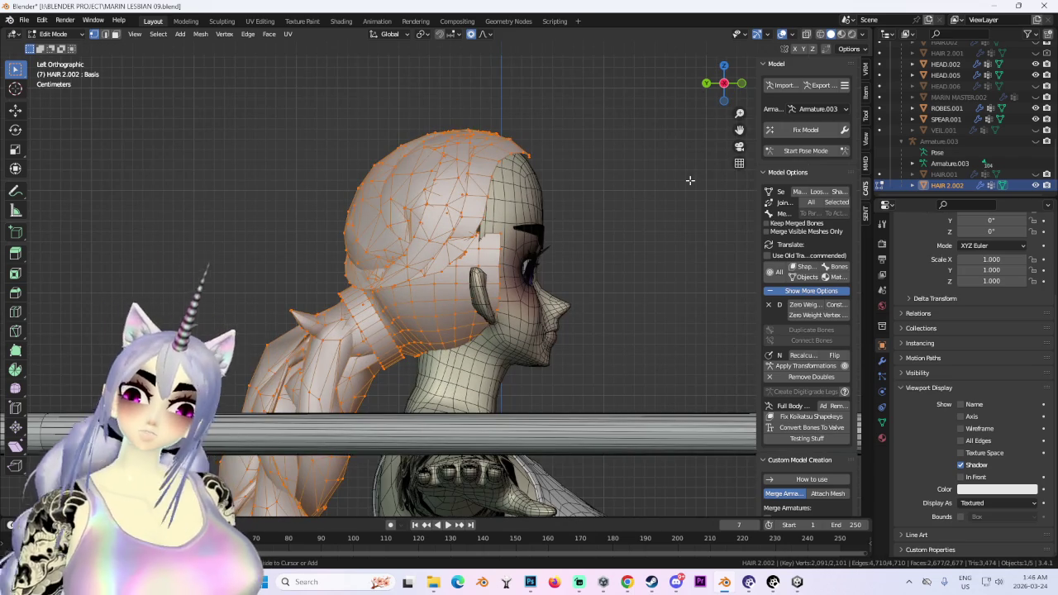
key("ctrl+z")
scroll(544, 328, "up", 3)
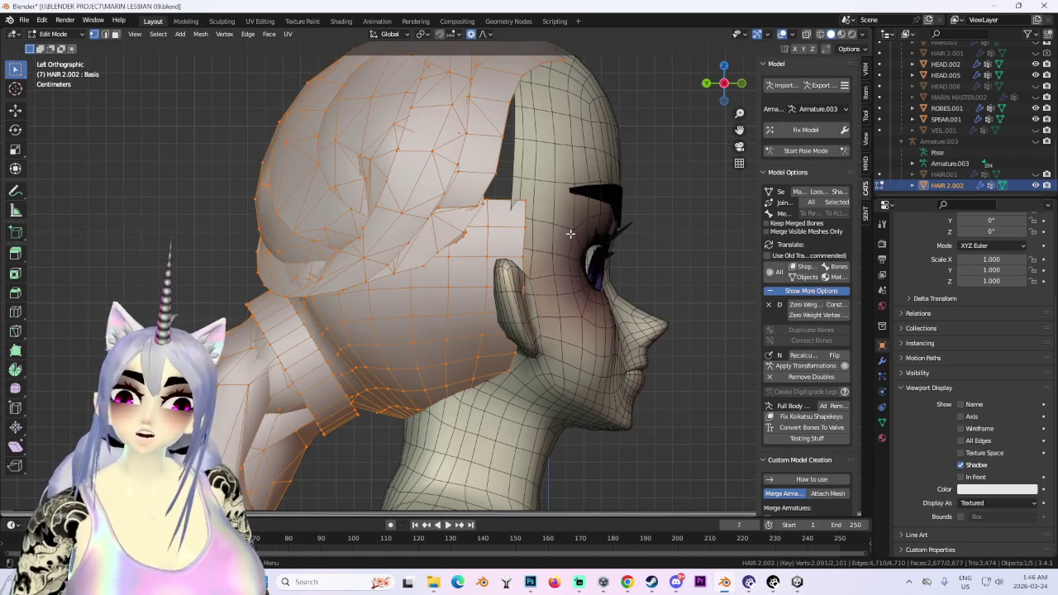
key("ctrl+z")
key("ctrl+shift+z")
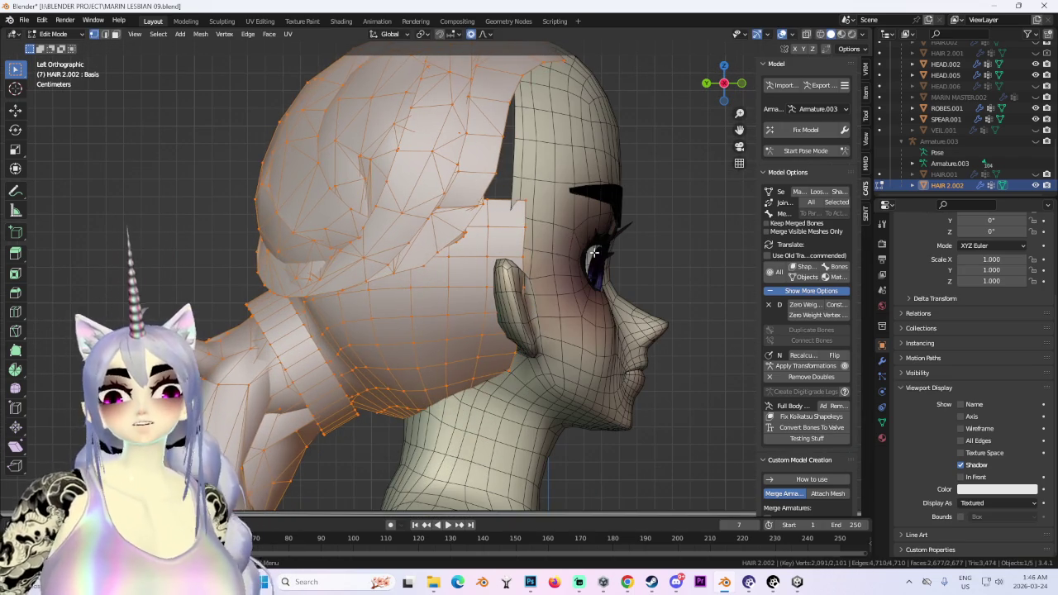
mouse_move(90, 94)
middle_mouse_down()
mouse_move(685, 372)
mouse_move(619, 315)
mouse_move(666, 303)
mouse_move(599, 252)
middle_mouse_up()
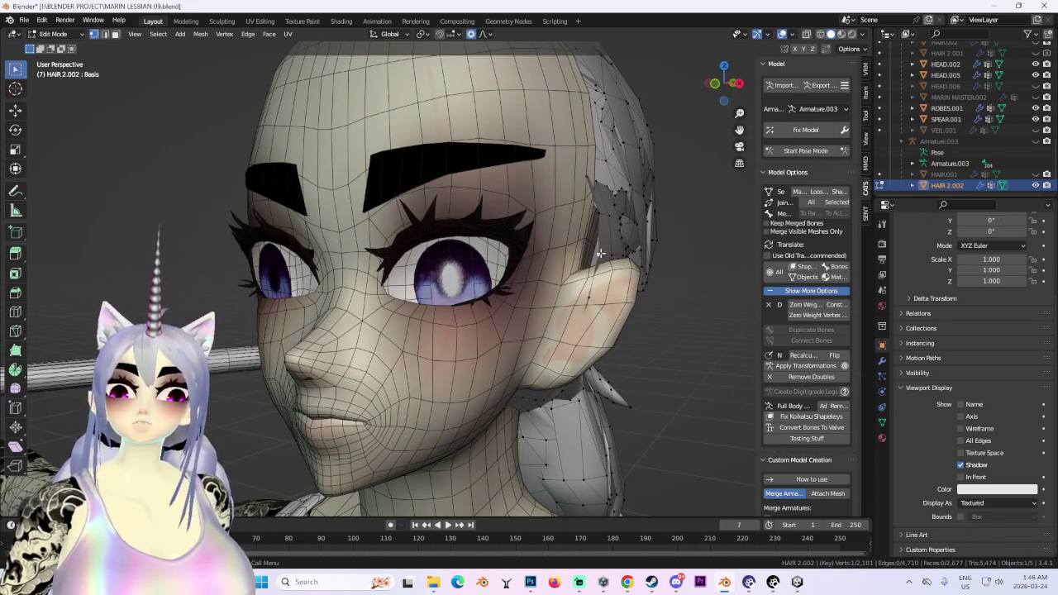
In front view, tuck the temple hair strands in along X with proportional editing.
key("g")
right_click(631, 267)
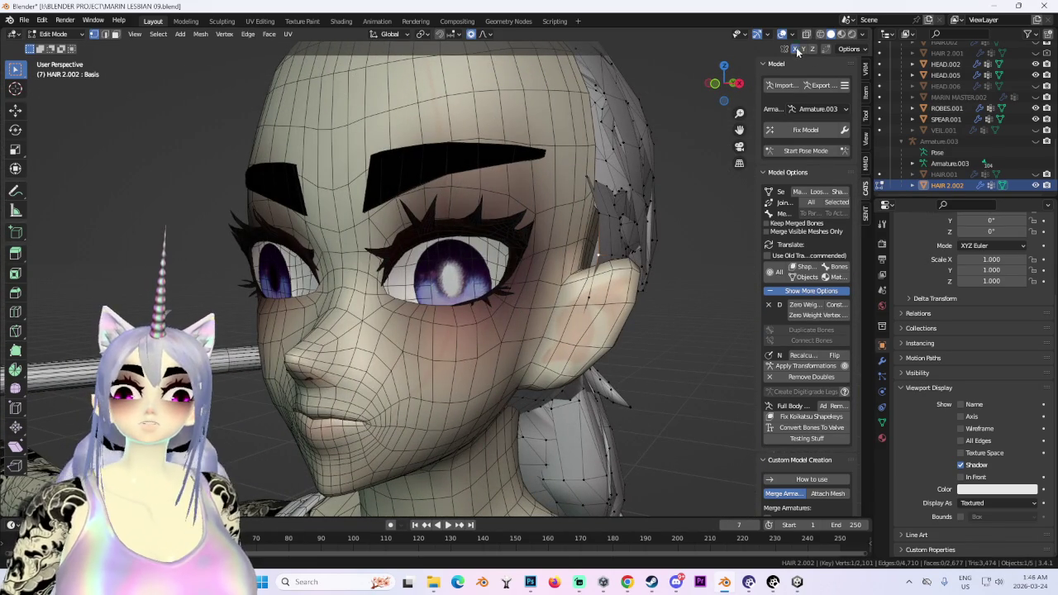
key("g")
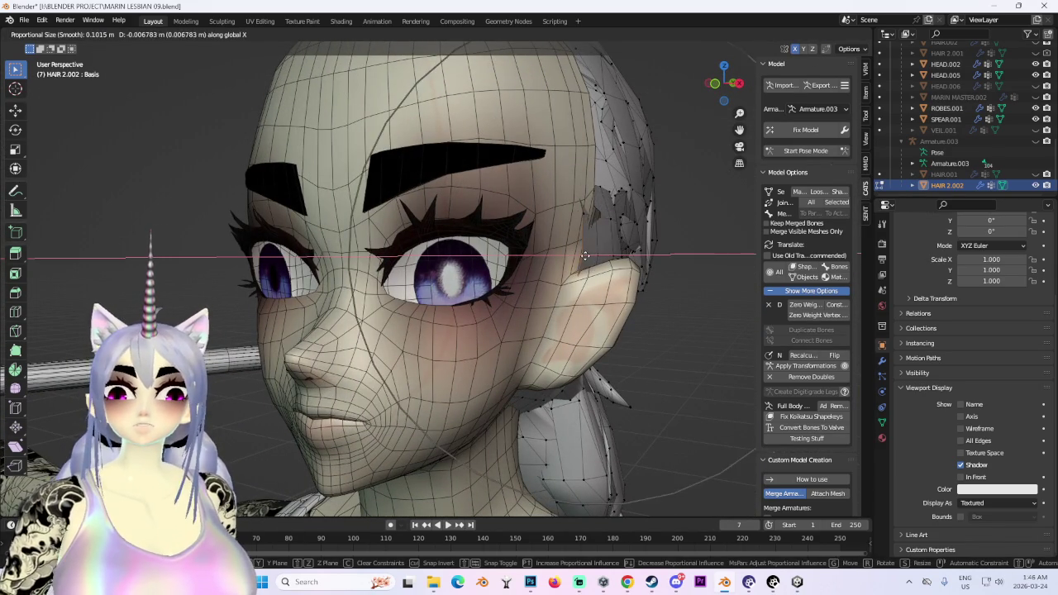
left_click(585, 255)
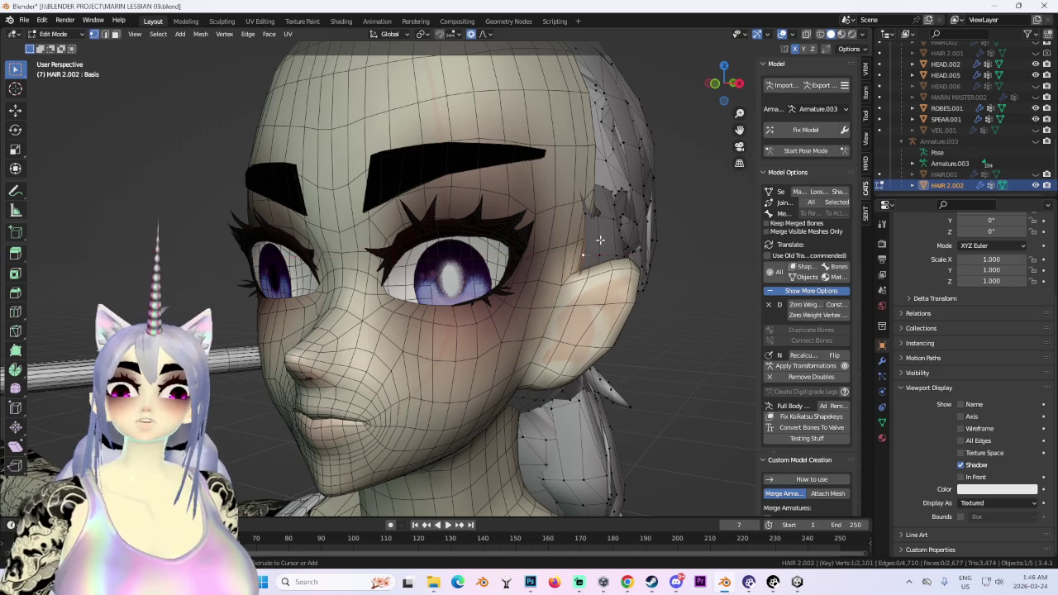
left_click(724, 77)
key("r")
key("g")
key("x")
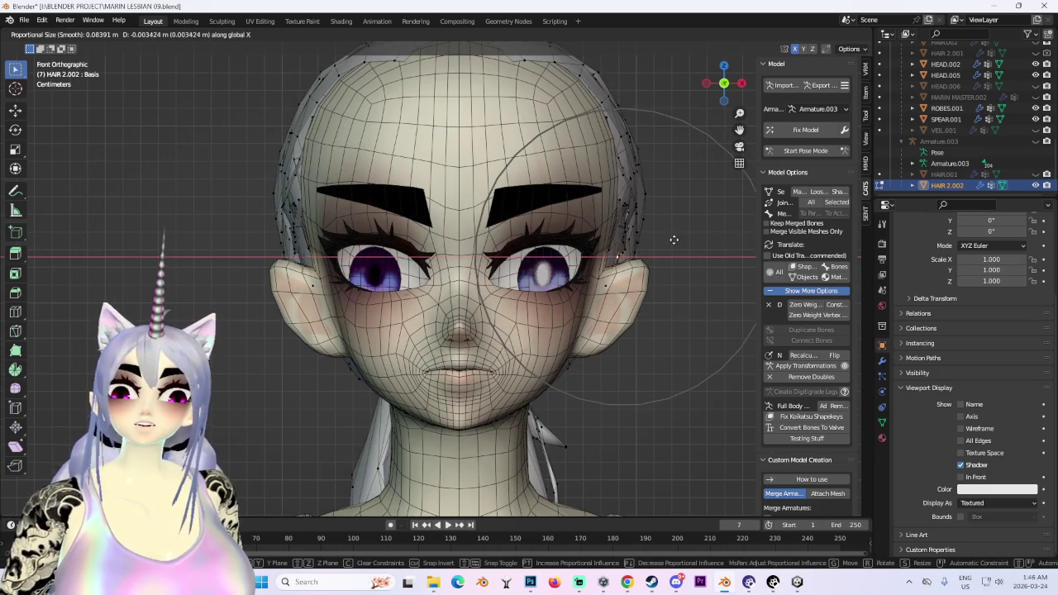
left_click(667, 240)
From a side perspective, nudge the side hair further inward along X.
mouse_move(689, 224)
middle_mouse_down()
mouse_move(386, 208)
mouse_move(471, 200)
middle_mouse_up()
key("g")
key("x")
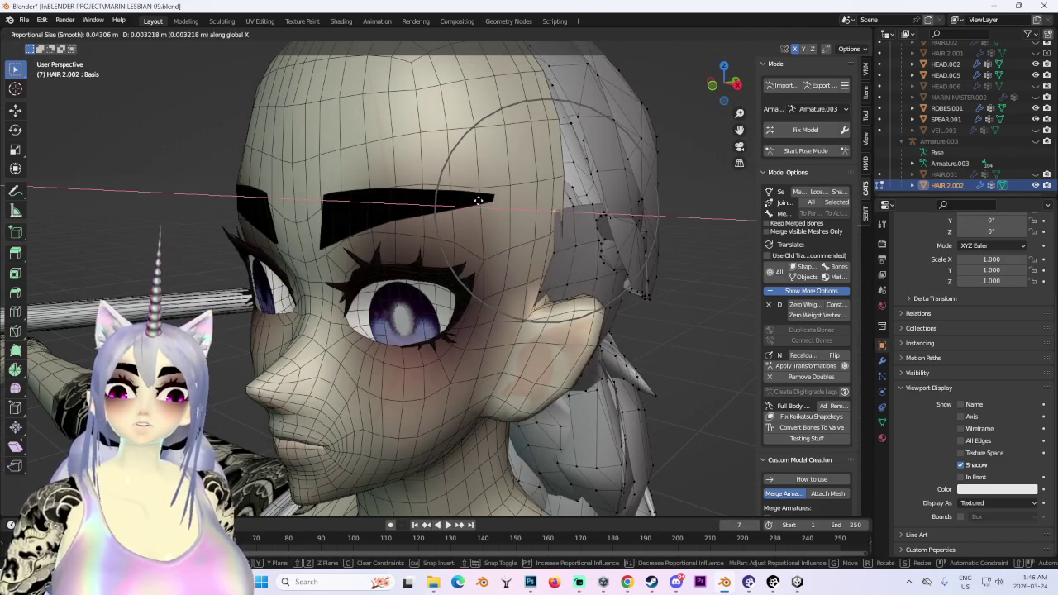
left_click(563, 215)
mouse_move(562, 215)
middle_mouse_down()
mouse_move(551, 195)
mouse_move(432, 214)
middle_mouse_up()
In left side view with X-ray on, lower the HAIR 2.002 crown vertices by about 0.004 m.
left_click(717, 85)
left_click_drag(388, 73, 561, 148)
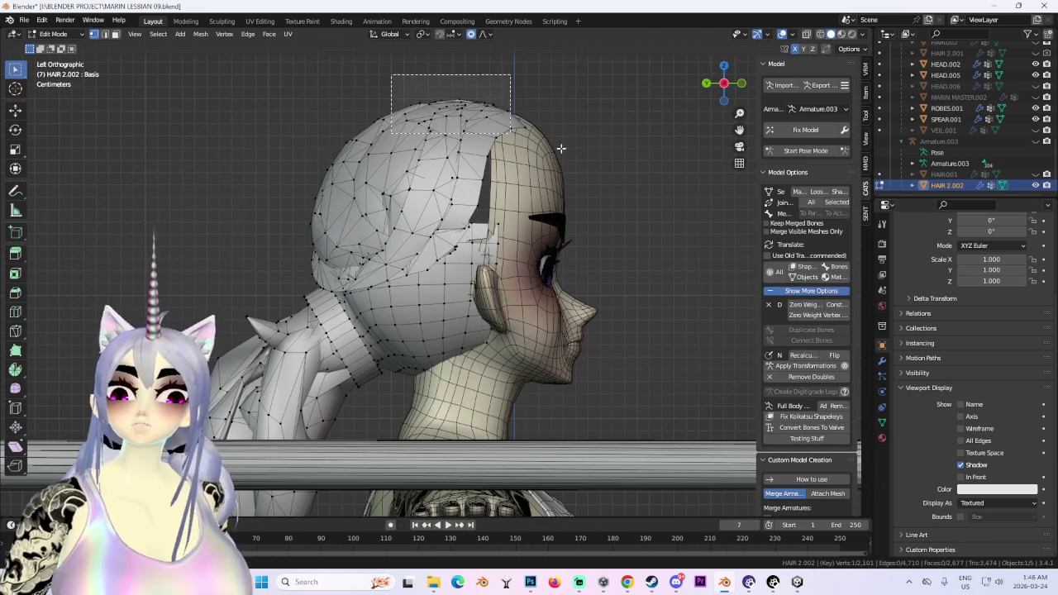
key("g")
scroll(561, 148, "up", 2)
scroll(562, 148, "down", 3)
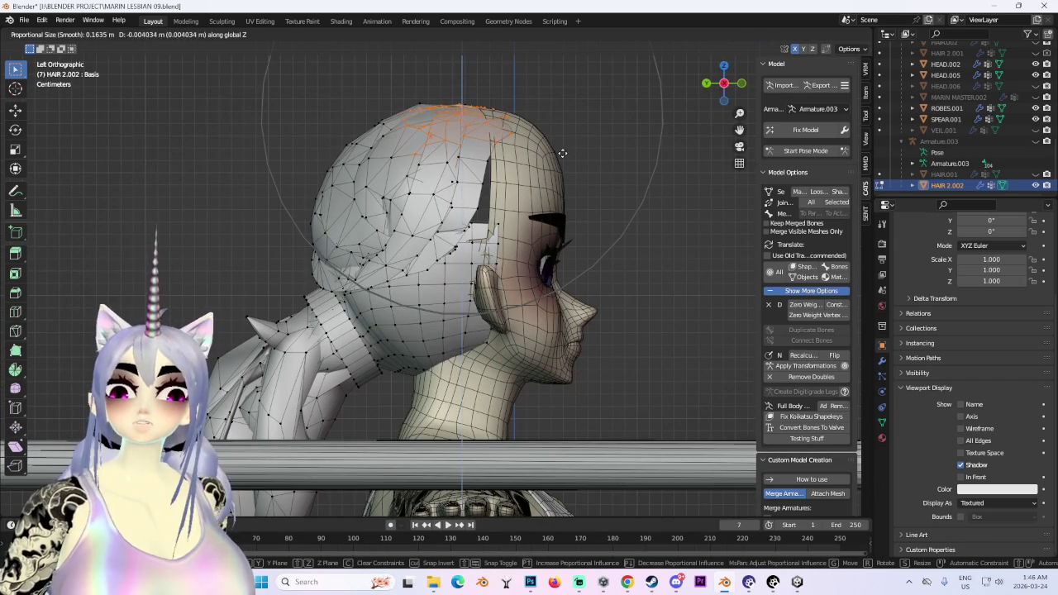
right_click(560, 150)
left_click(806, 34)
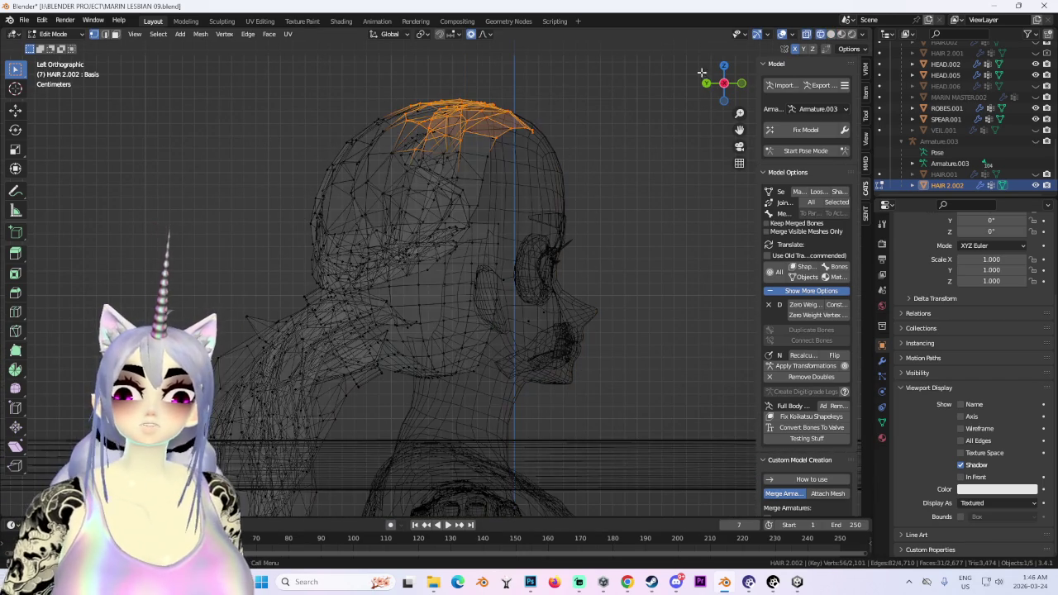
key("g")
left_click(616, 157)
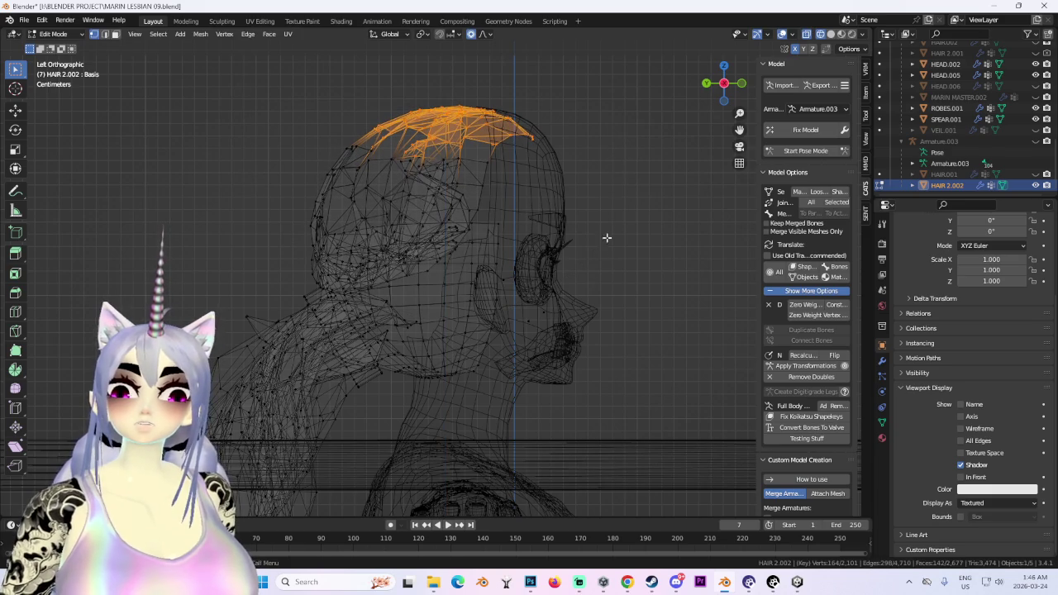
Clear the selection, restore solid shading, check the right side, and return to Object Mode.
key("alt+a")
key("alt+z")
middle_click_drag(668, 226, 651, 299)
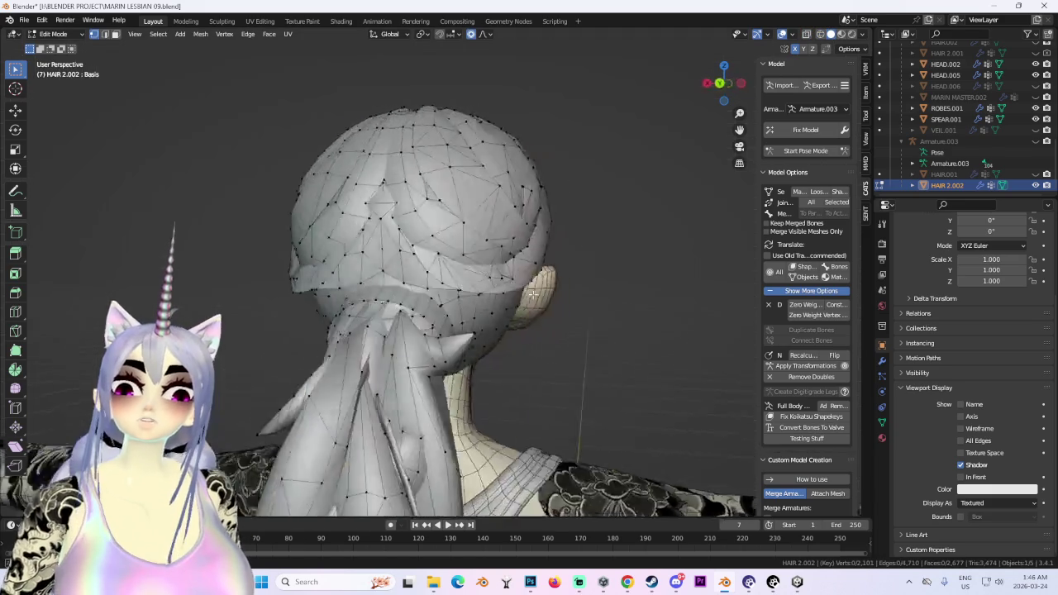
left_click(724, 83)
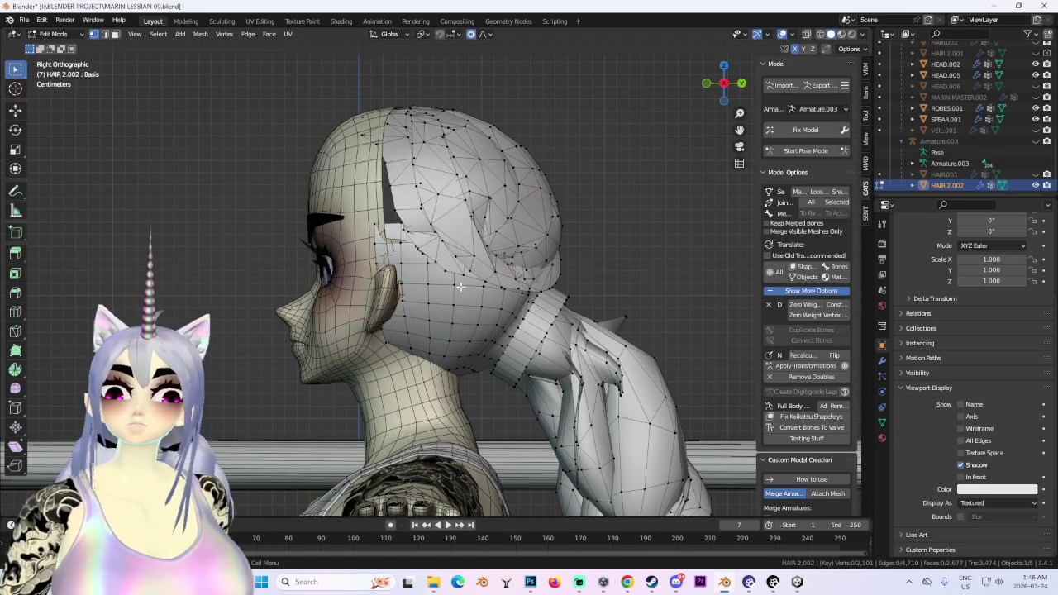
left_click(53, 34)
Select a top vertex on HEAD.002 and shift the crown front-back along Y with proportional editing.
left_click(58, 41)
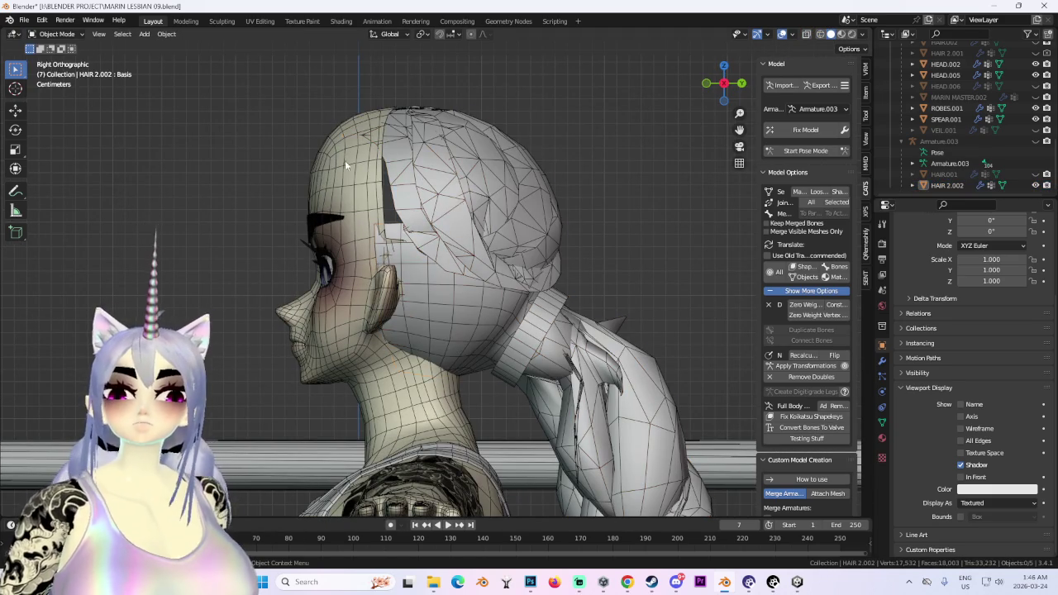
left_click(474, 178)
left_click(77, 61)
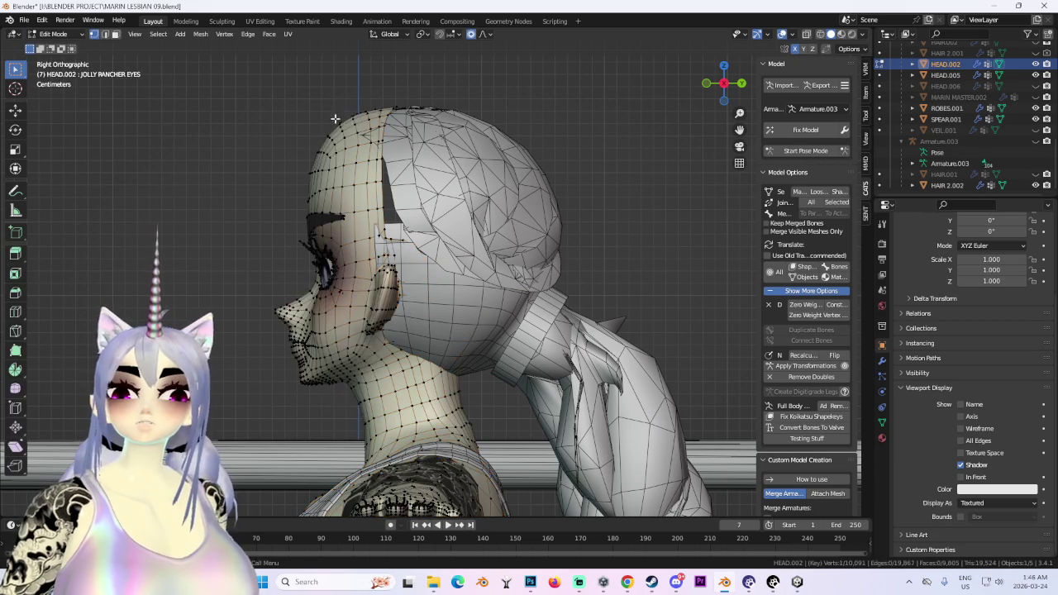
key("g")
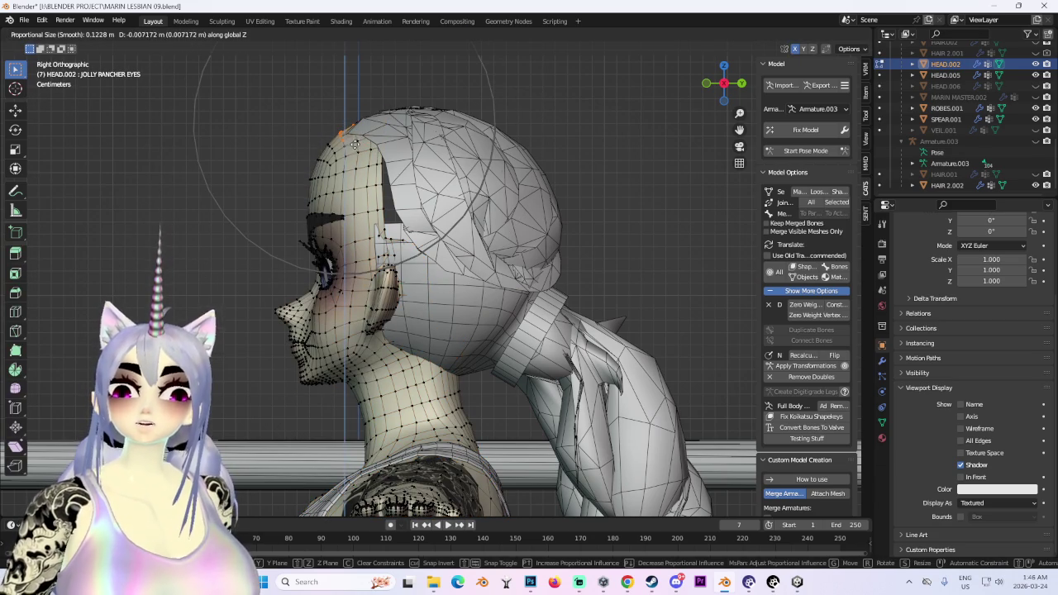
key("y")
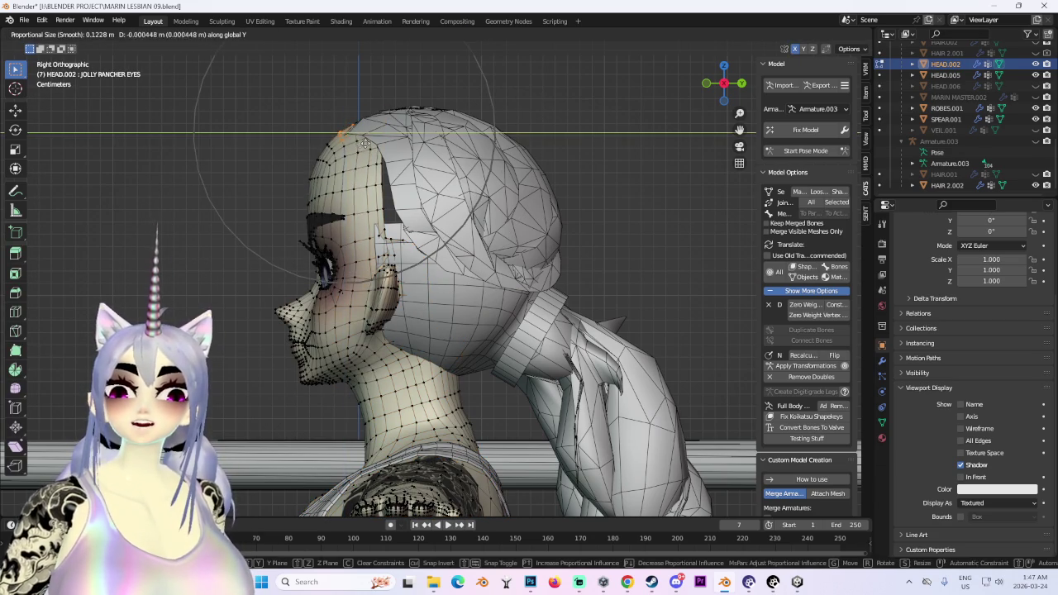
left_click(361, 143)
In front view, adjust the HEAD.002 crown sideways along X with proportional editing.
middle_click_drag(361, 143, 526, 149)
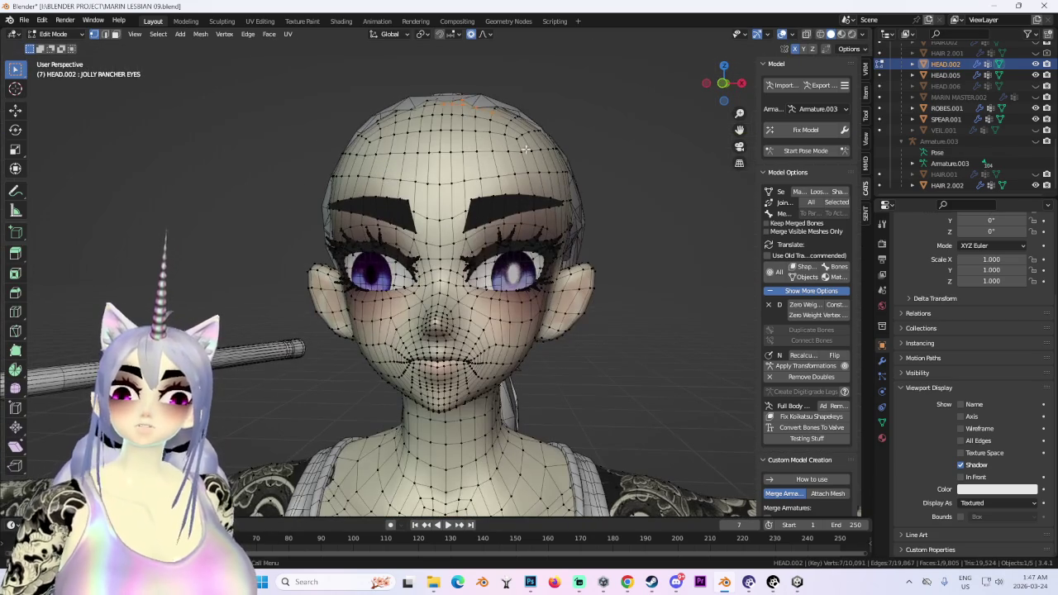
left_click_drag(721, 101, 586, 149)
left_click(724, 83)
left_click(708, 84)
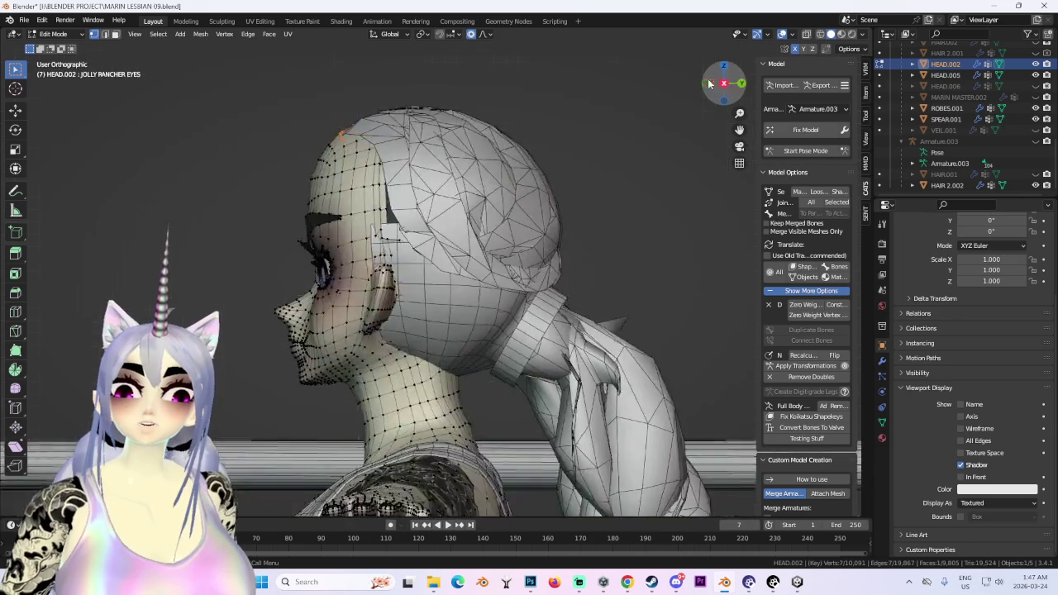
left_click(708, 84)
key("g")
key("x")
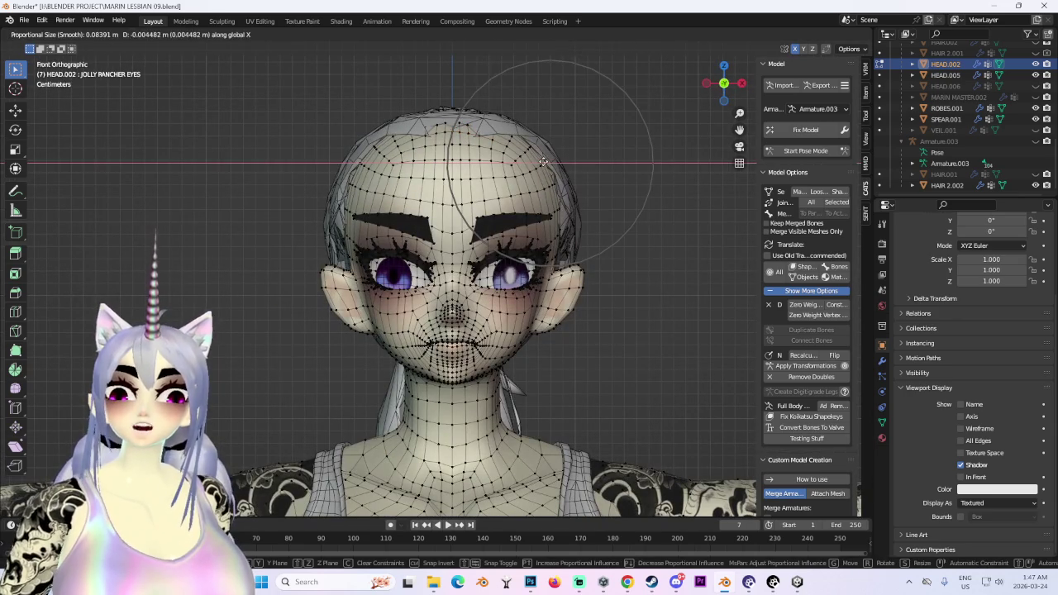
left_click(544, 162)
middle_click_drag(461, 101, 659, 197)
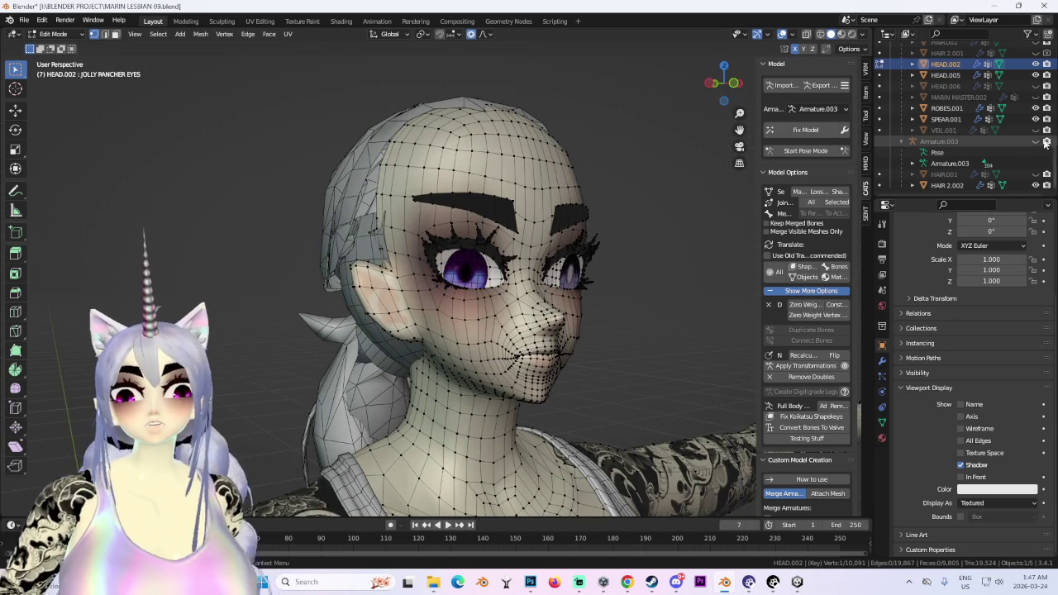
Unhide HAIR.001, return to Object Mode, and select the HAIR.001 hair object.
left_click(1035, 175)
middle_click_drag(636, 240, 571, 236)
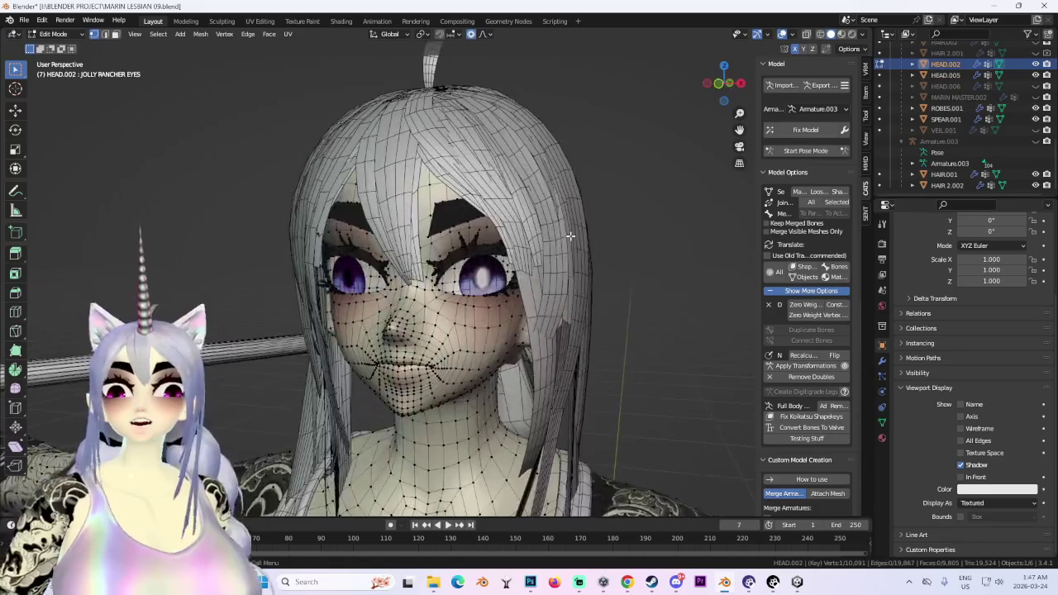
mouse_move(625, 196)
middle_mouse_down()
mouse_move(693, 177)
mouse_move(110, 59)
middle_mouse_up()
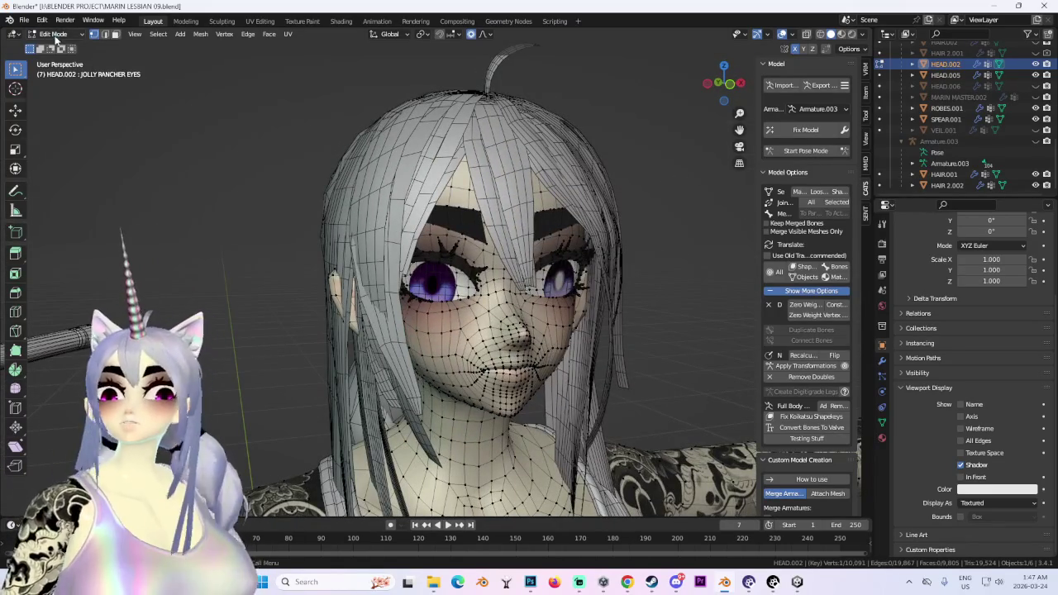
left_click(54, 34)
left_click(55, 48)
middle_click_drag(397, 124, 474, 95)
left_click(474, 95)
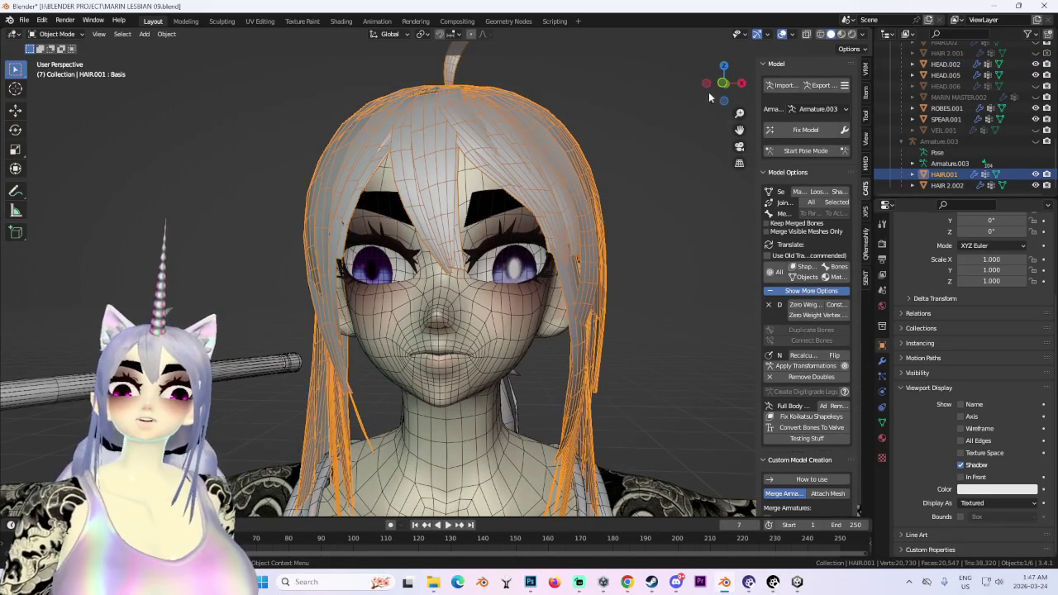
Enter Edit Mode on HAIR.001 and inspect its fit from the front with overlays hidden.
left_click_drag(709, 97, 565, 228)
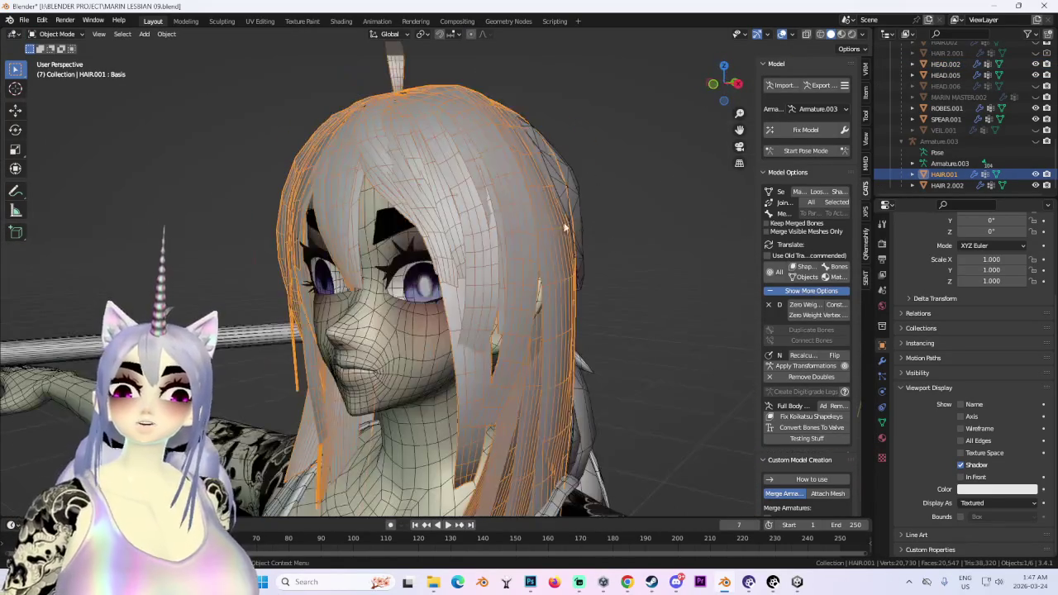
left_click(58, 34)
left_click(51, 48)
left_click(733, 82)
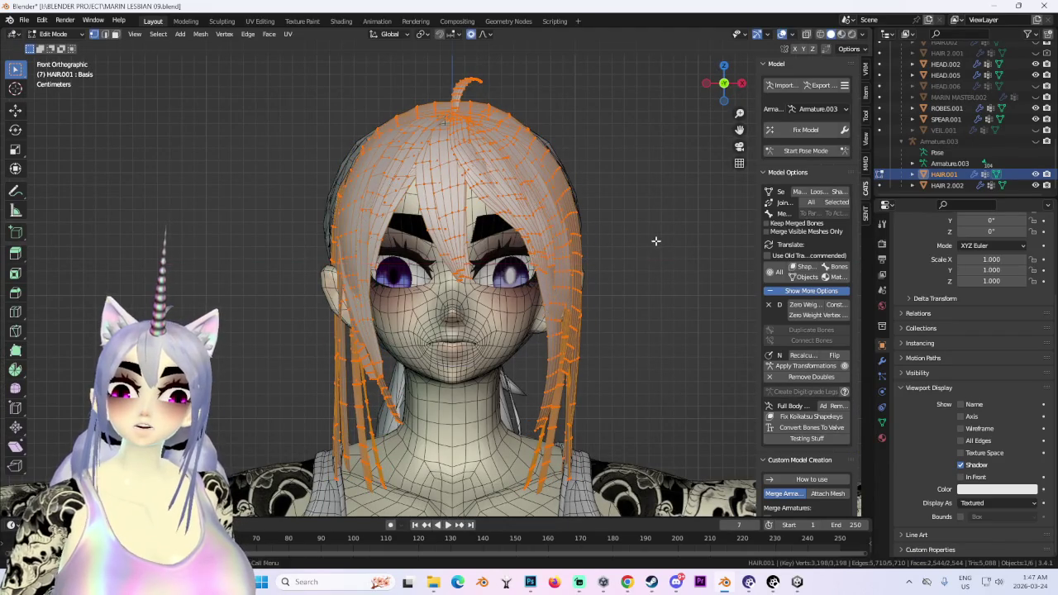
mouse_move(657, 239)
middle_mouse_down()
mouse_move(566, 268)
mouse_move(590, 237)
mouse_move(675, 244)
middle_mouse_up()
key("alt+a")
left_click(782, 34)
scroll(576, 229, "down", 3)
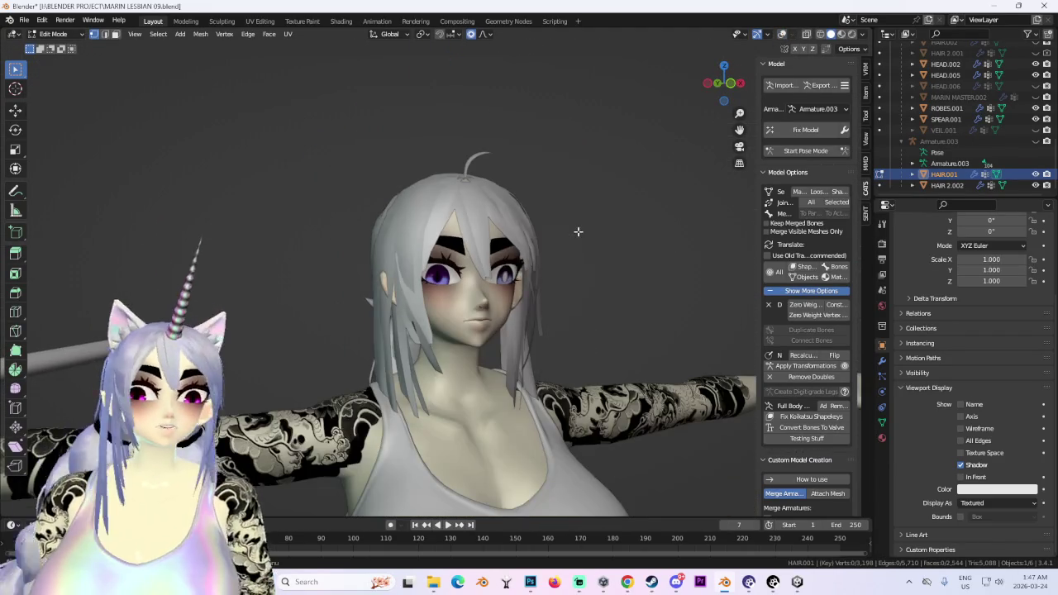
mouse_move(576, 229)
middle_mouse_down()
mouse_move(543, 229)
mouse_move(594, 237)
mouse_move(463, 219)
middle_mouse_up()
scroll(593, 236, "up", 3)
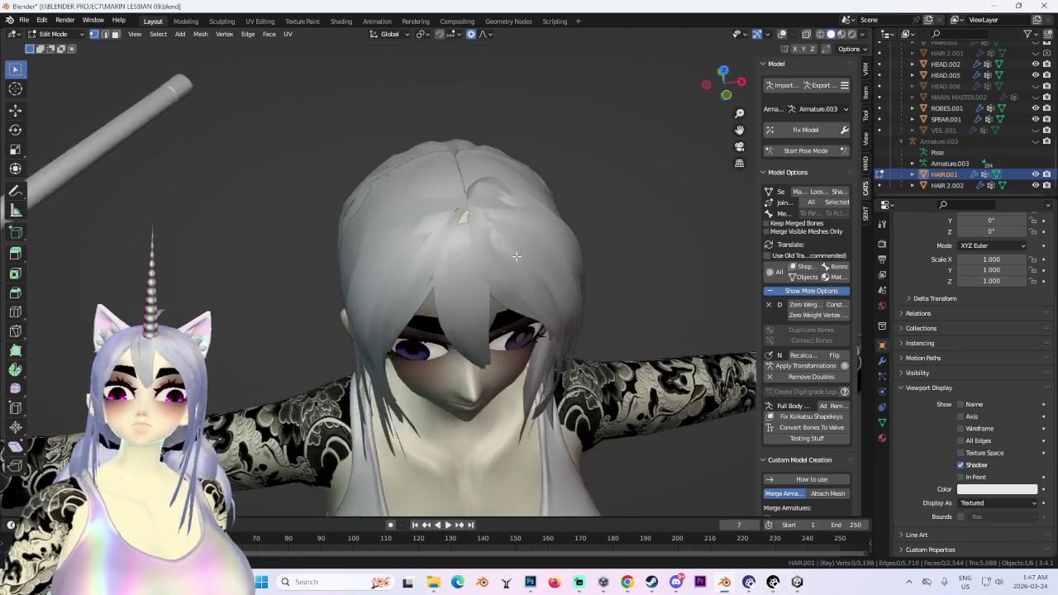
Re-enter Edit Mode with overlays shown, select all of HAIR.001, and shift it along Y.
left_click(53, 34)
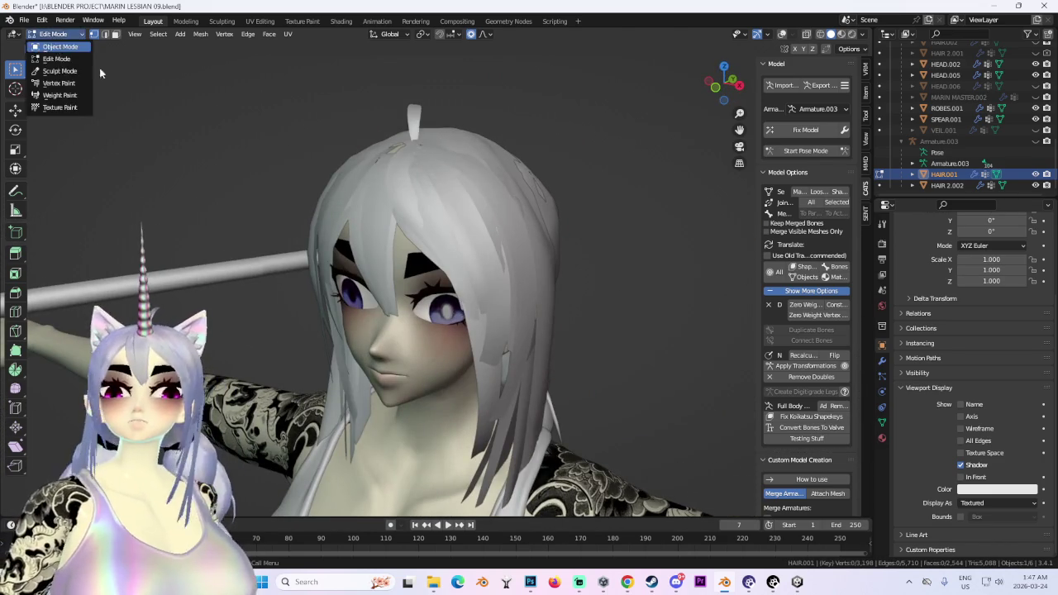
left_click(50, 42)
left_click(782, 33)
mouse_move(579, 215)
middle_mouse_down()
mouse_move(379, 237)
mouse_move(491, 169)
middle_mouse_up()
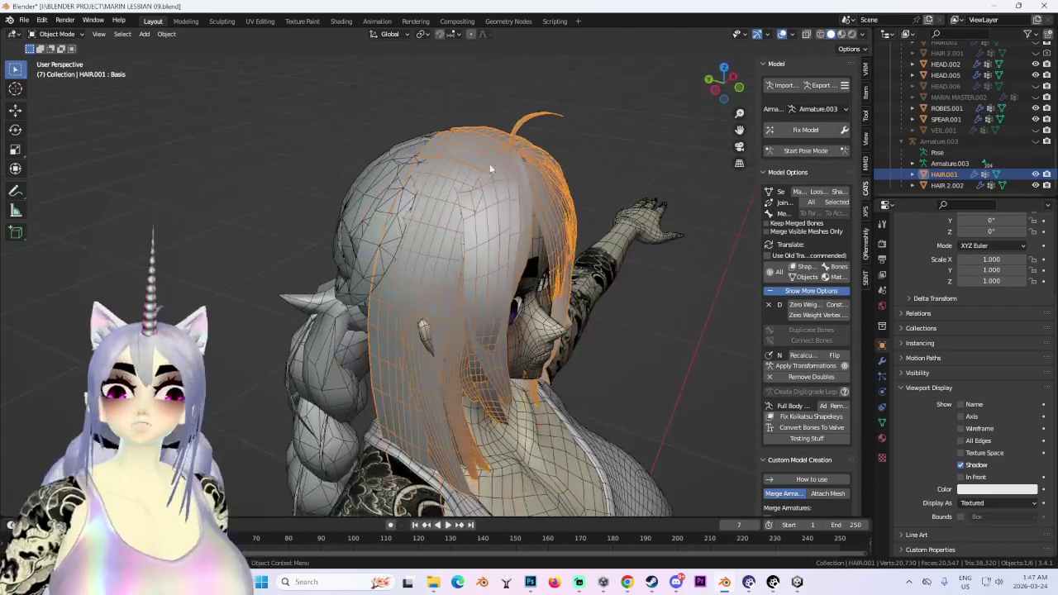
left_click(53, 34)
left_click(50, 54)
mouse_move(372, 248)
middle_mouse_down()
mouse_move(618, 284)
mouse_move(621, 302)
mouse_move(530, 293)
mouse_move(592, 300)
middle_mouse_up()
key("a")
key("g")
key("y")
left_click(622, 253)
Nudge the hair again front-back along Y, cancelling two further attempted moves.
scroll(530, 294, "up", 2)
key("g")
key("z")
key("y")
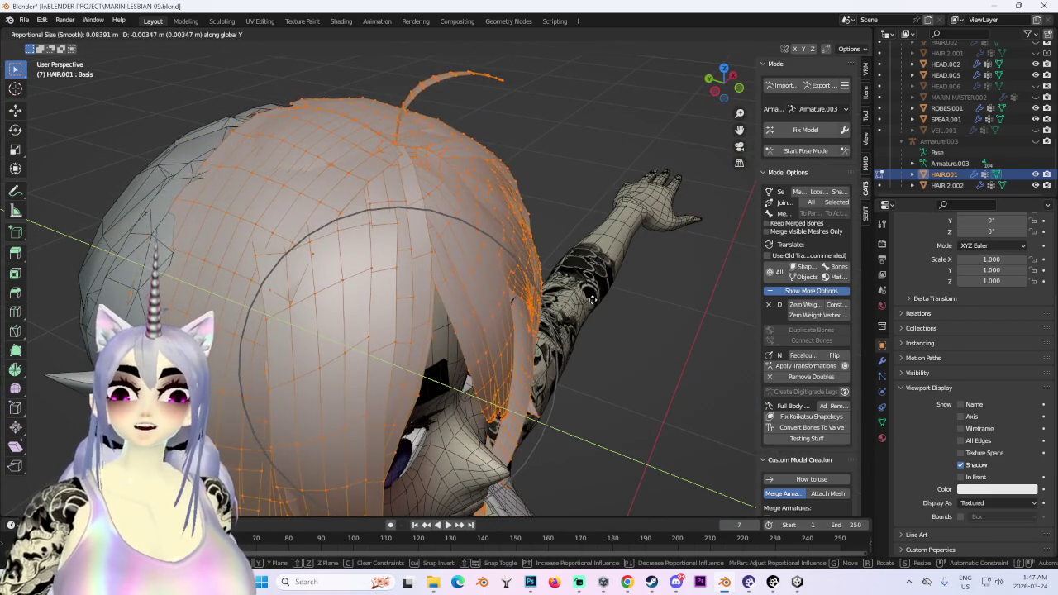
left_click(592, 292)
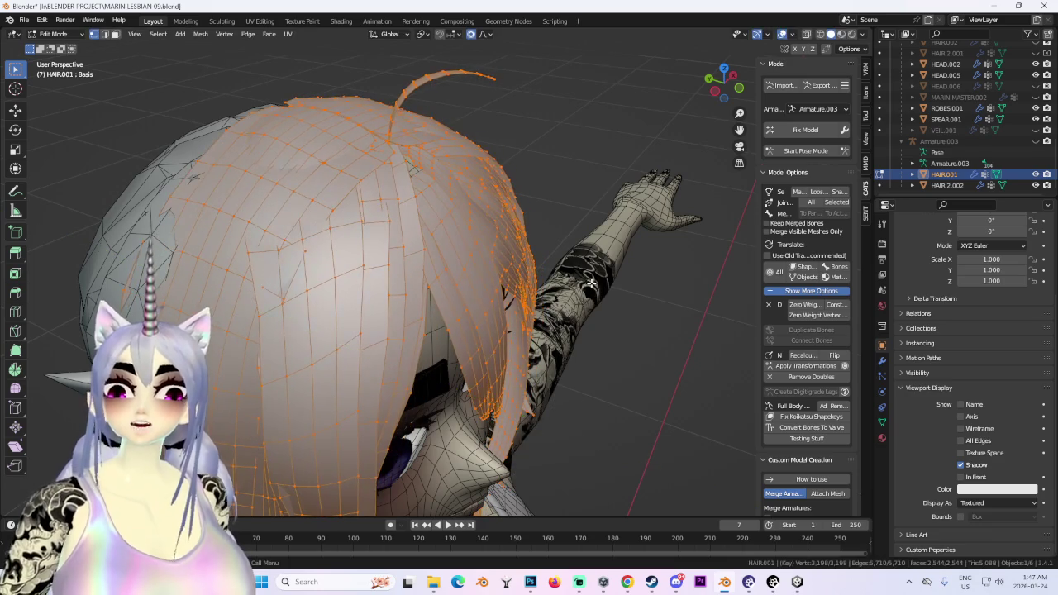
middle_click_drag(592, 293, 484, 275)
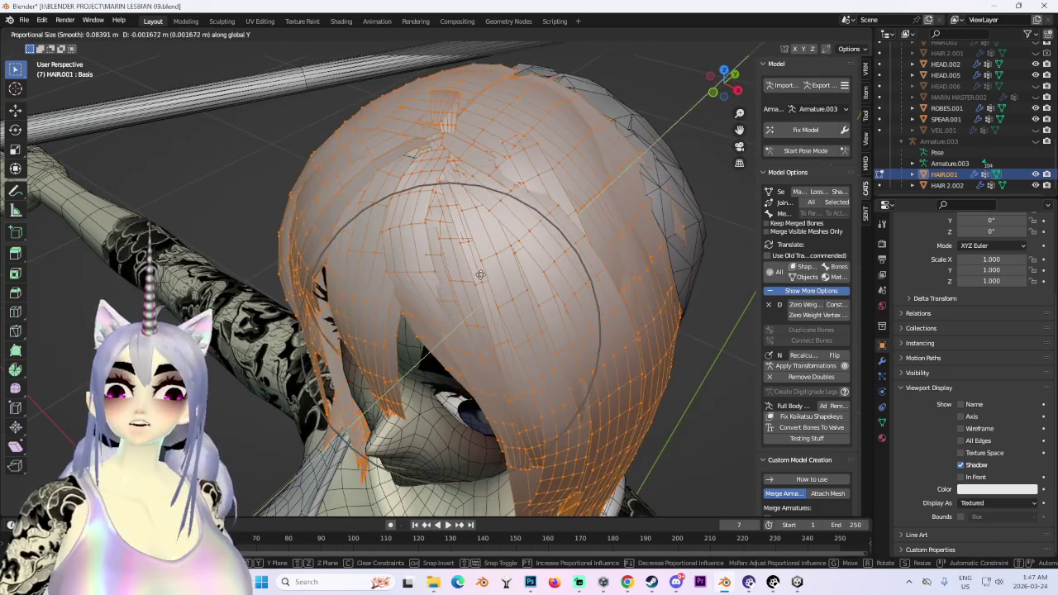
right_click(479, 275)
key("g")
key("y")
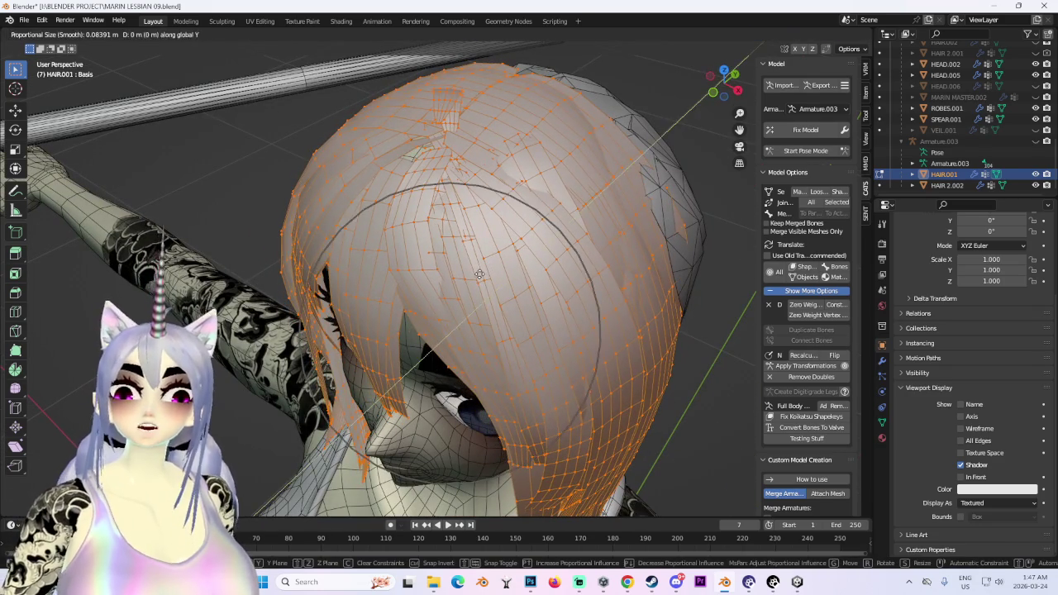
right_click(472, 275)
middle_click_drag(473, 276, 557, 264)
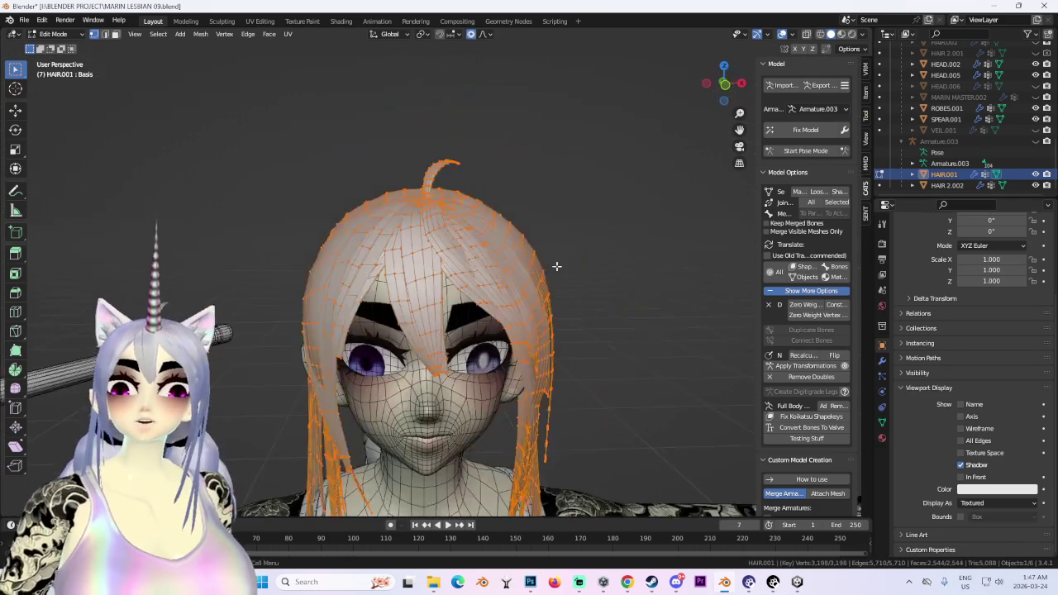
Deselect the hair vertices and look up at the face and the back top of the head.
key("alt+a")
scroll(602, 262, "down", 2)
mouse_move(490, 208)
middle_mouse_down()
mouse_move(532, 208)
mouse_move(470, 227)
mouse_move(557, 234)
middle_mouse_up()
key("a")
key("alt+a")
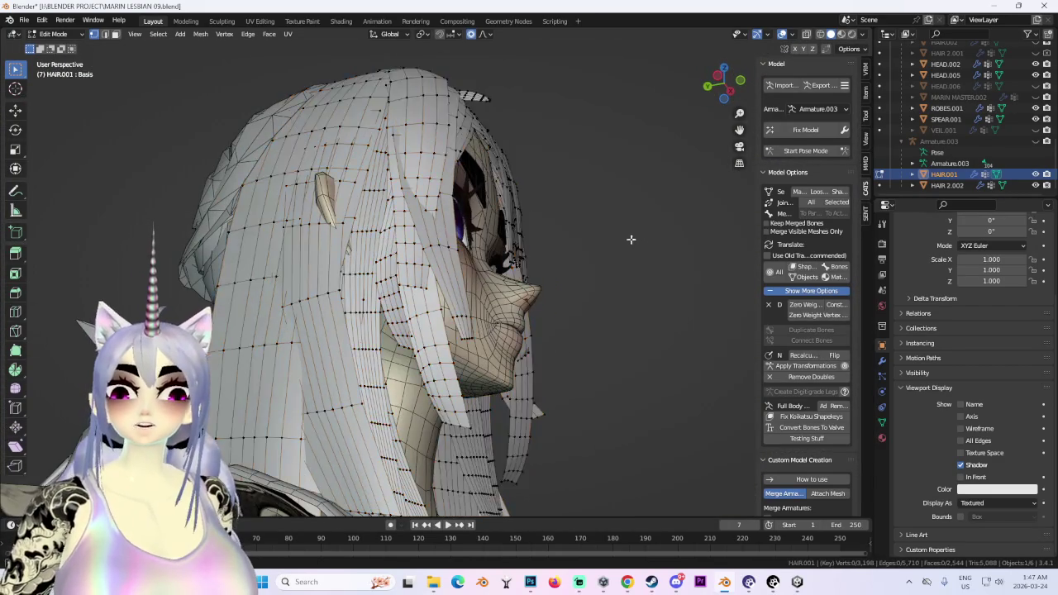
mouse_move(631, 239)
middle_mouse_down()
mouse_move(578, 263)
mouse_move(482, 221)
middle_mouse_up()
Select a short loop on the hair top, move it vertically along Z, and adjust it again.
left_click(411, 196, "alt")
key("g")
key("z")
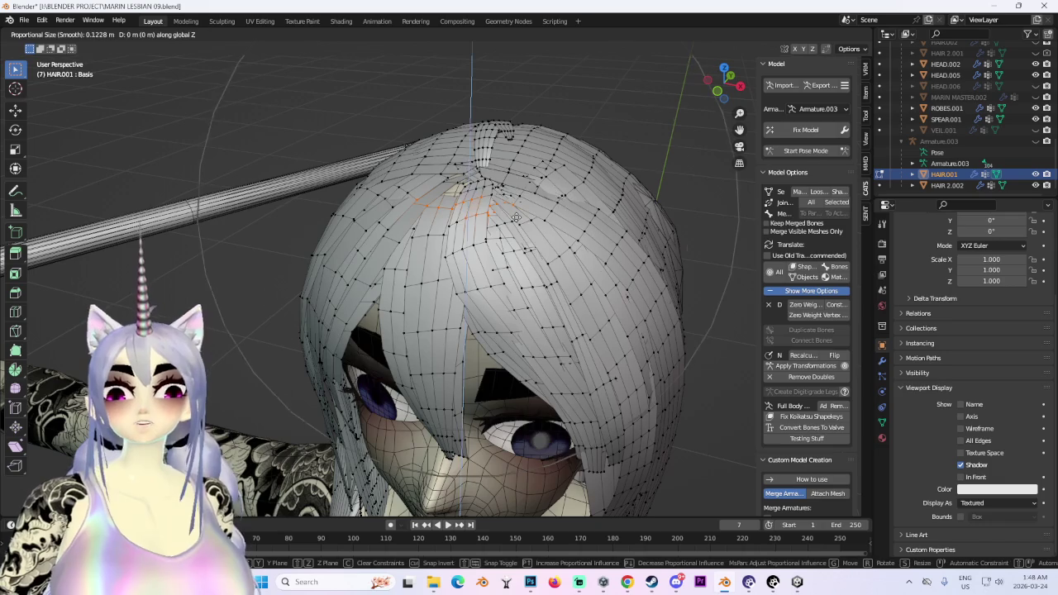
scroll(513, 213, "up", 3)
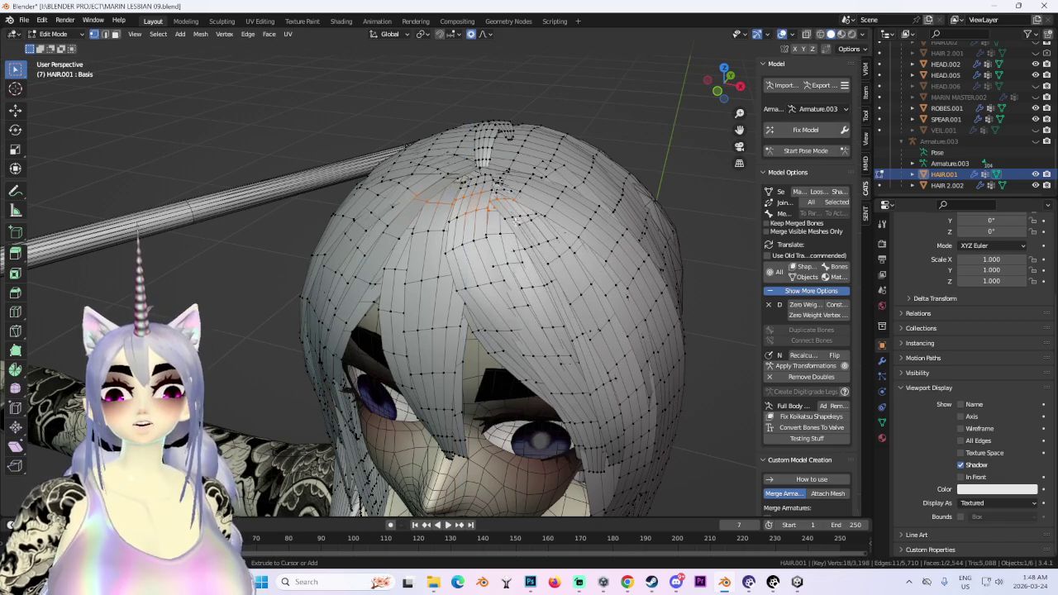
left_click(525, 217)
middle_click_drag(525, 218, 513, 227)
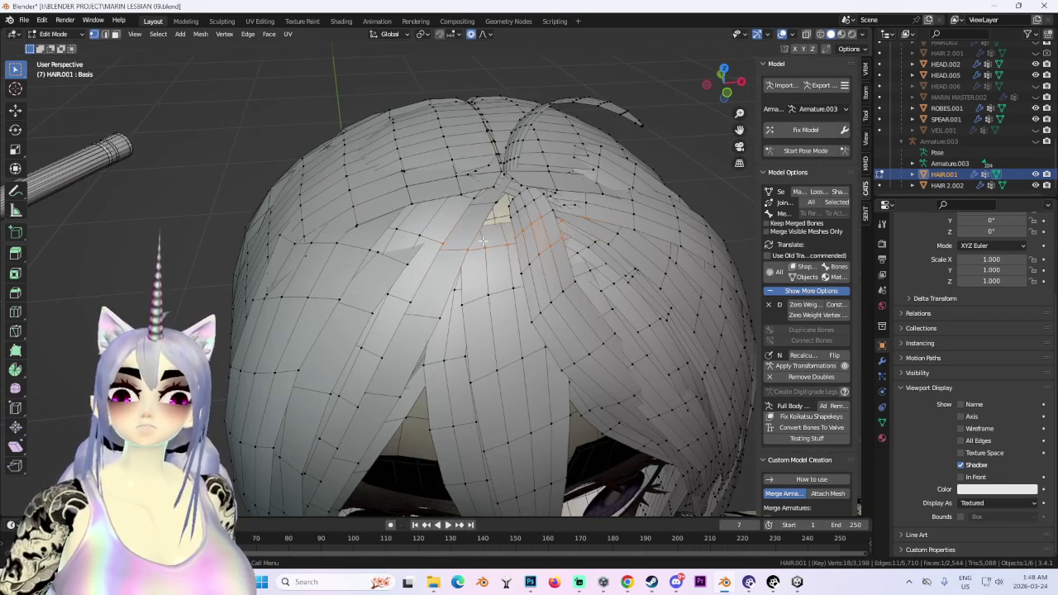
scroll(514, 226, "up", 2)
key("g")
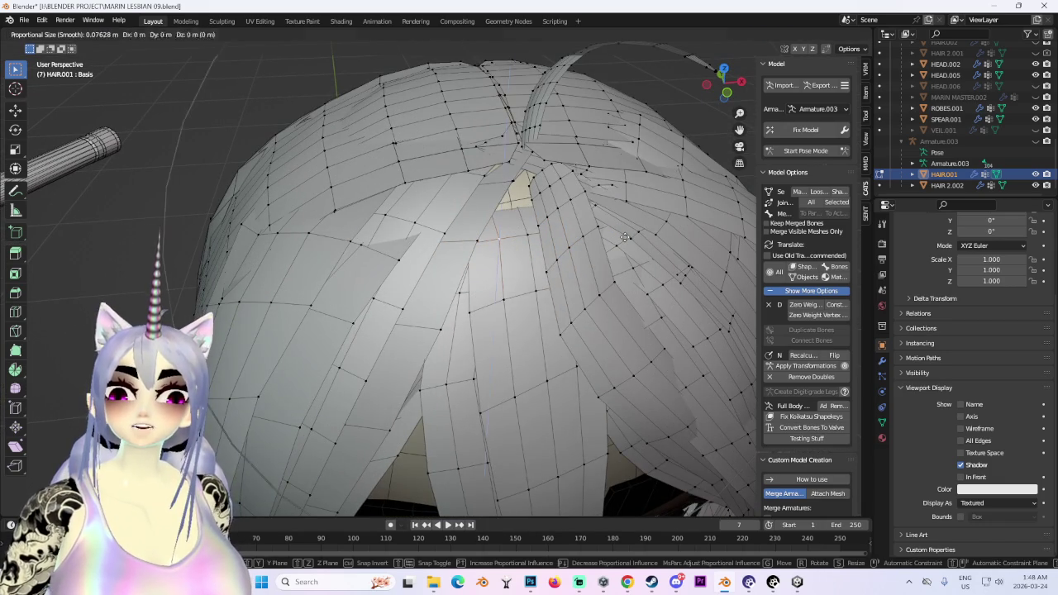
mouse_move(615, 216)
middle_mouse_down()
mouse_move(633, 237)
mouse_move(617, 148)
mouse_move(605, 184)
mouse_move(657, 135)
mouse_move(584, 150)
mouse_move(534, 134)
mouse_move(542, 126)
mouse_move(479, 156)
mouse_move(447, 218)
middle_mouse_up()
left_click(637, 212)
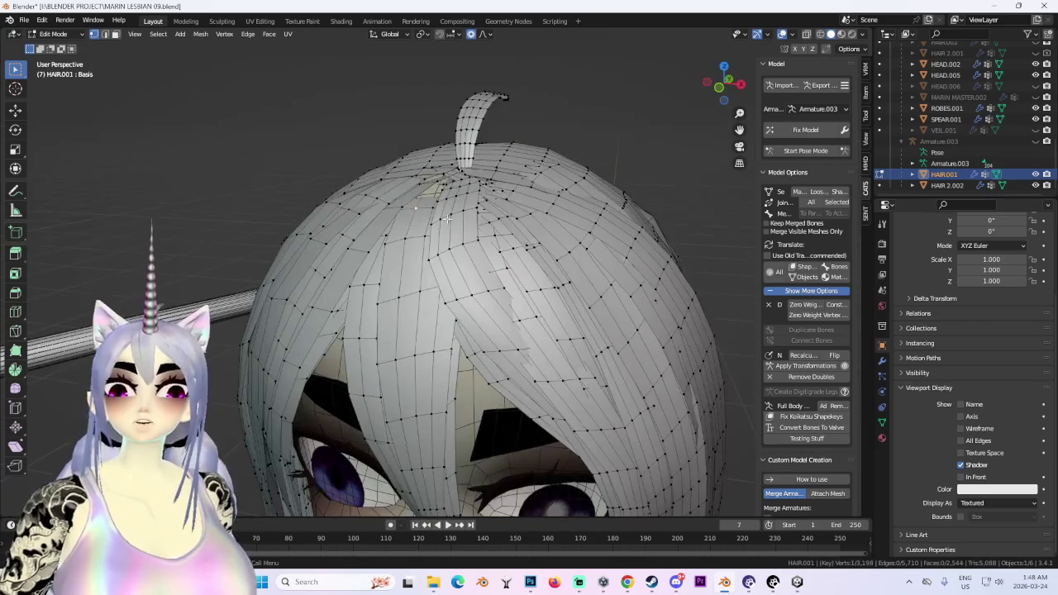
Lower the crown loop vertically along Z.
key("g")
key("z")
left_click(510, 201)
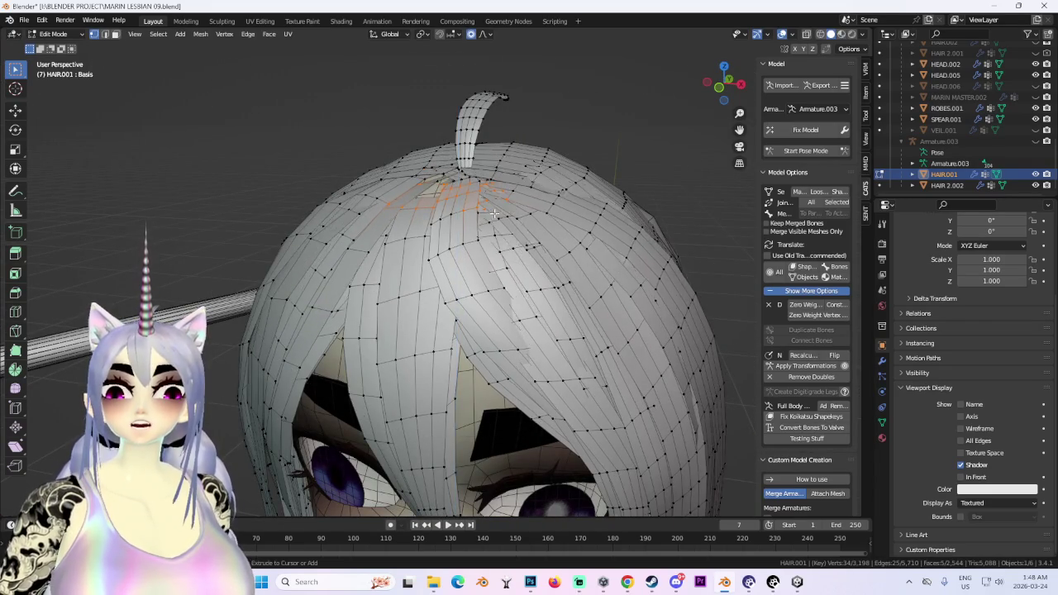
key("z")
key("Escape")
key("g")
key("z")
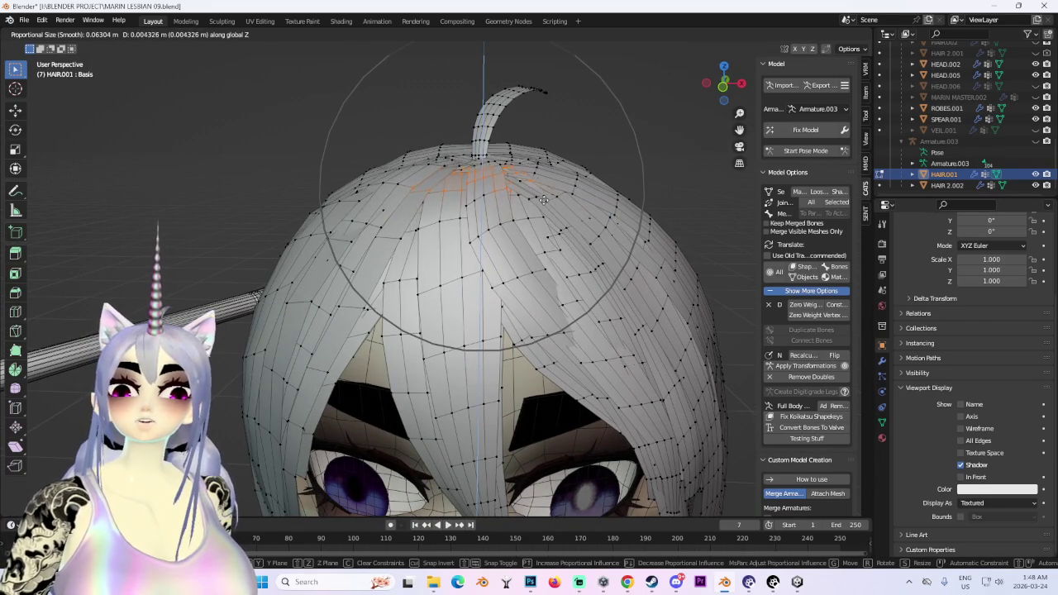
left_click(543, 199)
Check the hair from top, back, front and side with overlays hidden, then exit to Object Mode.
middle_click_drag(609, 199, 538, 198)
scroll(597, 175, "down", 2)
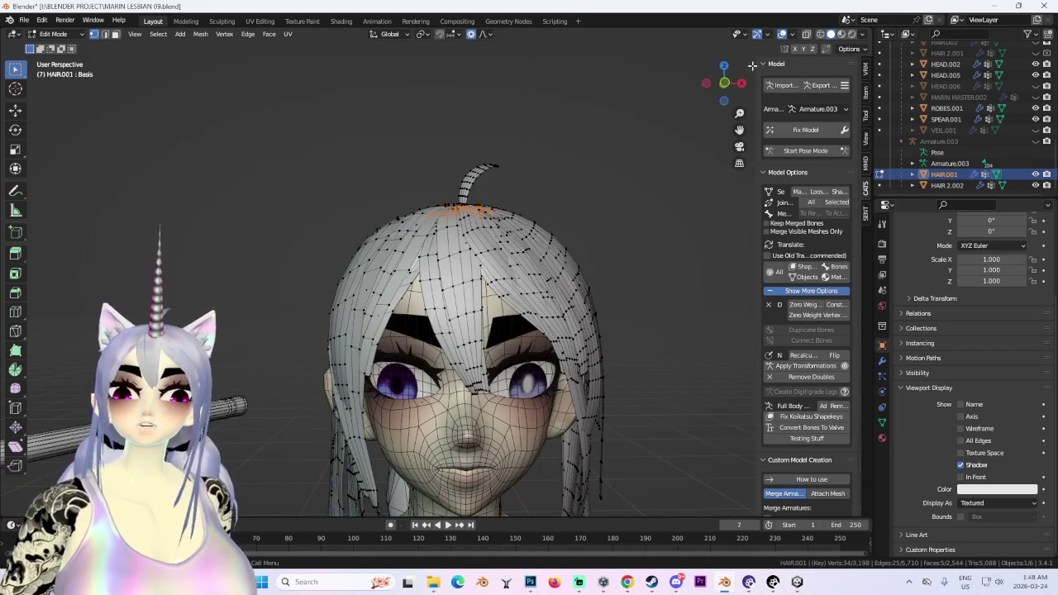
mouse_move(724, 87)
left_mouse_down()
mouse_move(645, 273)
mouse_move(683, 309)
mouse_move(716, 258)
mouse_move(603, 177)
mouse_move(529, 243)
mouse_move(554, 244)
left_mouse_up()
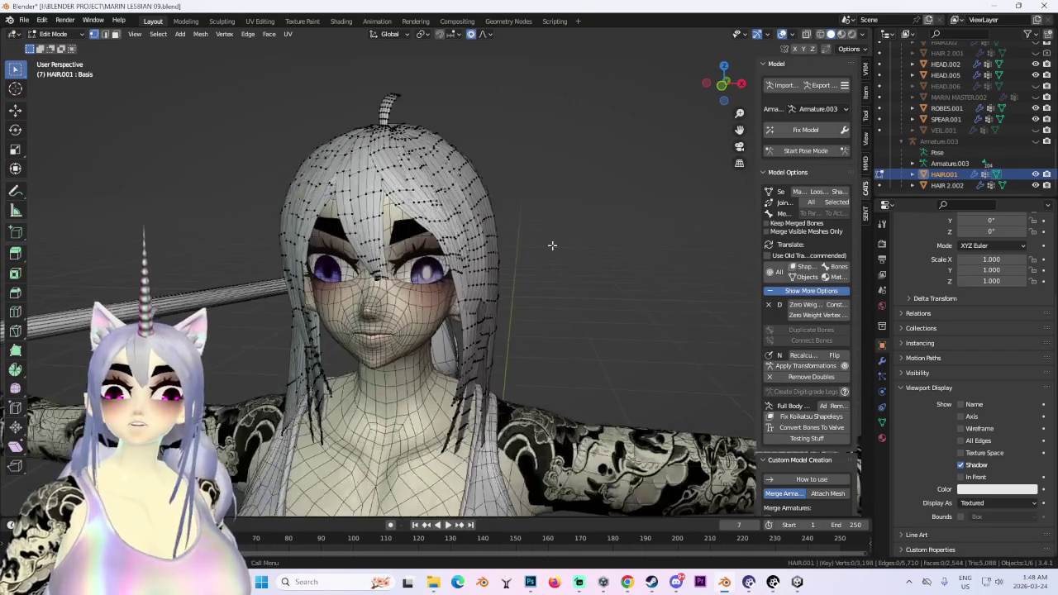
left_click(782, 34)
mouse_move(501, 199)
middle_mouse_down()
mouse_move(595, 208)
mouse_move(542, 218)
middle_mouse_up()
left_click(723, 84)
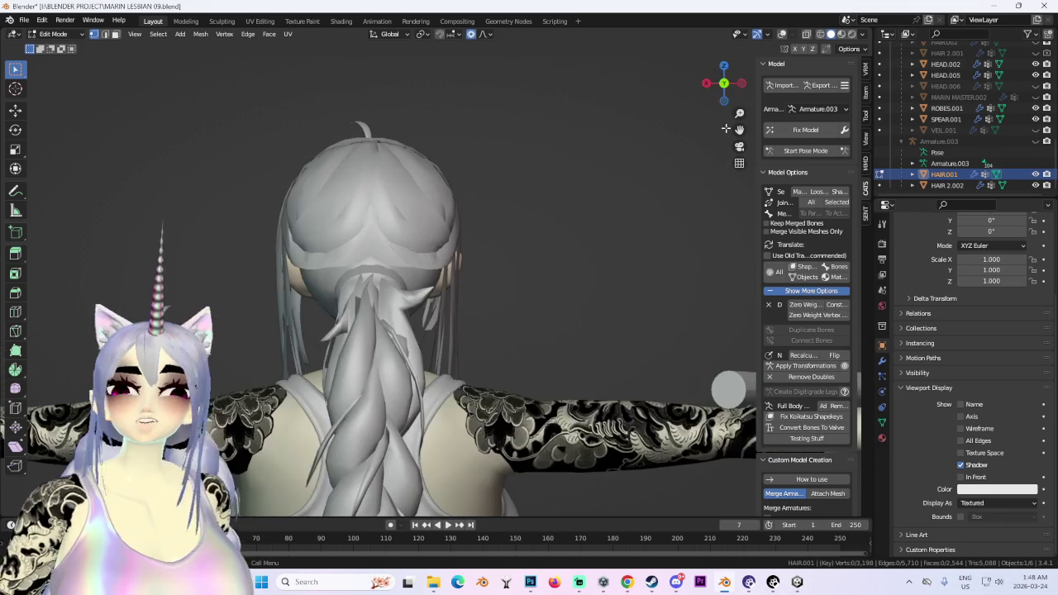
key("KP_1")
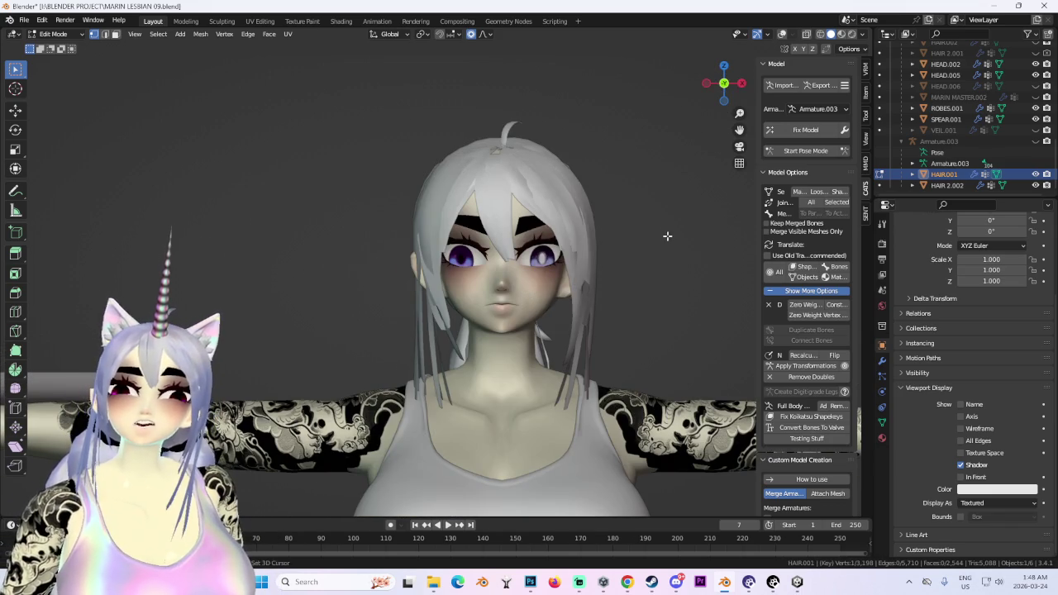
middle_click_drag(668, 236, 493, 312)
left_click(733, 85)
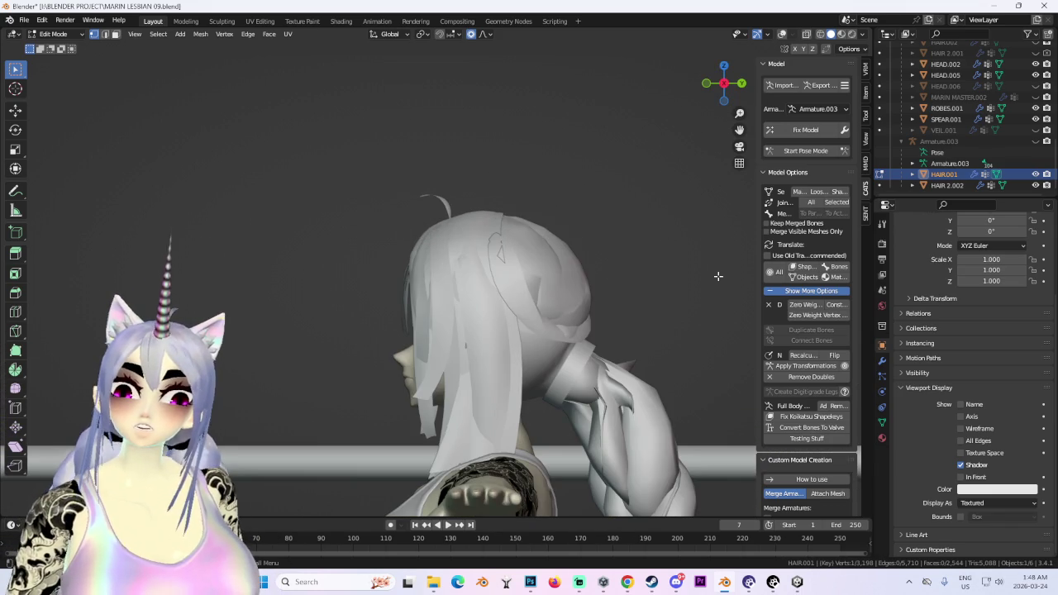
middle_click_drag(717, 276, 436, 232)
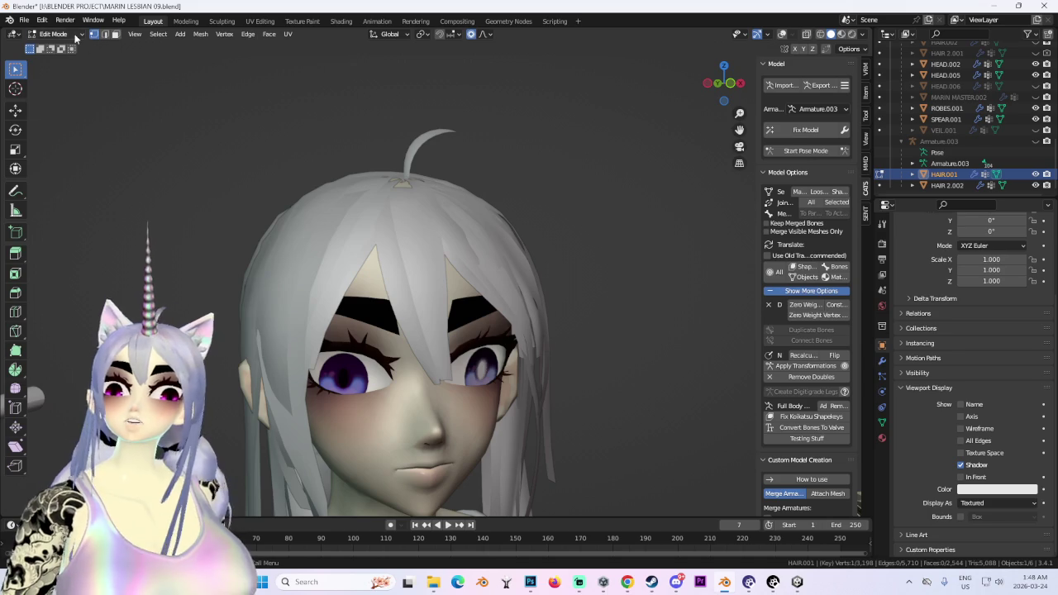
key("Tab")
Select the head mesh and bring up its vertex groups and shape keys in Object mode.
left_click(782, 34)
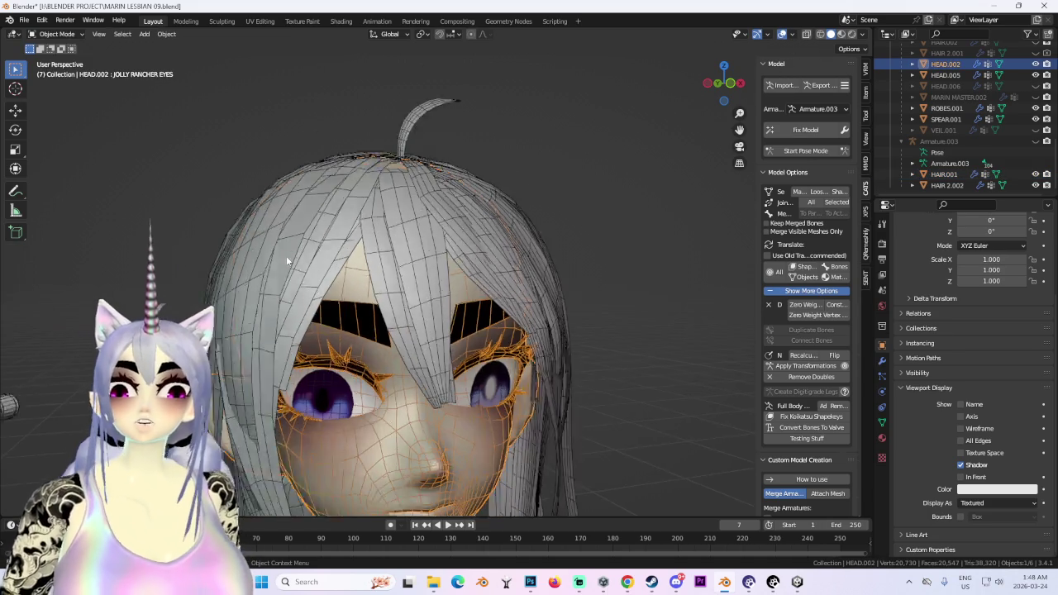
middle_click_drag(286, 255, 207, 231)
left_click(56, 34)
left_click(56, 60)
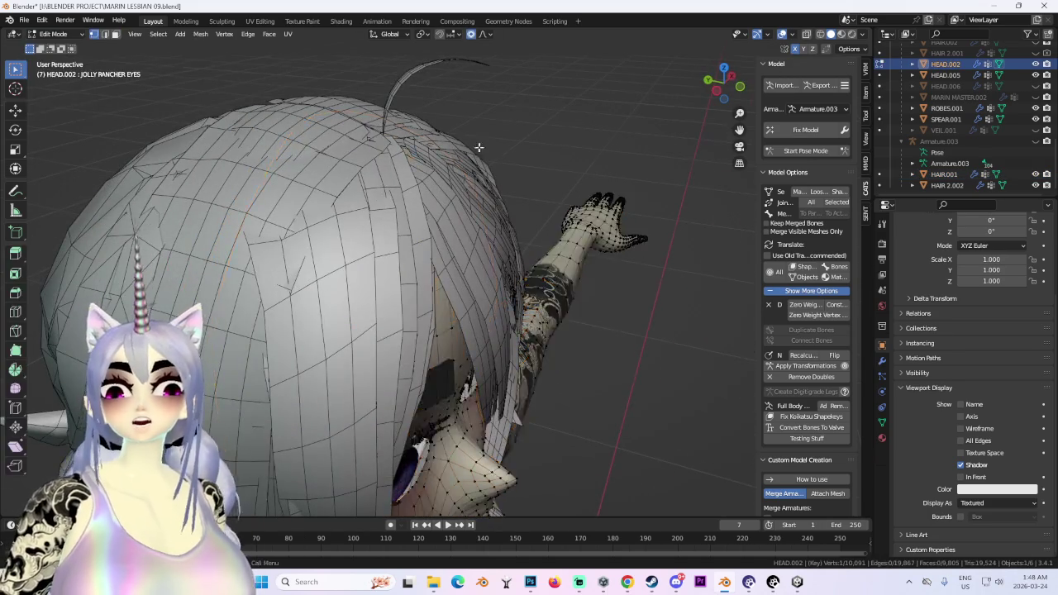
mouse_move(430, 248)
middle_mouse_down()
mouse_move(607, 271)
mouse_move(498, 350)
middle_mouse_up()
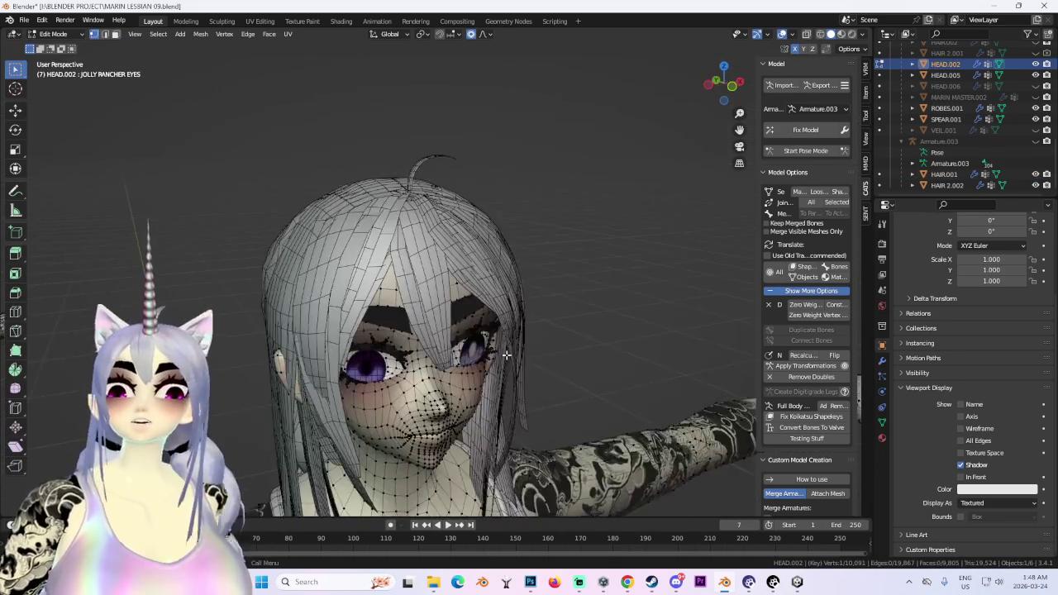
scroll(499, 350, "up", 3)
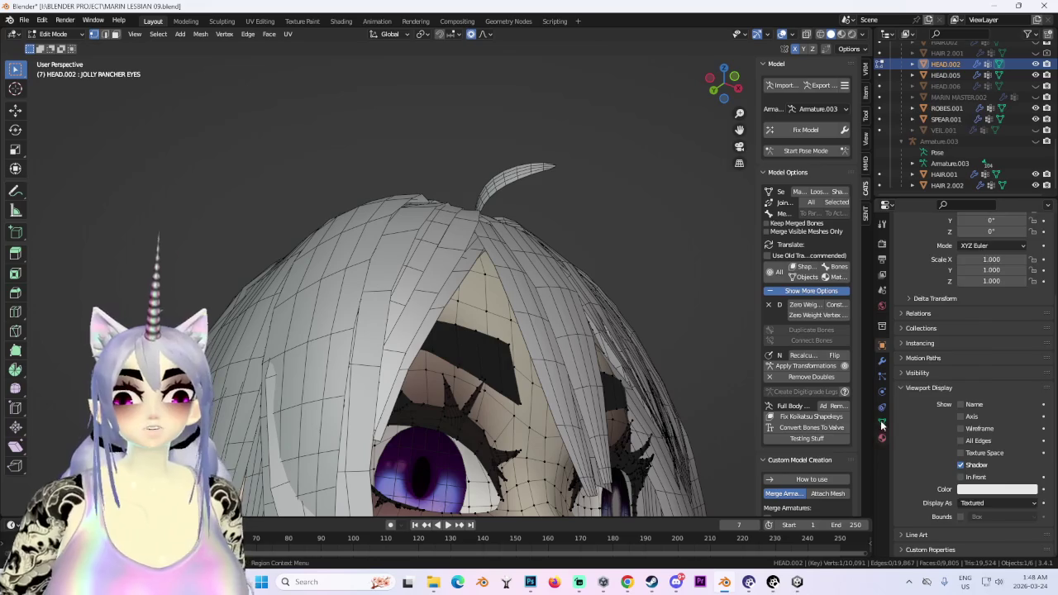
left_click(882, 421)
left_click(56, 33)
left_click(56, 47)
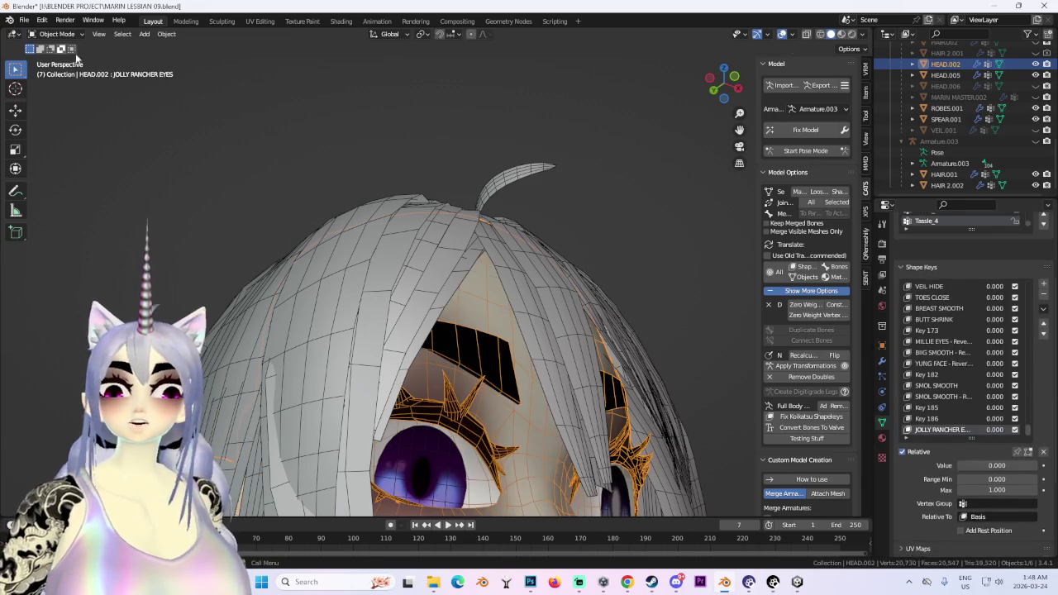
Preview the JOLLY RANCHER EYES shape key at full value, then set it back to zero.
left_click_drag(975, 445, 1033, 446)
scroll(555, 248, "down", 3)
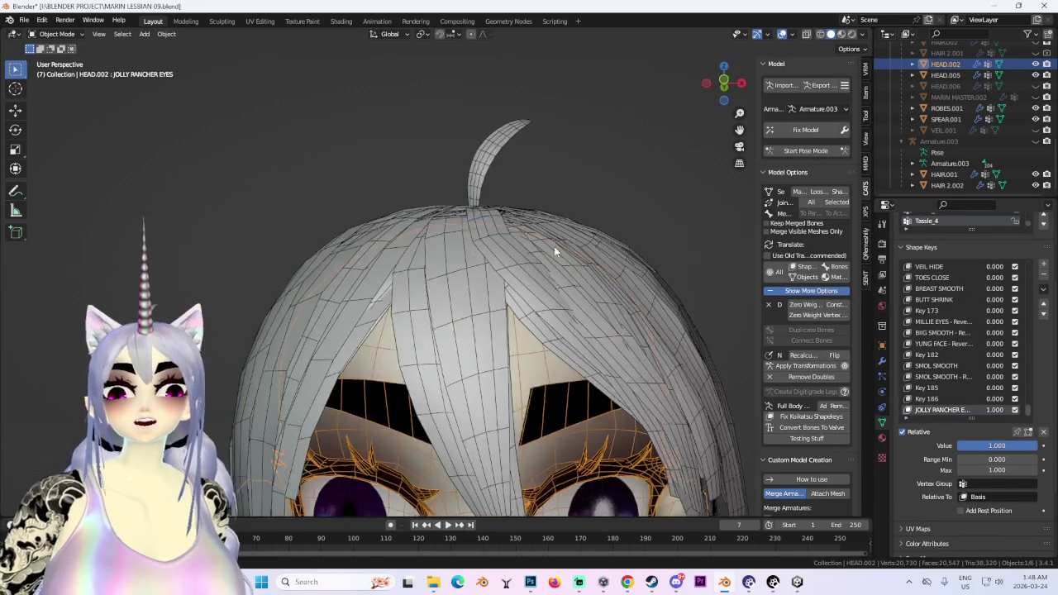
mouse_move(555, 248)
middle_mouse_down()
mouse_move(608, 341)
mouse_move(596, 282)
middle_mouse_up()
scroll(613, 360, "up", 2)
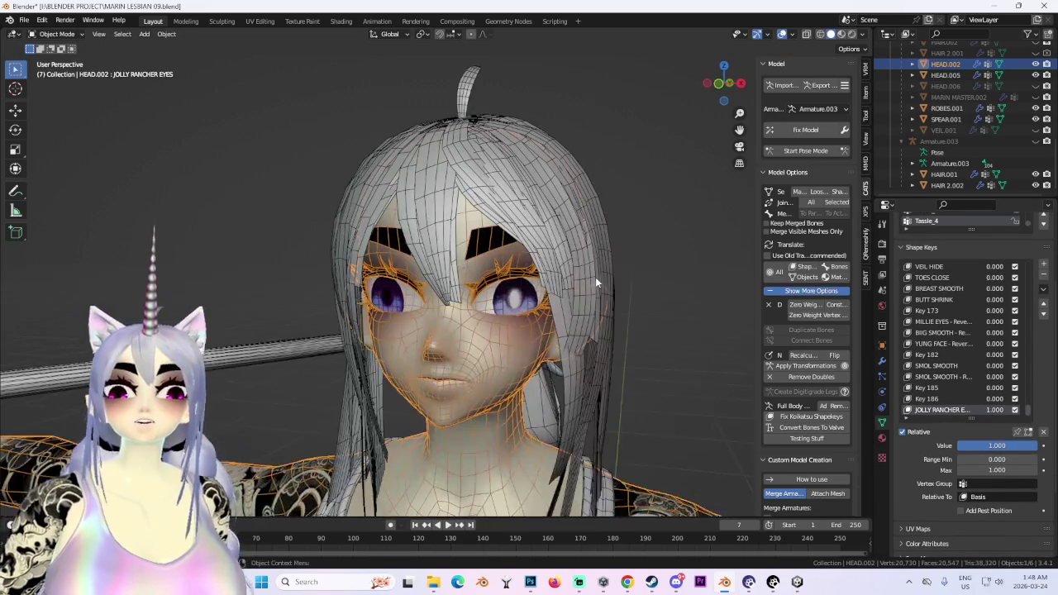
left_click(701, 138)
middle_click_drag(702, 139, 829, 440)
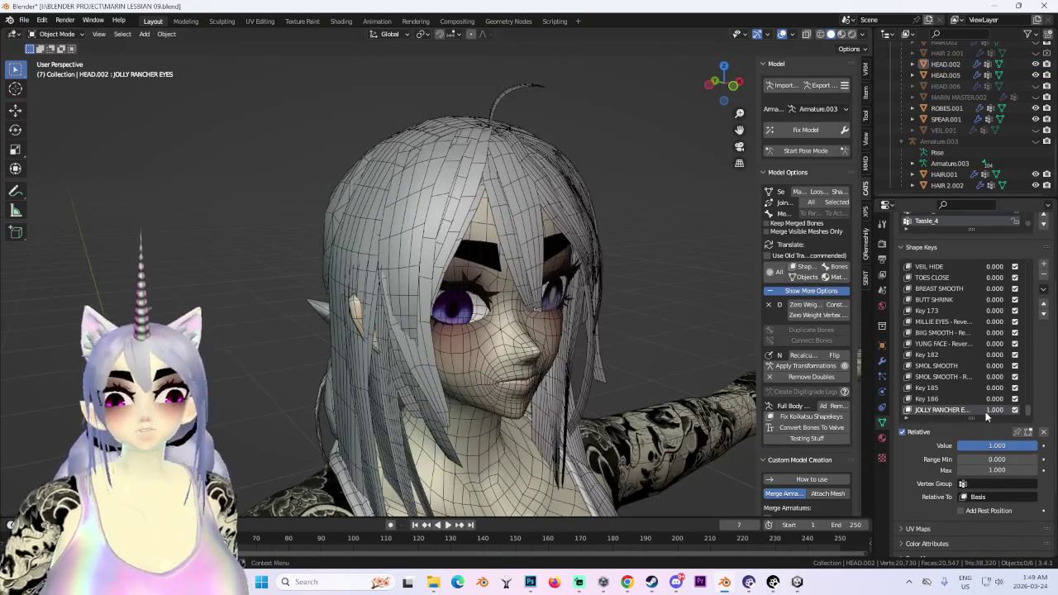
left_click(1015, 409)
left_click(1015, 409)
mouse_move(625, 302)
middle_mouse_down()
mouse_move(555, 327)
mouse_move(675, 111)
middle_mouse_up()
left_click(720, 85)
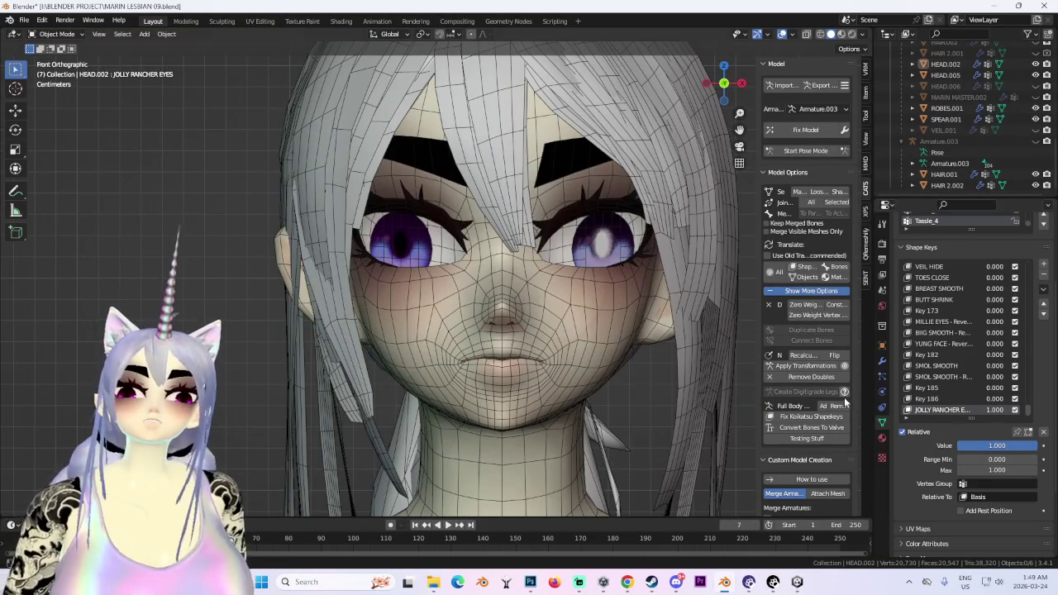
left_click_drag(999, 412, 976, 411)
Select the new HAIR.001 hair mesh and hide it.
scroll(575, 225, "down", 3)
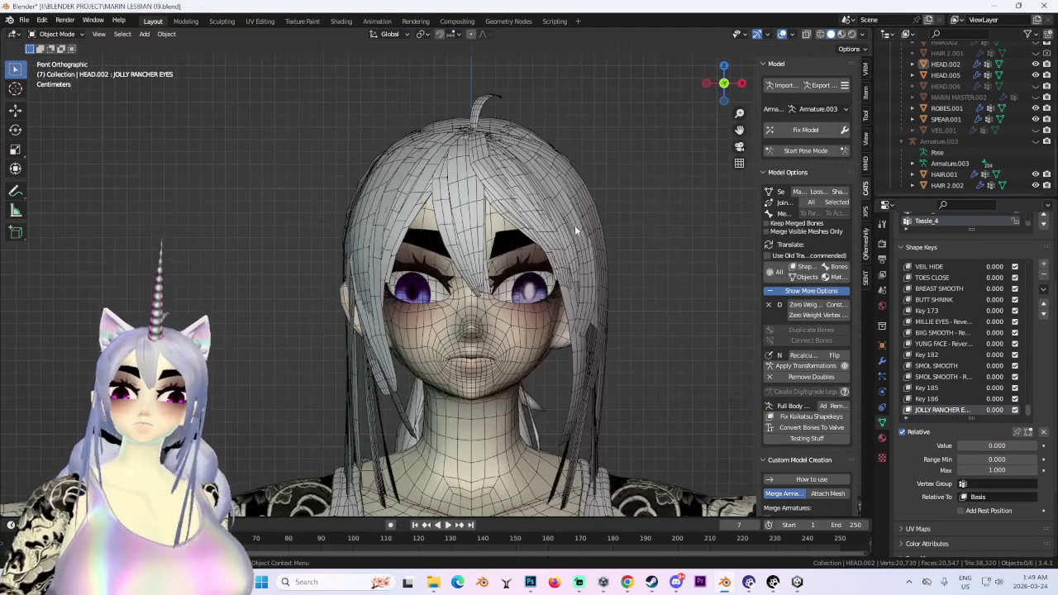
middle_click_drag(574, 225, 523, 249)
left_click(522, 250)
mouse_move(556, 179)
middle_mouse_down()
mouse_move(531, 197)
mouse_move(514, 246)
middle_mouse_up()
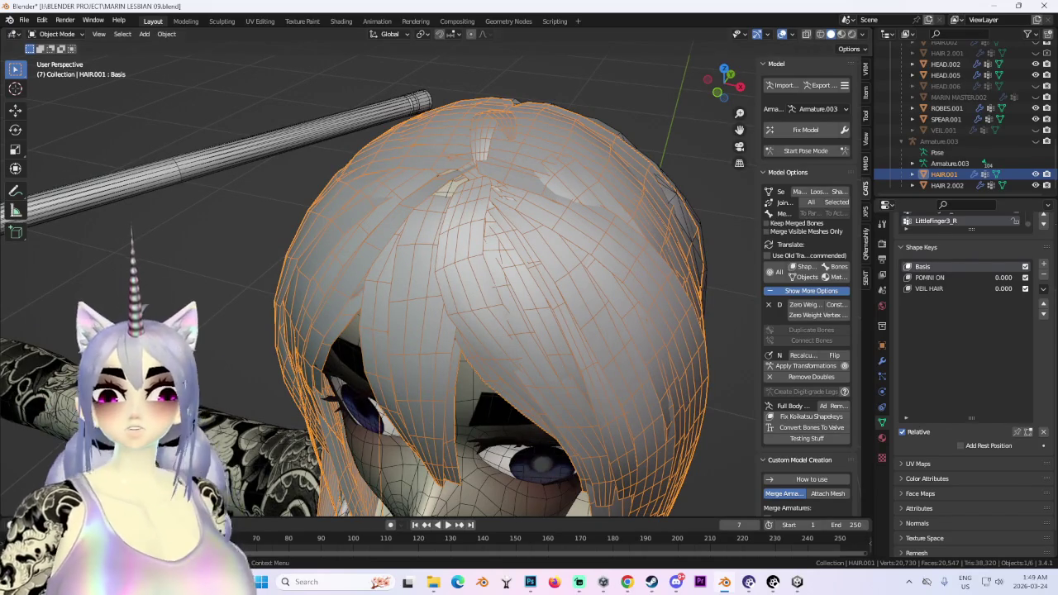
left_click(1035, 175)
mouse_move(513, 223)
middle_mouse_down()
mouse_move(498, 156)
mouse_move(522, 192)
mouse_move(581, 163)
middle_mouse_up()
Remove the JOLLY RANCHER EYES shape key from the head mesh.
left_click(498, 157)
left_click(74, 34)
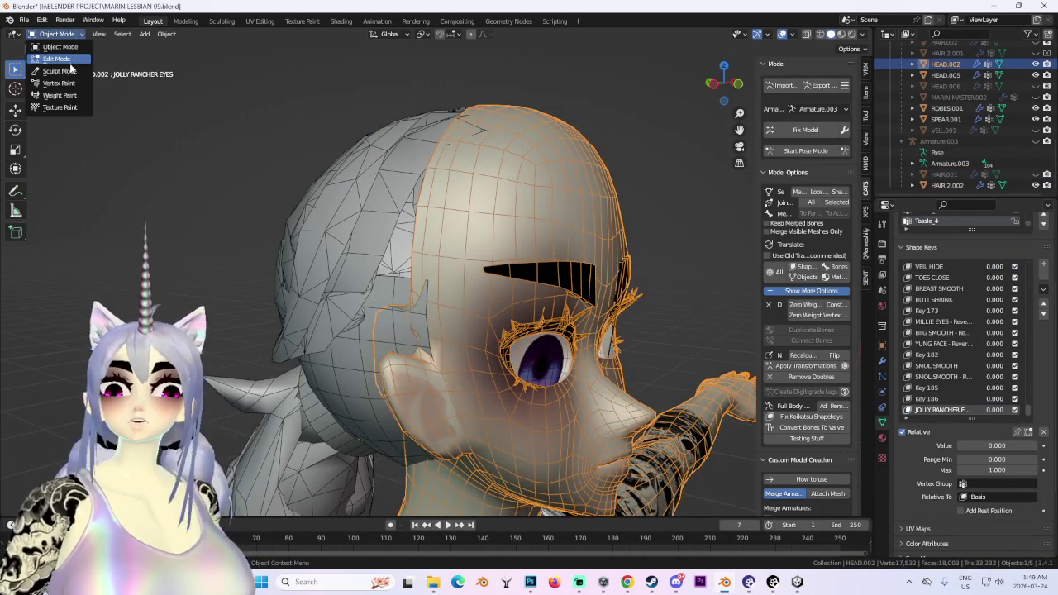
left_click(69, 59)
left_click(73, 34)
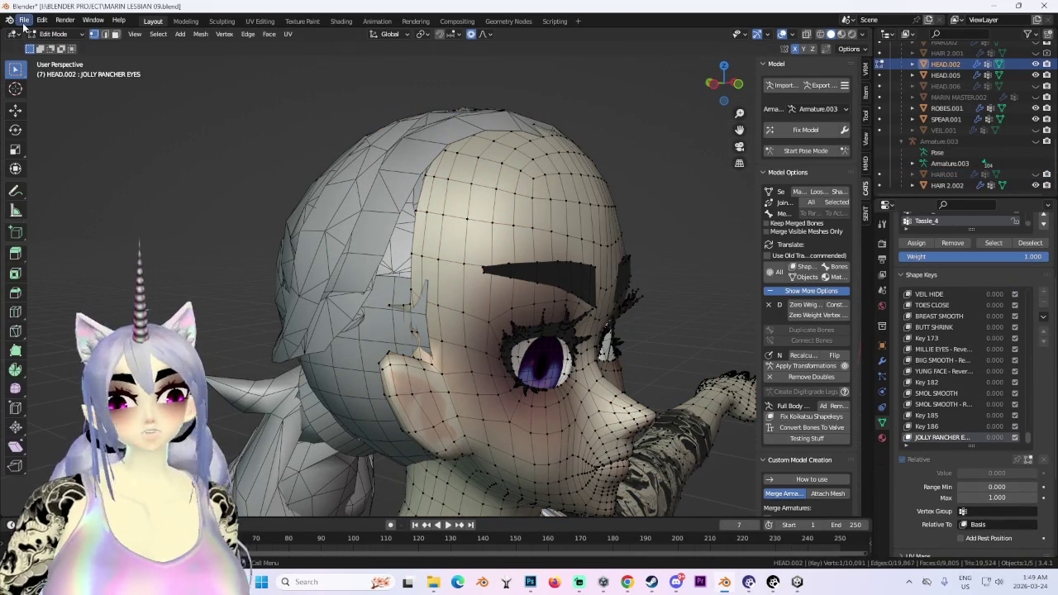
left_click(52, 34)
left_click(58, 47)
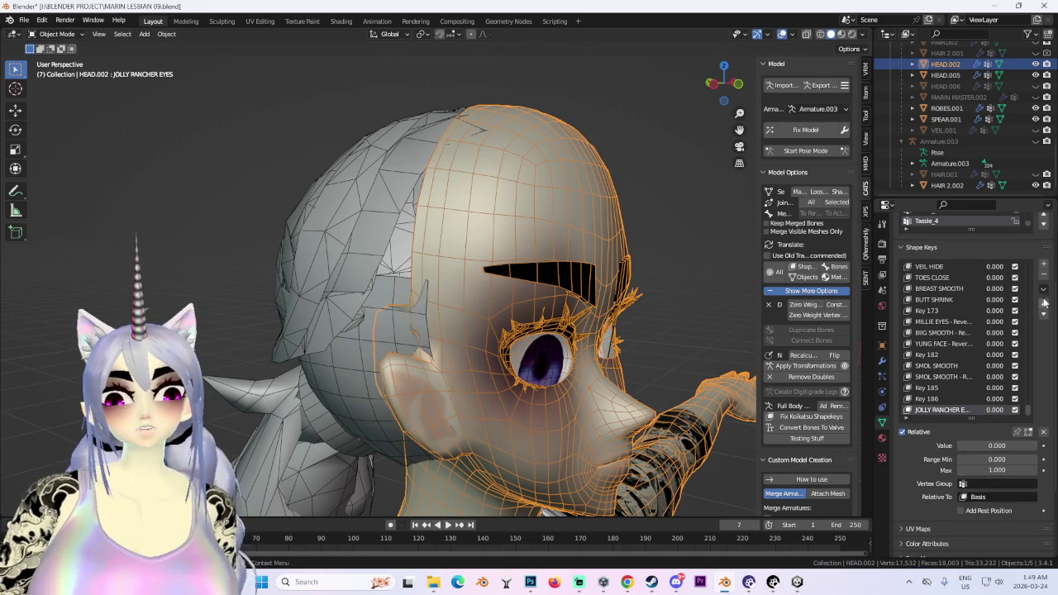
left_click(1043, 275)
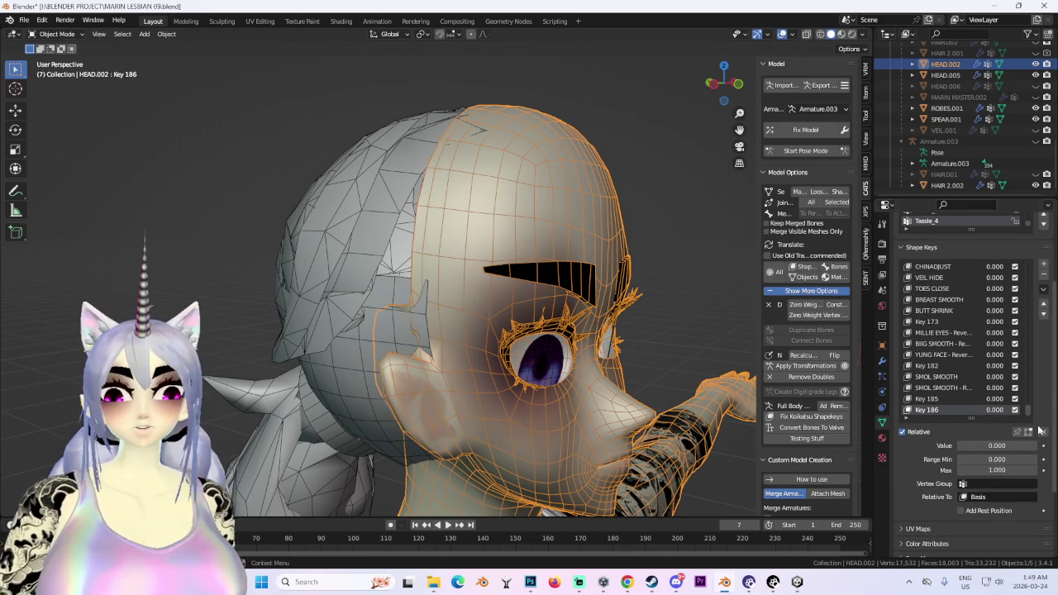
mouse_move(968, 446)
left_mouse_down()
mouse_move(1025, 445)
mouse_move(959, 445)
left_mouse_up()
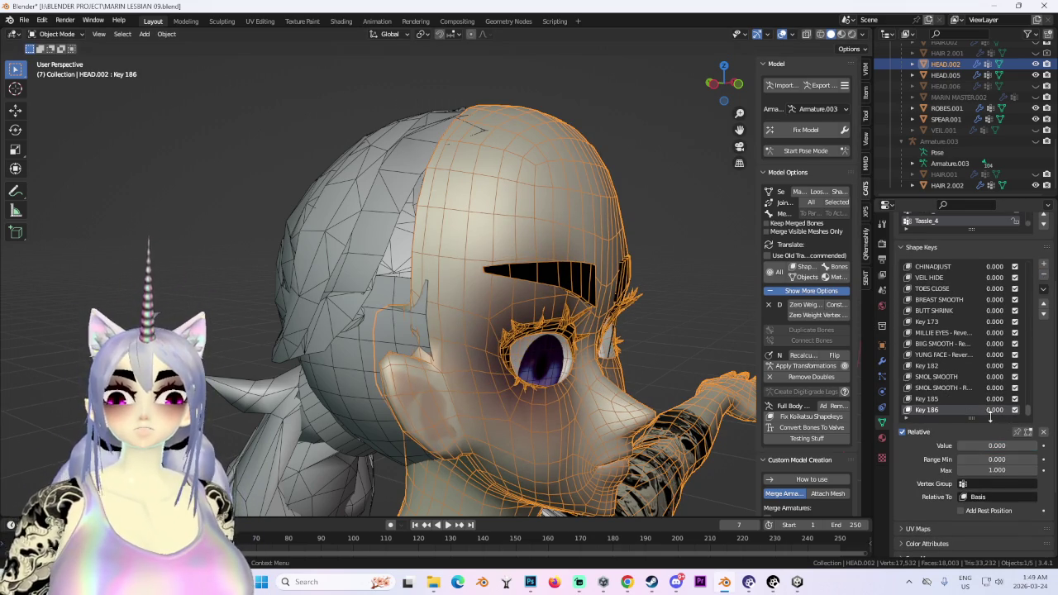
key("ctrl+z")
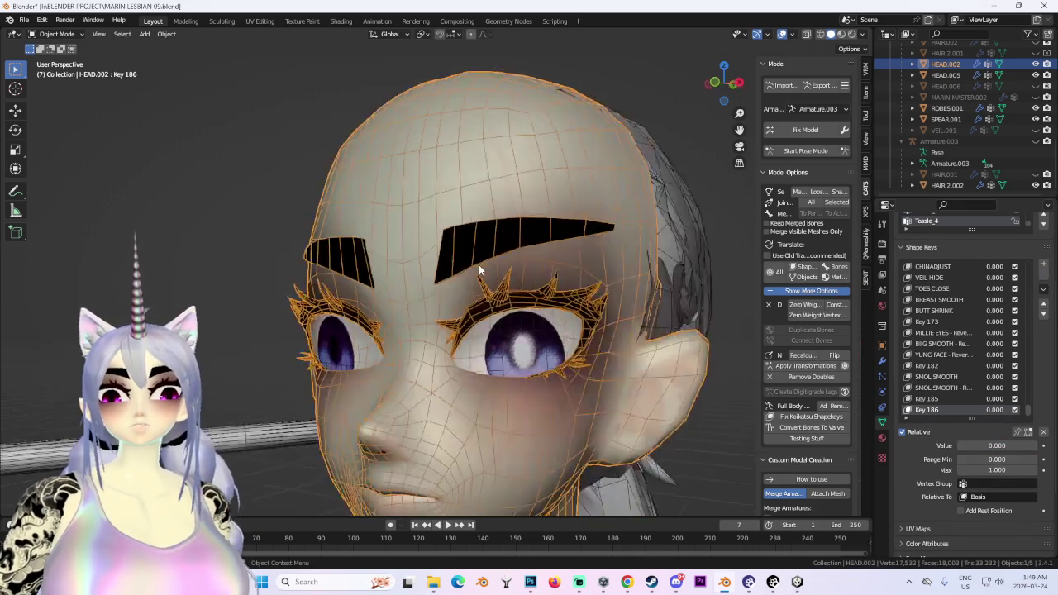
key("ctrl+z")
Check the HAIR 2.001 braids' visibility from a front view and select them.
left_click(362, 154)
left_click(470, 192)
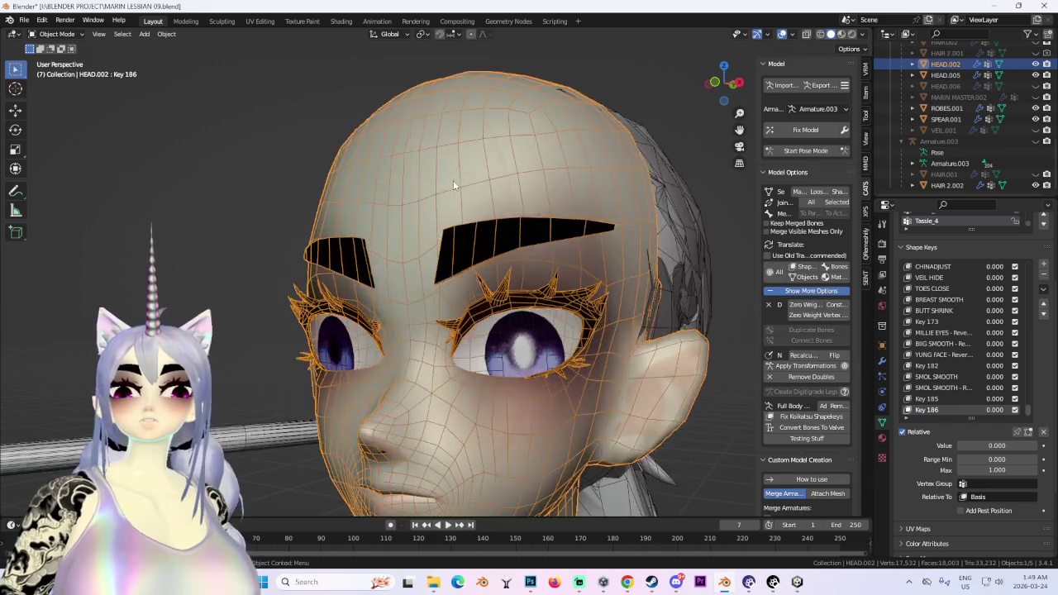
left_click(727, 86)
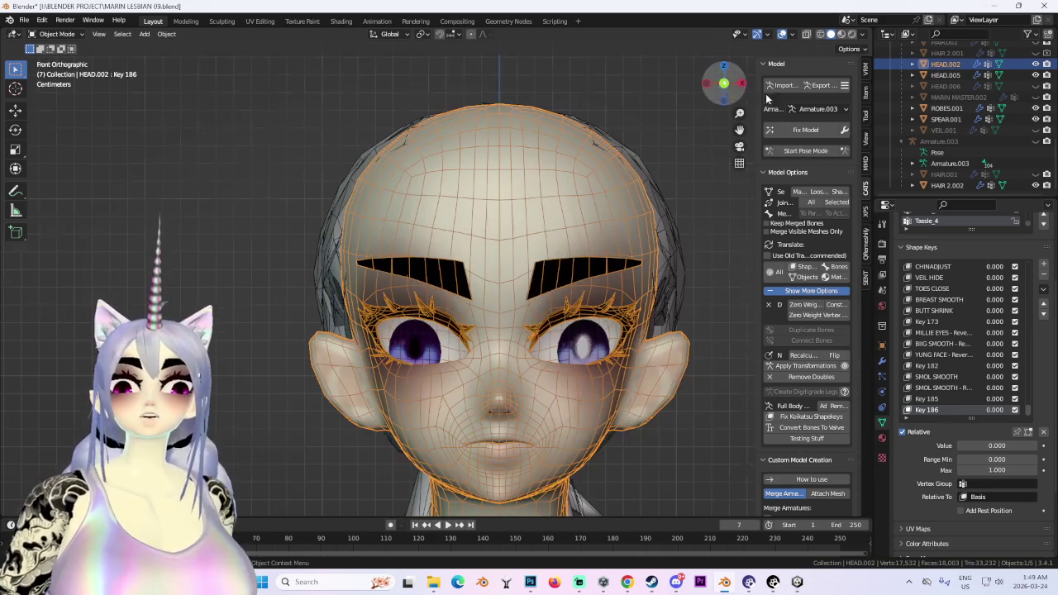
scroll(1036, 70, "up", 1)
left_click(1036, 75)
left_click(1036, 74)
left_click(1036, 75)
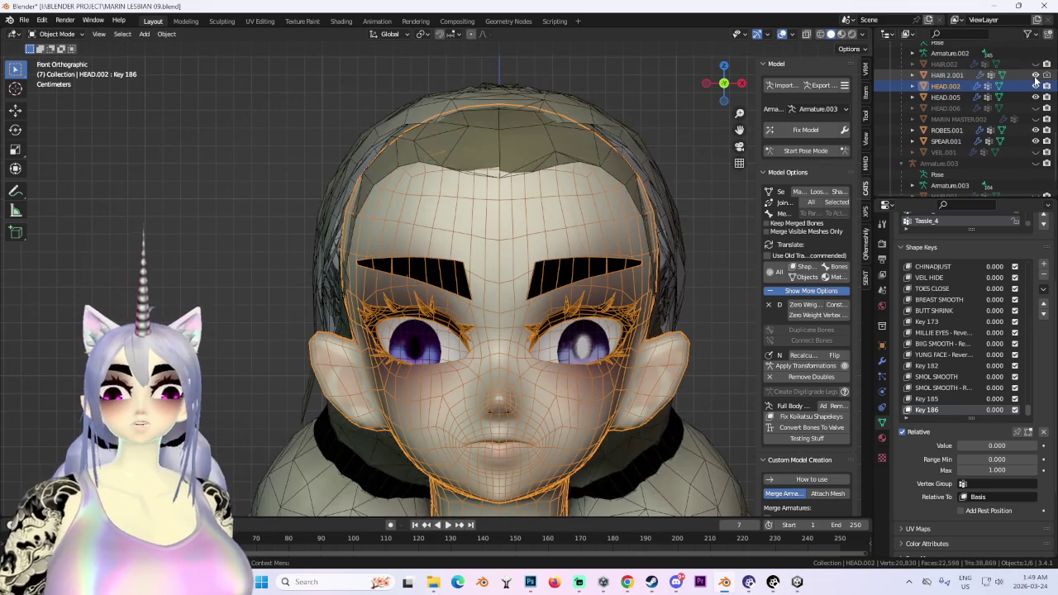
mouse_move(430, 190)
middle_mouse_down()
mouse_move(497, 170)
mouse_move(451, 169)
mouse_move(603, 221)
mouse_move(572, 122)
mouse_move(571, 262)
middle_mouse_up()
left_click(497, 170)
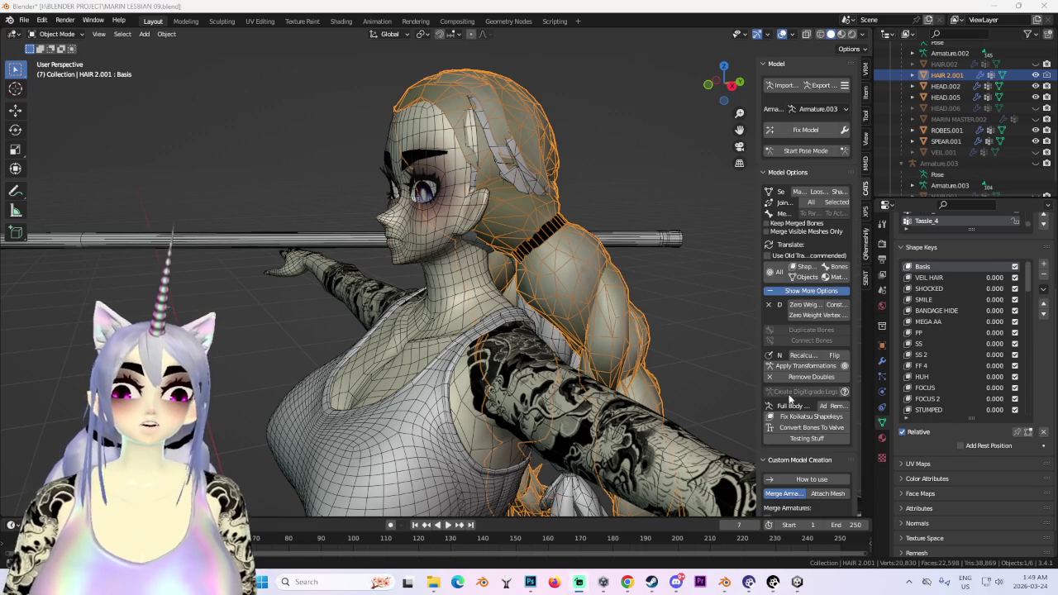
Delete the HAIR 2.001 braids through the right-click object menu.
right_click(603, 288)
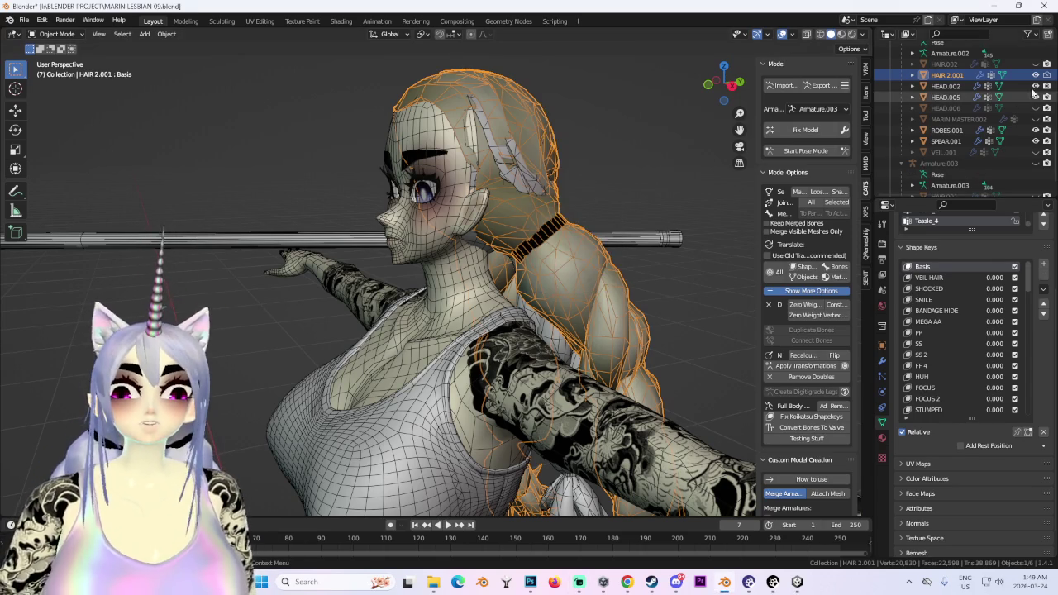
left_click(1036, 64)
left_click(945, 64)
mouse_move(529, 224)
middle_mouse_down()
mouse_move(463, 217)
mouse_move(714, 232)
middle_mouse_up()
left_click(1035, 64)
left_click(948, 75)
mouse_move(596, 235)
middle_mouse_down()
mouse_move(548, 231)
mouse_move(593, 213)
mouse_move(588, 265)
middle_mouse_up()
right_click(588, 265)
left_click(586, 268)
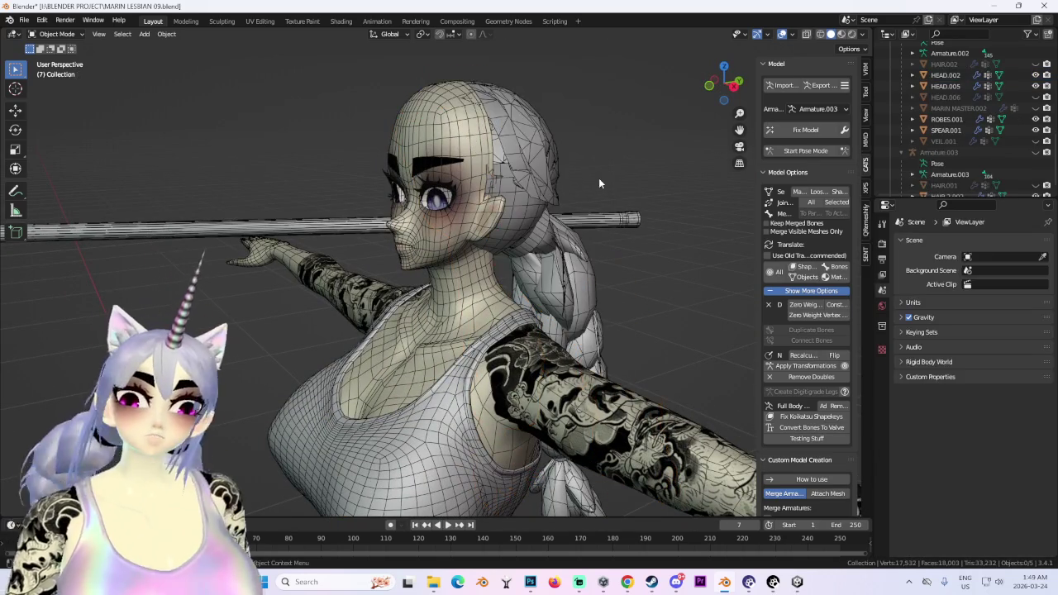
Unhide and delete the HAIR.002 hair mesh, then reselect the head mesh.
left_click(1035, 64)
left_click(949, 53)
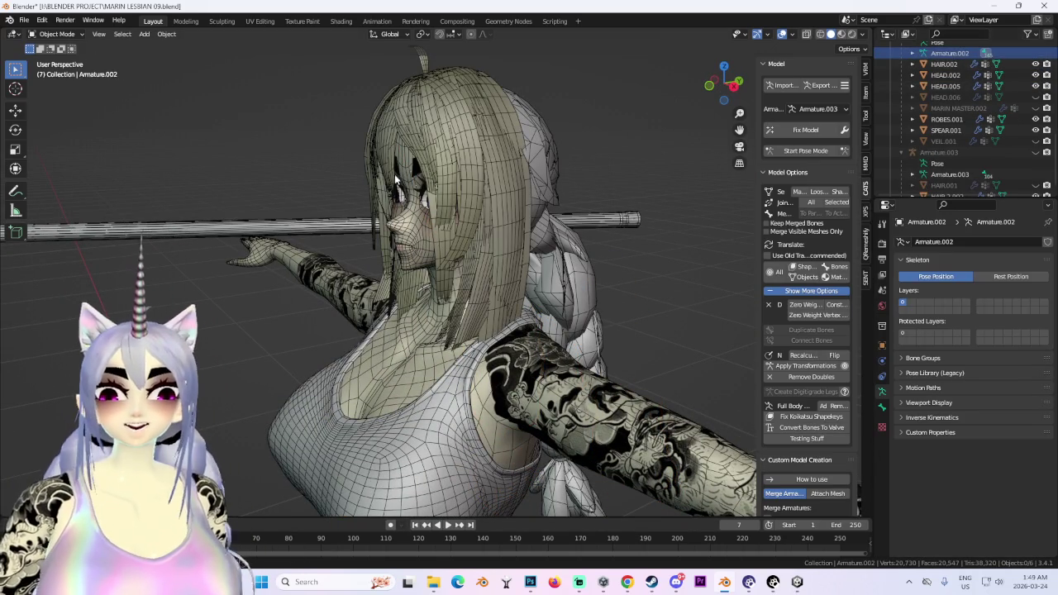
left_click(489, 155)
middle_click_drag(489, 156, 530, 161)
right_click(530, 161)
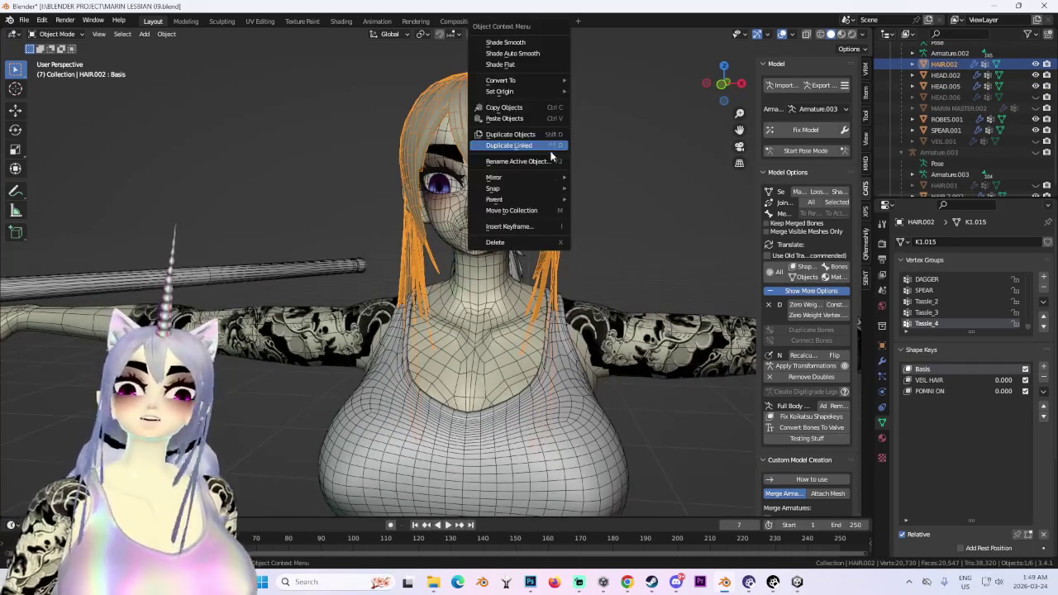
left_click(528, 242)
scroll(598, 230, "up", 2)
middle_click_drag(598, 230, 480, 166)
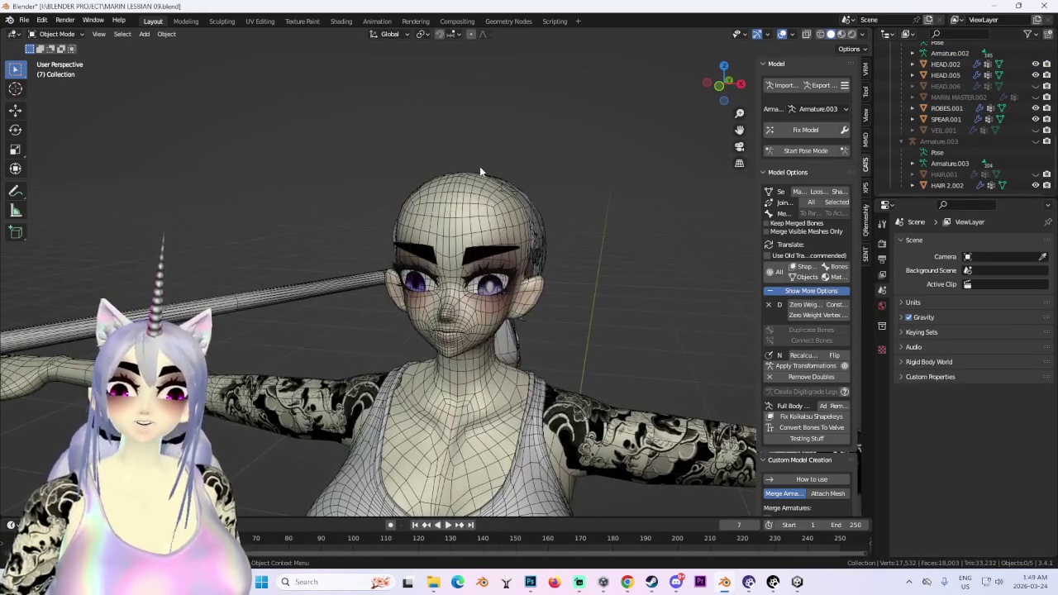
left_click(465, 220)
left_click(465, 221)
scroll(491, 229, "up", 2)
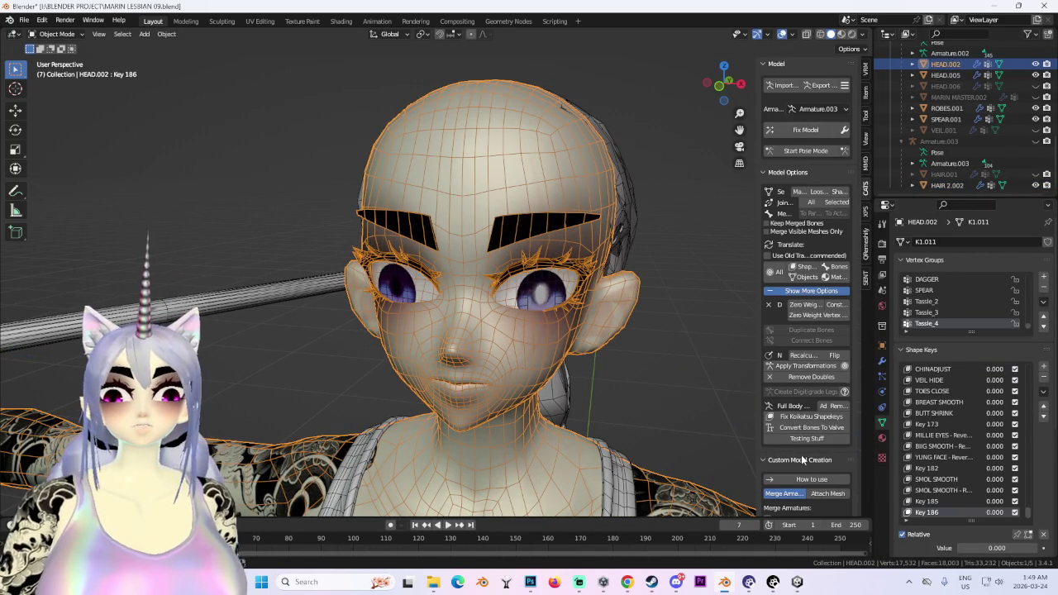
Remove zero-weight bones and check which armature the CATS tools target.
scroll(802, 460, "down", 2)
scroll(793, 475, "down", 2)
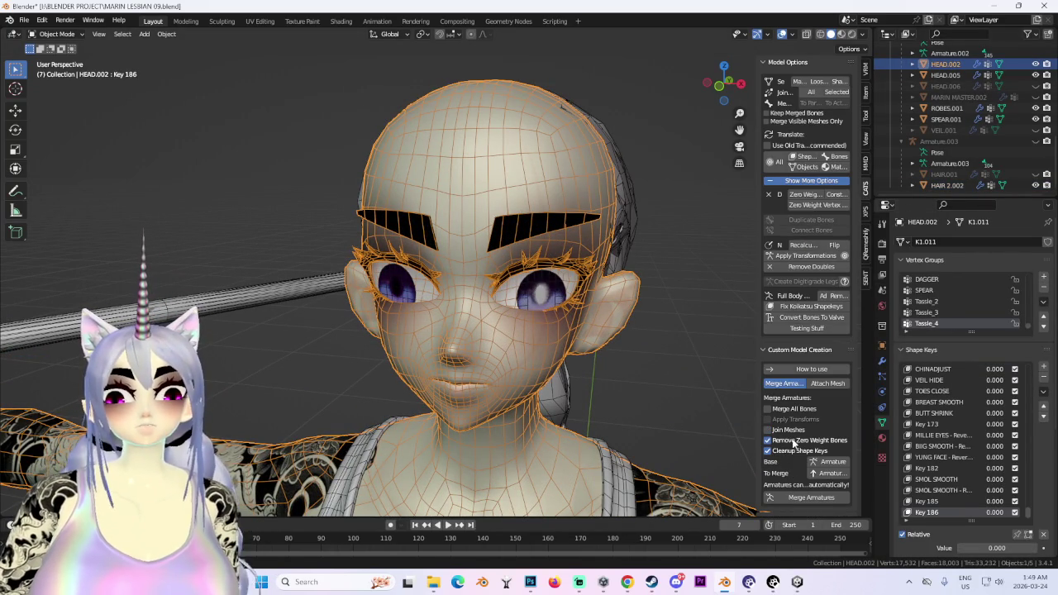
left_click(811, 197)
scroll(641, 353, "down", 4)
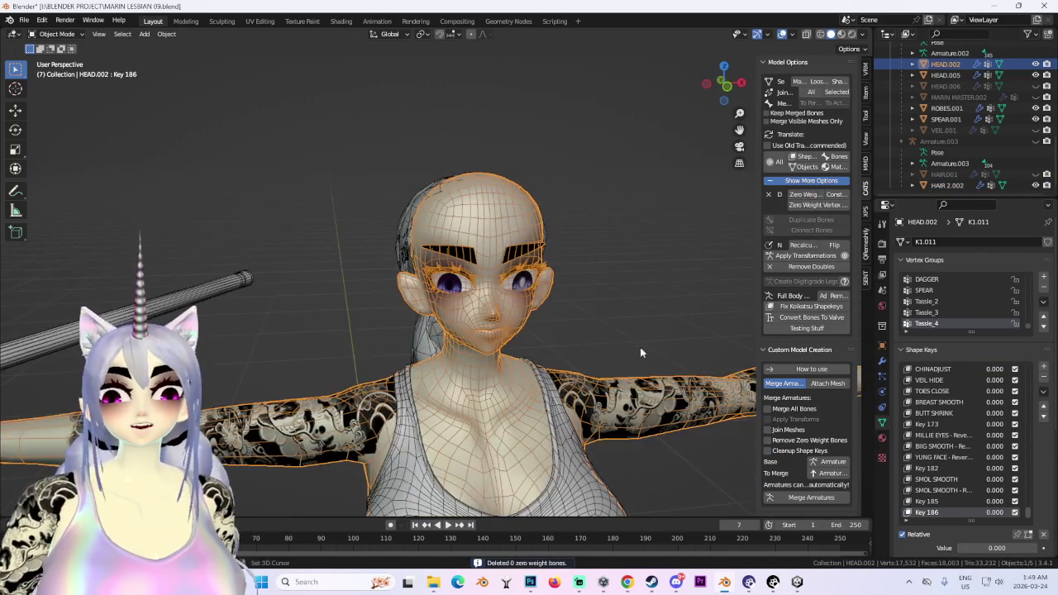
scroll(819, 124, "up", 4)
left_click(823, 108)
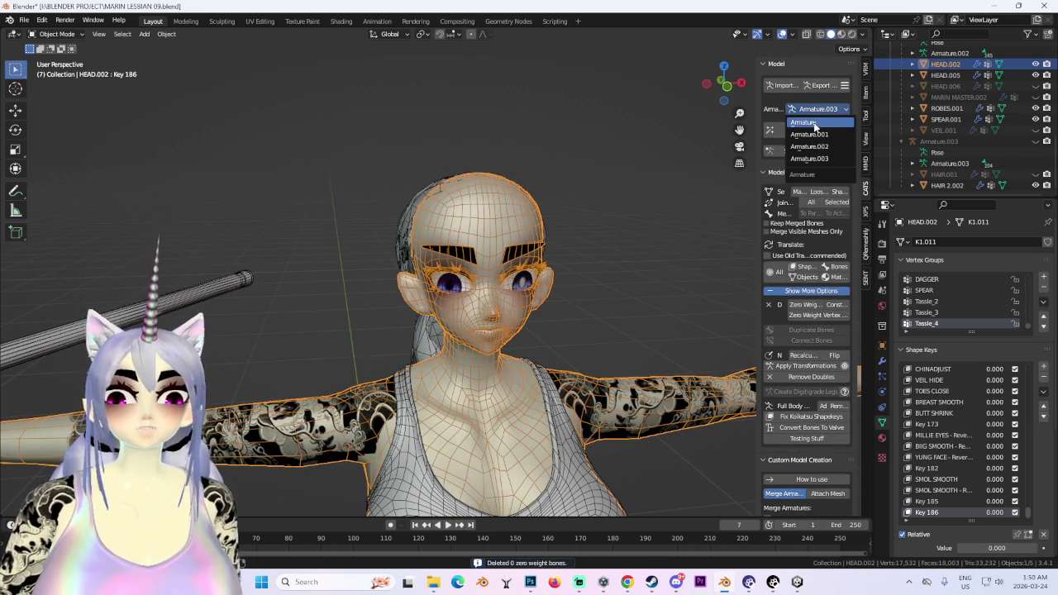
scroll(968, 162, "up", 5)
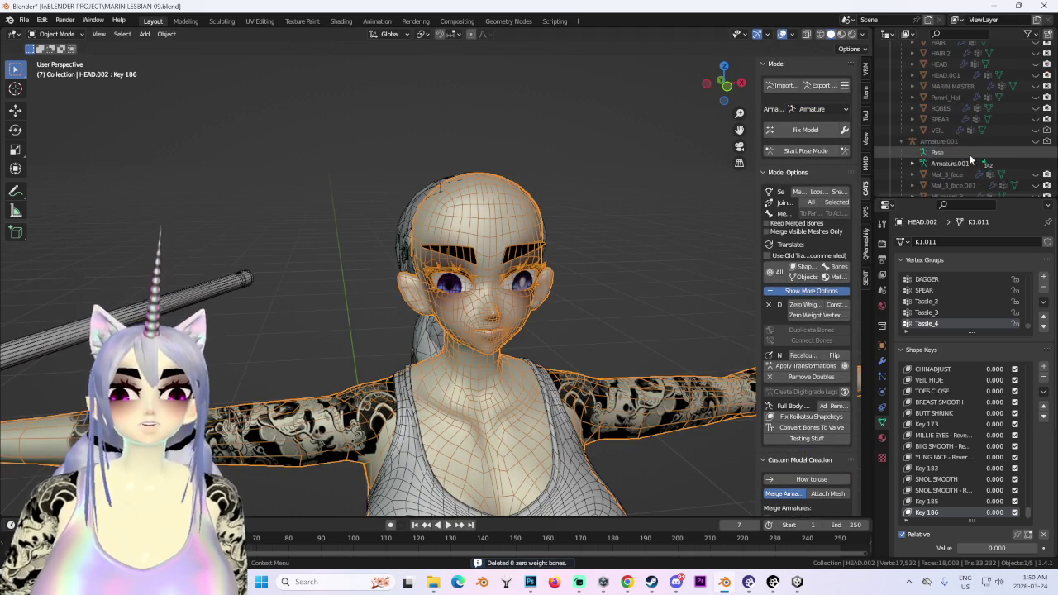
Unhide the HAIR.001 mesh, look over the head, and select the Armature.003 rig.
left_click(962, 132)
scroll(951, 116, "up", 2)
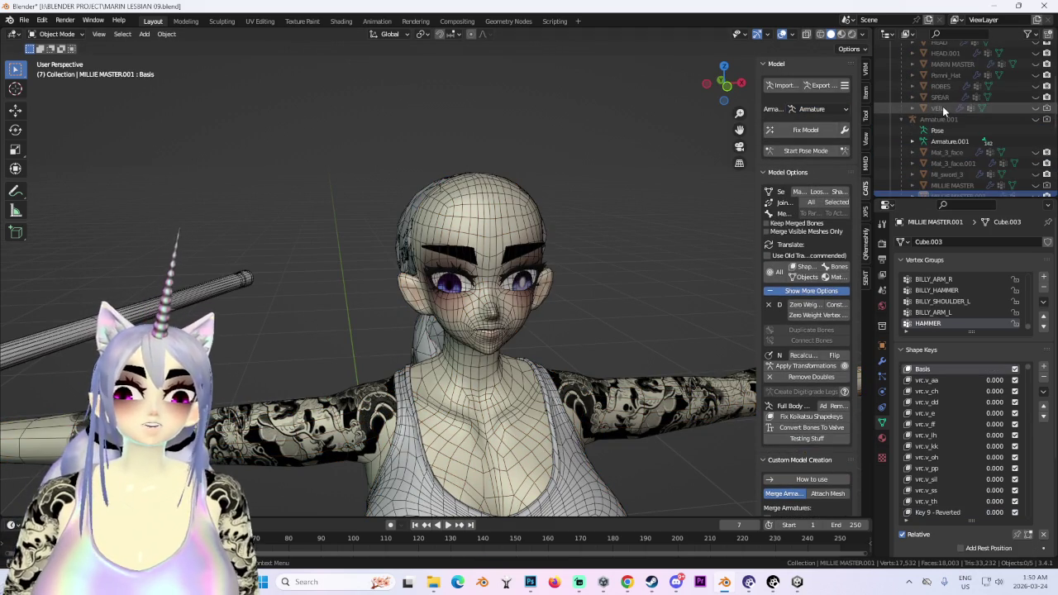
left_click(943, 106)
scroll(945, 119, "up", 3)
scroll(945, 119, "down", 3)
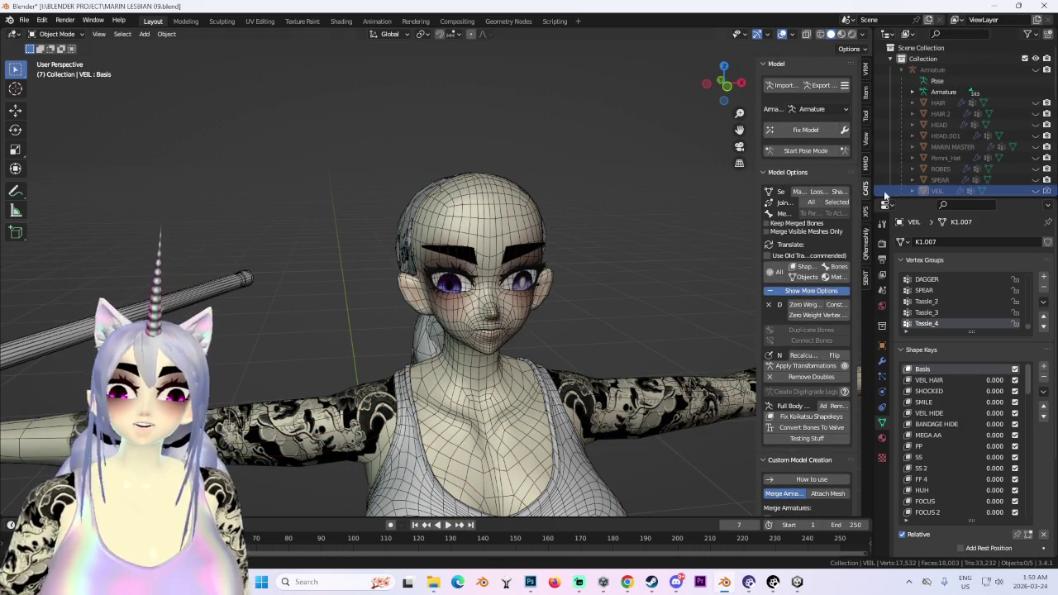
scroll(945, 157, "down", 3)
scroll(947, 165, "down", 5)
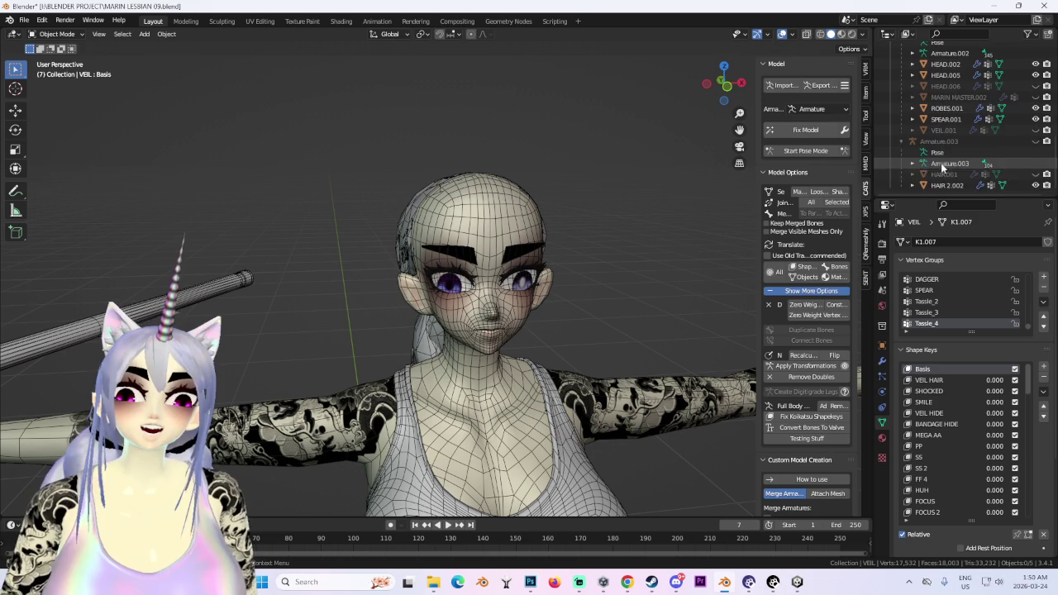
left_click(1035, 175)
mouse_move(497, 273)
middle_mouse_down()
mouse_move(451, 231)
mouse_move(583, 259)
mouse_move(583, 220)
middle_mouse_up()
left_click(1040, 142)
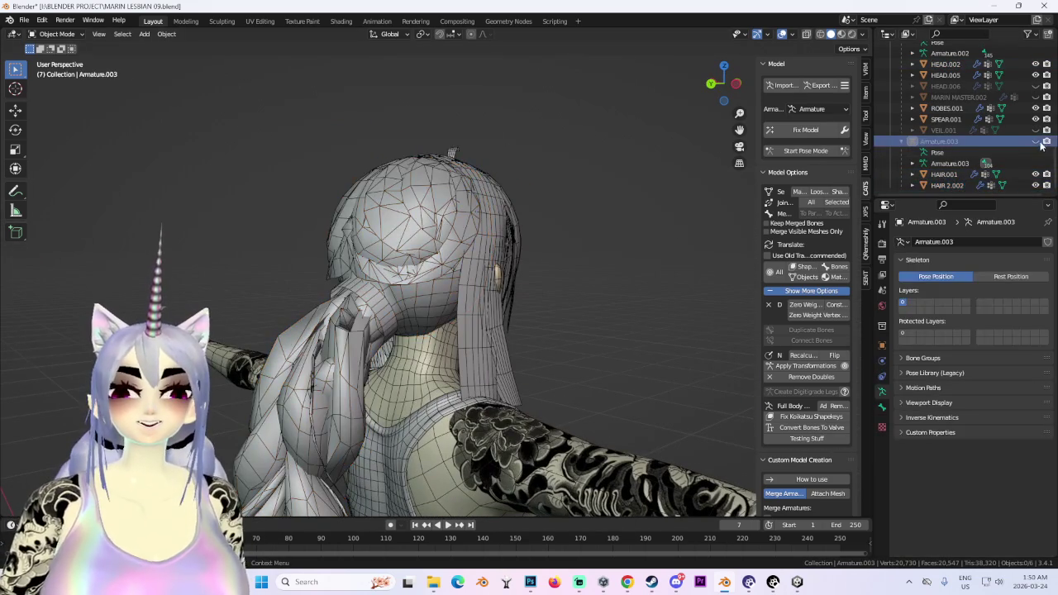
Unhide Armature.003 and set the CATS target armature to Armature.002.
left_click(1035, 142)
left_click(932, 142)
mouse_move(645, 198)
middle_mouse_down()
mouse_move(590, 224)
mouse_move(811, 362)
middle_mouse_up()
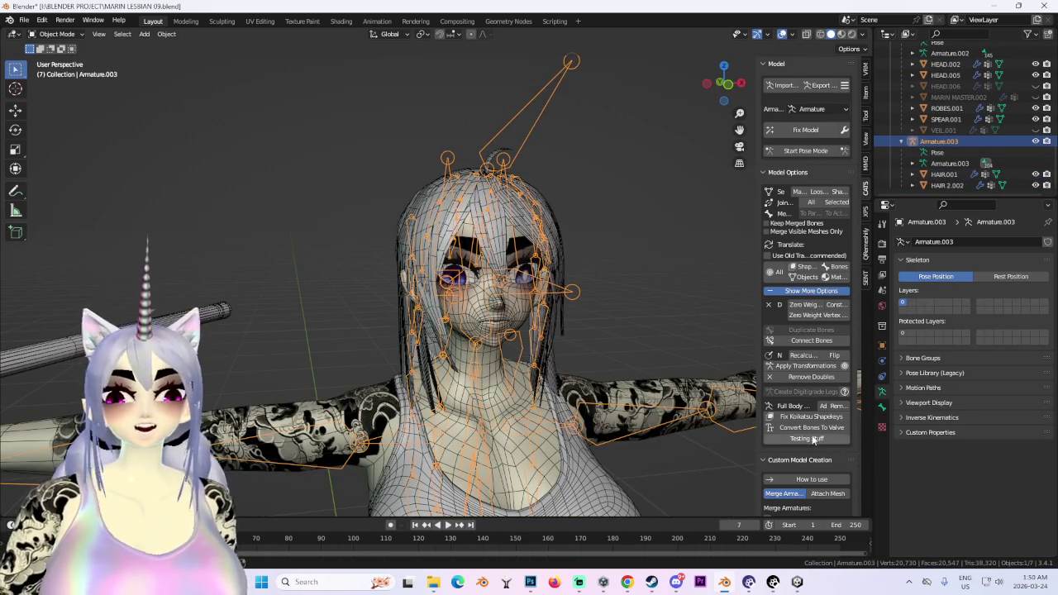
scroll(813, 453, "down", 3)
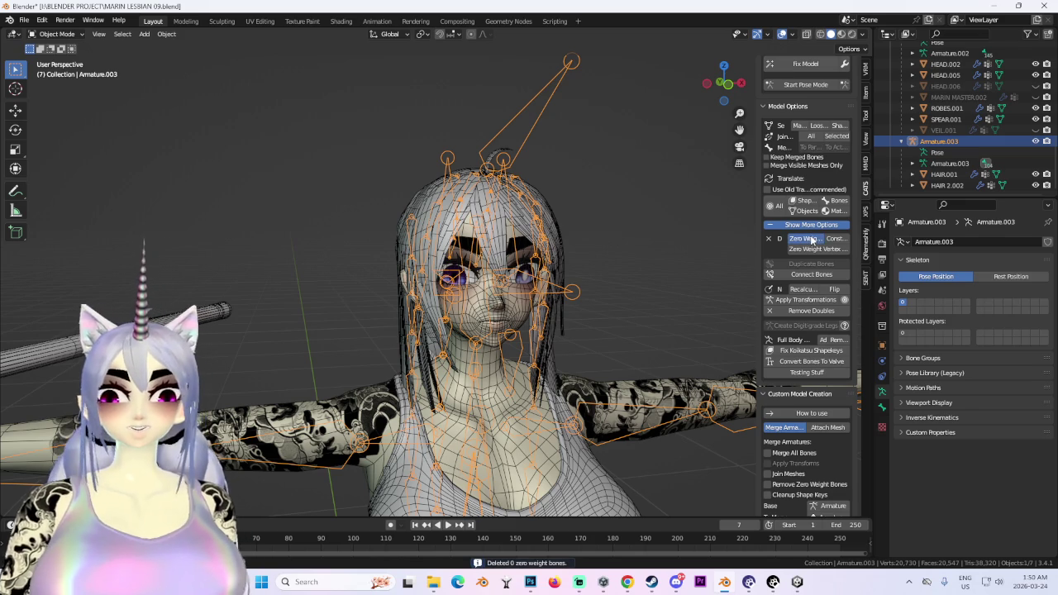
scroll(814, 207, "up", 3)
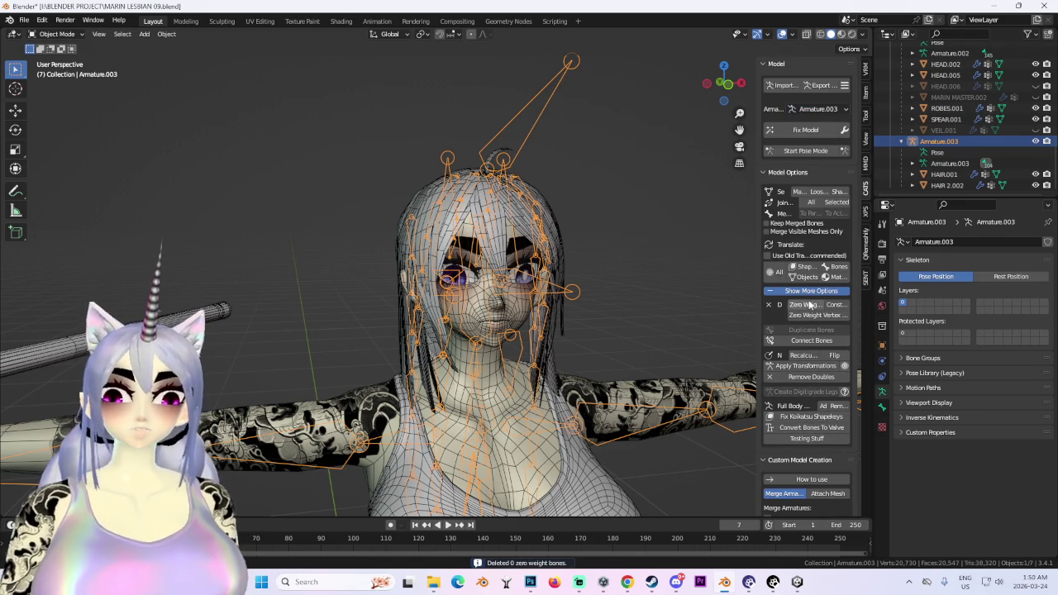
middle_click_drag(744, 273, 702, 314)
left_click(818, 108)
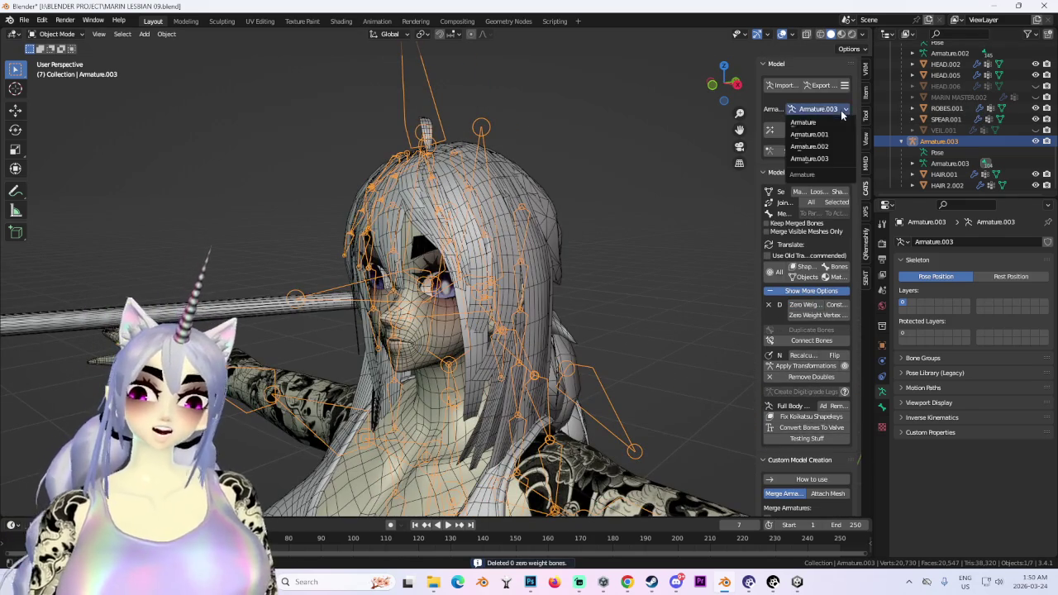
left_click(821, 147)
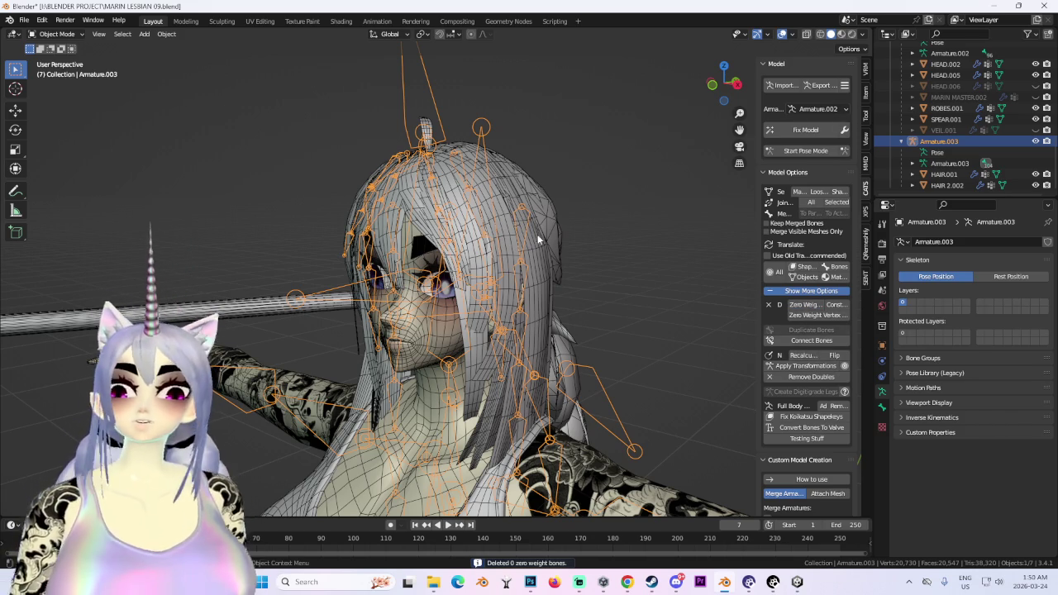
Delete the old Armature.001 rig from the Outliner.
scroll(996, 136, "up", 2)
scroll(995, 124, "up", 2)
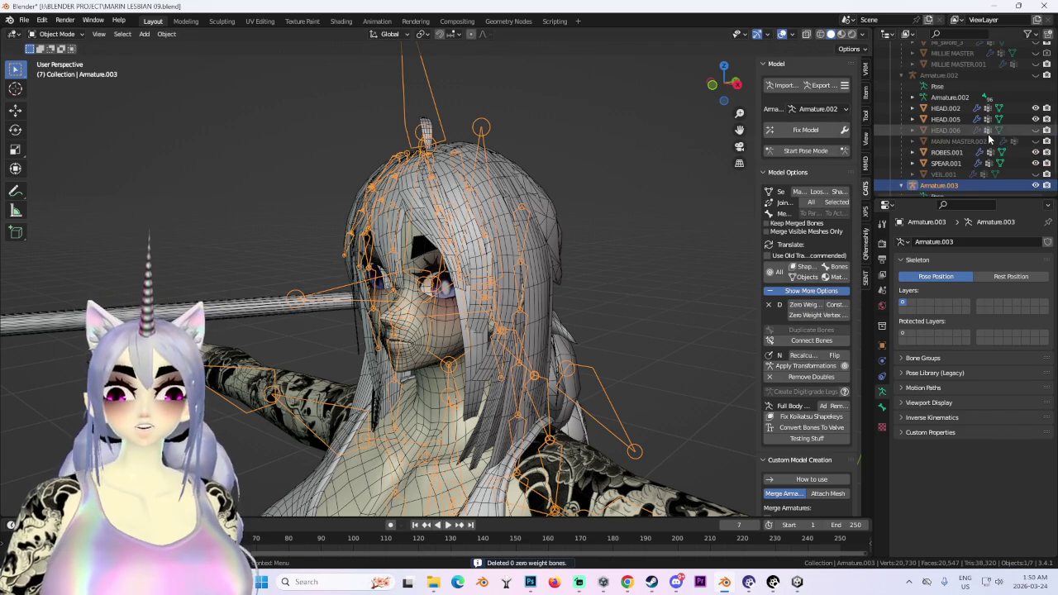
scroll(993, 108, "up", 2)
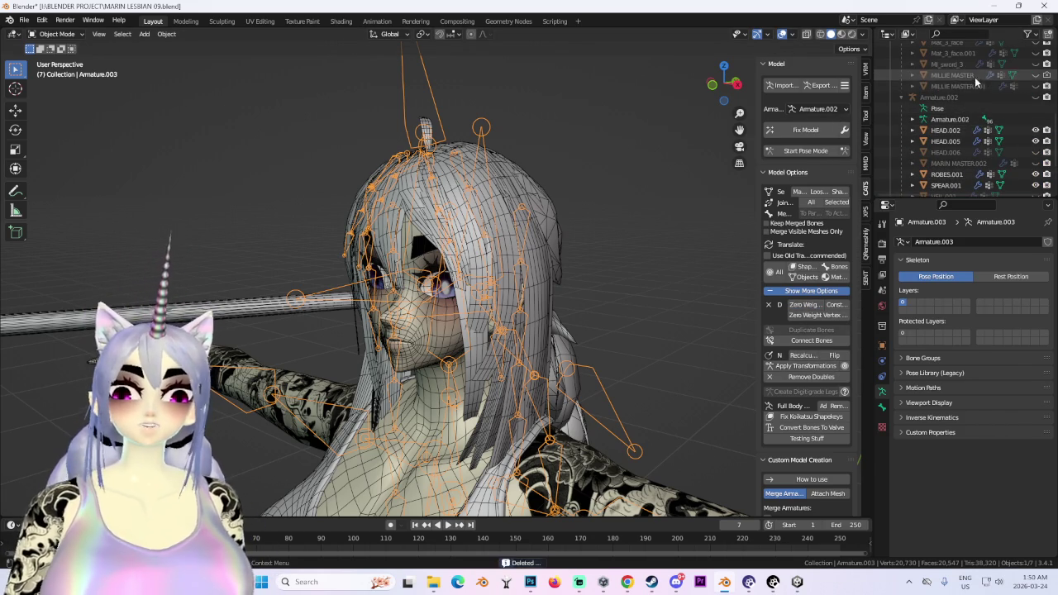
left_click(969, 85)
scroll(966, 89, "up", 4)
right_click(952, 141)
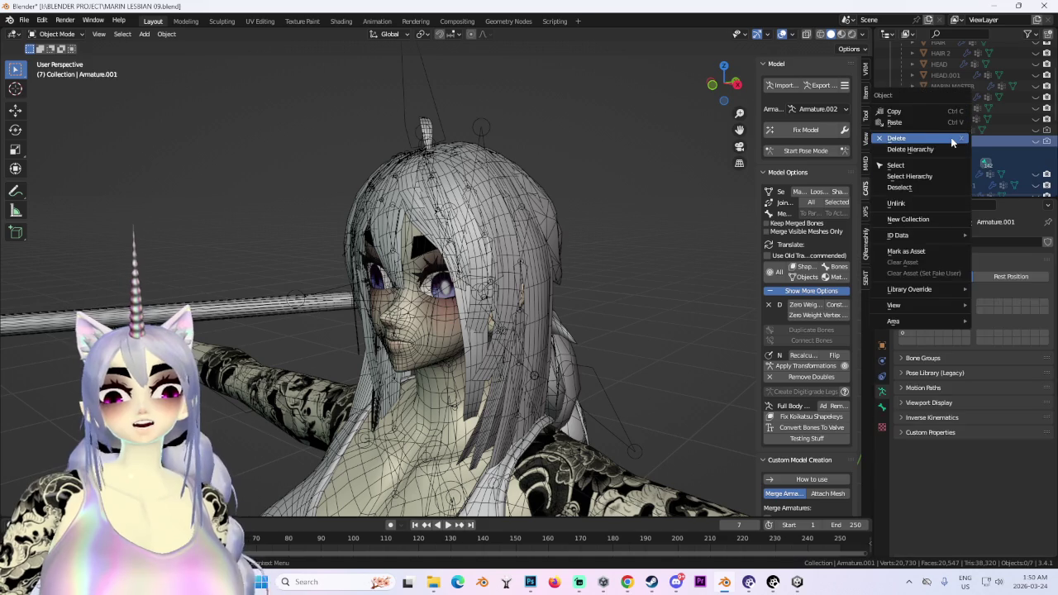
left_click(952, 141)
Delete the original rig's leftover VEIL object.
left_click(982, 130)
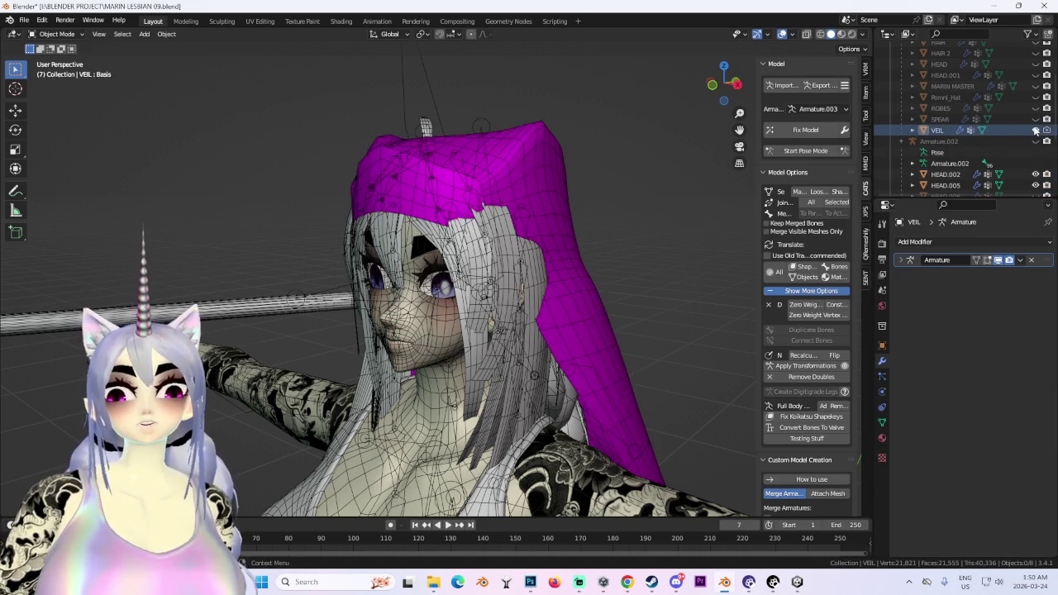
scroll(967, 140, "up", 3)
left_click(946, 72)
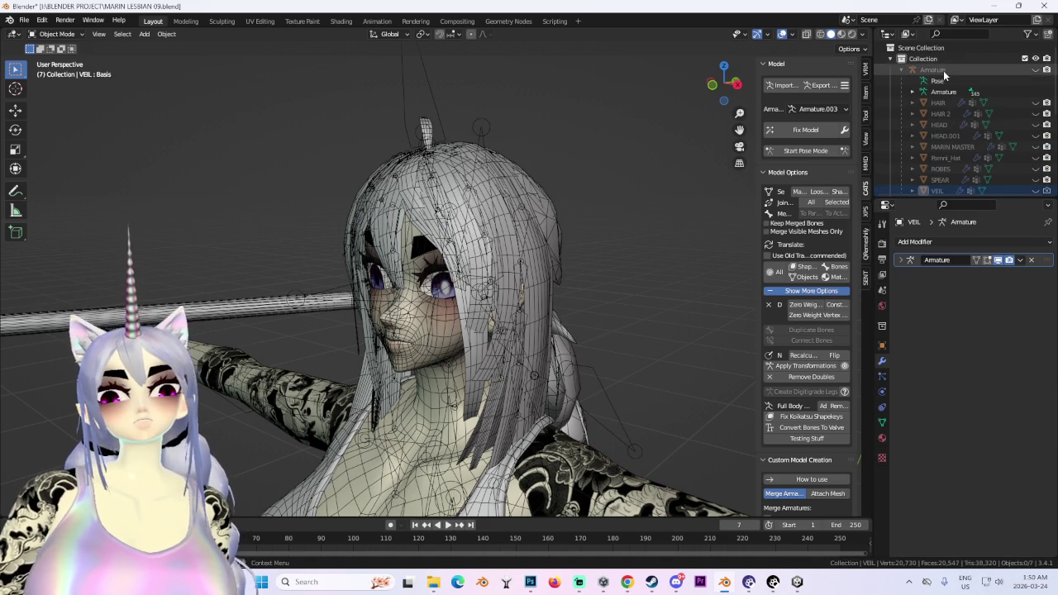
scroll(951, 167, "down", 1)
right_click(948, 149)
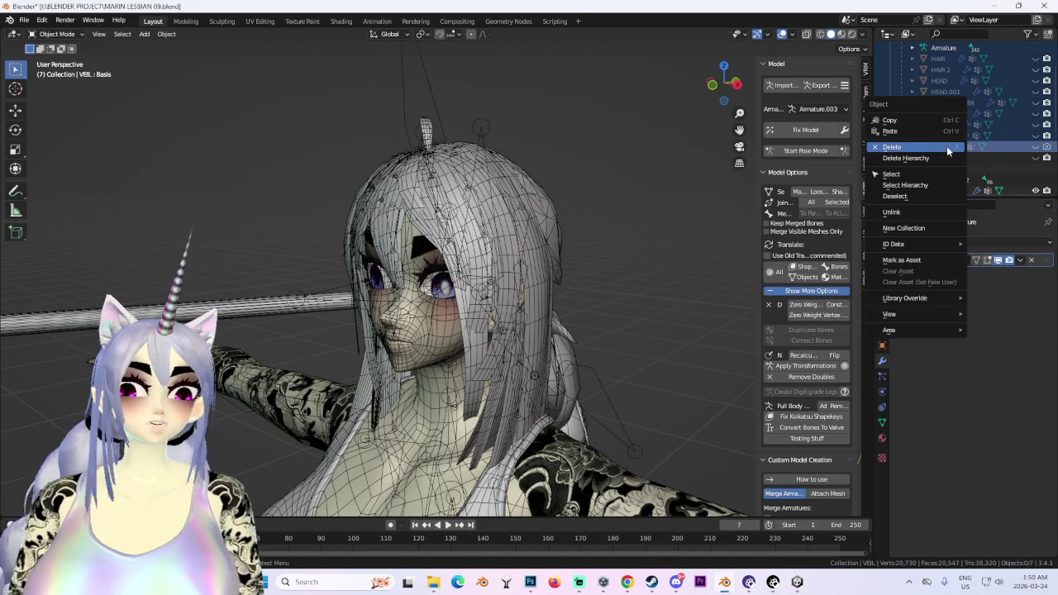
left_click(909, 147)
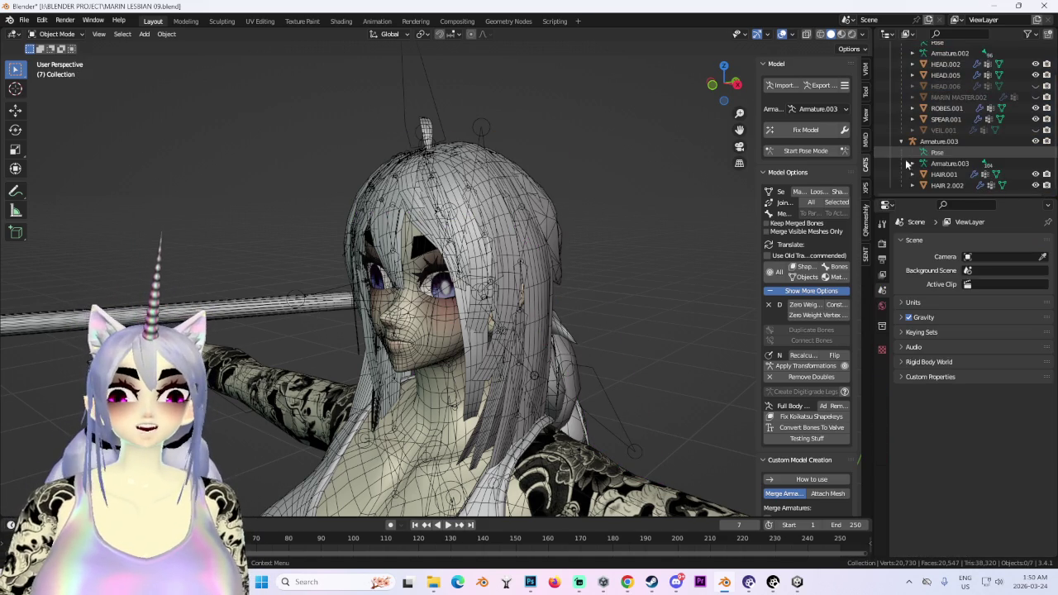
left_click(956, 185)
Unhide the MARIN MASTER.002 outfit mesh and view it from front orthographic.
middle_click_drag(607, 180, 627, 267)
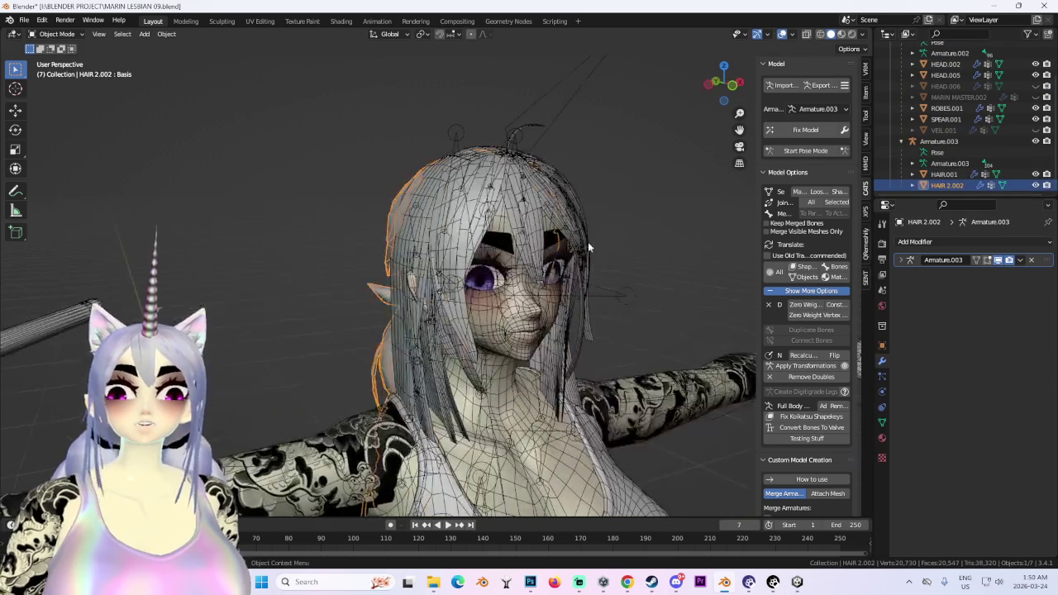
scroll(626, 267, "down", 4)
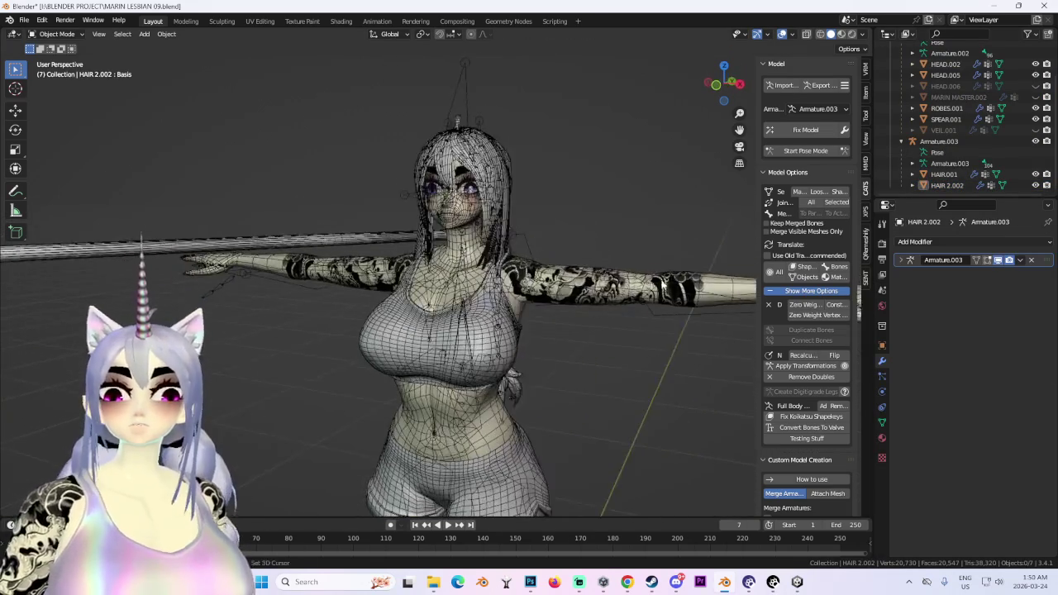
scroll(603, 264, "down", 2)
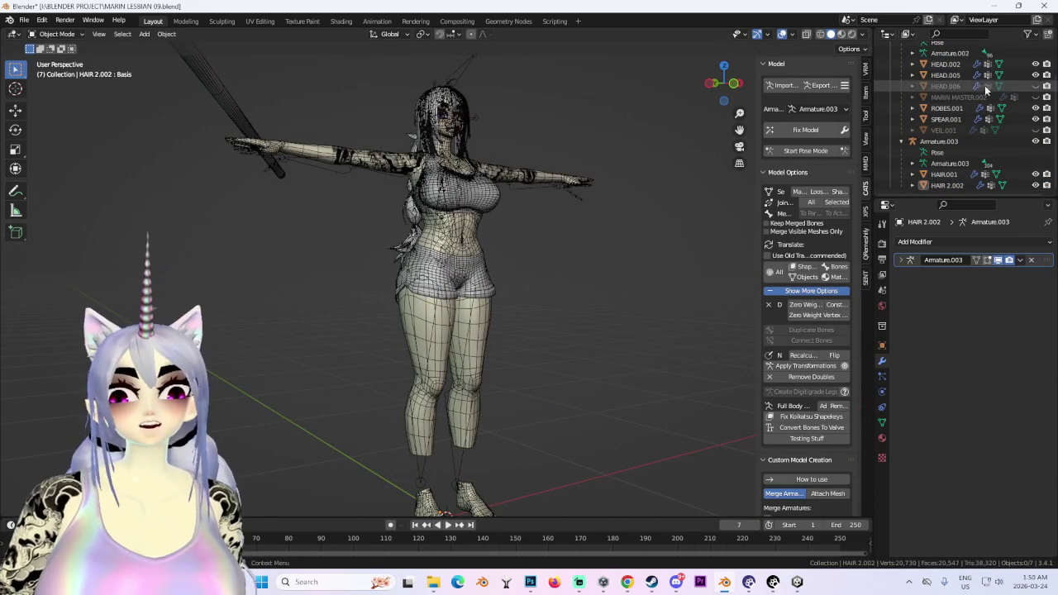
left_click(1036, 96)
mouse_move(512, 248)
middle_mouse_down()
mouse_move(479, 270)
mouse_move(504, 291)
middle_mouse_up()
scroll(478, 271, "up", 5)
scroll(503, 291, "up", 3)
scroll(537, 277, "up", 2)
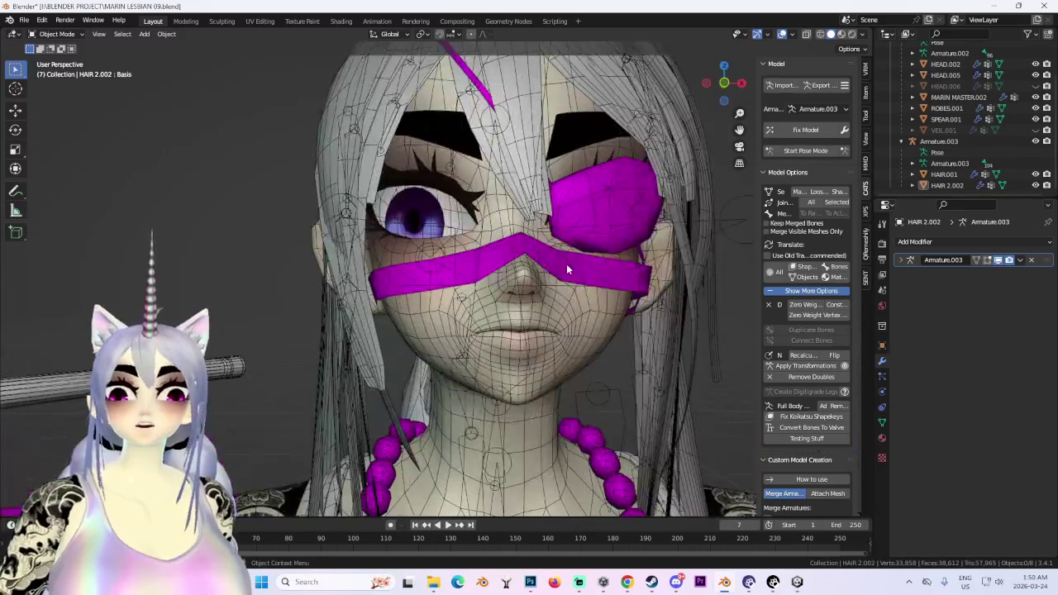
left_click(567, 263)
left_click(664, 219)
scroll(664, 218, "down", 4)
mouse_move(665, 218)
middle_mouse_down()
mouse_move(564, 258)
mouse_move(638, 262)
middle_mouse_up()
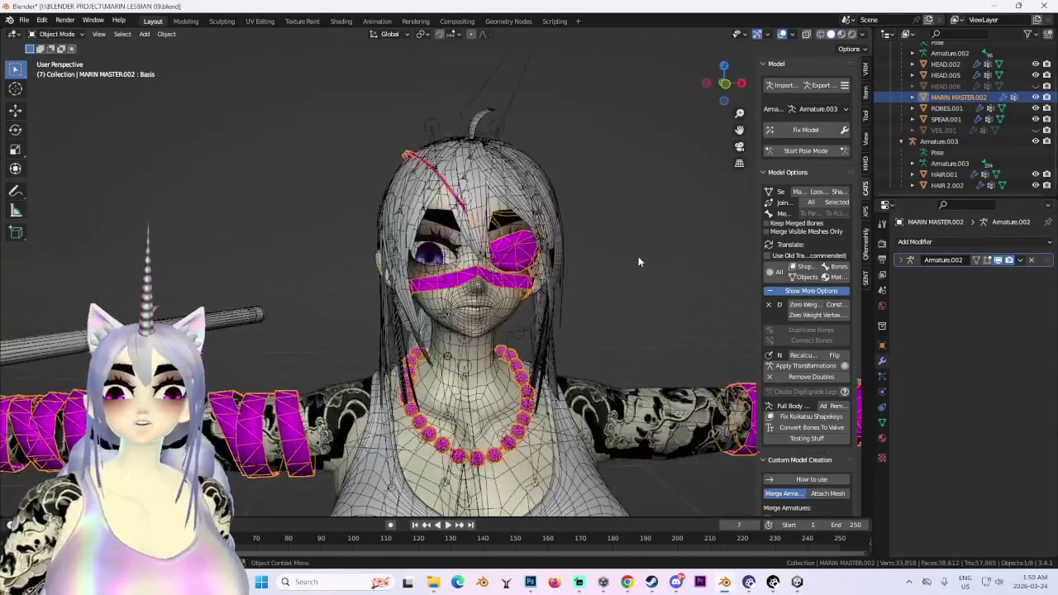
left_click(724, 84)
Select MARIN MASTER.002 and sort its vertex groups by name.
left_click(628, 303)
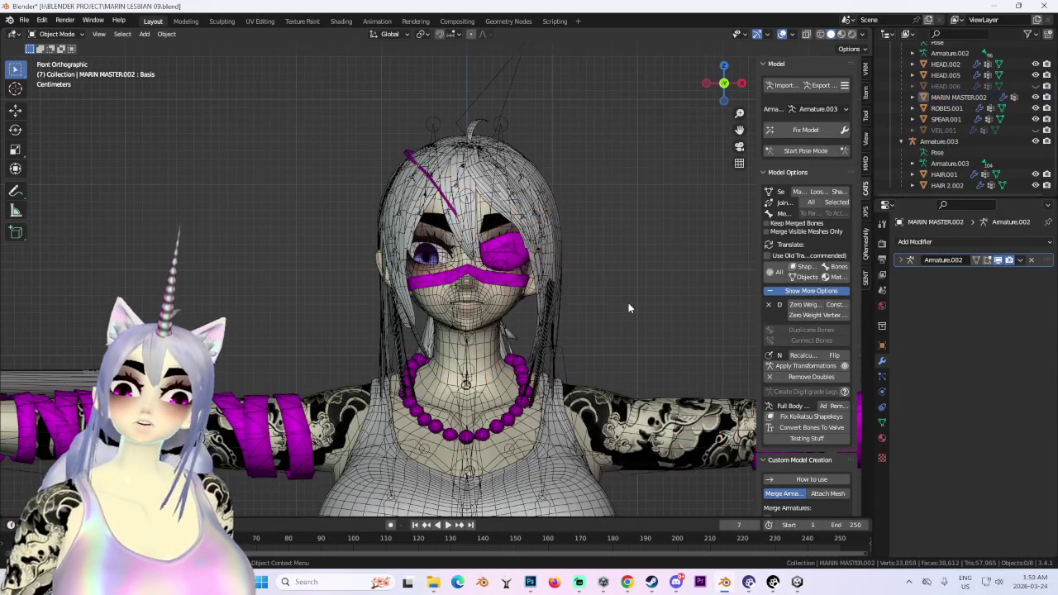
left_click(567, 276)
scroll(576, 287, "up", 2)
mouse_move(576, 286)
middle_mouse_down()
mouse_move(644, 270)
mouse_move(538, 286)
mouse_move(594, 213)
mouse_move(399, 245)
mouse_move(493, 234)
middle_mouse_up()
left_click(421, 232)
left_click(418, 246)
mouse_move(723, 82)
left_mouse_down()
mouse_move(673, 161)
mouse_move(682, 193)
mouse_move(808, 347)
left_mouse_up()
left_click(882, 424)
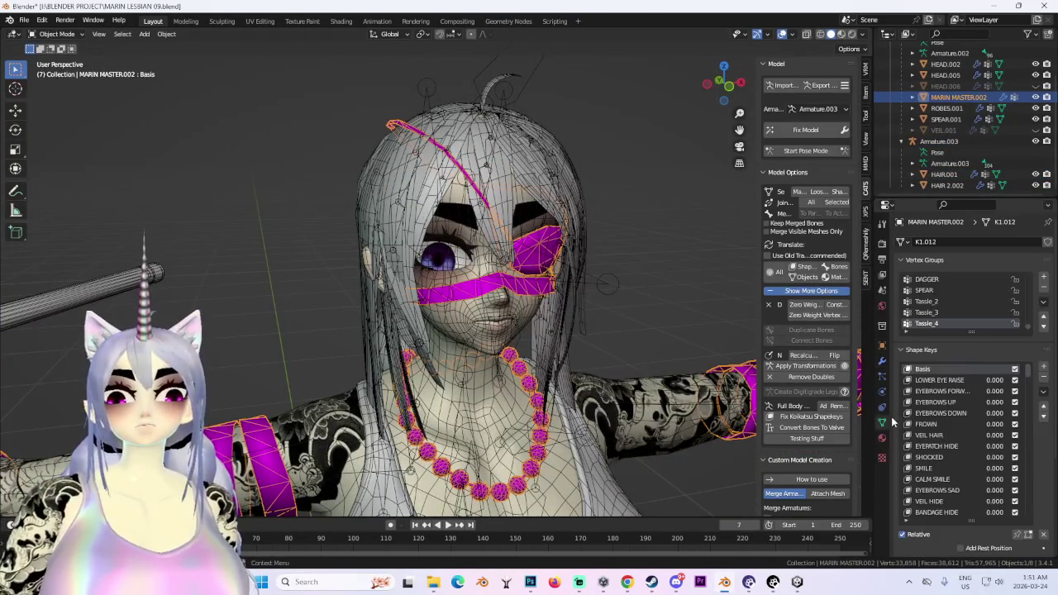
left_click(1043, 302)
left_click(1023, 311)
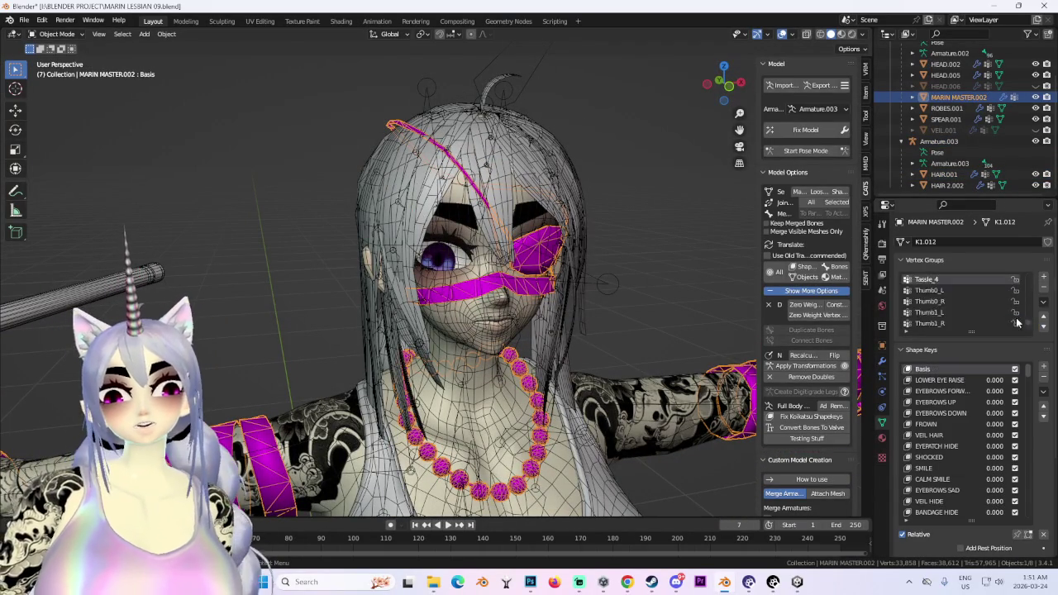
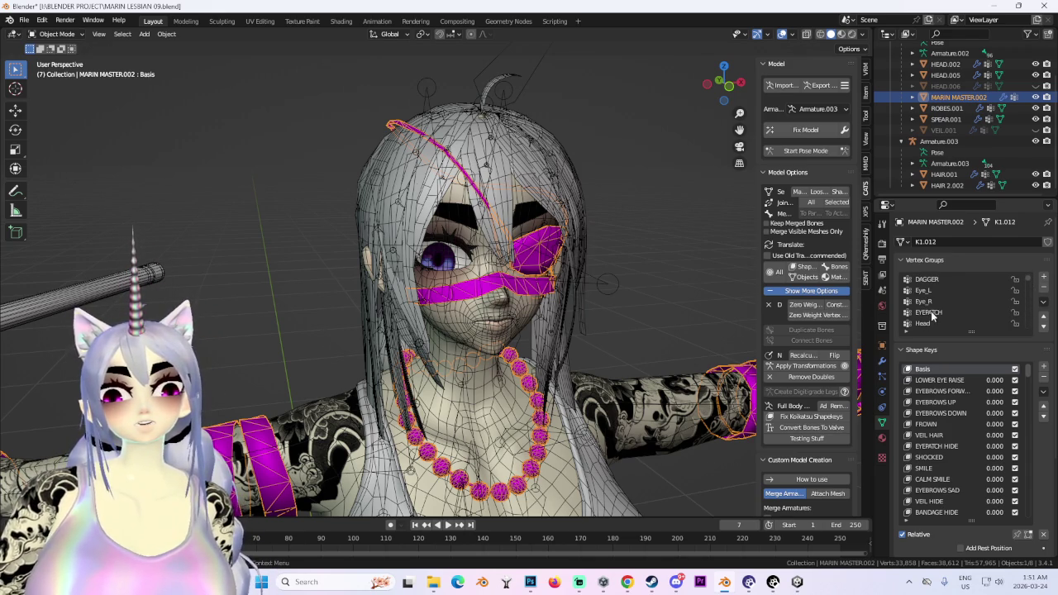
In Edit Mode, select the EYEPATCH vertex group and delete its faces.
left_click(56, 33)
left_click(51, 53)
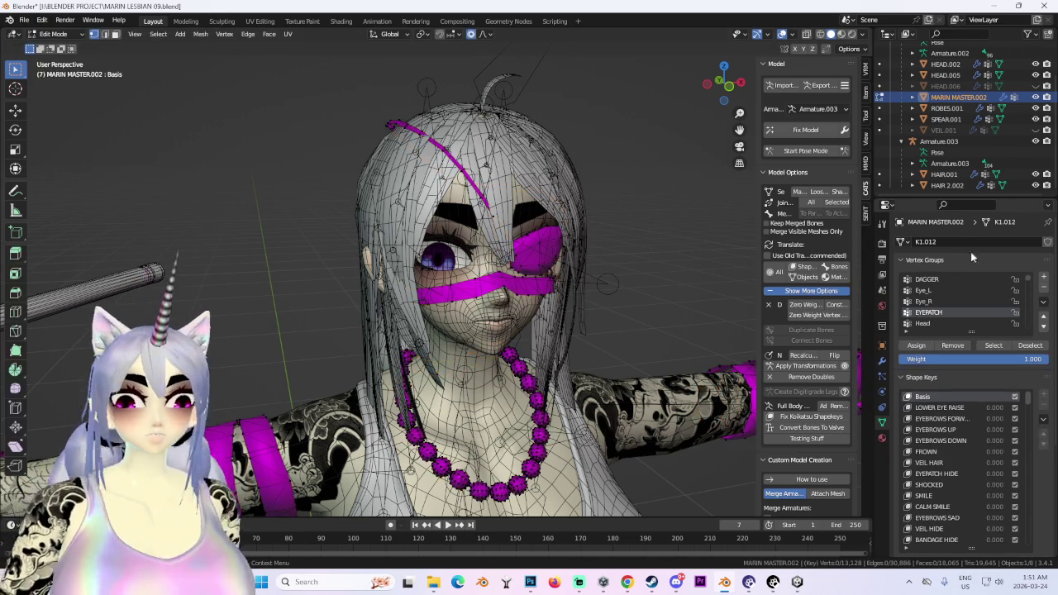
left_click(976, 342)
scroll(562, 272, "down", 3)
key("x")
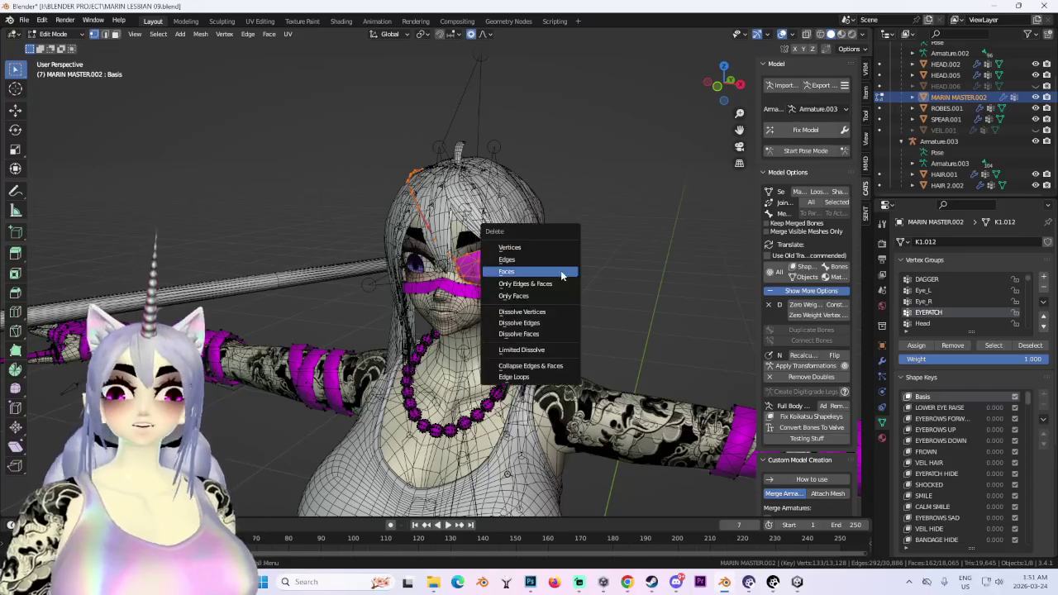
left_click(563, 272)
Orbit around the head to check that only the magenta nose band remains.
middle_click_drag(563, 274, 609, 276)
scroll(524, 222, "up", 3)
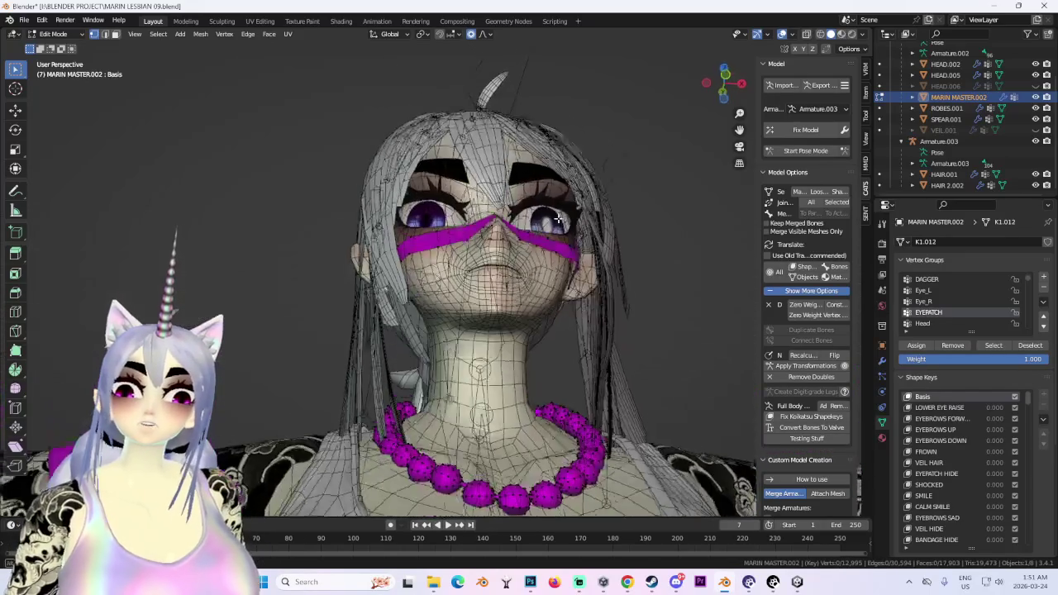
scroll(524, 222, "up", 2)
middle_click_drag(524, 221, 660, 332)
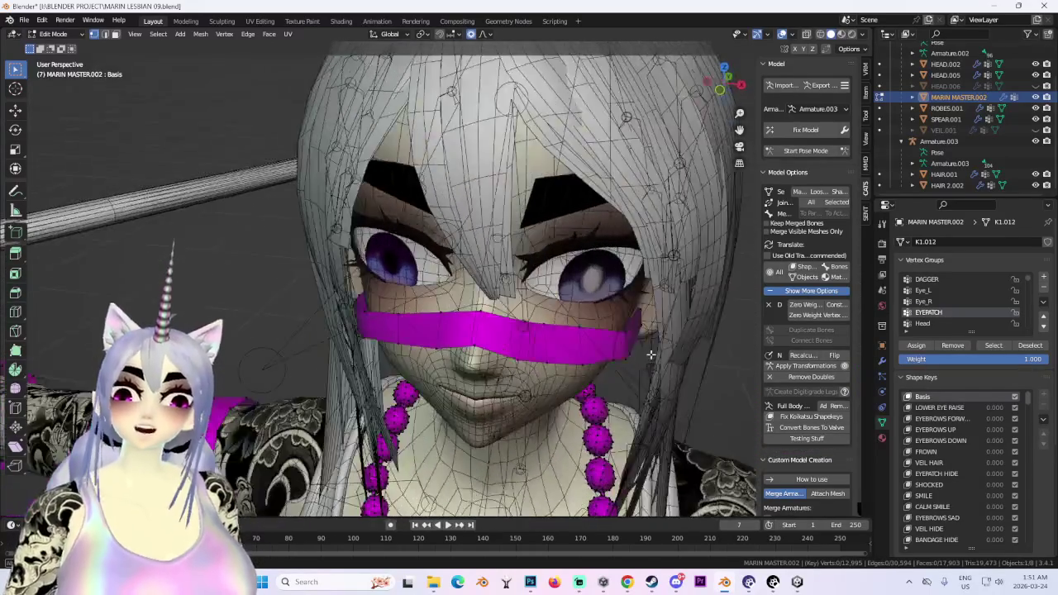
scroll(660, 332, "down", 3)
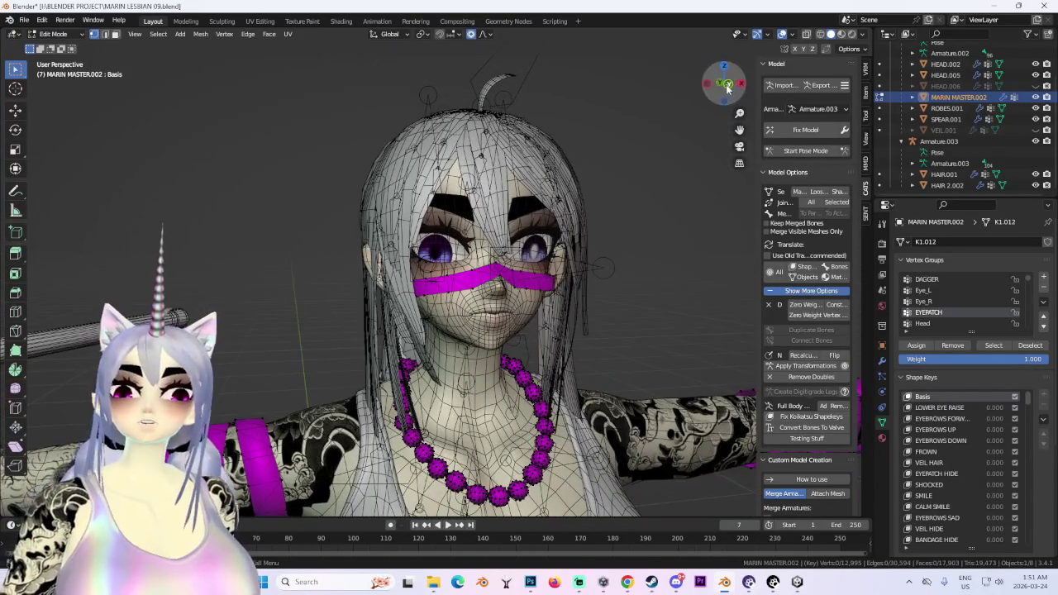
scroll(560, 306, "up", 1)
mouse_move(560, 306)
middle_mouse_down()
mouse_move(367, 322)
mouse_move(408, 282)
mouse_move(492, 276)
mouse_move(468, 273)
middle_mouse_up()
scroll(367, 322, "up", 2)
scroll(468, 274, "down", 2)
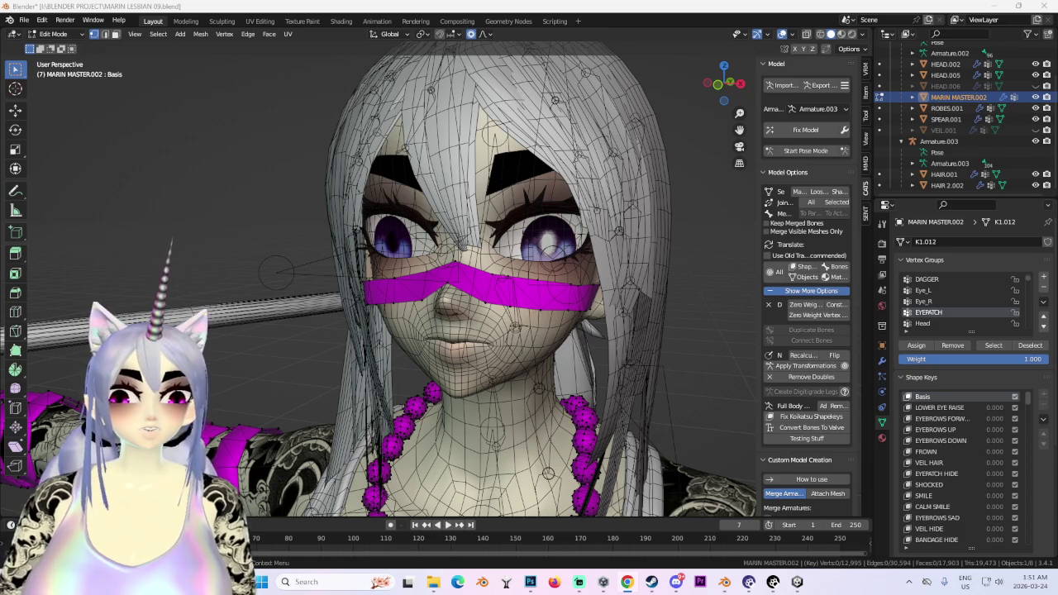
scroll(325, 171, "down", 3)
scroll(229, 199, "down", 2)
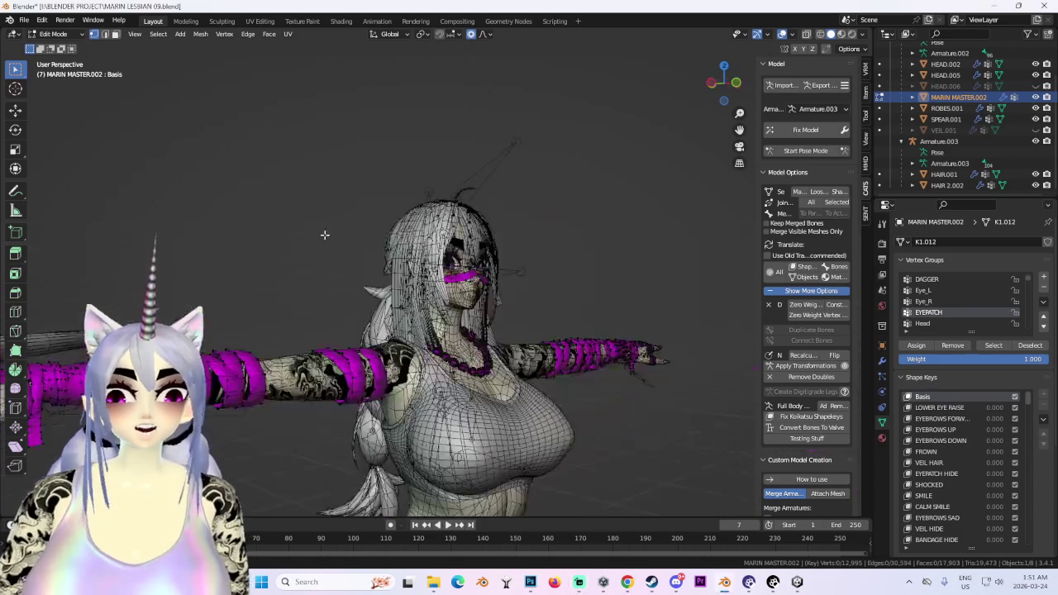
mouse_move(326, 232)
middle_mouse_down()
mouse_move(377, 305)
mouse_move(547, 355)
mouse_move(503, 159)
mouse_move(463, 248)
mouse_move(579, 215)
mouse_move(410, 238)
mouse_move(476, 323)
mouse_move(382, 216)
middle_mouse_up()
scroll(463, 248, "up", 3)
scroll(410, 239, "up", 2)
scroll(410, 238, "up", 3)
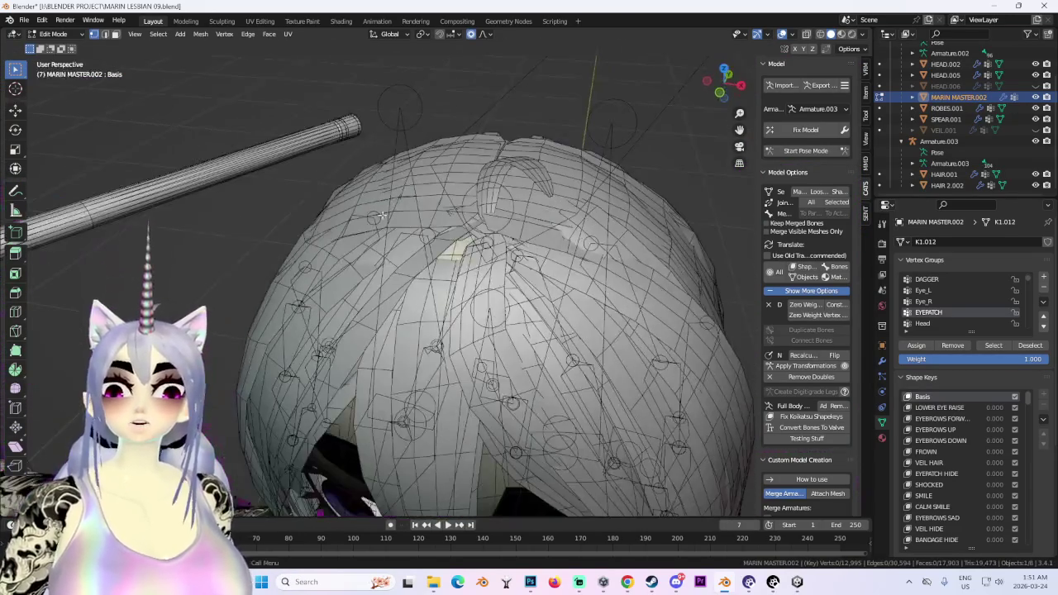
Return the body mesh to Object Mode and put HEAD.002 into Edit Mode.
left_click(59, 34)
left_click(77, 48)
left_click(460, 255)
left_click(460, 255)
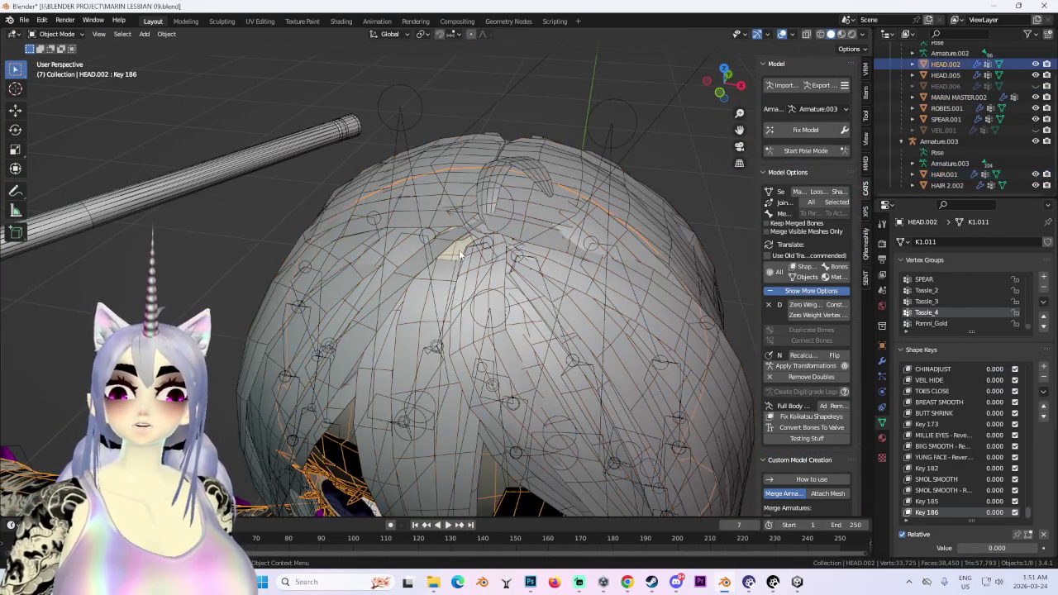
left_click(60, 34)
left_click(53, 60)
Make Basis the active shape key, then add the new Key 187 in Object Mode.
middle_click_drag(447, 199, 457, 235)
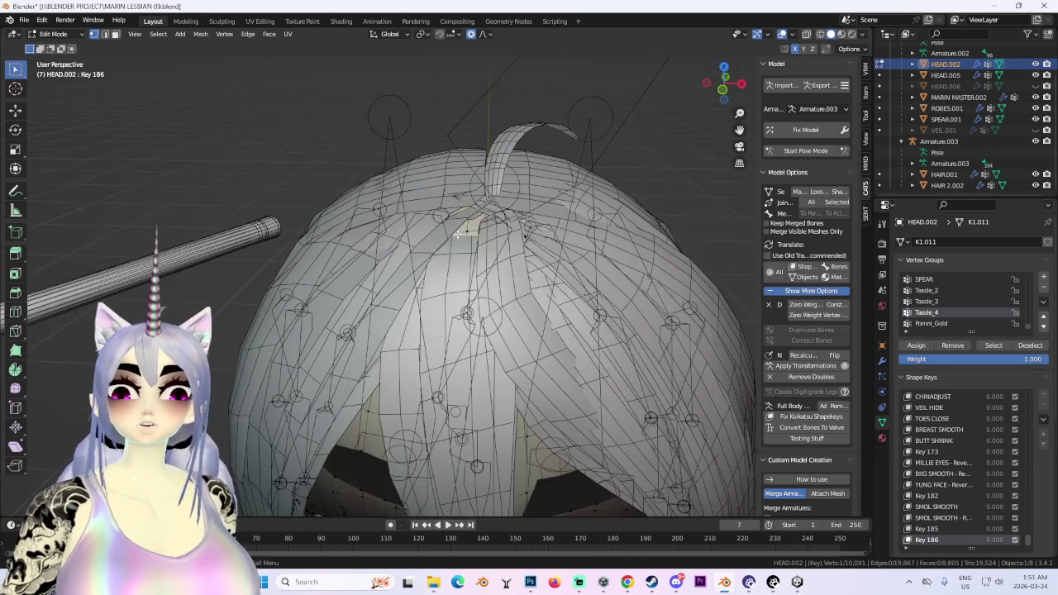
middle_click_drag(522, 271, 529, 248)
left_click_drag(1030, 541, 1029, 395)
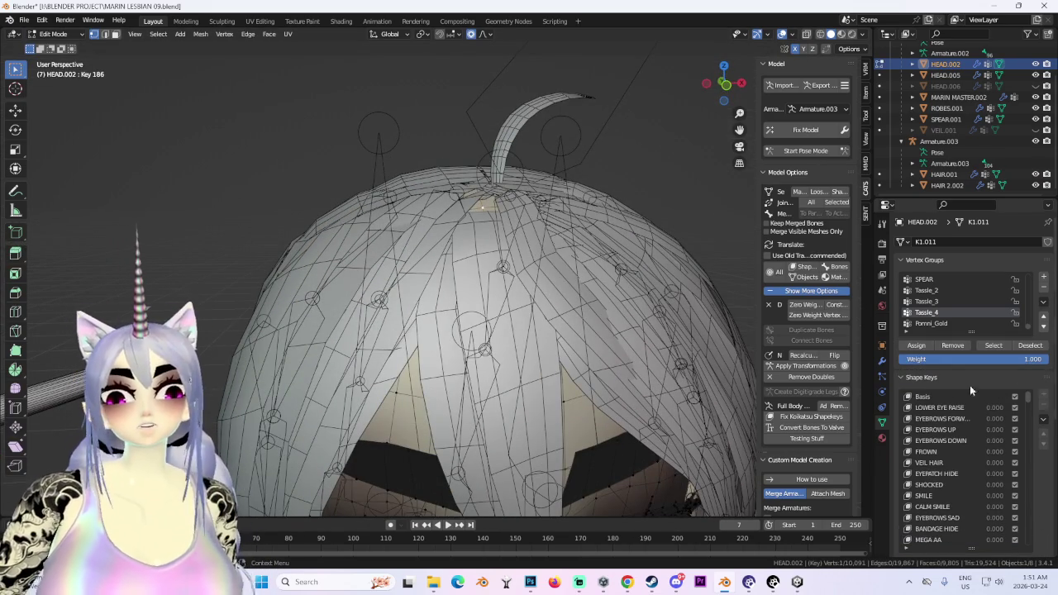
left_click(940, 400)
mouse_move(543, 412)
middle_mouse_down()
mouse_move(673, 407)
mouse_move(526, 177)
mouse_move(105, 77)
middle_mouse_up()
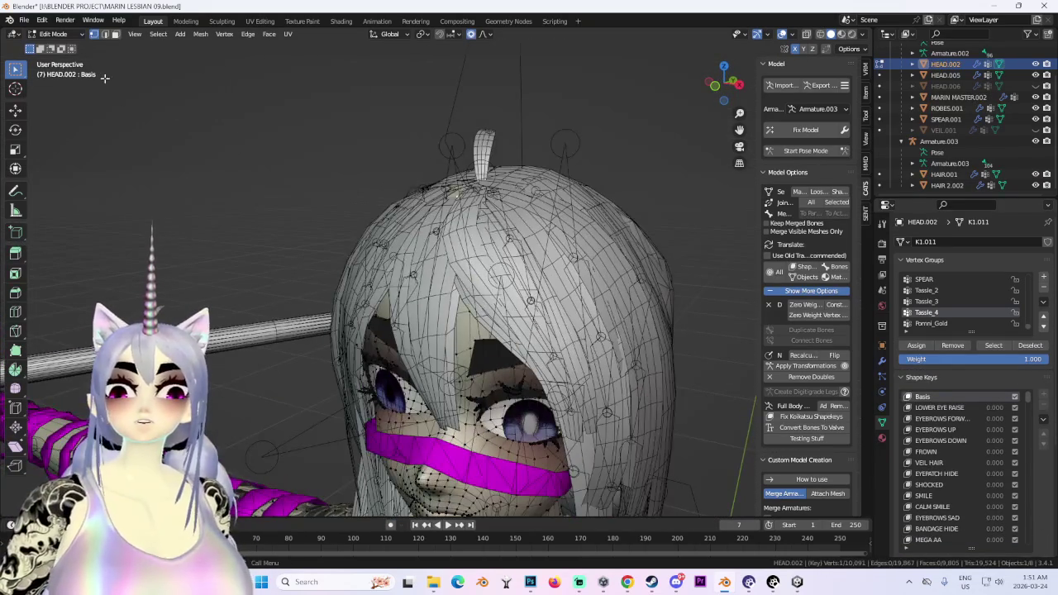
left_click(70, 37)
left_click(51, 25)
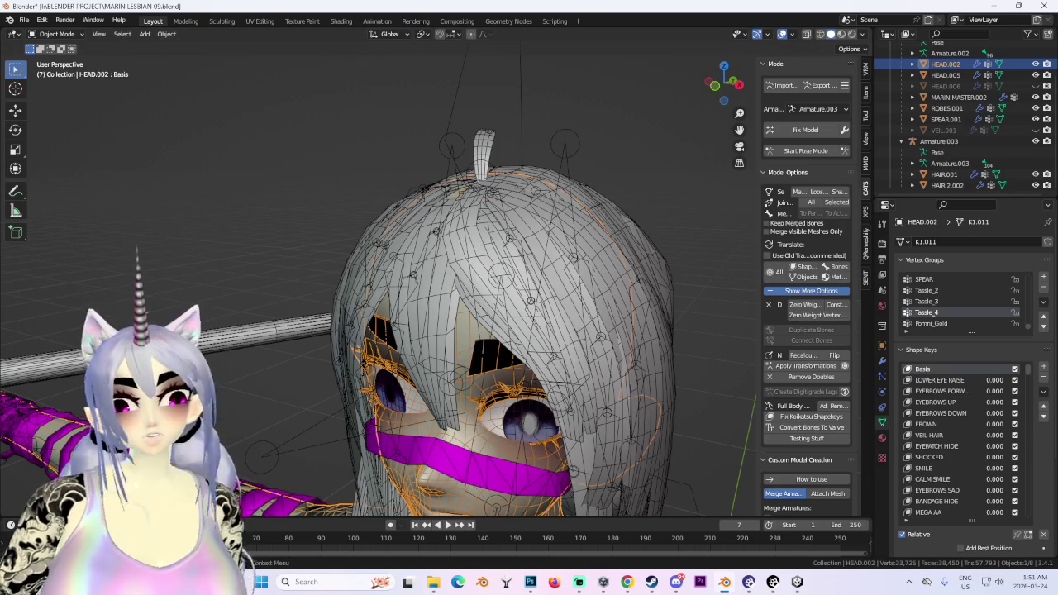
left_click(1045, 368)
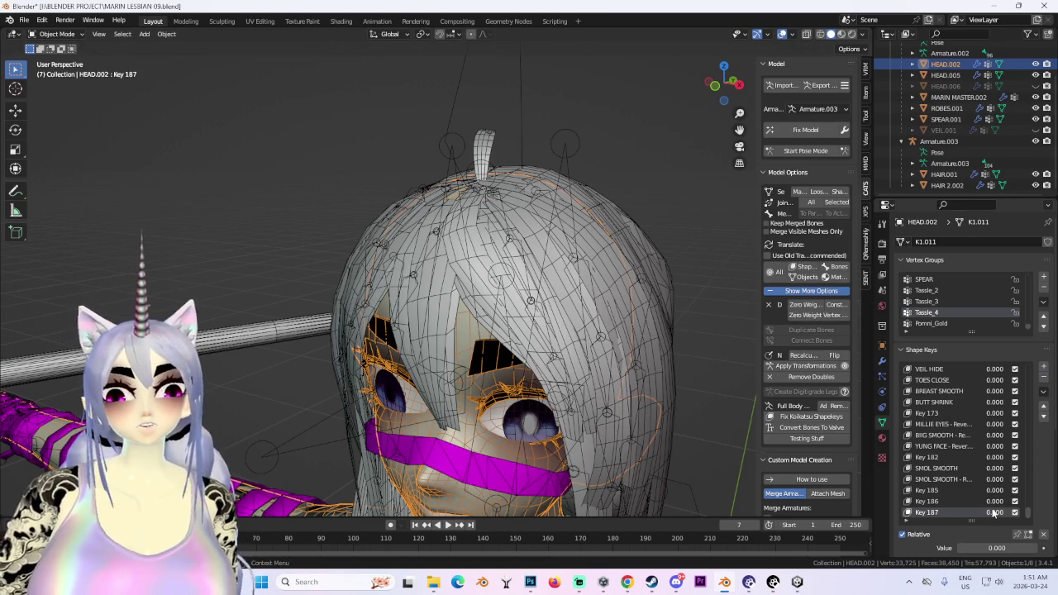
Hide HAIR.001, reselect HEAD.002 and switch to Front view.
middle_click_drag(628, 273, 585, 250)
left_click(585, 251)
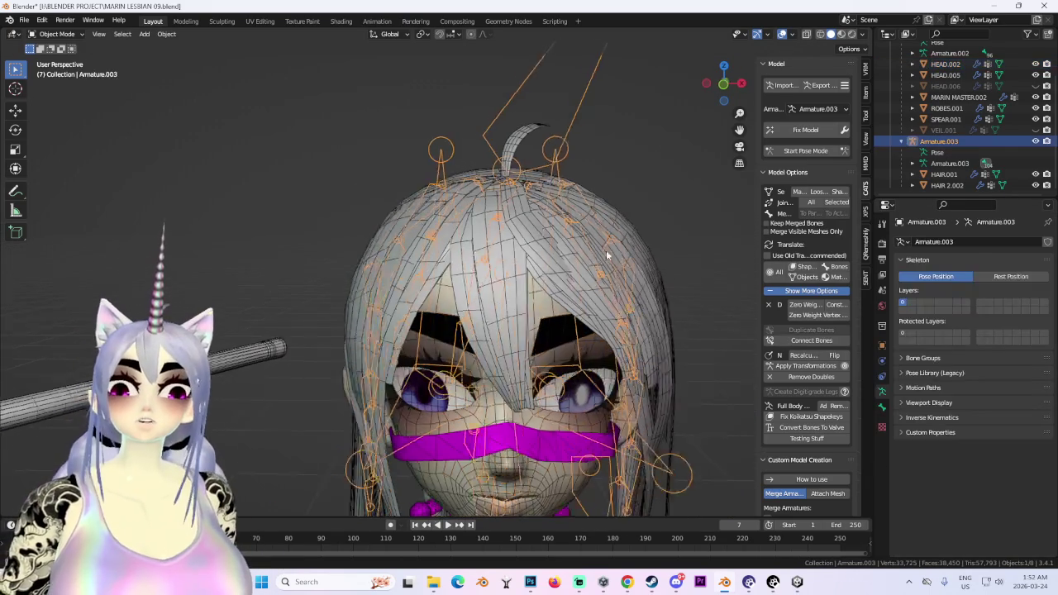
left_click(562, 246)
left_click(1034, 174)
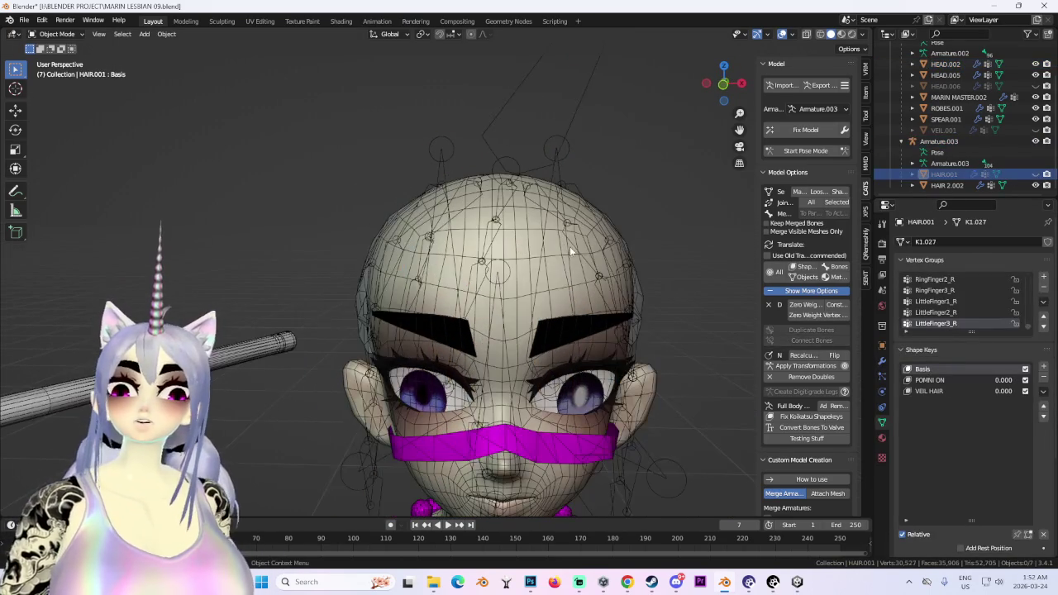
left_click(569, 246)
left_click(510, 240)
key("KP_1")
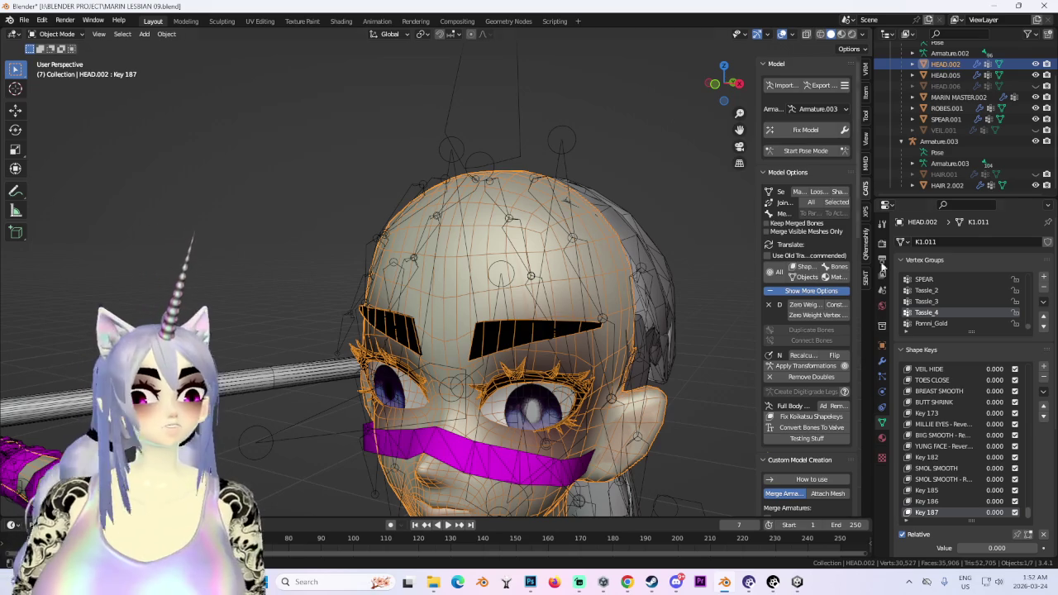
scroll(628, 215, "down", 1)
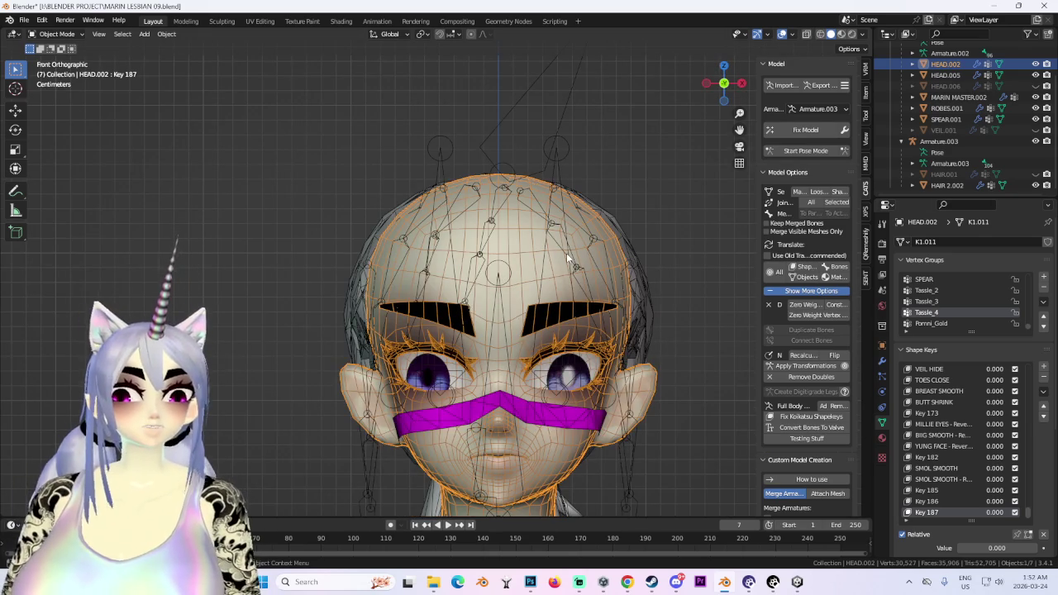
left_click(57, 33)
Squish HEAD.002's skull with the Grab brush (182 px radius, 0.400 strength) in Sculpt Mode.
left_click(54, 69)
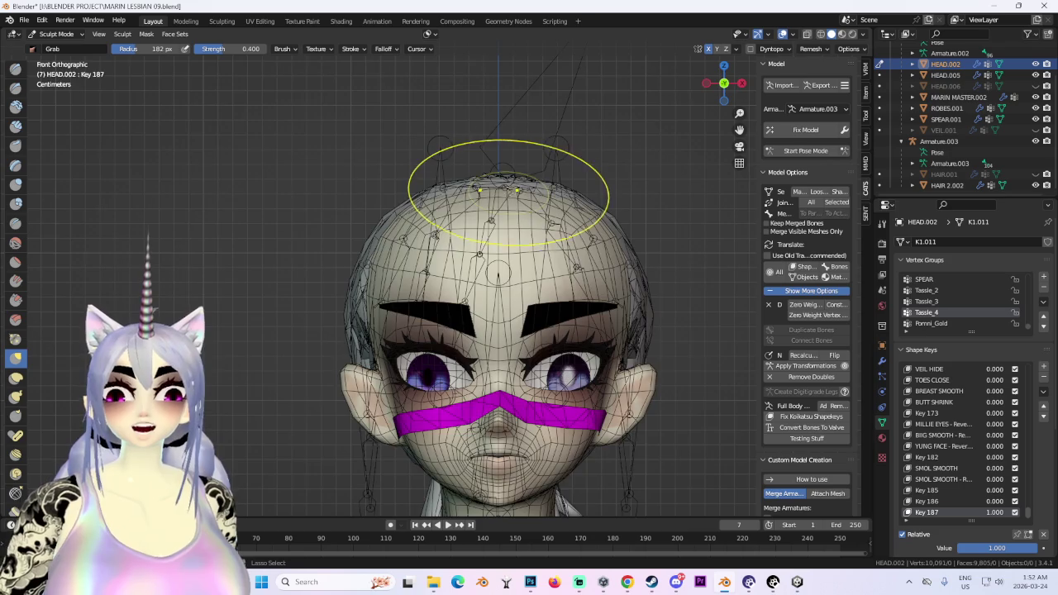
middle_click_drag(507, 192, 473, 165)
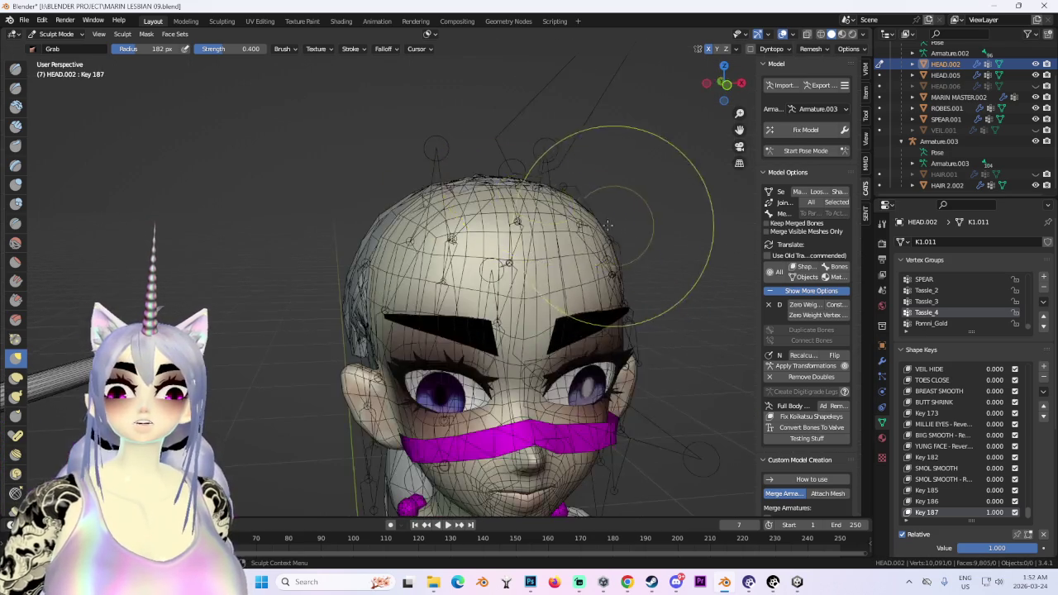
middle_click_drag(590, 177, 571, 331)
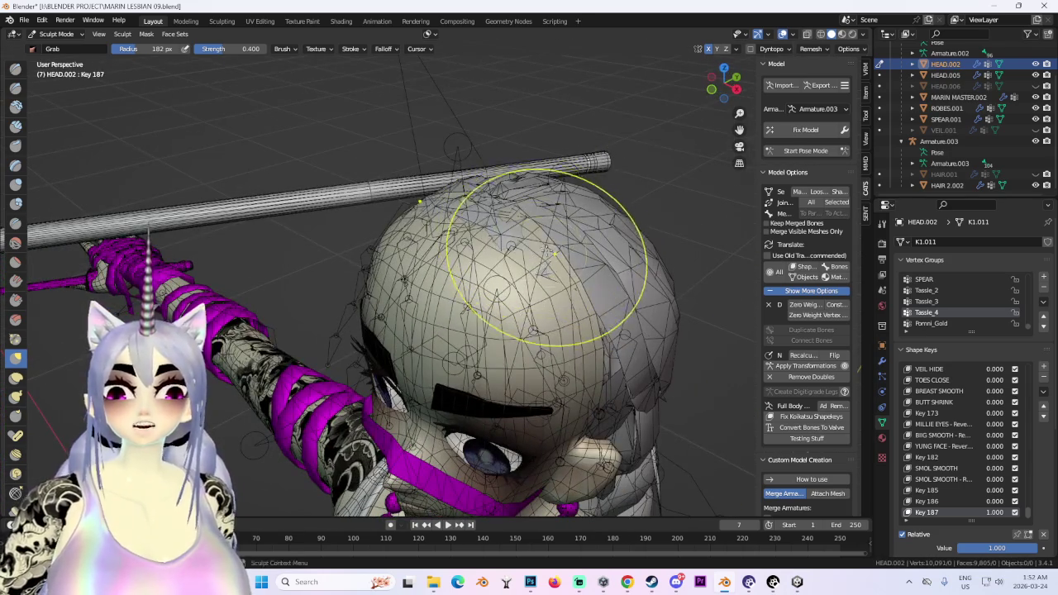
mouse_move(555, 224)
middle_mouse_down()
mouse_move(579, 233)
mouse_move(550, 237)
mouse_move(558, 214)
middle_mouse_up()
scroll(550, 238, "up", 3)
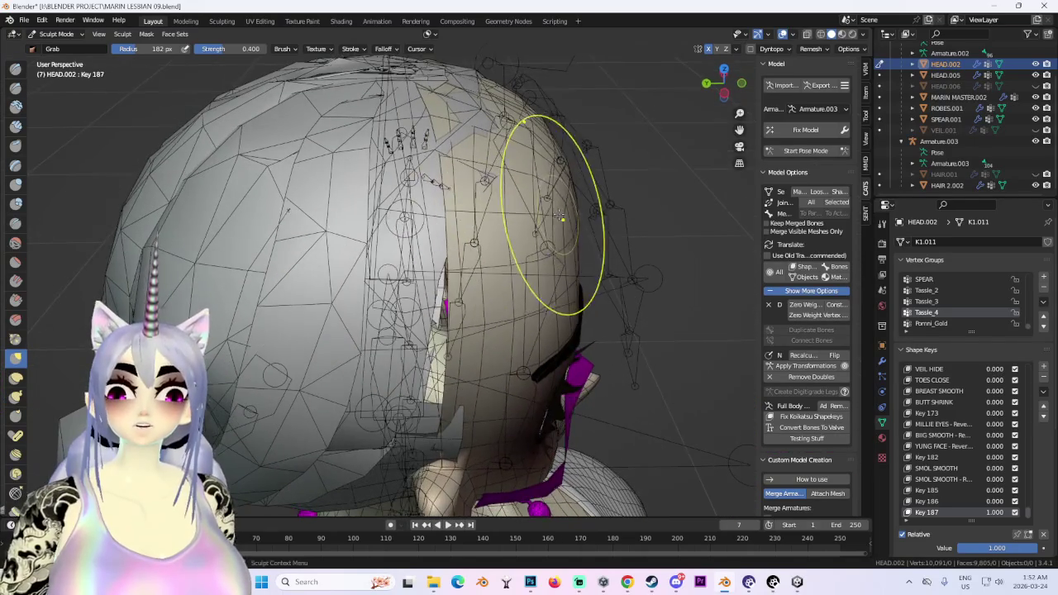
middle_click_drag(497, 304, 455, 287)
scroll(456, 287, "down", 2)
mouse_move(523, 250)
middle_mouse_down()
mouse_move(350, 324)
mouse_move(358, 271)
middle_mouse_up()
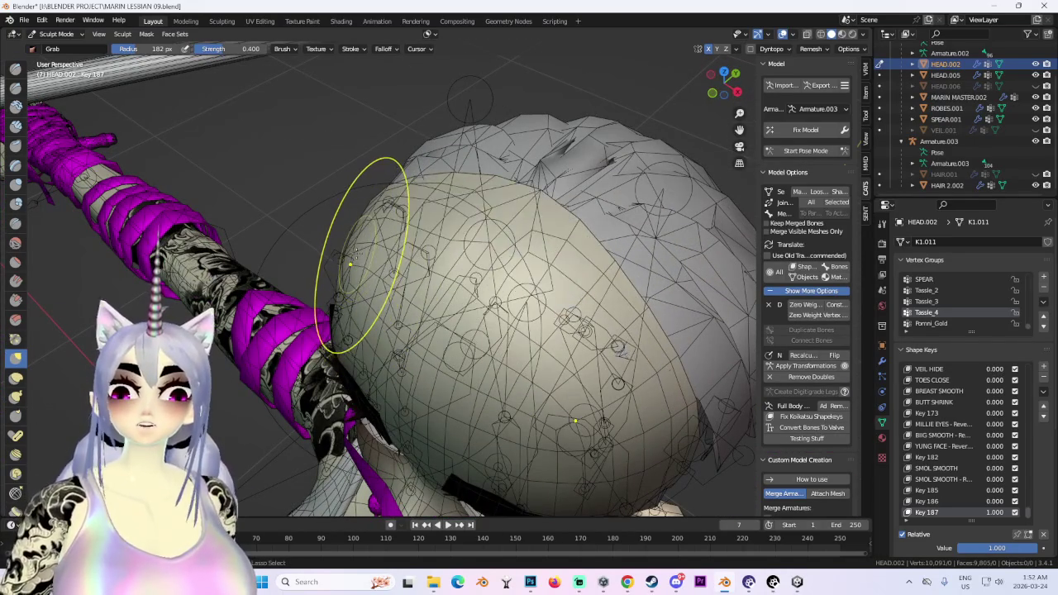
scroll(380, 244, "up", 2)
mouse_move(381, 244)
middle_mouse_down()
mouse_move(331, 237)
mouse_move(370, 196)
mouse_move(485, 130)
middle_mouse_up()
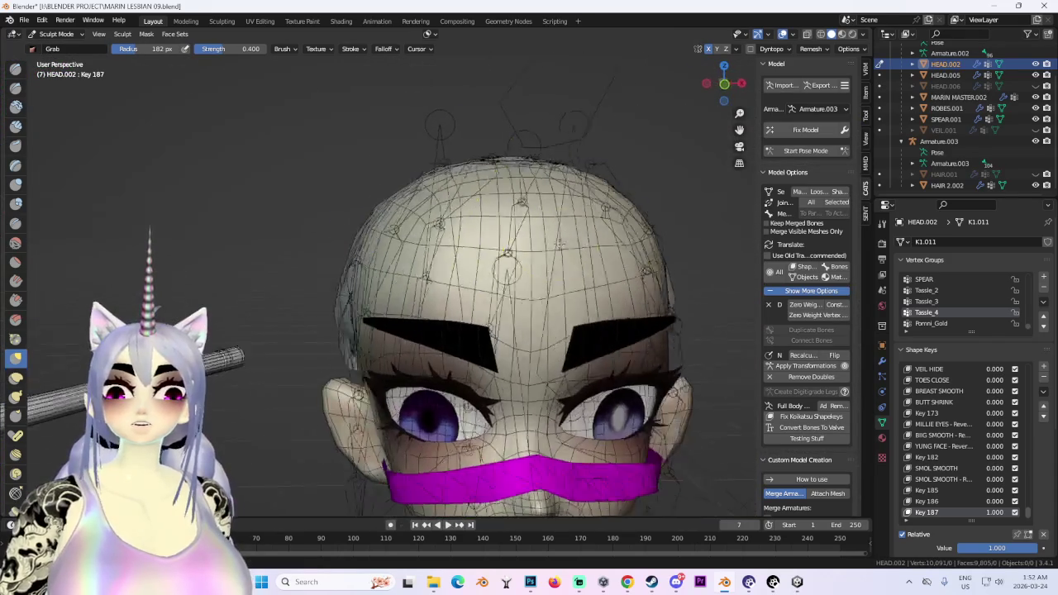
scroll(586, 237, "down", 2)
middle_click_drag(586, 237, 563, 248)
middle_click_drag(373, 217, 376, 246)
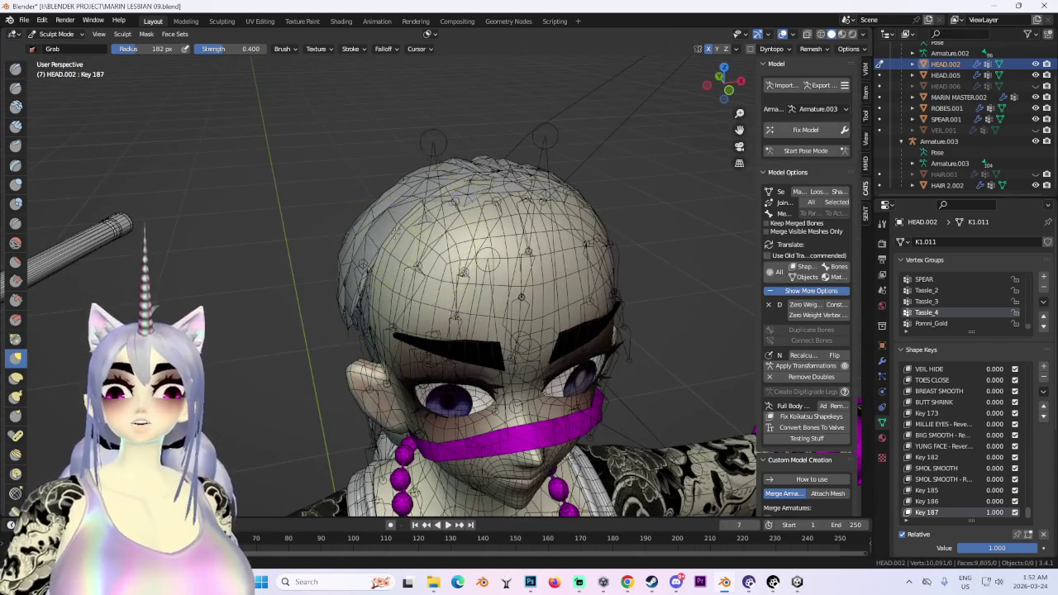
middle_click_drag(593, 245, 579, 248)
middle_click_drag(626, 277, 385, 268)
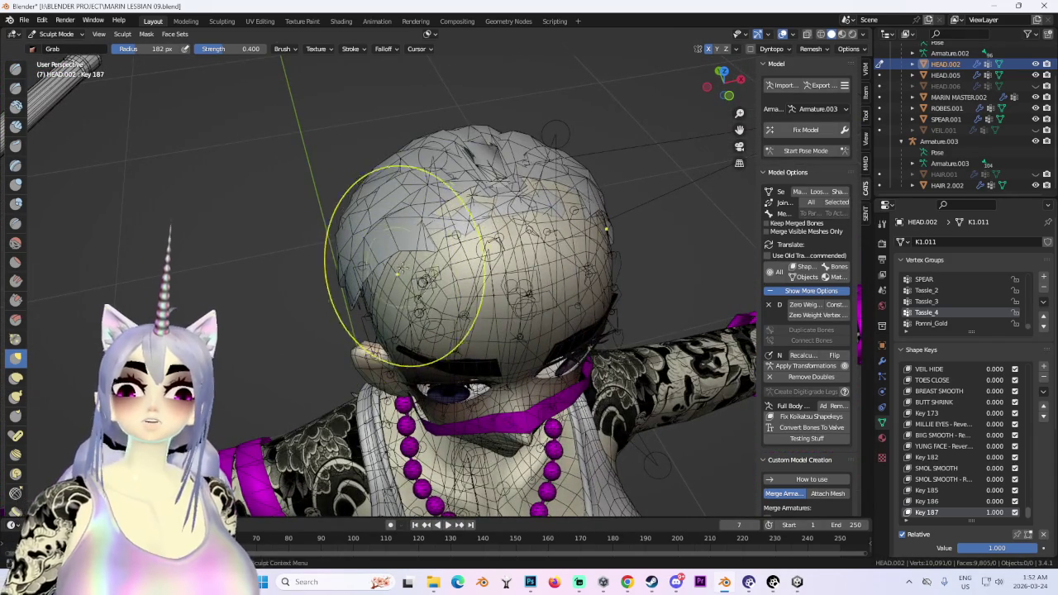
mouse_move(398, 273)
middle_mouse_down()
mouse_move(496, 281)
mouse_move(471, 157)
mouse_move(519, 228)
mouse_move(358, 276)
mouse_move(355, 236)
middle_mouse_up()
scroll(377, 272, "up", 3)
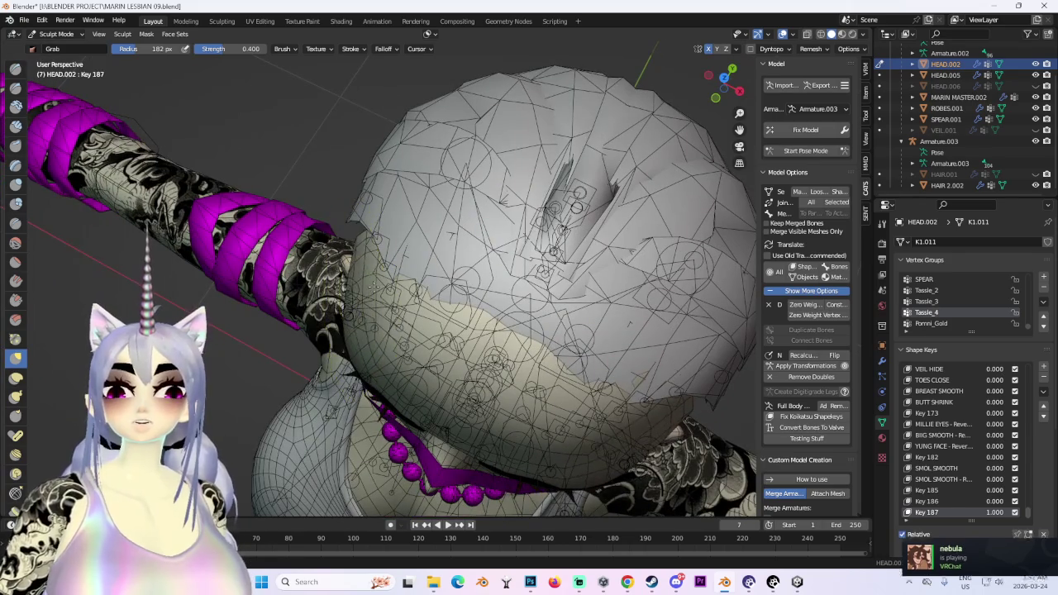
key("KP_1")
scroll(472, 212, "down", 3)
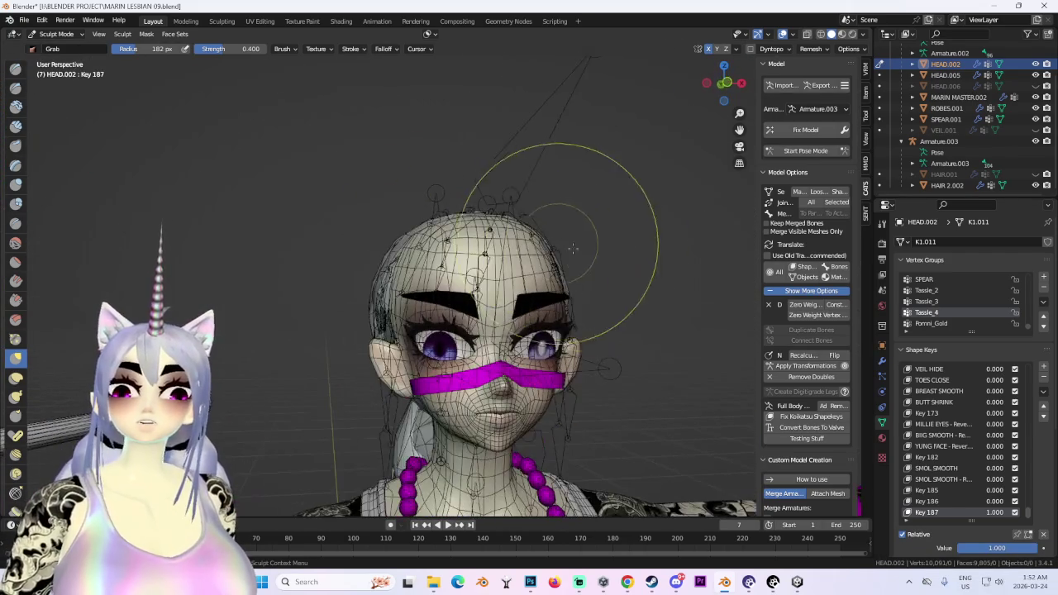
Return to Object Mode and rename the shape key to HEADSQUISH.
left_click(55, 34)
left_click(59, 47)
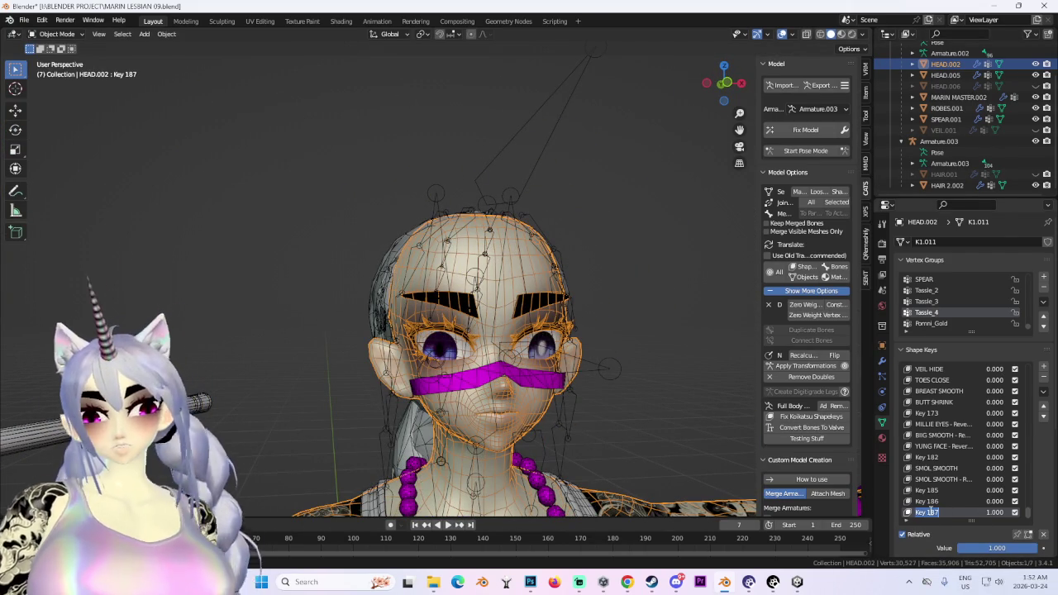
type("HEADSQUISH")
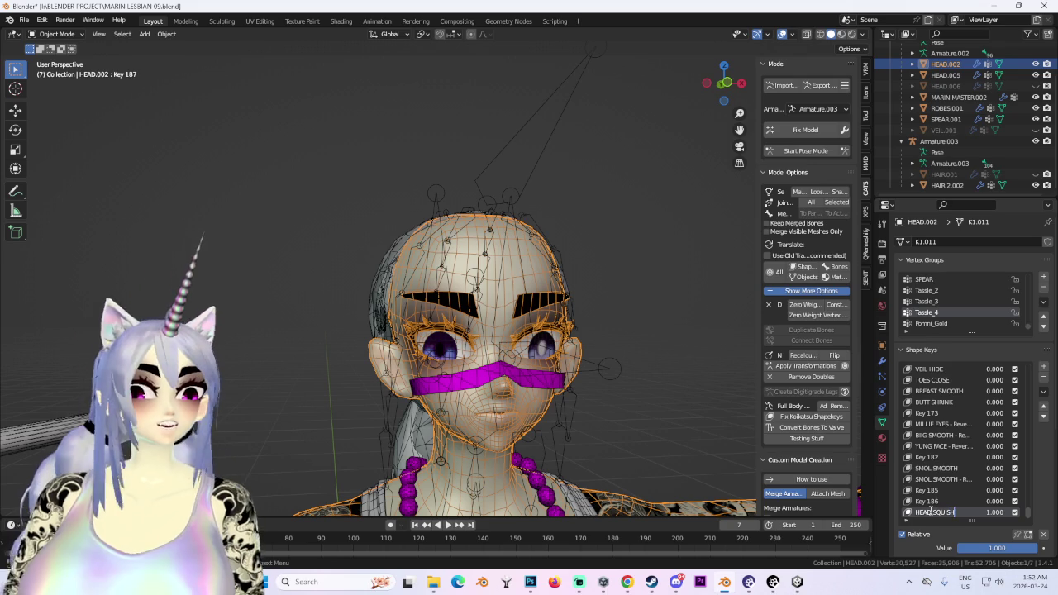
key("Return")
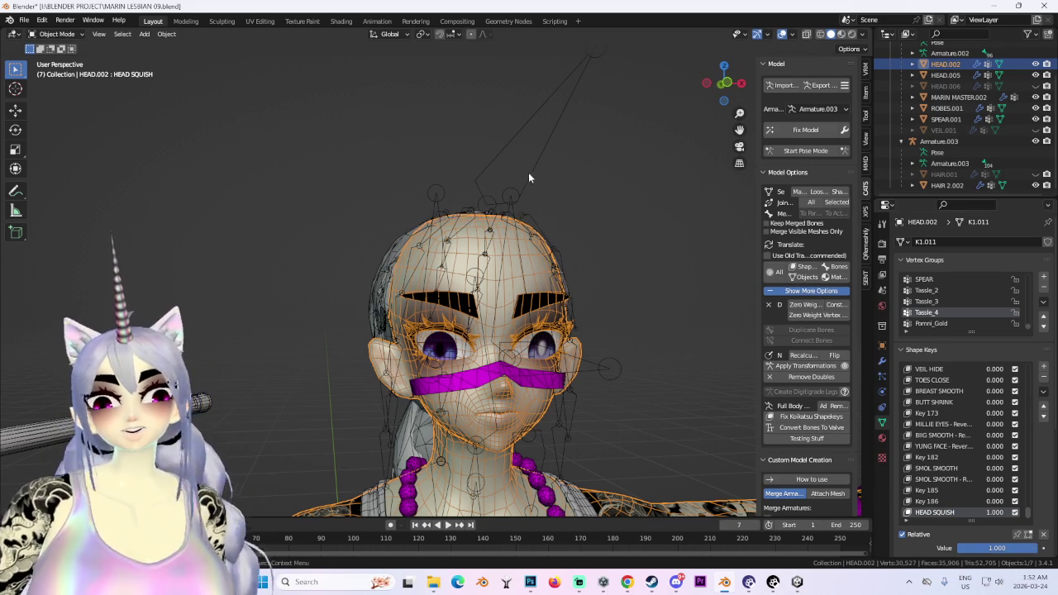
Unhide the HAIR.001 hair mesh and select it.
mouse_move(529, 175)
middle_mouse_down()
mouse_move(538, 222)
mouse_move(602, 272)
middle_mouse_up()
scroll(537, 232, "up", 3)
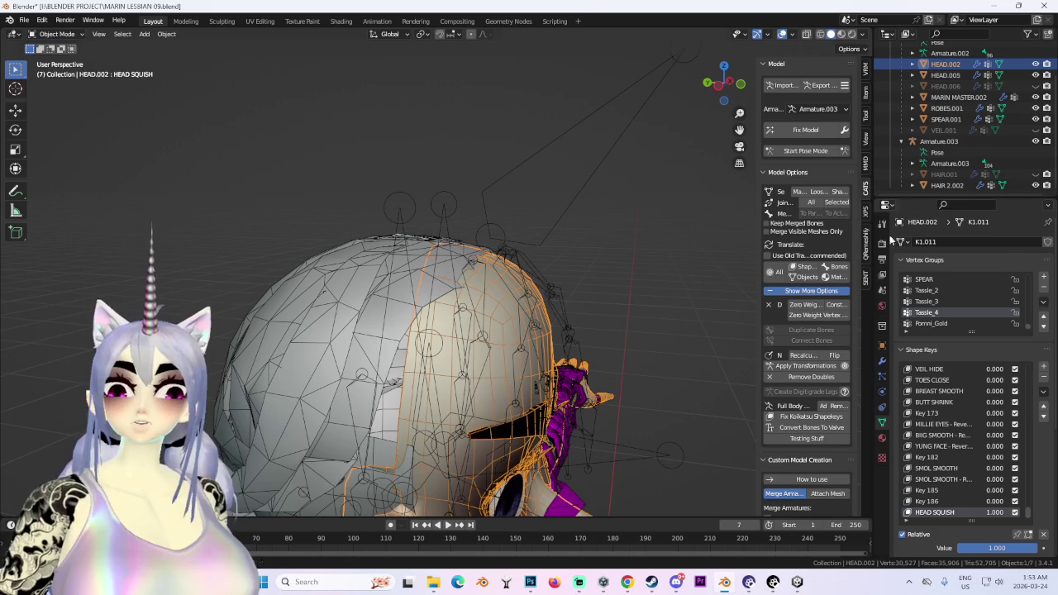
left_click(1035, 174)
mouse_move(615, 306)
middle_mouse_down()
mouse_move(552, 276)
mouse_move(648, 336)
mouse_move(603, 200)
mouse_move(681, 285)
middle_mouse_up()
left_click(563, 296)
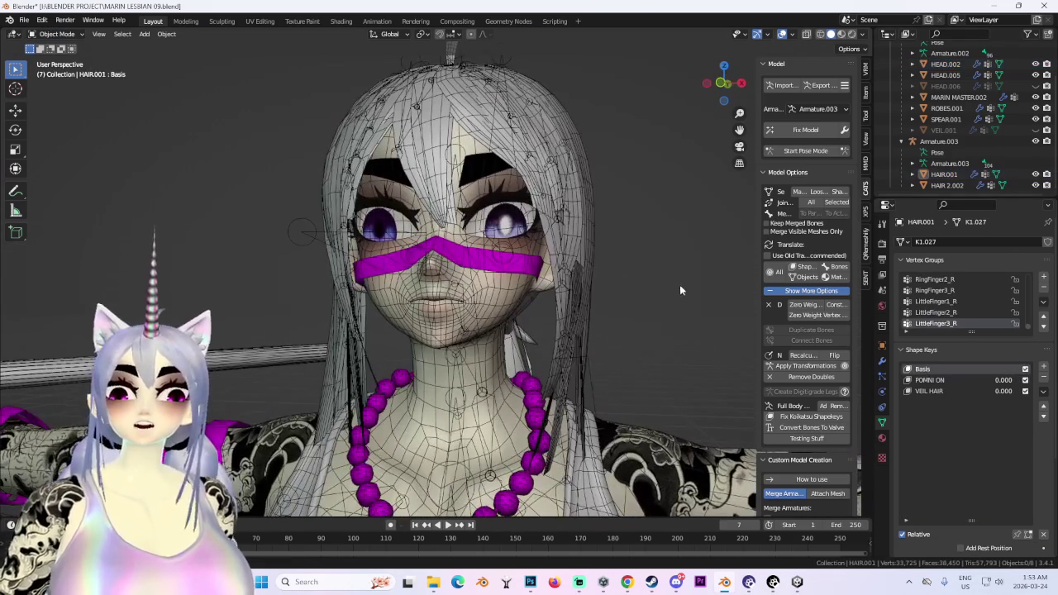
Turn off viewport overlays and select MARIN MASTER.002 to view the face.
left_click(782, 34)
mouse_move(630, 222)
middle_mouse_down()
mouse_move(603, 241)
mouse_move(643, 253)
mouse_move(574, 225)
mouse_move(559, 197)
middle_mouse_up()
scroll(597, 217, "up", 2)
left_click(577, 275)
mouse_move(577, 275)
middle_mouse_down()
mouse_move(624, 216)
mouse_move(604, 203)
mouse_move(623, 203)
mouse_move(610, 242)
mouse_move(364, 272)
mouse_move(369, 238)
mouse_move(295, 230)
mouse_move(233, 141)
mouse_move(258, 190)
mouse_move(364, 223)
mouse_move(356, 240)
mouse_move(621, 302)
mouse_move(546, 331)
mouse_move(470, 223)
mouse_move(600, 233)
mouse_move(646, 251)
mouse_move(545, 272)
mouse_move(314, 221)
mouse_move(574, 233)
mouse_move(513, 240)
middle_mouse_up()
Select MARIN MASTER.002 and toggle VEIL.001's visibility until the magenta veil shows.
left_click(470, 223)
left_click(470, 223)
left_click(56, 34)
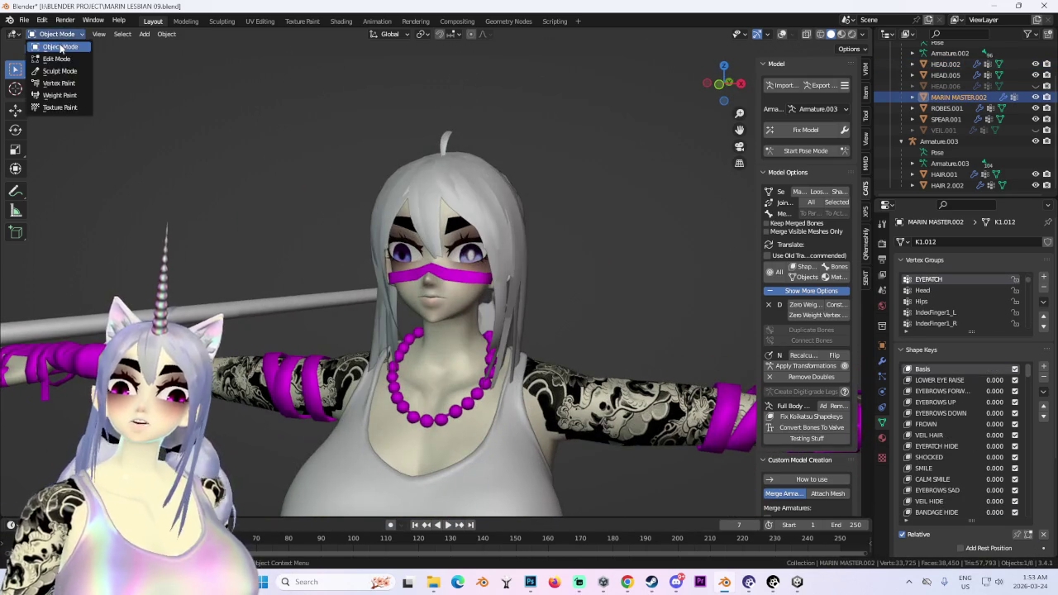
left_click(1035, 130)
left_click(1035, 131)
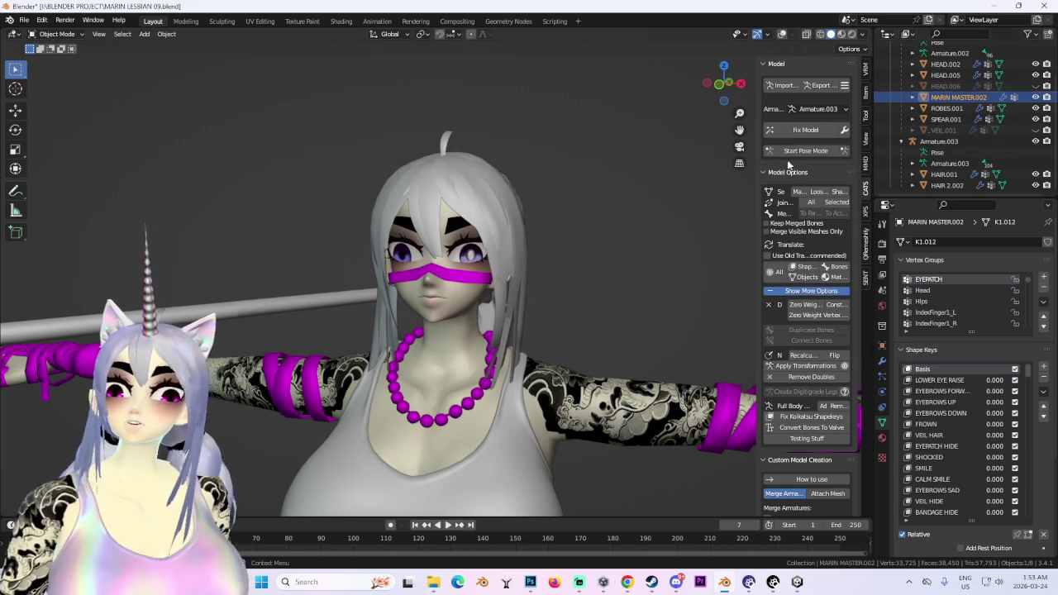
scroll(536, 254, "down", 1)
scroll(536, 254, "up", 3)
scroll(546, 252, "up", 2)
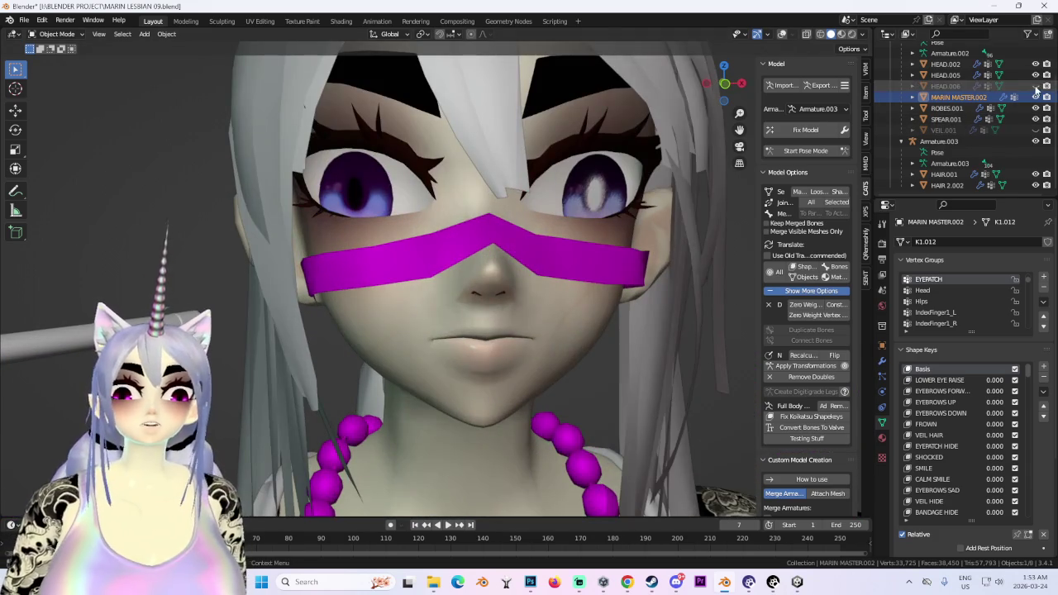
scroll(536, 224, "up", 1)
scroll(536, 224, "down", 2)
scroll(536, 224, "down", 2)
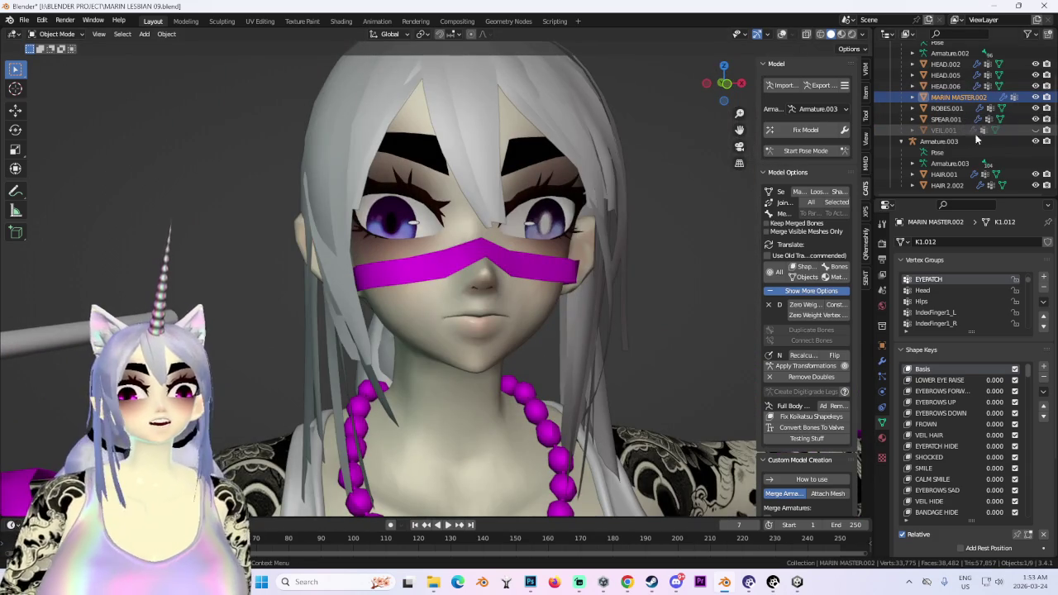
left_click(1050, 129)
left_click(1035, 130)
scroll(450, 219, "down", 3)
mouse_move(451, 219)
middle_mouse_down()
mouse_move(496, 214)
mouse_move(451, 219)
middle_mouse_up()
scroll(450, 219, "up", 2)
Check the veil in Front view with overlays on, then turn overlays off.
left_click(781, 34)
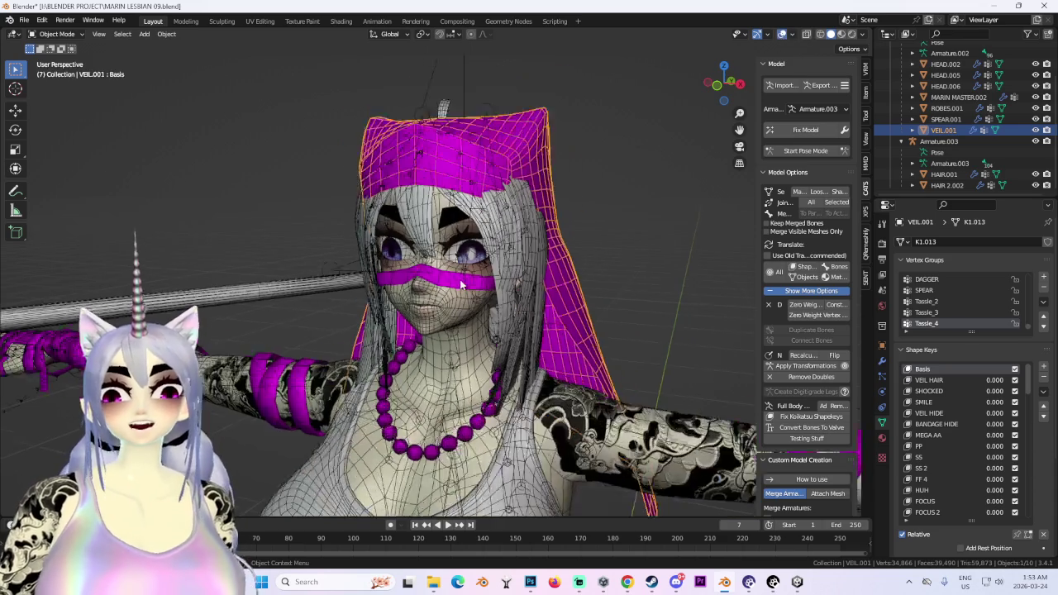
scroll(949, 160, "up", 2)
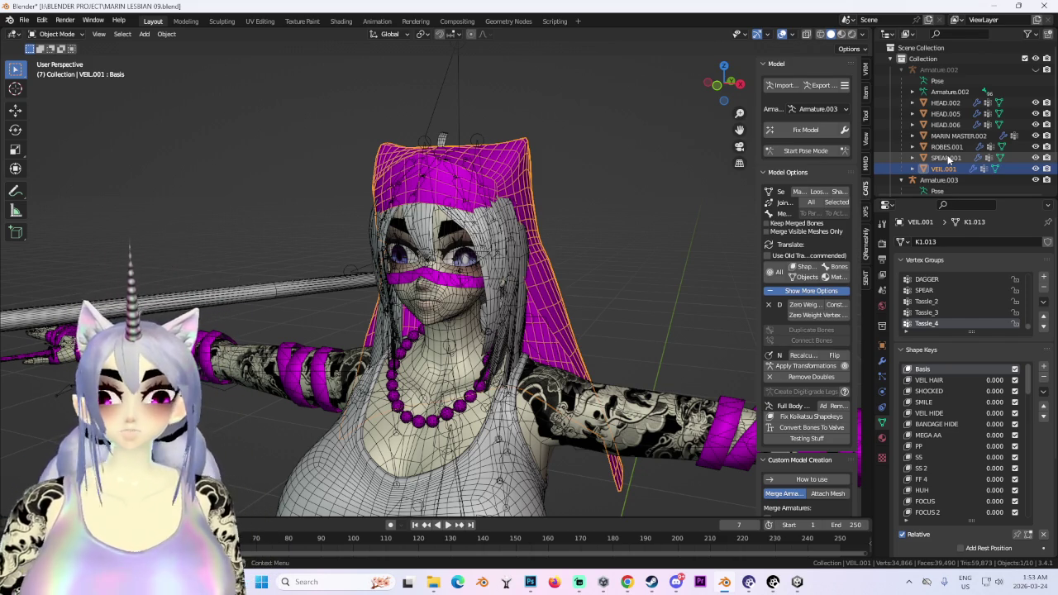
left_click(721, 93)
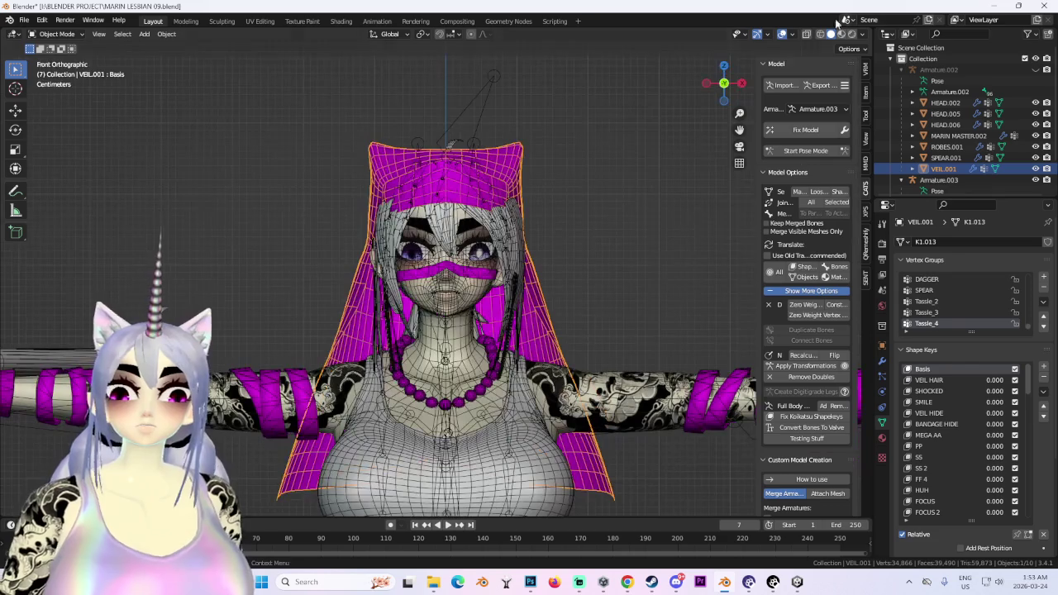
left_click(783, 35)
scroll(563, 278, "up", 2)
scroll(563, 277, "up", 3)
mouse_move(596, 265)
middle_mouse_down()
mouse_move(519, 317)
mouse_move(580, 317)
mouse_move(603, 332)
mouse_move(586, 223)
middle_mouse_up()
scroll(604, 333, "down", 2)
scroll(558, 336, "down", 1)
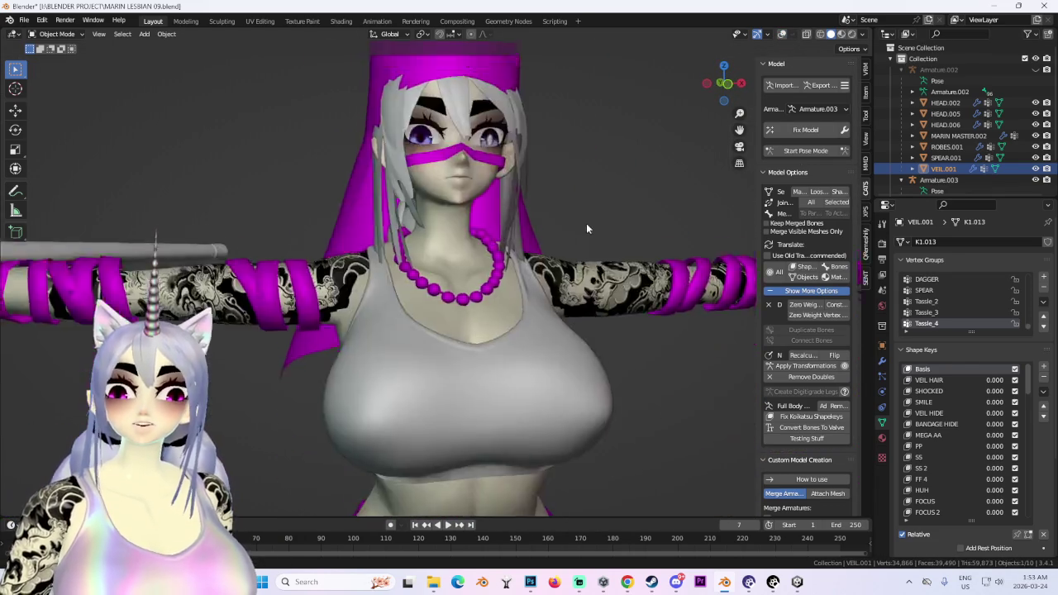
scroll(547, 315, "down", 2)
scroll(482, 327, "up", 1)
left_click(482, 327)
Unhide and select Armature.002, then delete its zero-weight bones.
scroll(524, 264, "up", 4)
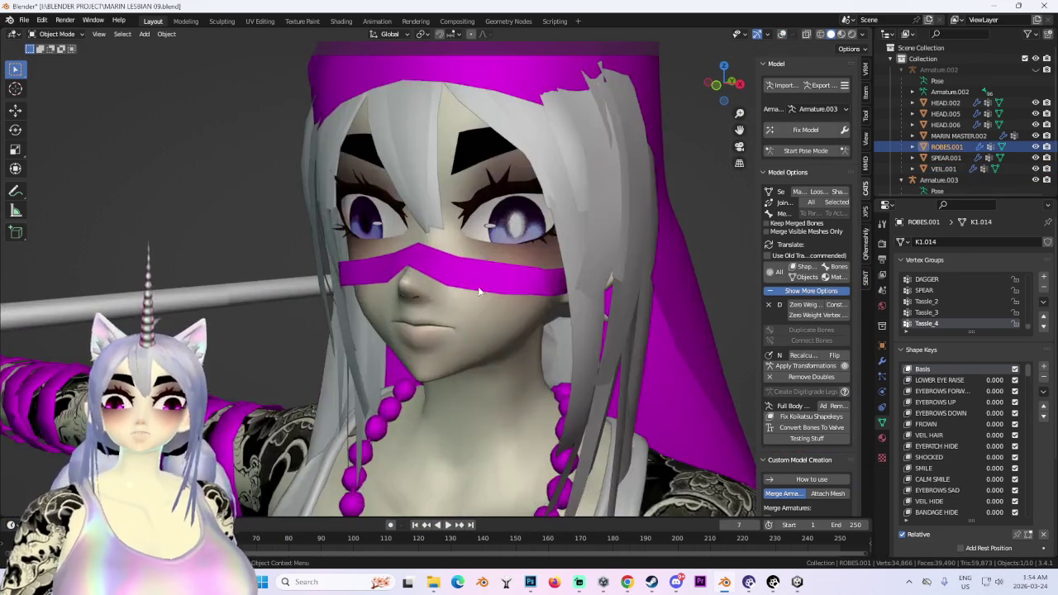
left_click(960, 135)
scroll(993, 165, "down", 2)
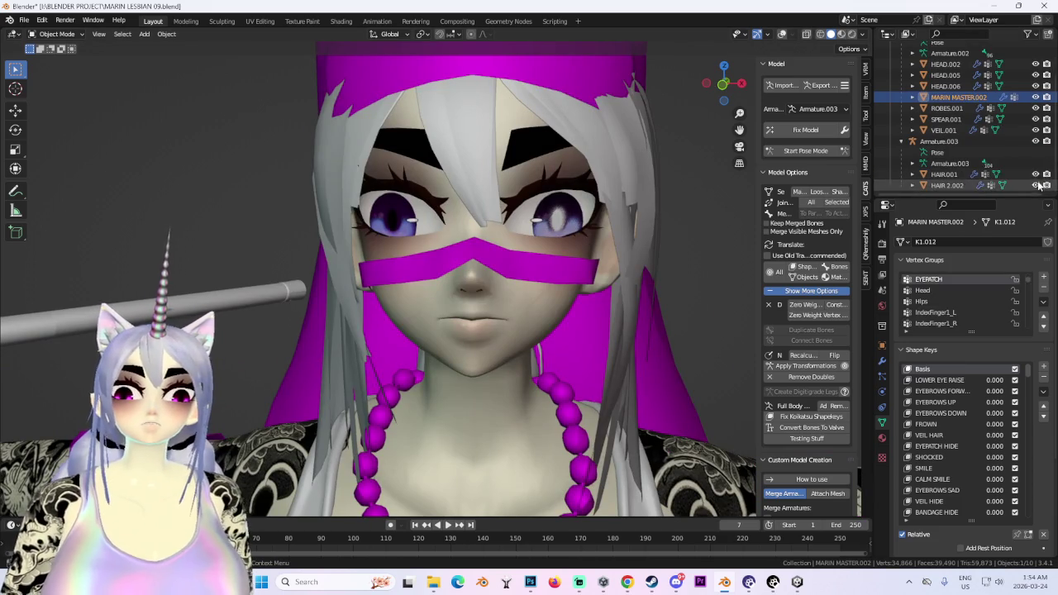
scroll(1007, 88, "up", 2)
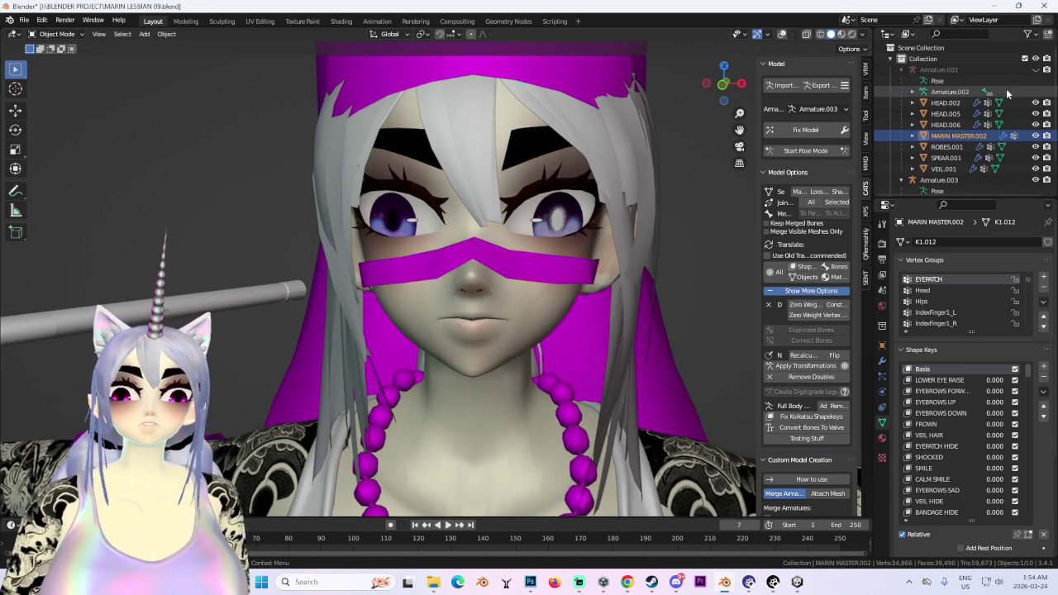
left_click(1037, 70)
left_click(940, 69)
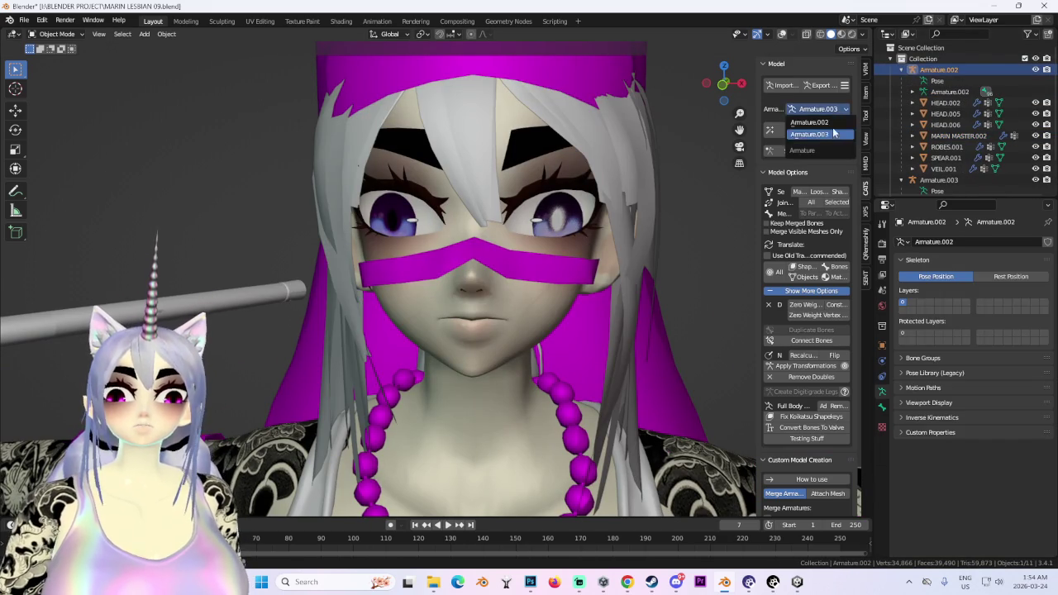
left_click(781, 34)
middle_click_drag(579, 248, 810, 343)
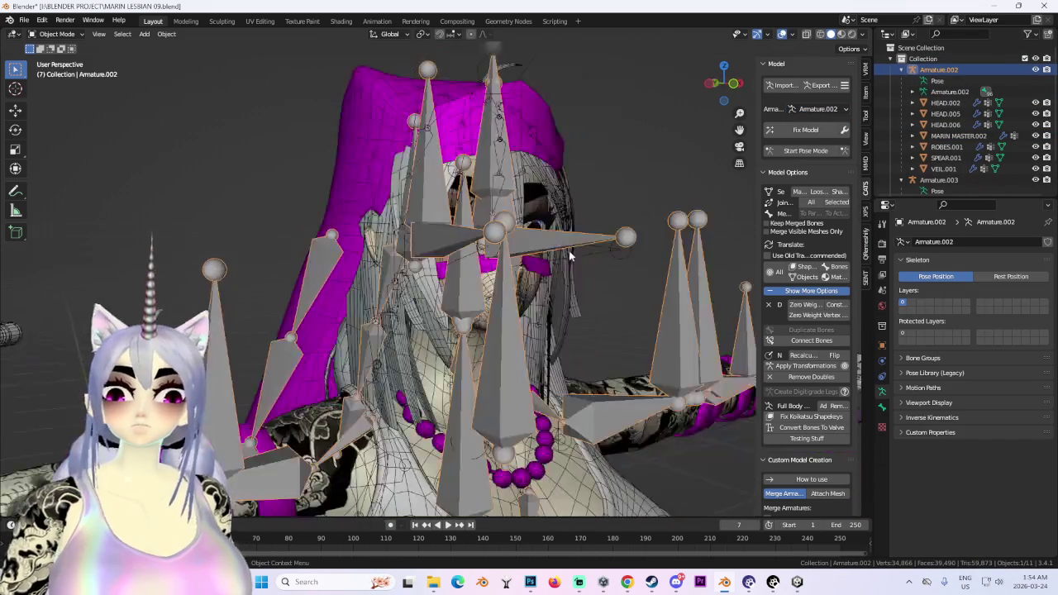
left_click(817, 308)
mouse_move(634, 243)
middle_mouse_down()
mouse_move(574, 258)
mouse_move(619, 254)
mouse_move(796, 91)
middle_mouse_up()
scroll(574, 258, "up", 3)
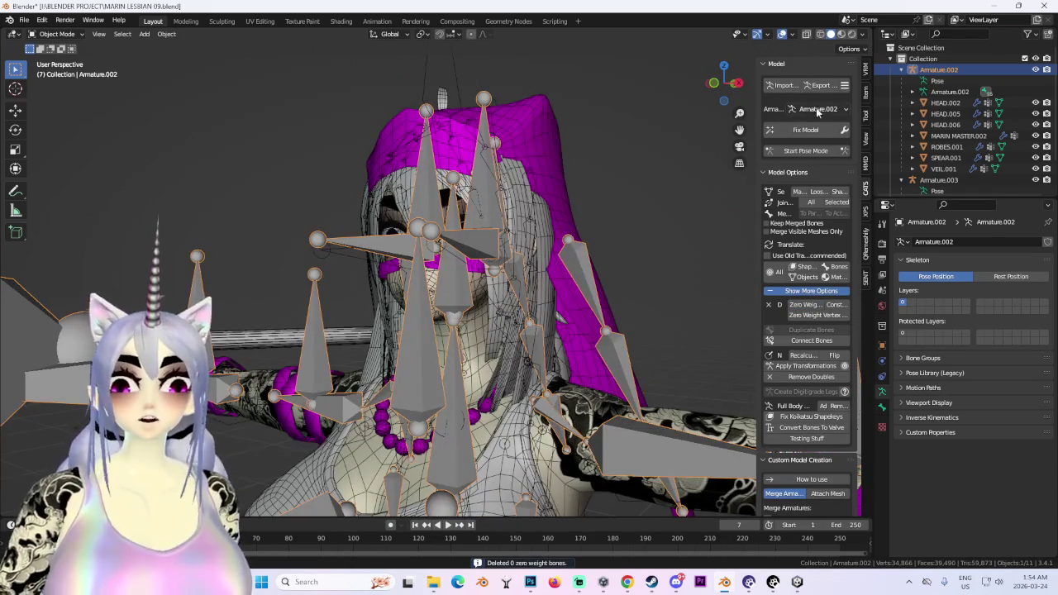
Choose Armature.003 as the working armature in the CATS panel.
left_click(817, 109)
left_click(827, 136)
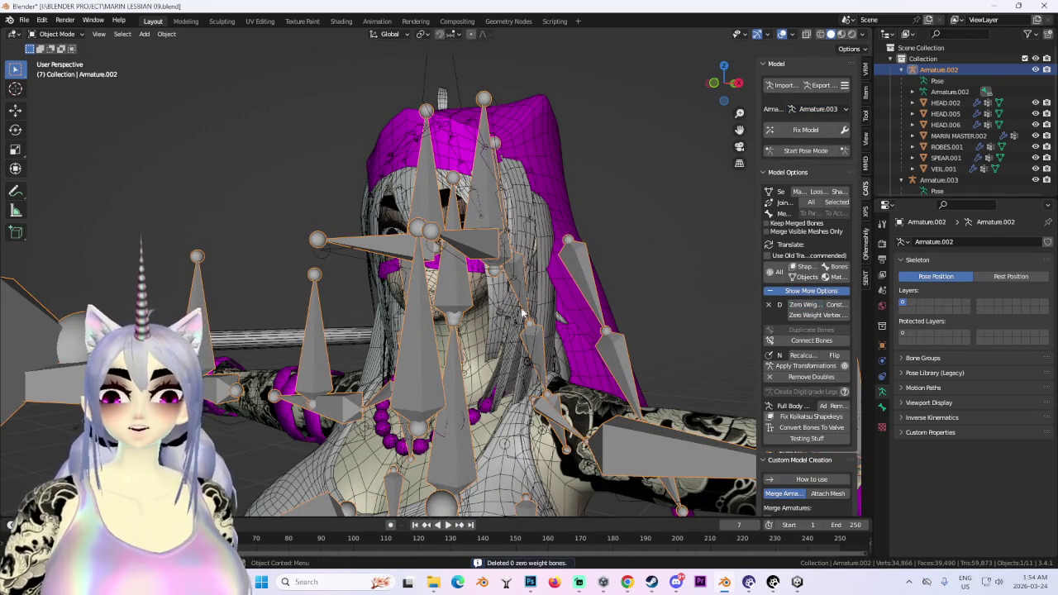
scroll(522, 312, "down", 2)
middle_click_drag(522, 313, 519, 300, "shift")
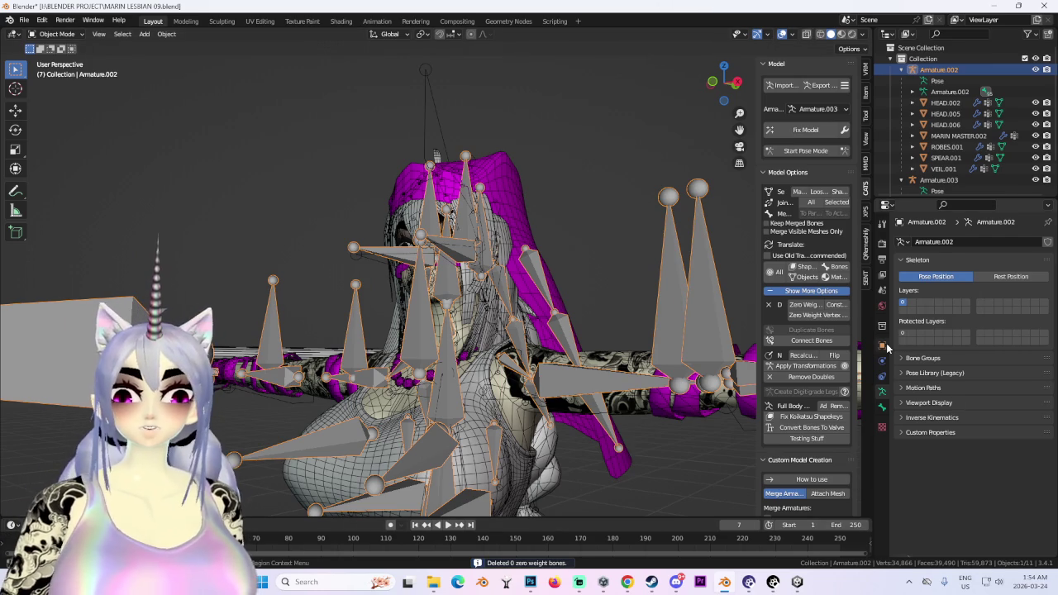
Set Armature.002's Viewport Display to Wire in Object Properties.
left_click(884, 346)
left_click(883, 406)
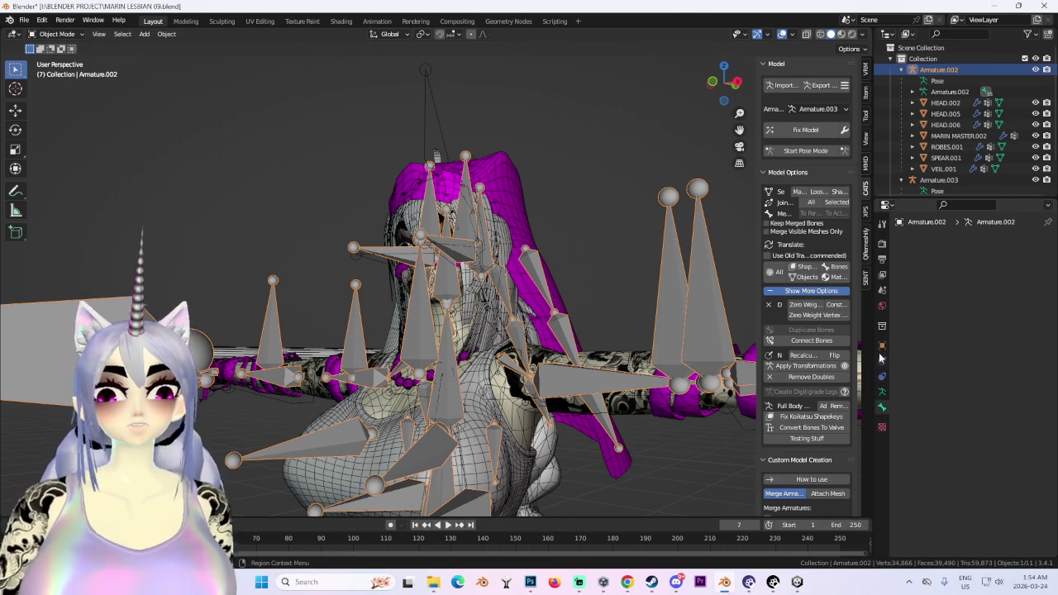
left_click(882, 345)
scroll(976, 397, "down", 5)
left_click(983, 516)
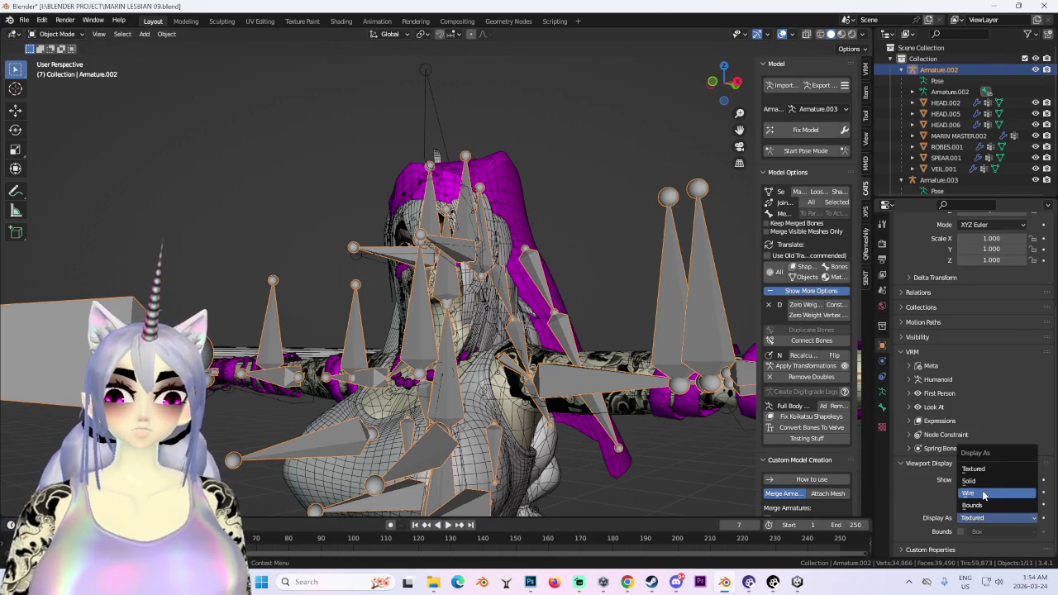
left_click(983, 494)
scroll(579, 331, "down", 5)
Hide Armature.002 and select Armature.003.
middle_click_drag(579, 331, 669, 303)
scroll(669, 303, "up", 5)
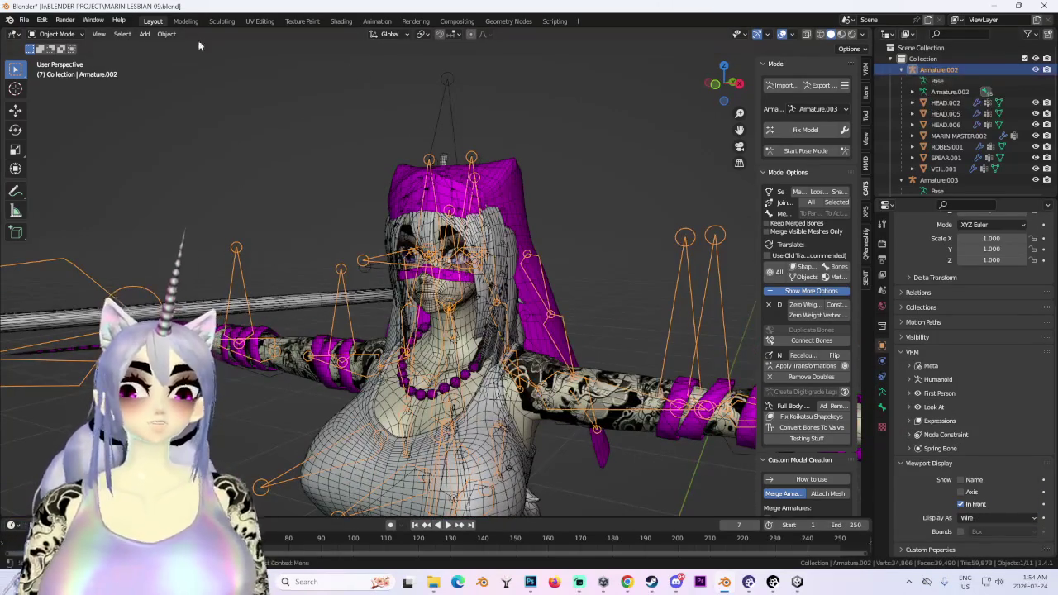
left_click(56, 34)
left_click(1035, 69)
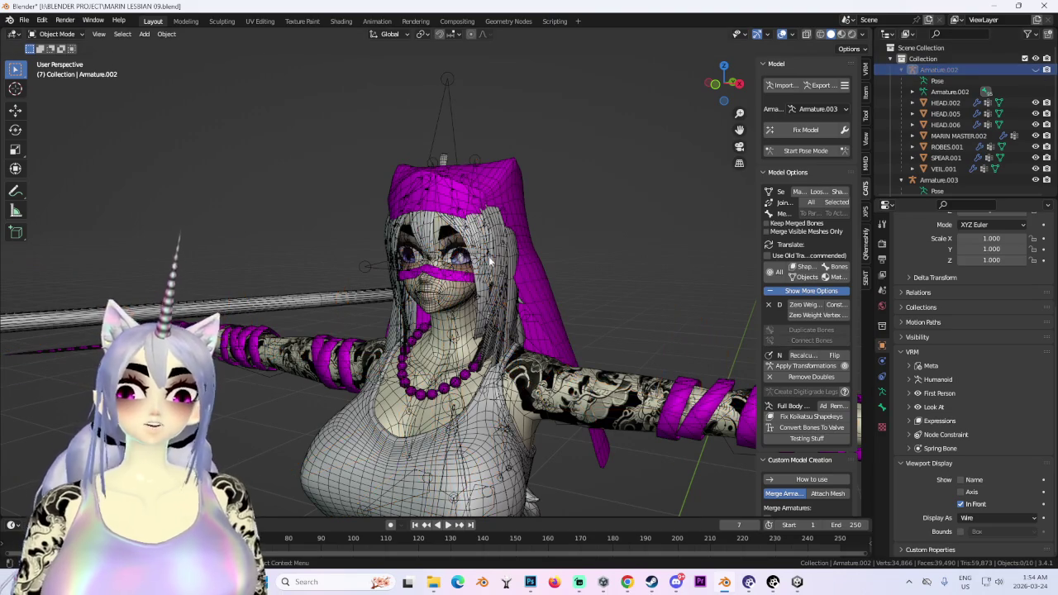
left_click(475, 155)
mouse_move(475, 154)
middle_mouse_down()
mouse_move(568, 230)
mouse_move(638, 220)
middle_mouse_up()
scroll(958, 132, "down", 2)
Join HAIR 2.002 and HAIR.001 into one mesh with CATS Join Meshes (Selected).
left_click(948, 185)
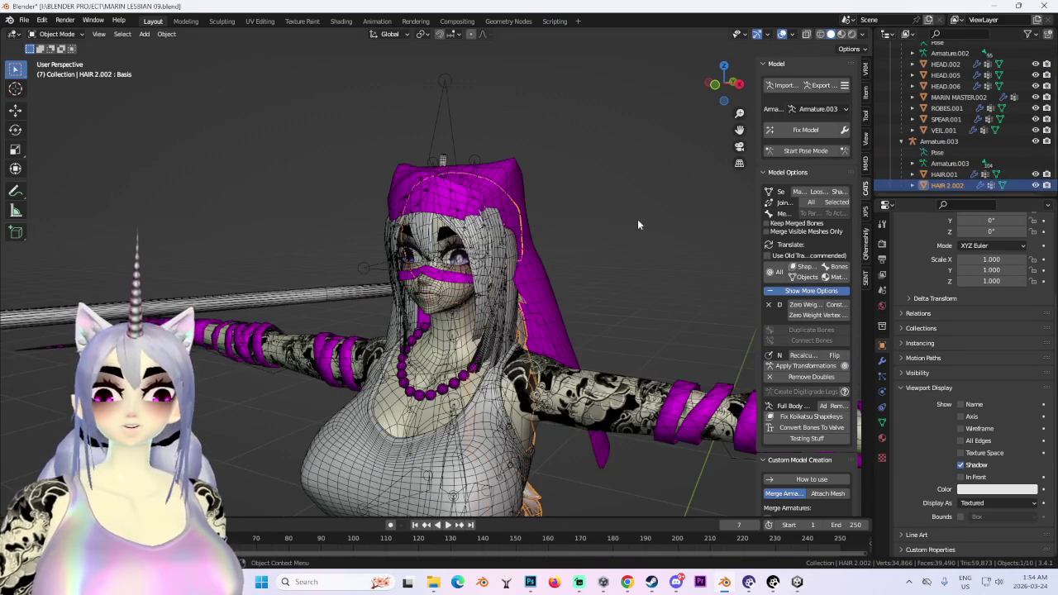
left_click(942, 174, "ctrl")
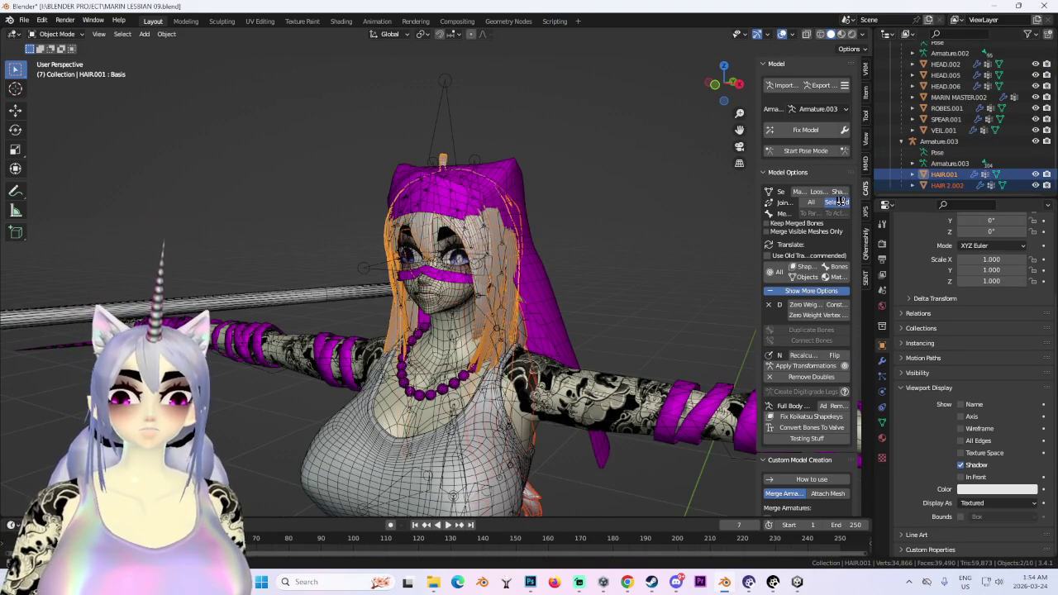
left_click(840, 202)
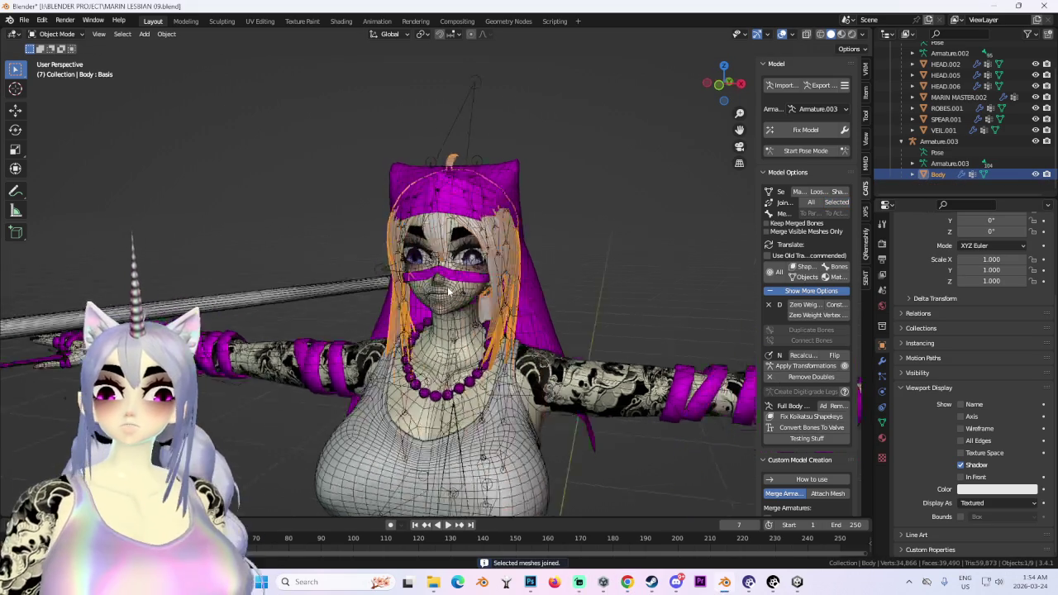
middle_click_drag(488, 286, 526, 286)
scroll(984, 162, "up", 1)
In Edit Mode on Armature.003, delete the bones of the character's left arm.
left_click(934, 152)
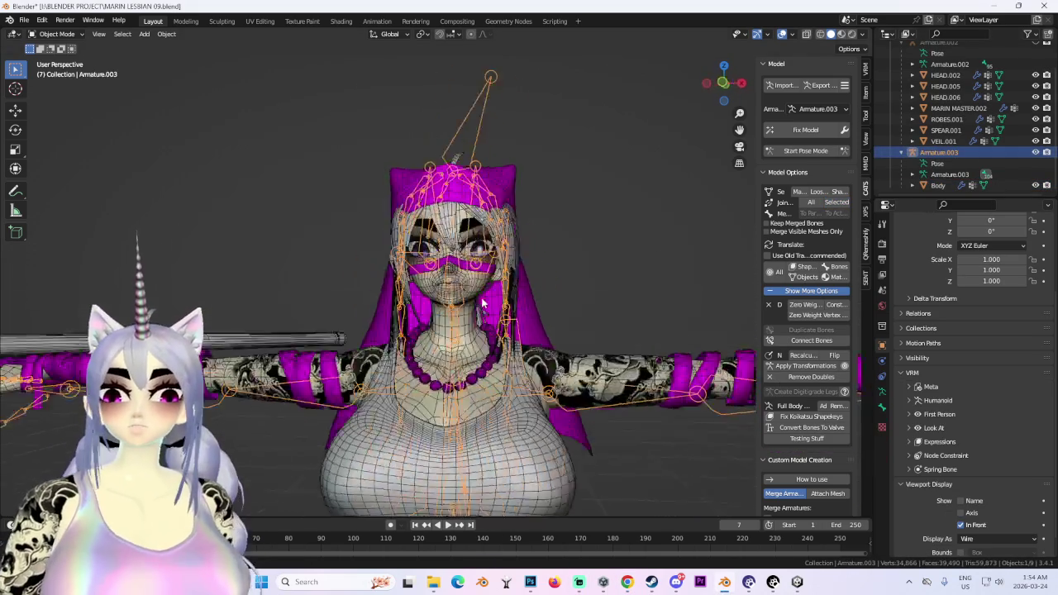
mouse_move(534, 405)
middle_mouse_down()
mouse_move(629, 281)
mouse_move(589, 372)
middle_mouse_up()
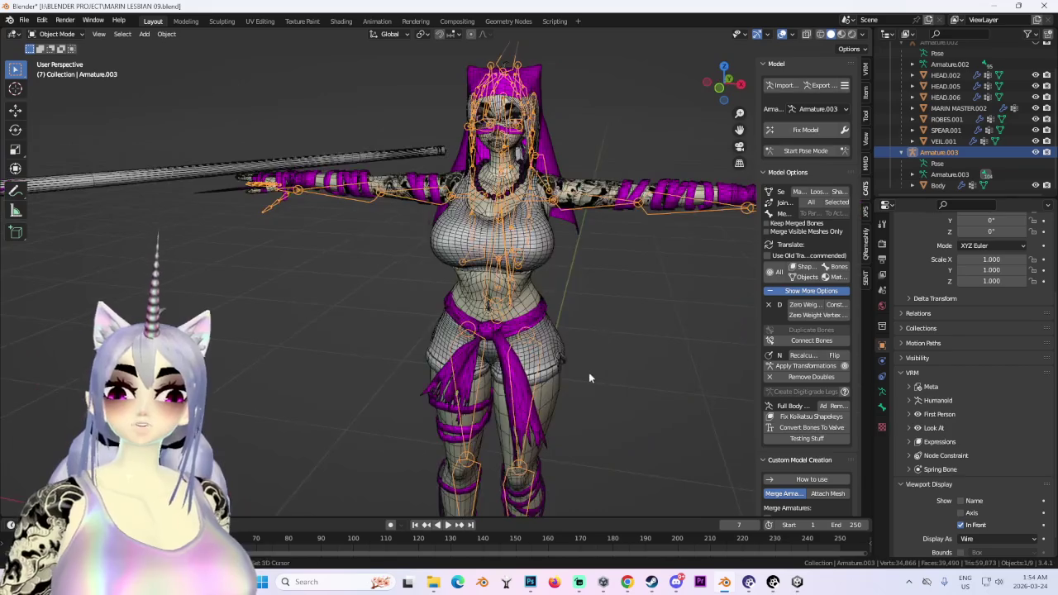
scroll(476, 213, "up", 4)
left_click(58, 59)
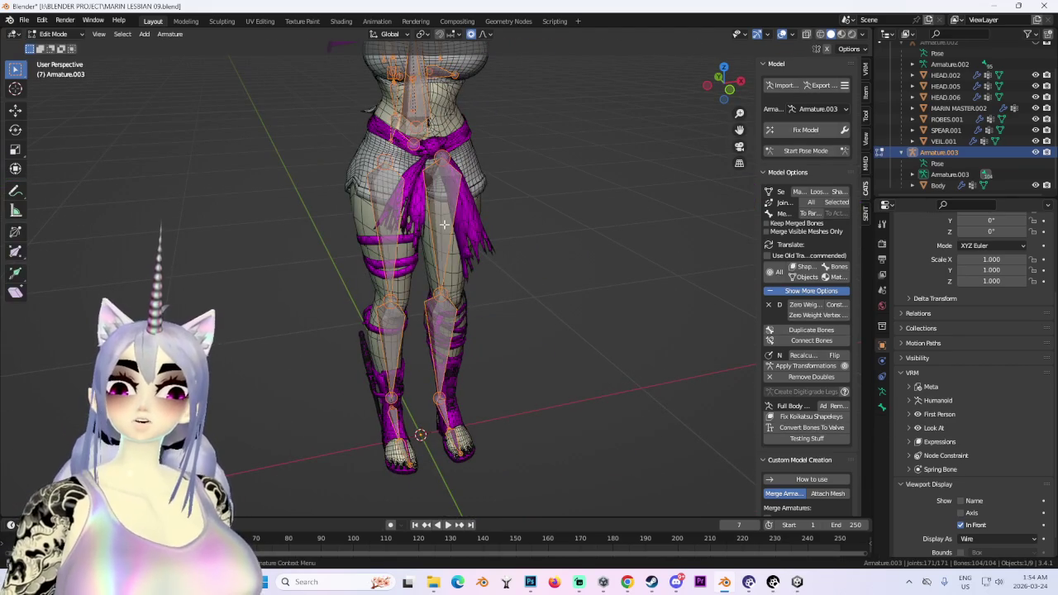
left_click(396, 198)
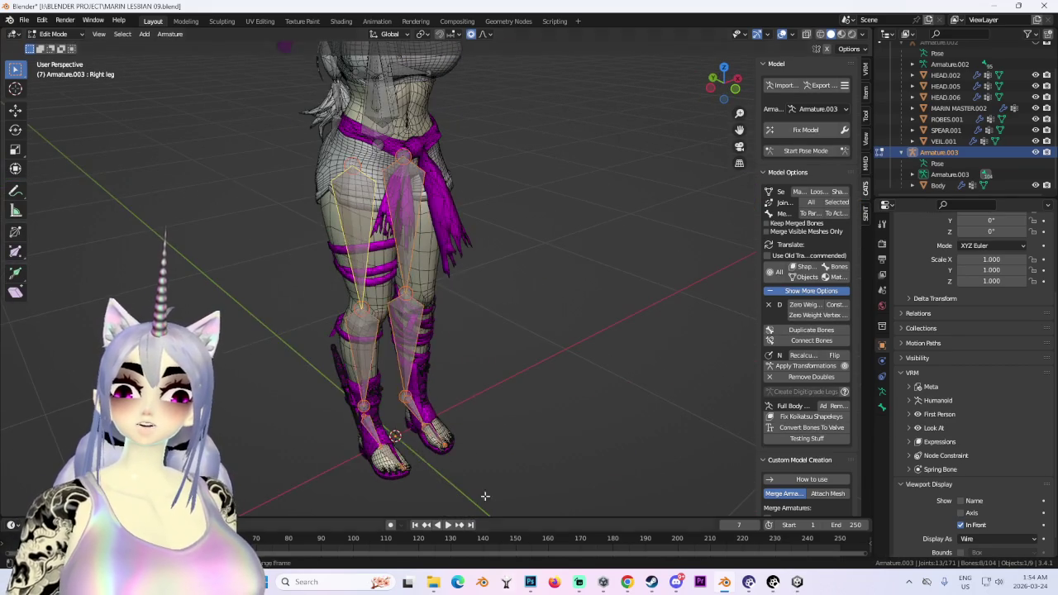
middle_click_drag(485, 496, 564, 315)
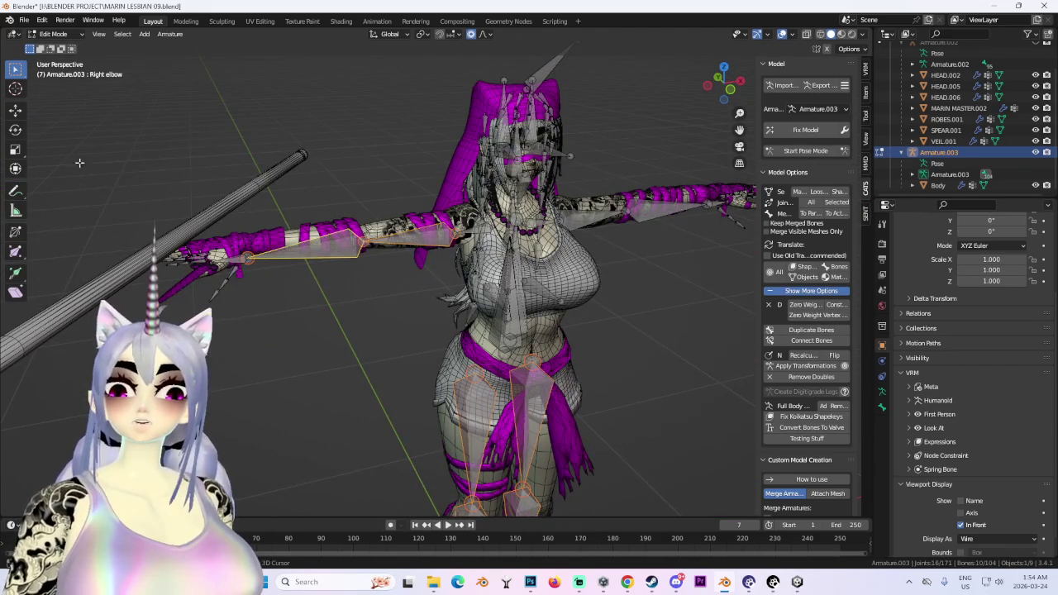
middle_click_drag(79, 163, 331, 206)
left_click_drag(539, 158, 720, 323)
mouse_move(720, 323)
middle_mouse_down()
mouse_move(476, 221)
mouse_move(618, 230)
mouse_move(522, 295)
mouse_move(479, 272)
middle_mouse_up()
key("x")
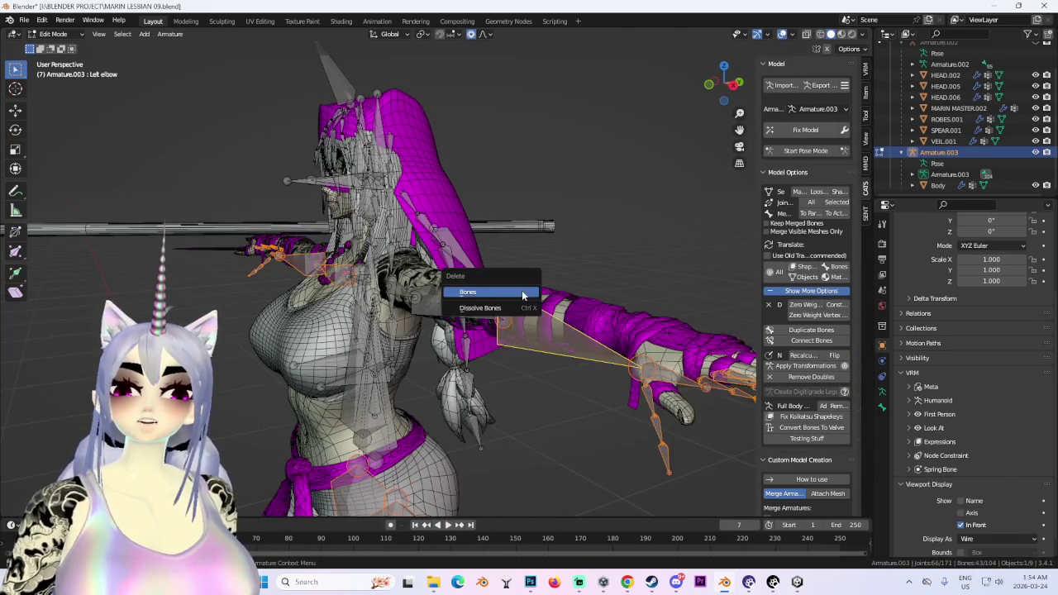
left_click(523, 293)
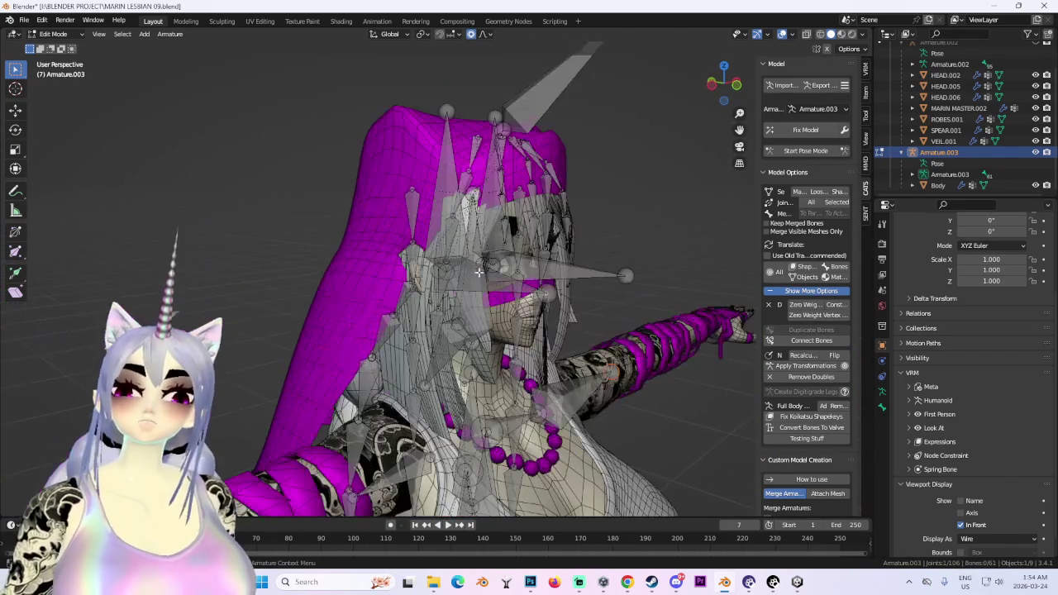
Delete the eye bones in the avatar's head.
left_click(444, 183)
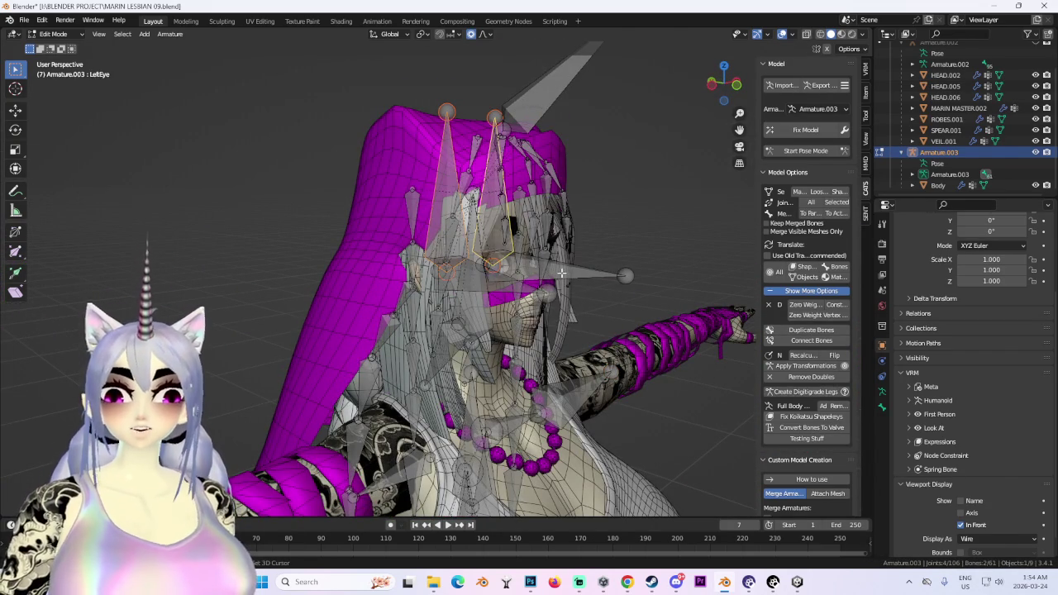
middle_click_drag(504, 292, 491, 256)
key("x")
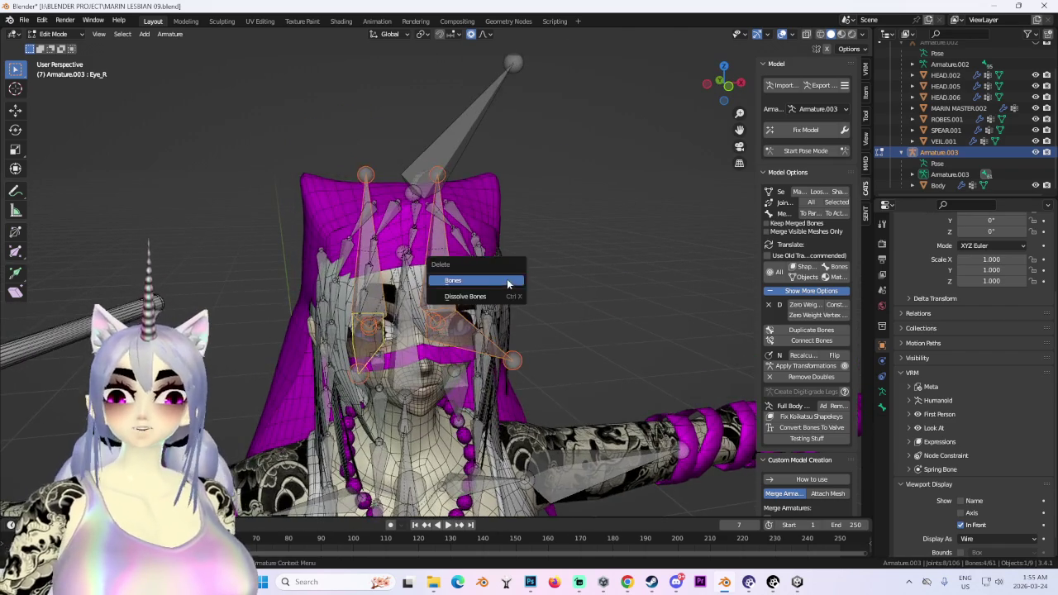
left_click(509, 283)
mouse_move(568, 272)
middle_mouse_down()
mouse_move(518, 248)
mouse_move(433, 118)
mouse_move(586, 134)
mouse_move(647, 194)
mouse_move(563, 199)
mouse_move(576, 195)
middle_mouse_up()
Select the Ahoge_1 bone and return the armature to Object Mode.
left_click(447, 124)
scroll(576, 195, "up", 4)
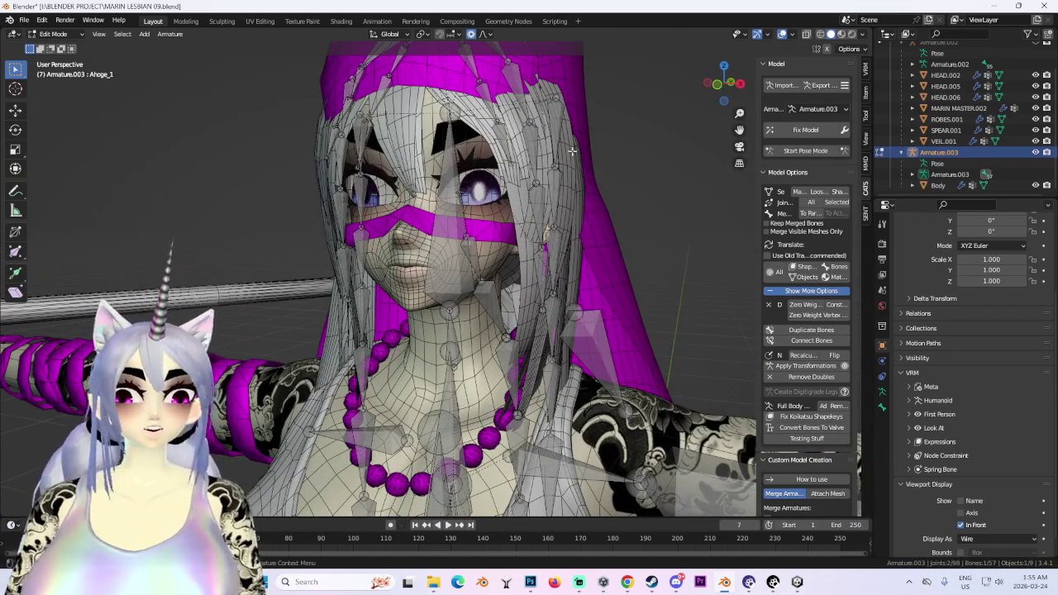
left_click(58, 34)
left_click(58, 47)
Orbit and zoom in to inspect the rigged avatar's face from the front.
scroll(553, 260, "down", 3)
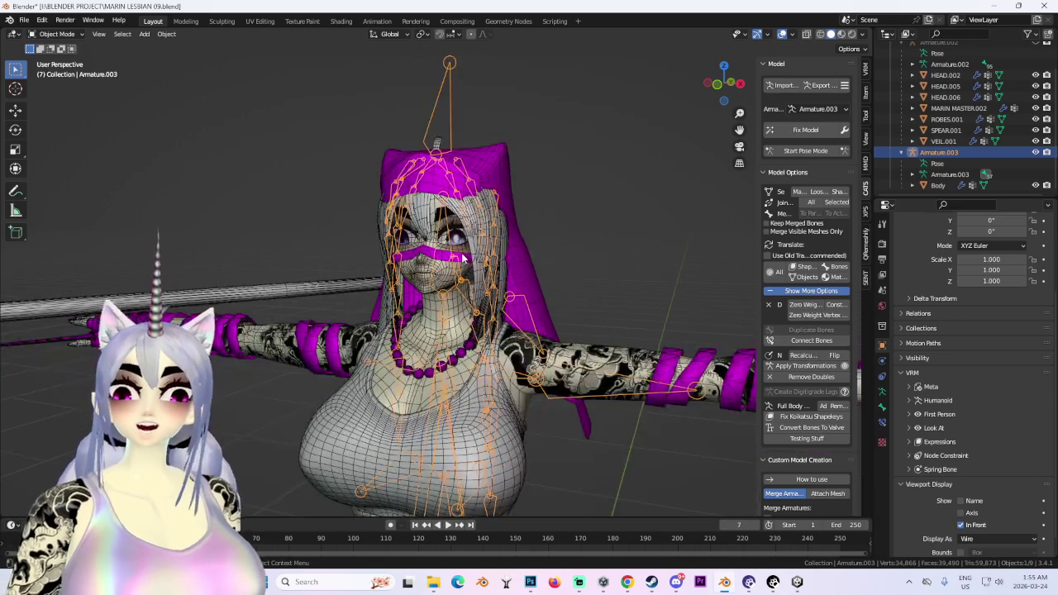
scroll(554, 260, "down", 2)
mouse_move(554, 260)
middle_mouse_down()
mouse_move(532, 234)
mouse_move(682, 241)
mouse_move(731, 97)
mouse_move(579, 190)
middle_mouse_up()
scroll(532, 234, "up", 3)
scroll(554, 186, "up", 2)
scroll(545, 186, "up", 2)
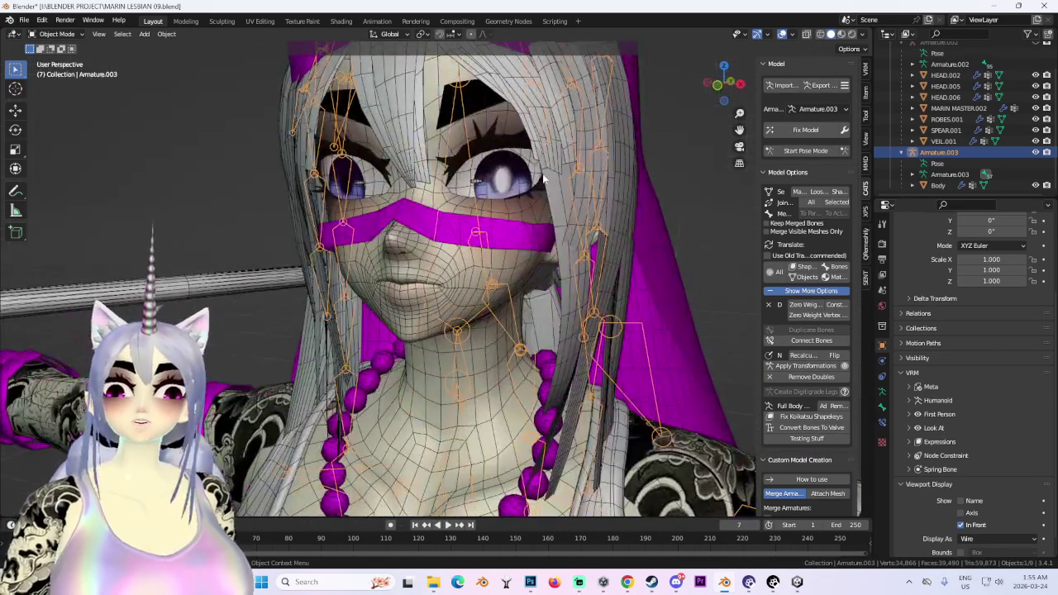
scroll(539, 186, "up", 1)
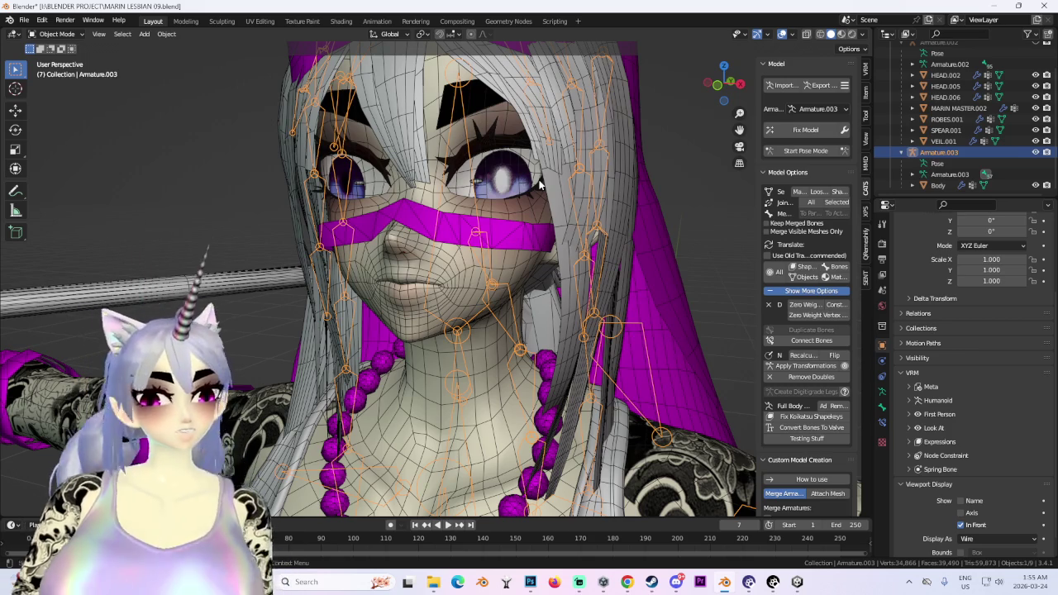
Select the MARIN MASTER.002 body mesh and switch it into Sculpt Mode.
left_click(468, 247)
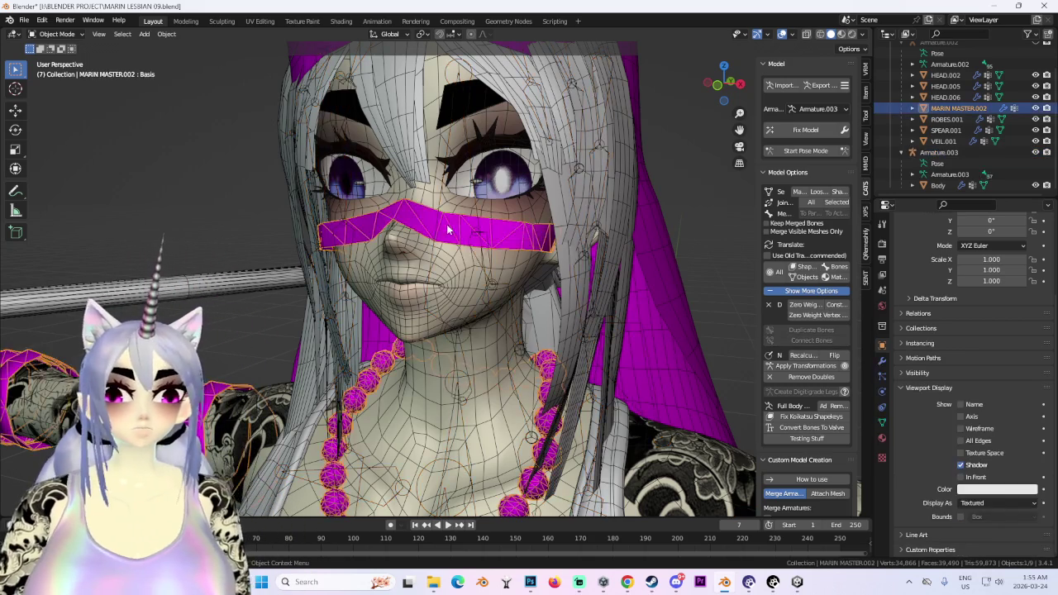
middle_click_drag(468, 247, 746, 87)
left_click(742, 84)
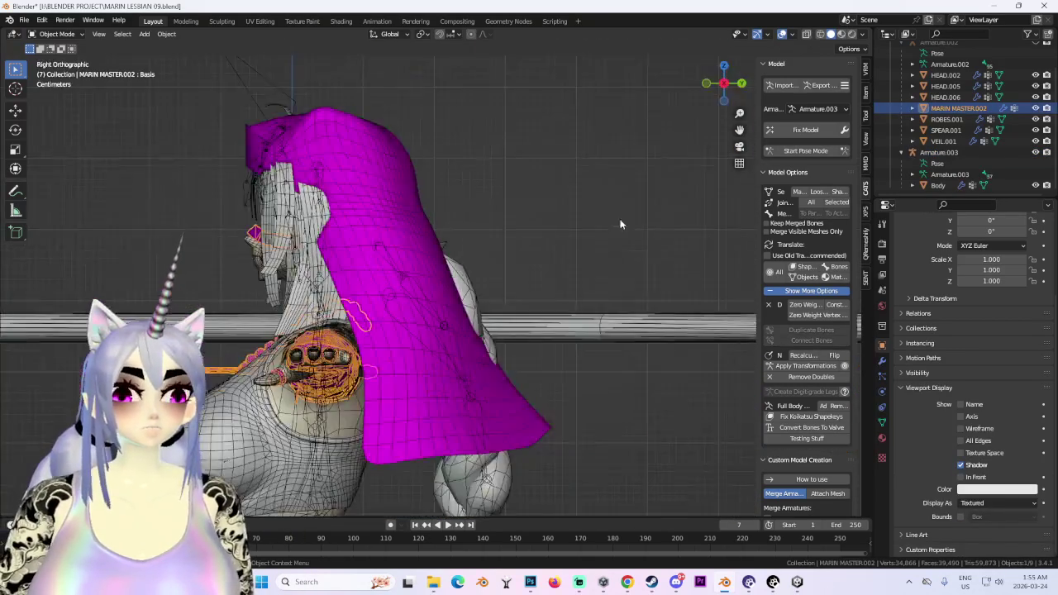
scroll(685, 82, "up", 3)
left_click(706, 83)
scroll(486, 296, "up", 3)
mouse_move(485, 296)
middle_mouse_down()
mouse_move(448, 224)
mouse_move(451, 291)
mouse_move(422, 256)
mouse_move(221, 196)
mouse_move(277, 223)
middle_mouse_up()
left_click(56, 34)
left_click(58, 76)
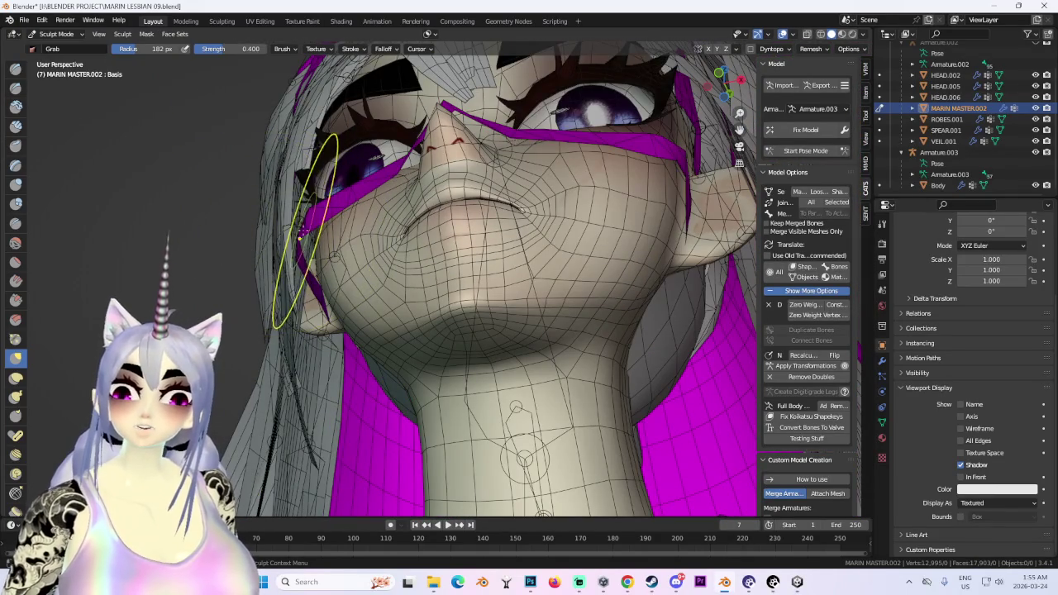
Grab the mesh near the left cheek outward, checking chin and cheek from below.
mouse_move(349, 238)
left_mouse_down()
mouse_move(332, 239)
mouse_move(358, 248)
left_mouse_up()
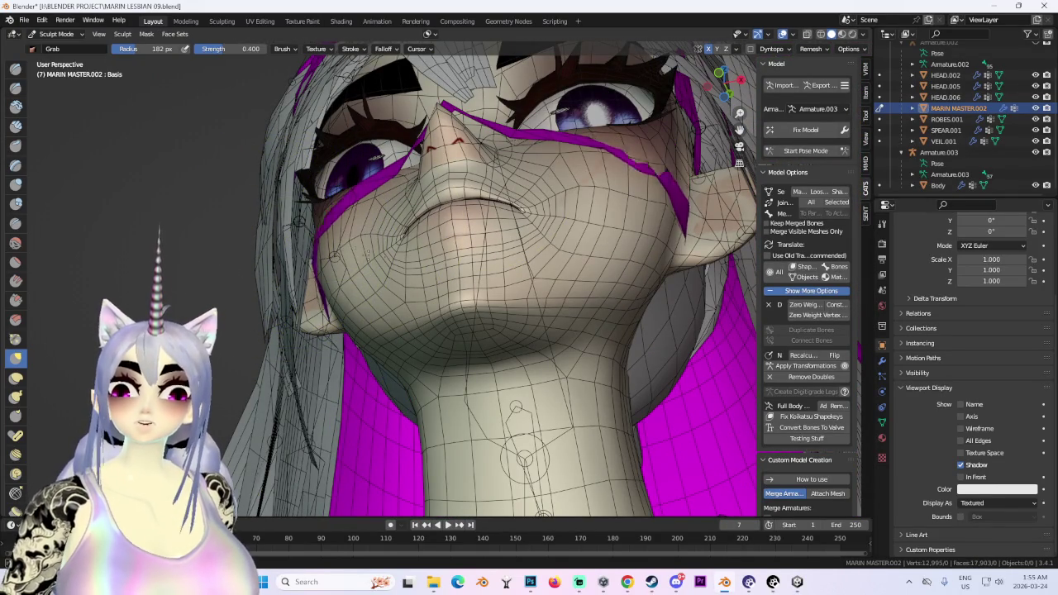
middle_click_drag(355, 347, 428, 348)
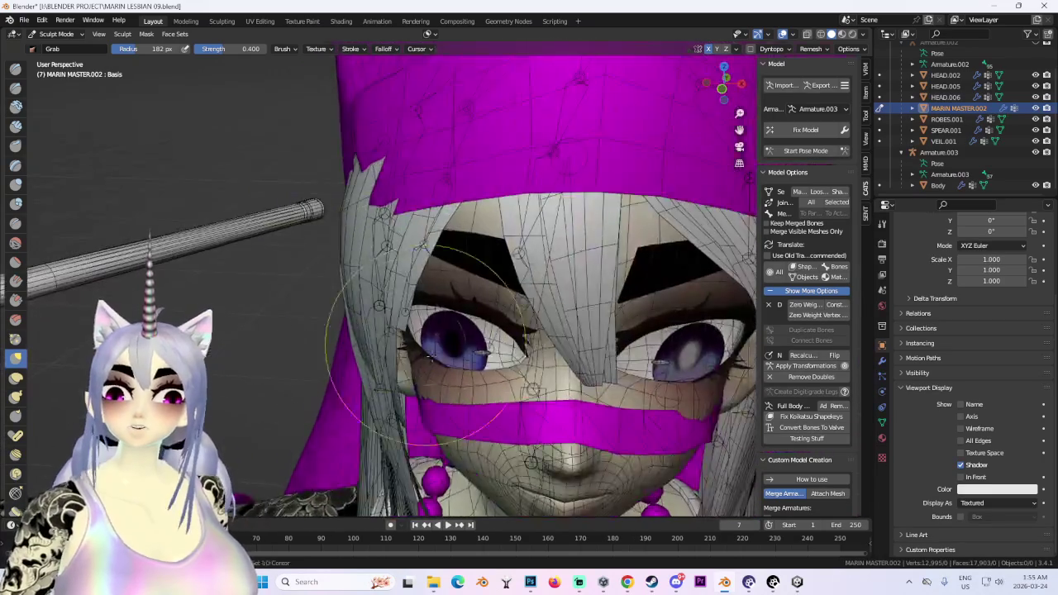
scroll(431, 354, "up", 4)
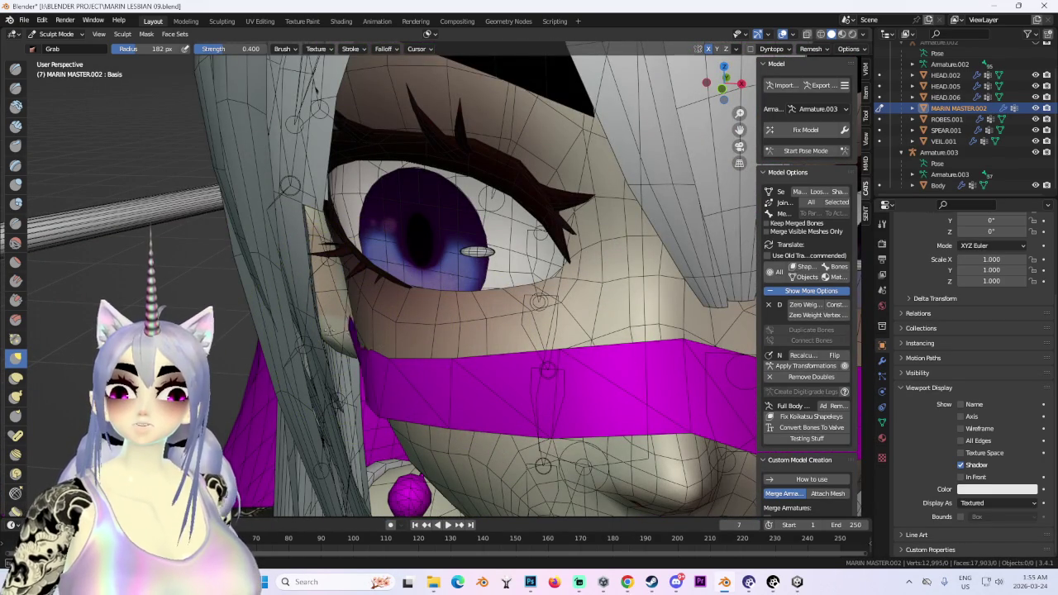
middle_click_drag(330, 331, 360, 270)
mouse_move(374, 380)
middle_mouse_down()
mouse_move(355, 307)
mouse_move(368, 281)
middle_mouse_up()
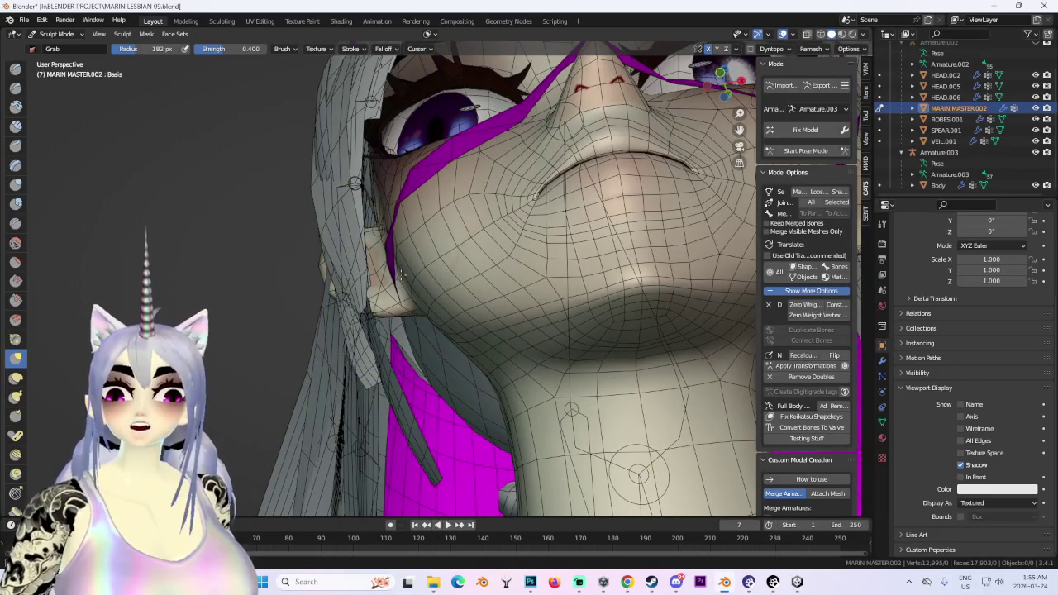
scroll(379, 288, "up", 3)
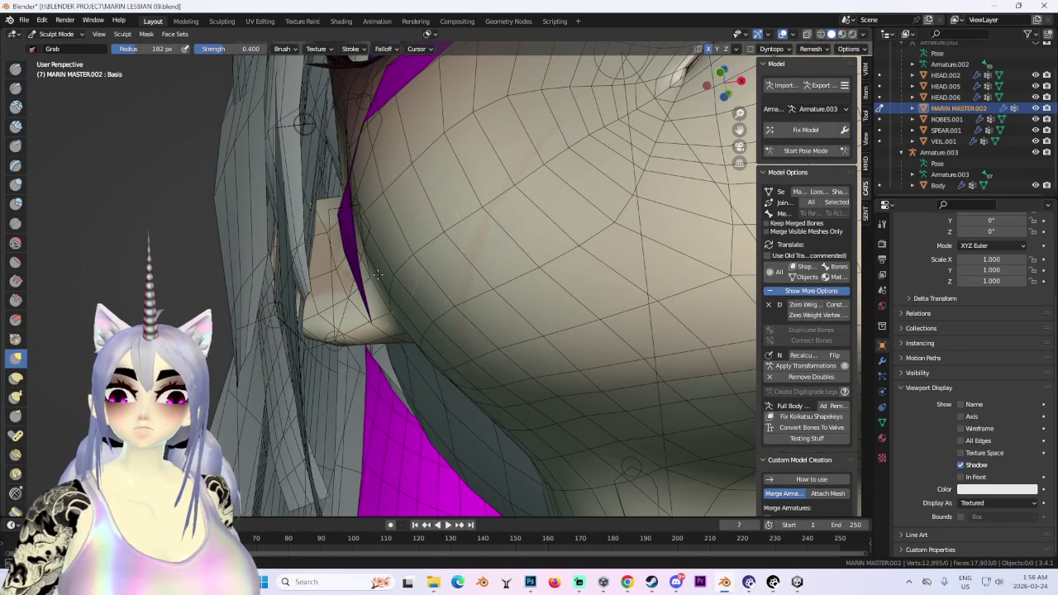
mouse_move(377, 275)
middle_mouse_down()
mouse_move(342, 229)
mouse_move(392, 322)
mouse_move(420, 312)
middle_mouse_up()
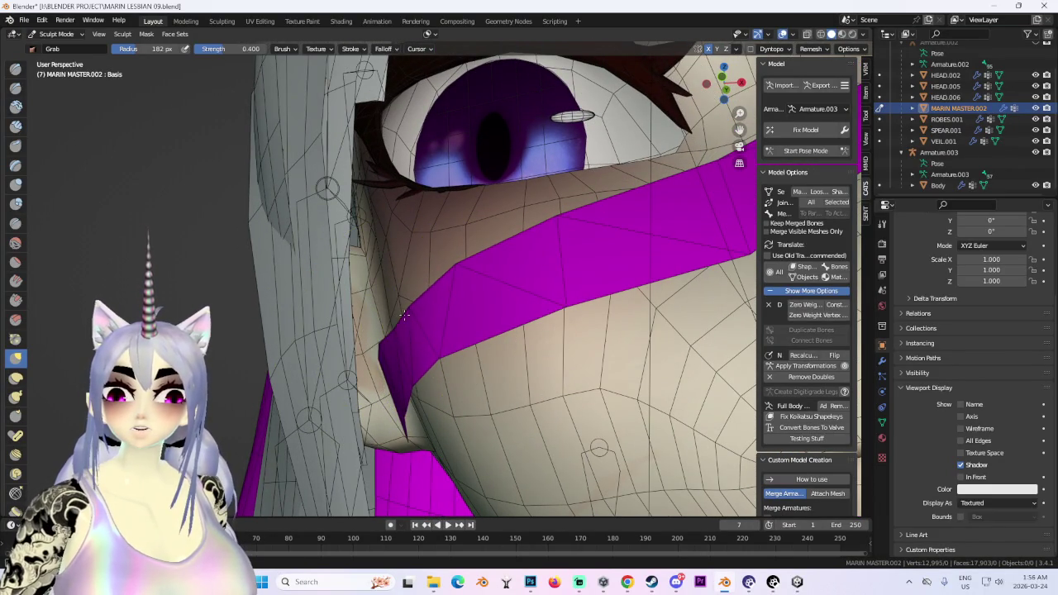
scroll(384, 354, "up", 3)
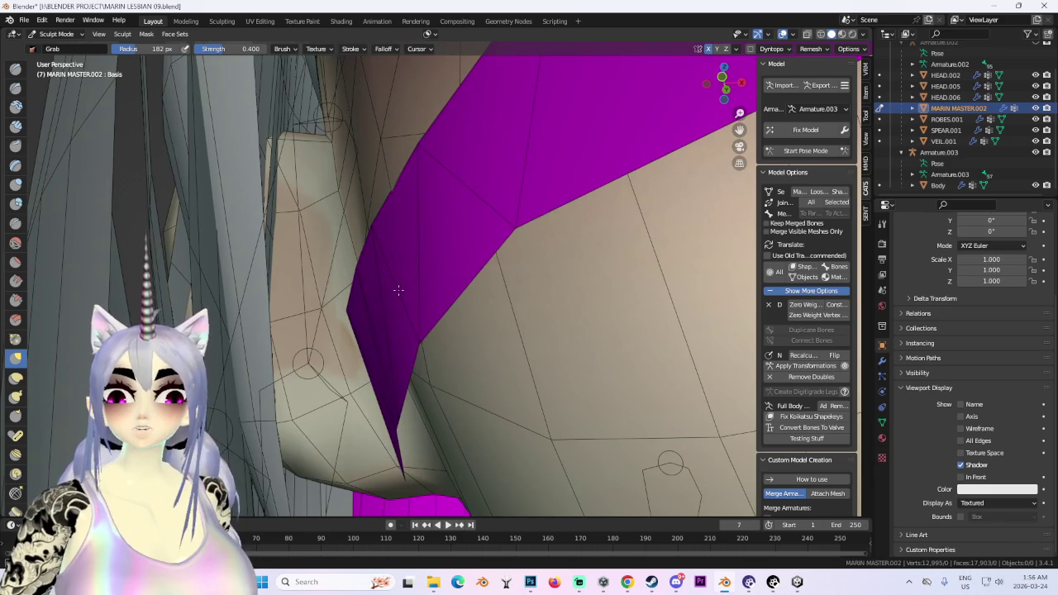
scroll(398, 290, "down", 3)
mouse_move(408, 291)
middle_mouse_down()
mouse_move(366, 273)
mouse_move(556, 260)
middle_mouse_up()
Pull the magenta band's upper edge upward near the eye and cheek.
scroll(529, 289, "up", 2)
scroll(500, 322, "up", 2)
middle_click_drag(499, 323, 496, 437)
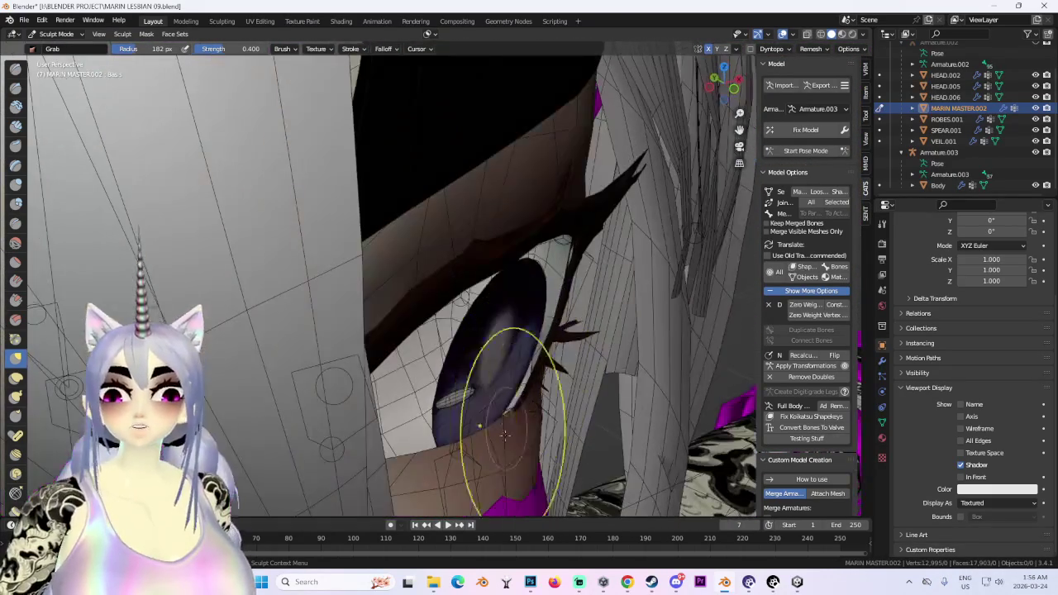
middle_click_drag(570, 442, 472, 355)
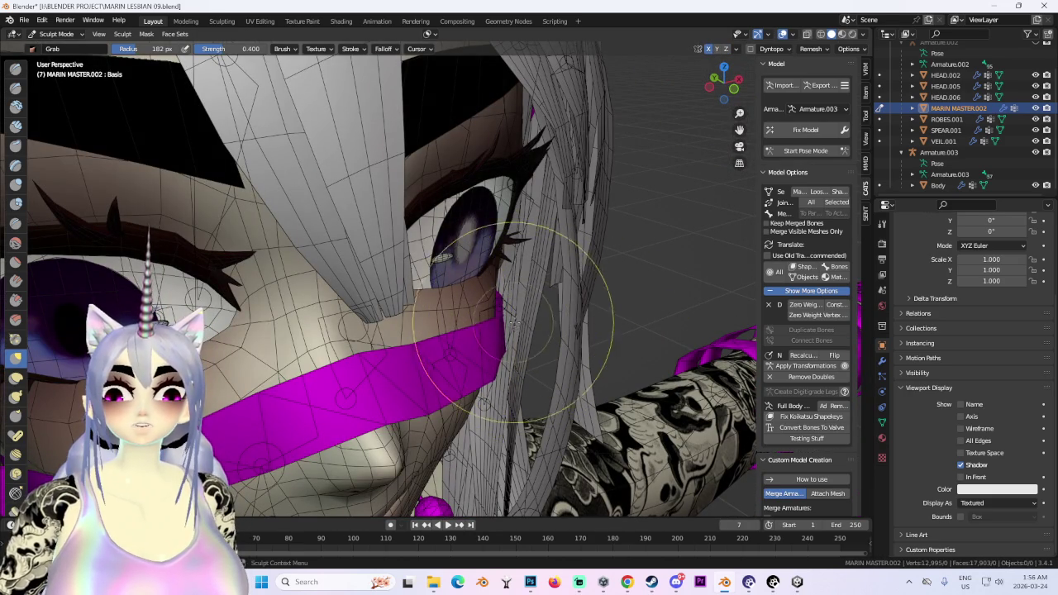
scroll(575, 307, "up", 2)
scroll(562, 299, "up", 2)
mouse_move(562, 299)
middle_mouse_down()
mouse_move(508, 248)
mouse_move(503, 259)
middle_mouse_up()
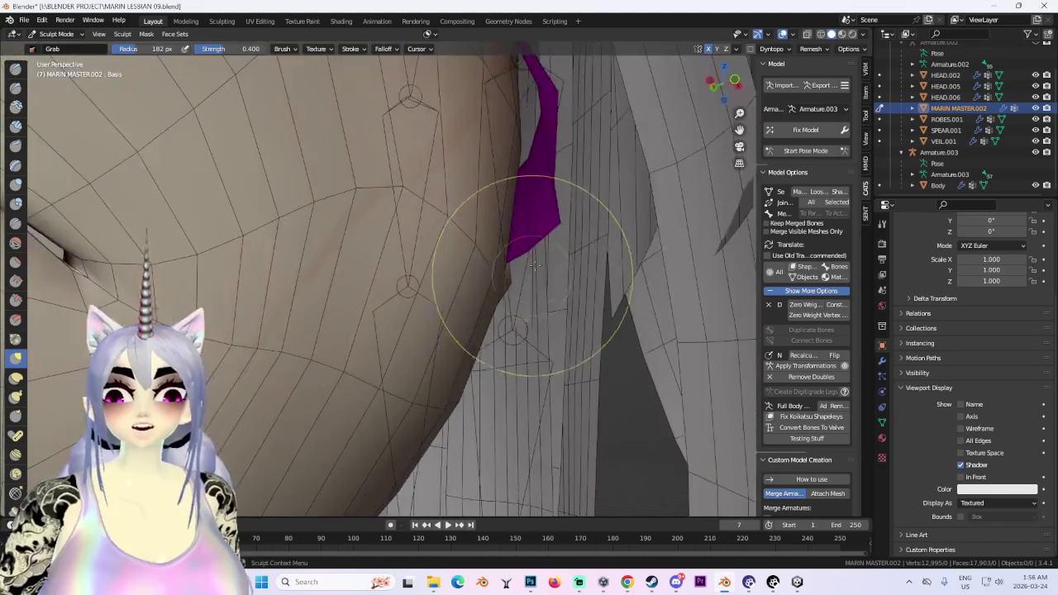
mouse_move(490, 221)
middle_mouse_down()
mouse_move(484, 189)
mouse_move(395, 189)
mouse_move(484, 212)
middle_mouse_up()
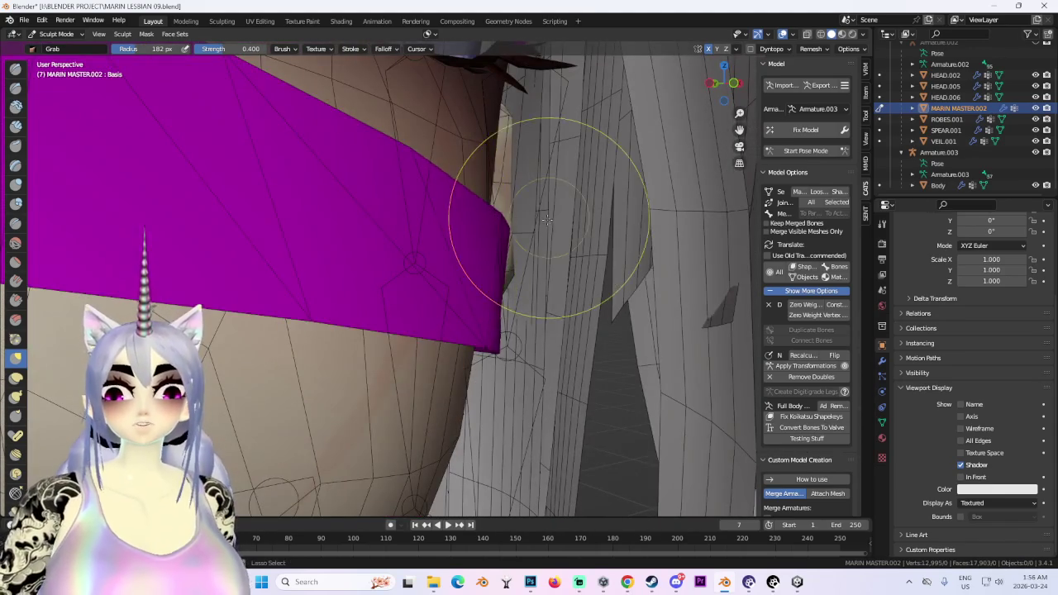
mouse_move(543, 237)
middle_mouse_down()
mouse_move(425, 248)
mouse_move(437, 248)
mouse_move(434, 296)
mouse_move(356, 193)
mouse_move(425, 265)
mouse_move(388, 237)
middle_mouse_up()
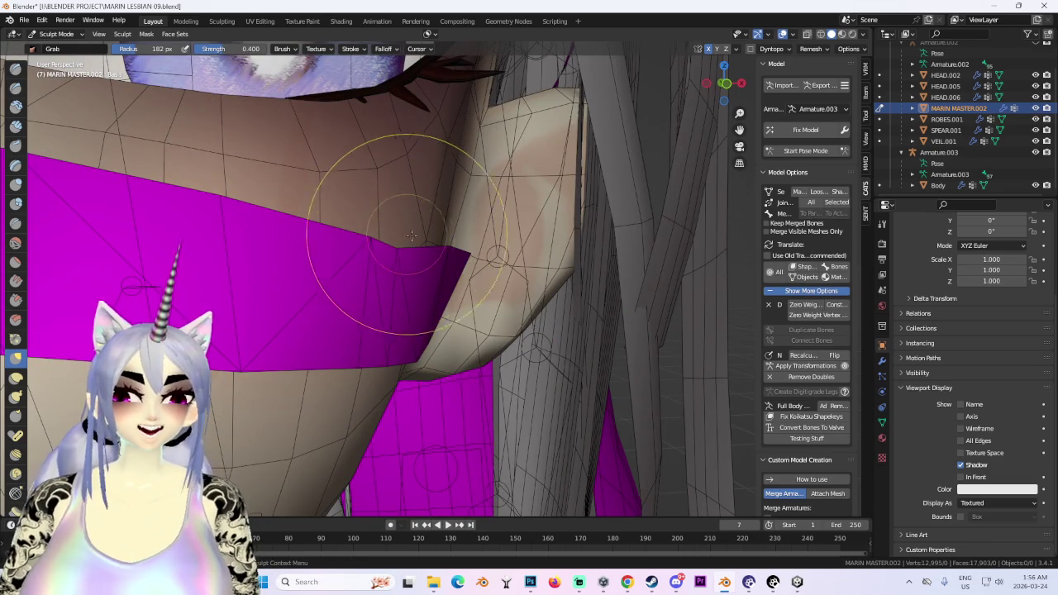
left_click_drag(395, 231, 406, 232)
scroll(406, 232, "down", 5)
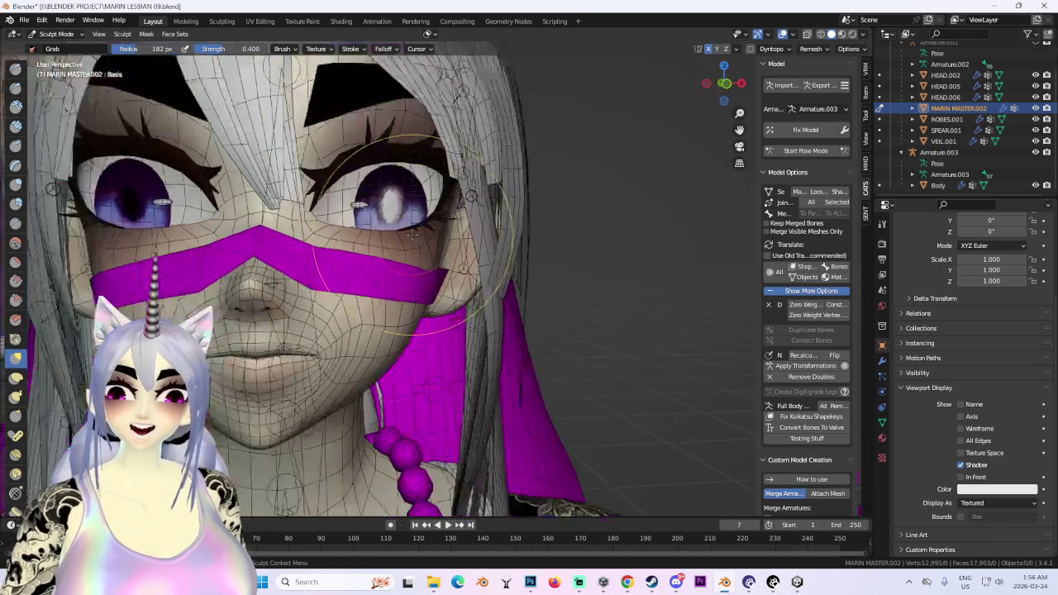
middle_click_drag(406, 232, 469, 283)
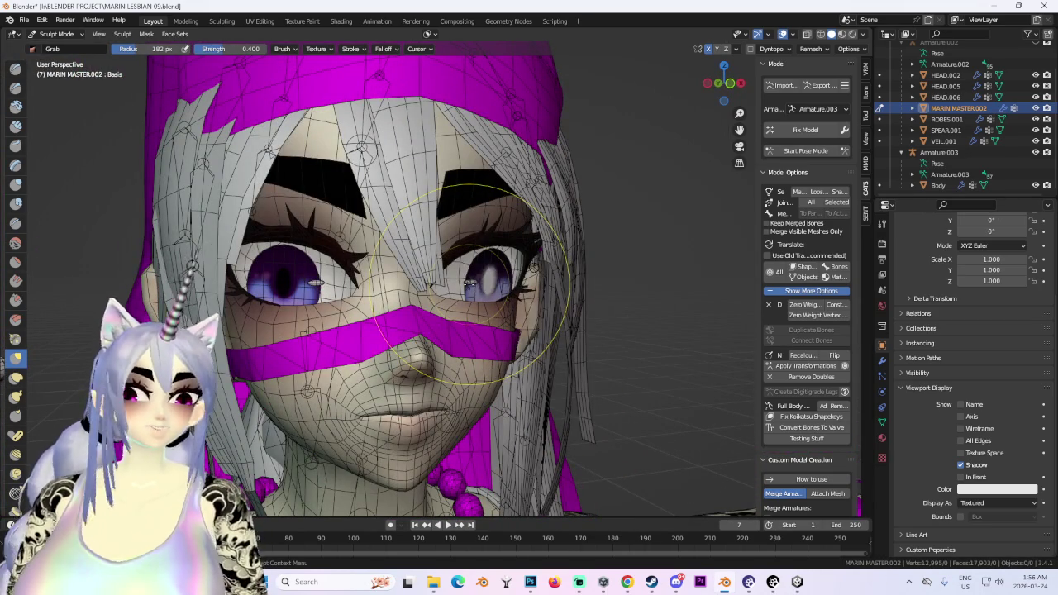
Inspect the cheek and magenta band up close, ending in front view (numpad 1).
scroll(469, 283, "up", 2)
middle_click_drag(470, 283, 530, 264)
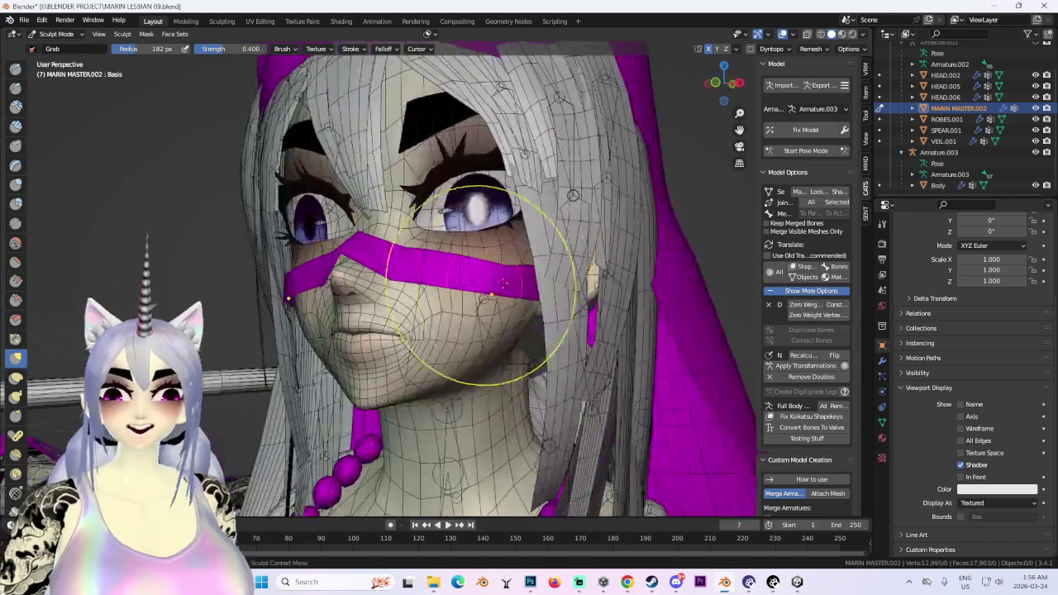
scroll(529, 264, "up", 3)
scroll(530, 264, "up", 2)
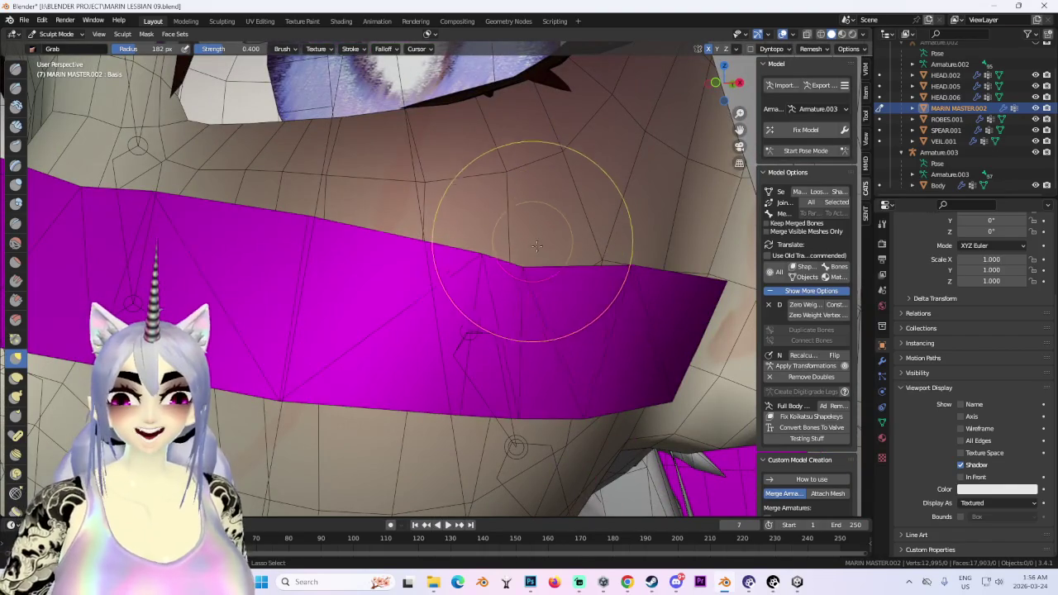
scroll(529, 252, "up", 3)
scroll(499, 213, "down", 4)
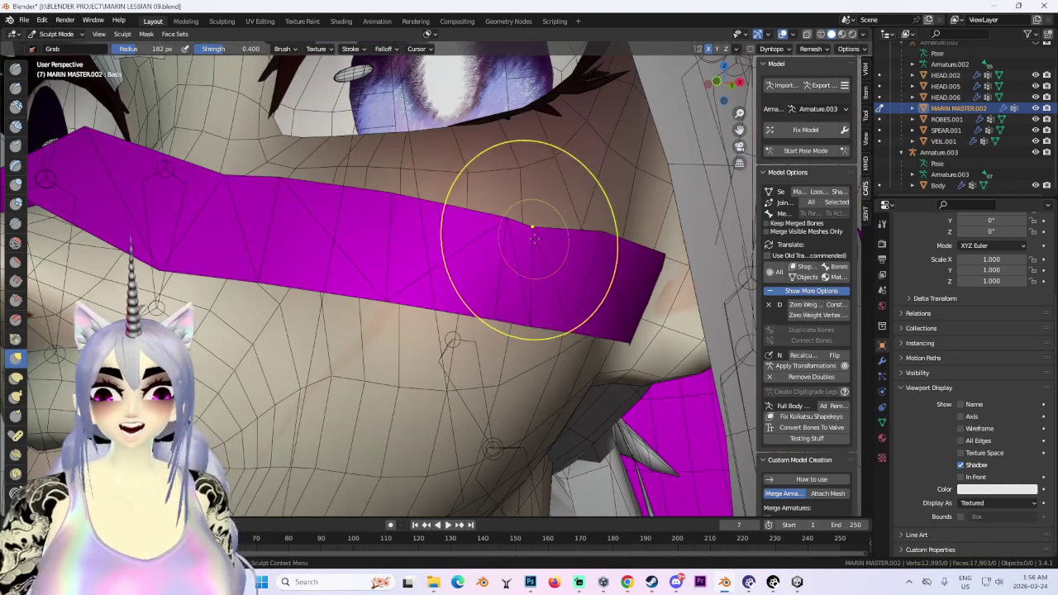
scroll(522, 243, "up", 3)
scroll(629, 191, "down", 3)
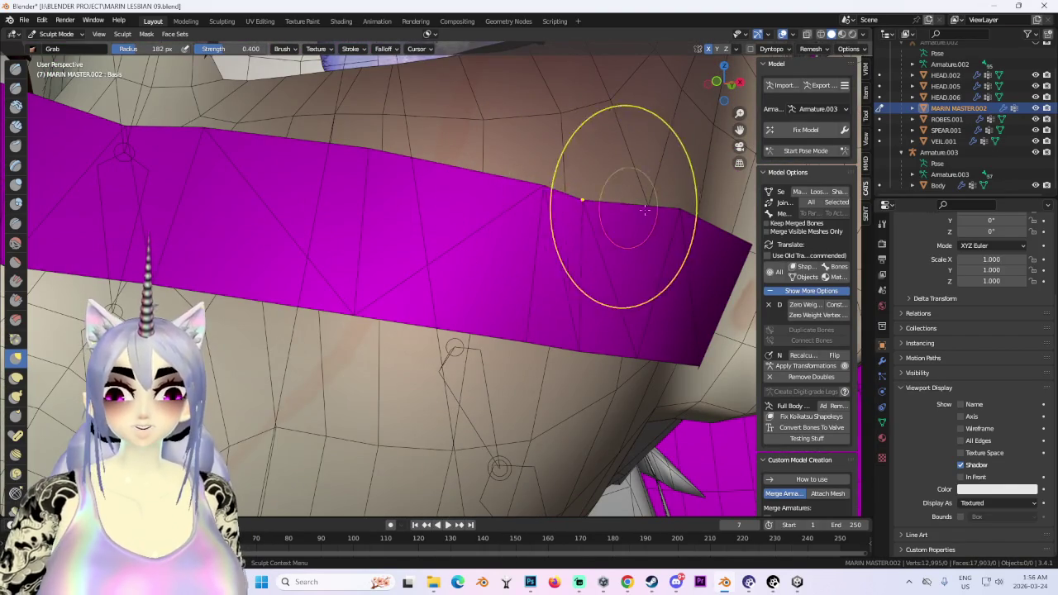
scroll(589, 183, "up", 1)
scroll(686, 215, "down", 4)
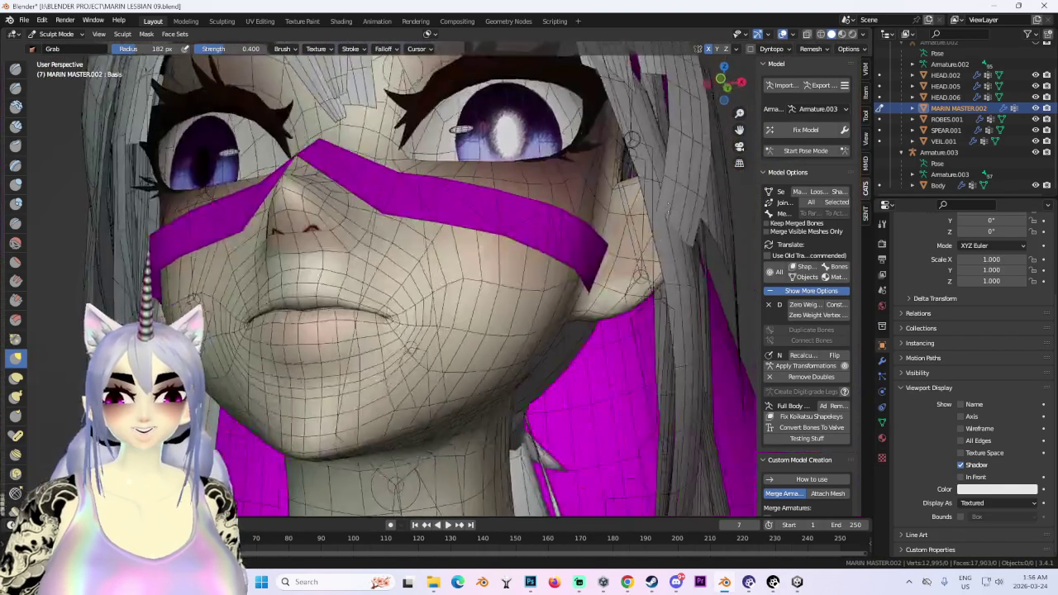
mouse_move(686, 215)
middle_mouse_down()
mouse_move(463, 236)
mouse_move(556, 216)
mouse_move(546, 289)
mouse_move(449, 354)
middle_mouse_up()
scroll(506, 229, "up", 3)
scroll(463, 236, "up", 3)
scroll(460, 237, "down", 2)
scroll(554, 273, "up", 2)
scroll(570, 270, "down", 1)
scroll(582, 269, "down", 3)
scroll(582, 269, "up", 3)
scroll(545, 289, "down", 3)
scroll(532, 306, "up", 1)
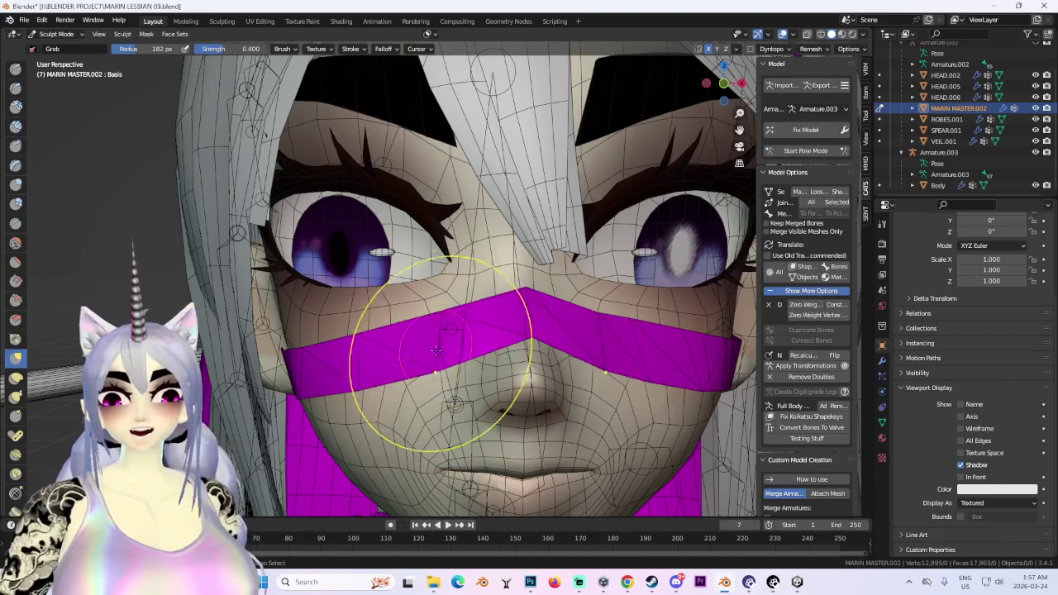
scroll(425, 355, "up", 2)
scroll(494, 327, "up", 2)
scroll(494, 292, "down", 3)
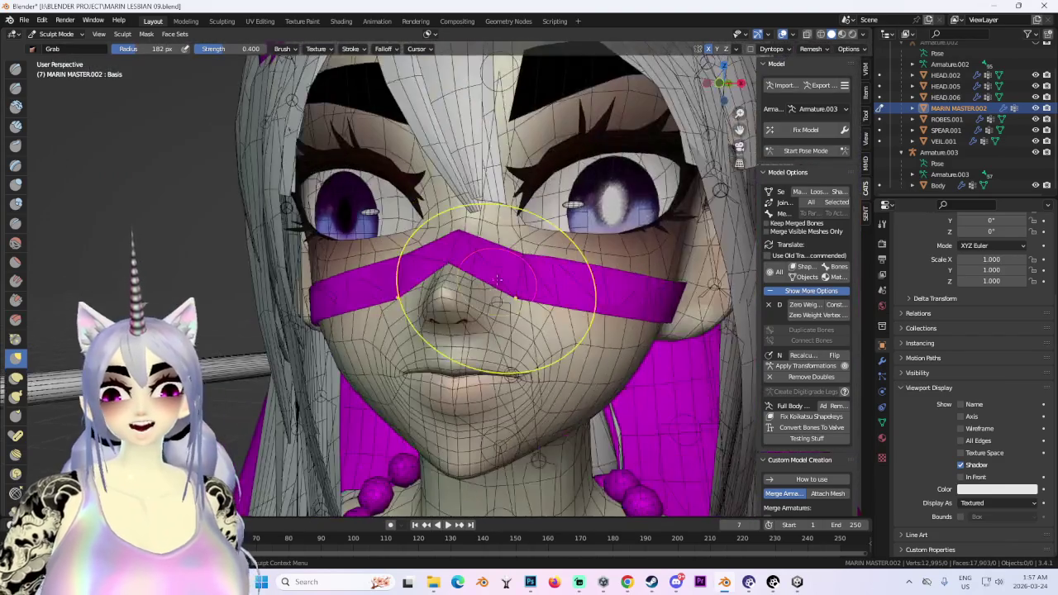
scroll(449, 224, "down", 3)
key("KP_1")
scroll(532, 307, "up", 2)
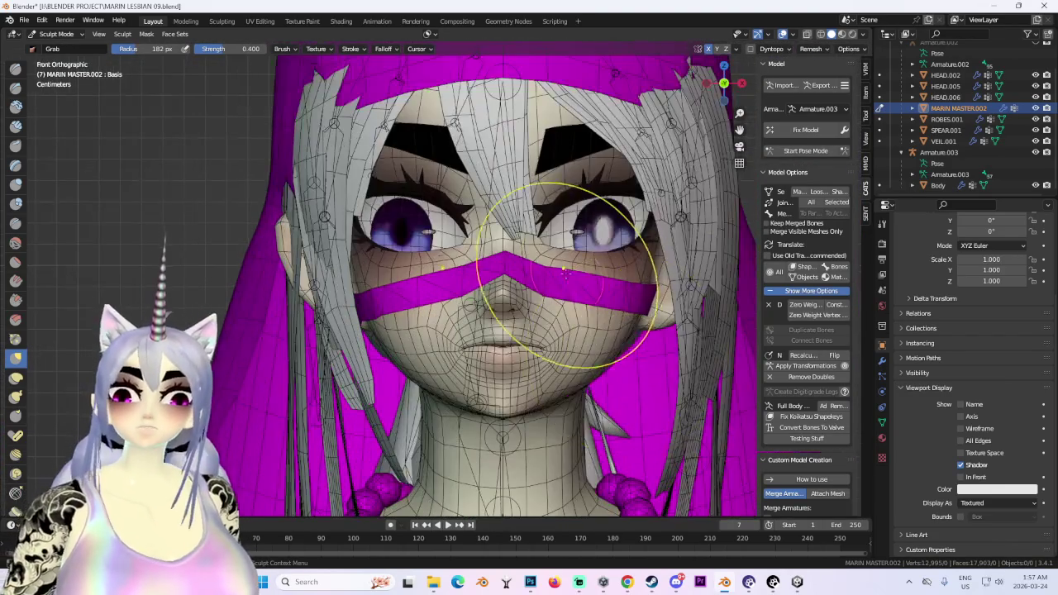
scroll(594, 263, "up", 2)
Pull the band's lower edge down over the nose, then check front orthographic view.
mouse_move(548, 240)
middle_mouse_down()
mouse_move(425, 330)
mouse_move(449, 295)
middle_mouse_up()
scroll(529, 248, "up", 2)
scroll(420, 317, "up", 2)
left_click_drag(579, 339, 575, 378)
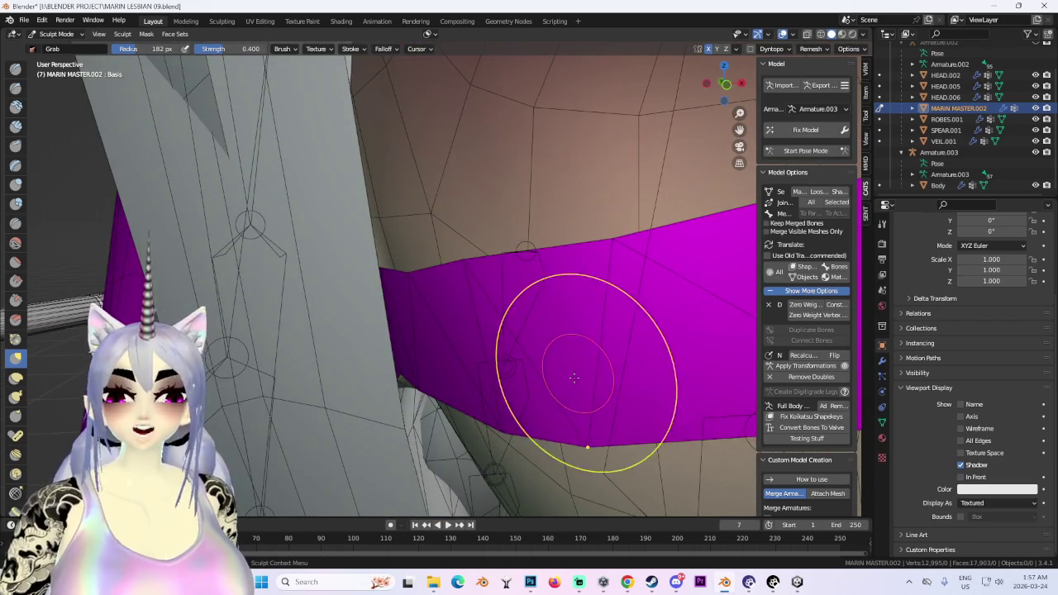
scroll(574, 378, "down", 2)
middle_click_drag(508, 425, 578, 208)
scroll(578, 207, "down", 2)
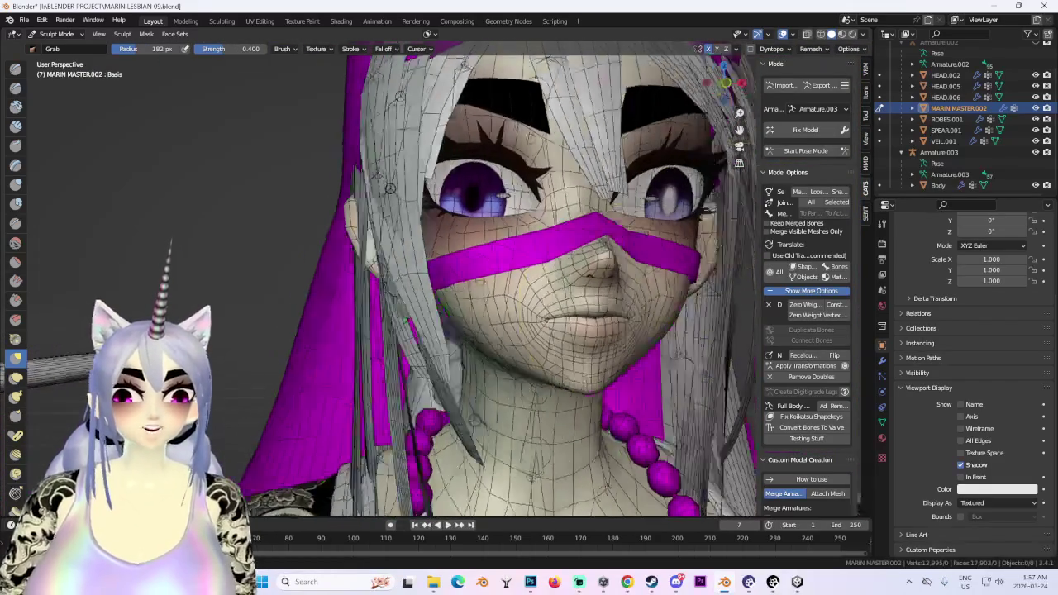
middle_click_drag(579, 248, 612, 315)
key("KP_1")
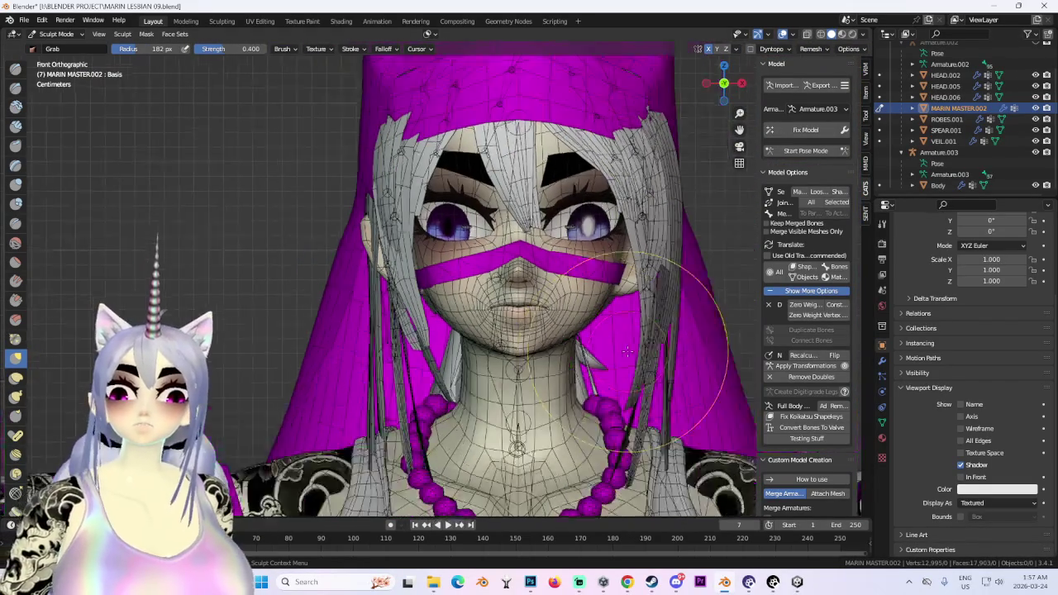
scroll(628, 351, "down", 2)
Hide the viewport overlays and check the sculpted face from angled views.
middle_click_drag(625, 239, 512, 331)
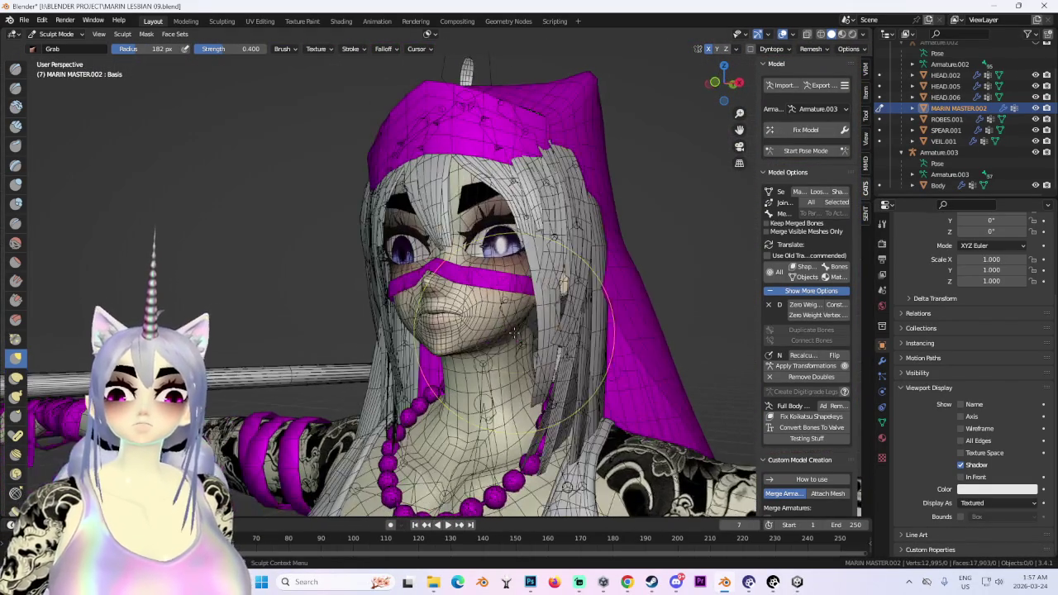
left_click(783, 34)
middle_click_drag(538, 248, 330, 124)
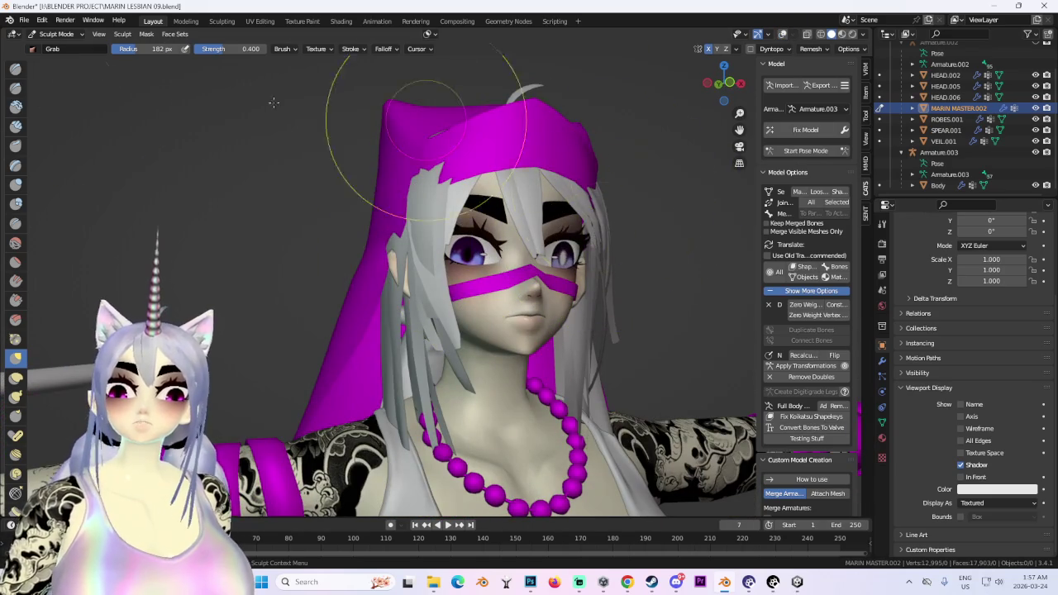
middle_click_drag(637, 224, 548, 237)
Return the body mesh to Object Mode with overlays on, then switch to Chrome.
left_click(56, 34)
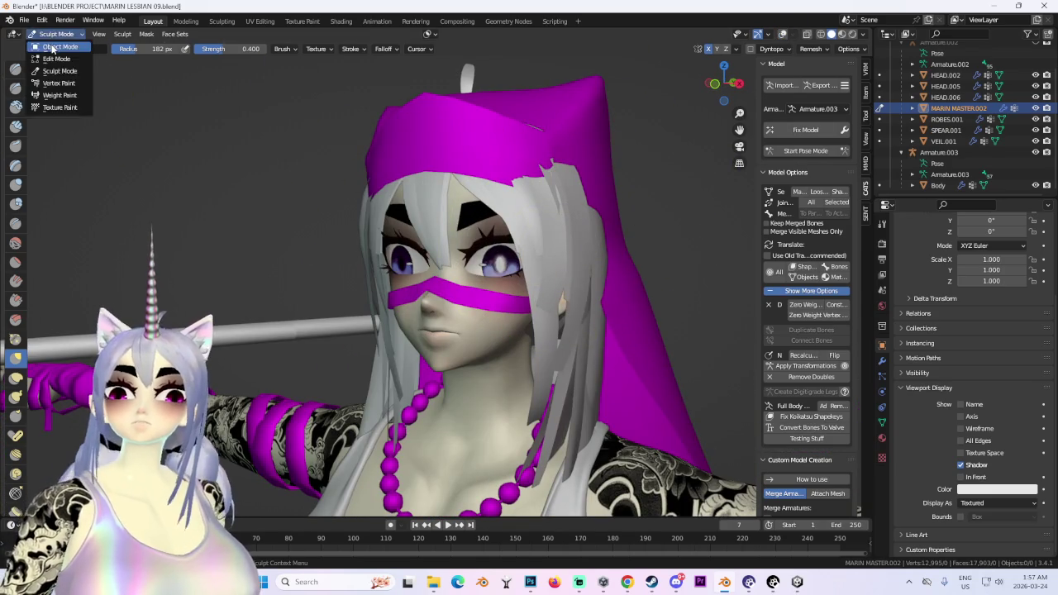
left_click(52, 47)
left_click(782, 35)
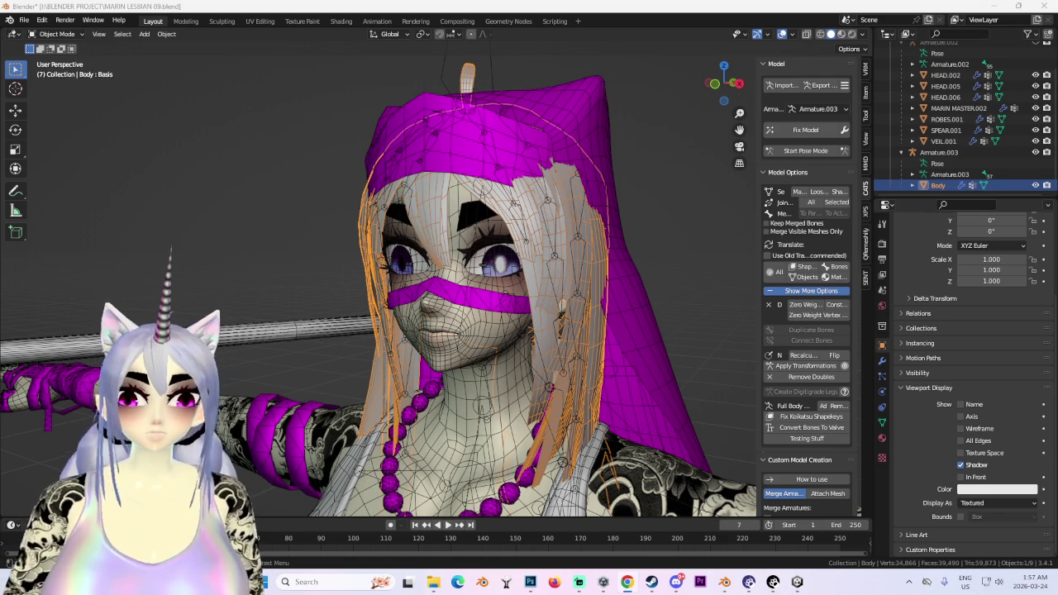
key("alt+Tab")
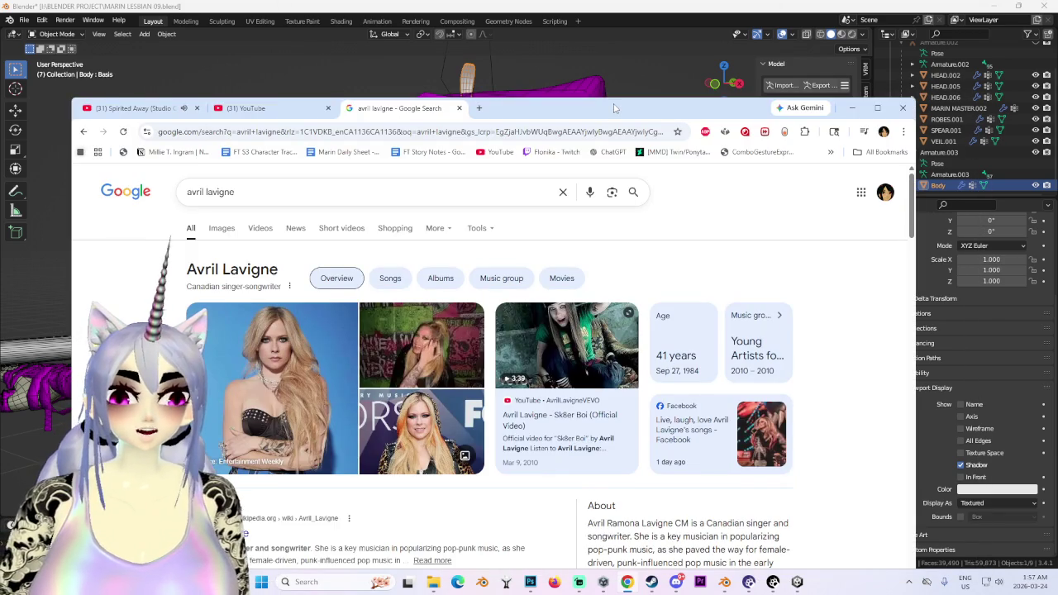
Show Avril Lavigne image results and open, then close, the Complicated video result.
left_click(222, 228)
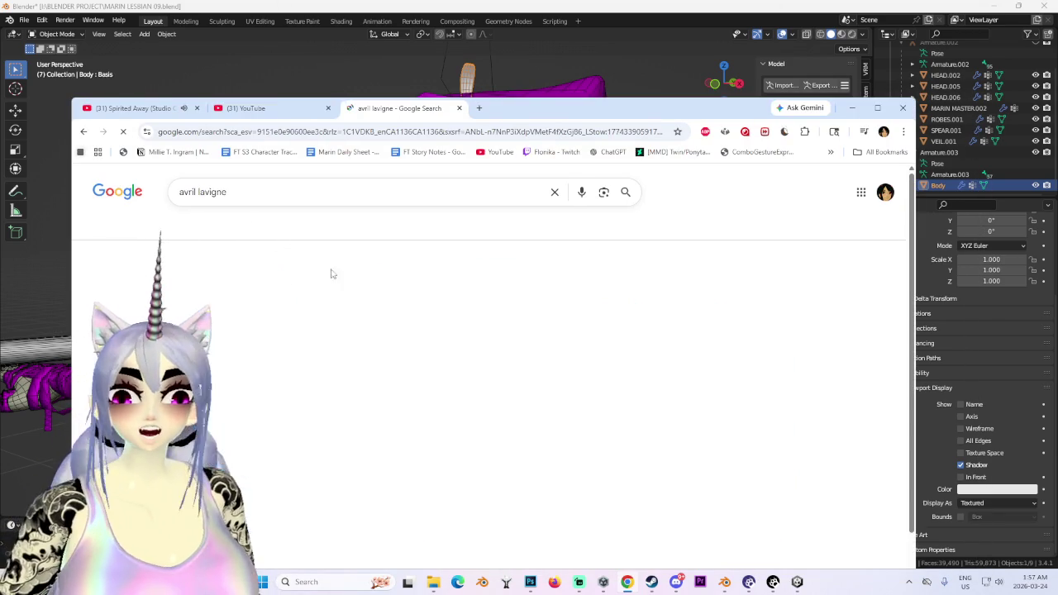
left_click(833, 340)
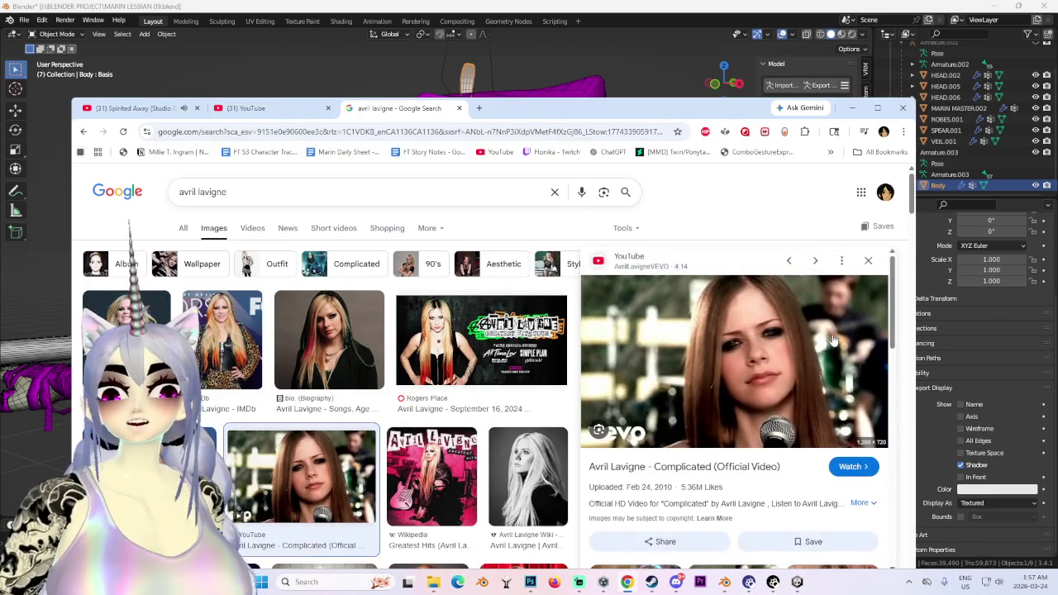
left_click(531, 109)
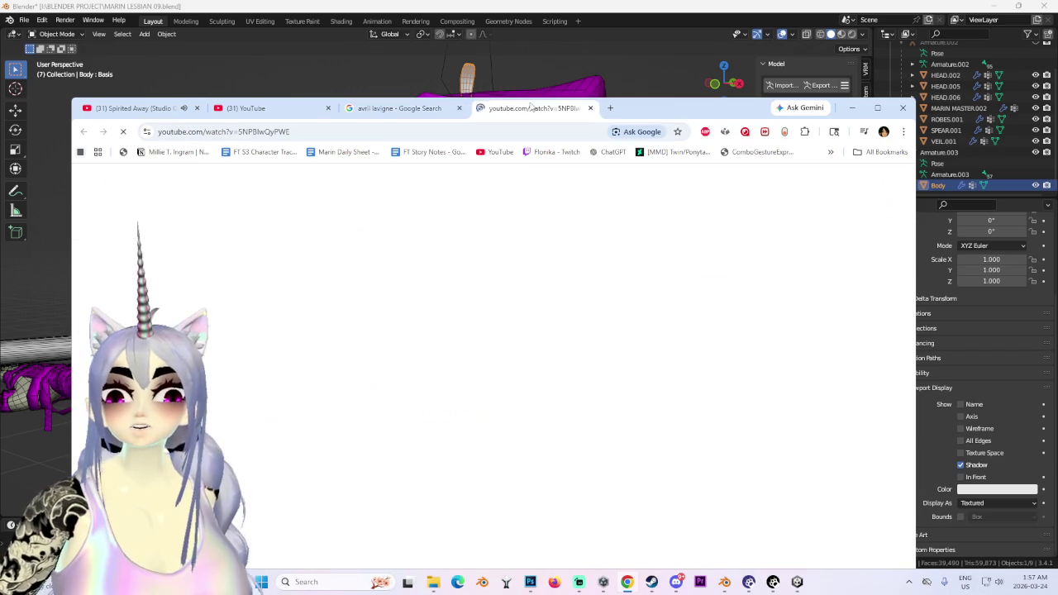
key("ctrl+w")
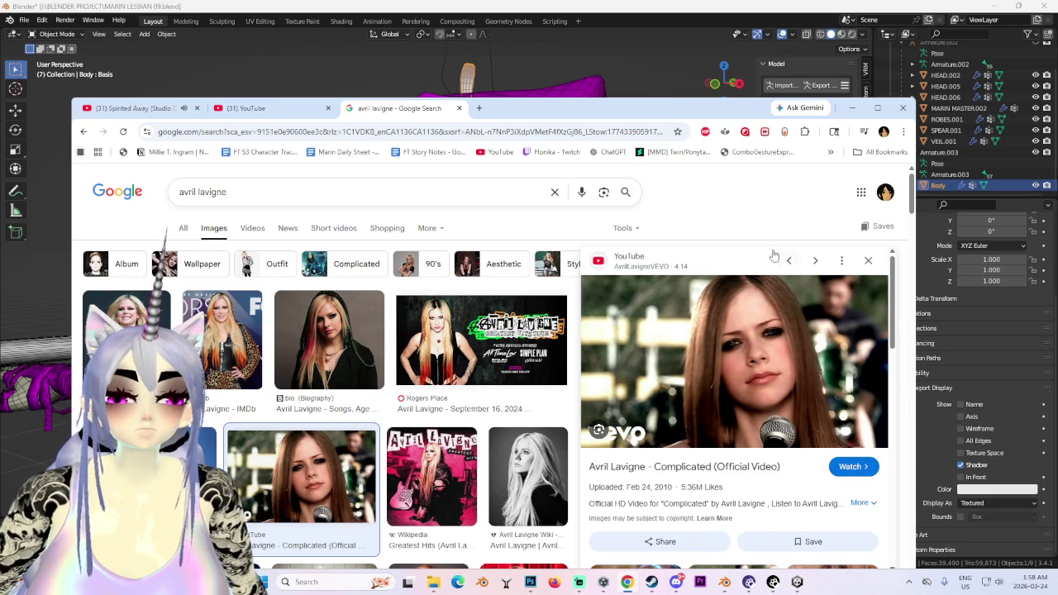
Preview the MN2S portrait of Avril Lavigne, then minimize Chrome.
scroll(248, 347, "down", 3)
scroll(265, 331, "down", 3)
scroll(269, 303, "down", 3)
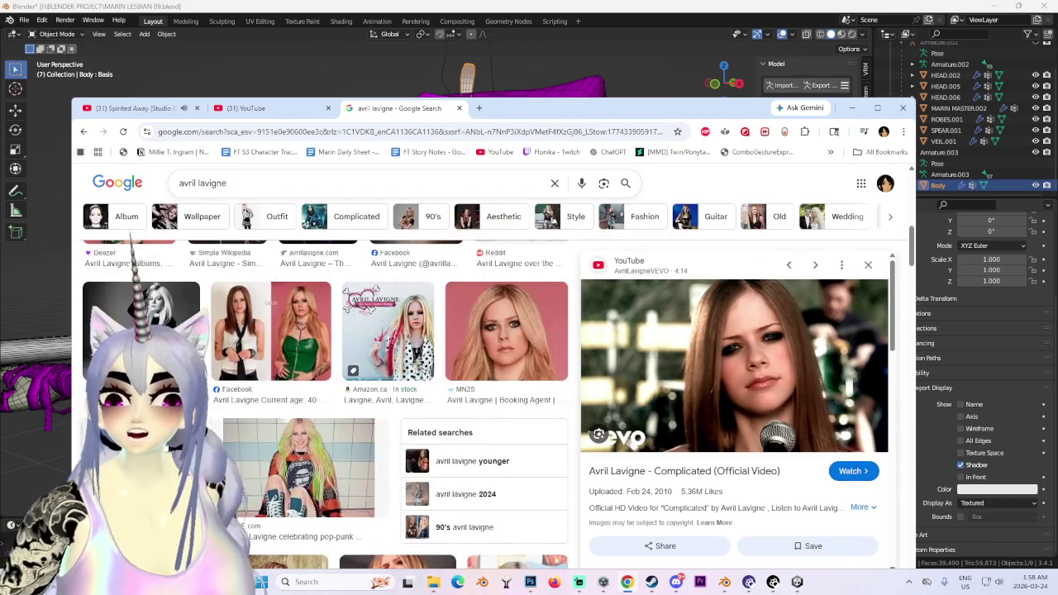
scroll(323, 397, "up", 1)
left_click(551, 444)
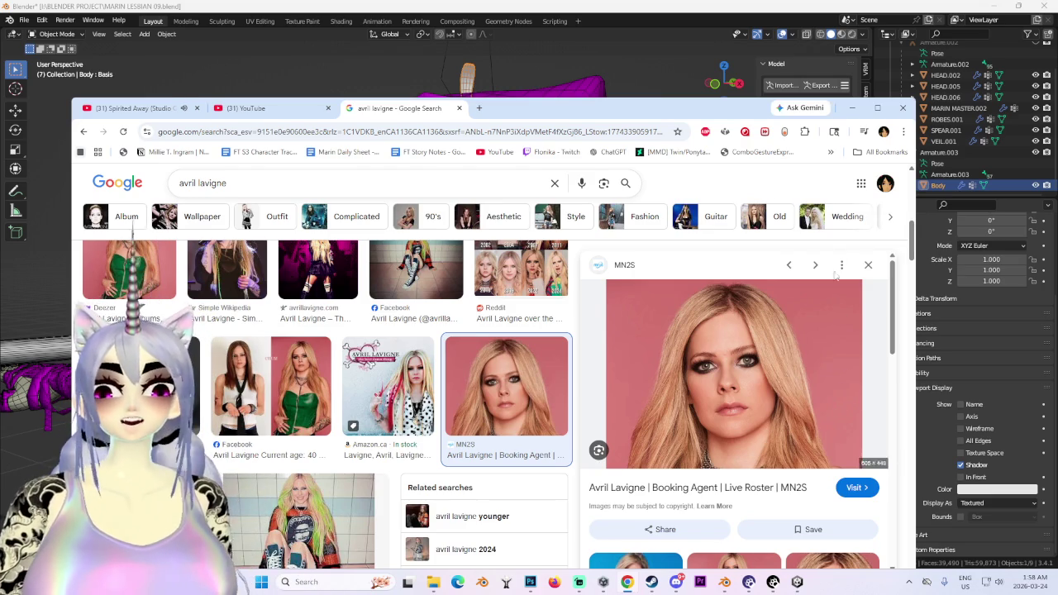
left_click(853, 108)
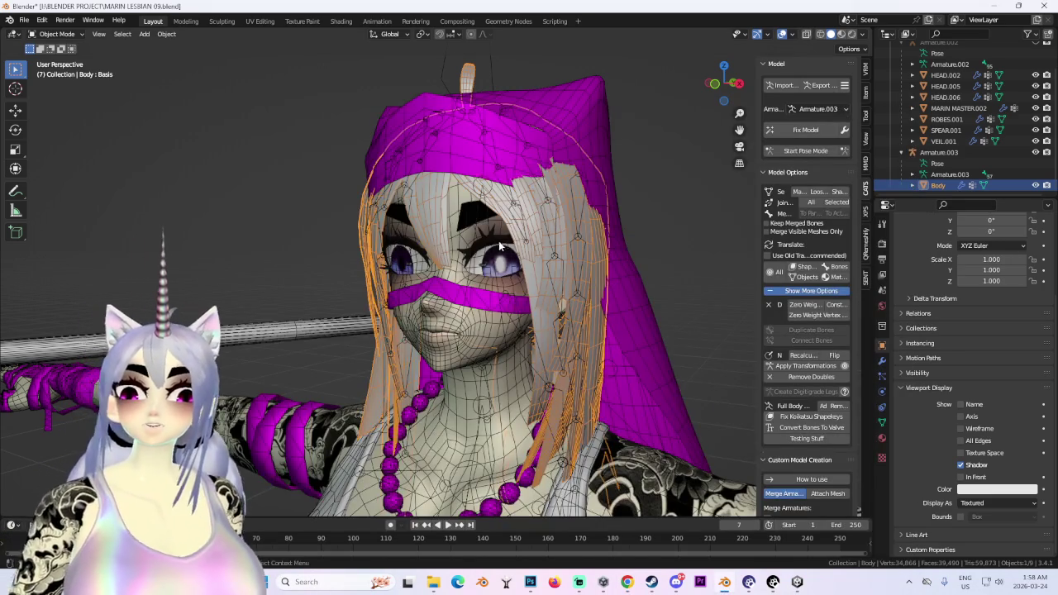
View the character from the front with viewport overlays turned off.
middle_click_drag(463, 256, 653, 261)
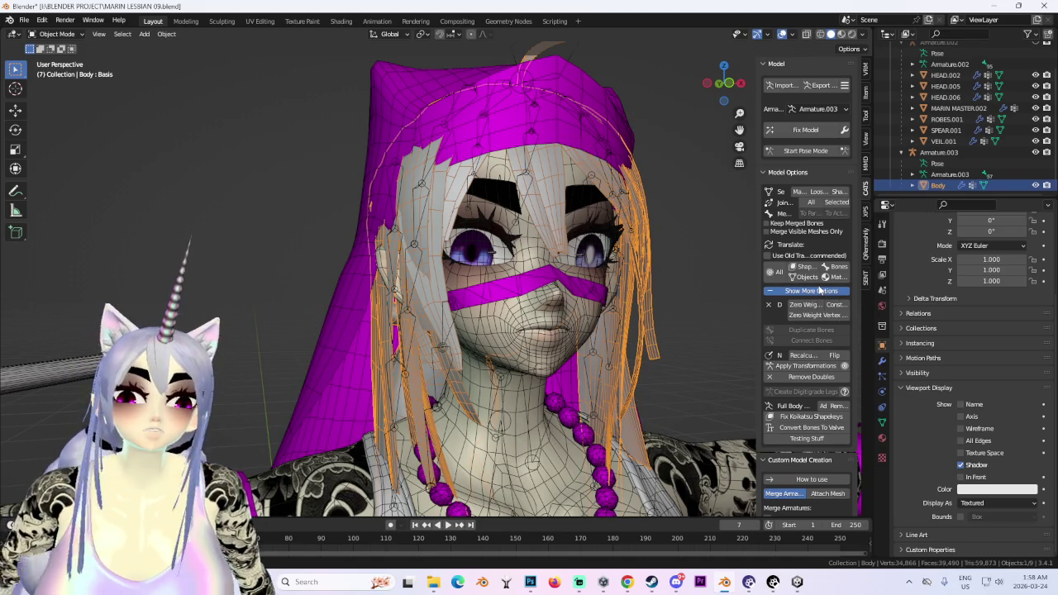
mouse_move(703, 299)
middle_mouse_down()
mouse_move(643, 302)
mouse_move(650, 280)
middle_mouse_up()
scroll(650, 279, "down", 4)
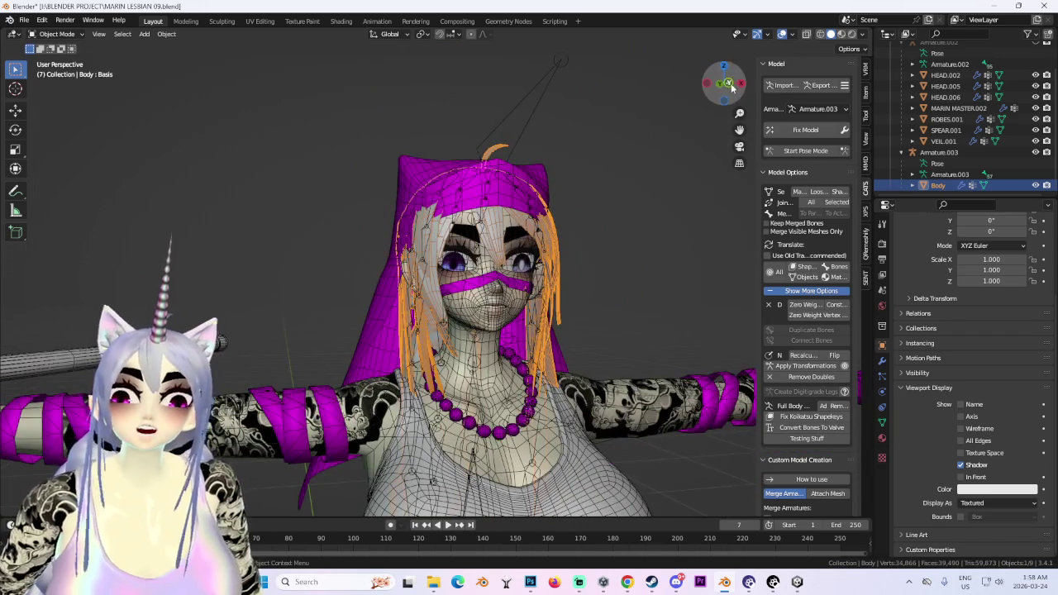
left_click(731, 86)
left_click(781, 33)
scroll(541, 303, "up", 3)
scroll(545, 304, "down", 2)
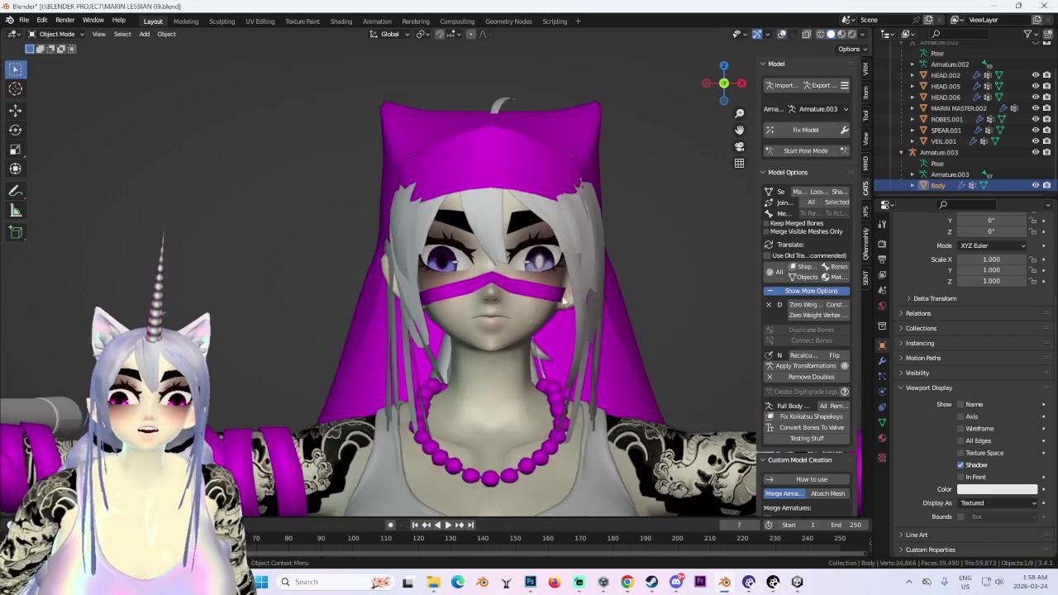
Select the HEAD.005 mesh in exact front view and scroll toward Merge Armatures.
mouse_move(563, 303)
middle_mouse_down()
mouse_move(498, 298)
mouse_move(551, 300)
mouse_move(562, 346)
middle_mouse_up()
left_click(722, 84)
left_click(568, 270)
middle_click_drag(568, 270, 595, 264)
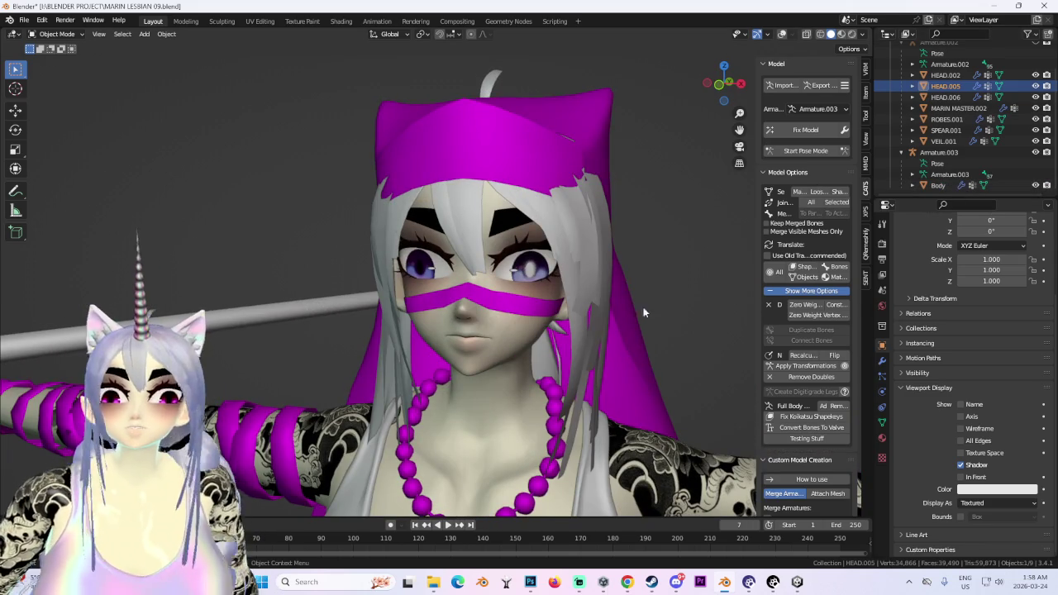
scroll(835, 486, "down", 2)
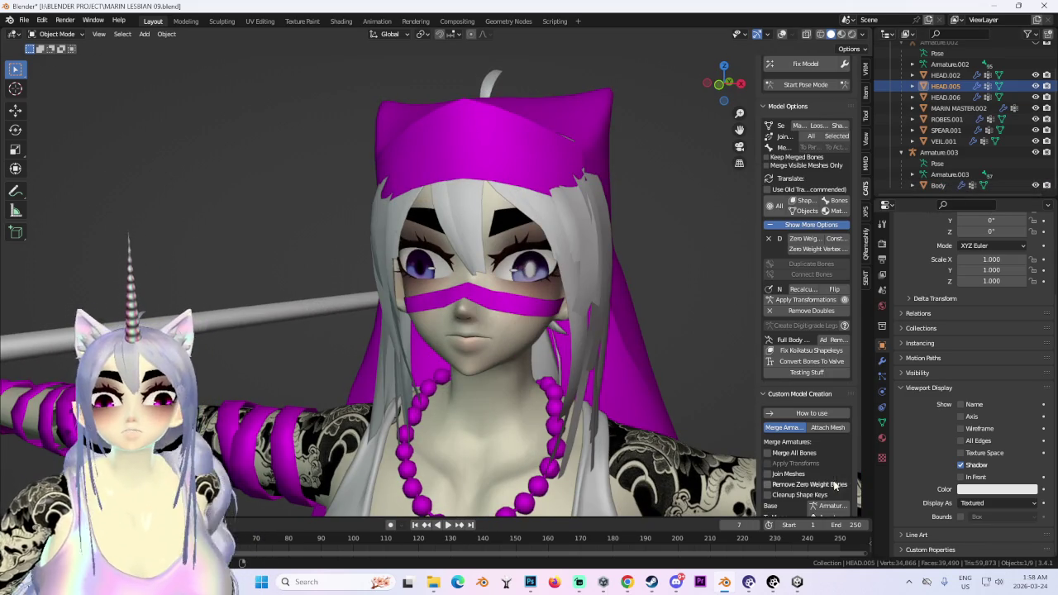
Merge the two armatures into one with Merge All Bones enabled, and turn overlays back on.
left_click(794, 453)
scroll(810, 430, "down", 2)
scroll(839, 369, "down", 2)
left_click_drag(761, 376, 678, 376)
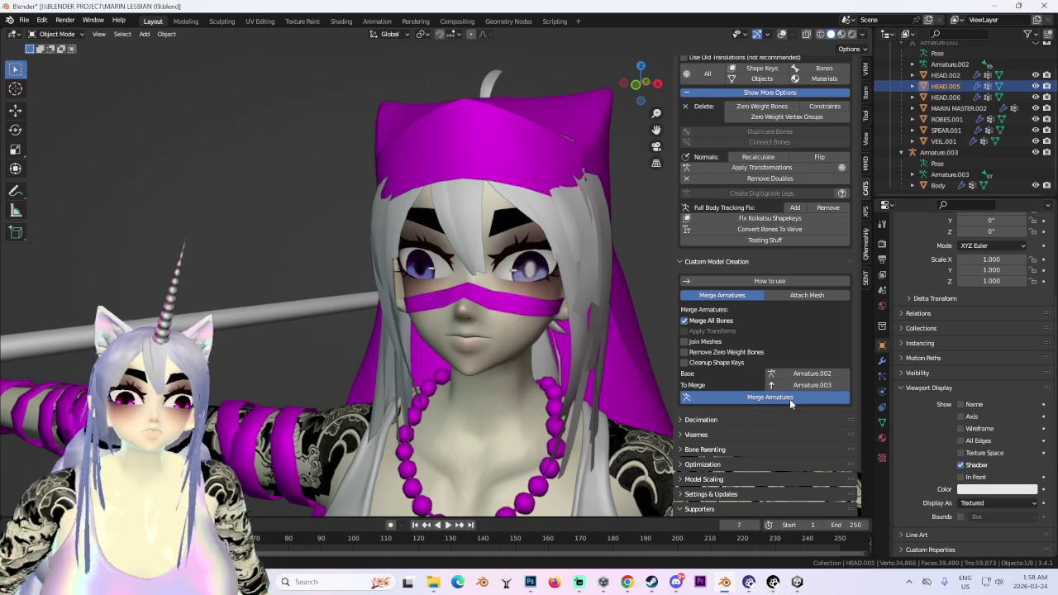
left_click(770, 397)
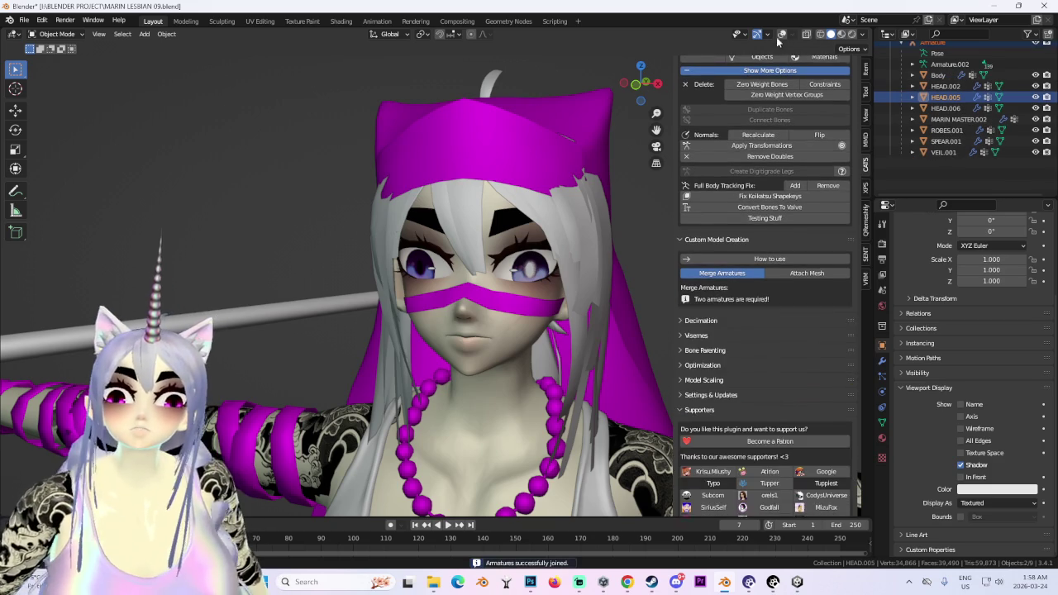
left_click(781, 34)
Join the HEAD.006 eye mesh into HEAD.005 with Ctrl+J.
left_click(628, 278)
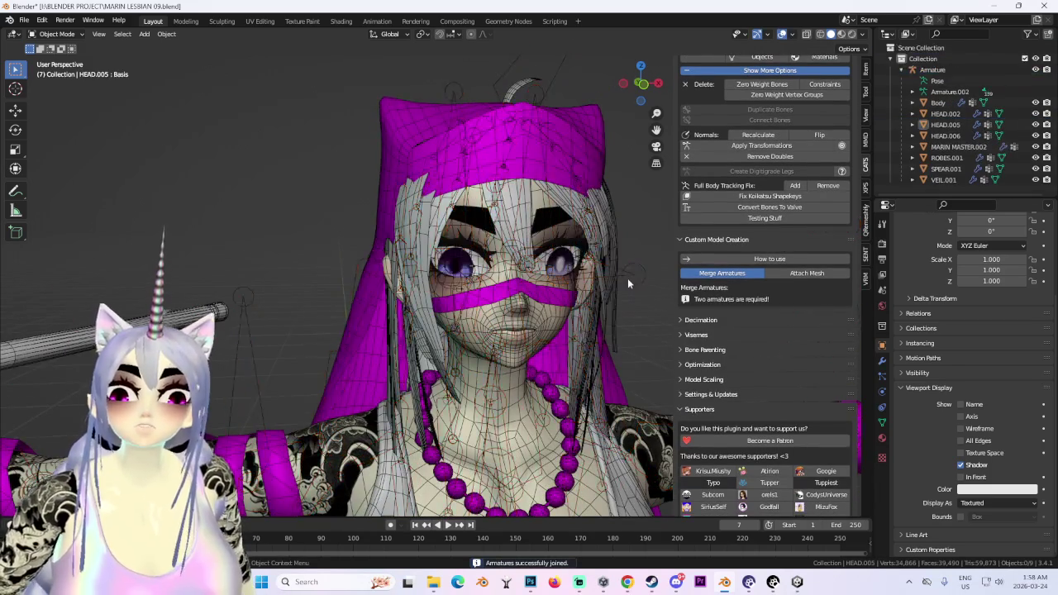
scroll(603, 285, "up", 4)
mouse_move(604, 286)
middle_mouse_down()
mouse_move(569, 295)
mouse_move(577, 324)
mouse_move(507, 248)
mouse_move(463, 223)
middle_mouse_up()
left_click(507, 252)
scroll(463, 223, "up", 3)
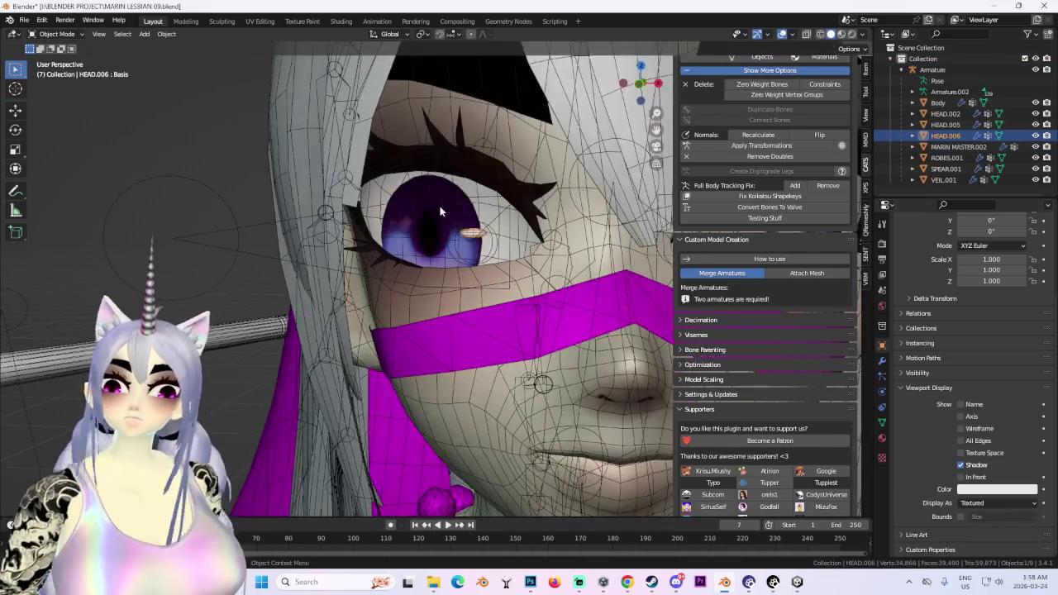
left_click(439, 197, "shift")
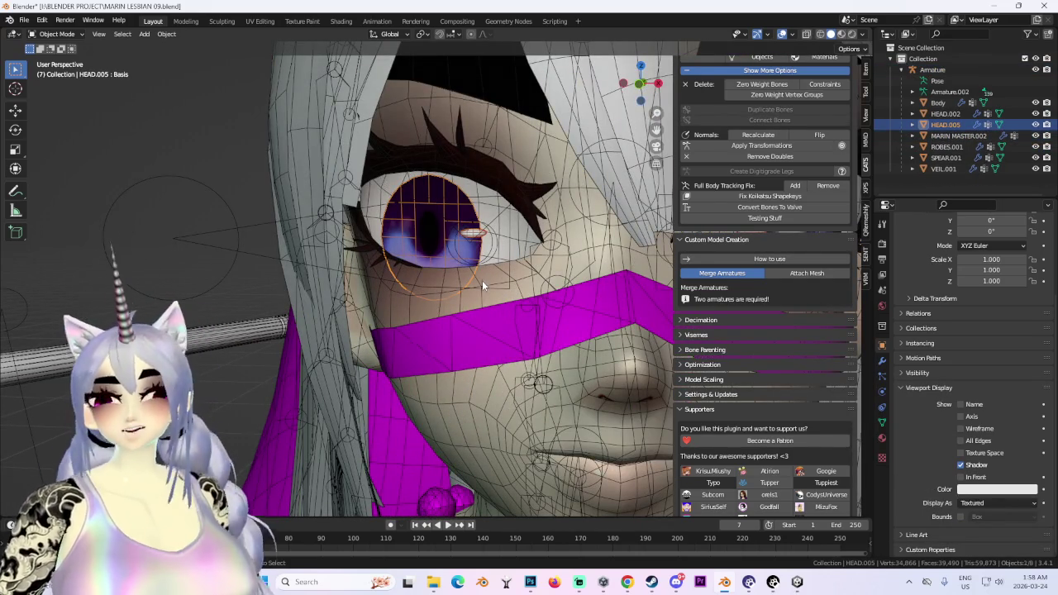
key("ctrl+j")
middle_click_drag(482, 280, 529, 265)
scroll(529, 264, "down", 3)
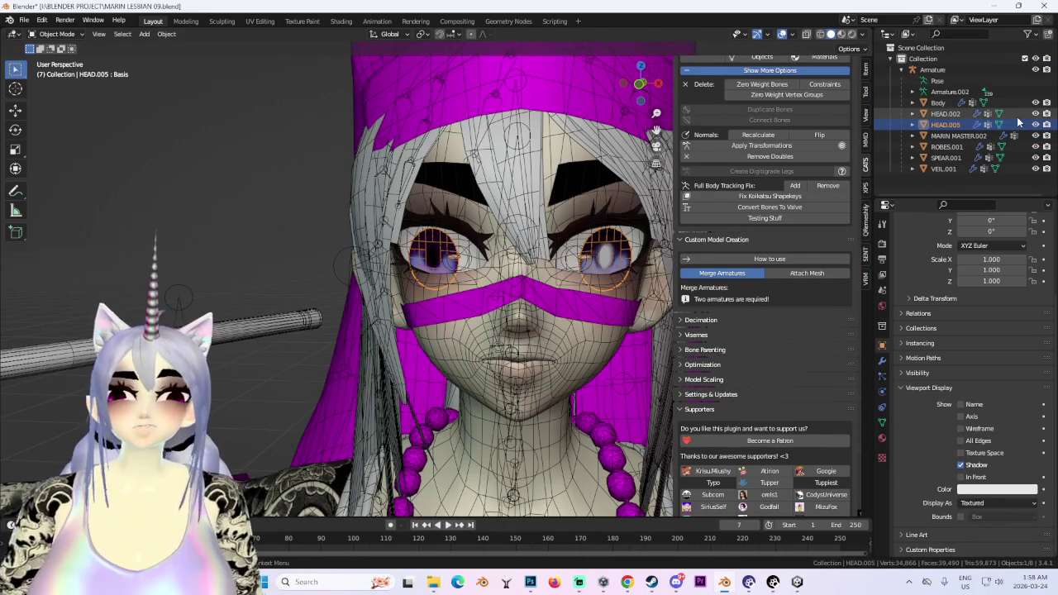
left_click(562, 122)
Hide the Armature and the VEIL.001 veil in the viewport.
middle_click_drag(563, 122, 552, 155)
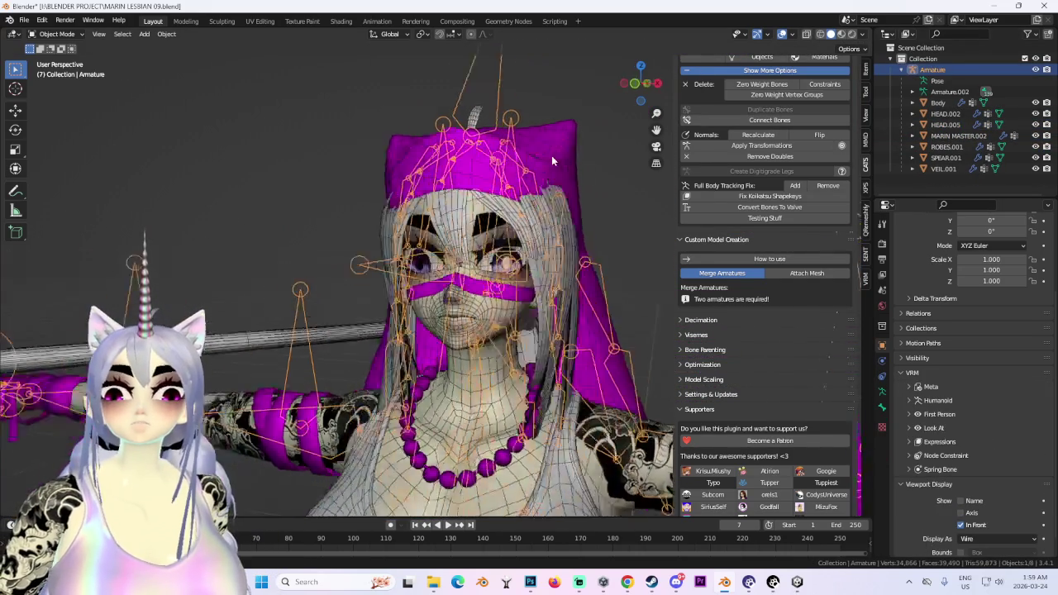
left_click(1035, 69)
left_click(579, 331)
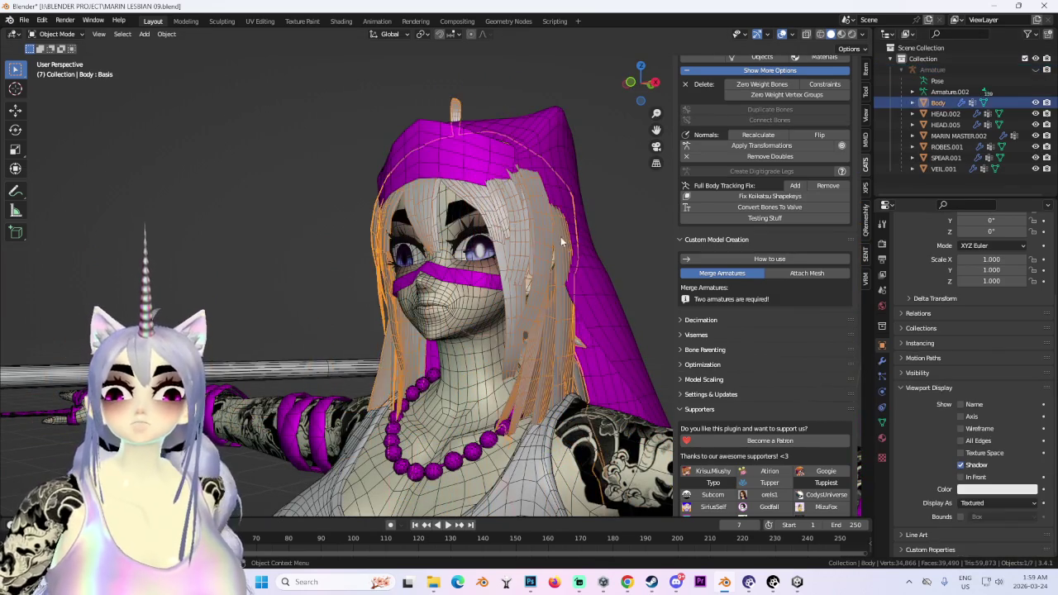
middle_click_drag(578, 330, 642, 336)
left_click(643, 336)
left_click(1035, 168)
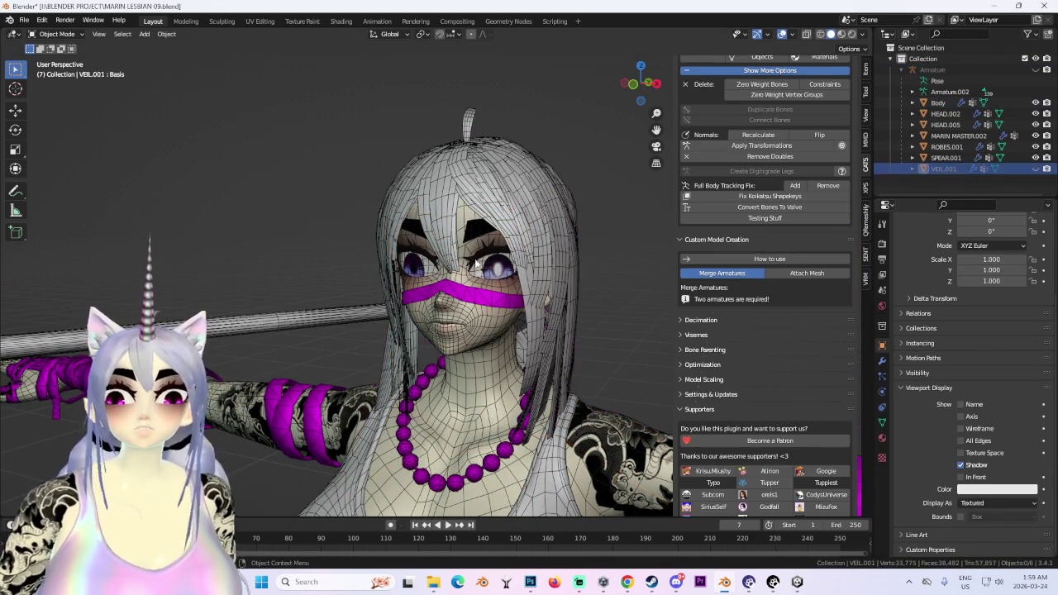
left_click(543, 191)
mouse_move(543, 191)
middle_mouse_down()
mouse_move(607, 190)
mouse_move(605, 169)
middle_mouse_up()
scroll(785, 117, "up", 1)
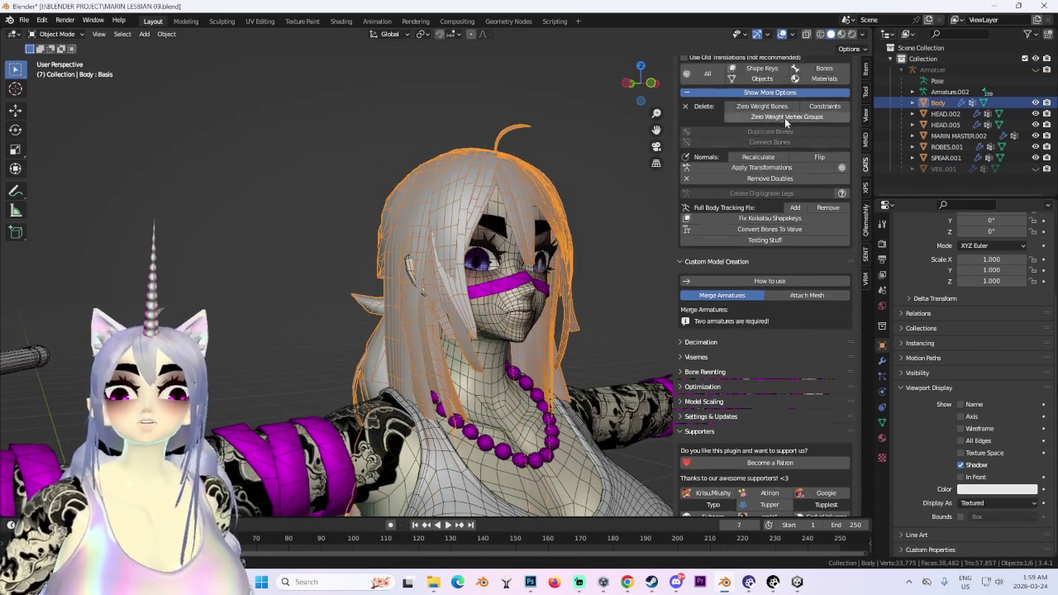
scroll(785, 108, "up", 3)
scroll(785, 81, "up", 1)
Put the armature in Pose Mode and delete zero-weight bones (none found).
left_click(778, 84)
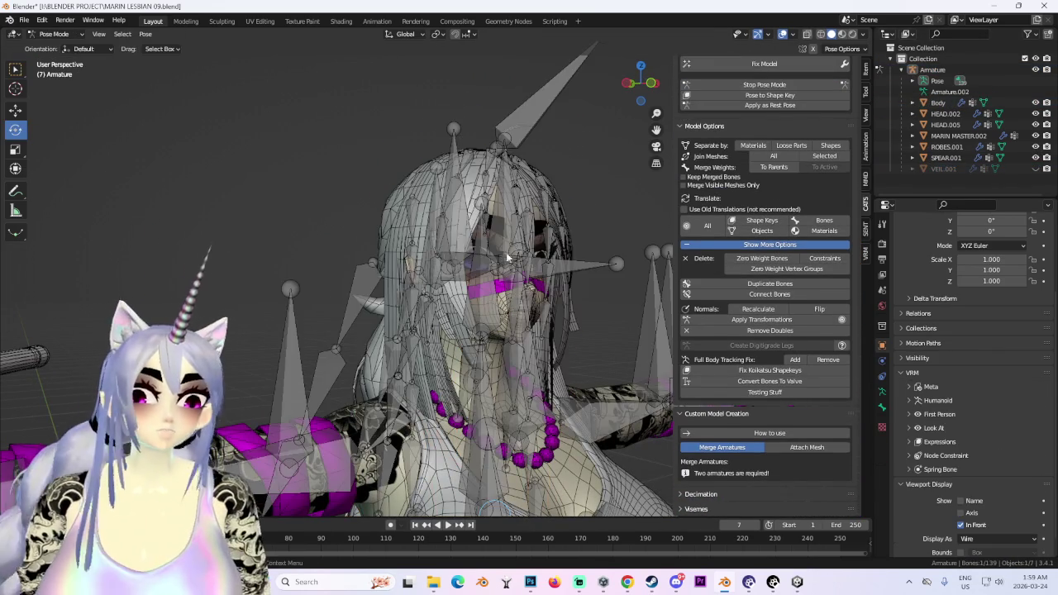
scroll(521, 313, "up", 5)
scroll(531, 350, "down", 2)
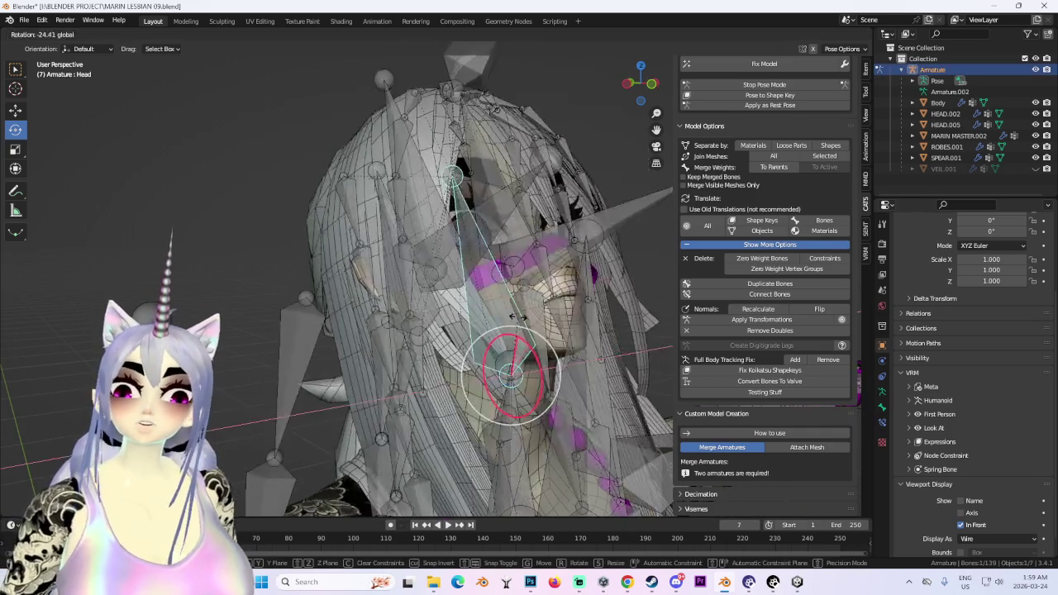
scroll(546, 346, "down", 2)
scroll(582, 332, "down", 1)
scroll(581, 333, "down", 1)
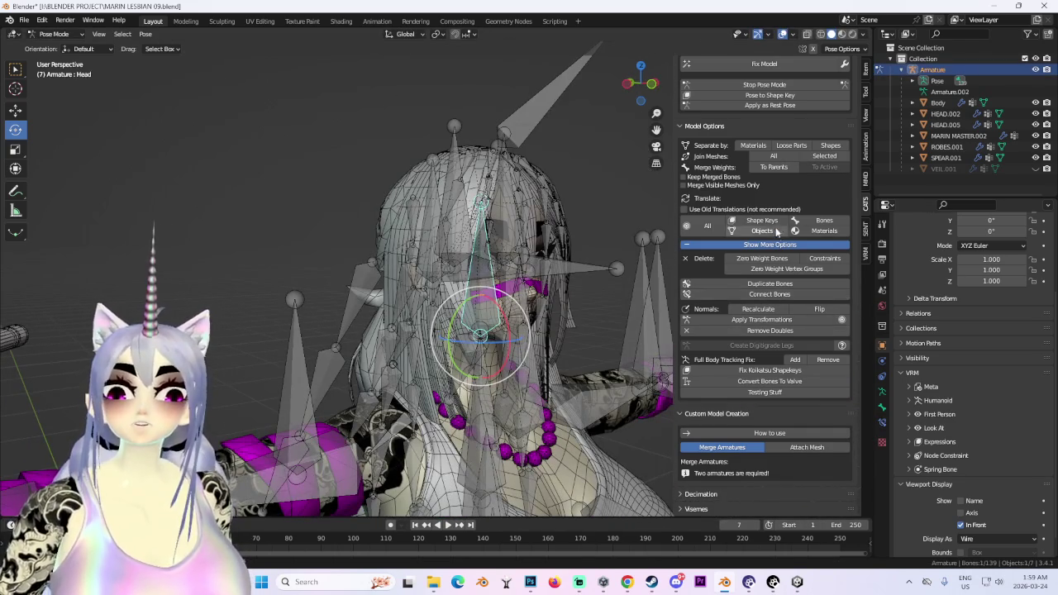
left_click(766, 261)
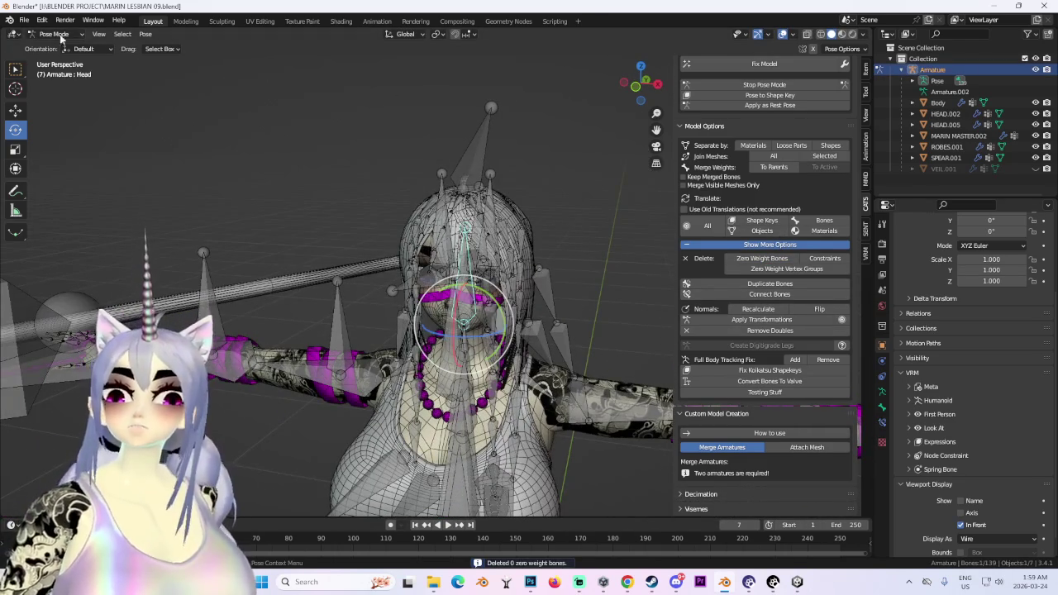
middle_click_drag(127, 79, 523, 346)
Return to Object Mode, hide the armature and VEIL.001, and turn off the overlays.
key("h")
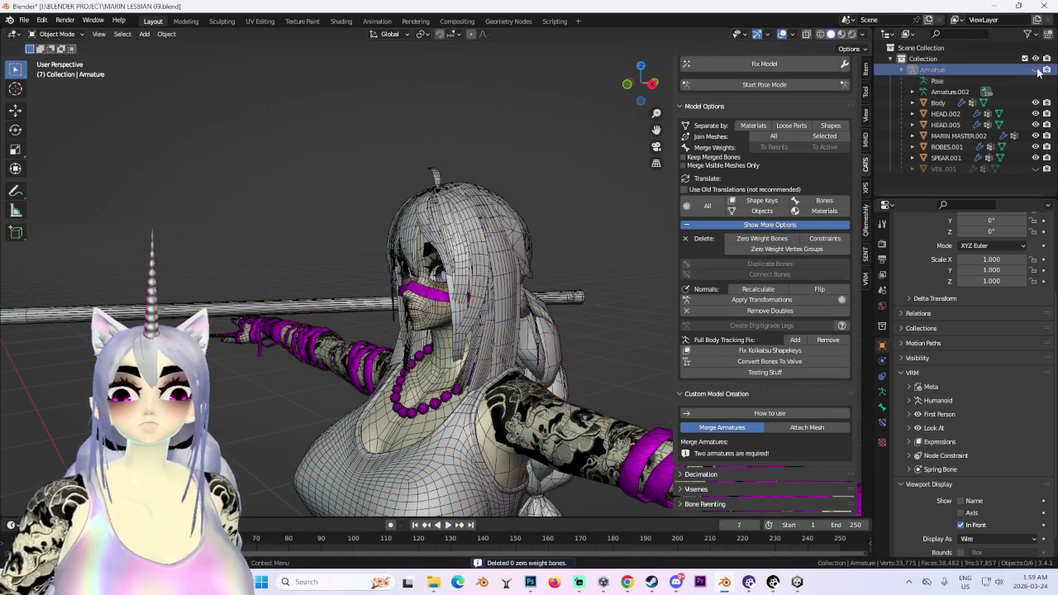
left_click(943, 168)
key("KP_1")
scroll(484, 190, "up", 2)
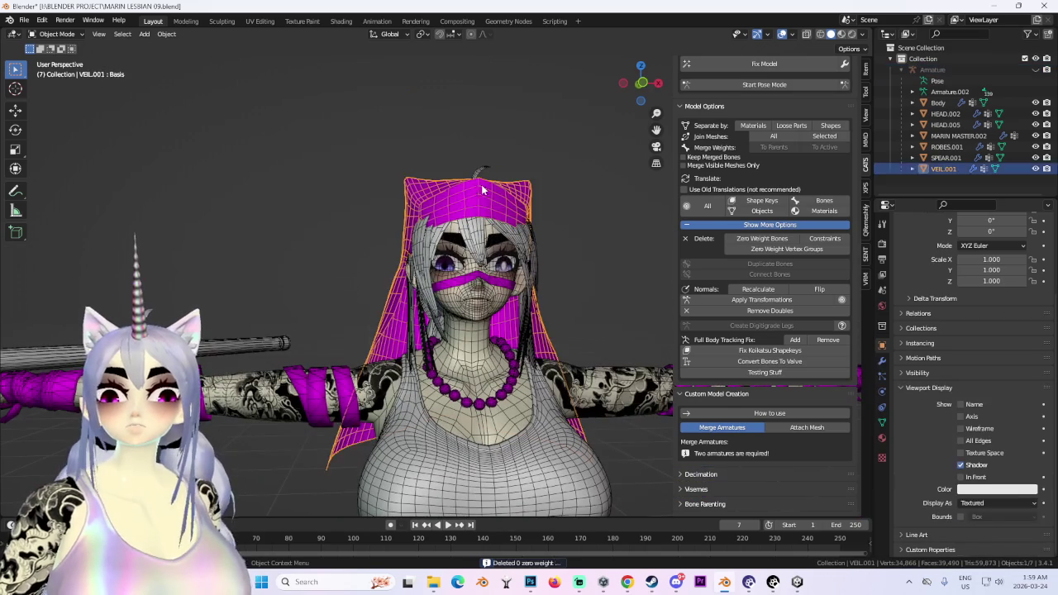
left_click(1036, 169)
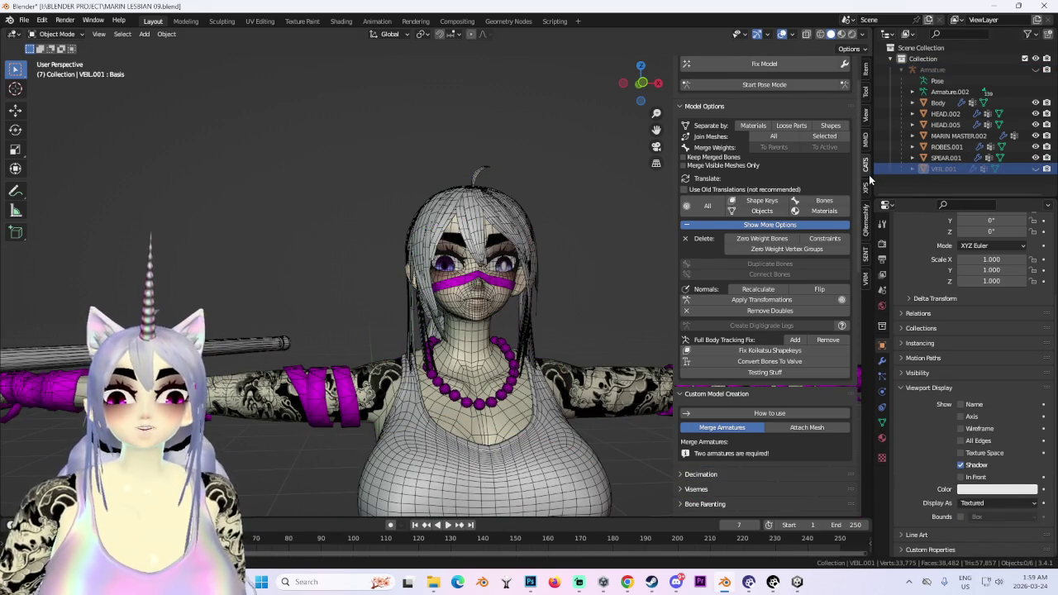
left_click(937, 157)
scroll(493, 304, "down", 3)
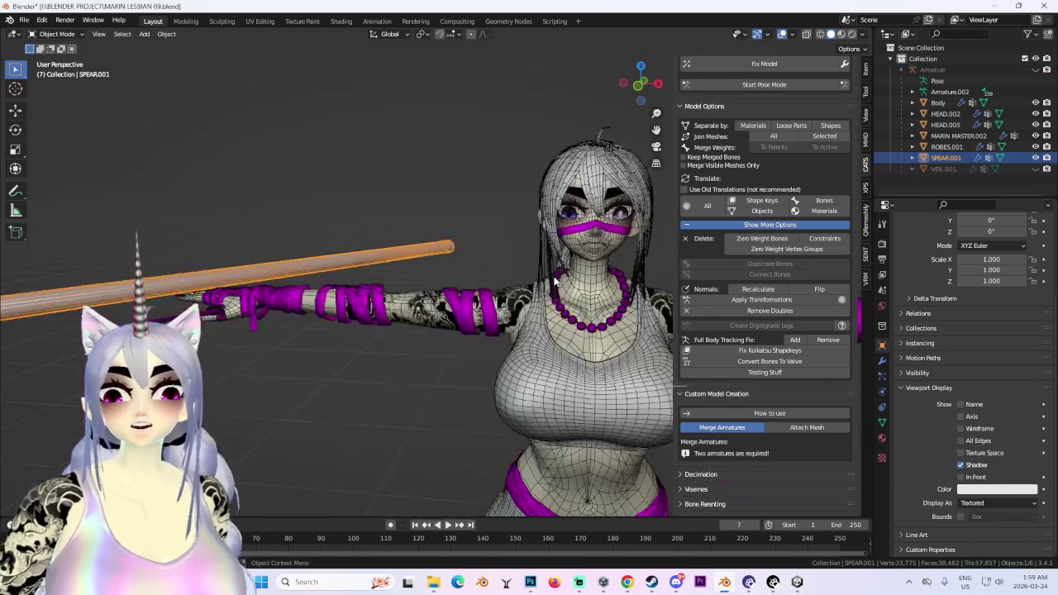
scroll(493, 304, "up", 3)
left_click(782, 35)
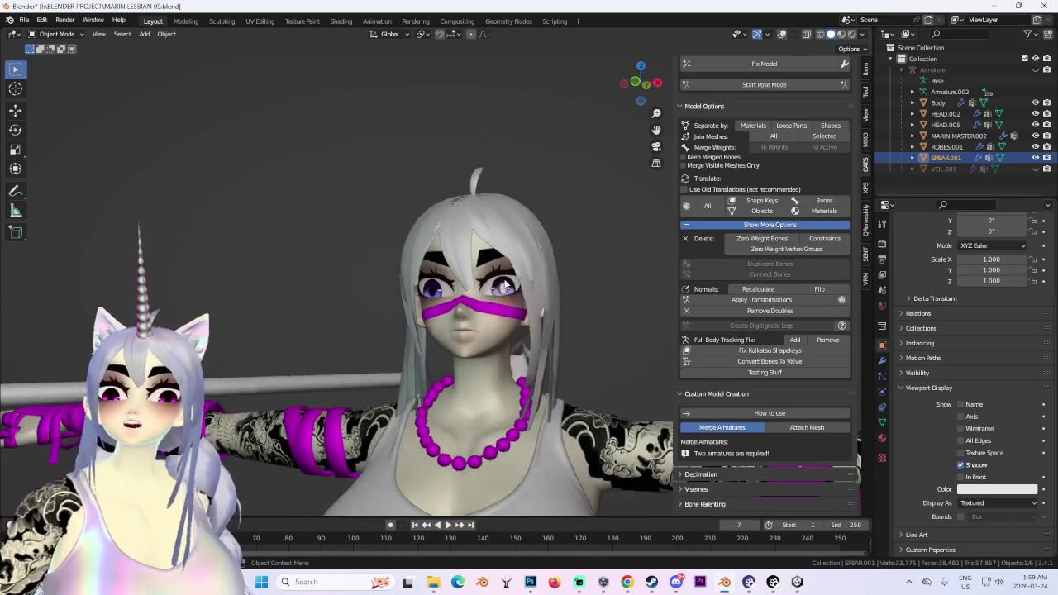
scroll(543, 247, "up", 3)
Hide the Body hair mesh and inspect MARIN MASTER.002's shape keys.
left_click(942, 102)
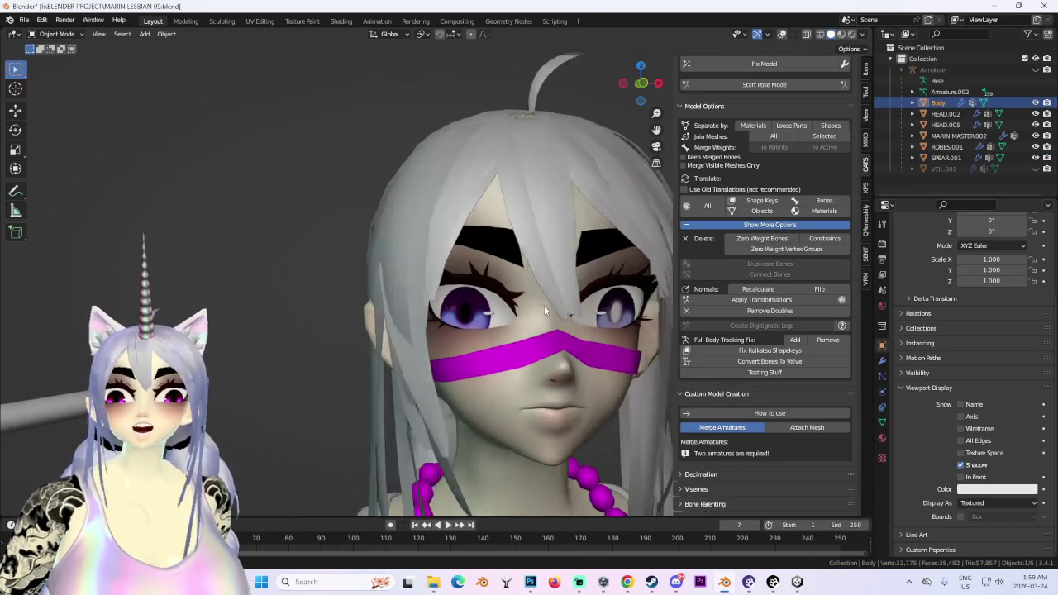
middle_click_drag(544, 305, 543, 174)
left_click(1036, 103)
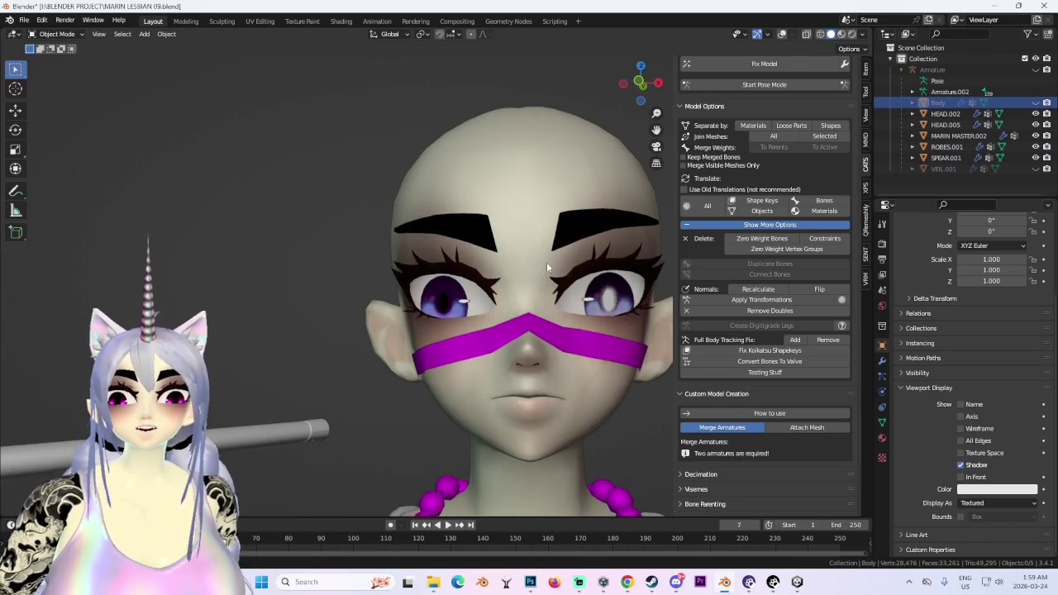
scroll(544, 264, "down", 3)
mouse_move(535, 243)
middle_mouse_down()
mouse_move(484, 175)
mouse_move(500, 263)
middle_mouse_up()
left_click(488, 182)
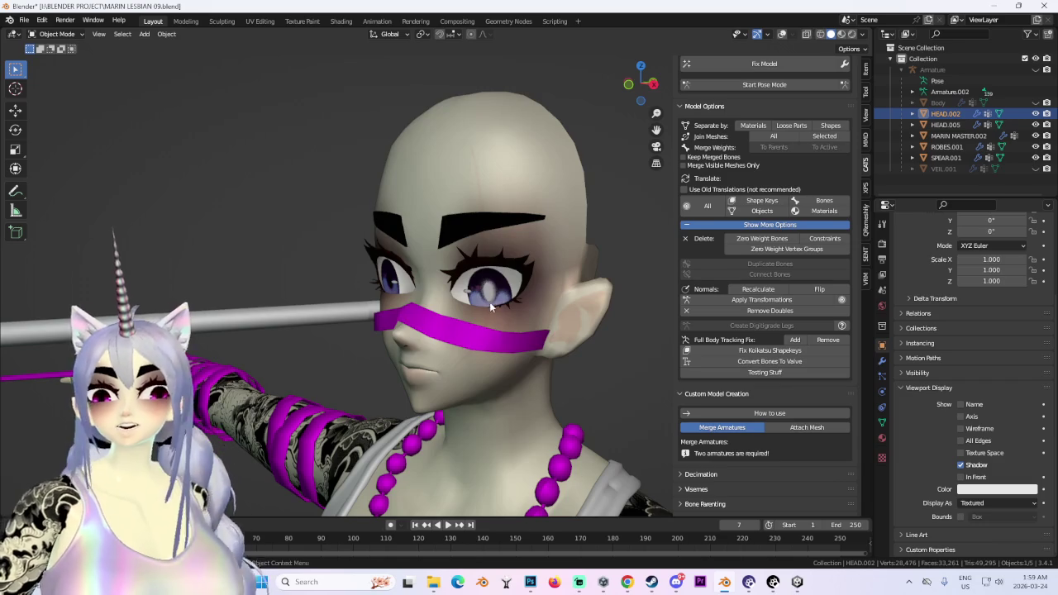
middle_click_drag(491, 306, 463, 297)
left_click(958, 135)
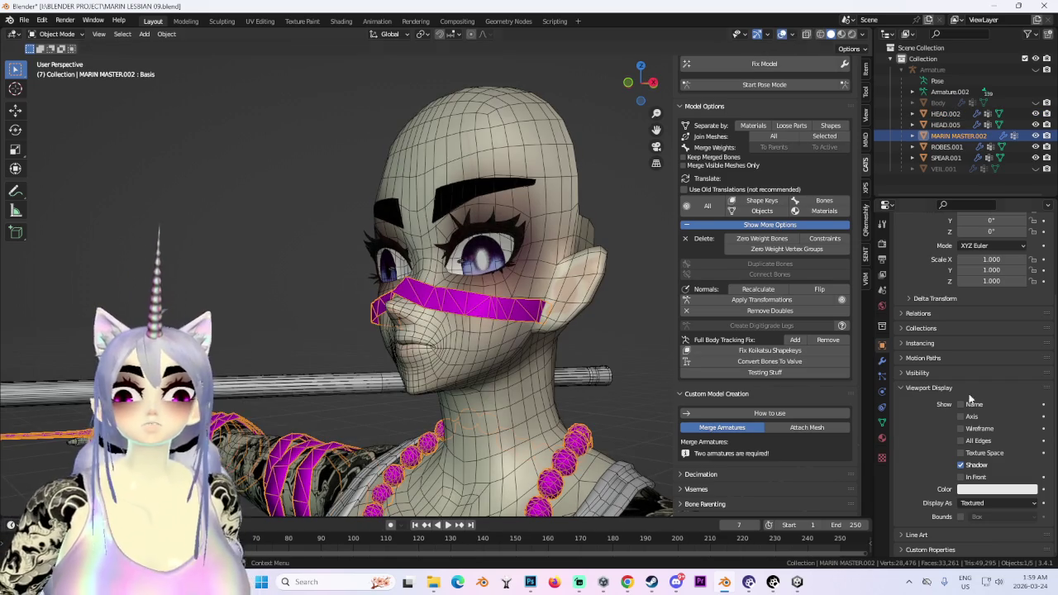
left_click(882, 423)
left_click_drag(1030, 269, 1030, 413)
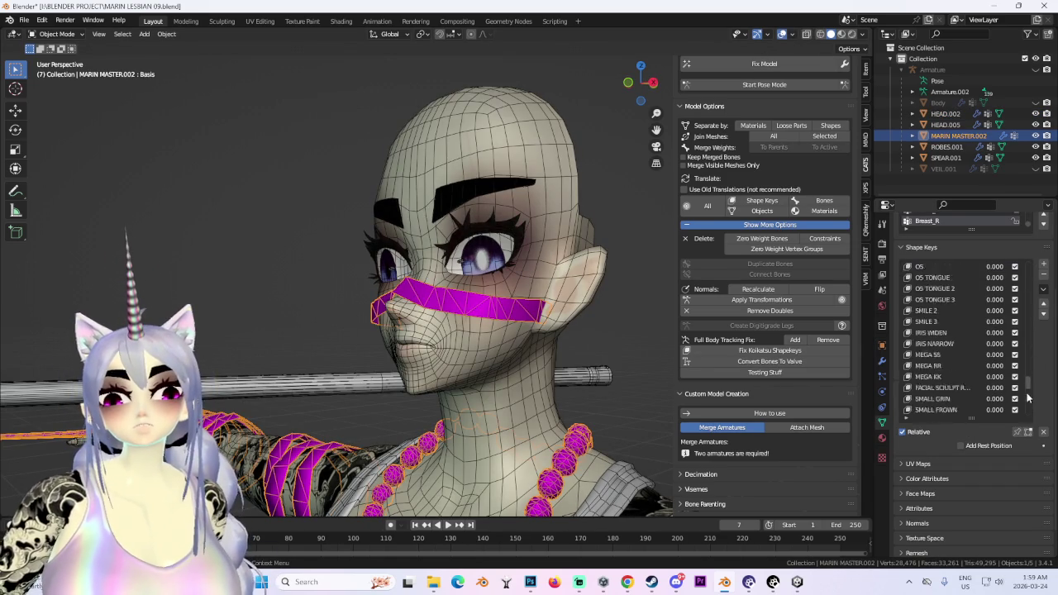
Hide MARIN MASTER.002 and the Body hair mesh, leaving HEAD.002's bare head visible.
left_click(1036, 102)
left_click(562, 220)
scroll(449, 303, "up", 2)
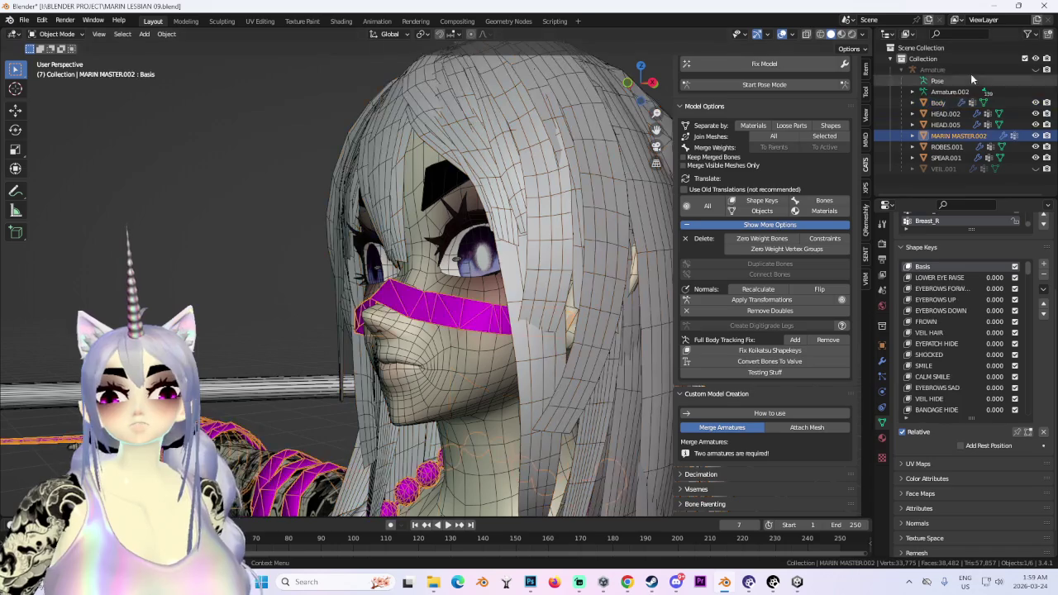
left_click(1036, 136)
left_click(425, 374)
middle_click_drag(424, 374, 481, 353)
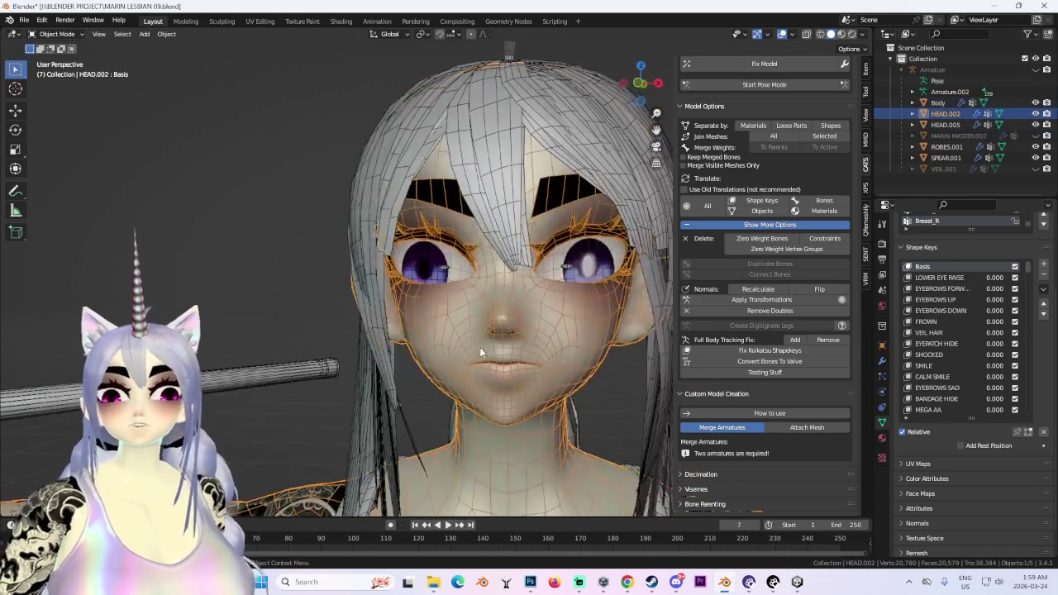
left_click(615, 141)
middle_click_drag(614, 140, 678, 149)
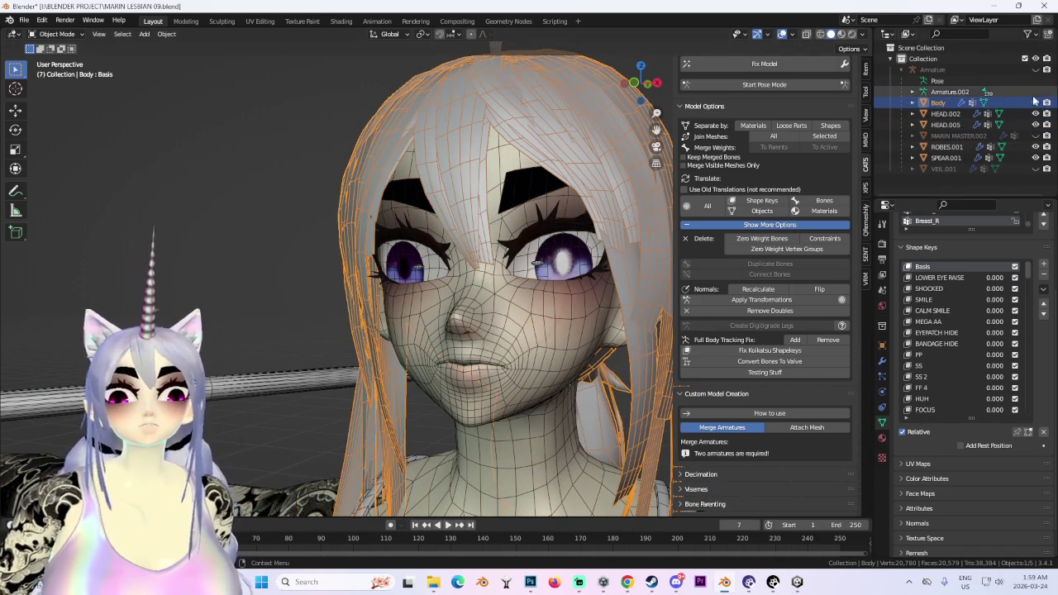
left_click(1036, 103)
Join HEAD.005 into HEAD.002 and rename the merged mesh 'Body'.
left_click(945, 113)
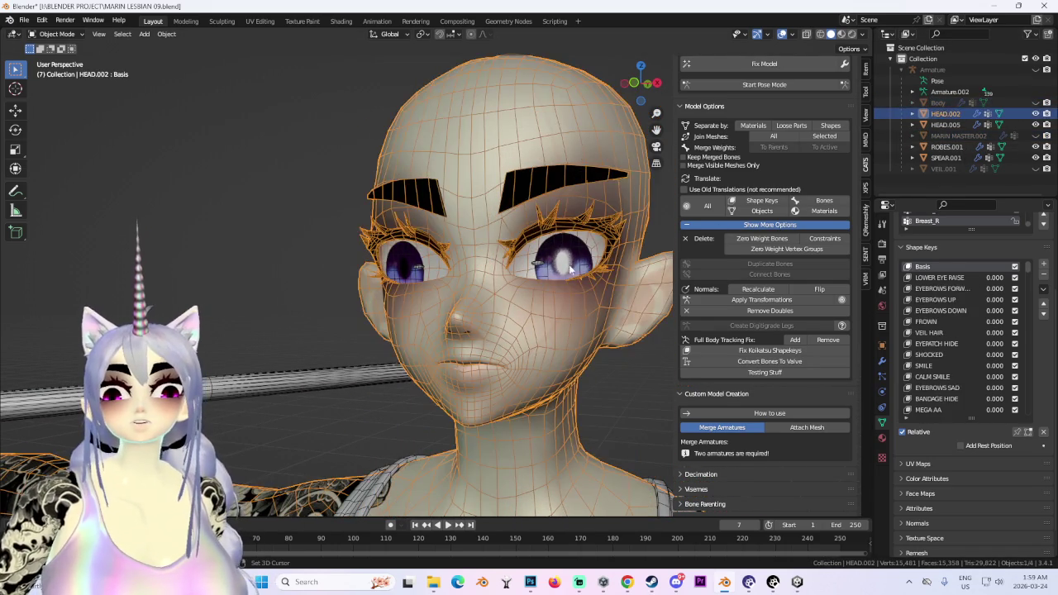
left_click(945, 124, "ctrl")
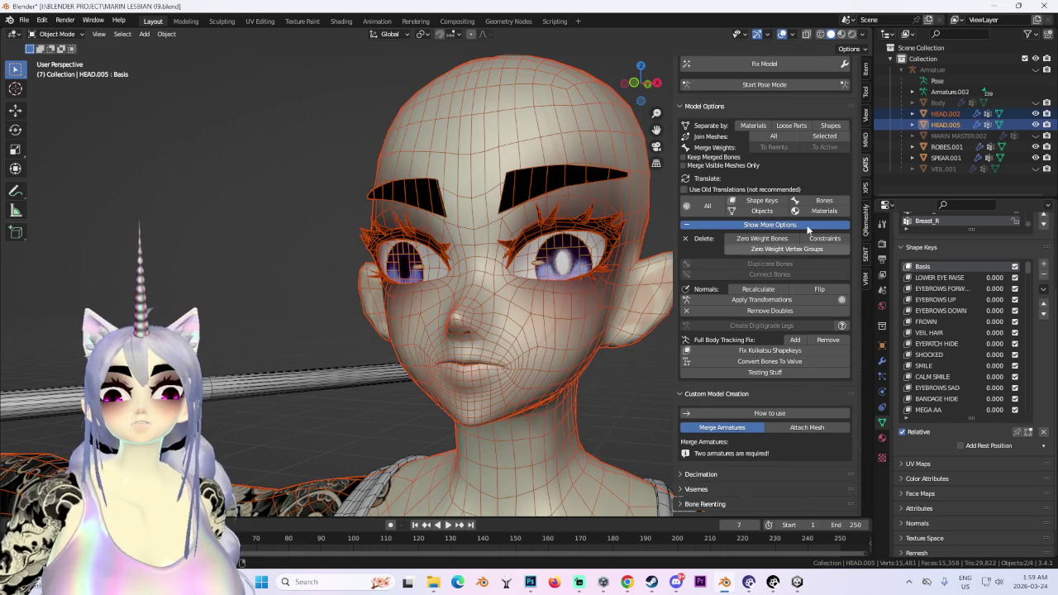
left_click(836, 136)
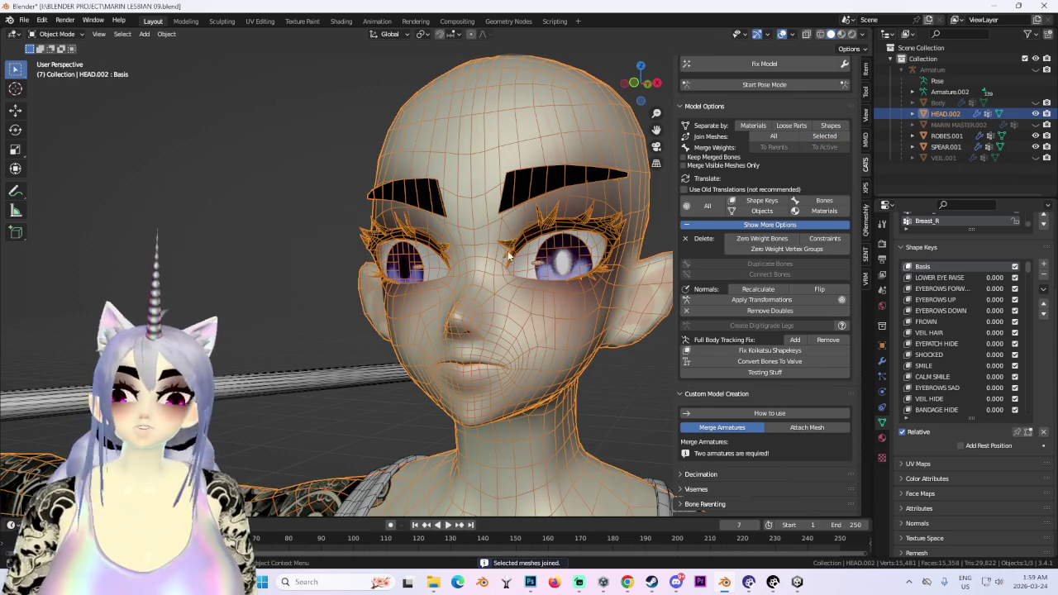
double_click(951, 113)
type("Bo")
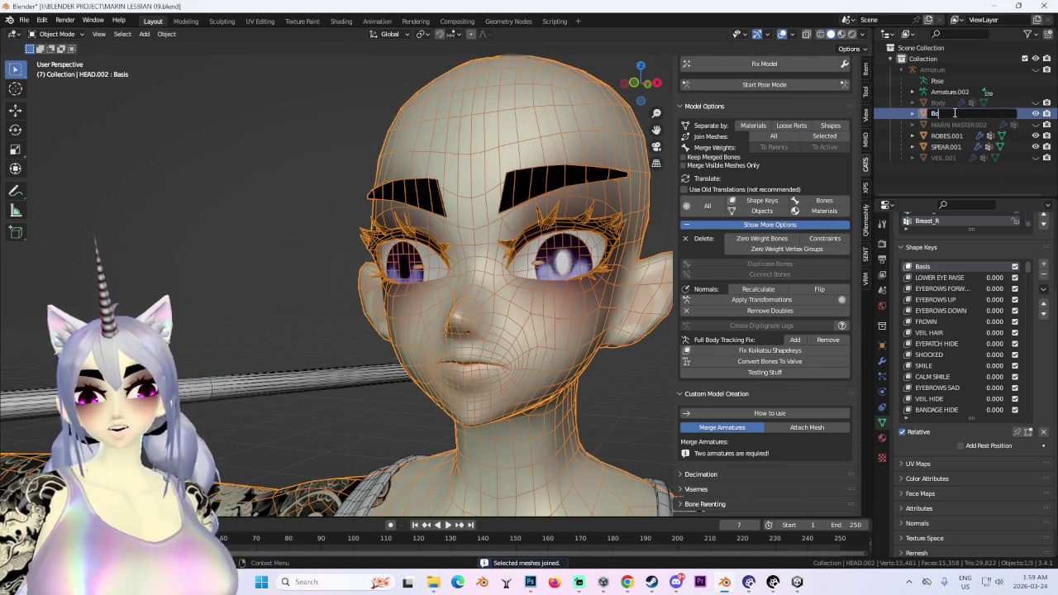
type("dy")
key("Return")
left_click(628, 87)
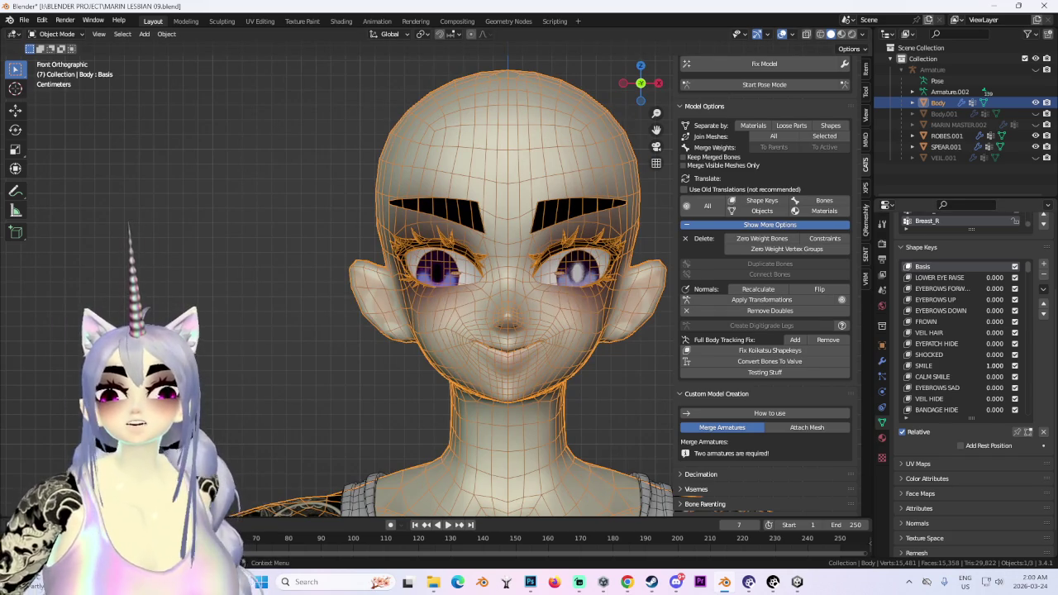
left_click(781, 34)
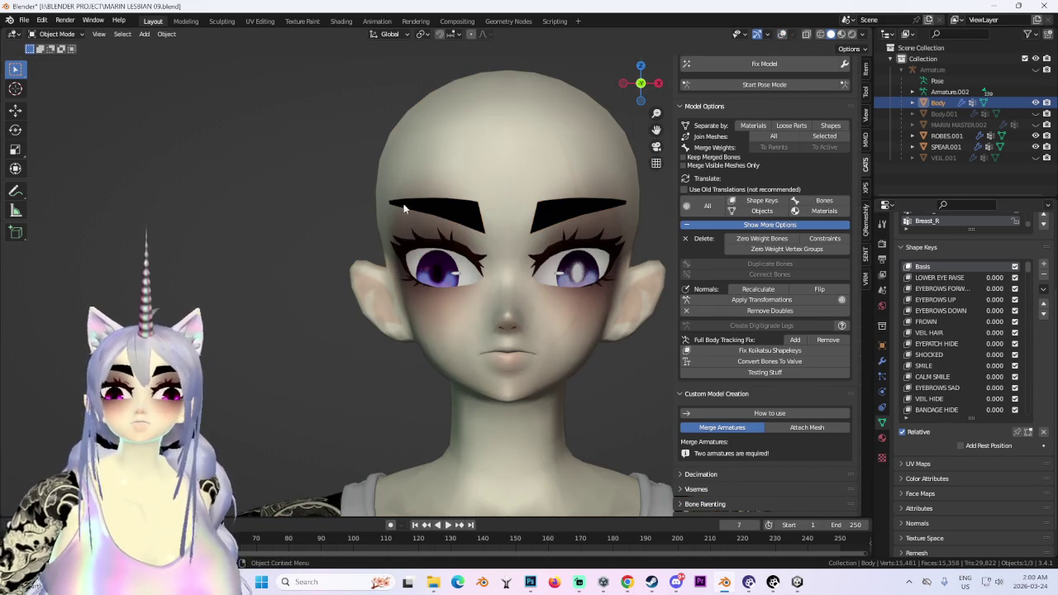
Show the Body.001 hair mesh again and select the merged Body head mesh.
left_click(1035, 113)
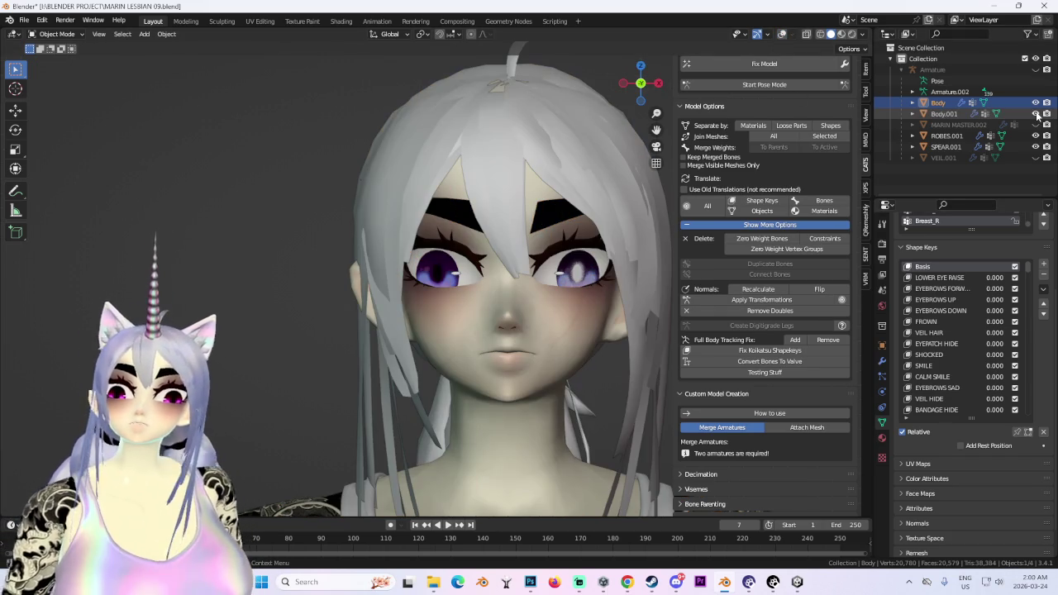
left_click(535, 138)
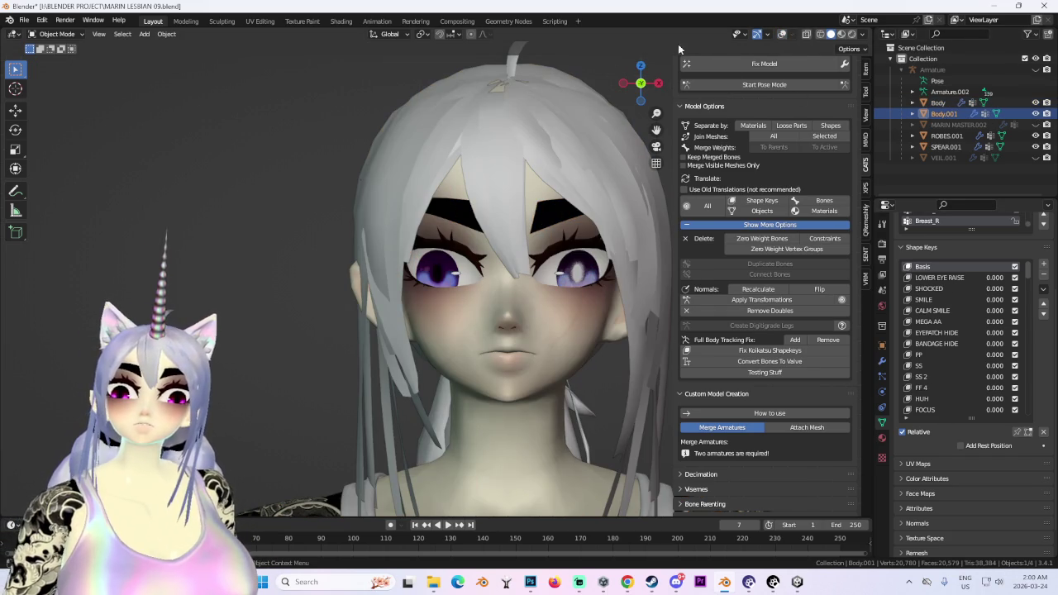
left_click(520, 319)
scroll(1021, 314, "down", 10)
scroll(1000, 389, "down", 5)
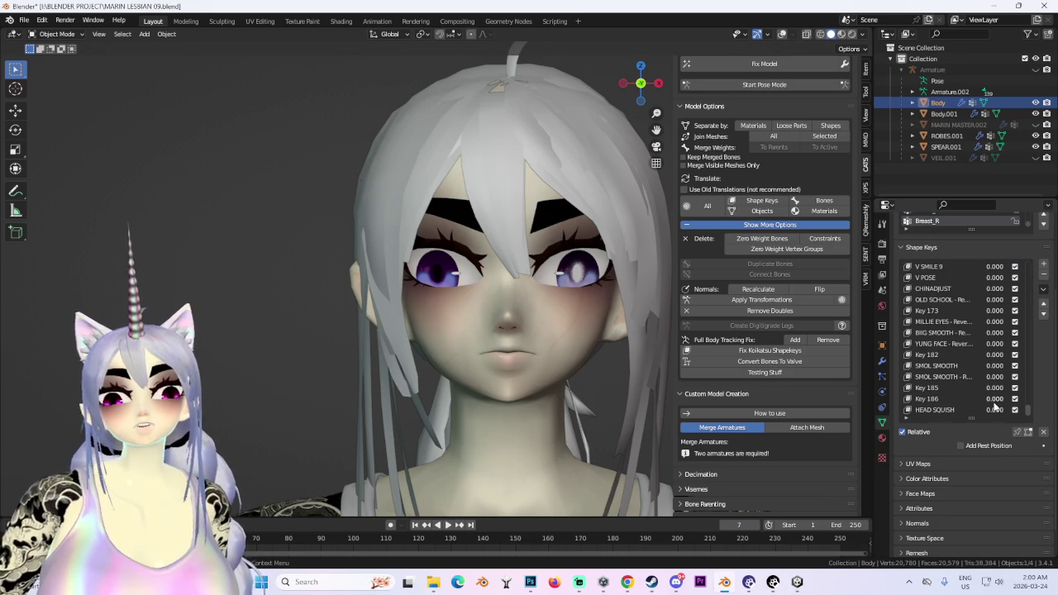
Apply the HEAD SQUISH shape key to the Basis and check the head from the front.
left_click(935, 412)
left_click(1044, 289)
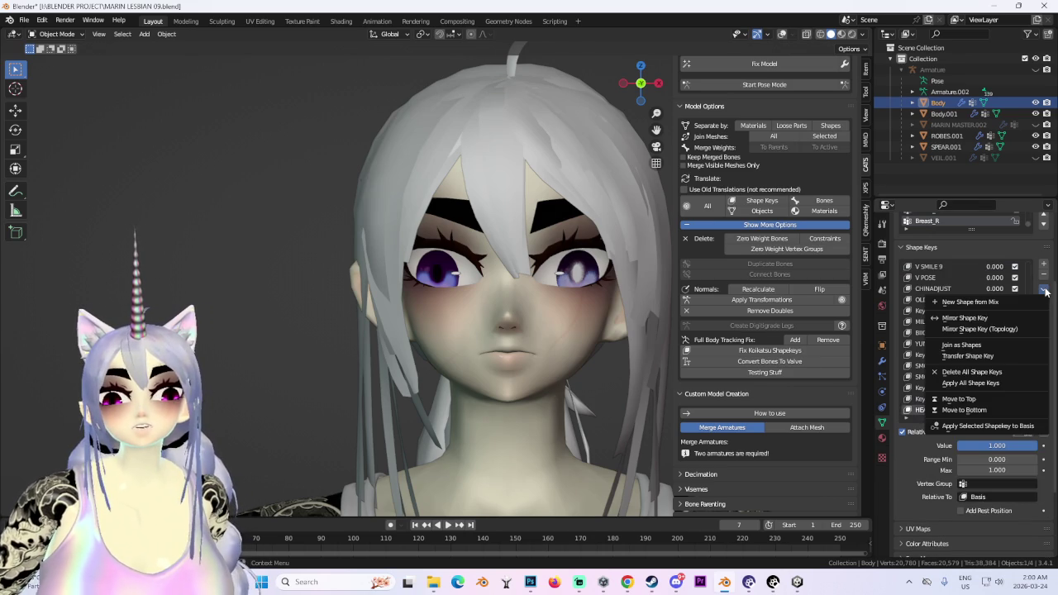
left_click(986, 426)
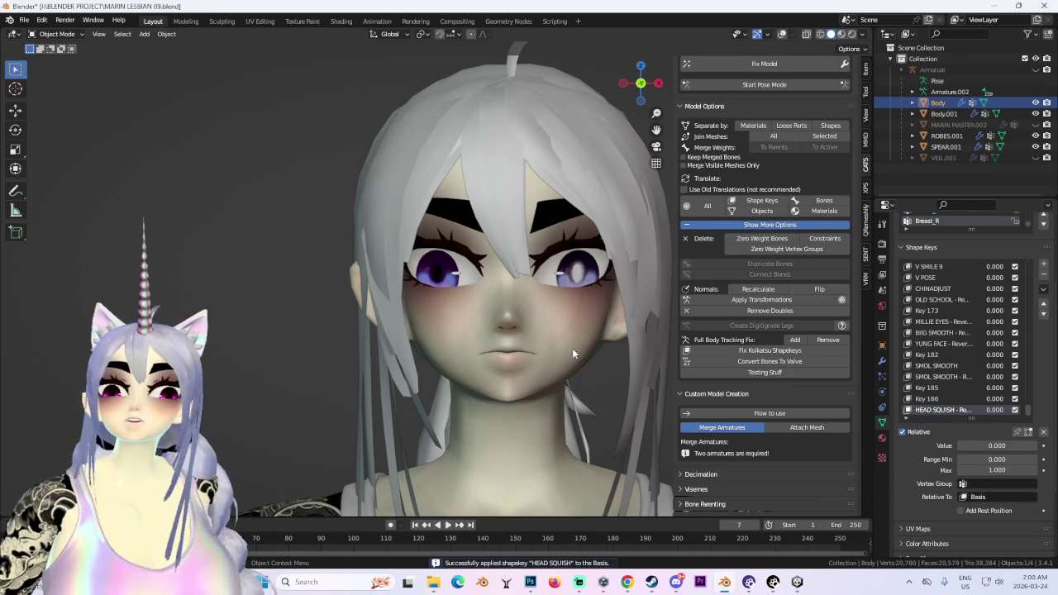
mouse_move(572, 348)
middle_mouse_down()
mouse_move(506, 301)
mouse_move(594, 321)
mouse_move(513, 341)
mouse_move(541, 357)
mouse_move(559, 347)
middle_mouse_up()
left_click(595, 281)
mouse_move(605, 273)
middle_mouse_down()
mouse_move(446, 291)
mouse_move(667, 276)
middle_mouse_up()
middle_click_drag(516, 263, 501, 250)
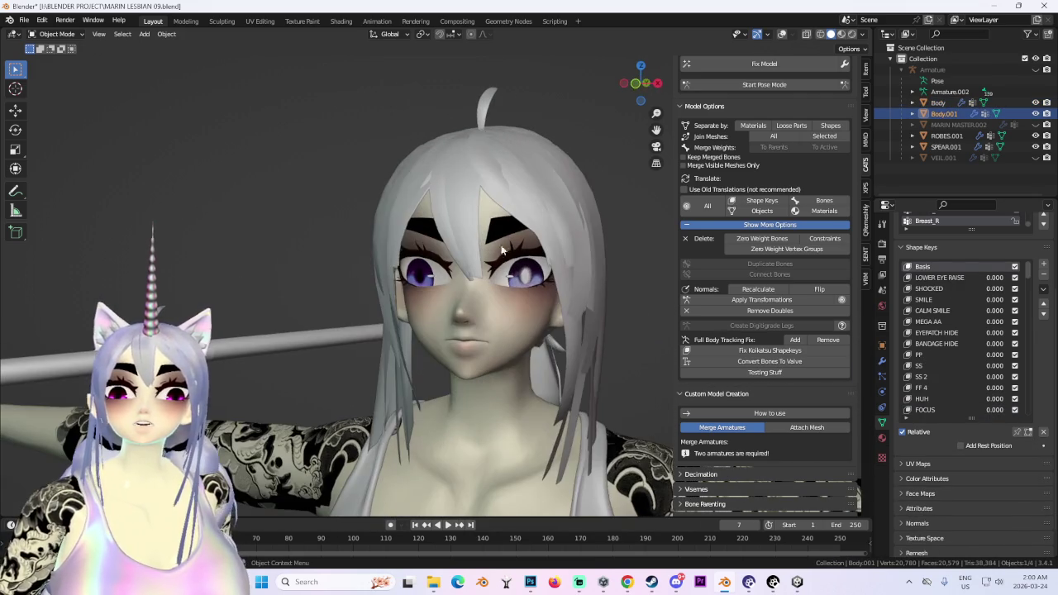
left_click(633, 82)
Put the hair mesh into Edit Mode and set the proportional editing falloff to Smooth.
left_click(56, 34)
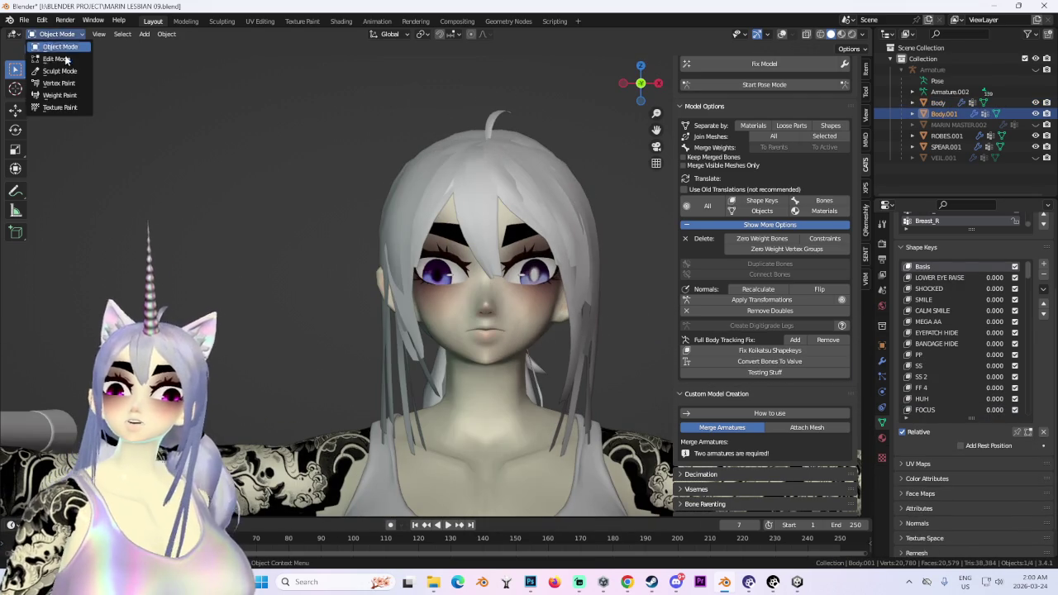
left_click(52, 62)
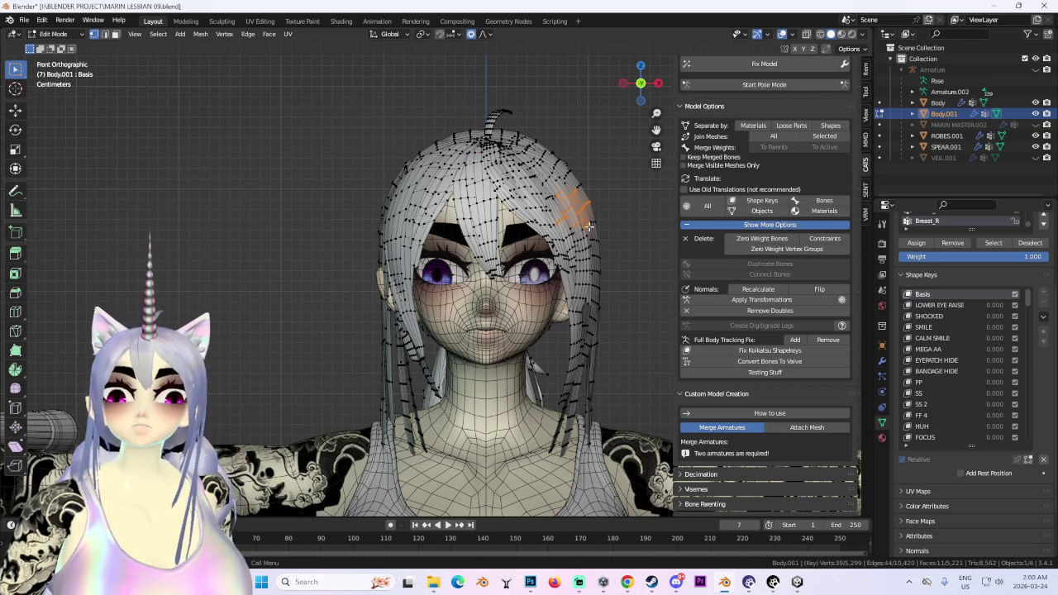
key("g")
right_click(611, 222)
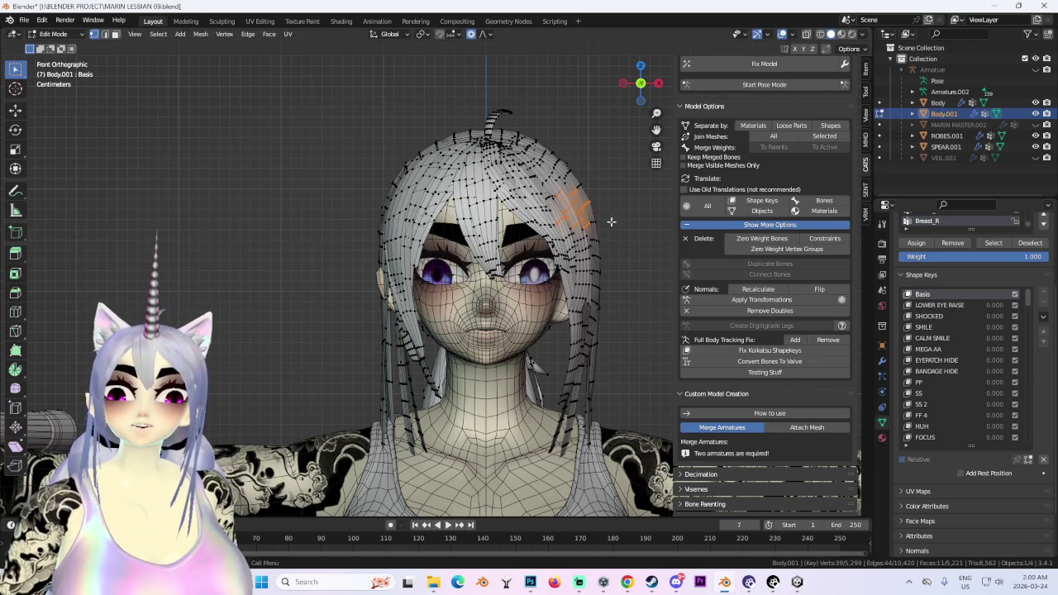
left_click(482, 34)
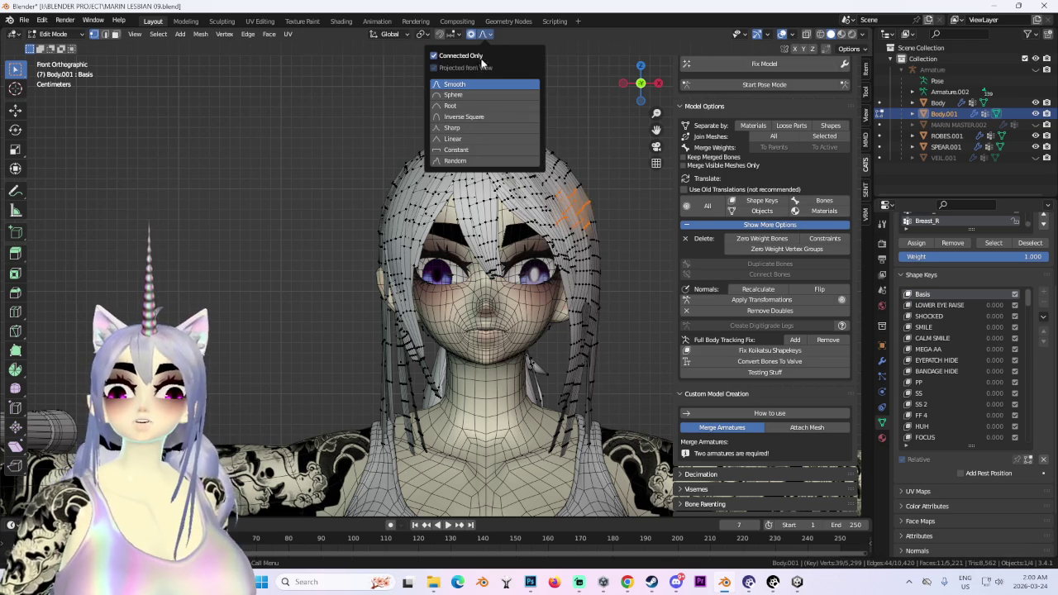
Shift the selected hair vertices sideways along the X axis with smooth falloff.
key("g")
key("x")
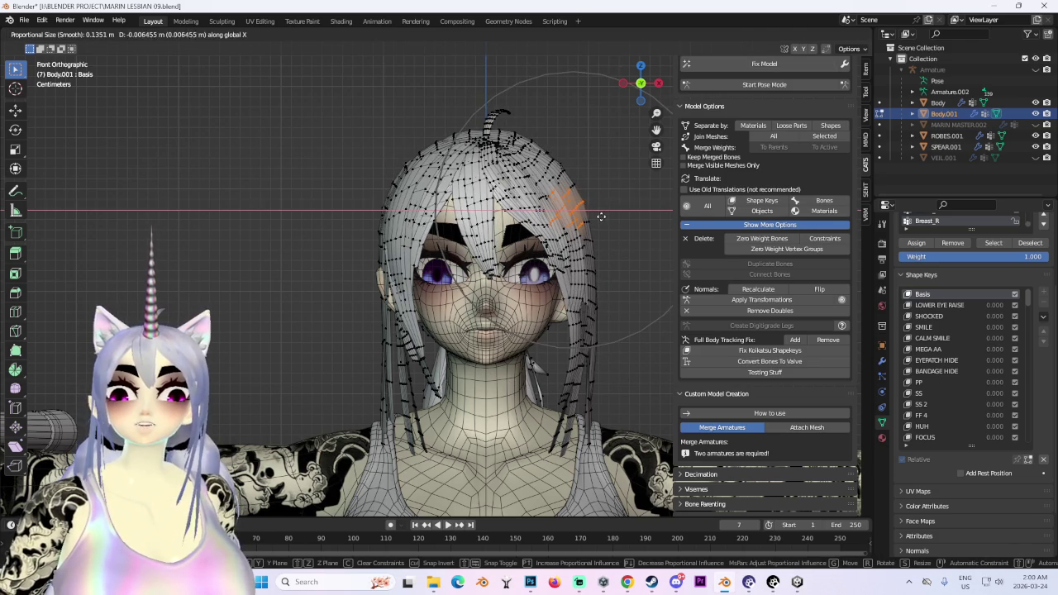
right_click(599, 217)
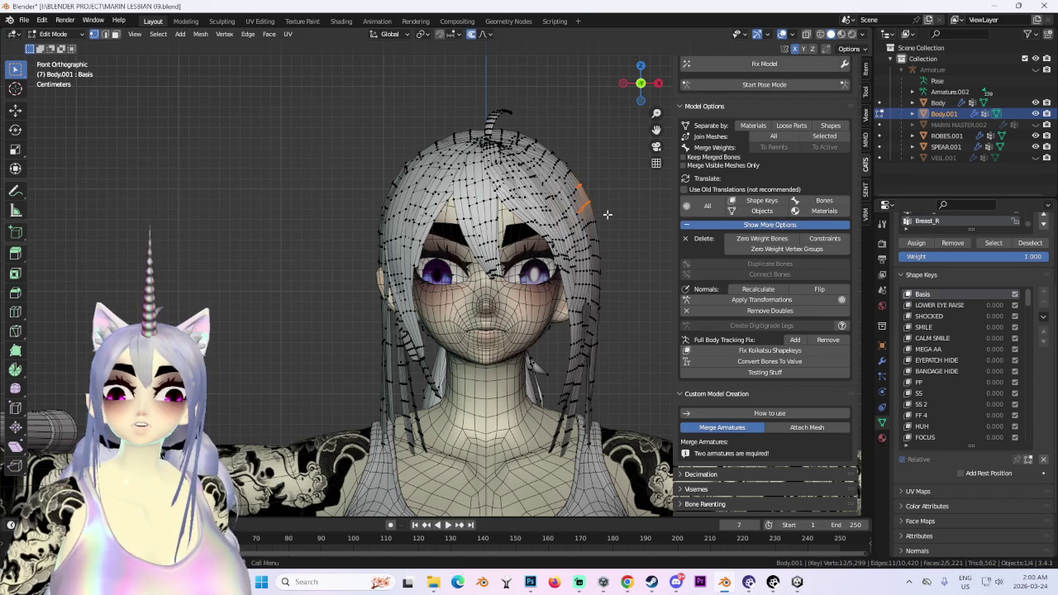
key("g")
key("x")
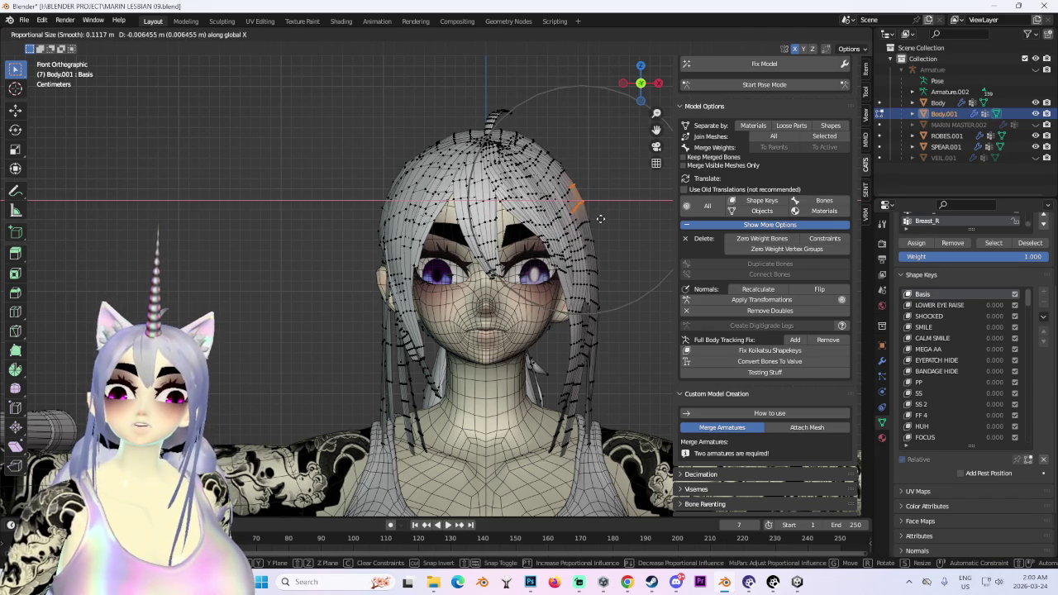
left_click(600, 218)
Shrink the strand selection and try X-axis moves on the left strand, cancelling each.
key("ctrl+KP_Subtract")
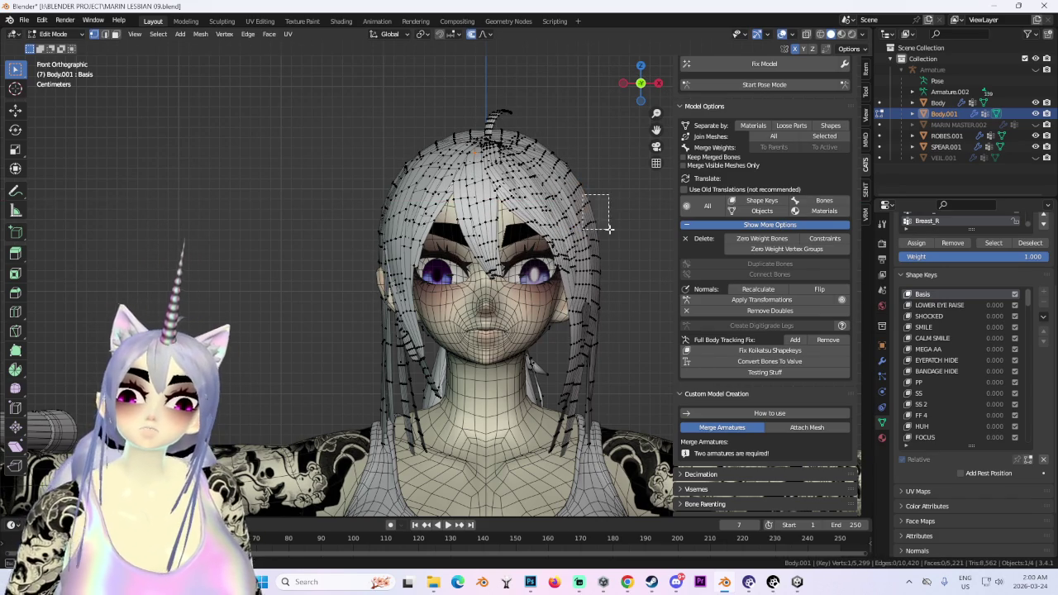
key("g")
key("x")
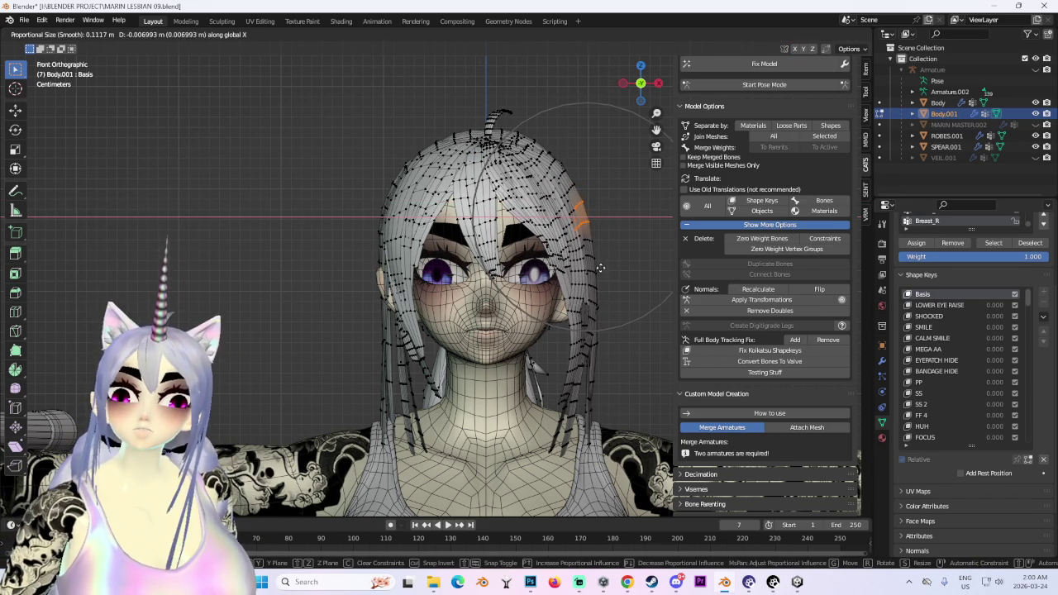
key("Escape")
key("g")
key("x")
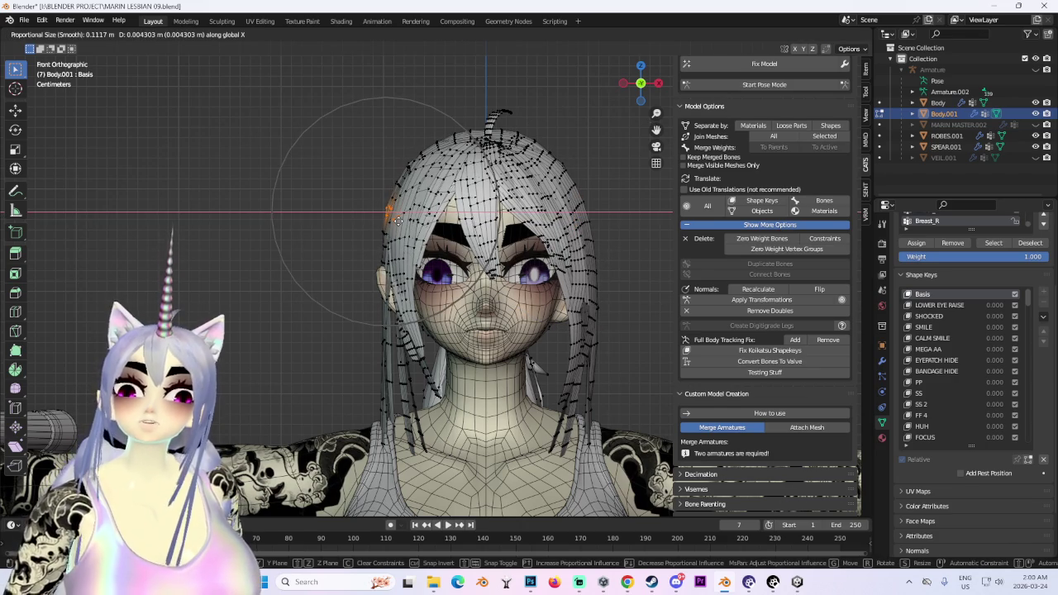
key("Escape")
key("g")
key("x")
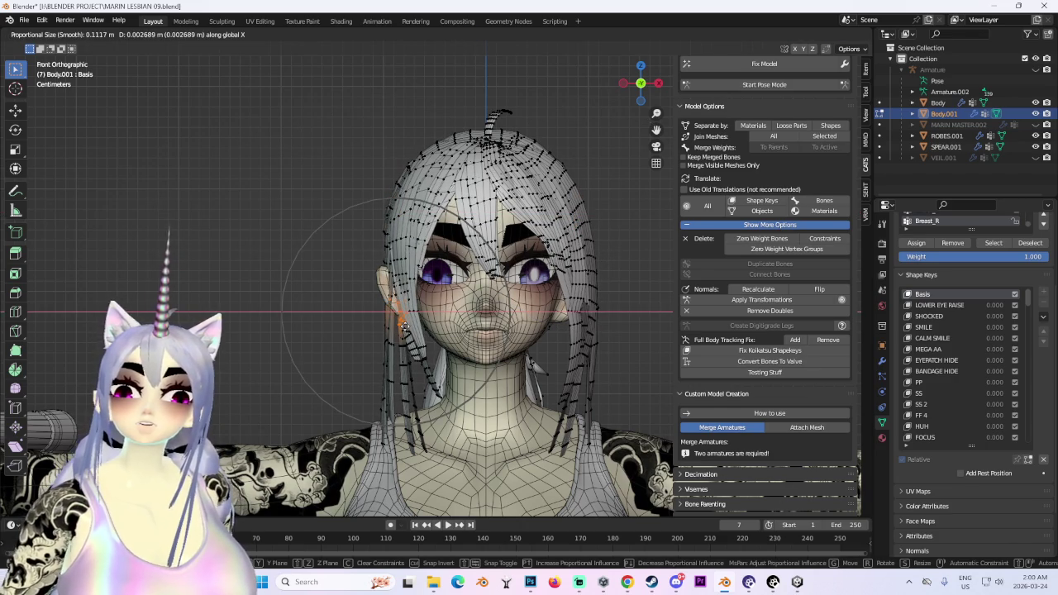
key("Escape")
Select the hair strand on the face's right and shift it sideways along X.
left_click(609, 307)
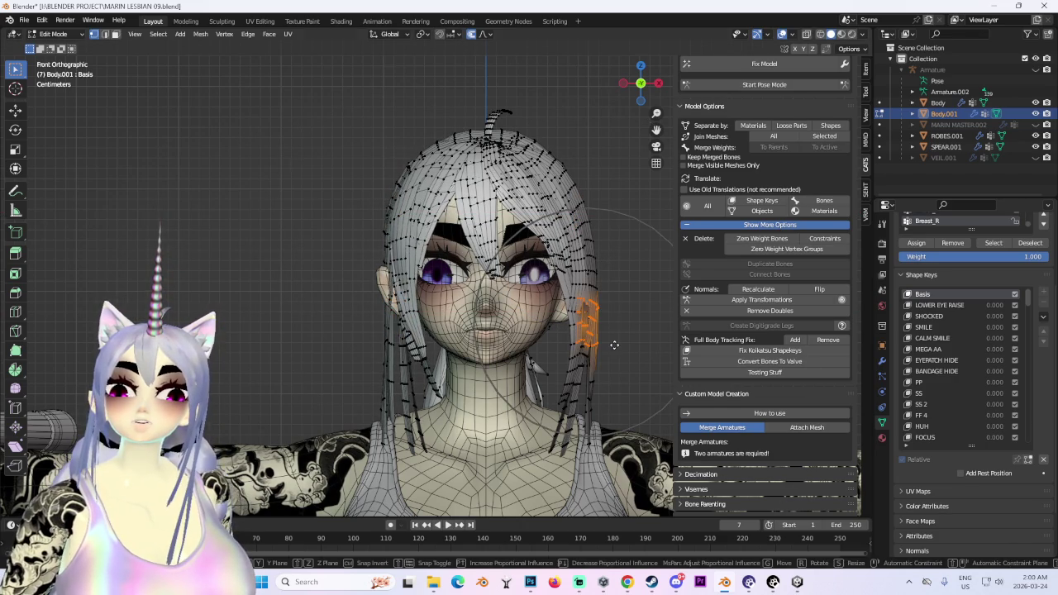
key("g")
key("x")
scroll(608, 348, "down", 2)
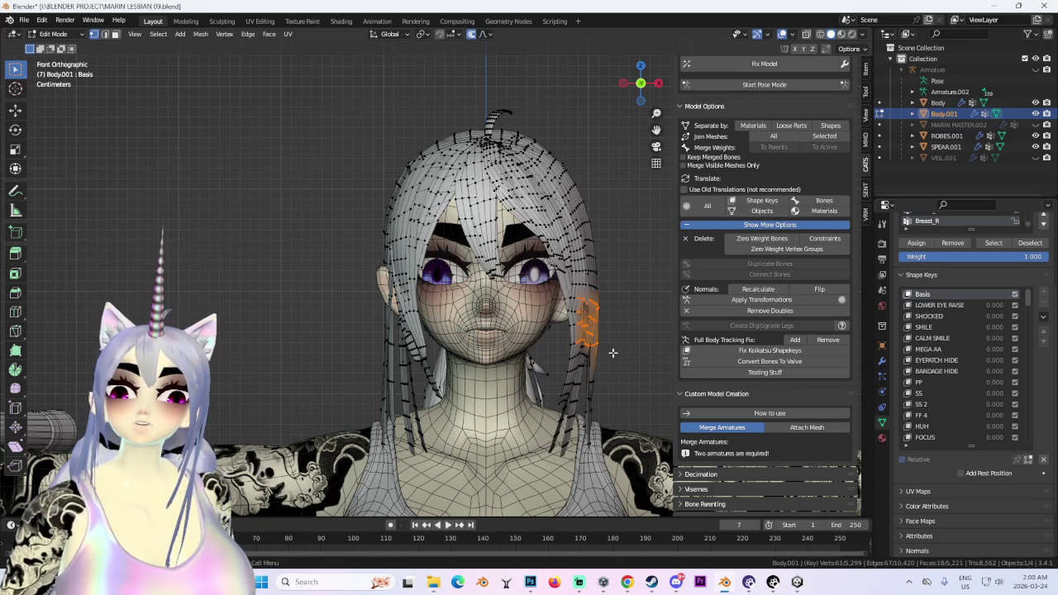
left_click(611, 354)
key("g")
key("x")
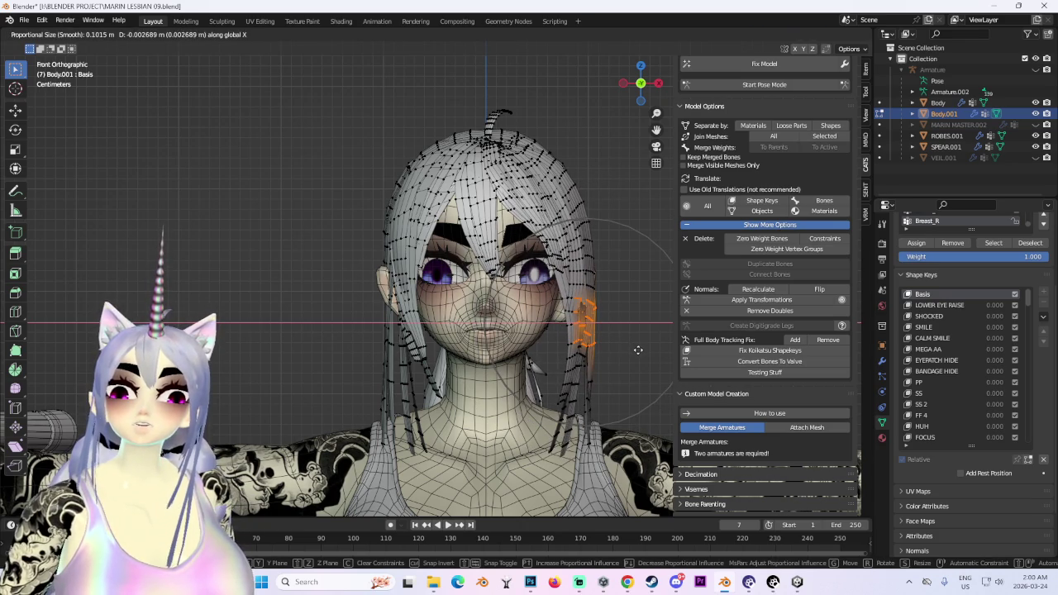
left_click(637, 349)
Inspect the hair from behind with the wireframe toggled, cancelling a trial move on the back hair.
mouse_move(650, 345)
middle_mouse_down()
mouse_move(613, 339)
mouse_move(619, 309)
mouse_move(627, 313)
mouse_move(579, 286)
mouse_move(586, 305)
mouse_move(597, 268)
mouse_move(640, 287)
mouse_move(631, 298)
mouse_move(553, 276)
mouse_move(626, 273)
mouse_move(524, 238)
mouse_move(550, 198)
mouse_move(556, 145)
middle_mouse_up()
left_click(842, 38)
left_click(649, 85)
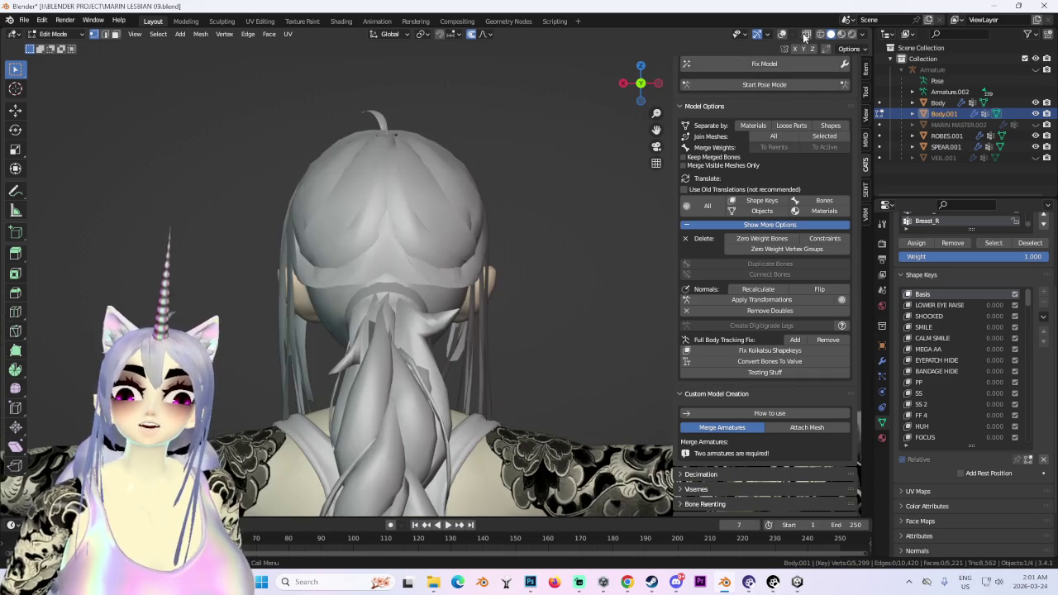
left_click(782, 34)
key("g")
key("x")
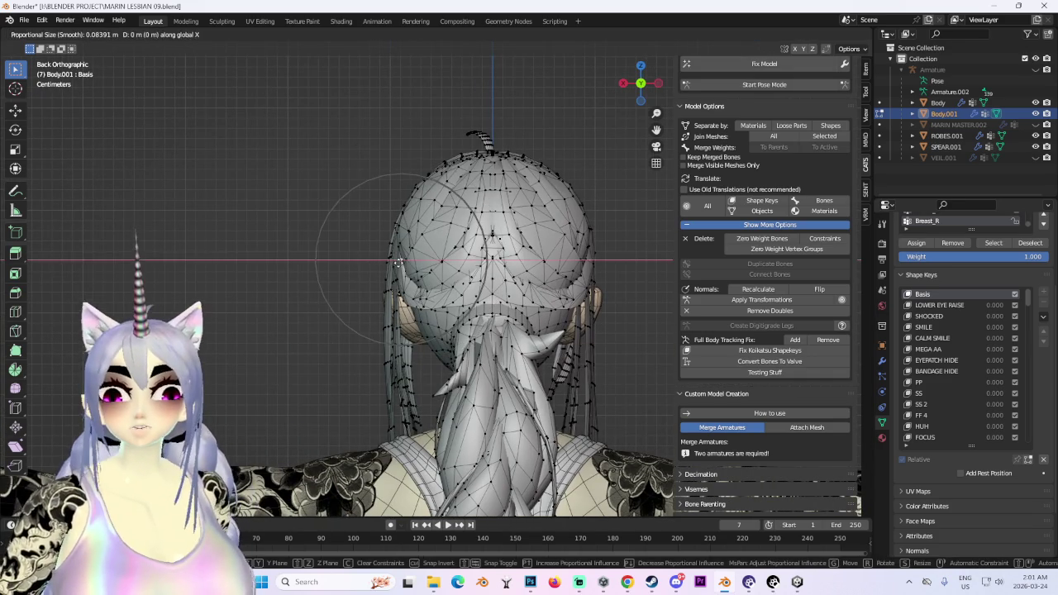
right_click(395, 261)
mouse_move(395, 261)
middle_mouse_down()
mouse_move(571, 300)
mouse_move(520, 300)
mouse_move(549, 176)
middle_mouse_up()
left_click(780, 33)
middle_click_drag(496, 248, 585, 238)
key("KP_1")
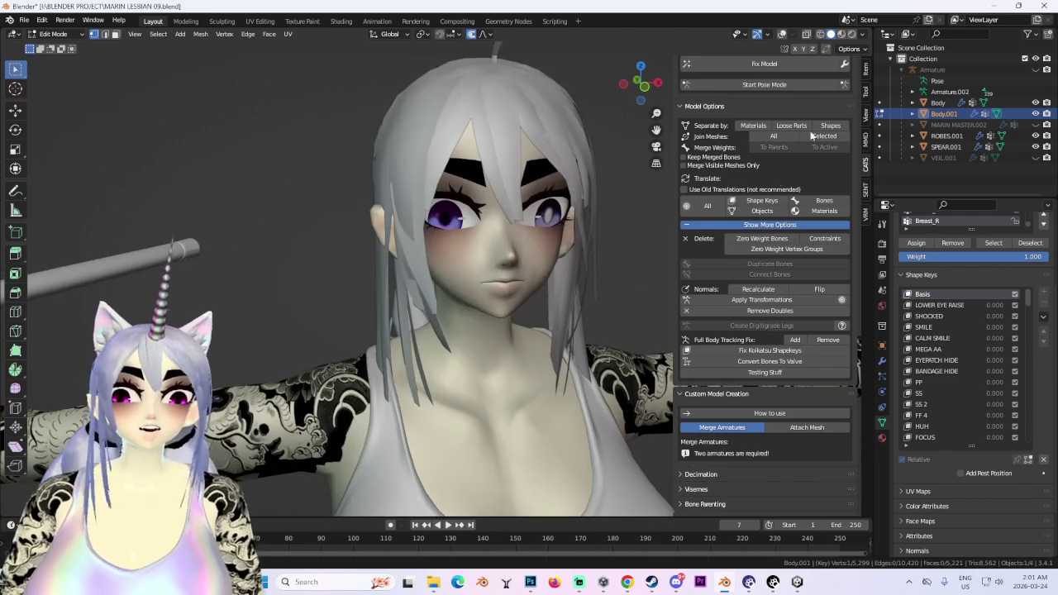
From the front view, nudge the selected hair vertices sideways along X.
middle_click_drag(627, 199, 628, 253, "shift")
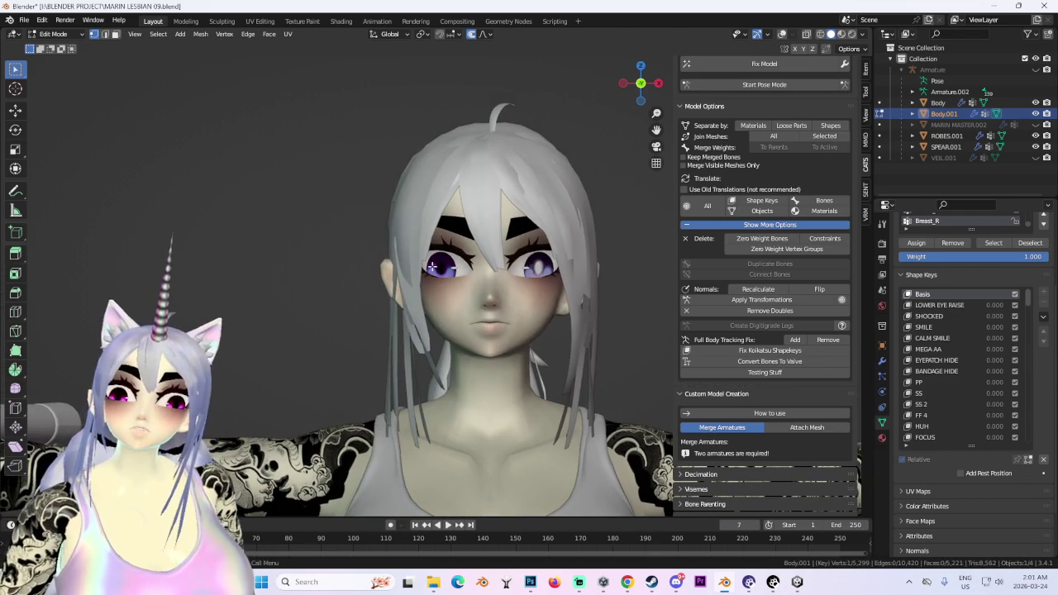
key("g")
key("x")
left_click(411, 258)
scroll(411, 258, "up", 3)
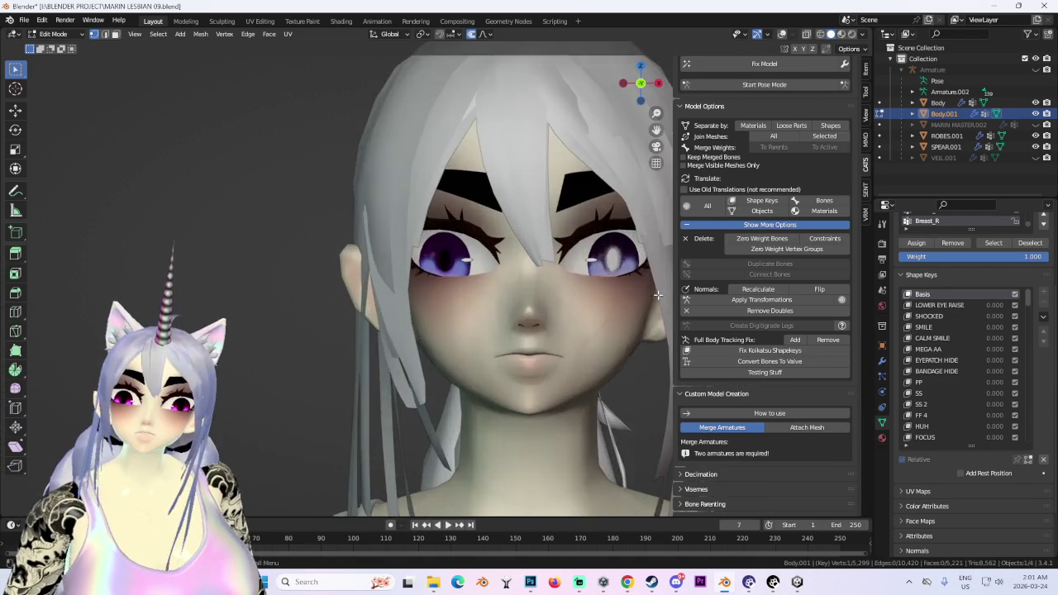
mouse_move(411, 258)
middle_mouse_down()
mouse_move(487, 275)
mouse_move(529, 238)
middle_mouse_up()
scroll(487, 274, "down", 3)
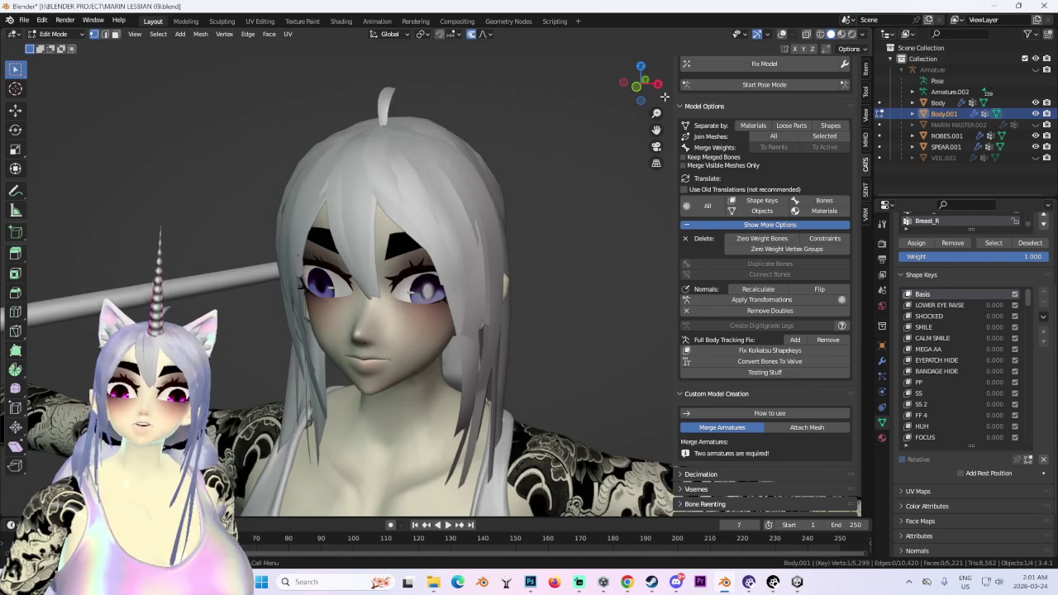
key("KP_1")
Try several more sideways hair moves, cancelling each so the strands stay unchanged.
key("g")
key("x")
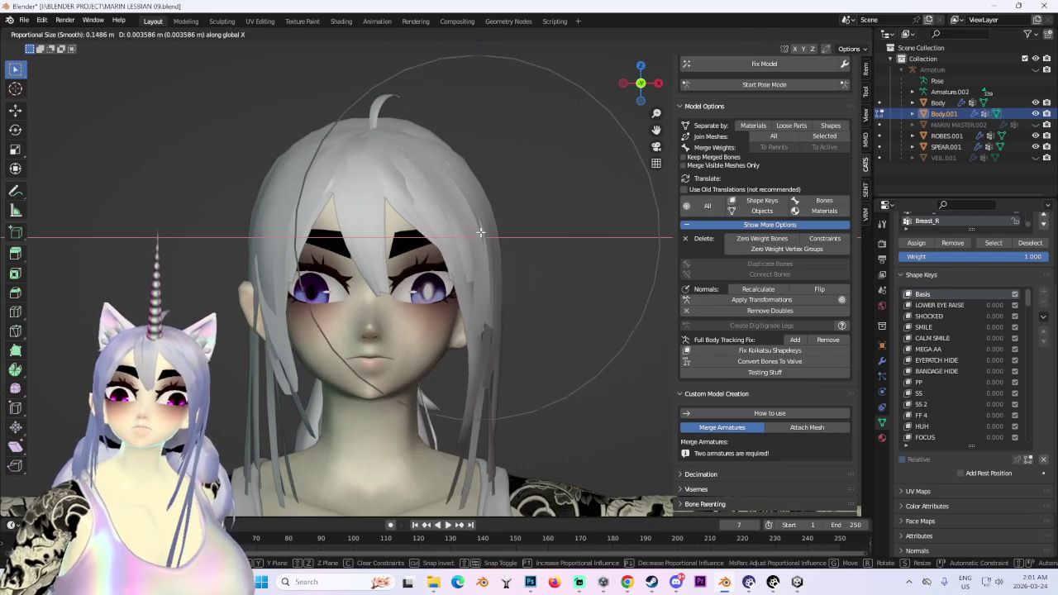
key("Escape")
scroll(461, 311, "up", 2)
key("g")
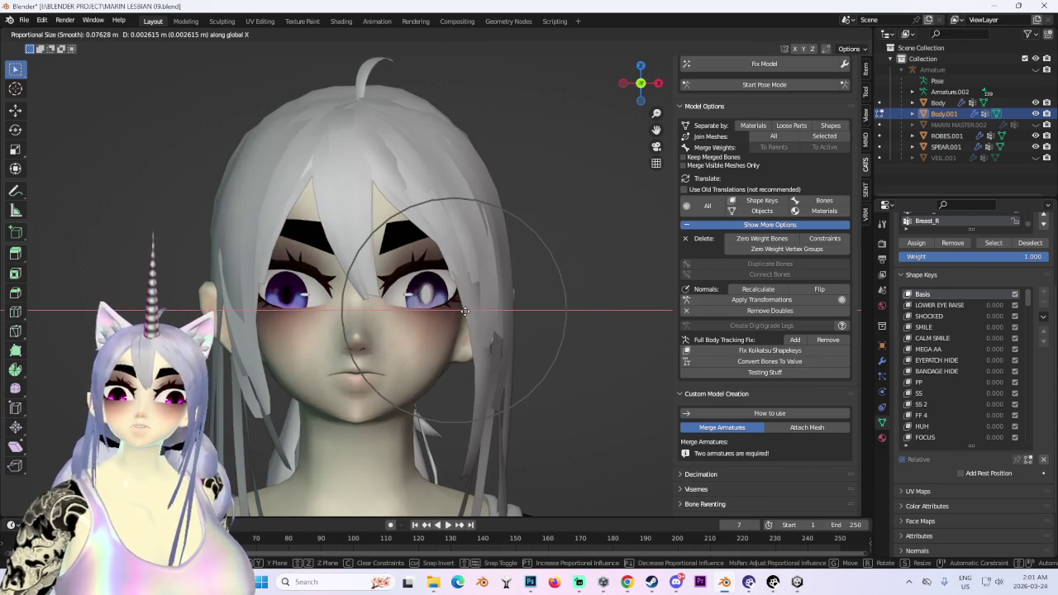
key("Escape")
key("g")
key("Escape")
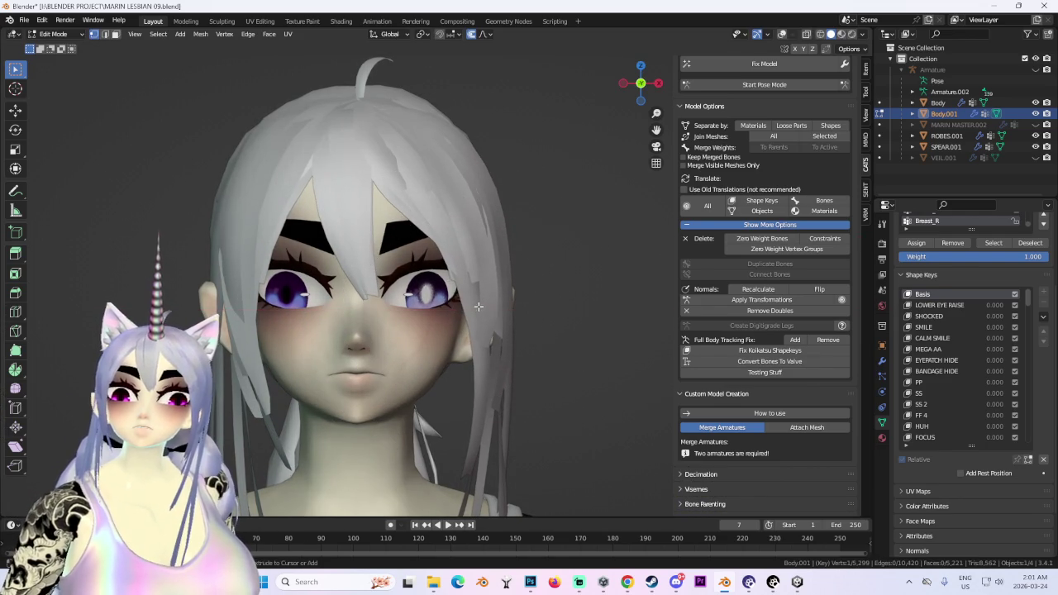
key("g")
key("x")
key("Escape")
Orbit around the whole character to review the adjusted hair from the front.
scroll(541, 345, "down", 2)
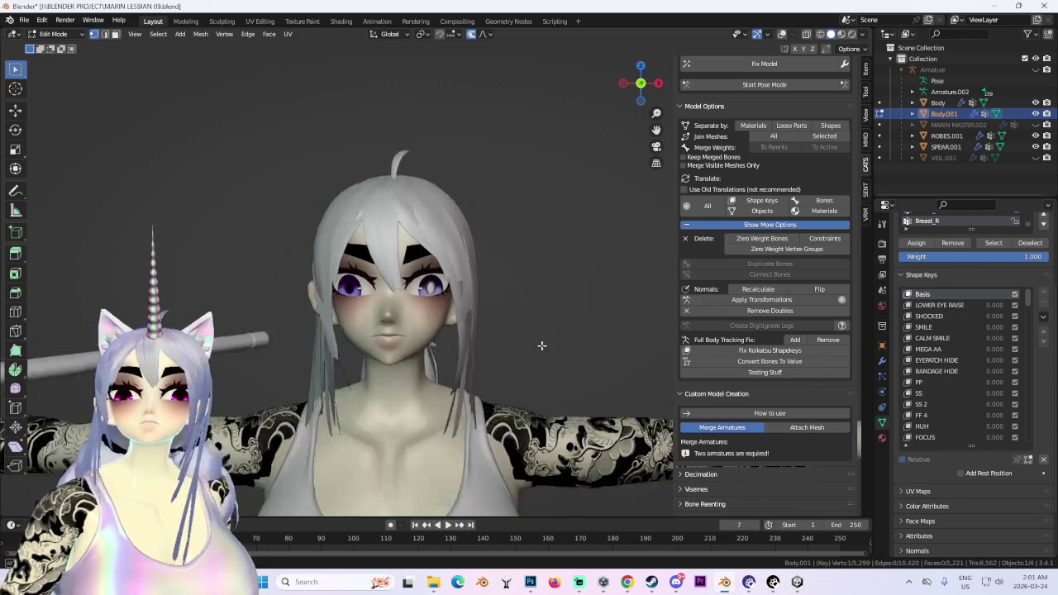
scroll(535, 300, "down", 1)
middle_click_drag(536, 300, 487, 314)
scroll(496, 364, "down", 2)
mouse_move(496, 366)
middle_mouse_down()
mouse_move(565, 292)
mouse_move(506, 287)
middle_mouse_up()
middle_click_drag(495, 251, 463, 248)
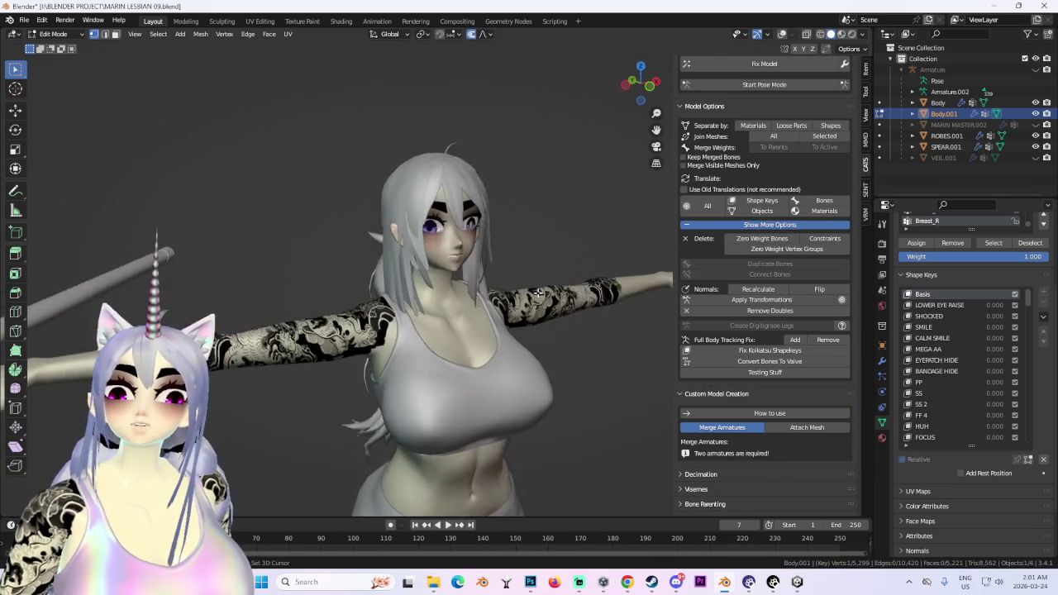
scroll(463, 248, "up", 2)
scroll(301, 73, "up", 1)
Save the project as a new numbered version from the File menu.
left_click(24, 19)
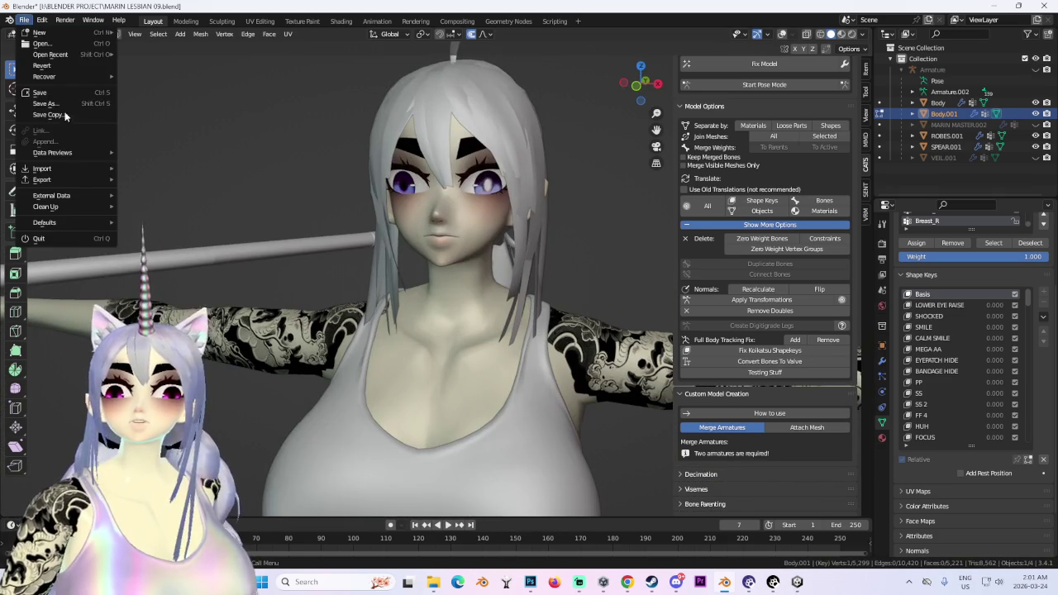
key("Escape")
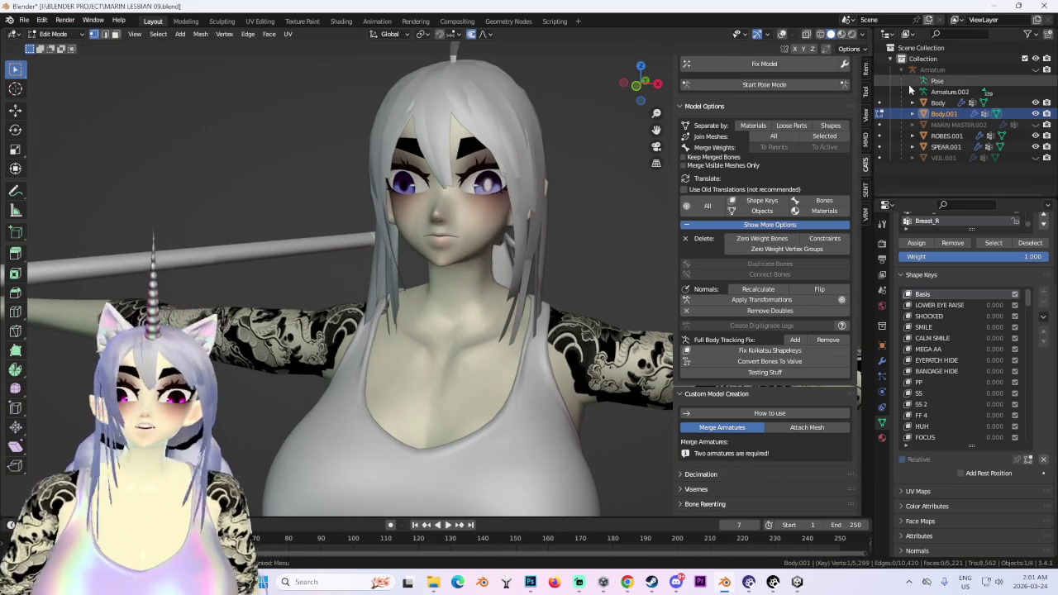
left_click(24, 19)
left_click(206, 55)
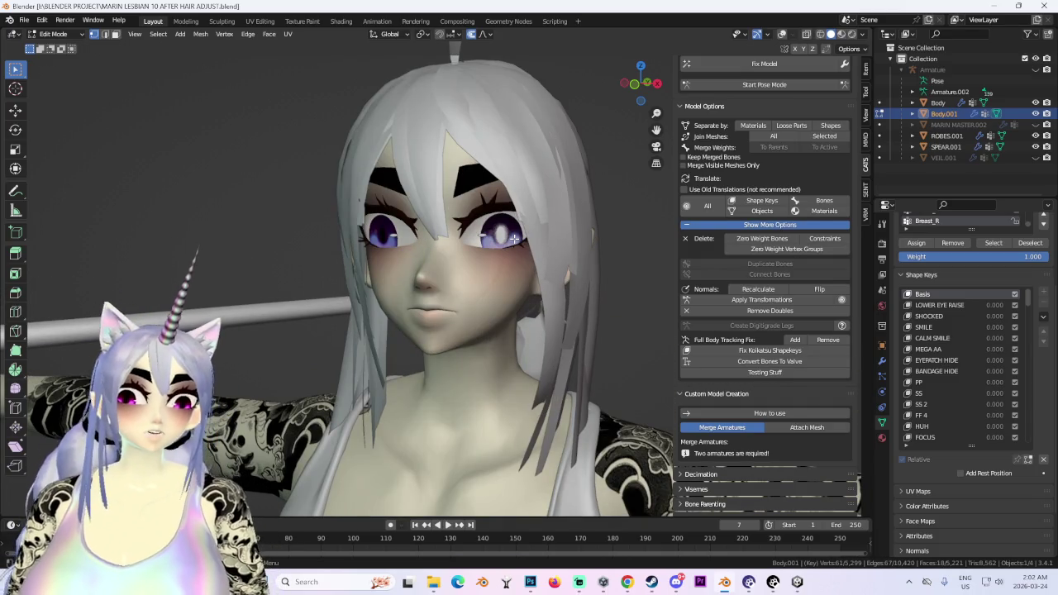
Toggle Body.001 between Object and Edit Mode, ending in Object Mode with a front view.
left_click(53, 34)
left_click(58, 43)
key("Tab")
middle_click_drag(493, 293, 531, 287)
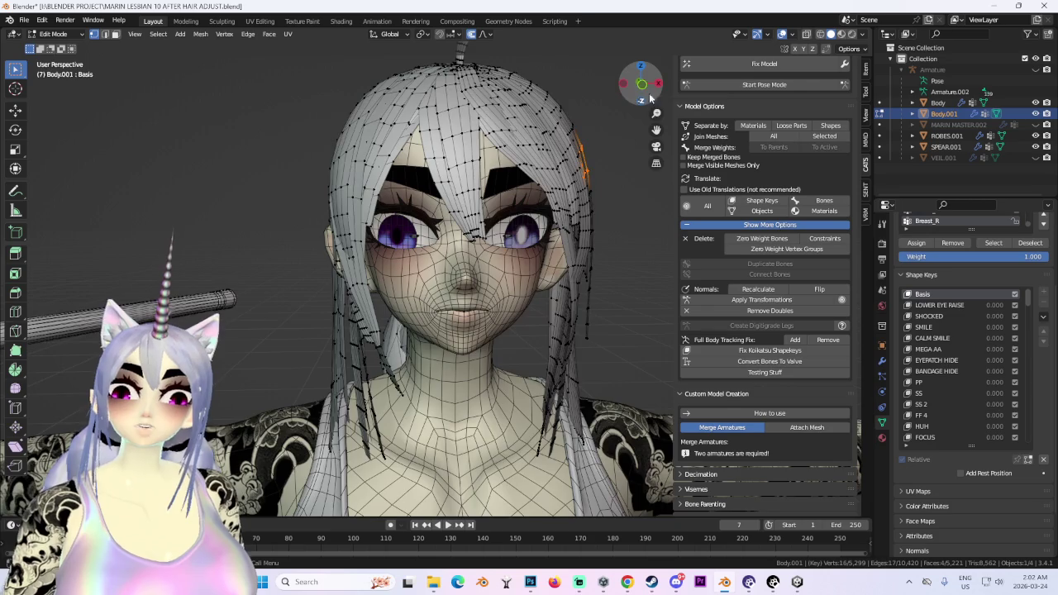
key("KP_1")
key("Tab")
key("Tab")
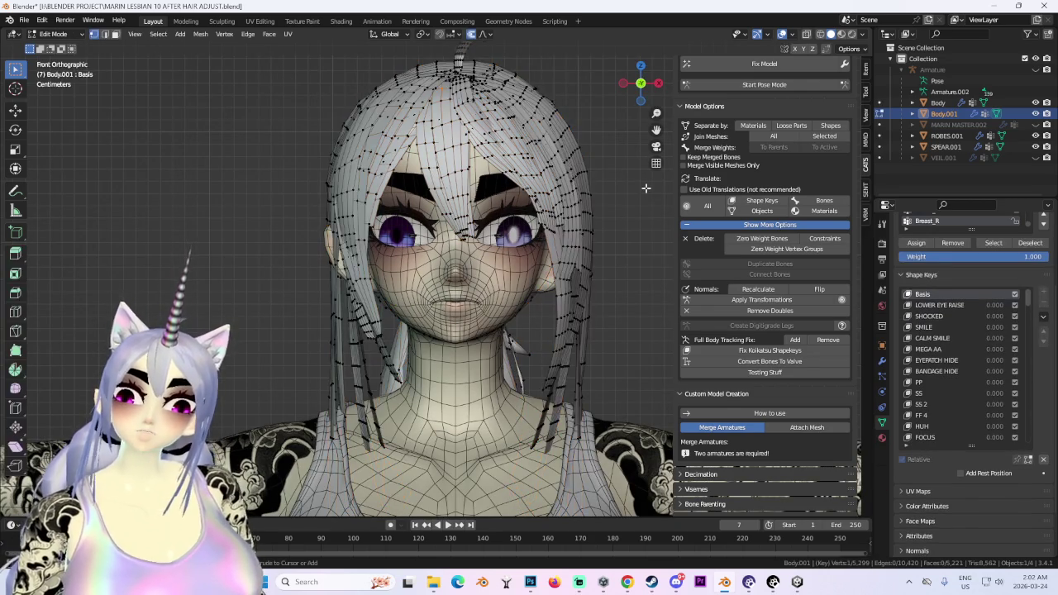
Save As, appending 'BEFORE' to get MARIN LESBIAN 11 BEFORE HAIR ADJUST.blend.
left_click(25, 20)
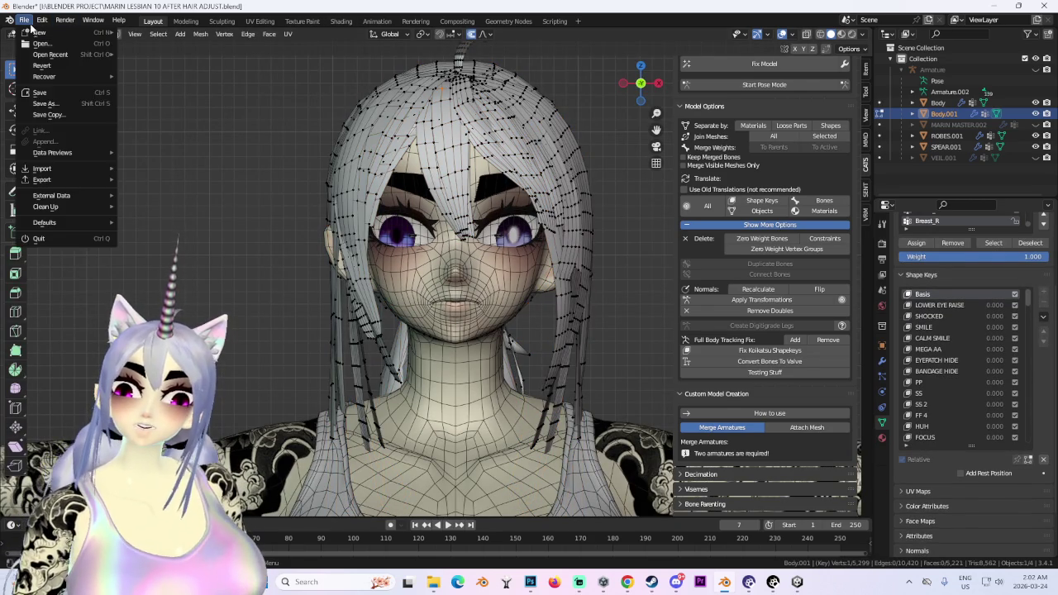
left_click(43, 104)
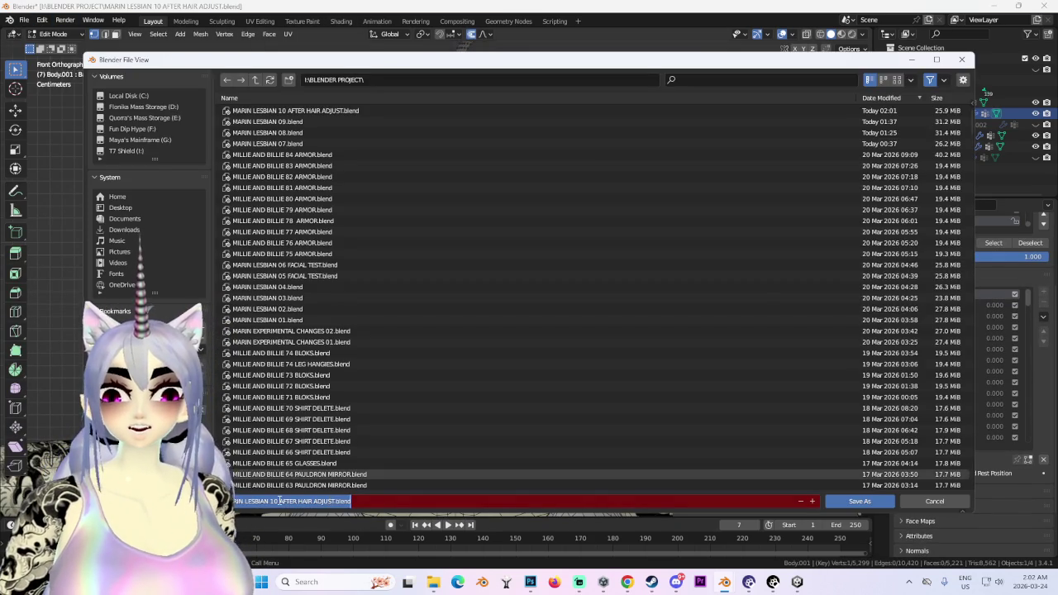
type("BEFO")
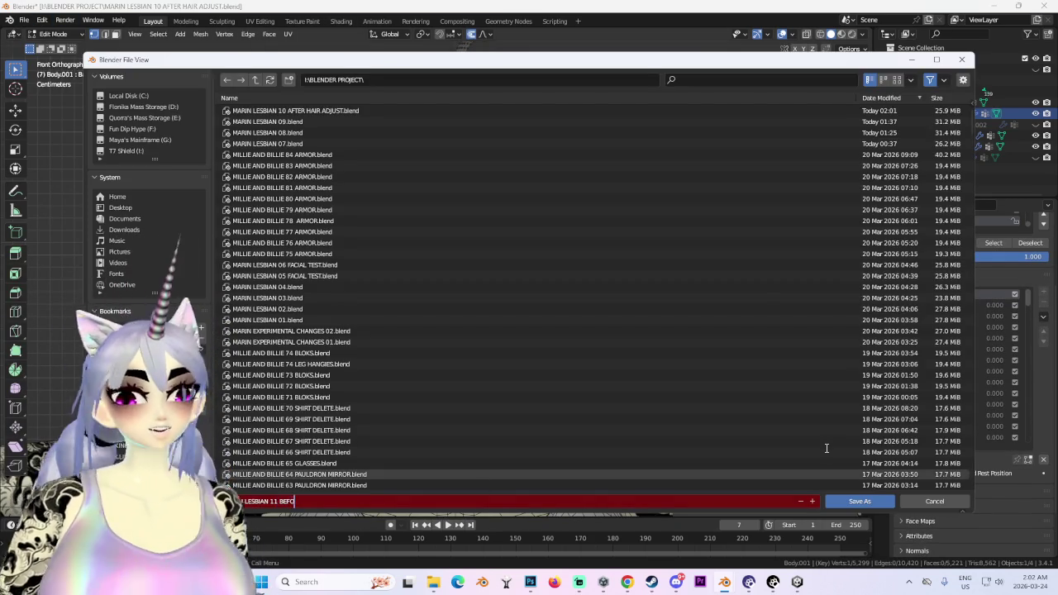
type("RE HAIR ADJUS")
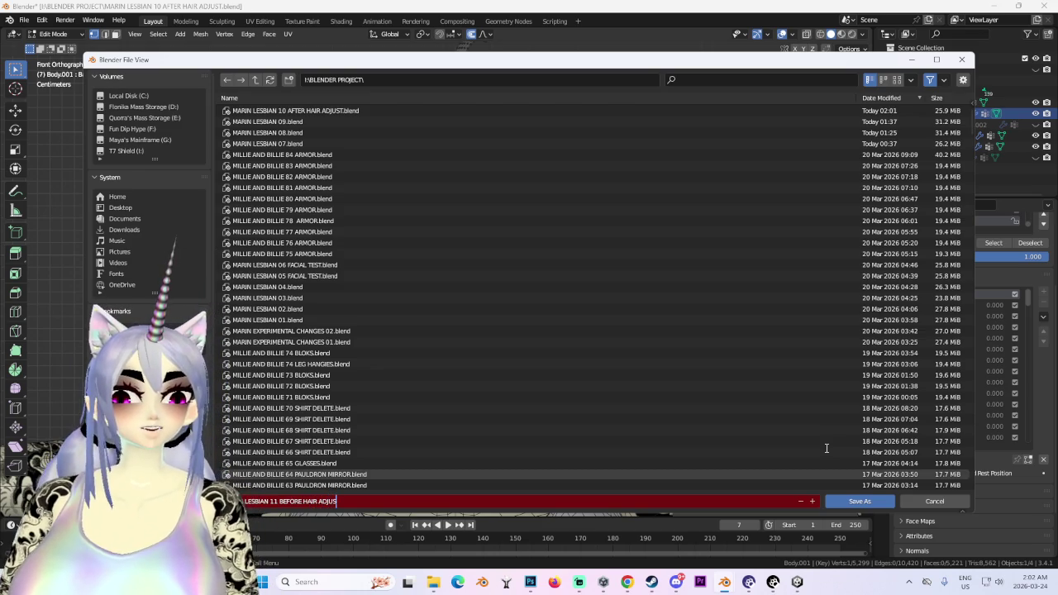
type("T.blend")
key("Return")
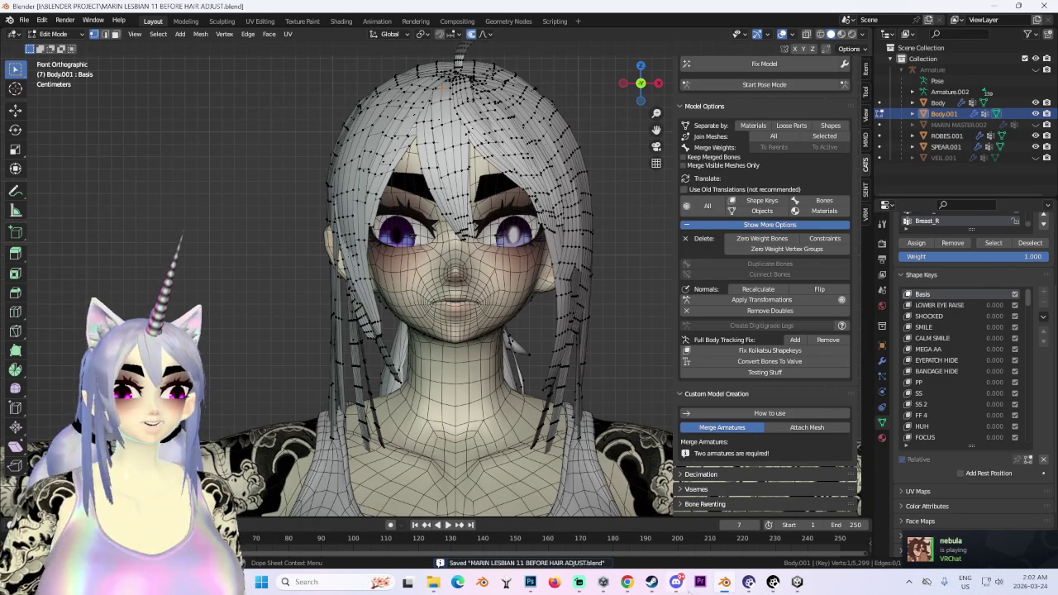
Search Google for 'zoro crocs' in Chrome and switch the results to Images.
left_click(628, 582)
left_click(468, 132)
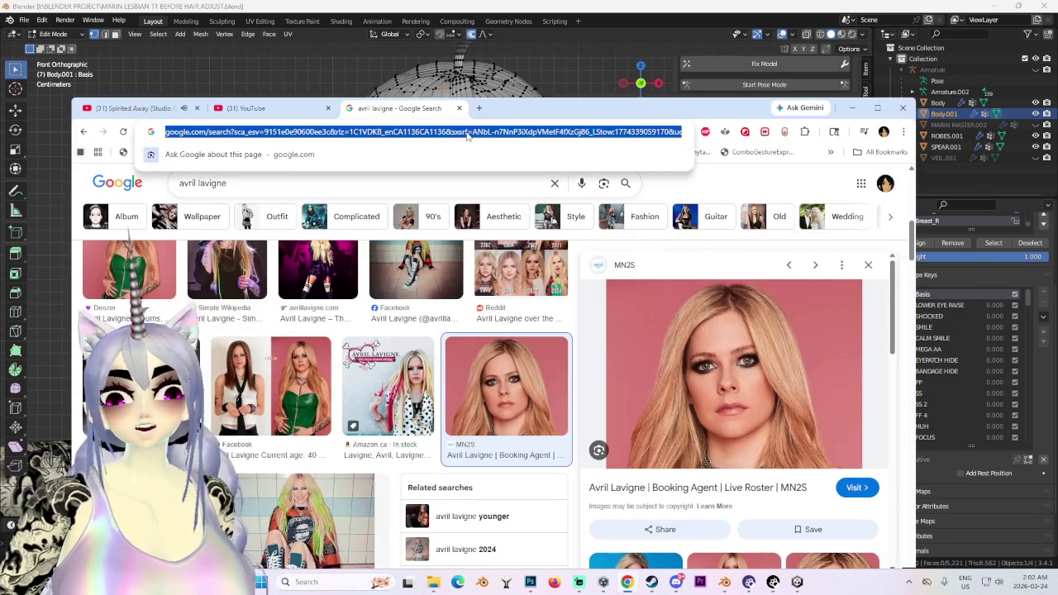
type("zoro crocs")
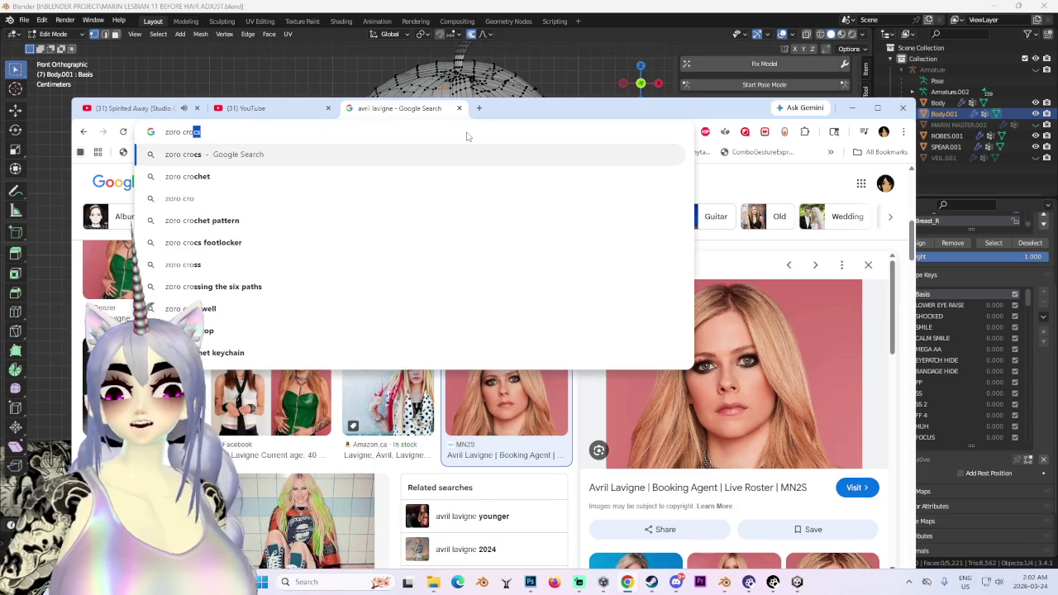
key("Return")
left_click(221, 228)
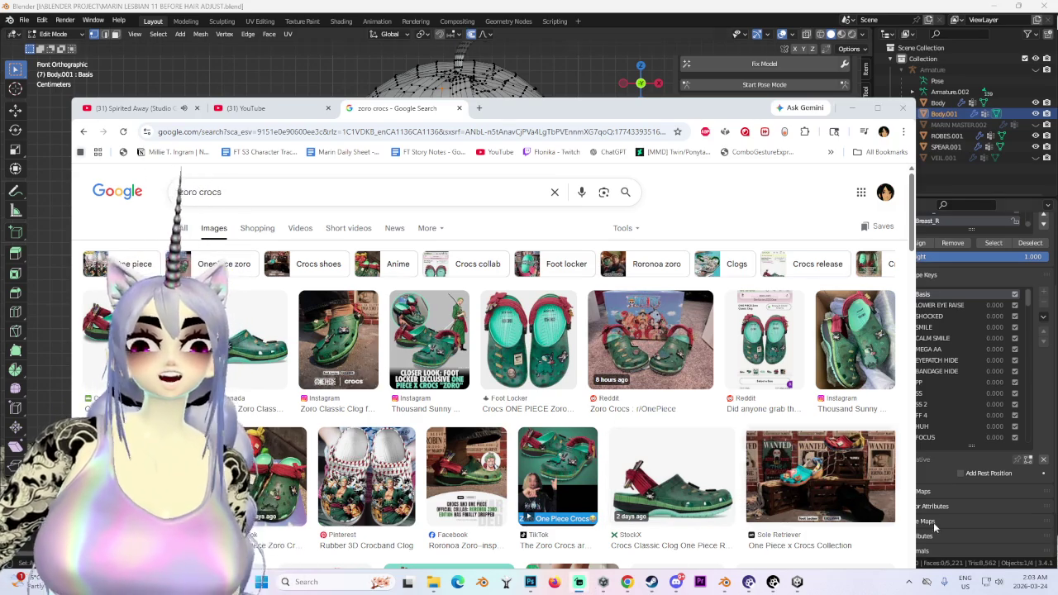
mouse_move(773, 582)
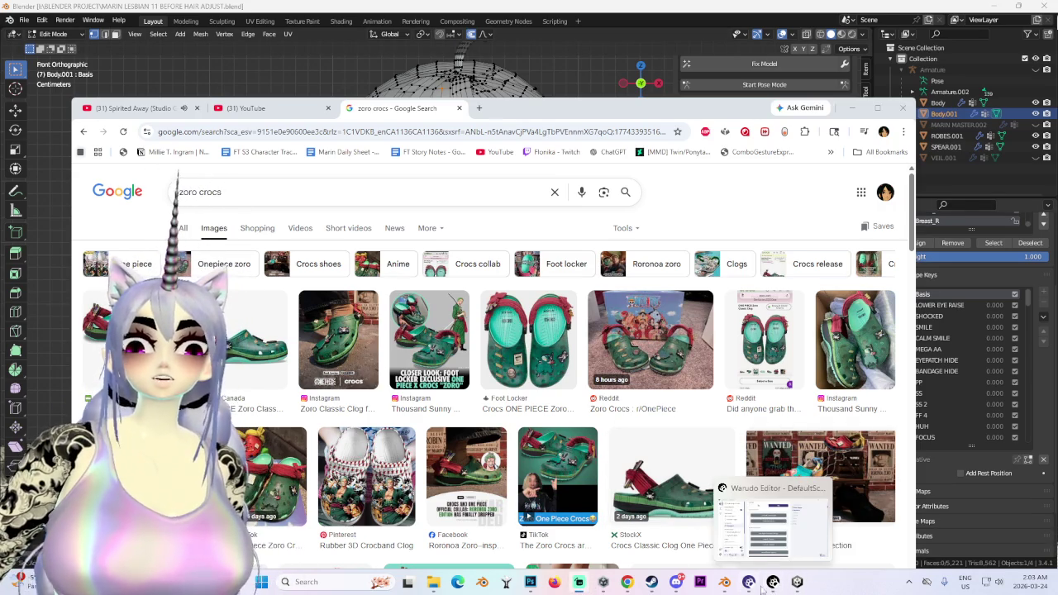
Back in Blender, hide the viewport overlays and check the hair from the side and front views.
left_click(724, 582)
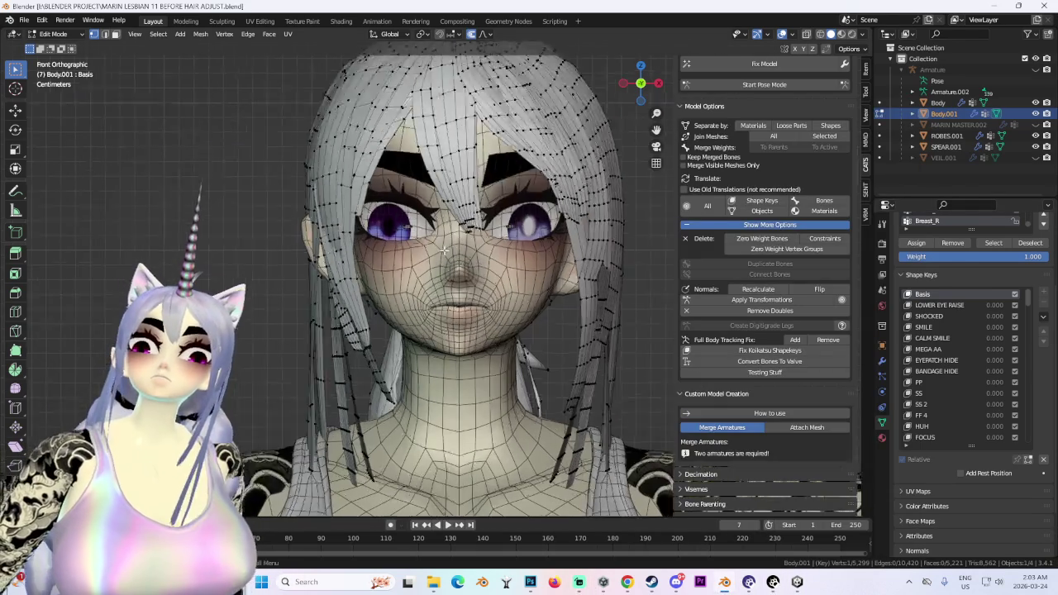
mouse_move(628, 331)
middle_mouse_down()
mouse_move(627, 247)
mouse_move(653, 314)
middle_mouse_up()
left_click(781, 34)
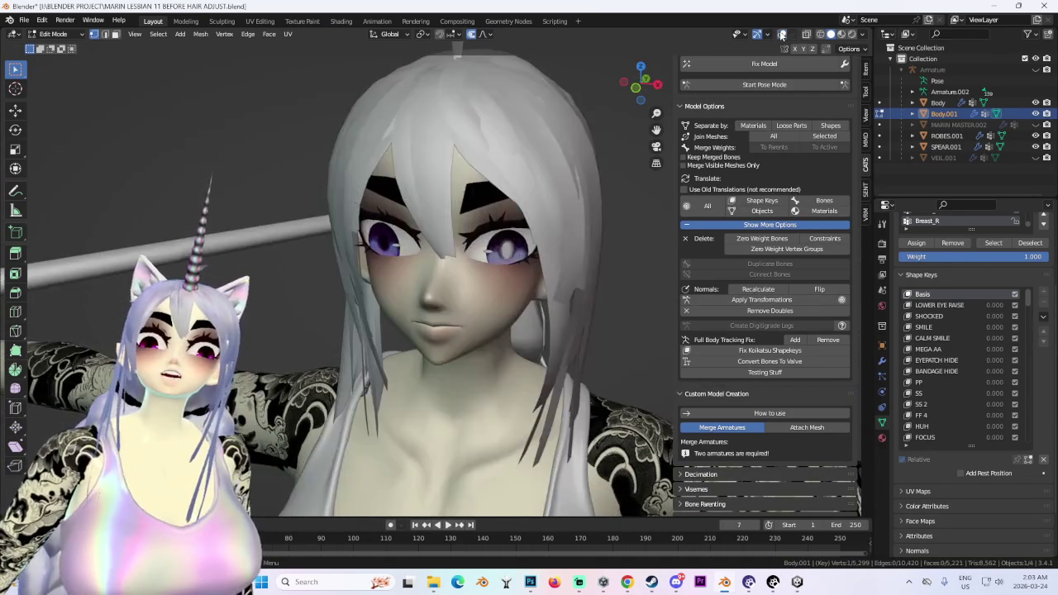
mouse_move(628, 124)
middle_mouse_down()
mouse_move(616, 164)
mouse_move(531, 170)
middle_mouse_up()
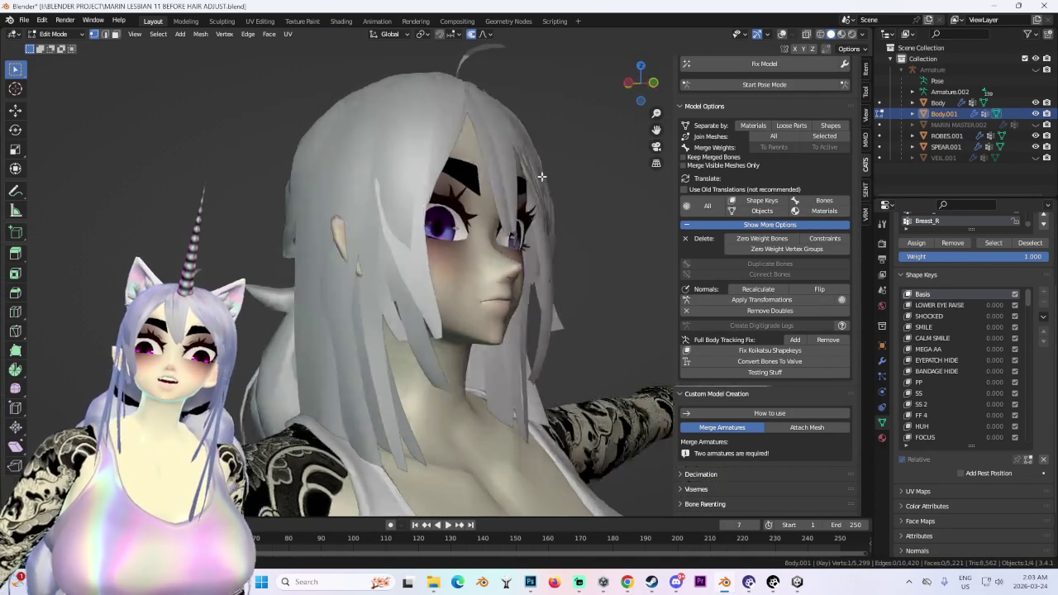
key("KP_1")
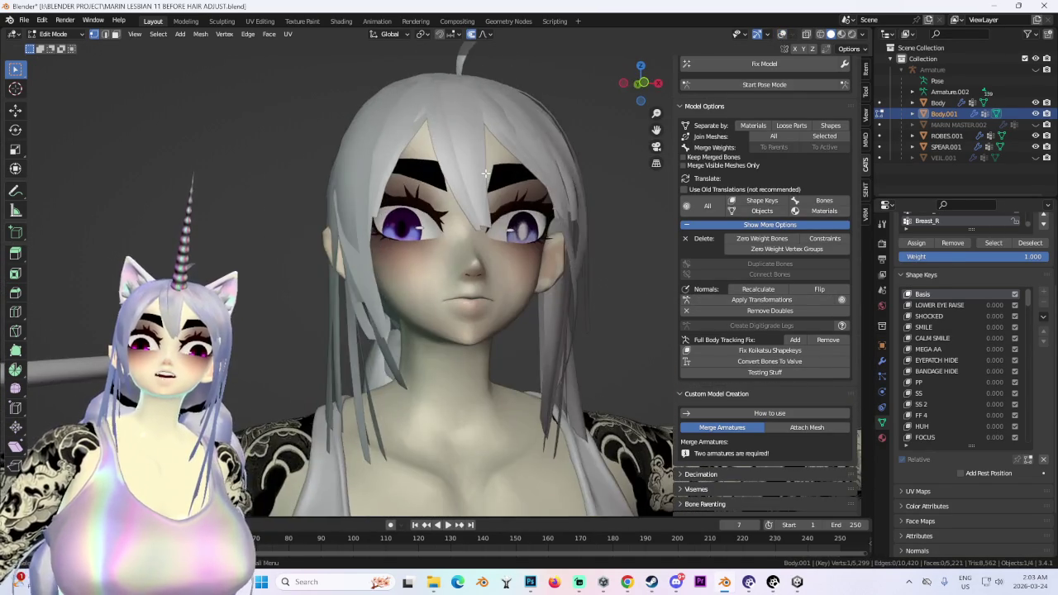
scroll(531, 169, "down", 2)
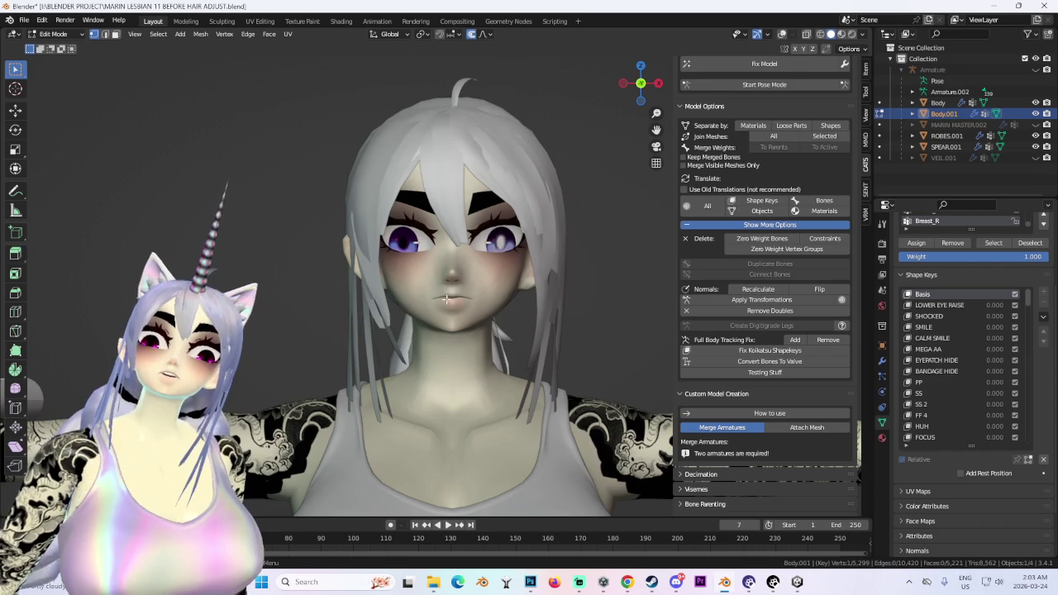
mouse_move(569, 223)
middle_mouse_down()
mouse_move(545, 329)
mouse_move(491, 239)
mouse_move(503, 265)
middle_mouse_up()
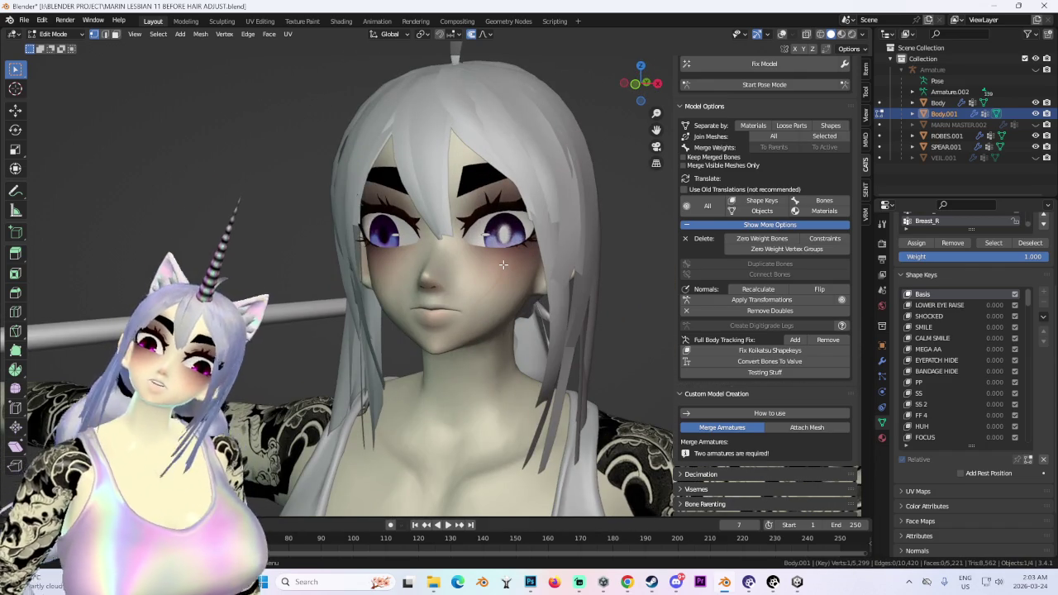
key("KP_1")
left_click_drag(658, 83, 653, 86)
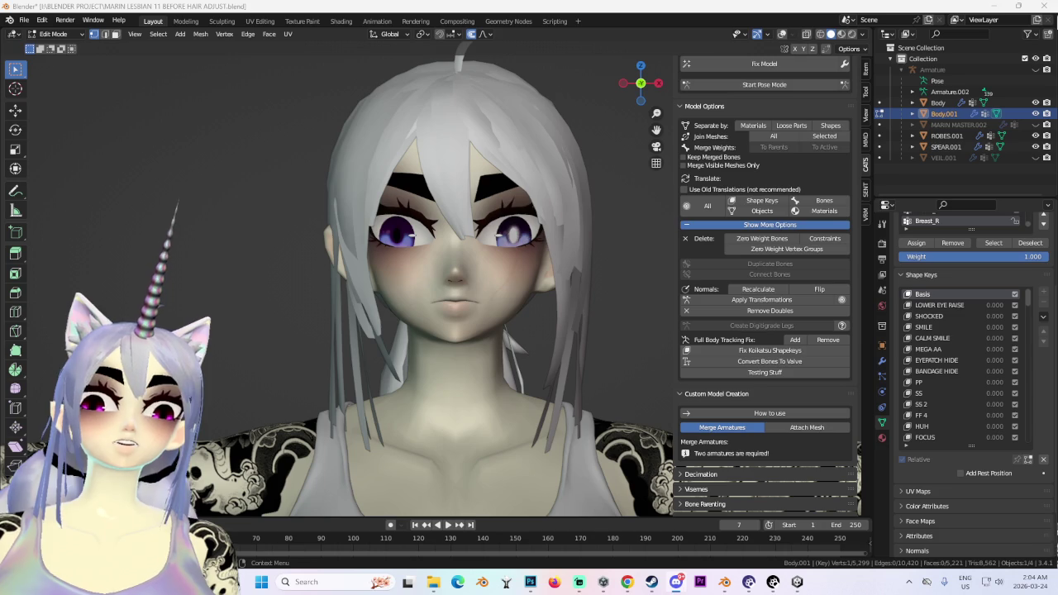
Orbit and snap between side, three-quarter and front views to inspect the hair.
mouse_move(513, 281)
middle_mouse_down()
mouse_move(447, 281)
mouse_move(656, 249)
middle_mouse_up()
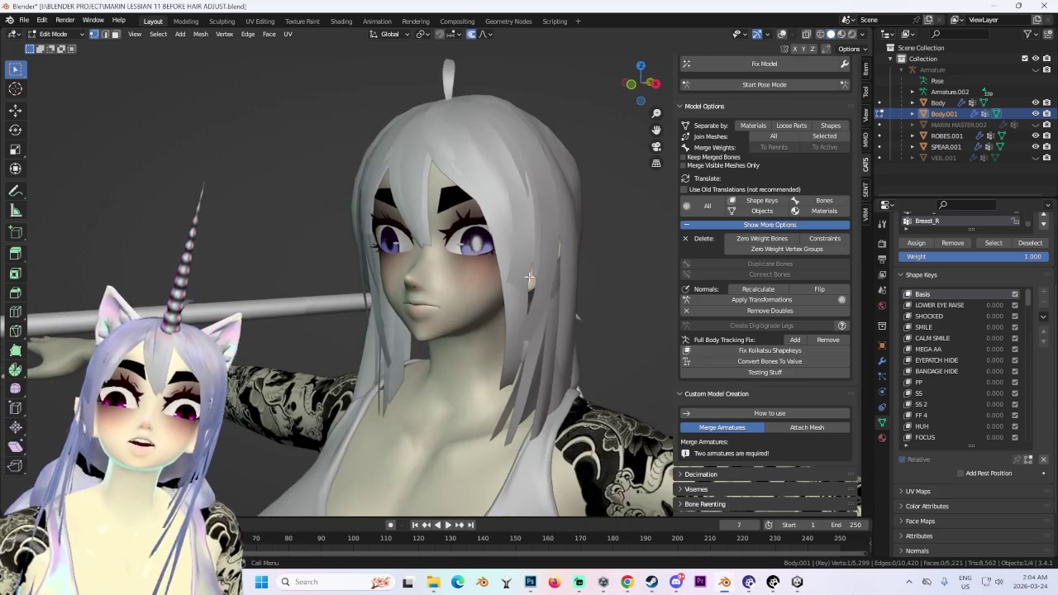
middle_click_drag(636, 224, 634, 116)
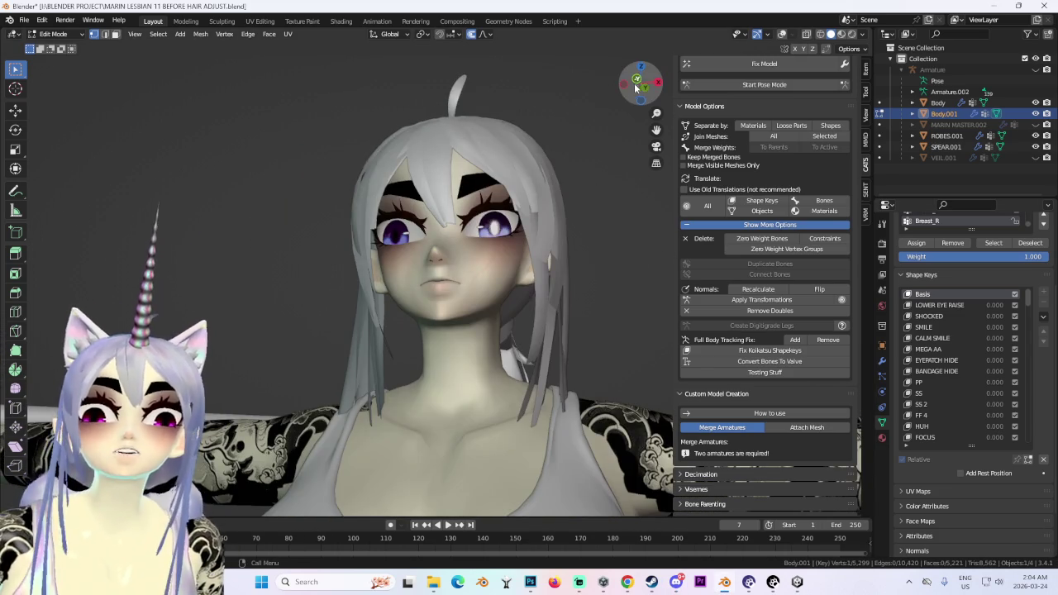
left_click(636, 83)
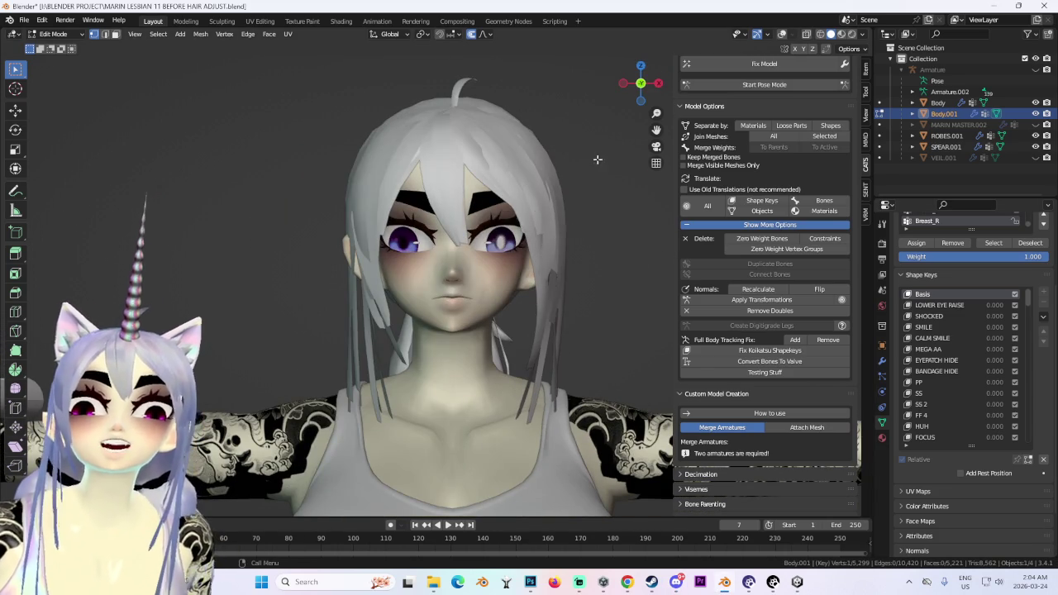
mouse_move(598, 160)
middle_mouse_down()
mouse_move(393, 176)
mouse_move(616, 72)
middle_mouse_up()
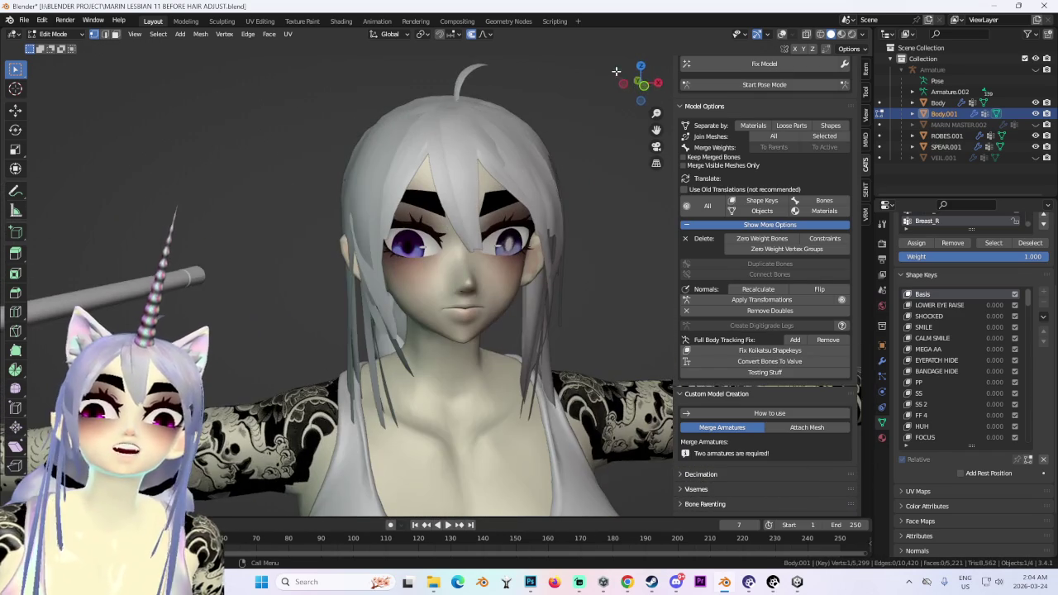
left_click(616, 72)
scroll(636, 83, "down", 2)
mouse_move(636, 82)
middle_mouse_down()
mouse_move(577, 331)
mouse_move(607, 196)
middle_mouse_up()
scroll(607, 196, "down", 3)
left_click(637, 81)
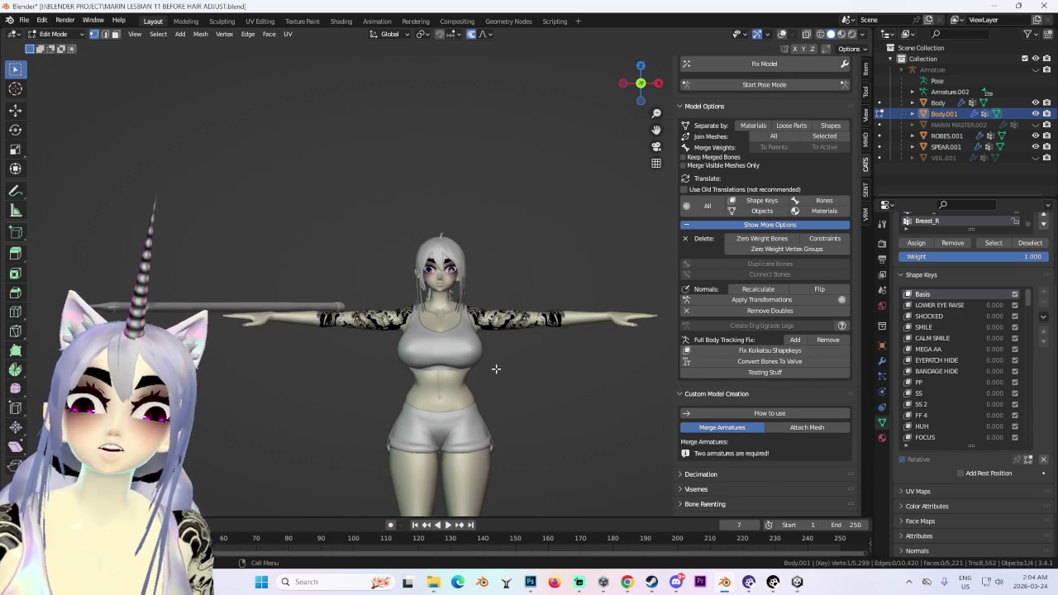
scroll(543, 389, "up", 3)
mouse_move(543, 390)
middle_mouse_down()
mouse_move(525, 389)
mouse_move(578, 388)
mouse_move(558, 389)
mouse_move(571, 397)
middle_mouse_up()
scroll(525, 385, "up", 2)
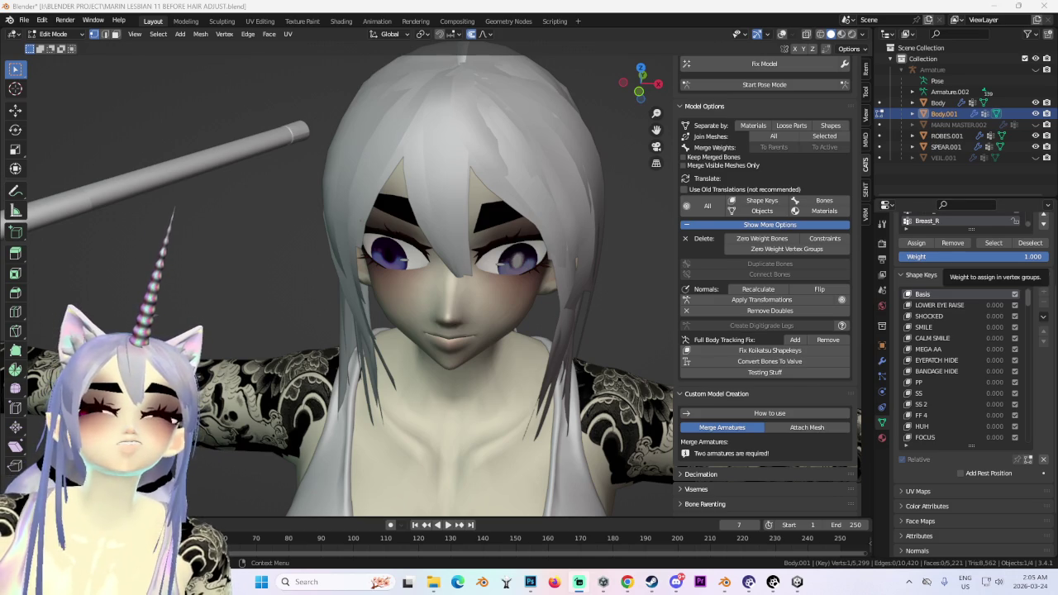
middle_click_drag(548, 180, 273, 87)
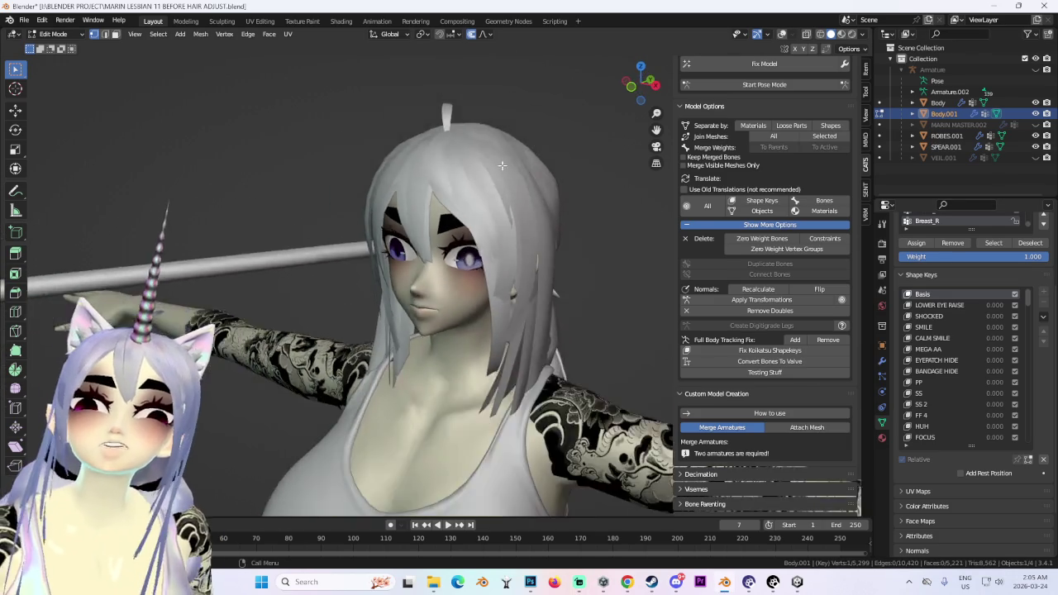
Switch to Object Mode, unhide MARIN MASTER.002, face the front, then return to Chrome.
left_click(53, 33)
left_click(53, 37)
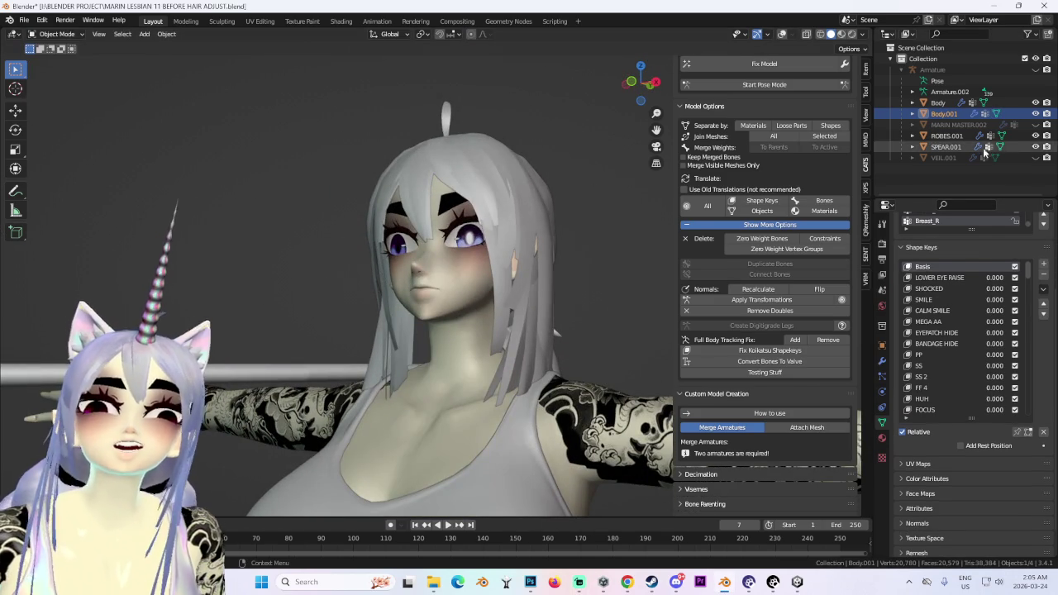
left_click(1036, 124)
middle_click_drag(529, 132, 638, 128)
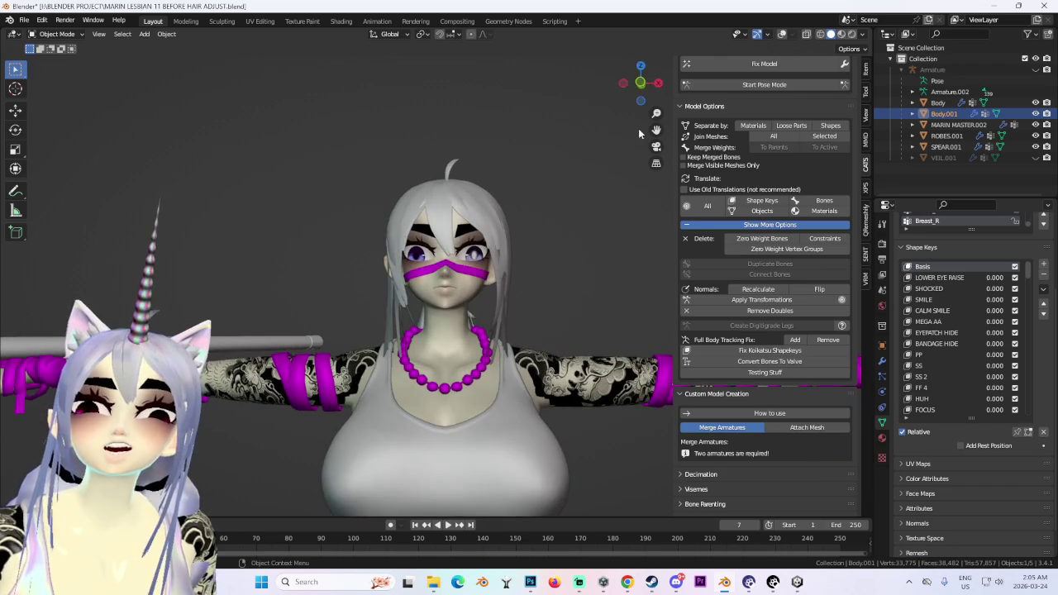
left_click(638, 85)
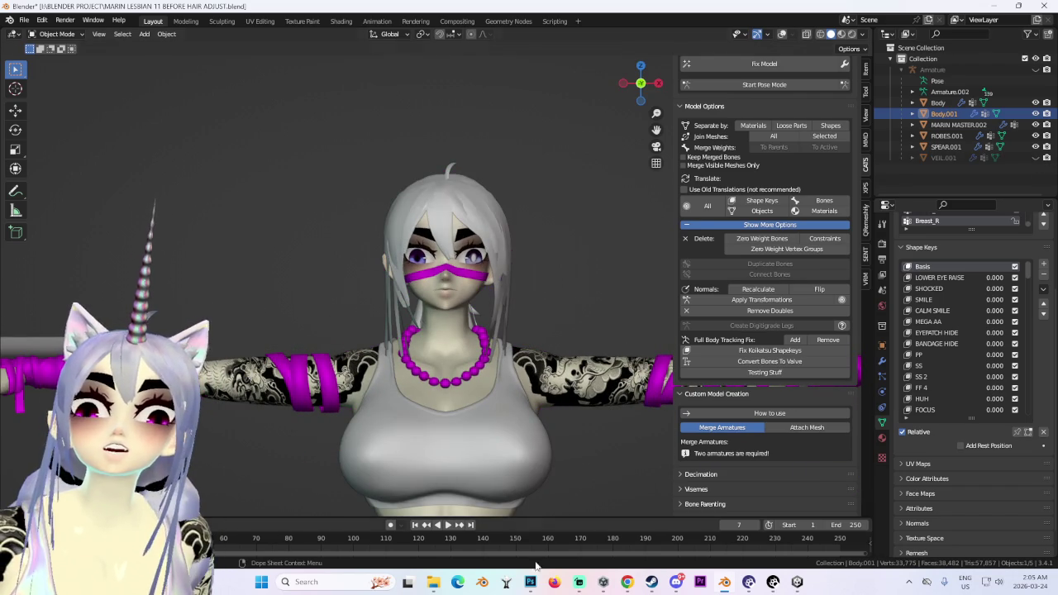
left_click(628, 582)
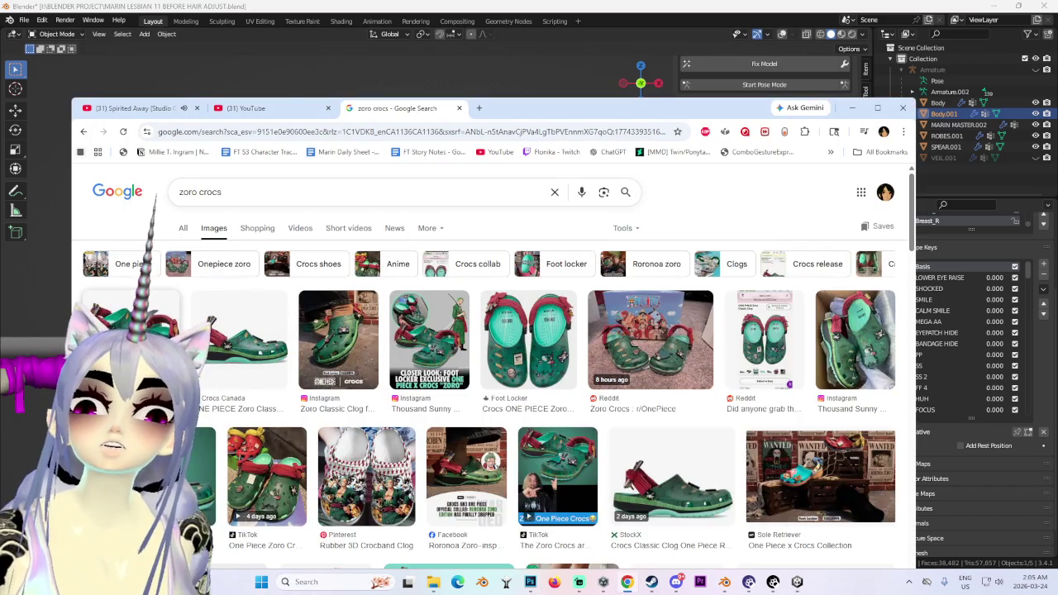
Open the ONE PIECE Zoro Classic Clog image preview, then bring Steam's library forward.
left_click(239, 339)
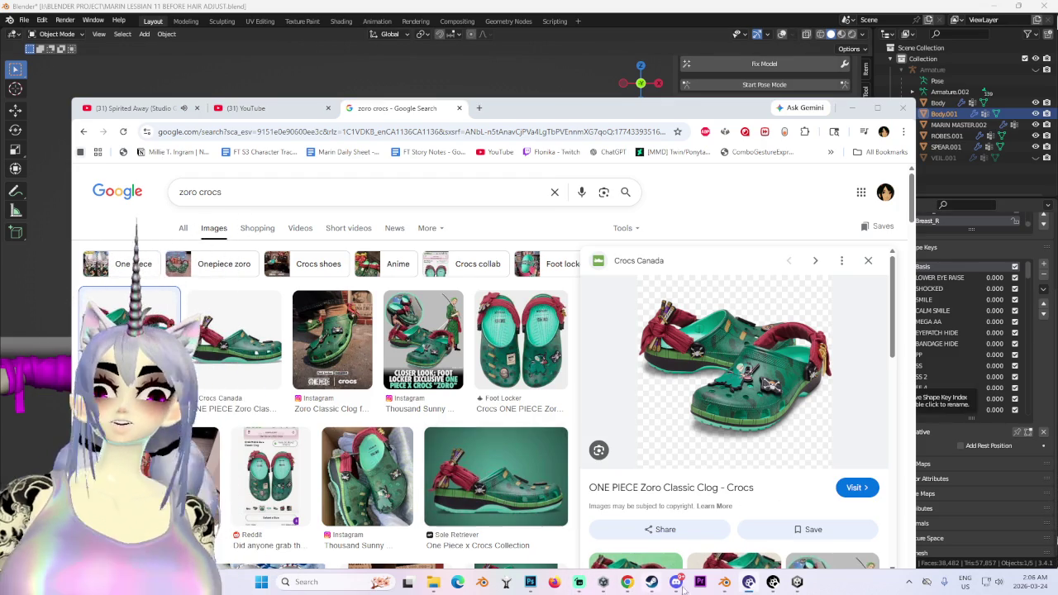
left_click(652, 582)
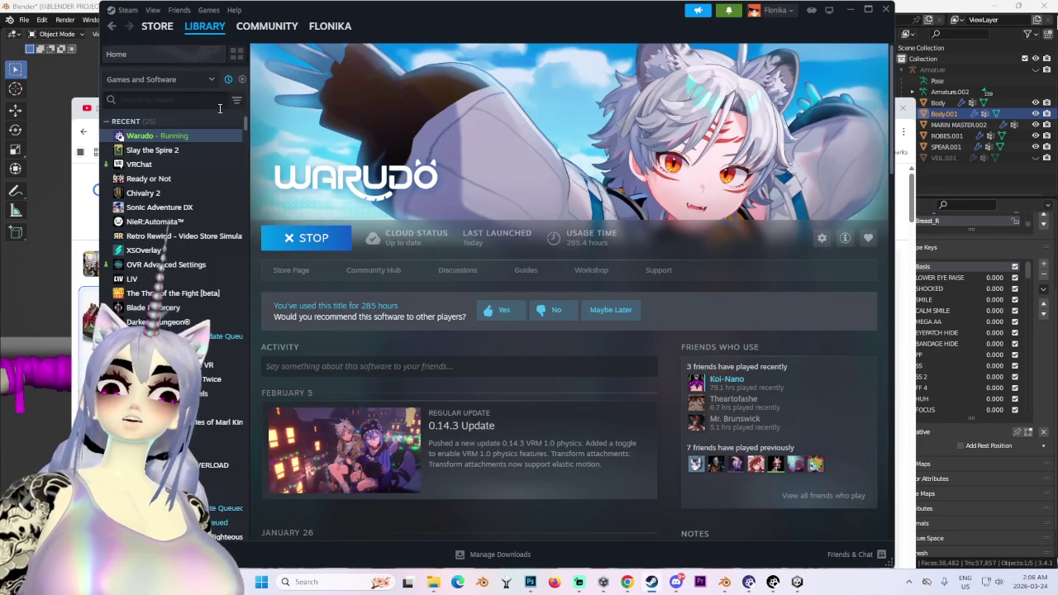
Search the Steam library for 'one' and open the One Piece Pirate Warriors 3 page.
type("om")
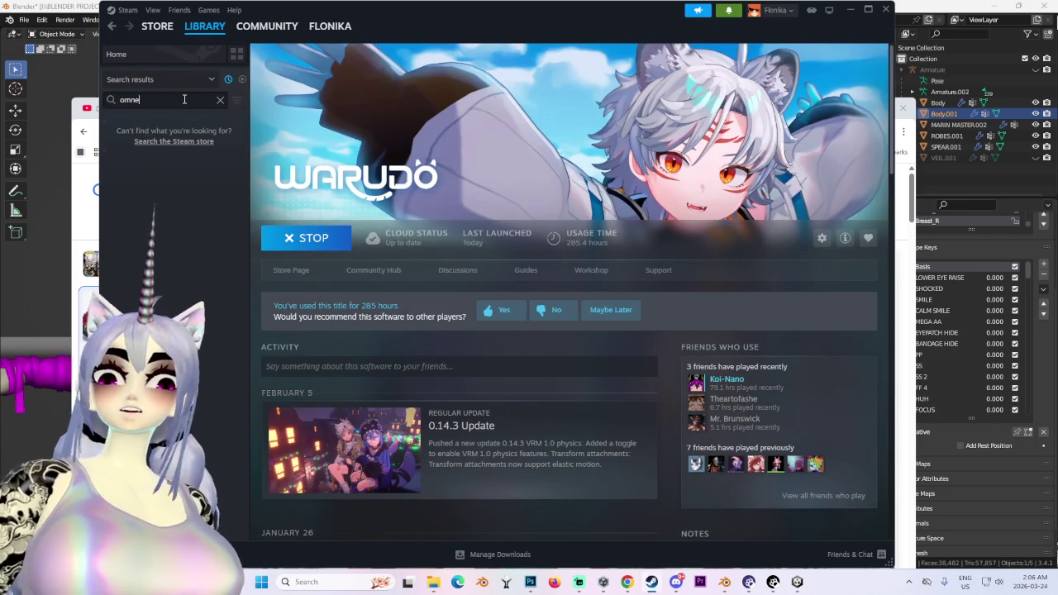
key("BackSpace")
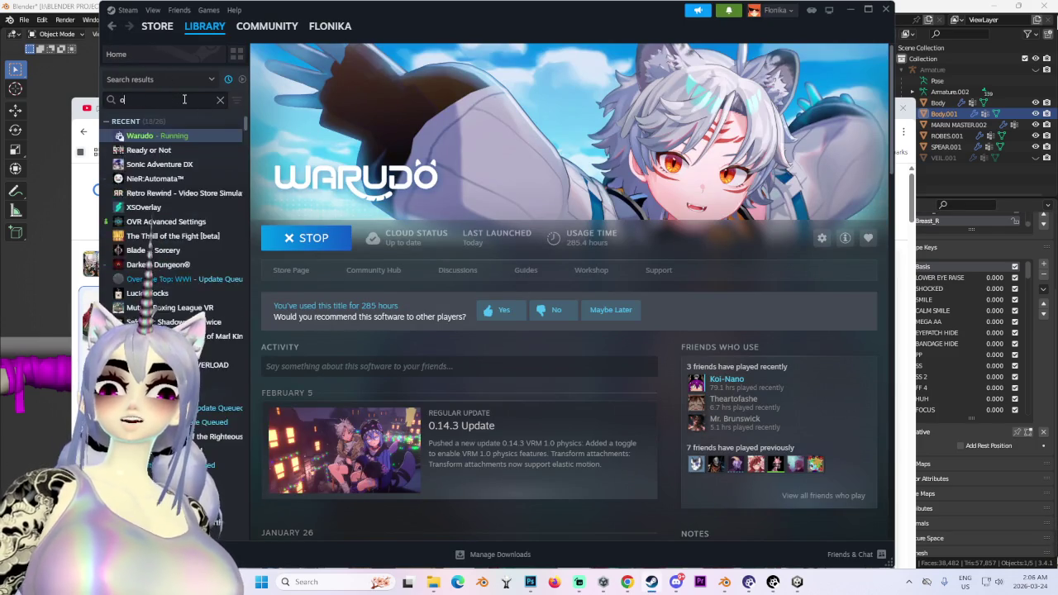
type("ne")
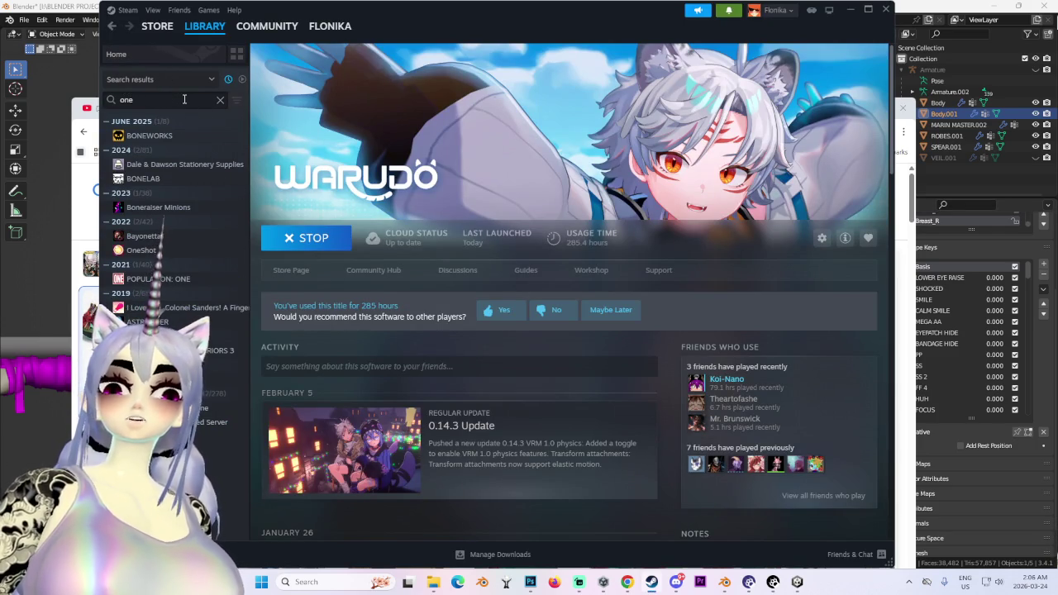
left_click(182, 350)
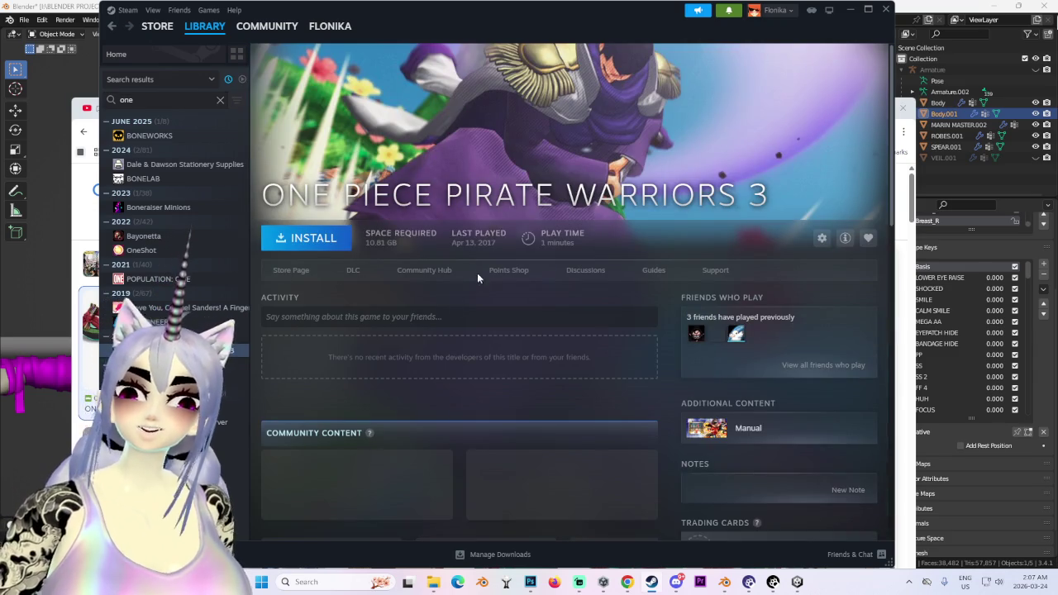
scroll(493, 344, "down", 5)
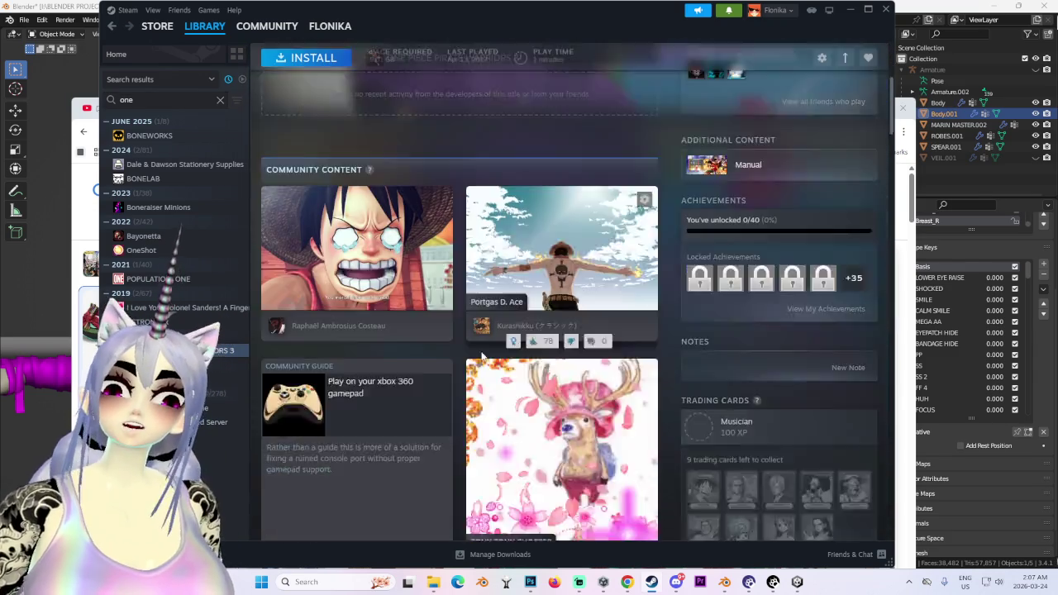
scroll(465, 394, "down", 3)
scroll(452, 242, "down", 2)
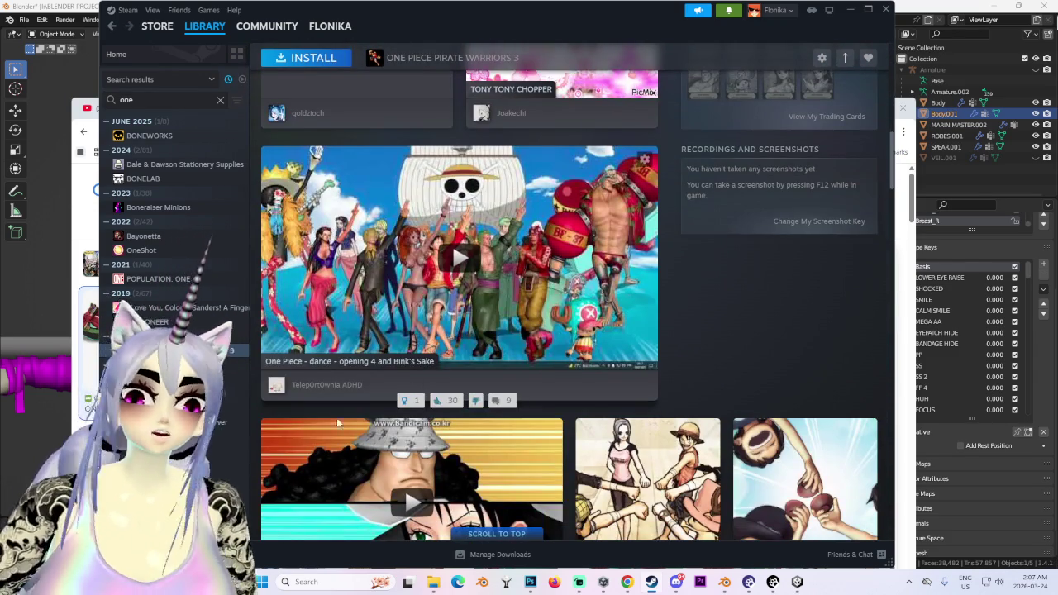
scroll(453, 242, "up", 3)
scroll(414, 242, "up", 3)
scroll(348, 239, "up", 4)
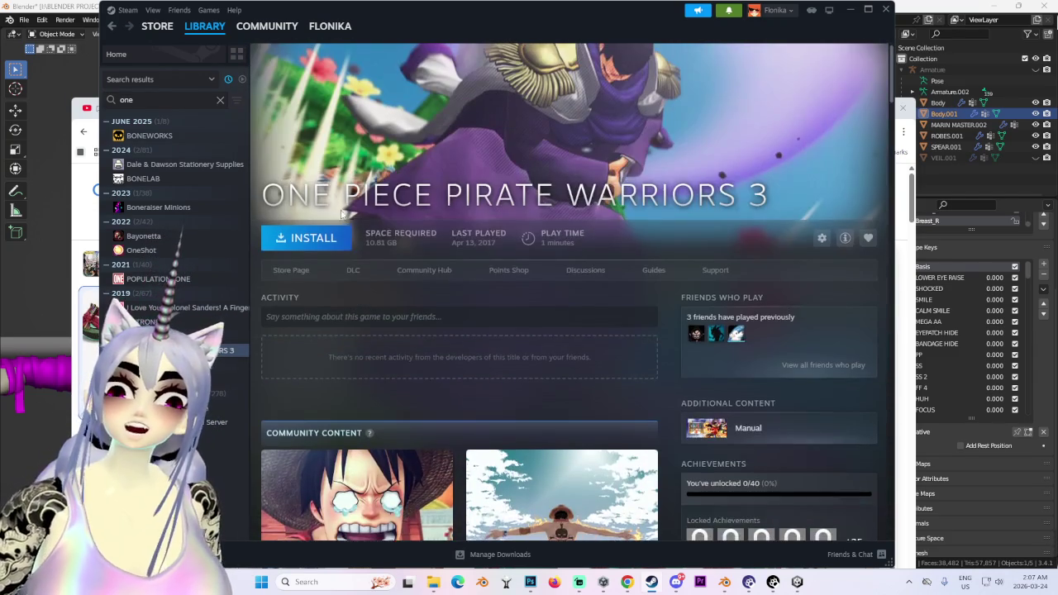
Install the game to the G: drive, accept the EULA, and minimise Steam.
left_click(328, 239)
left_click(501, 333)
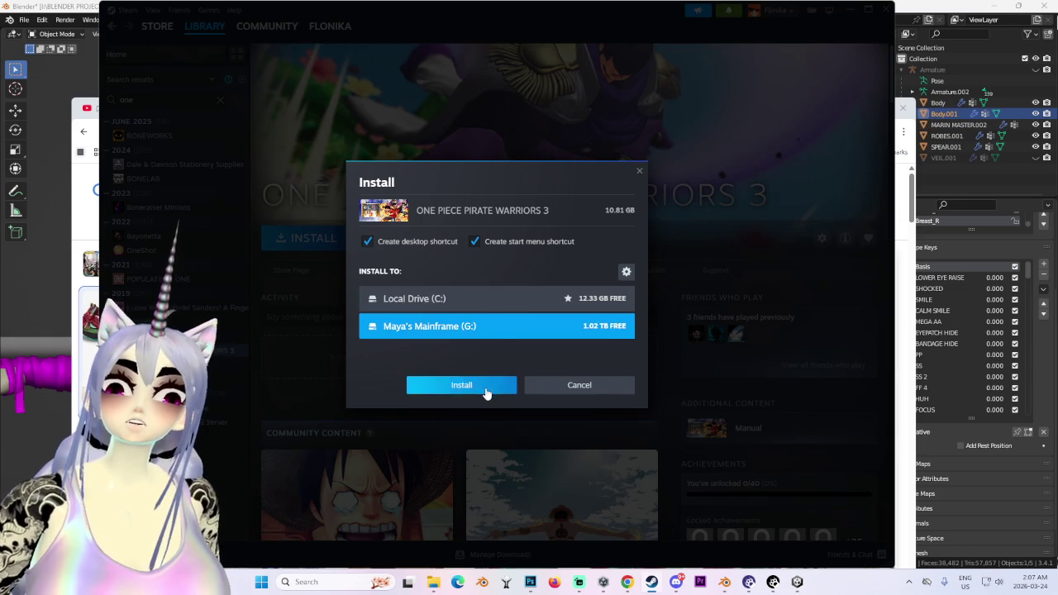
left_click(485, 387)
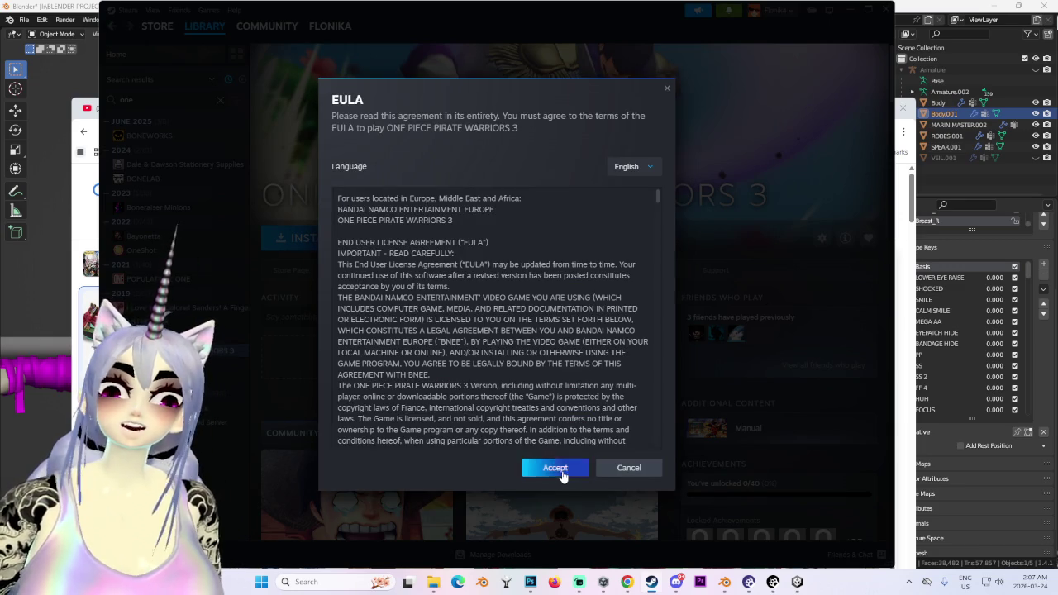
left_click(560, 473)
left_click(851, 10)
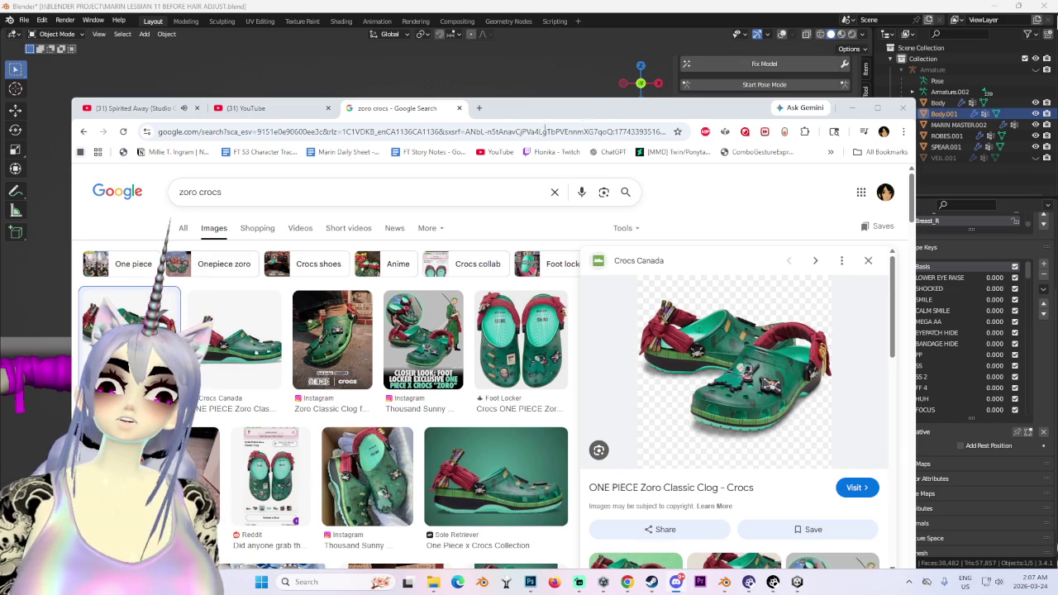
Switch to the Spirited Away YouTube tab, minimise Chrome, and orbit Blender's view toward the model.
left_click(132, 108)
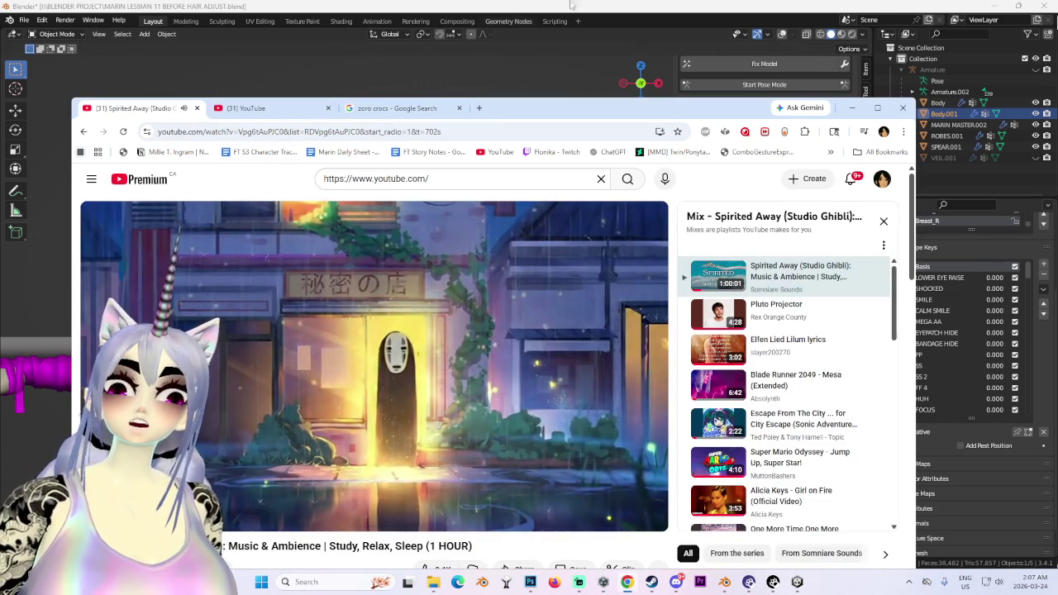
left_click(853, 108)
middle_click_drag(479, 322, 519, 329)
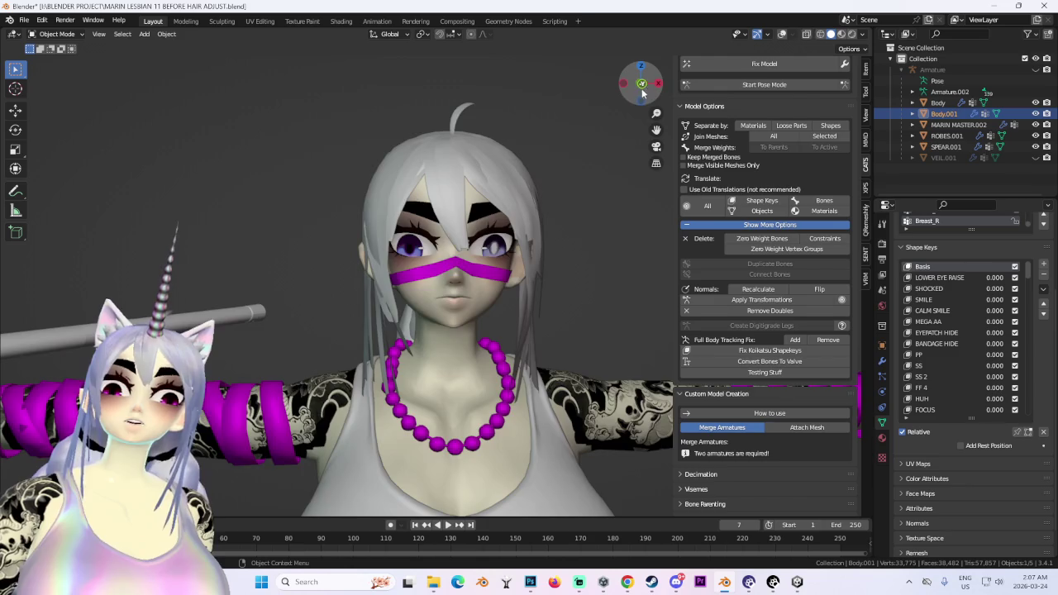
Orbit and zoom the viewport to a three-quarter view of the avatar's head.
left_click_drag(643, 84, 657, 89)
left_click(657, 90)
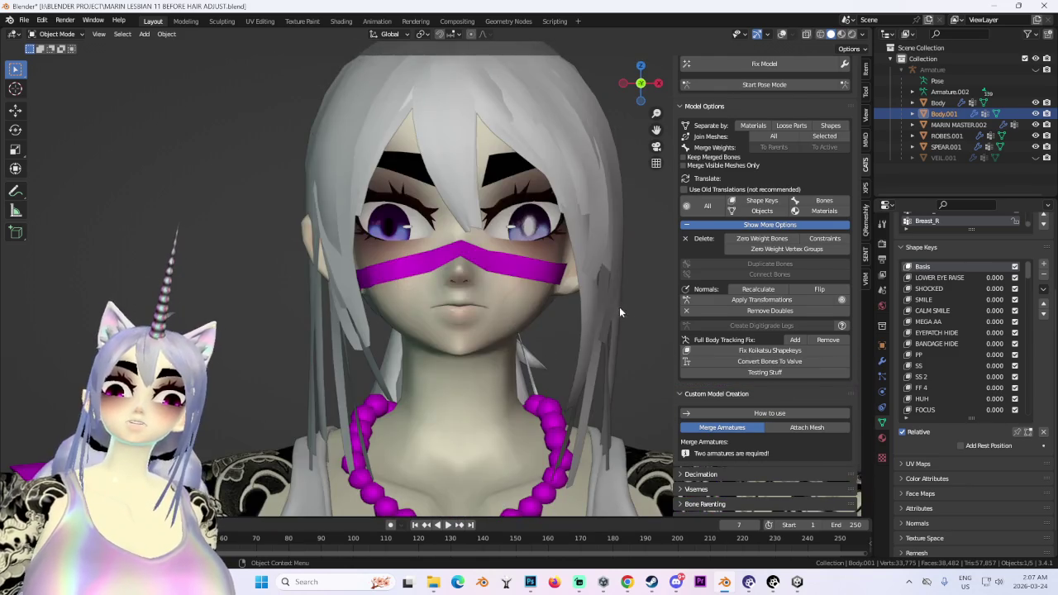
scroll(578, 335, "down", 2)
scroll(556, 348, "down", 2)
scroll(552, 333, "up", 1)
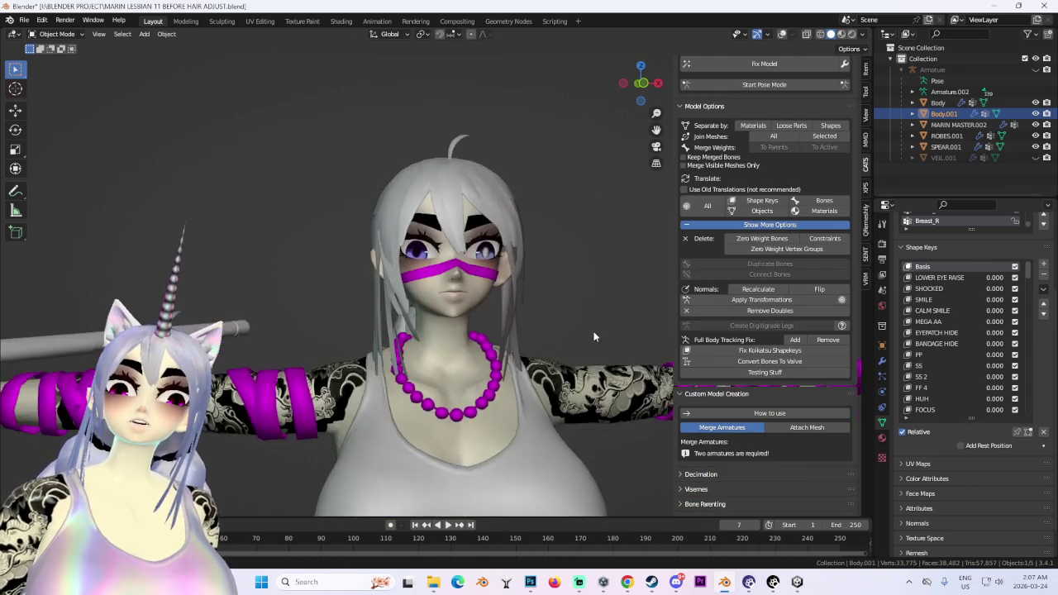
scroll(512, 293, "up", 1)
scroll(507, 292, "up", 2)
scroll(474, 302, "down", 1)
middle_click_drag(474, 307, 534, 308)
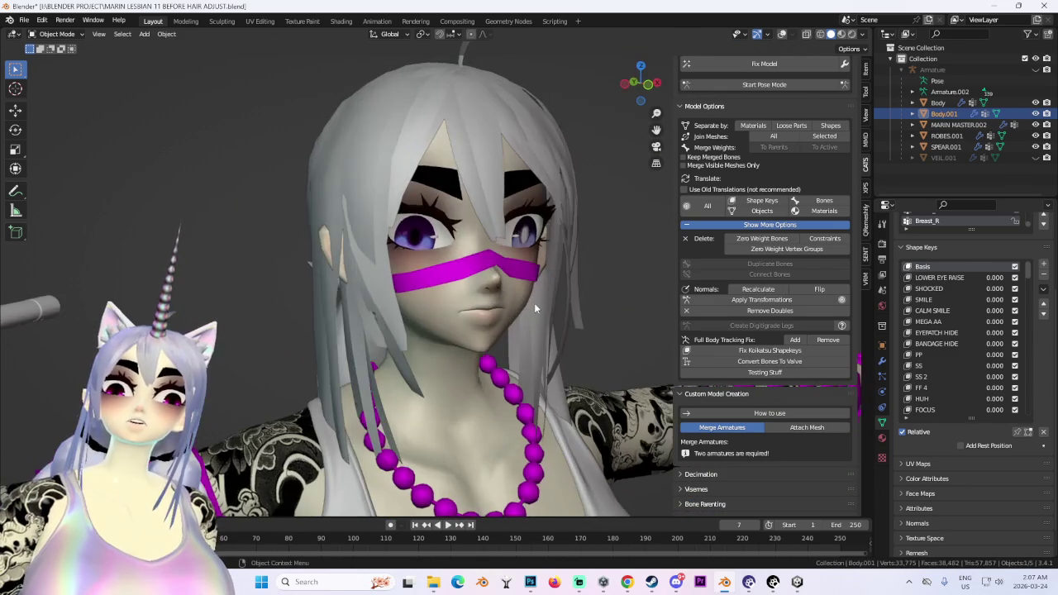
scroll(579, 267, "down", 2)
scroll(518, 268, "down", 2)
scroll(519, 268, "down", 2)
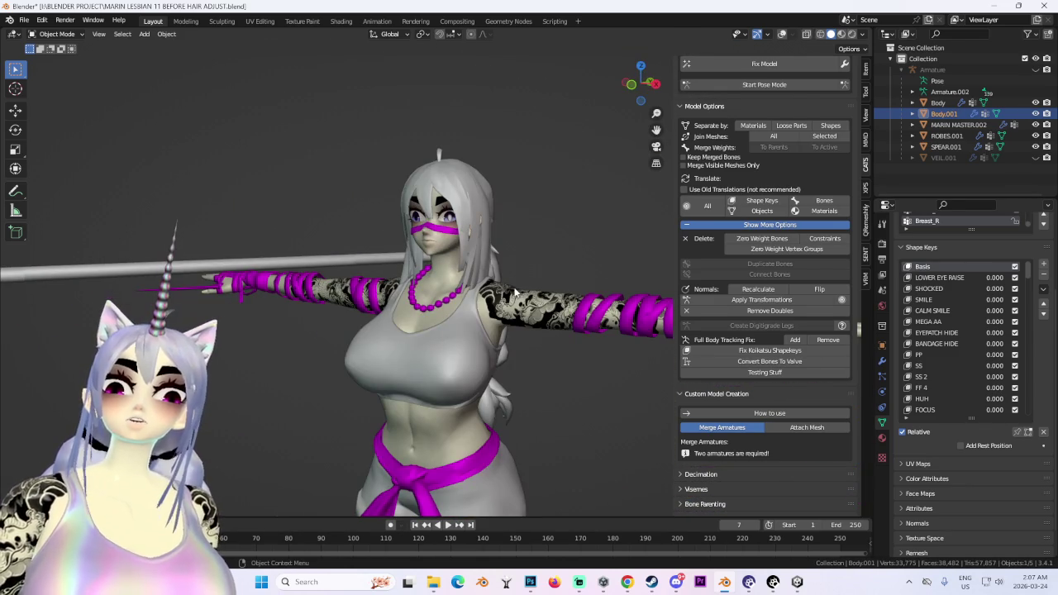
Unhide the VEIL.001 hood in the Outliner and view the full character from the front.
left_click(1036, 157)
middle_click_drag(505, 281, 452, 285)
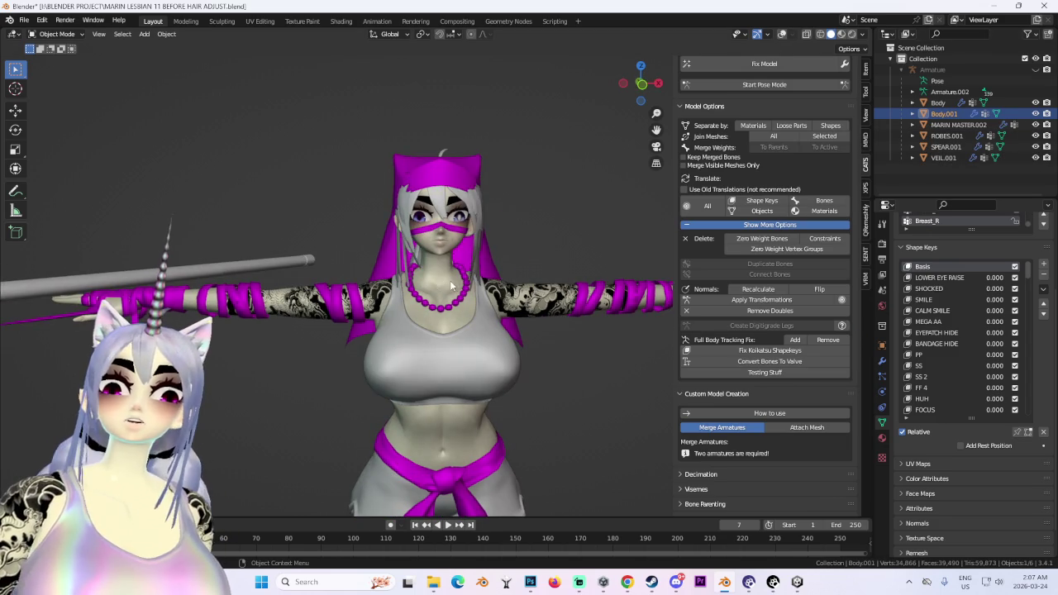
mouse_move(480, 223)
middle_mouse_down()
mouse_move(508, 229)
mouse_move(515, 178)
mouse_move(559, 114)
mouse_move(579, 149)
middle_mouse_up()
scroll(508, 230, "up", 2)
scroll(483, 225, "up", 2)
scroll(514, 178, "down", 3)
scroll(559, 114, "down", 2)
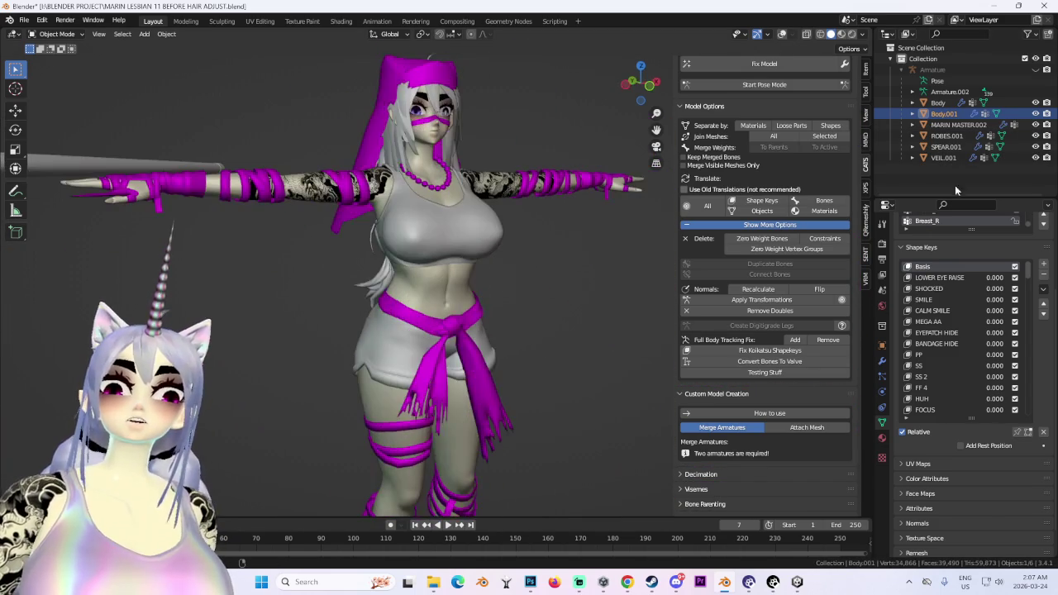
Rename the Armature.002 object to Armature in the Outliner.
double_click(988, 92)
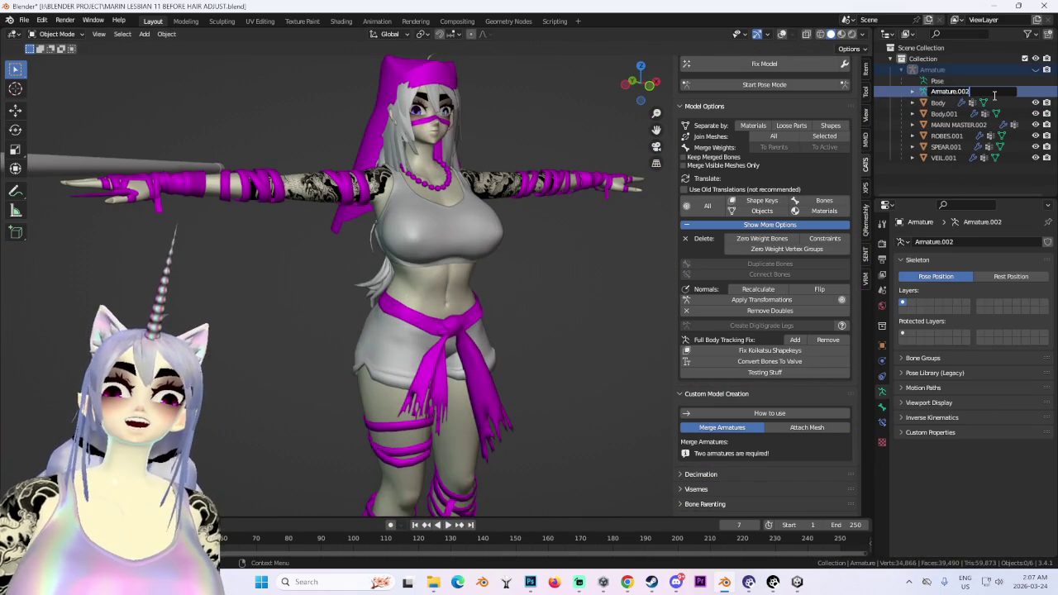
key("BackSpace")
key("Return")
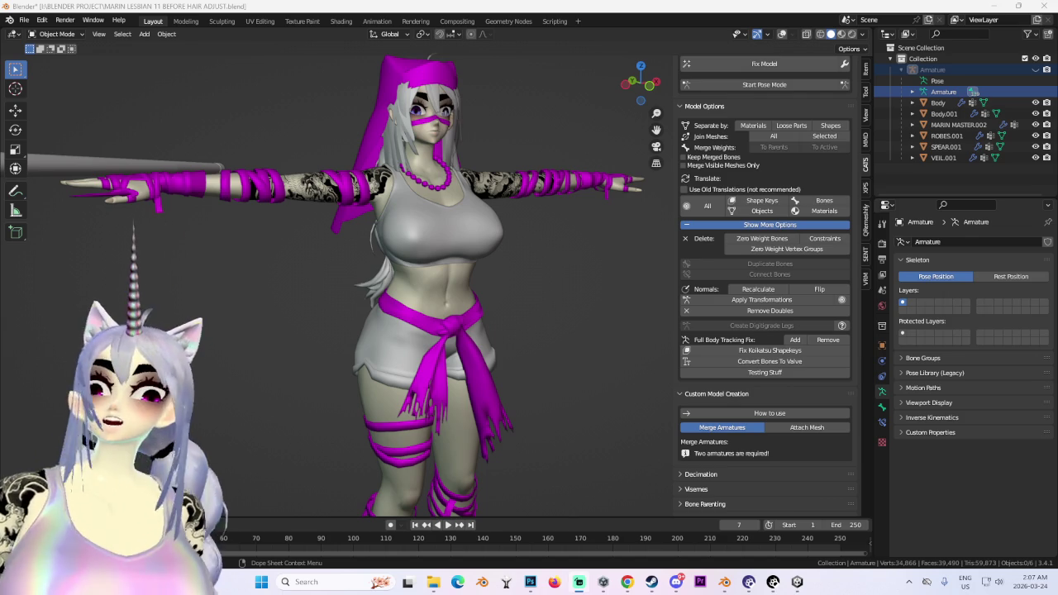
Orbit and zoom around the avatar to inspect the veil from front and three-quarter angles.
middle_click_drag(430, 273, 467, 265)
scroll(468, 265, "up", 4)
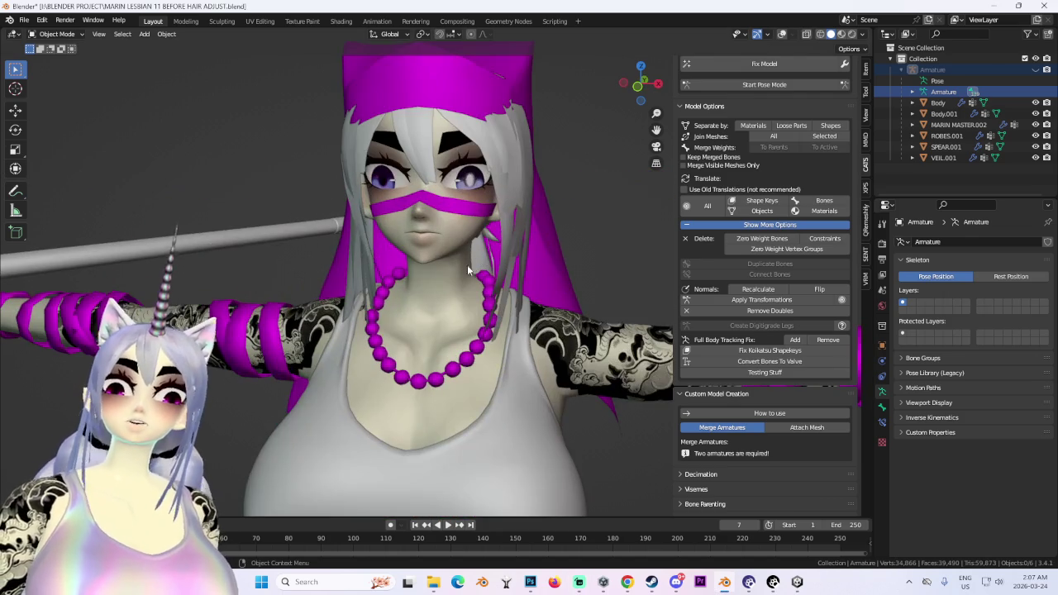
left_click(638, 86)
scroll(440, 290, "up", 3)
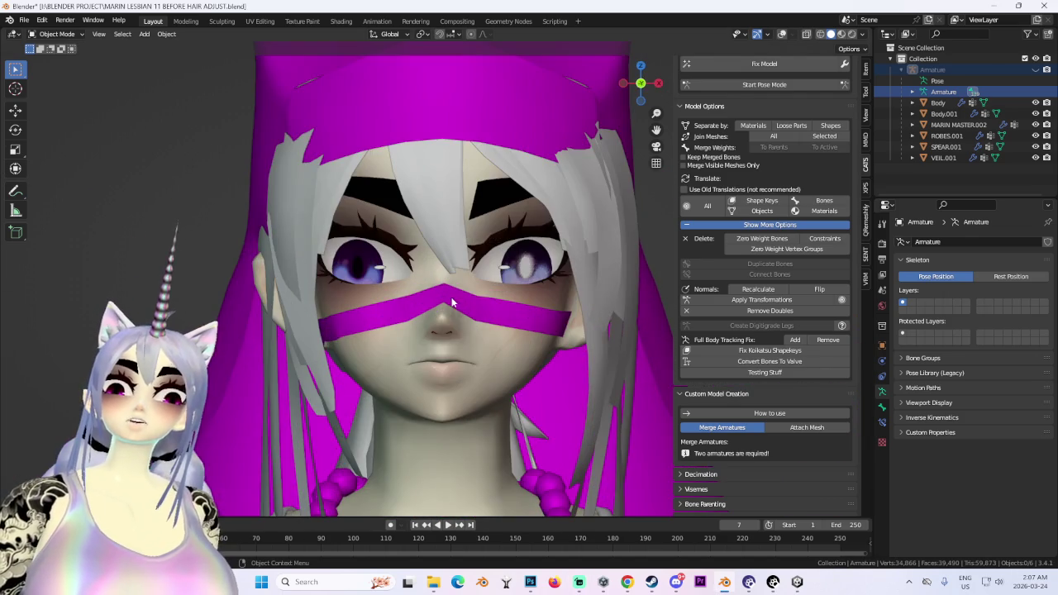
middle_click_drag(467, 303, 421, 311)
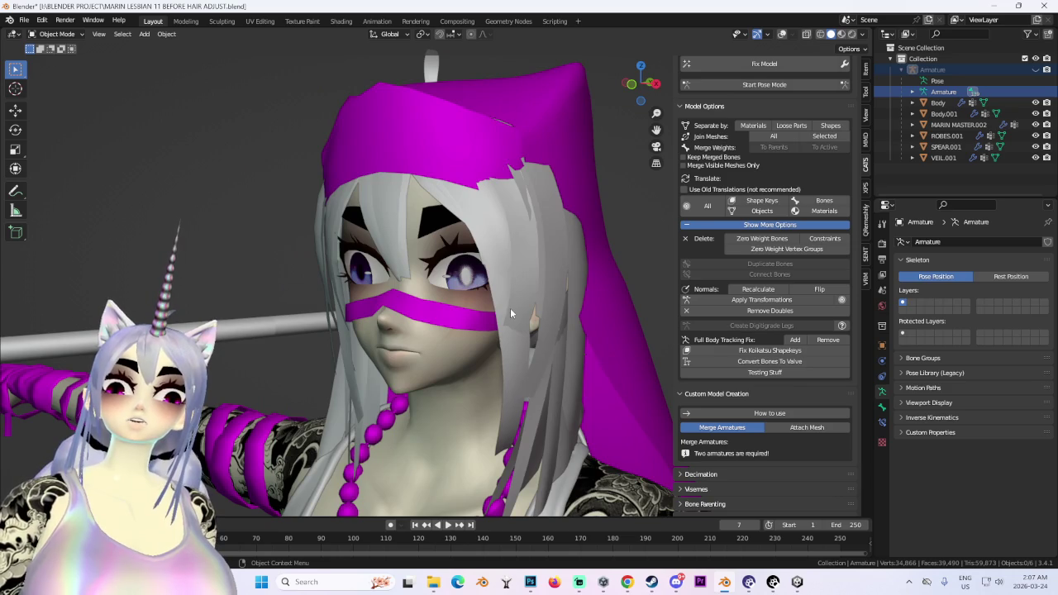
middle_click_drag(511, 314, 533, 239)
left_click(634, 84)
mouse_move(572, 386)
middle_mouse_down()
mouse_move(491, 416)
mouse_move(528, 219)
mouse_move(530, 272)
mouse_move(454, 366)
mouse_move(564, 342)
mouse_move(476, 333)
mouse_move(496, 281)
middle_mouse_up()
scroll(491, 416, "down", 3)
scroll(565, 342, "down", 2)
scroll(496, 281, "up", 2)
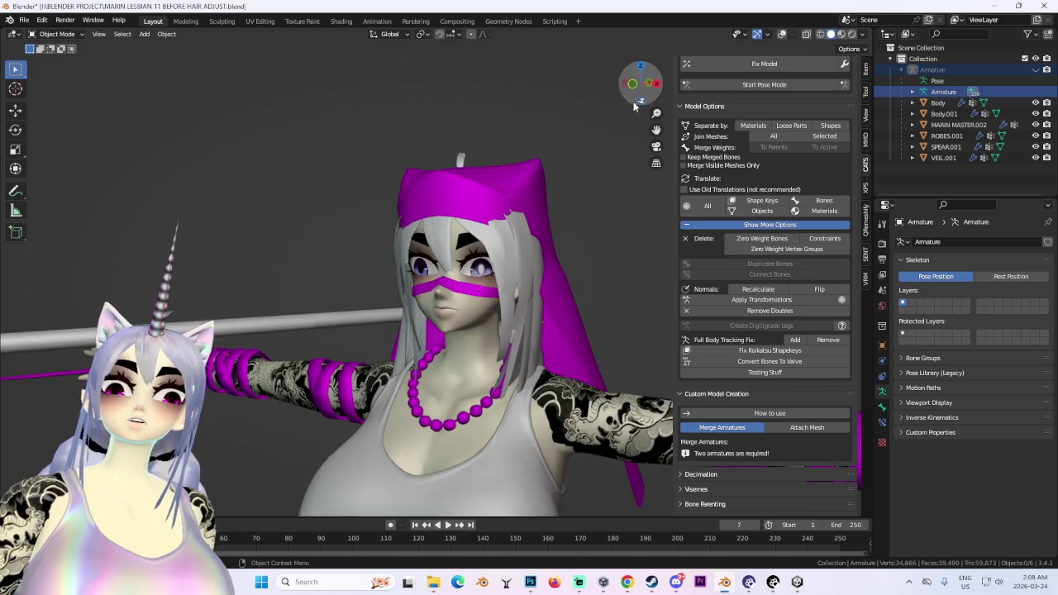
scroll(497, 278, "up", 2)
scroll(498, 278, "up", 2)
scroll(452, 288, "down", 3)
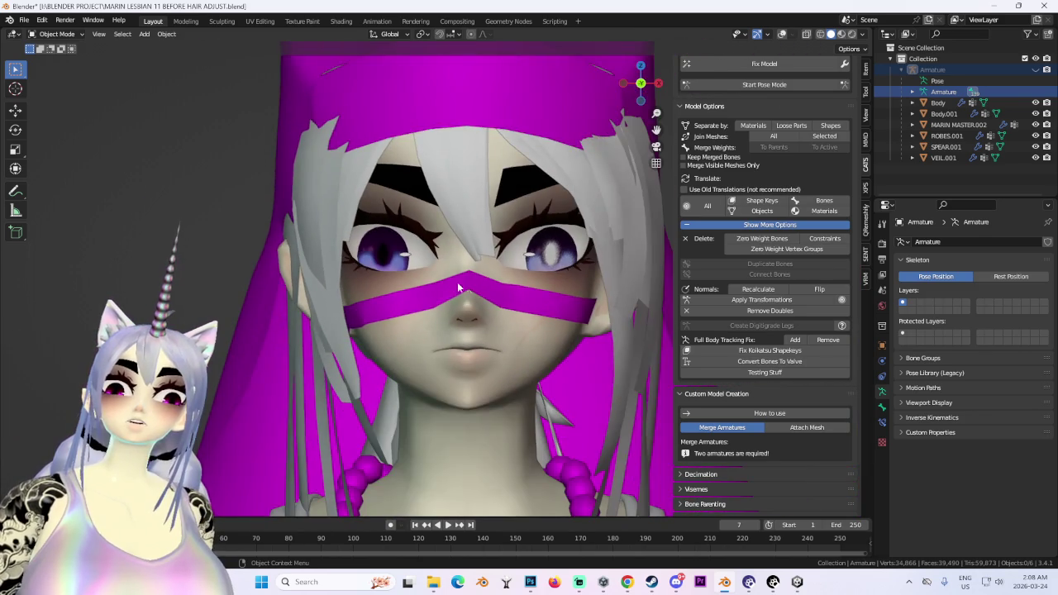
scroll(481, 306, "down", 2)
mouse_move(459, 288)
middle_mouse_down()
mouse_move(480, 306)
mouse_move(446, 248)
middle_mouse_up()
scroll(447, 248, "up", 1)
scroll(432, 219, "up", 1)
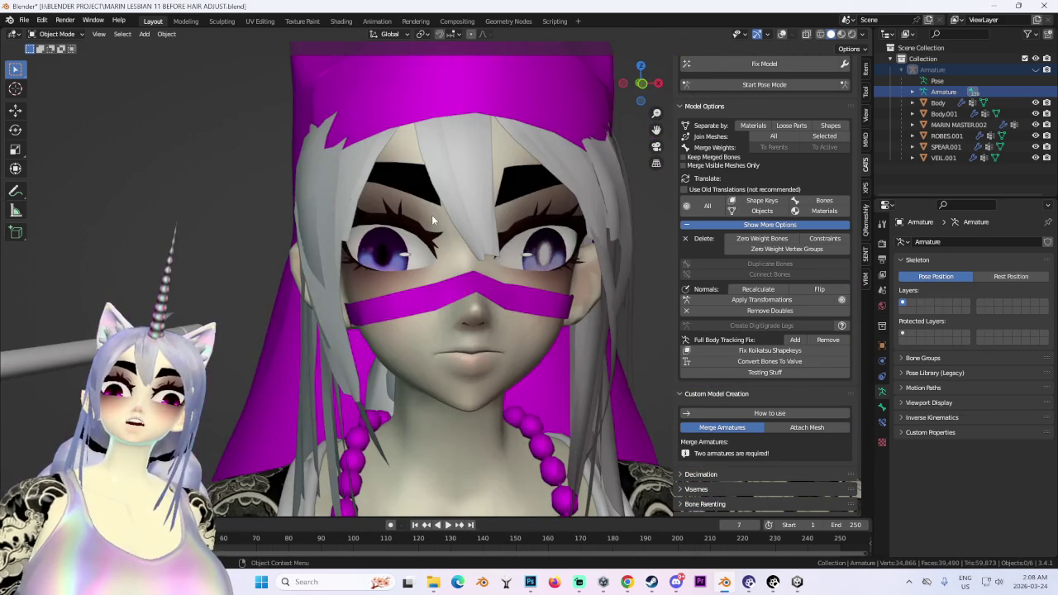
Put the Body mesh into Sculpt Mode briefly, then return to Object Mode.
left_click(432, 215)
left_click(56, 34)
left_click(54, 76)
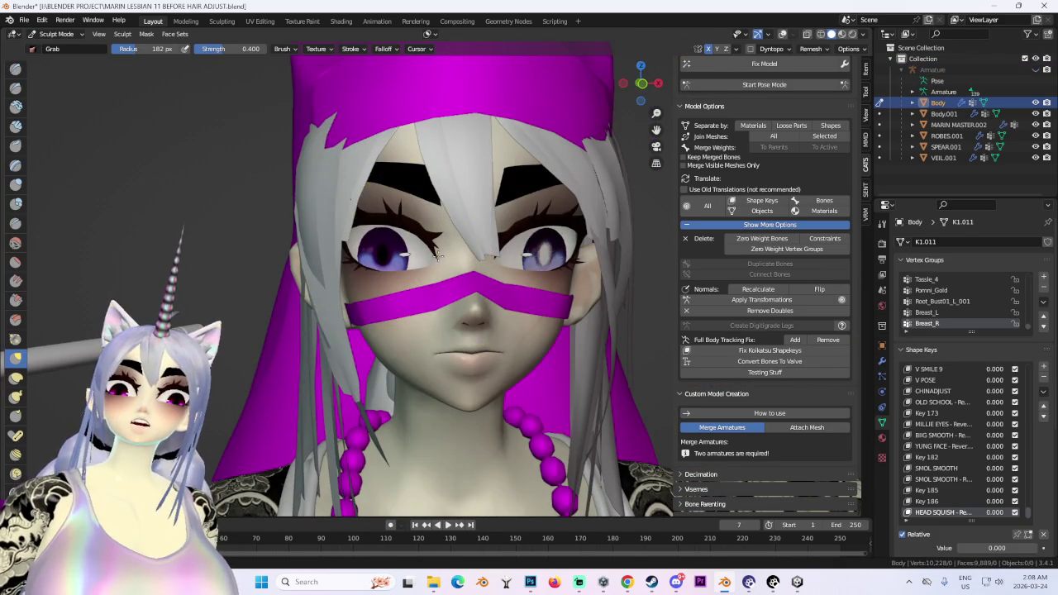
middle_click_drag(544, 201, 496, 260)
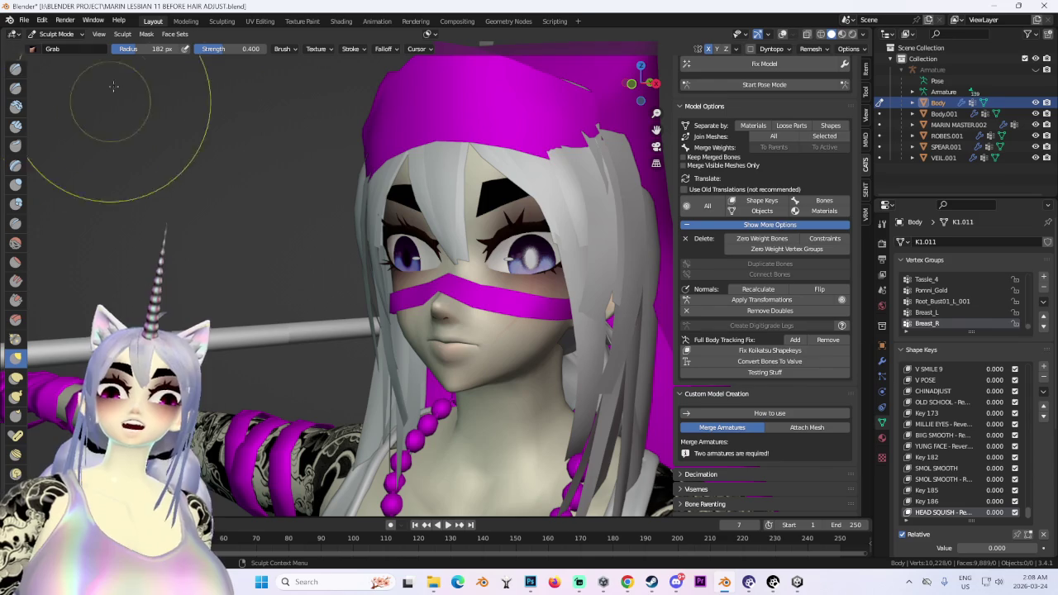
left_click(56, 34)
left_click(51, 46)
mouse_move(397, 330)
middle_mouse_down()
mouse_move(450, 373)
mouse_move(558, 328)
mouse_move(504, 347)
middle_mouse_up()
scroll(549, 339, "down", 2)
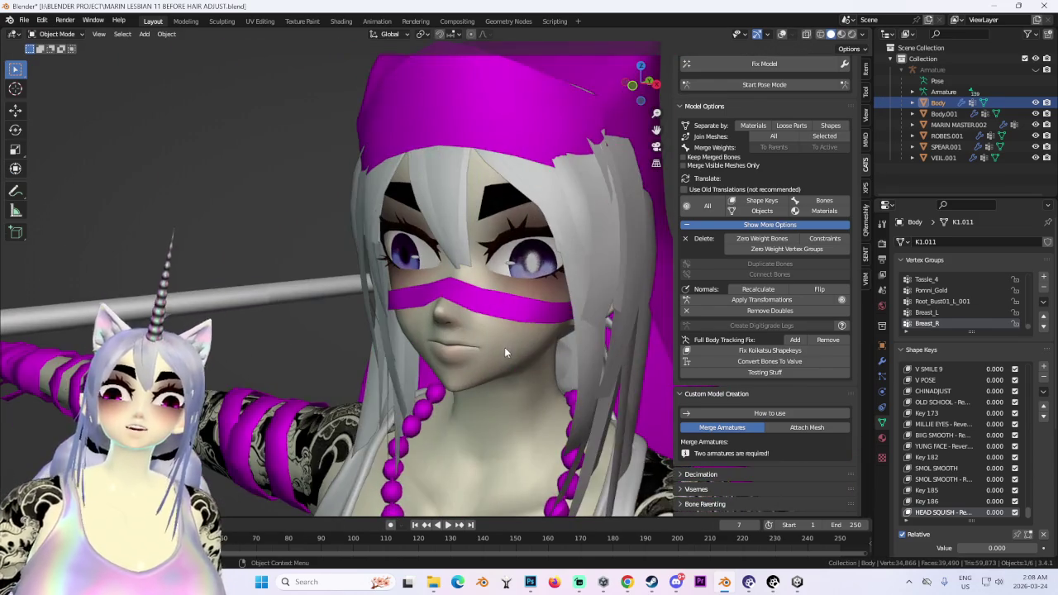
scroll(572, 350, "up", 3)
scroll(572, 356, "down", 2)
mouse_move(572, 356)
middle_mouse_down()
mouse_move(606, 358)
mouse_move(619, 335)
middle_mouse_up()
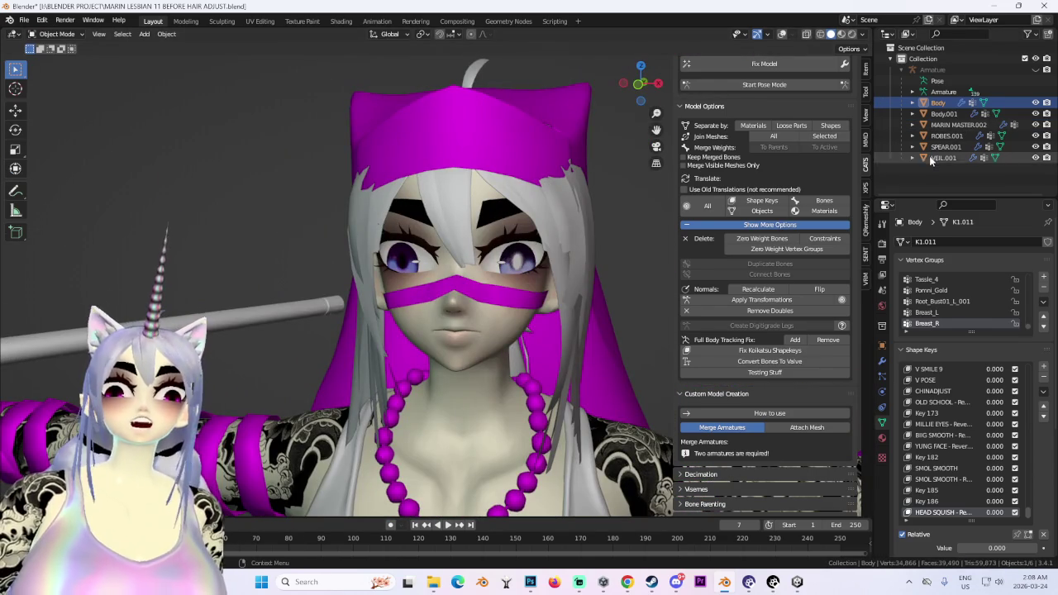
Save the project as MARIN LESBIAN 12 BEFORE HAIR ADJUST.blend, changing version 11 to 12.
left_click(24, 19)
left_click(37, 104)
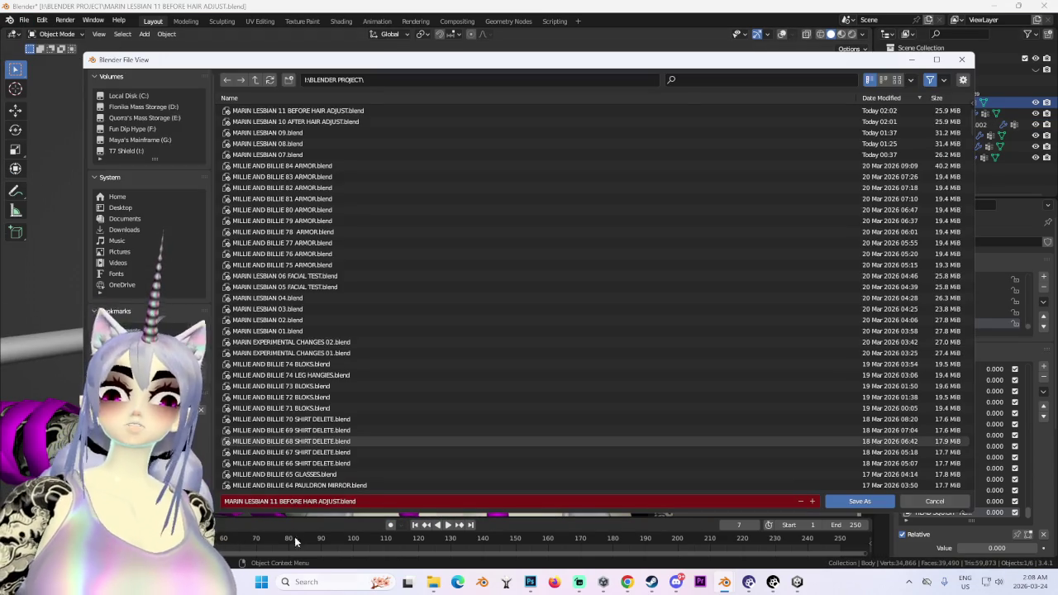
left_click(274, 504)
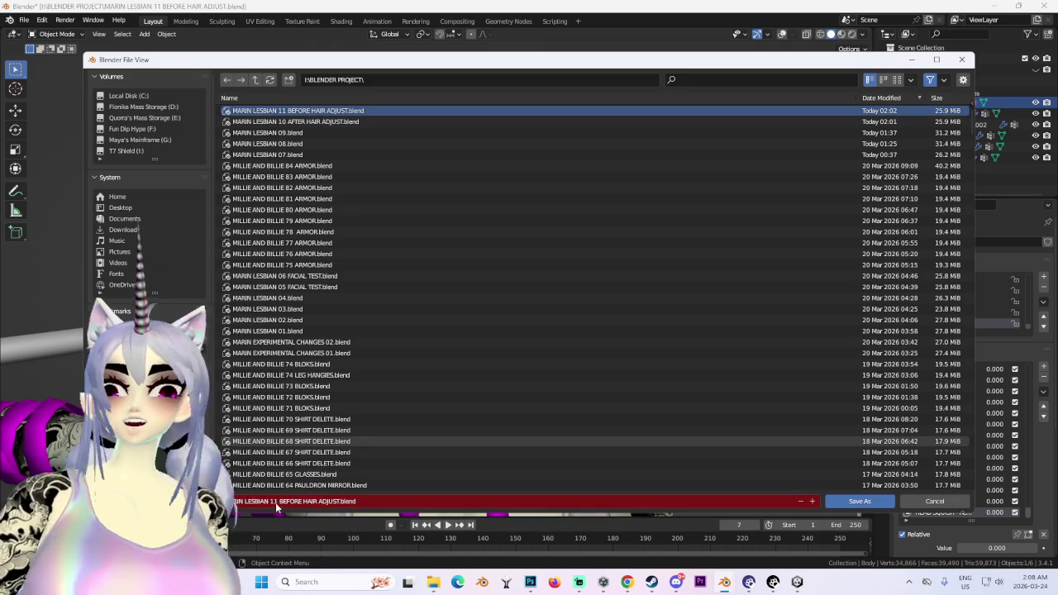
left_click(277, 502)
key("BackSpace")
type("2")
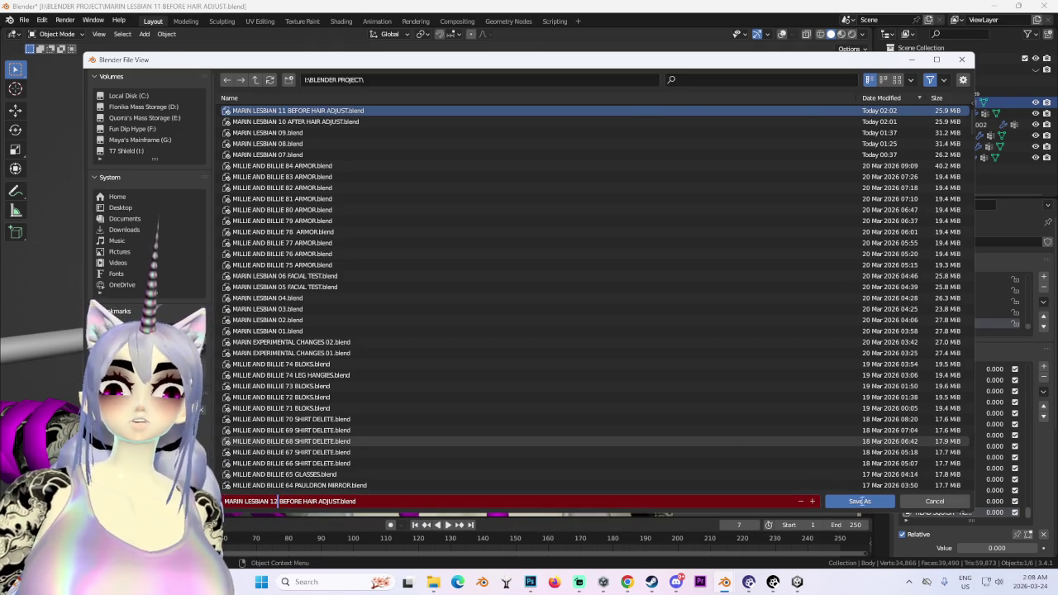
left_click(860, 501)
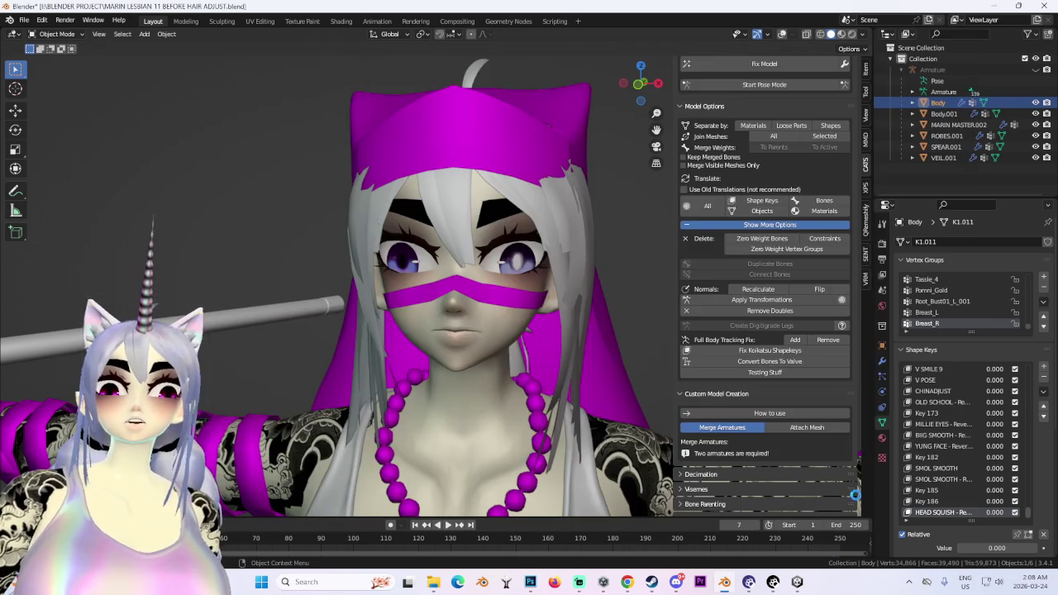
Join the VEIL.001 veil into the Body mesh.
left_click(943, 102, "ctrl")
left_click(824, 135)
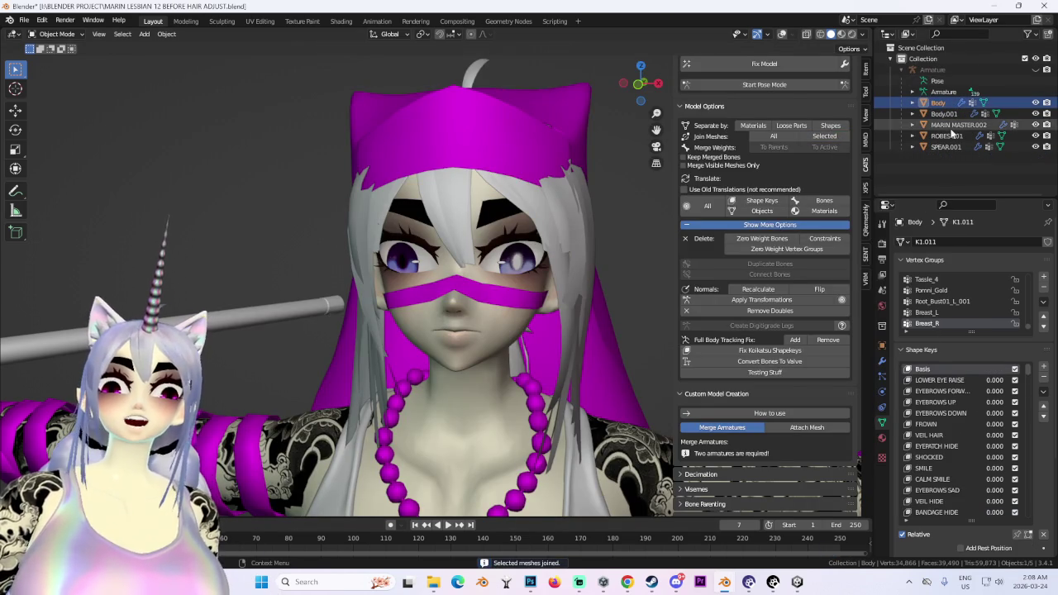
left_click(955, 147, "shift")
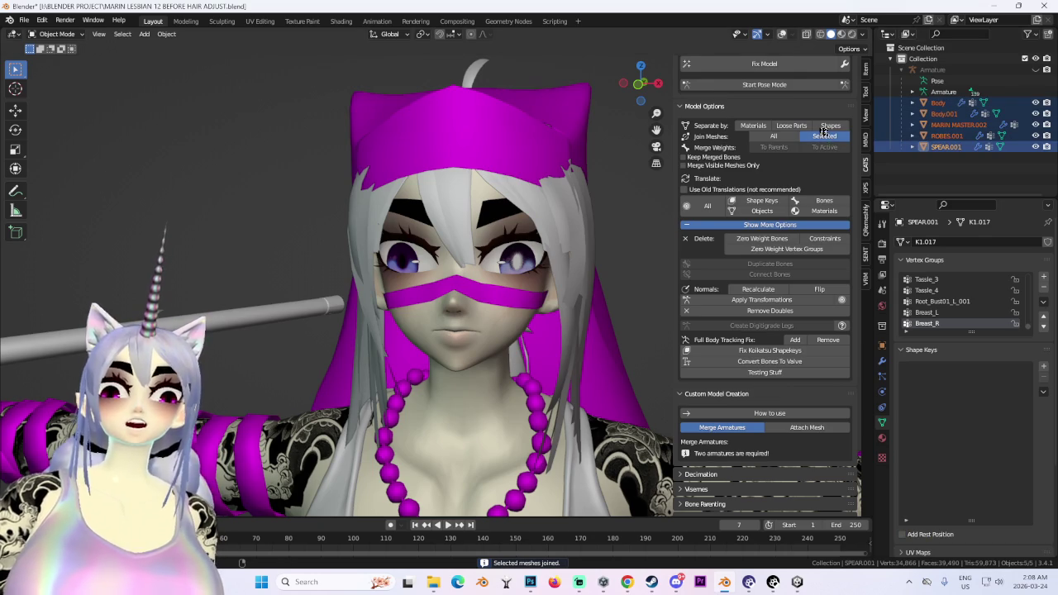
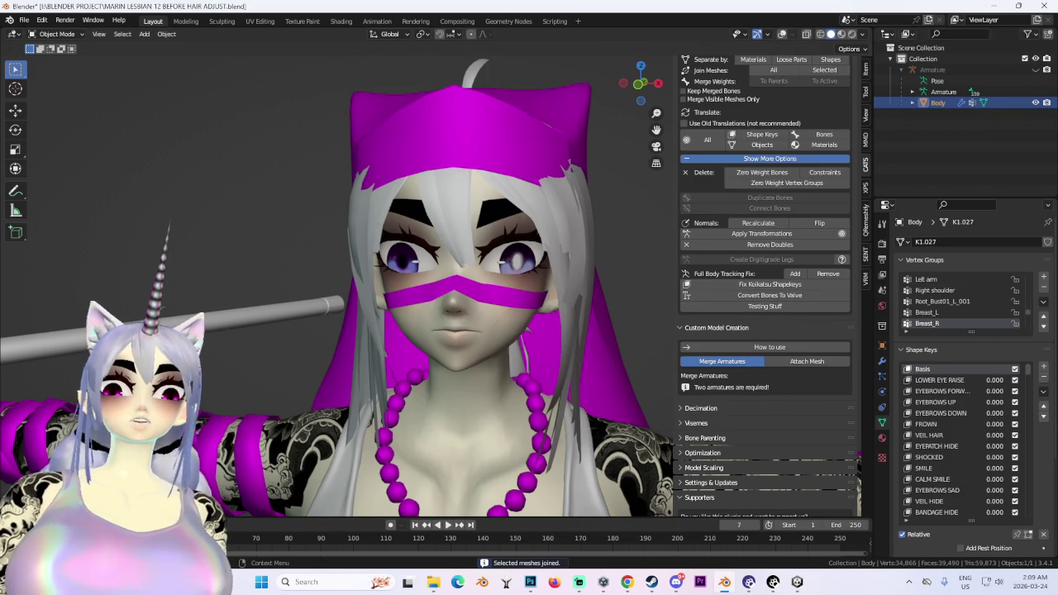
Show and select the Armature, then view the avatar from the front, close on head and shoulders.
left_click(1039, 71)
left_click(933, 70)
scroll(538, 372, "down", 4)
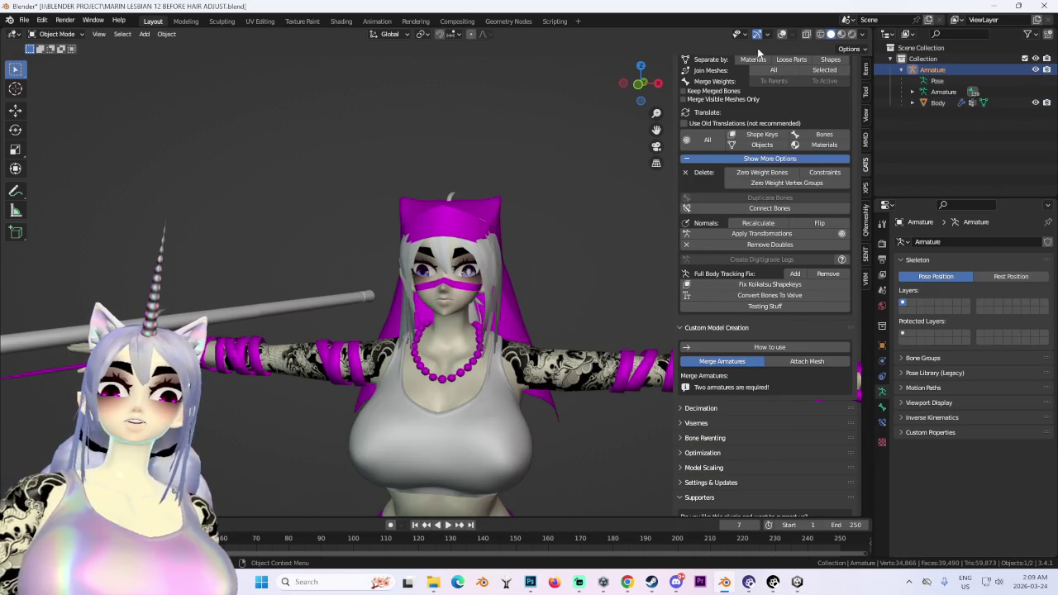
left_click(783, 33)
scroll(537, 463, "down", 3)
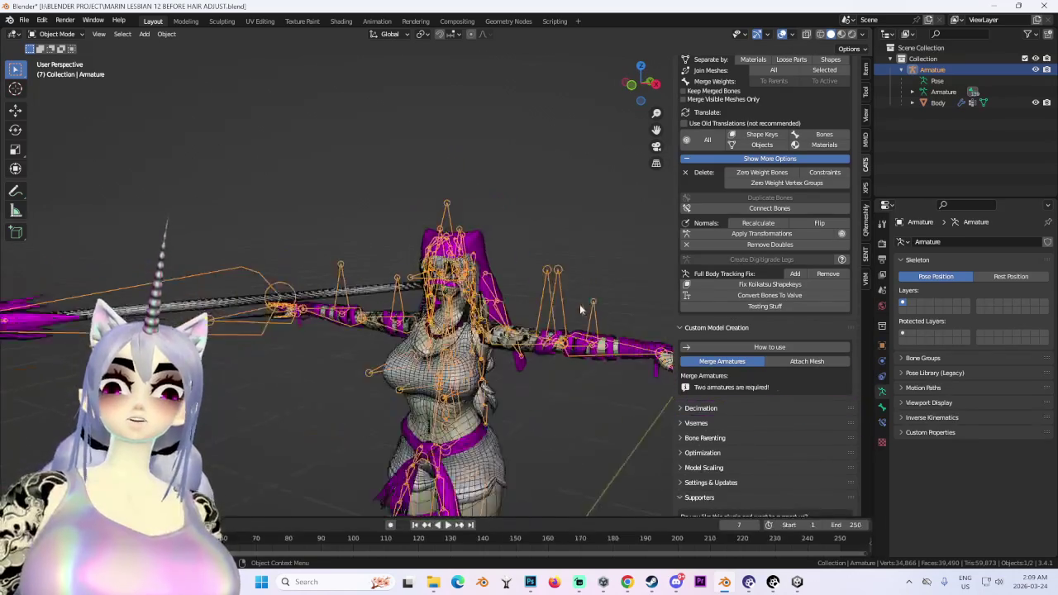
left_click(639, 83)
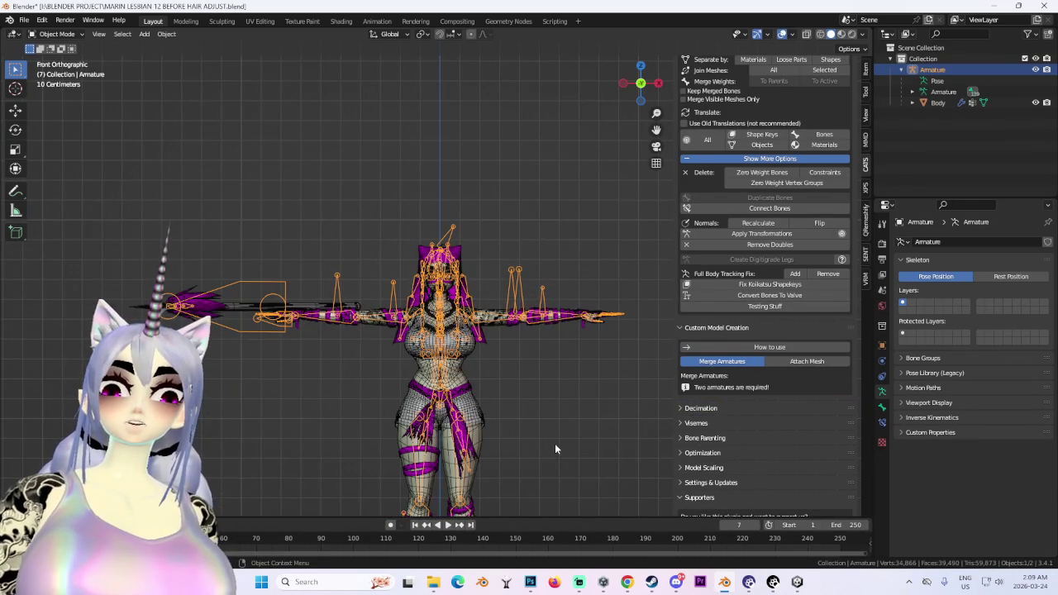
middle_click_drag(521, 446, 474, 444)
scroll(474, 444, "up", 3)
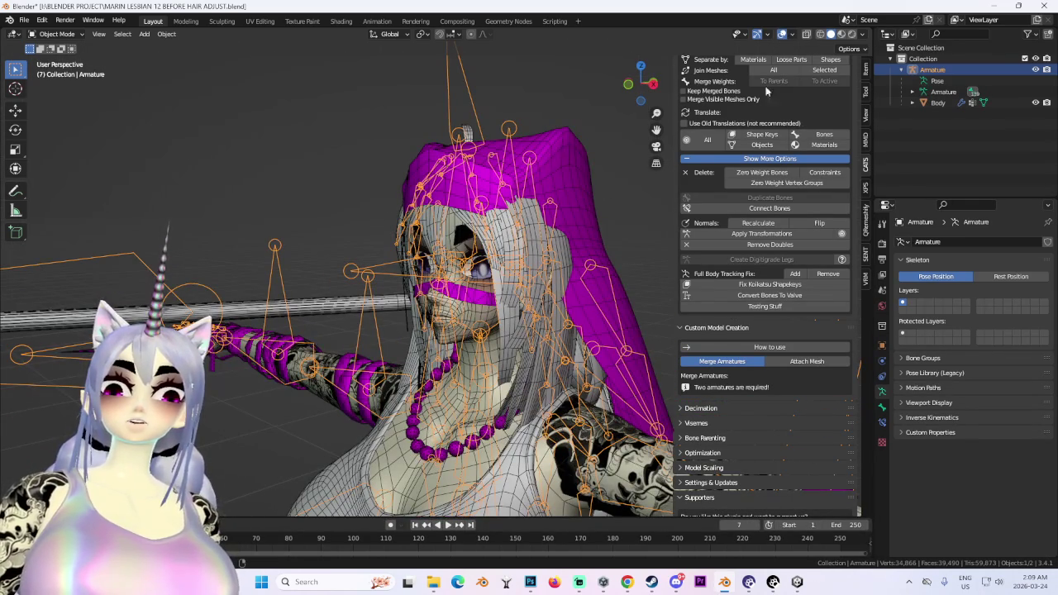
scroll(768, 91, "up", 5)
Run CATS Fix Model on the avatar, then bring Steam's library page forward.
left_click(844, 108)
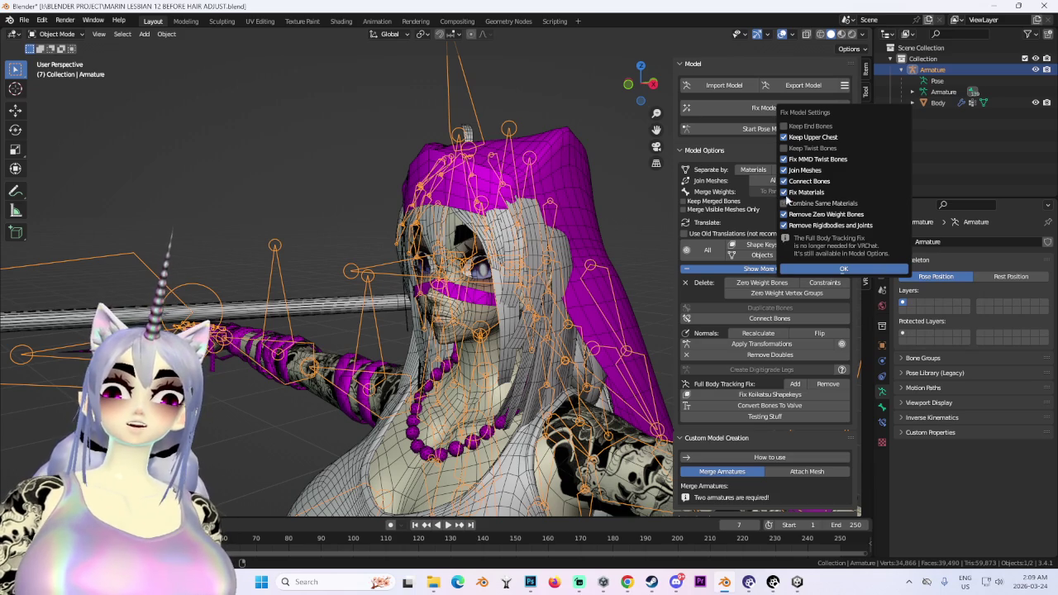
left_click(854, 271)
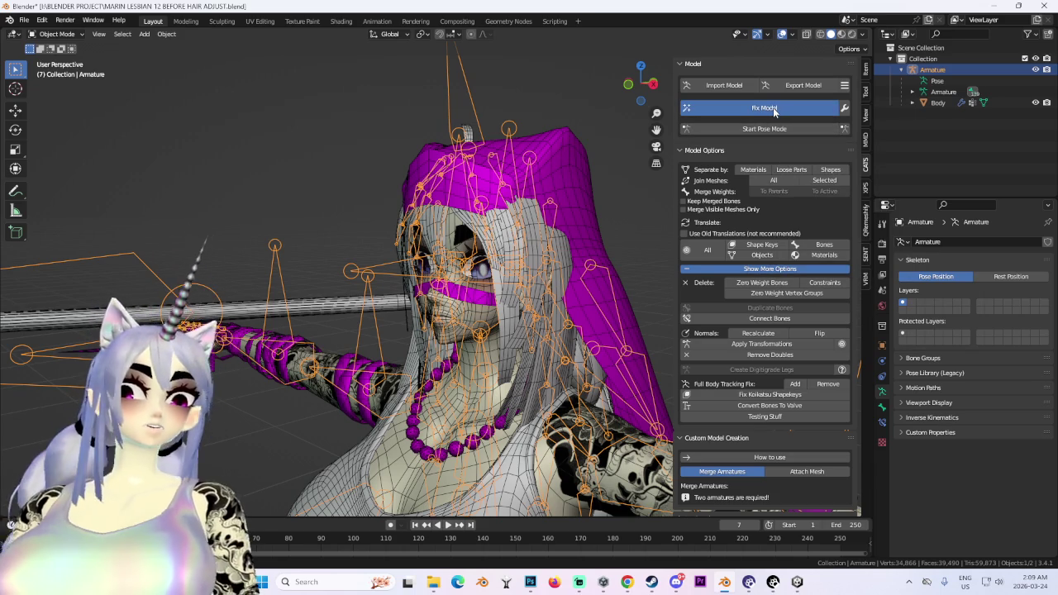
left_click(651, 582)
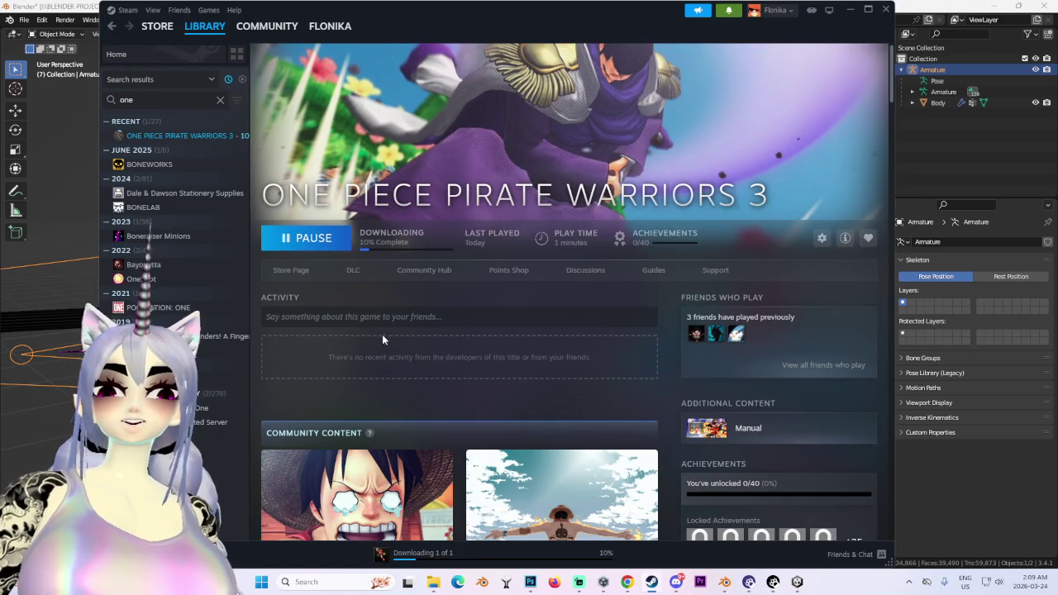
scroll(382, 348, "down", 5)
scroll(497, 389, "down", 5)
scroll(620, 380, "down", 5)
scroll(622, 374, "down", 2)
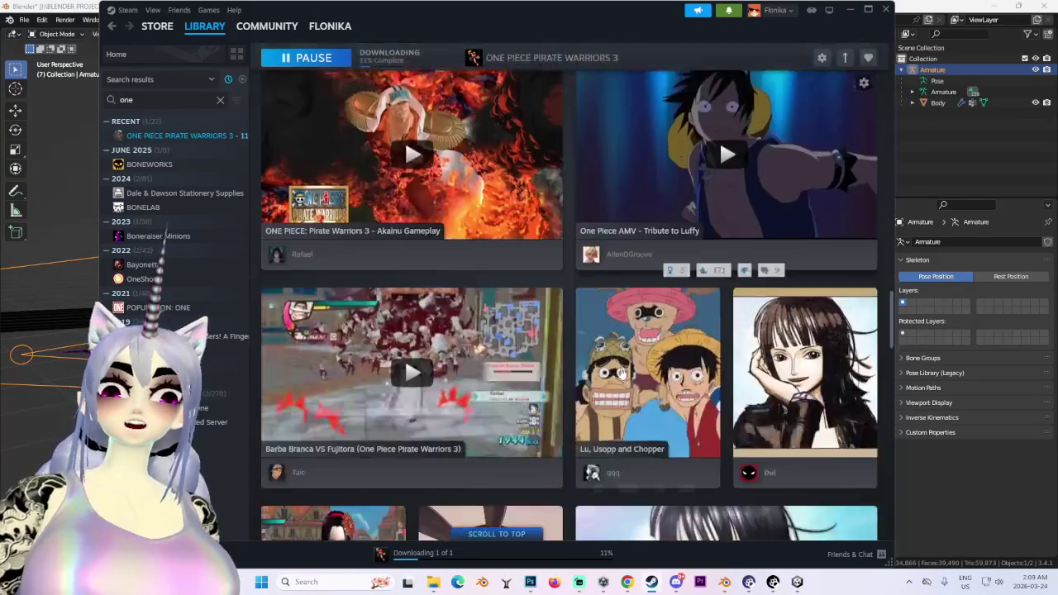
scroll(622, 374, "down", 2)
scroll(562, 379, "down", 3)
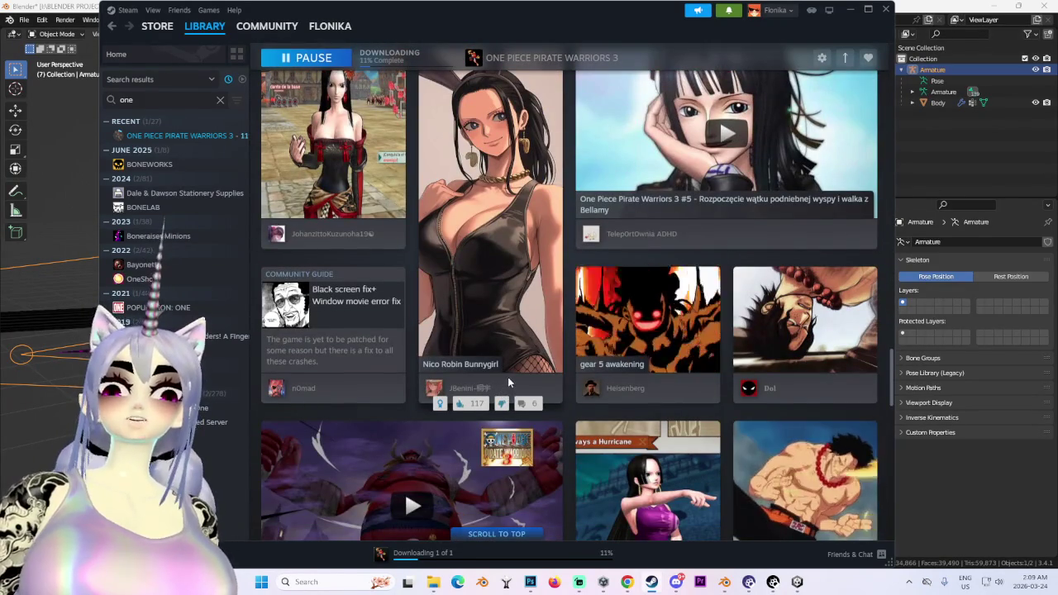
left_click(525, 210)
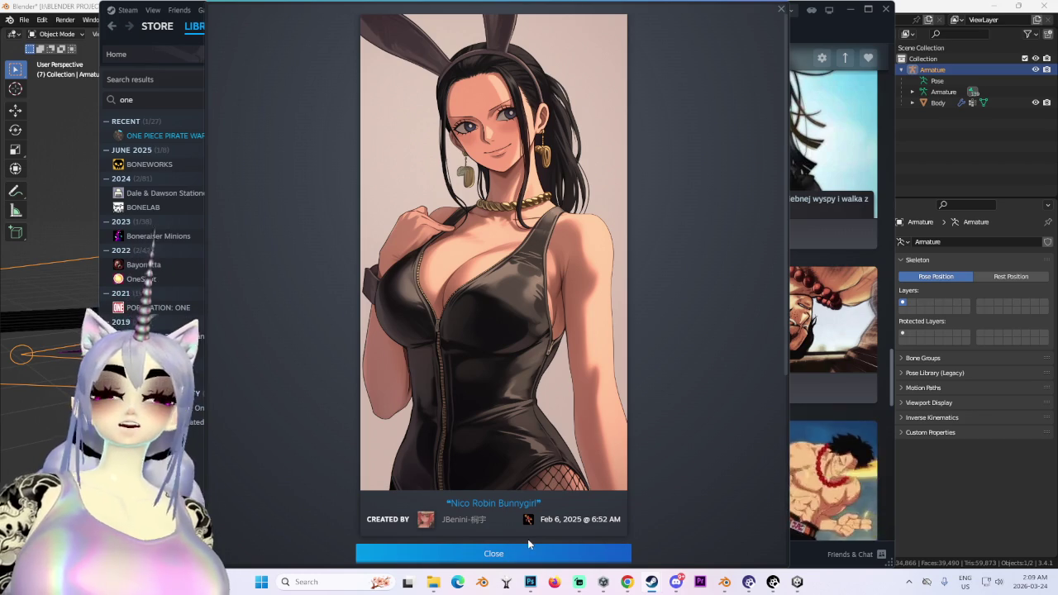
left_click(555, 554)
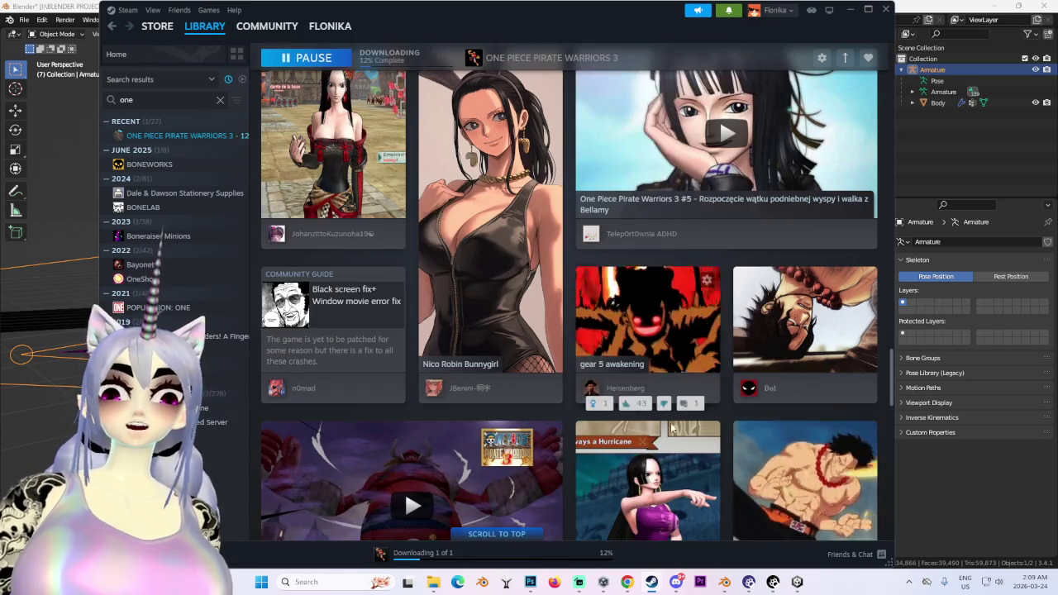
scroll(570, 294, "down", 5)
scroll(570, 293, "down", 5)
scroll(559, 402, "down", 3)
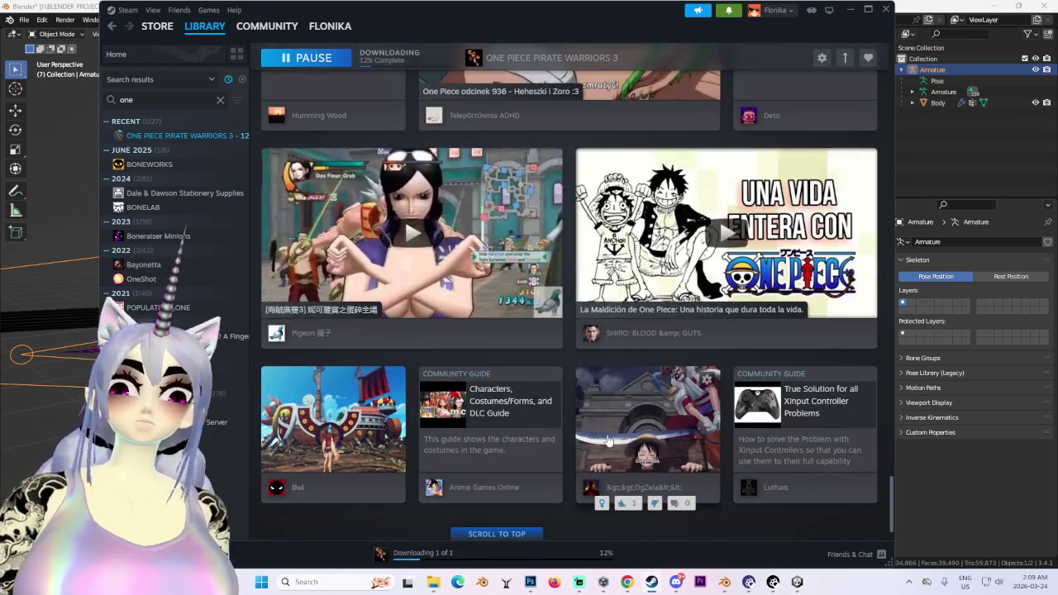
scroll(560, 402, "down", 3)
scroll(695, 352, "down", 3)
scroll(694, 352, "down", 3)
scroll(694, 352, "up", 1)
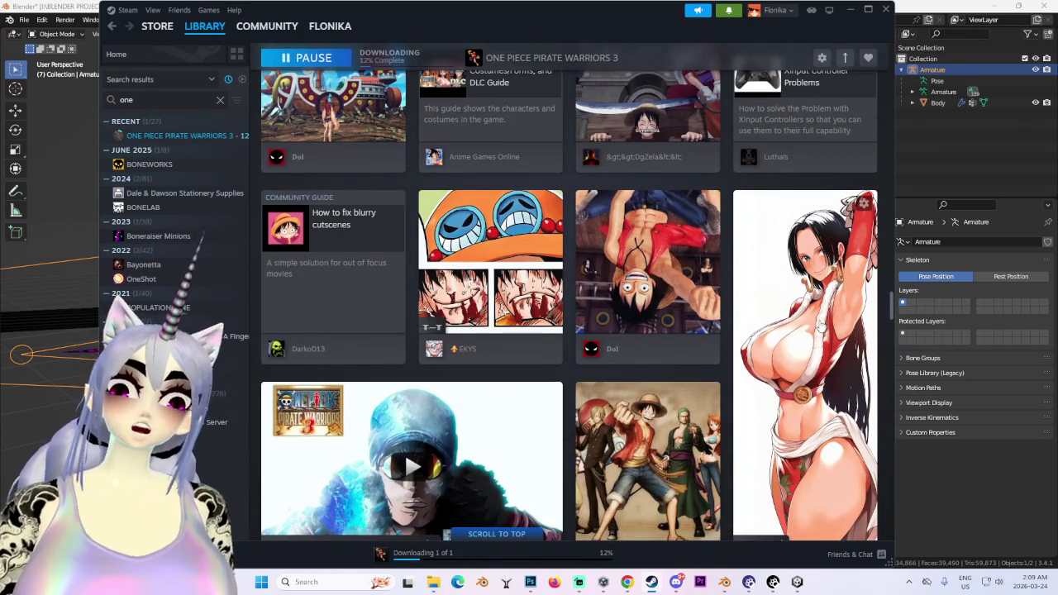
left_click(798, 355)
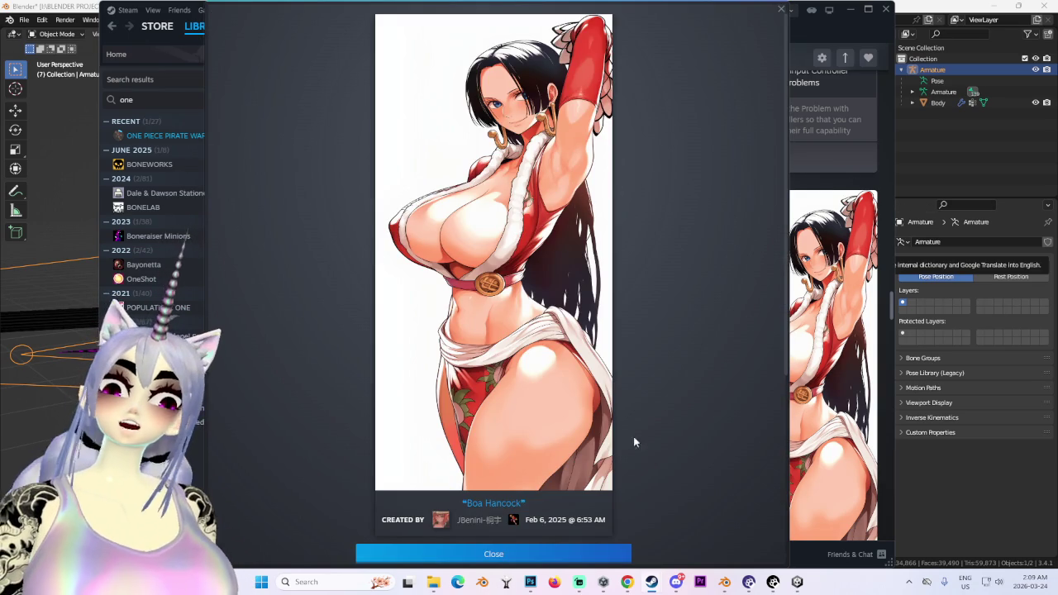
left_click(576, 555)
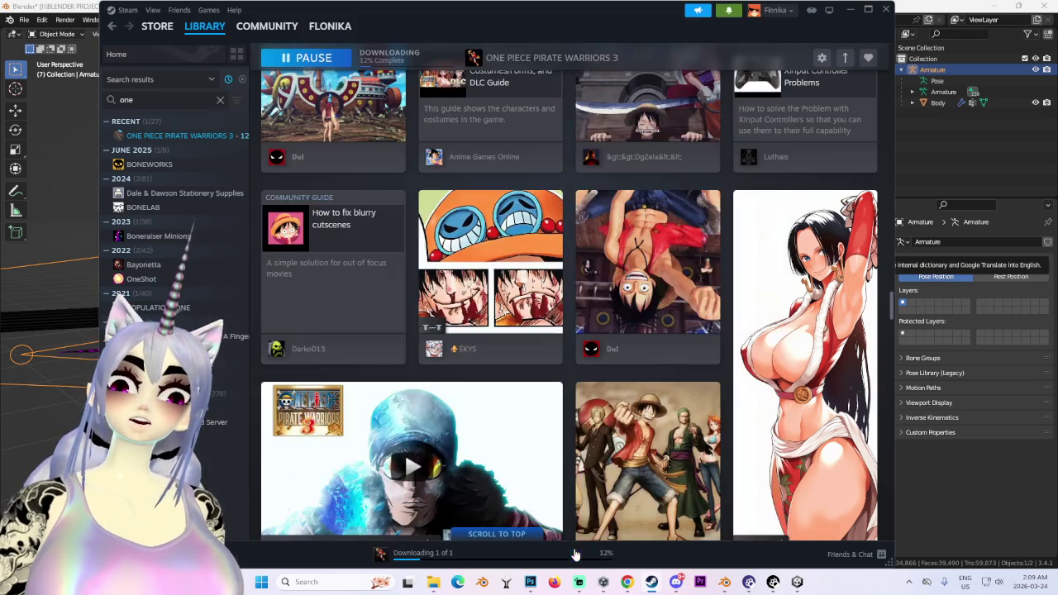
scroll(259, 500, "down", 3)
scroll(259, 500, "down", 3)
scroll(259, 500, "down", 3)
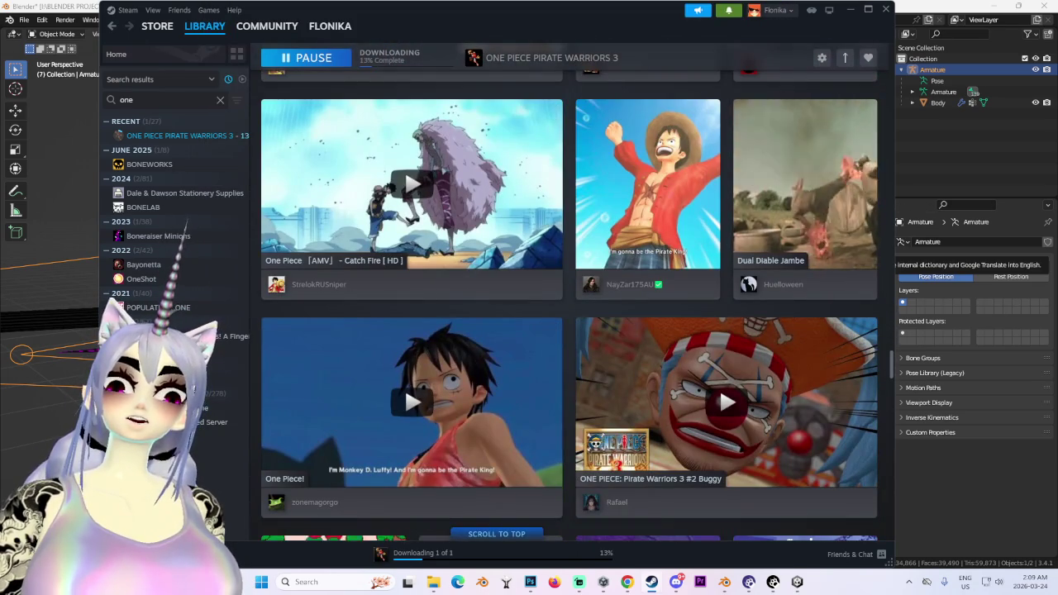
scroll(589, 398, "up", 1)
scroll(590, 398, "up", 5)
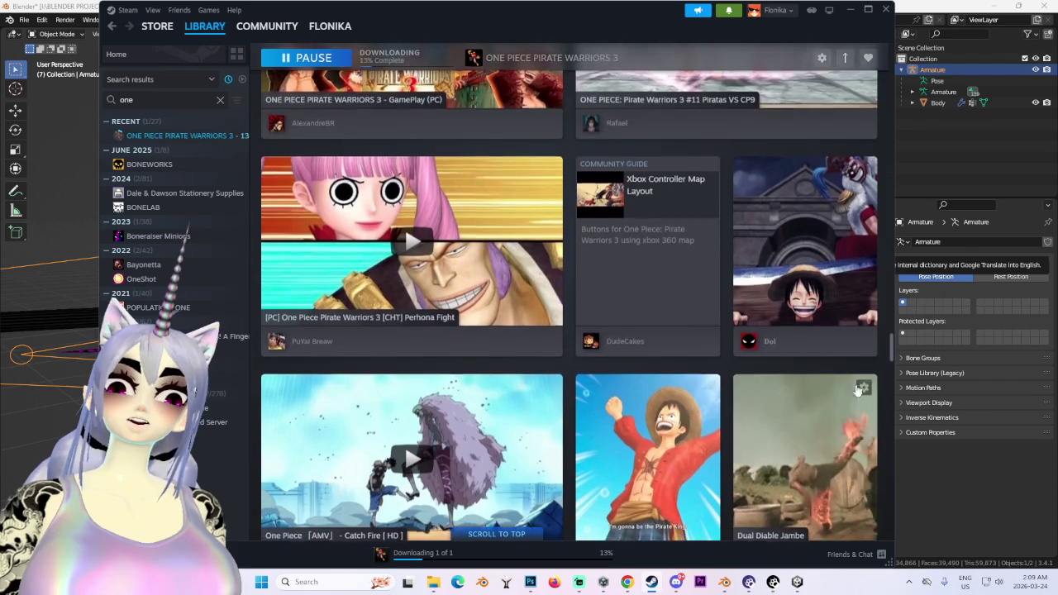
scroll(589, 399, "up", 5)
scroll(590, 399, "up", 5)
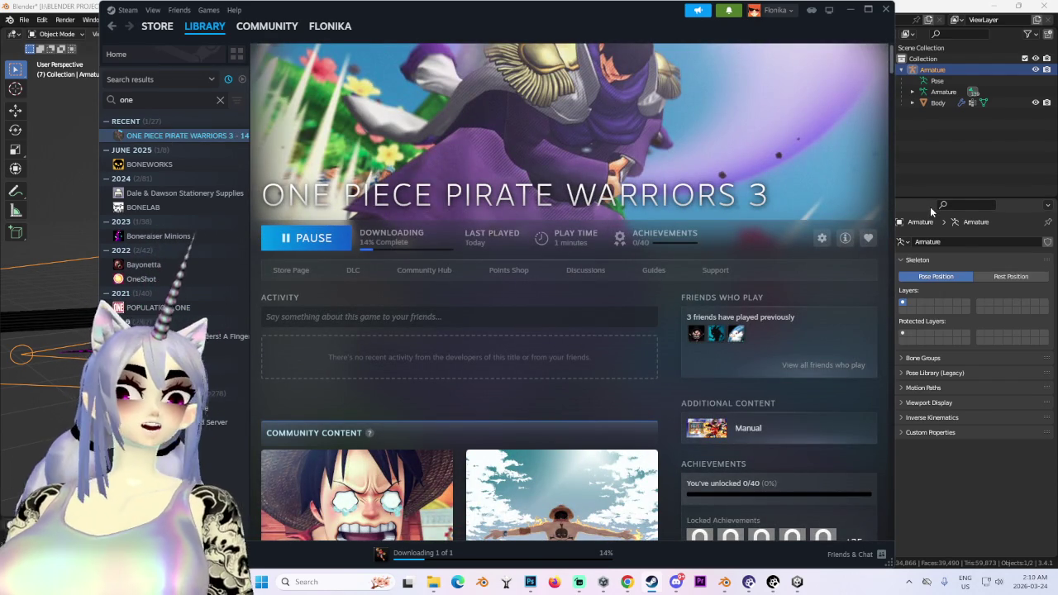
Back in Blender, switch to Material Preview shading and select the Body mesh.
left_click(856, 12)
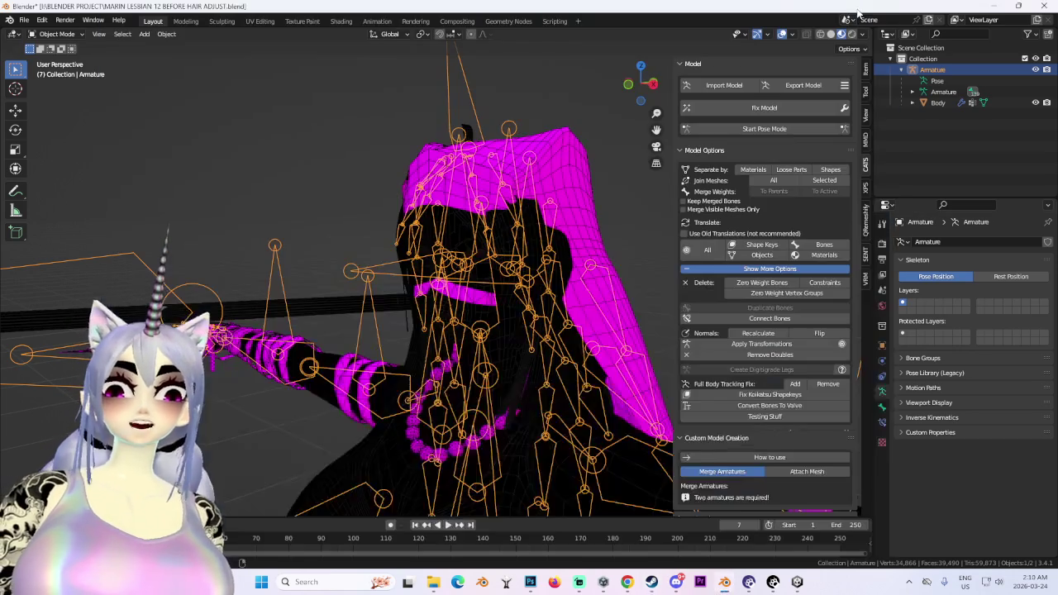
middle_click_drag(513, 258, 593, 223)
left_click(845, 38)
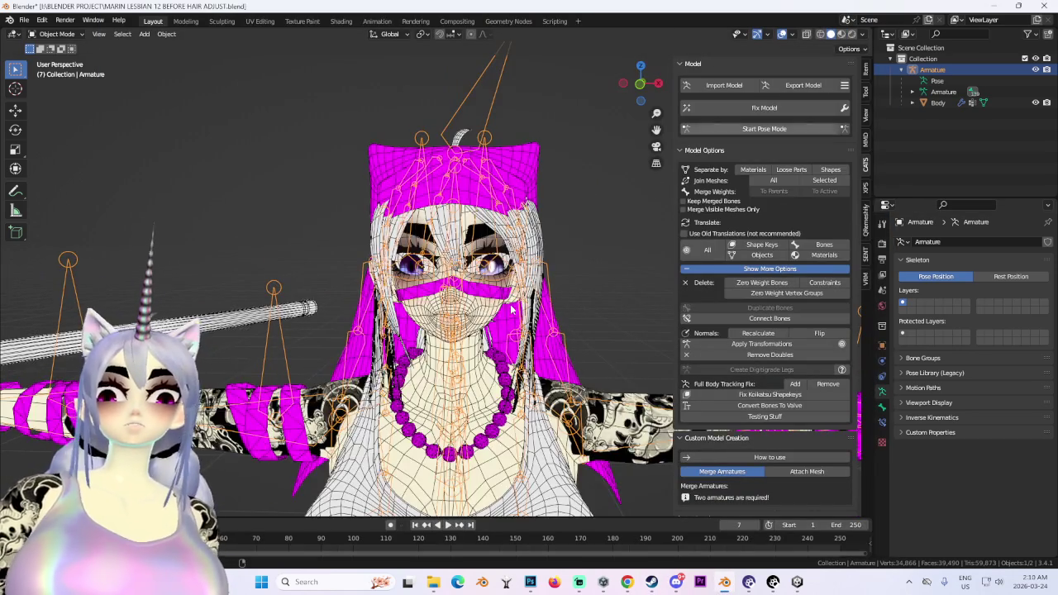
scroll(463, 289, "up", 3)
scroll(463, 372, "up", 2)
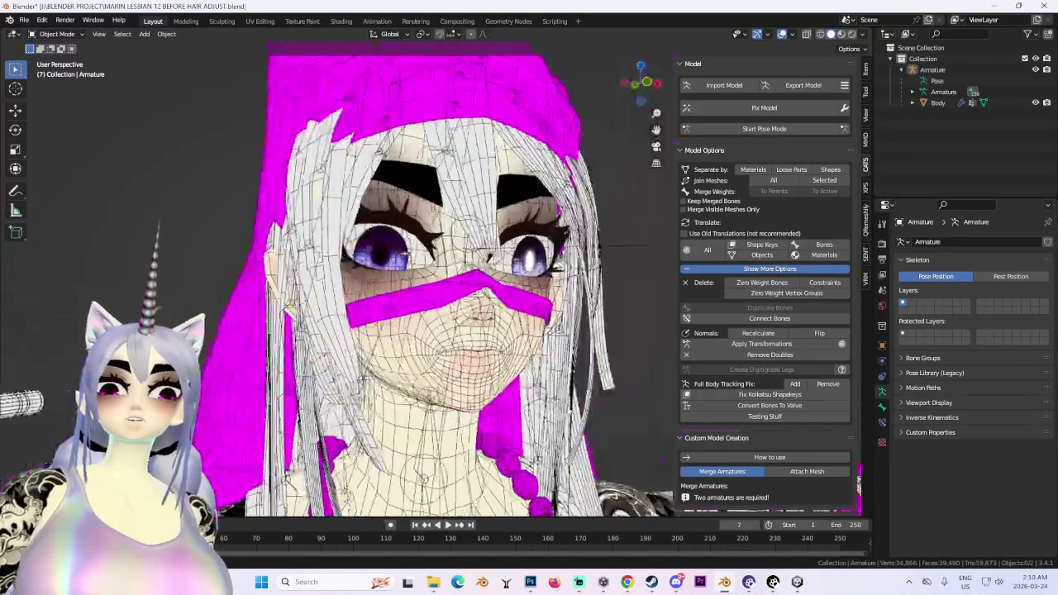
left_click(463, 371)
scroll(463, 372, "up", 2)
scroll(463, 371, "up", 2)
middle_click_drag(462, 371, 513, 348)
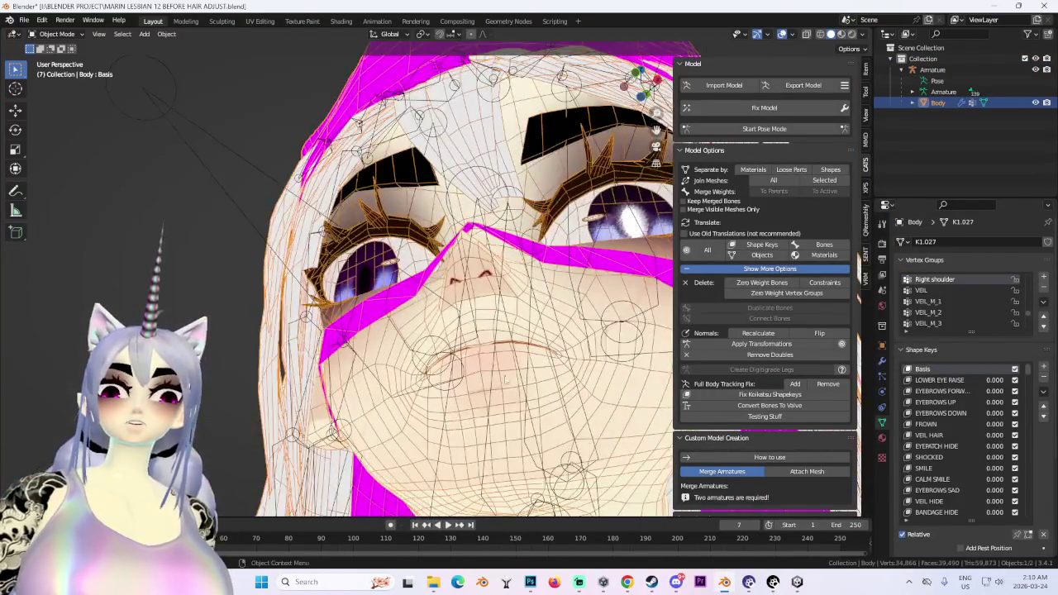
scroll(944, 447, "down", 2)
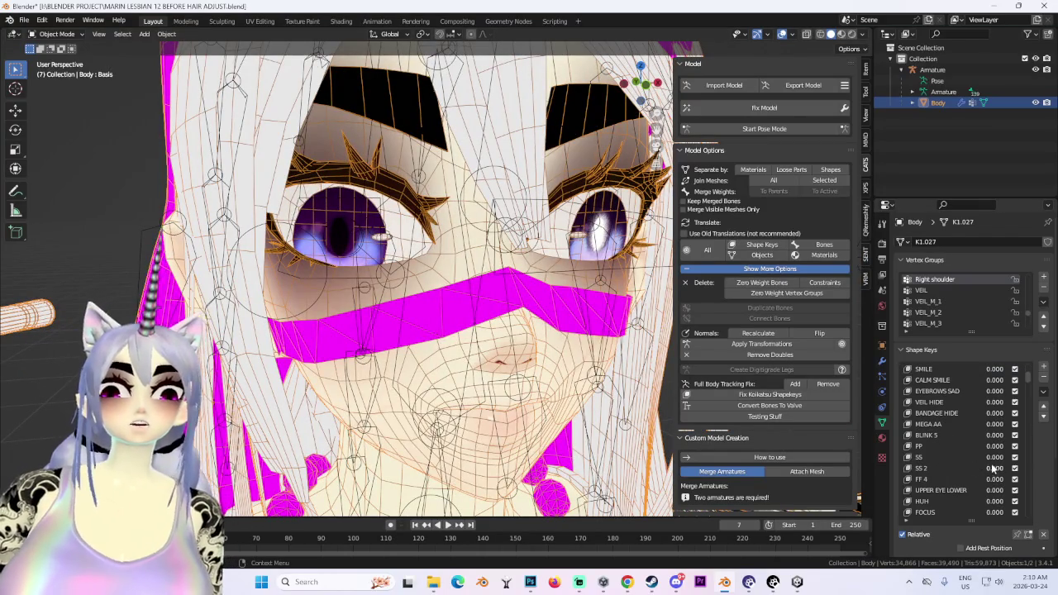
Preview shape key SS 2 at 1, hide overlays, then reset SS 2 to 0.
left_click_drag(993, 469, 1017, 469)
scroll(392, 382, "down", 2)
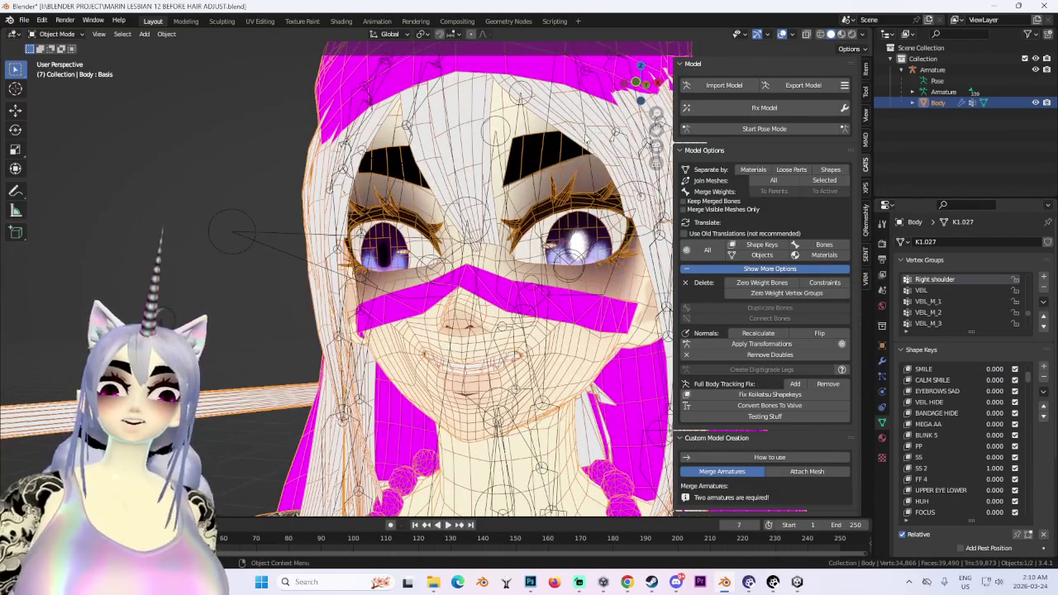
left_click(783, 34)
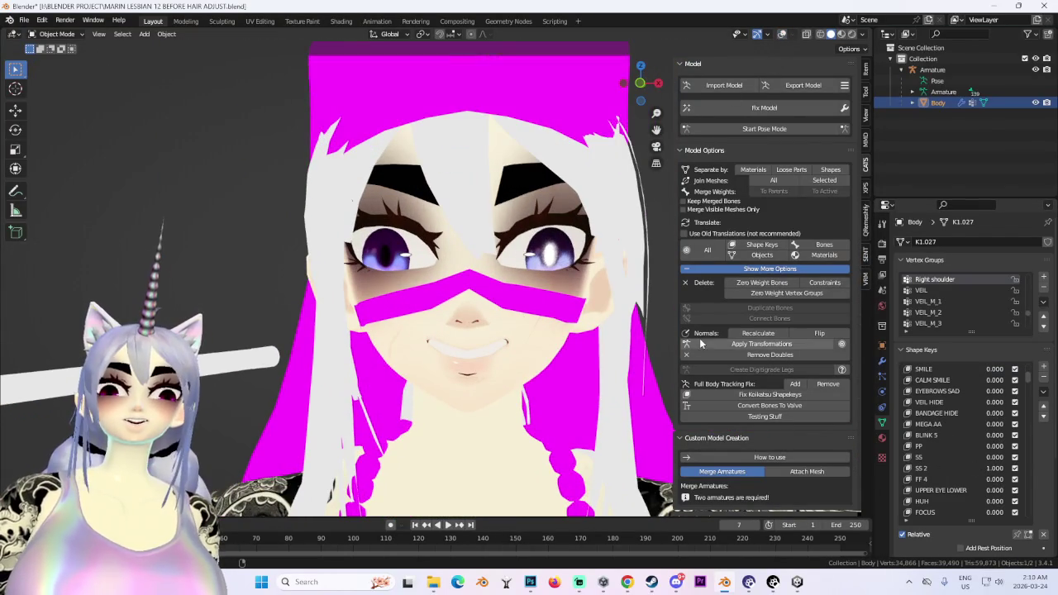
left_click_drag(1001, 473, 983, 472)
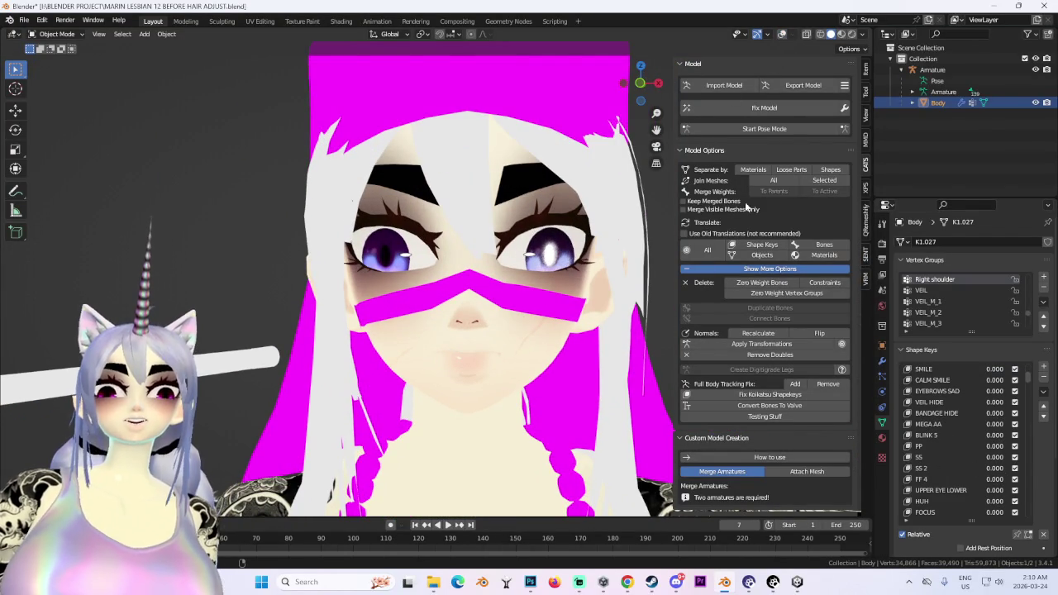
Start the CATS model export past the material warning, then cancel the FBX export.
left_click(818, 85)
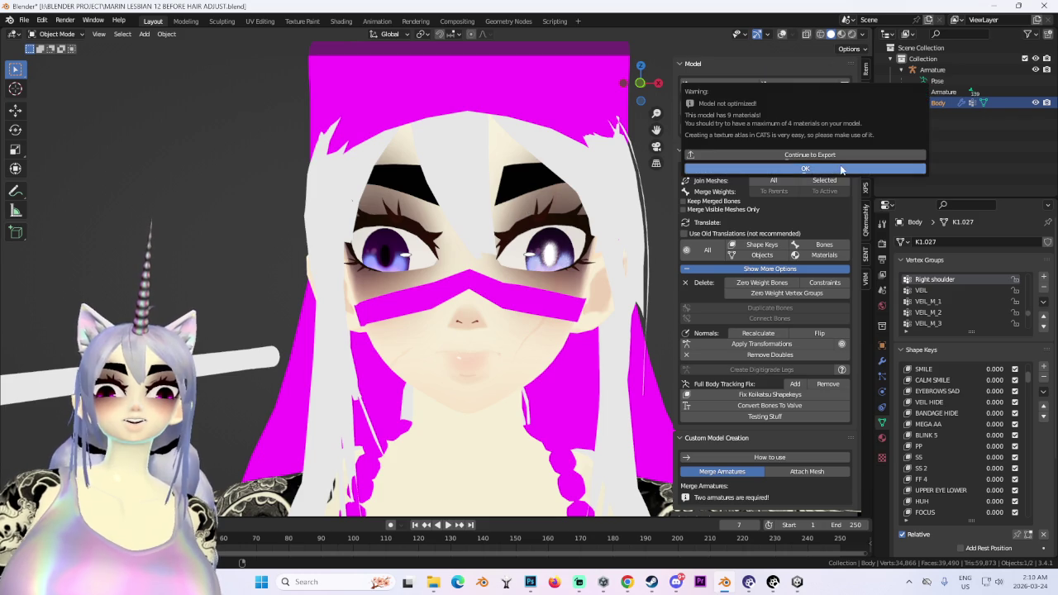
left_click(810, 159)
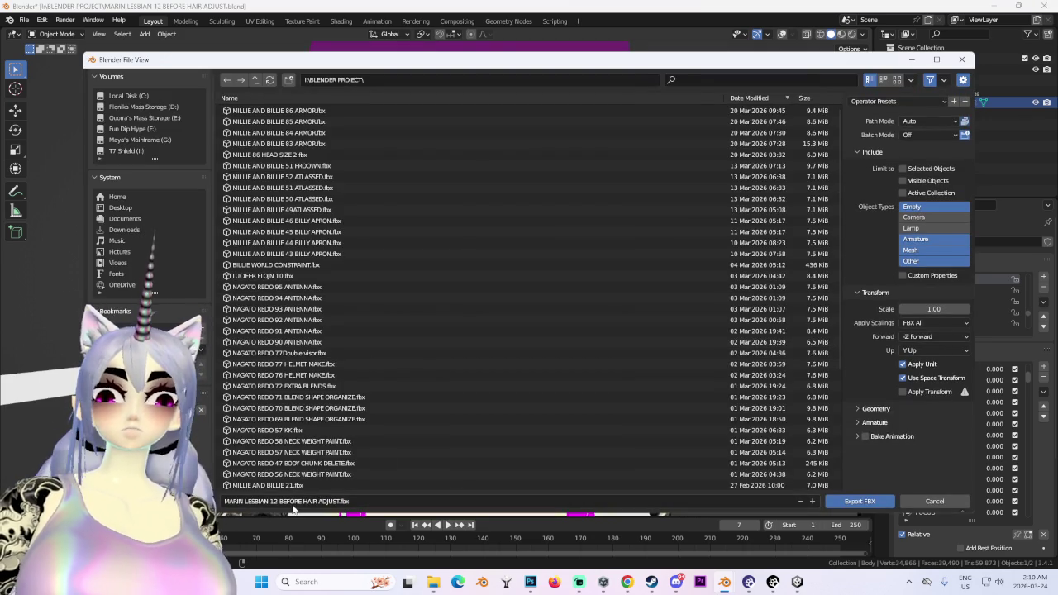
left_click(860, 501)
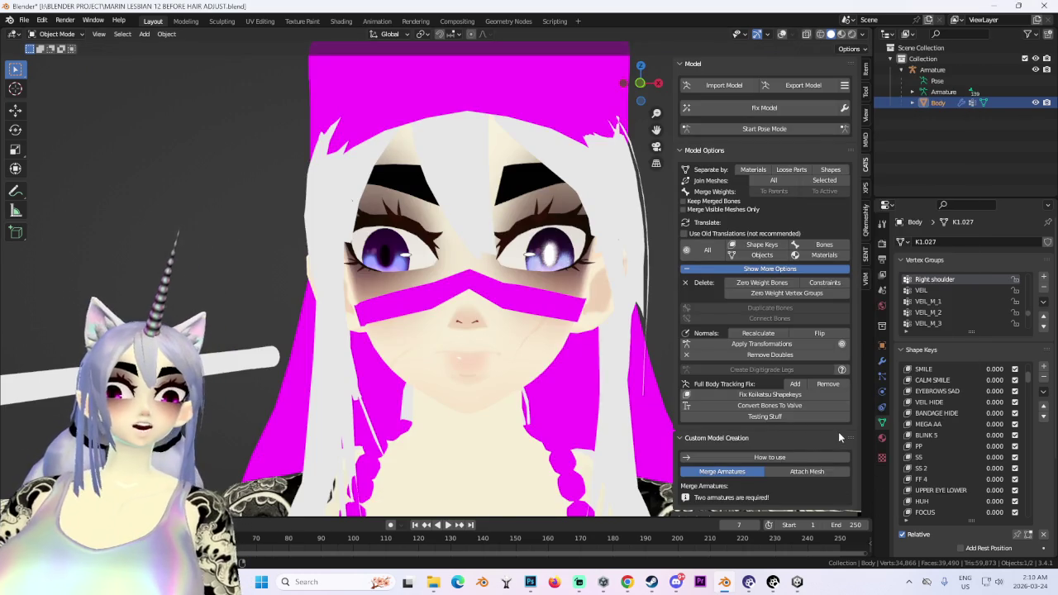
Bring Unity forward, orbit the OJAMA 2 scene and select the Marin avatar to inspect it.
left_click(603, 582)
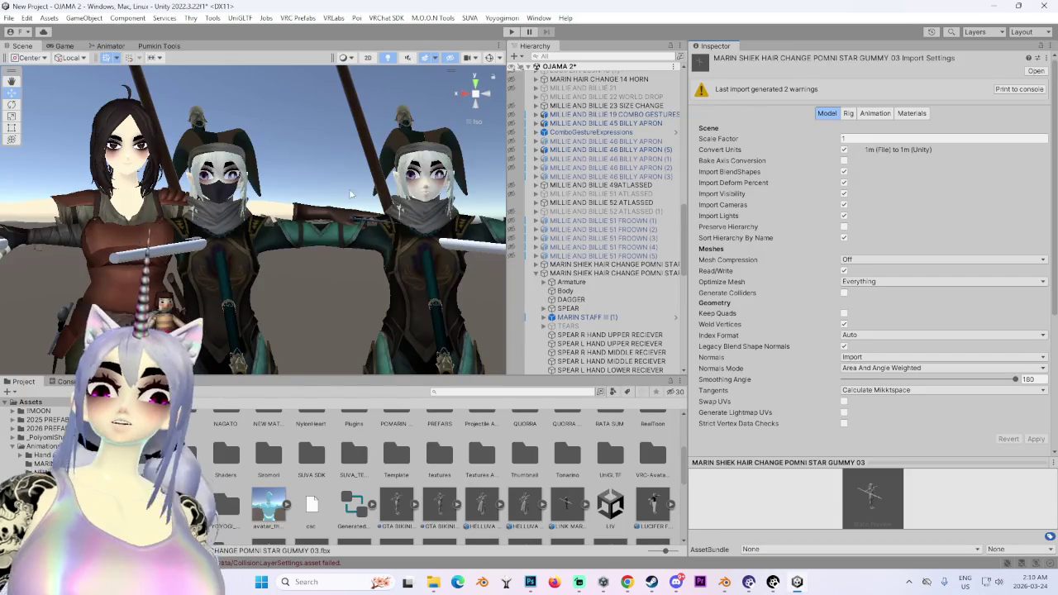
left_click_drag(439, 205, 353, 217, "alt")
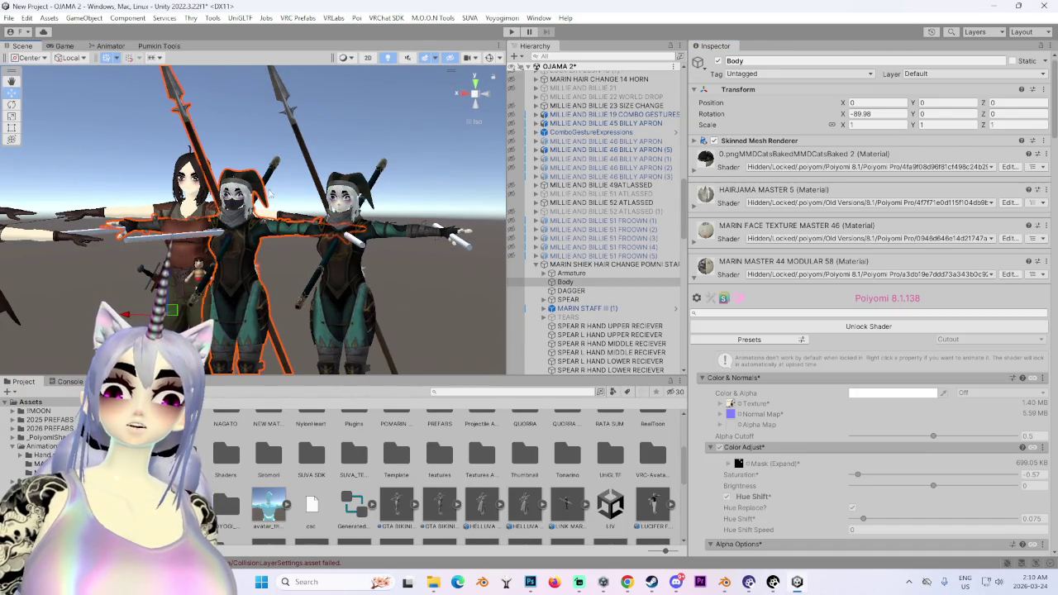
left_click_drag(570, 273, 659, 268)
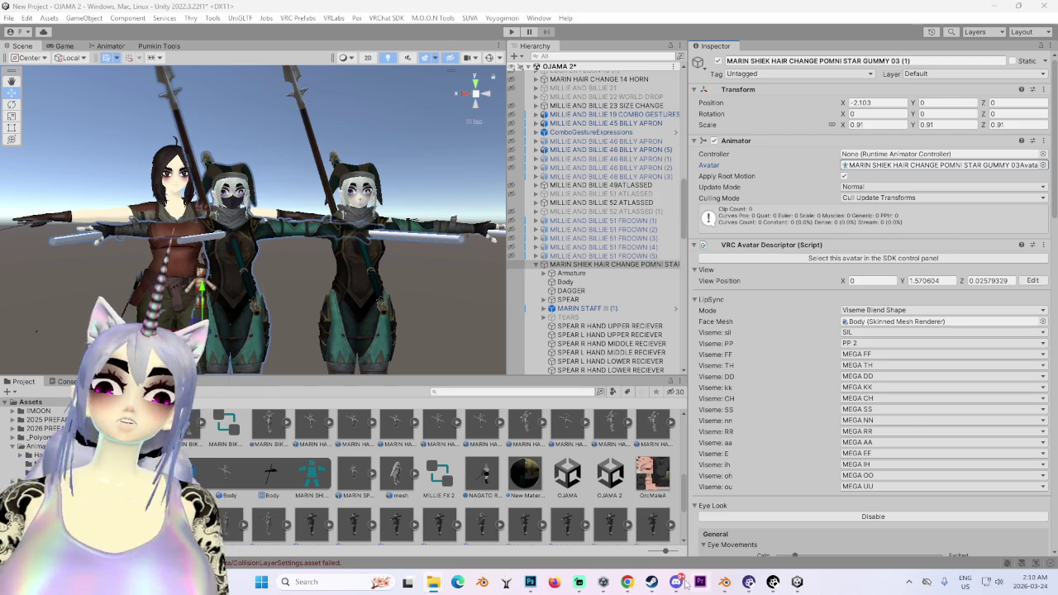
Export MARIN LESBIAN 12 BEFORE HAIR ADJUST.fbx past the CATS warning and watch Unity reimport it.
left_click(724, 582)
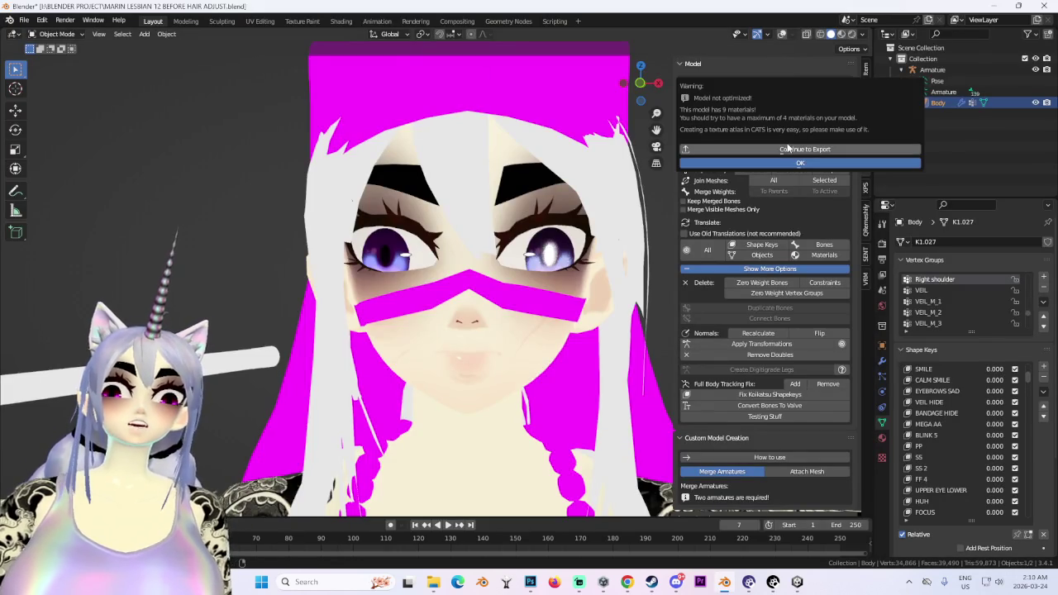
left_click(788, 149)
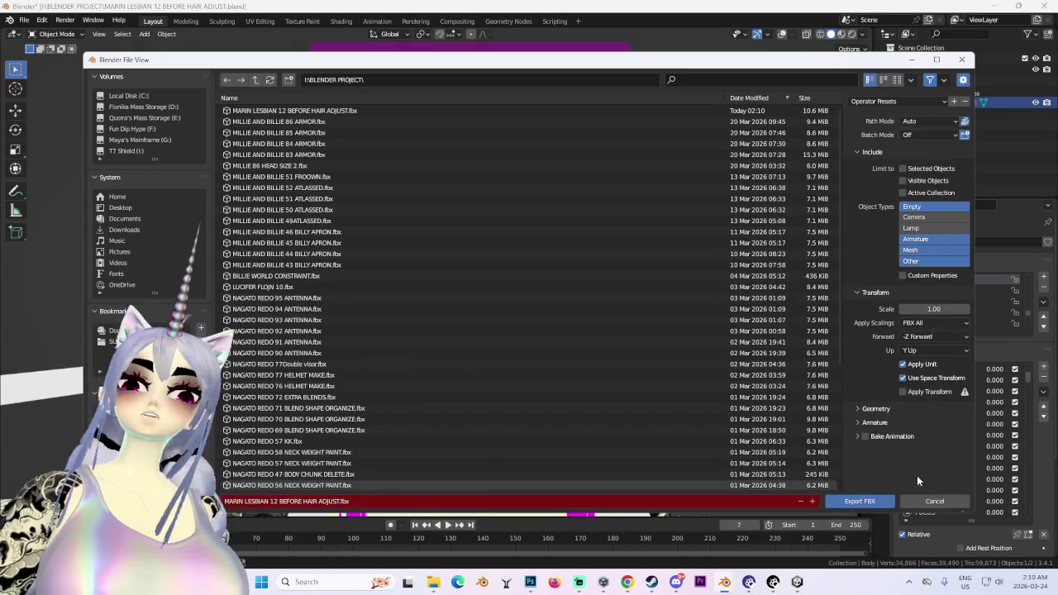
left_click(907, 504)
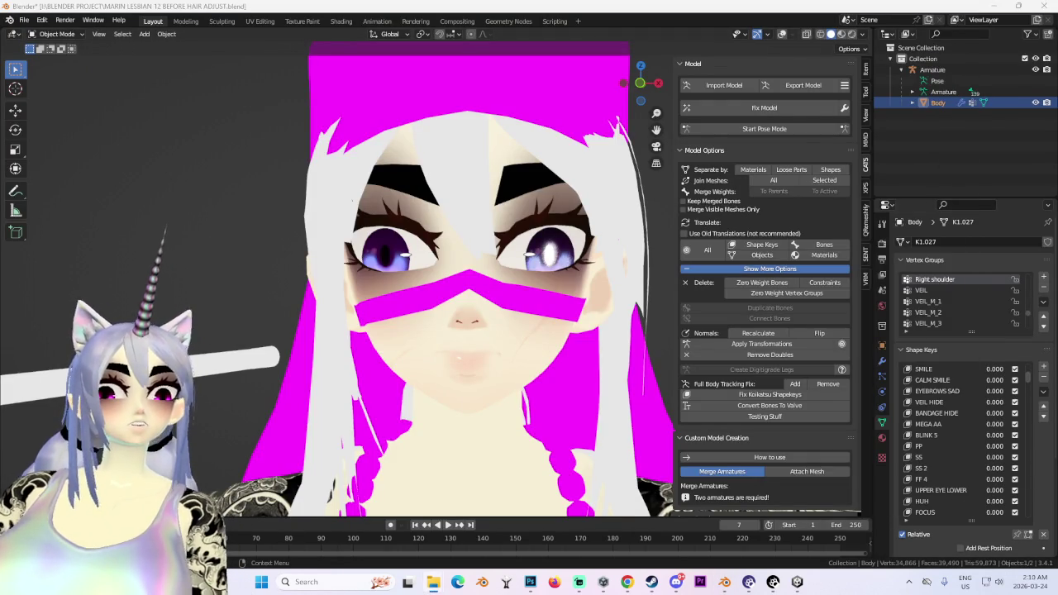
left_click(797, 582)
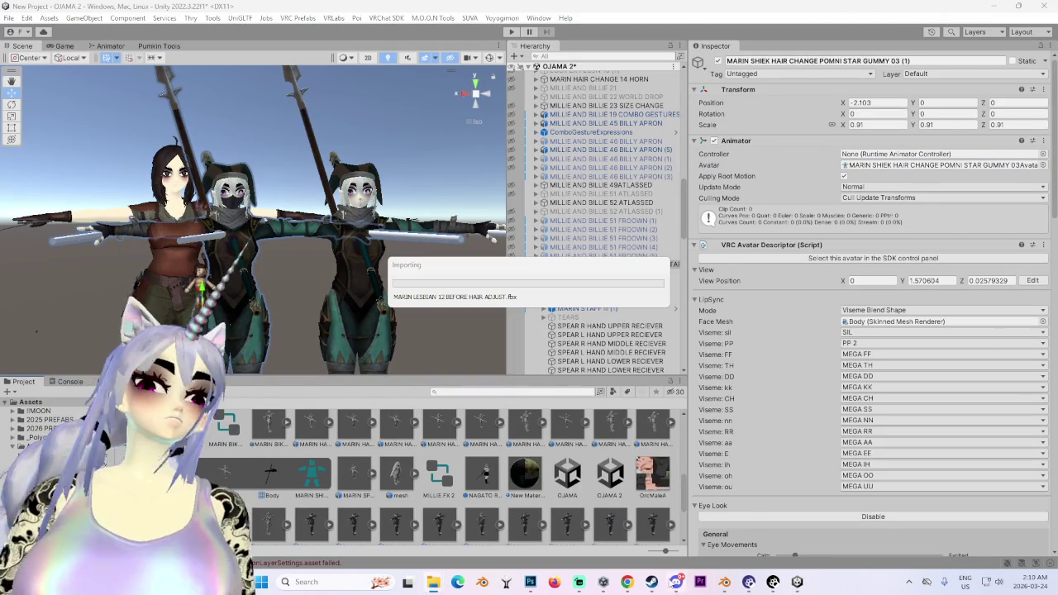
key("alt+Tab")
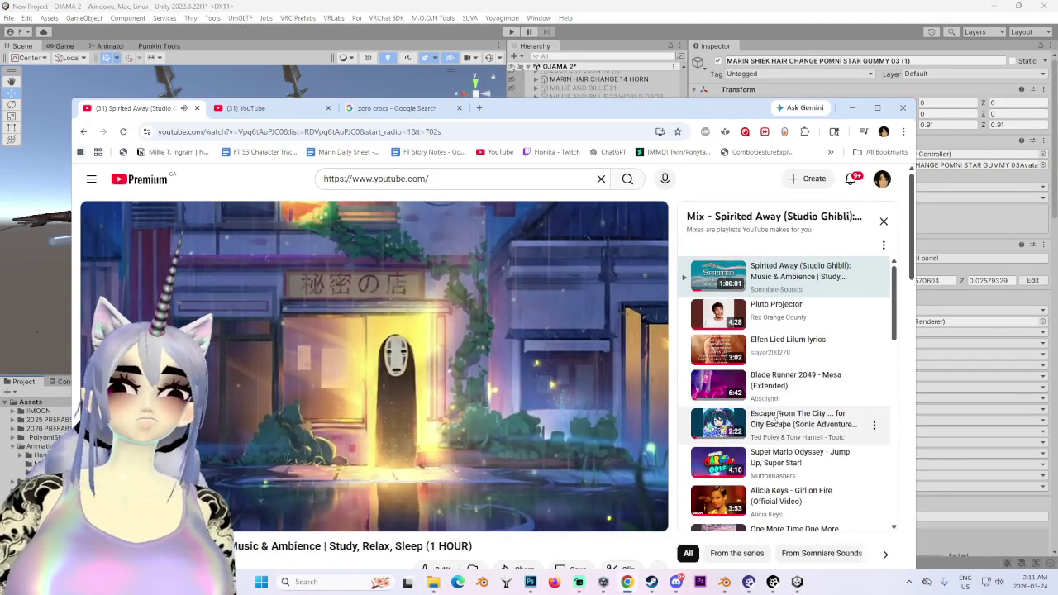
Play Escape From The City from the YouTube mix and minimize the browser.
left_click(814, 424)
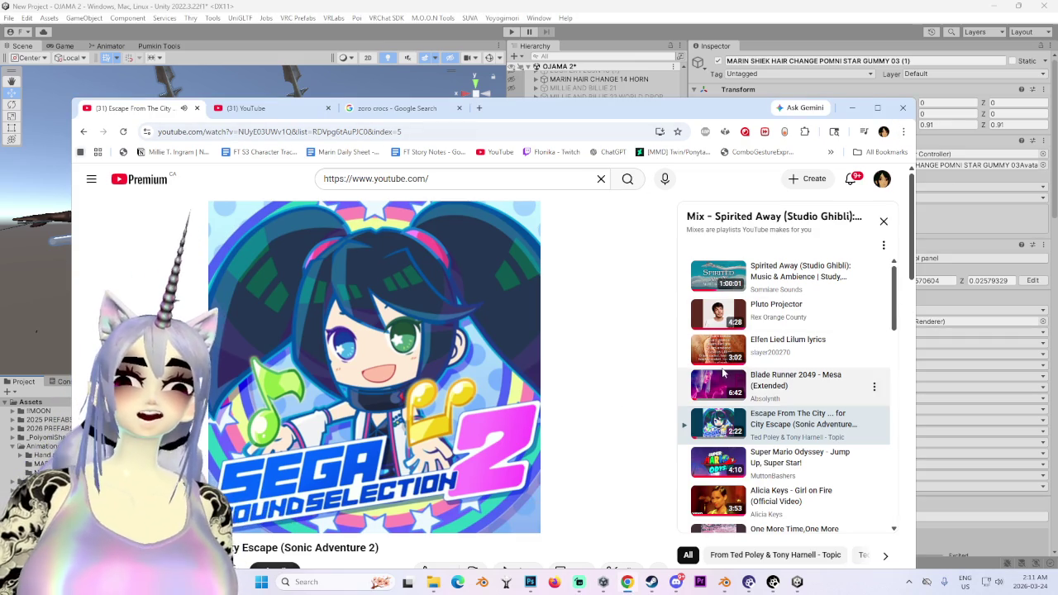
left_click(852, 108)
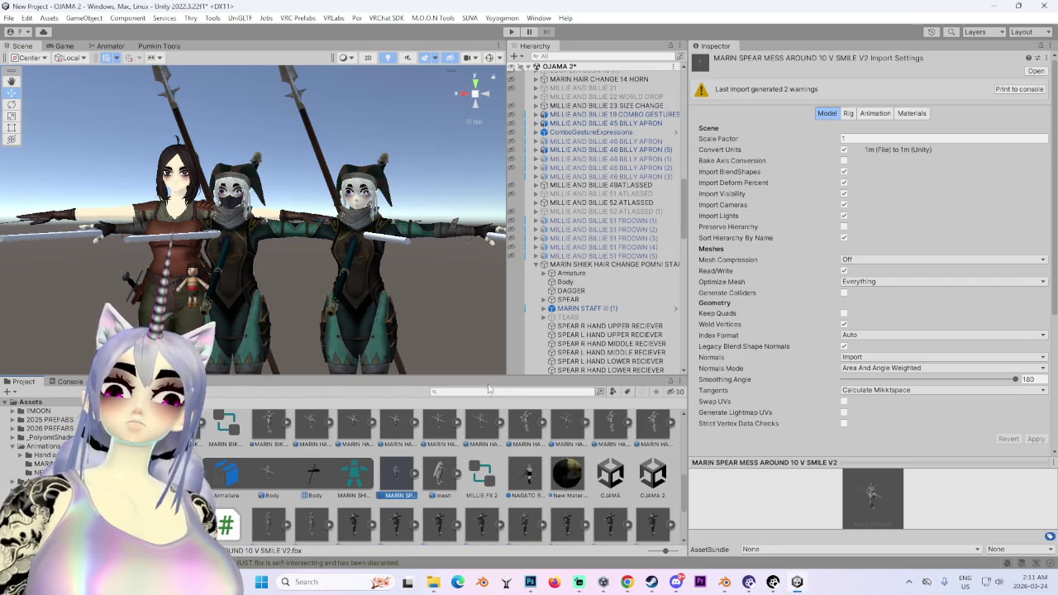
Find the 'lesbi' FBX, set materials to Use External Materials (Legacy), and open its Rig Animation Type options.
type("les")
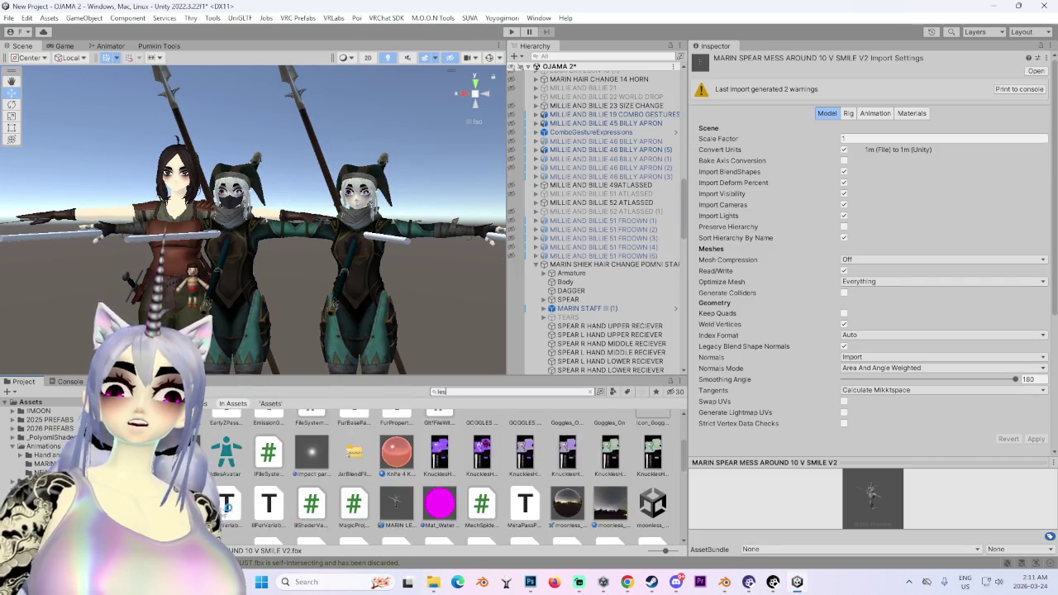
scroll(383, 424, "down", 3)
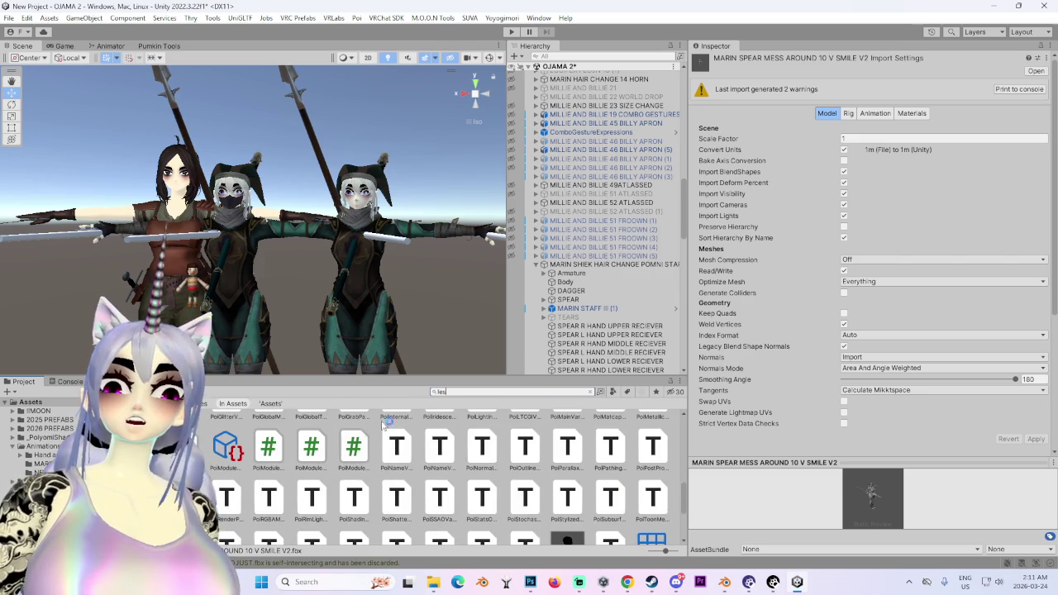
type("bi")
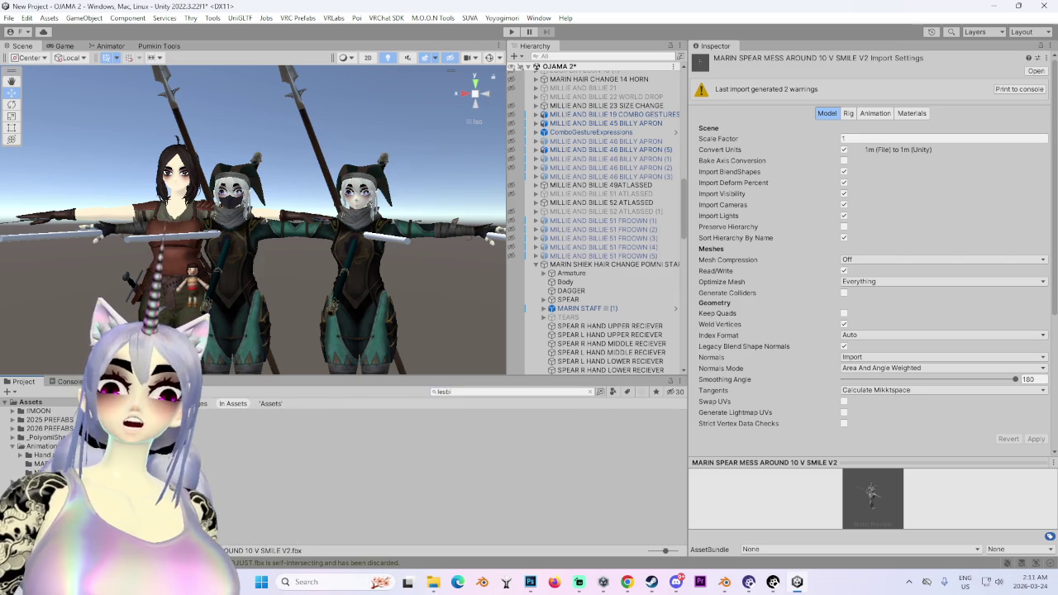
left_click(166, 438)
left_click(914, 113)
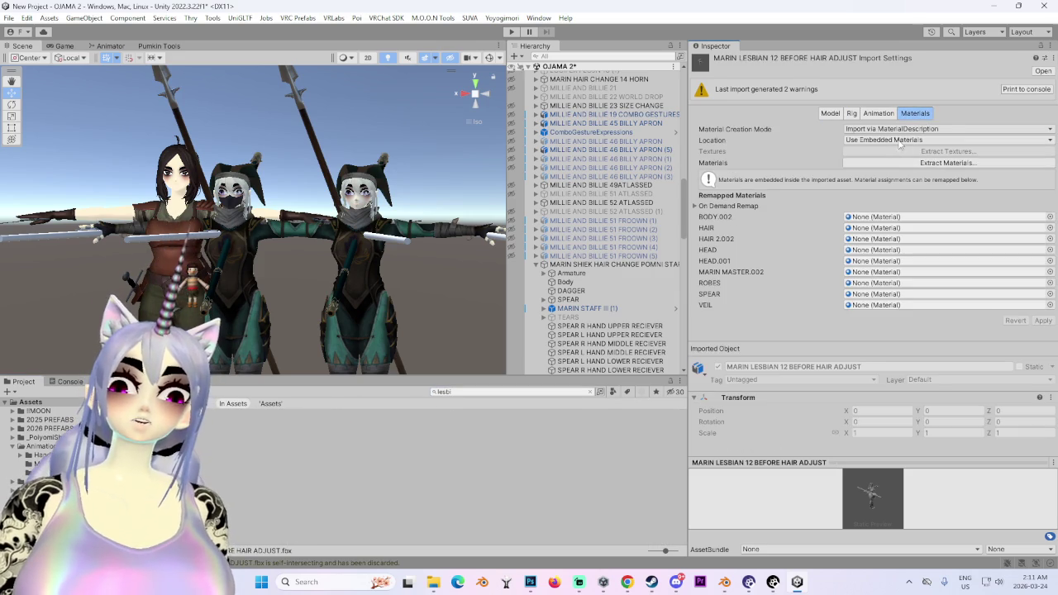
left_click(901, 140)
left_click(897, 157)
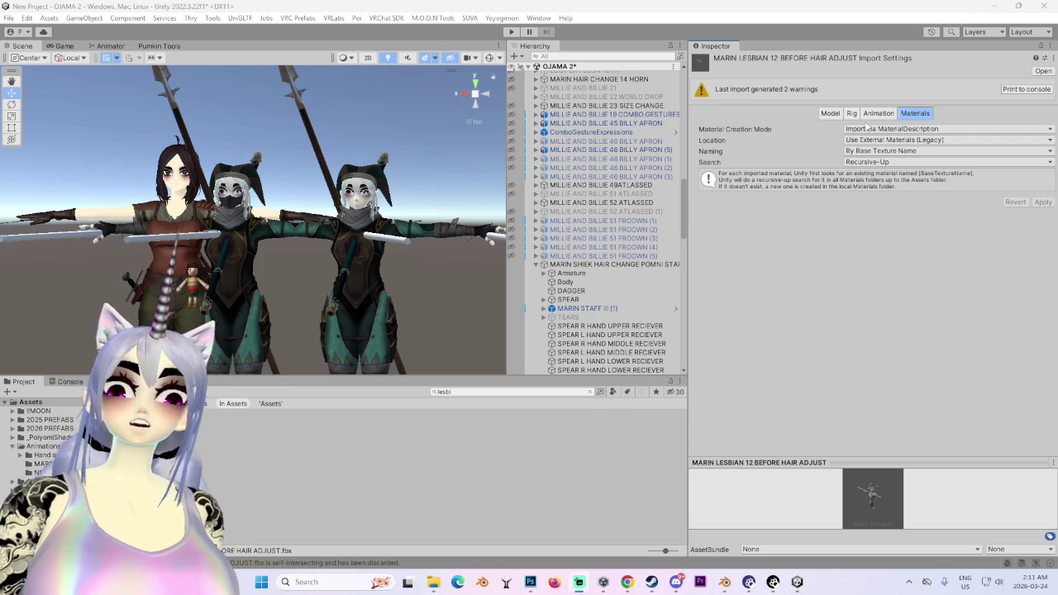
left_click(852, 113)
left_click(910, 129)
Apply a Humanoid rig and assign the Chest bone in the avatar configuration.
left_click(872, 180)
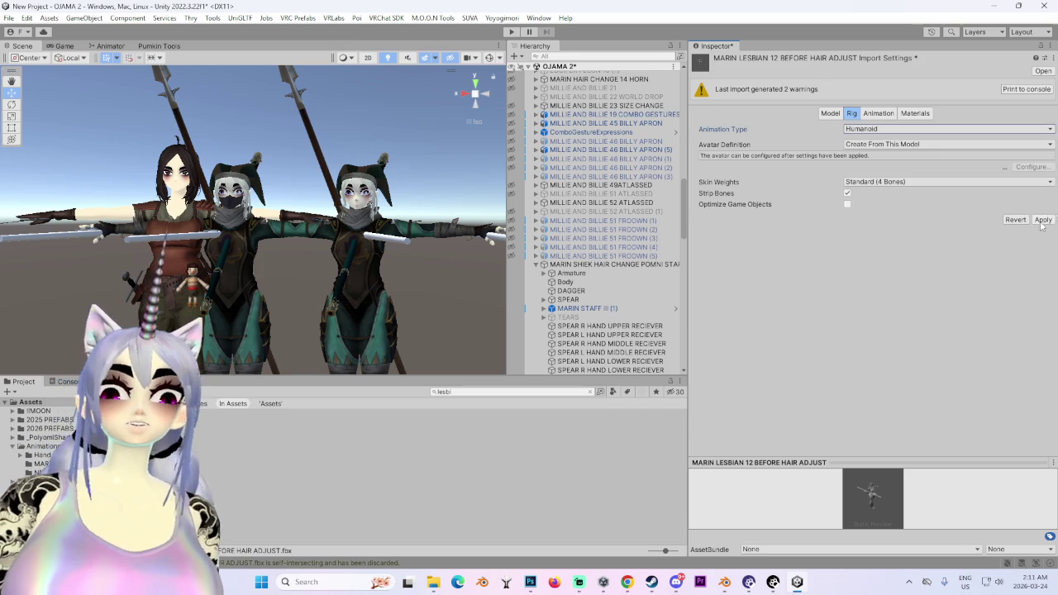
left_click(1044, 220)
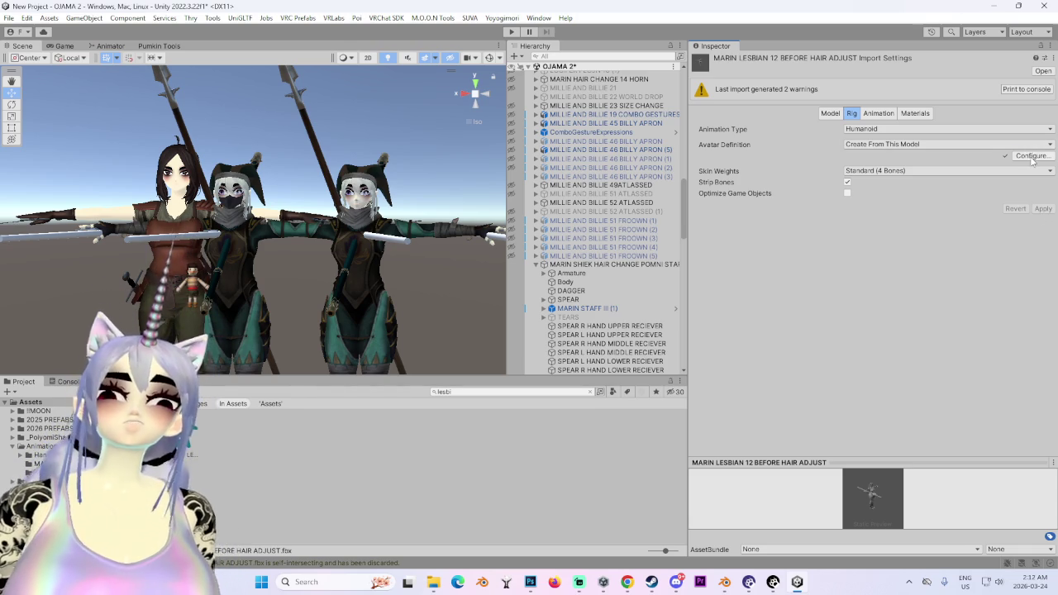
left_click(1031, 157)
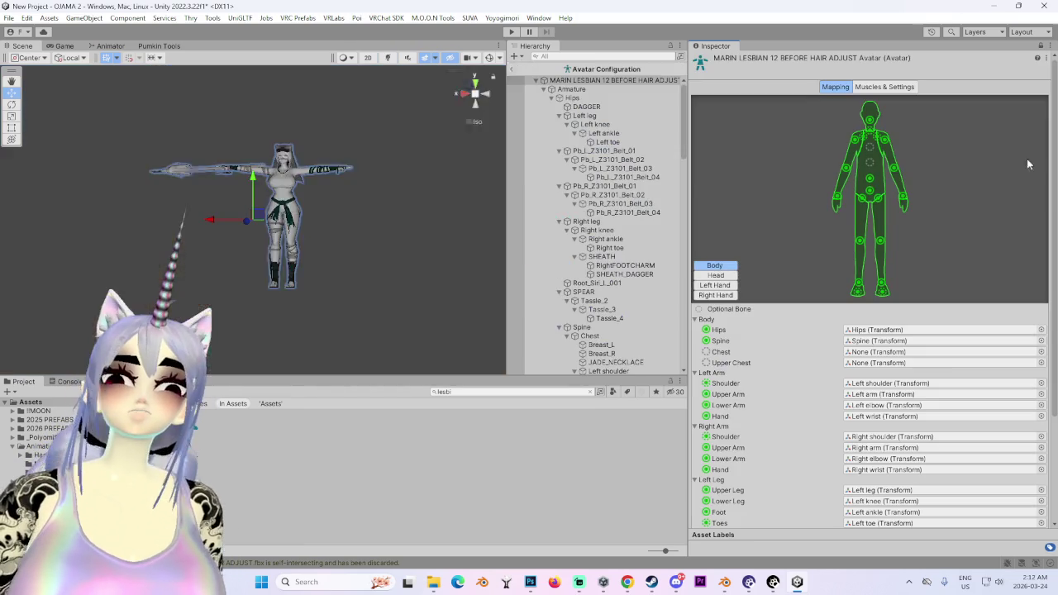
left_click(1041, 352)
double_click(506, 225)
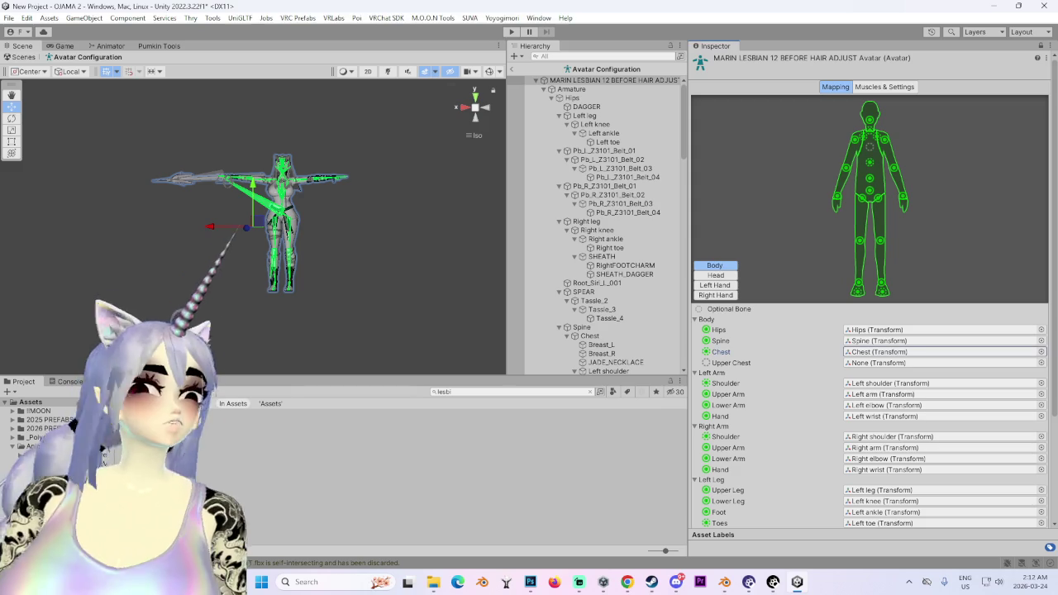
Check the jaw and left hand mappings, assigning LittleFinger2_L to the little finger intermediate slot.
left_click(716, 276)
left_click(901, 374)
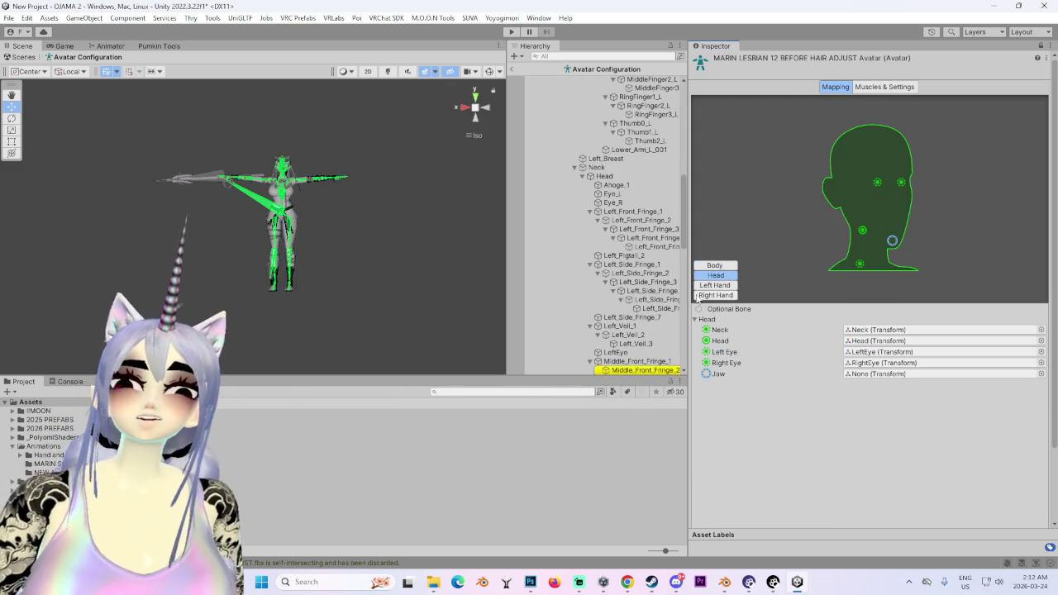
left_click(715, 286)
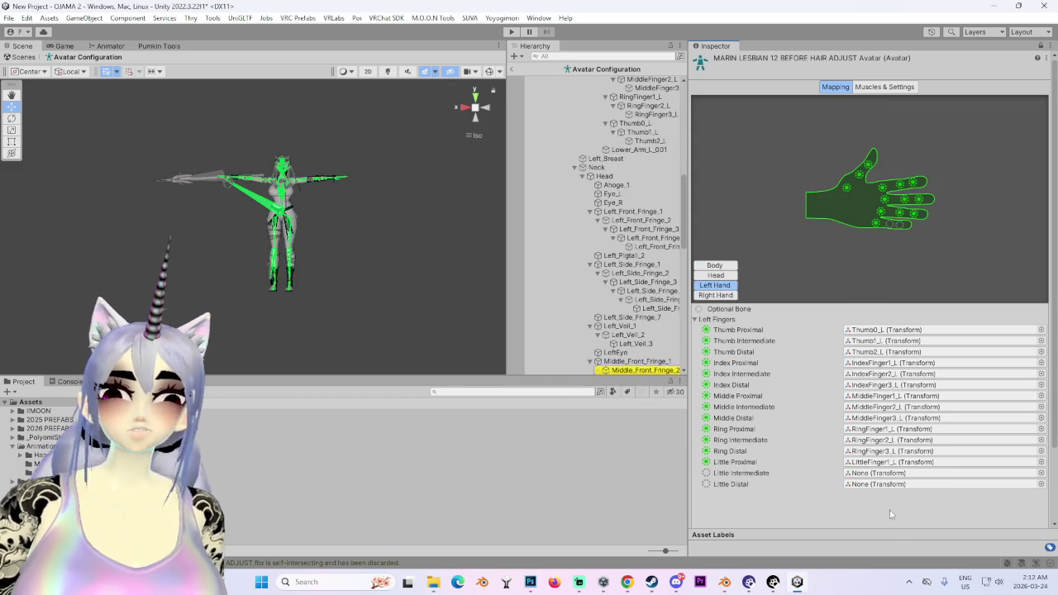
left_click(893, 462)
left_click_drag(650, 97, 885, 472)
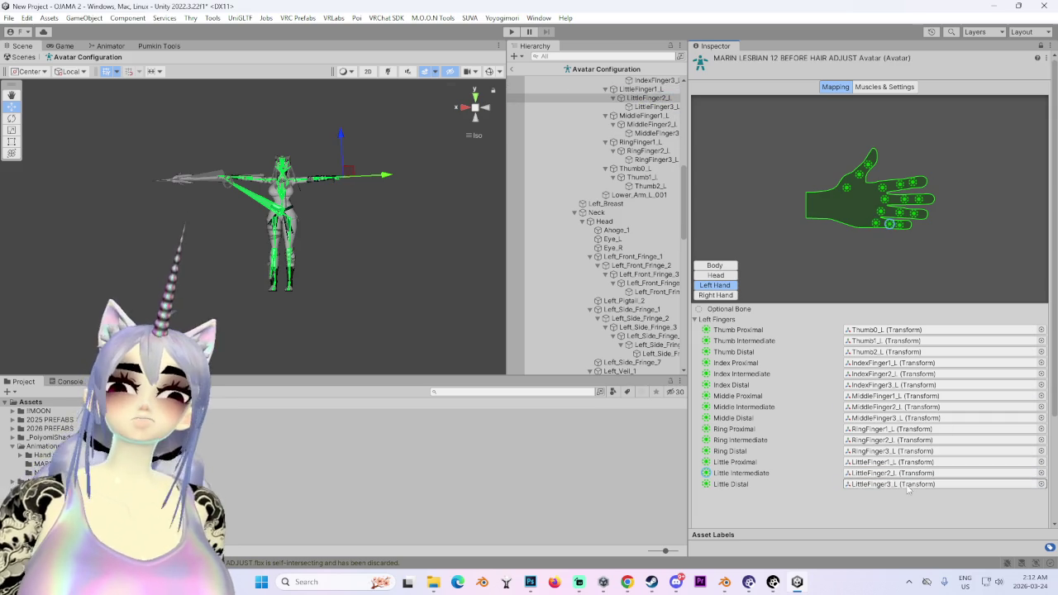
Return to the body mapping, apply the bone mapping and click Done.
left_click(721, 274)
left_click(716, 265)
scroll(910, 372, "down", 5)
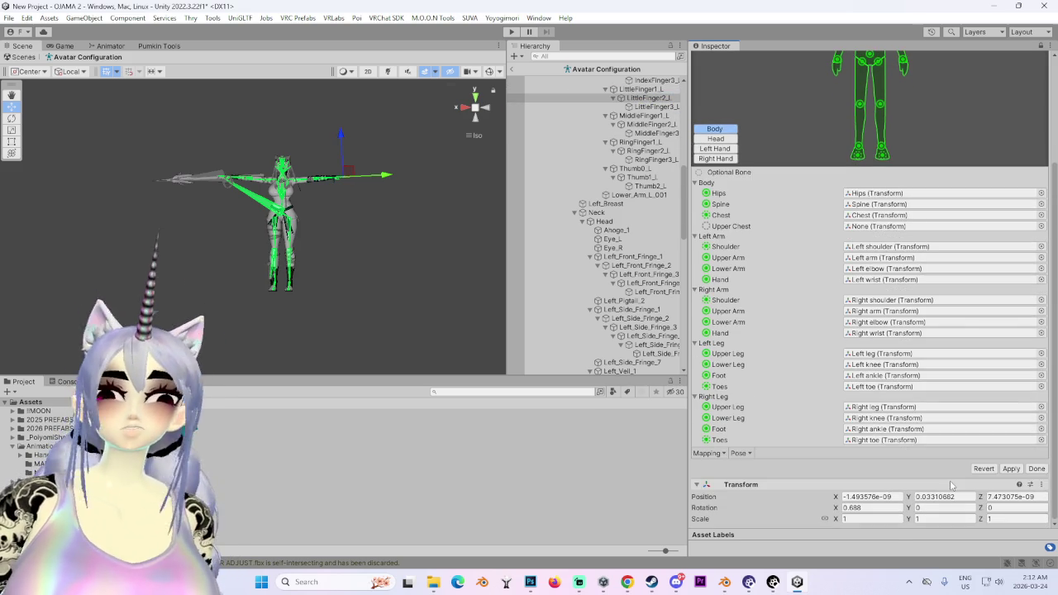
left_click(1011, 467)
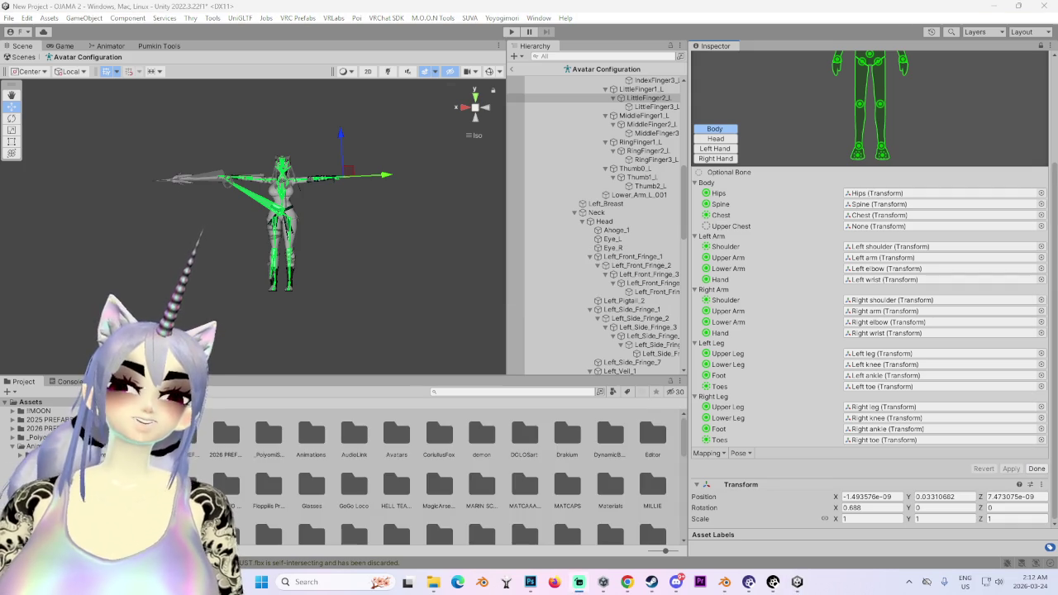
left_click(1037, 469)
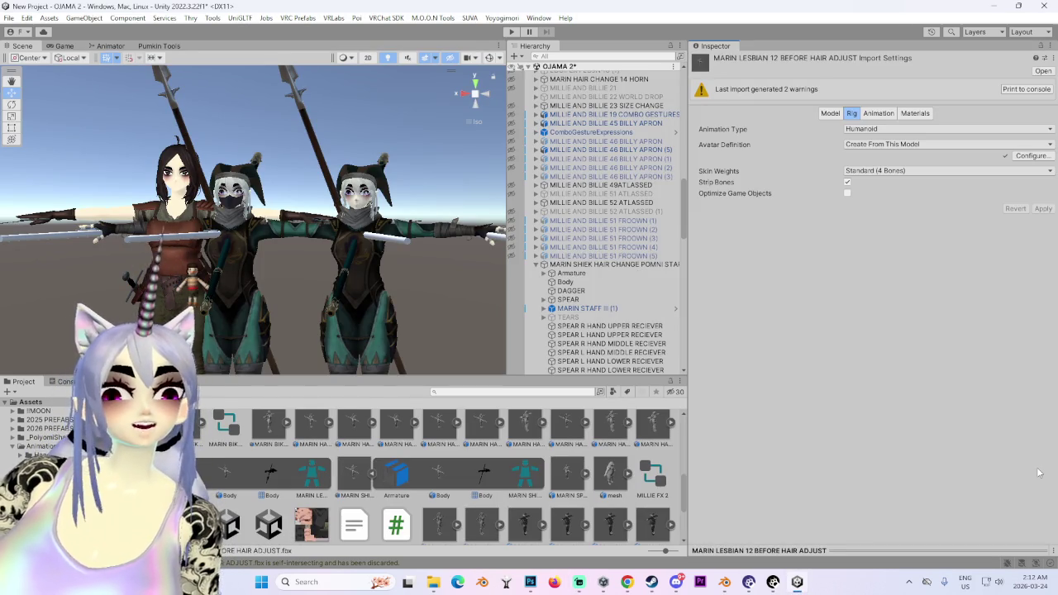
Enable Read/Write and Legacy Blend Shape Normals, set Smoothing Angle to 180, and apply.
left_click(830, 114)
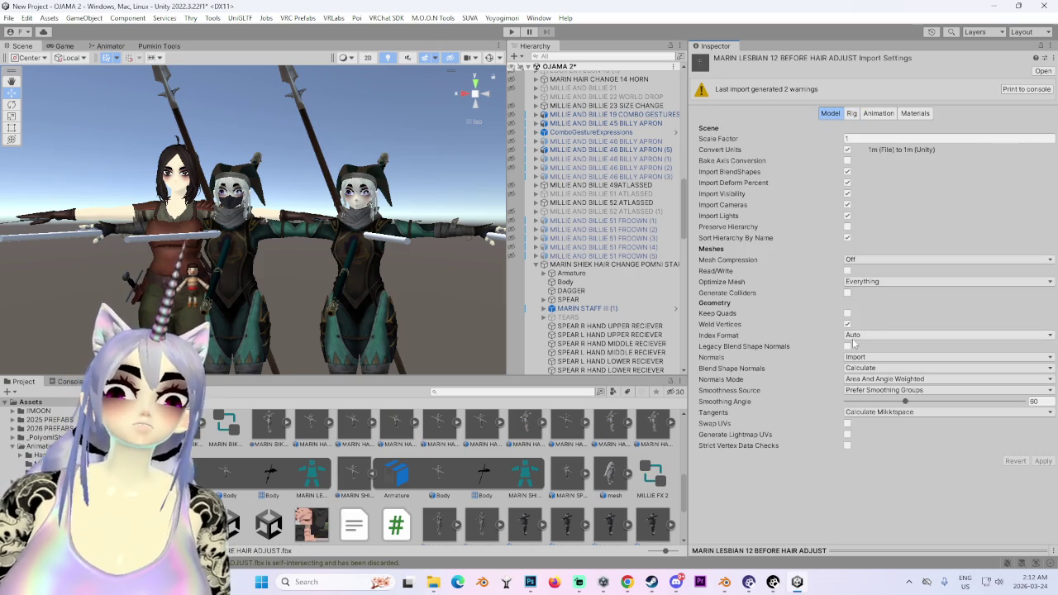
left_click(847, 270)
left_click(848, 346)
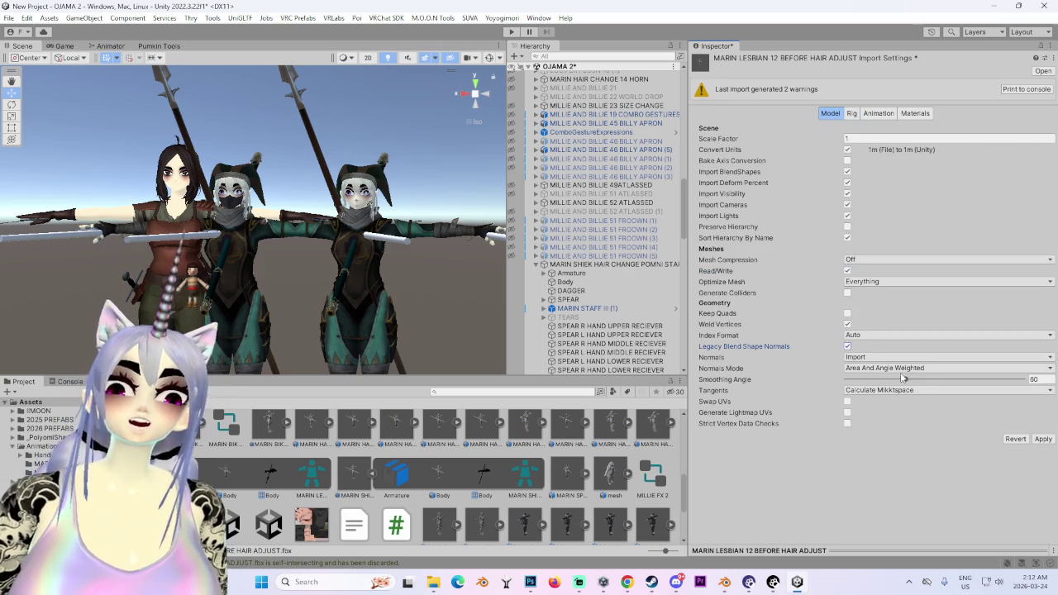
left_click_drag(904, 379, 1026, 379)
right_click(1025, 380)
left_click(1043, 439)
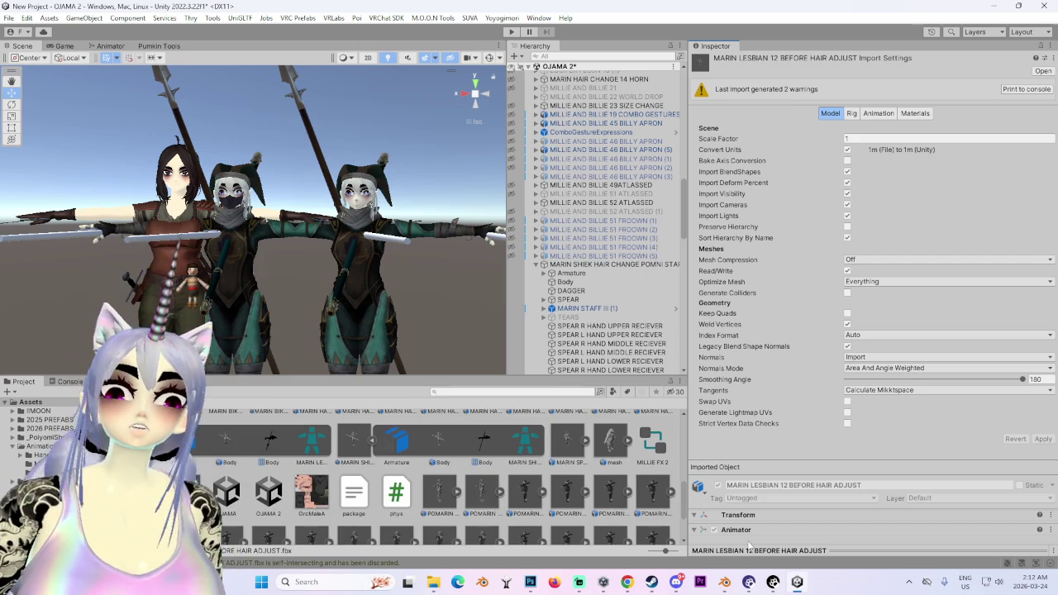
Look over the avatar in Blender, then return to Unity's scene view of the characters.
left_click(725, 582)
scroll(506, 331, "down", 5)
mouse_move(463, 347)
middle_mouse_down()
mouse_move(506, 387)
mouse_move(569, 361)
mouse_move(494, 369)
mouse_move(431, 348)
middle_mouse_up()
scroll(495, 369, "up", 2)
scroll(495, 369, "up", 4)
scroll(480, 364, "up", 2)
scroll(480, 363, "down", 2)
scroll(431, 348, "down", 2)
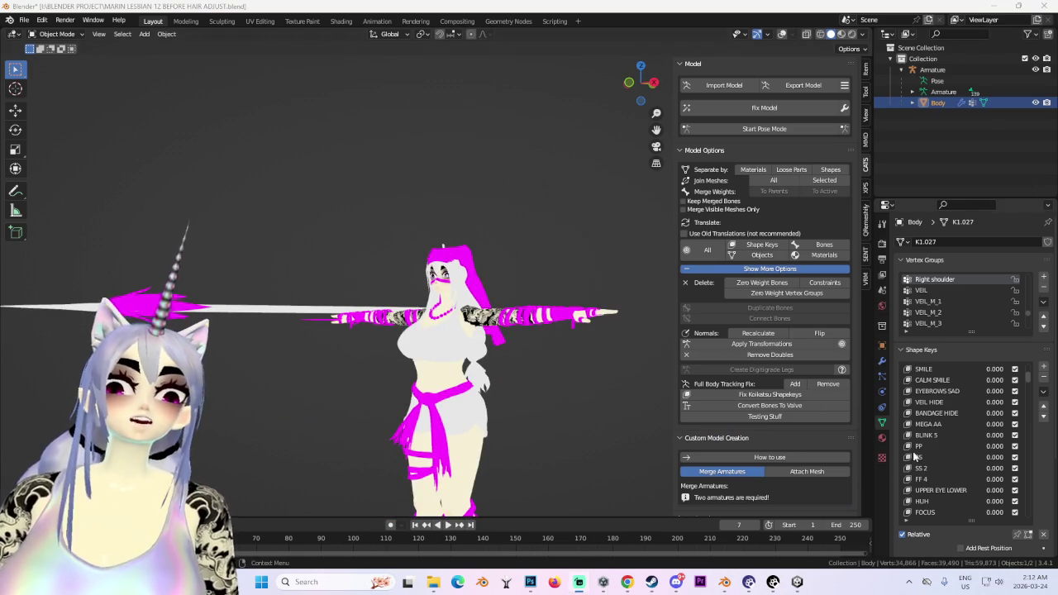
left_click(797, 582)
right_click_drag(444, 196, 401, 372)
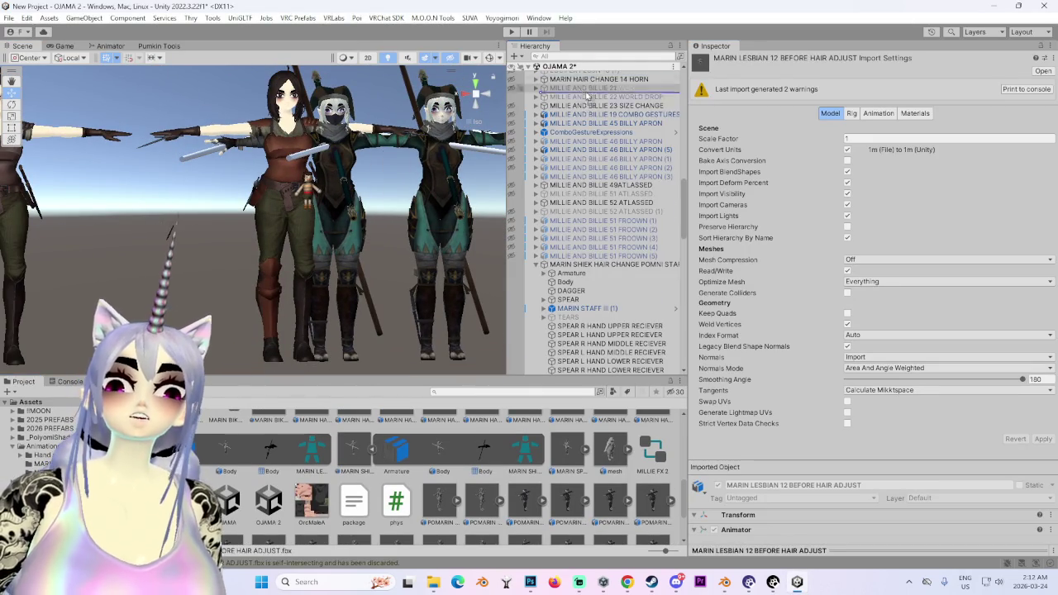
Add the MARIN LESBIAN 12 BEFORE HAIR ADJUST prefab to the scene and zoom toward the characters.
left_click_drag(312, 440, 328, 251)
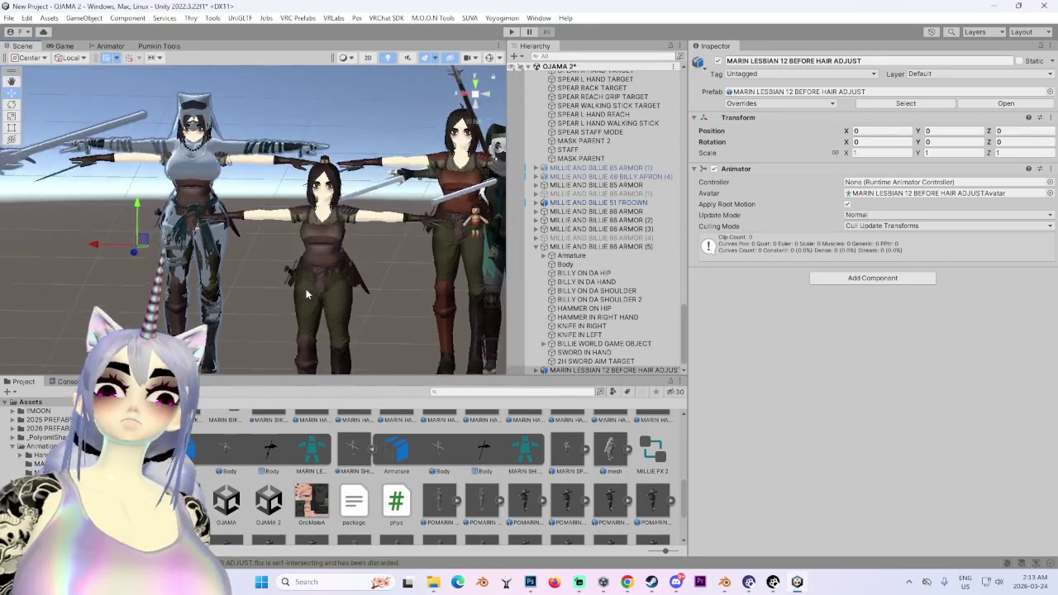
mouse_move(329, 252)
middle_mouse_down()
mouse_move(310, 209)
mouse_move(745, 271)
middle_mouse_up()
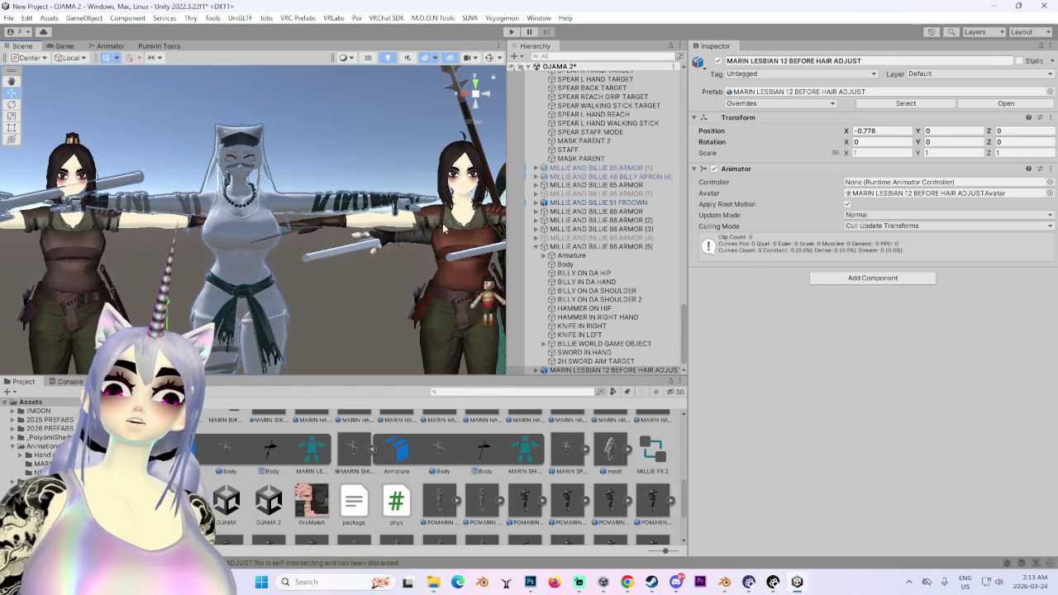
scroll(612, 266, "up", 5)
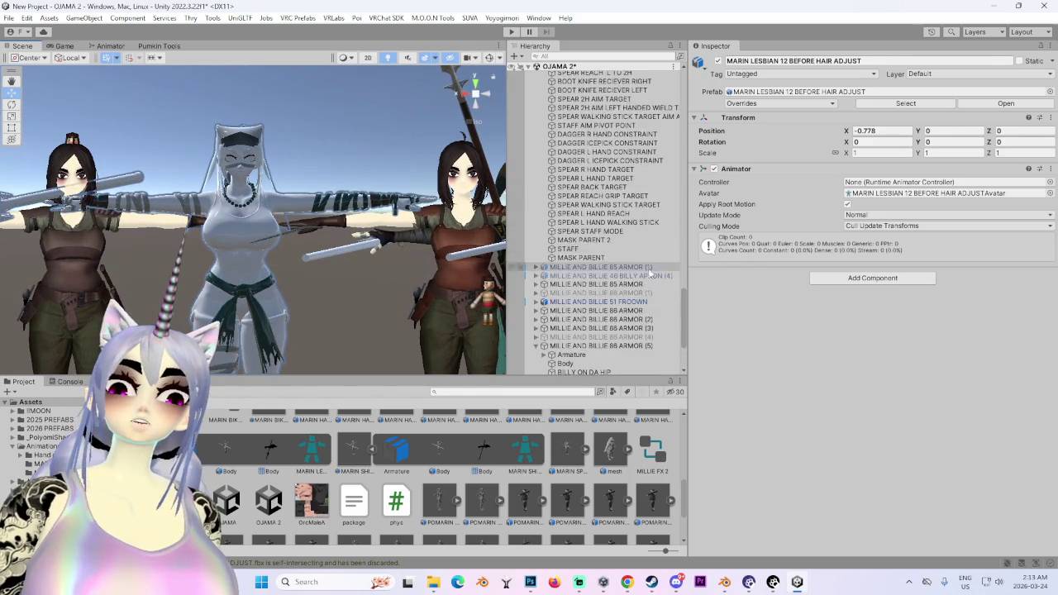
scroll(611, 266, "up", 5)
Select the POMNI STAR GUMMY 03 (2) and NAGATO REDO 92 ANTENNA avatars to inspect them.
left_click(639, 187)
scroll(579, 181, "up", 2)
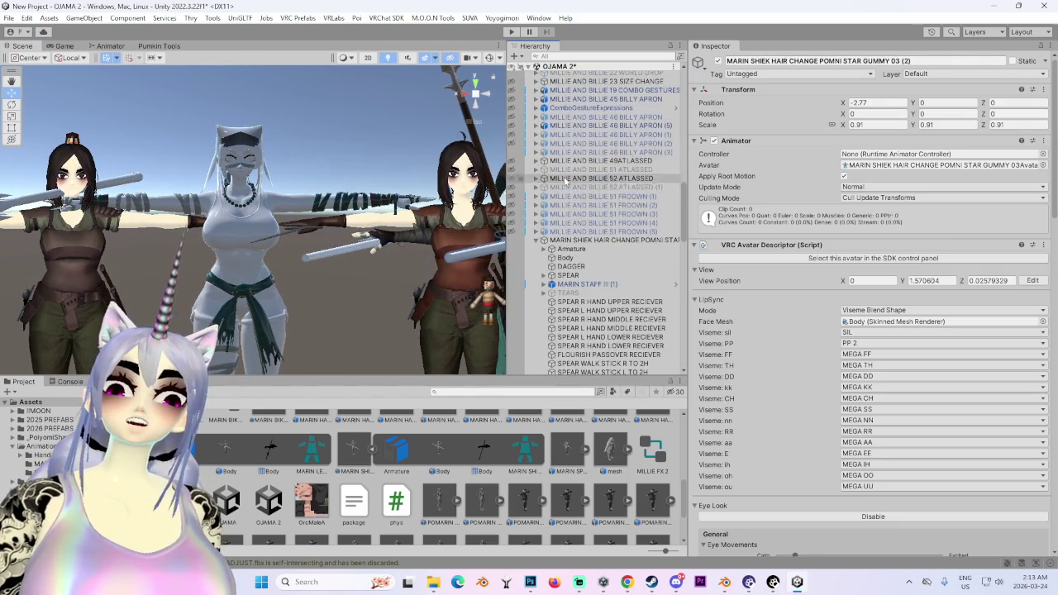
scroll(629, 236, "up", 3)
scroll(627, 248, "up", 3)
scroll(624, 260, "up", 4)
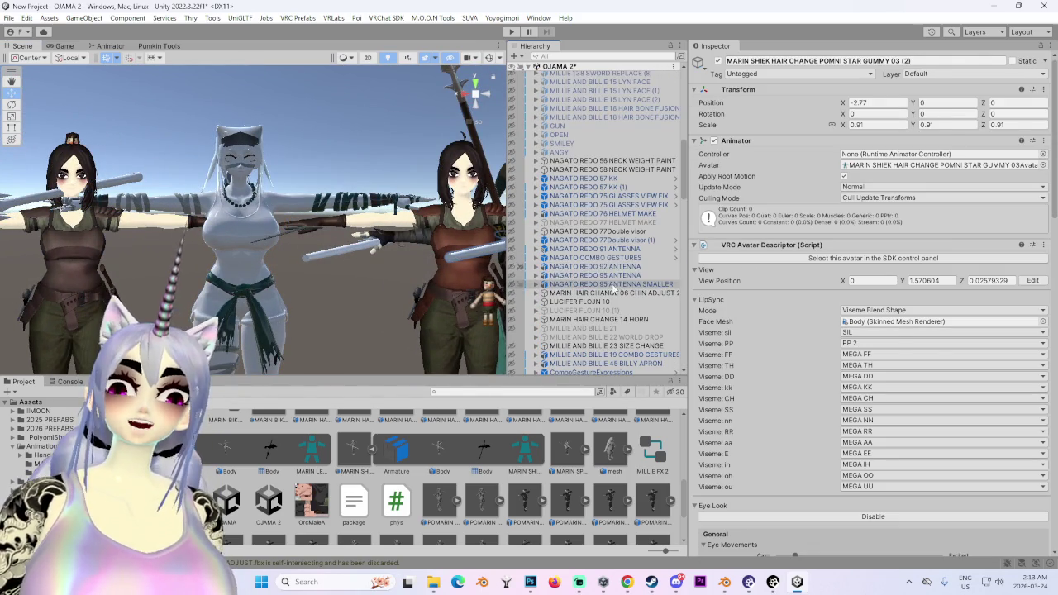
left_click(620, 267)
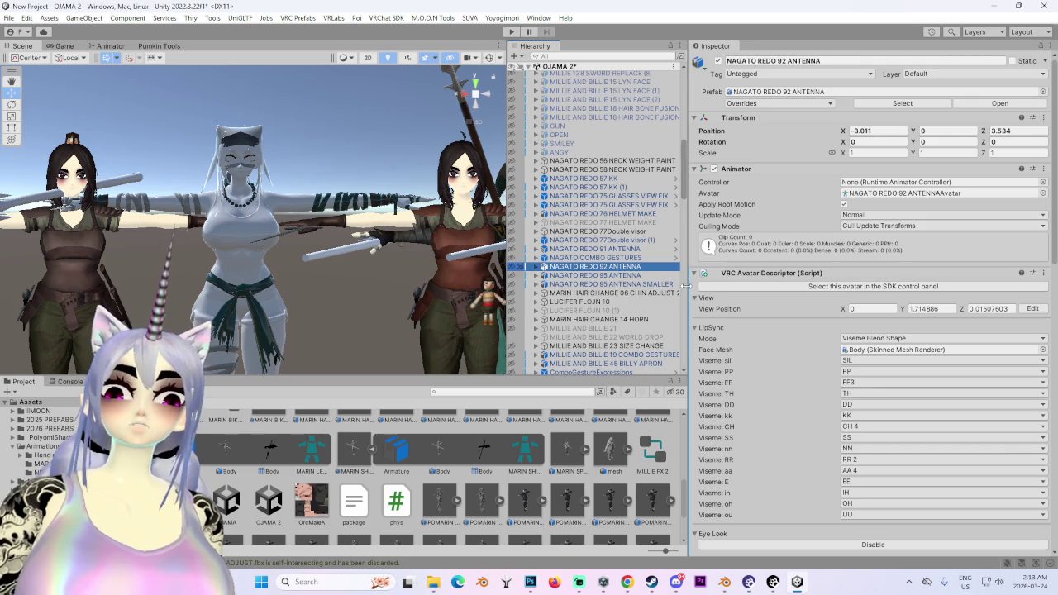
left_click_drag(685, 284, 920, 284)
scroll(789, 267, "up", 5)
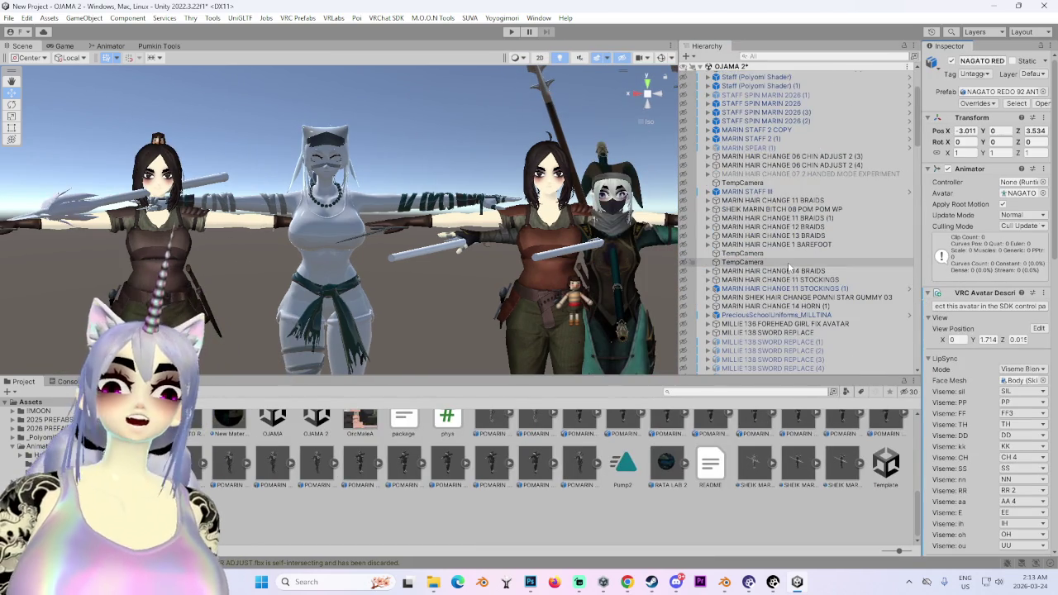
scroll(789, 267, "up", 4)
Frame MARIN HAIR CHANGE 06 CHIN ADJUST 2 (2) and drag it into the character line-up.
left_click(837, 163)
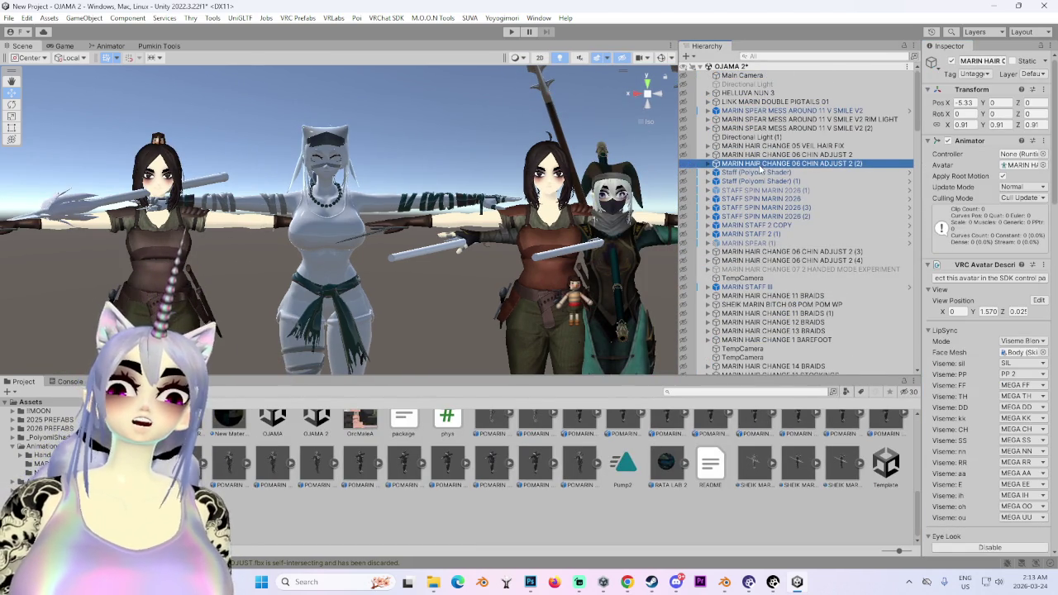
key("f")
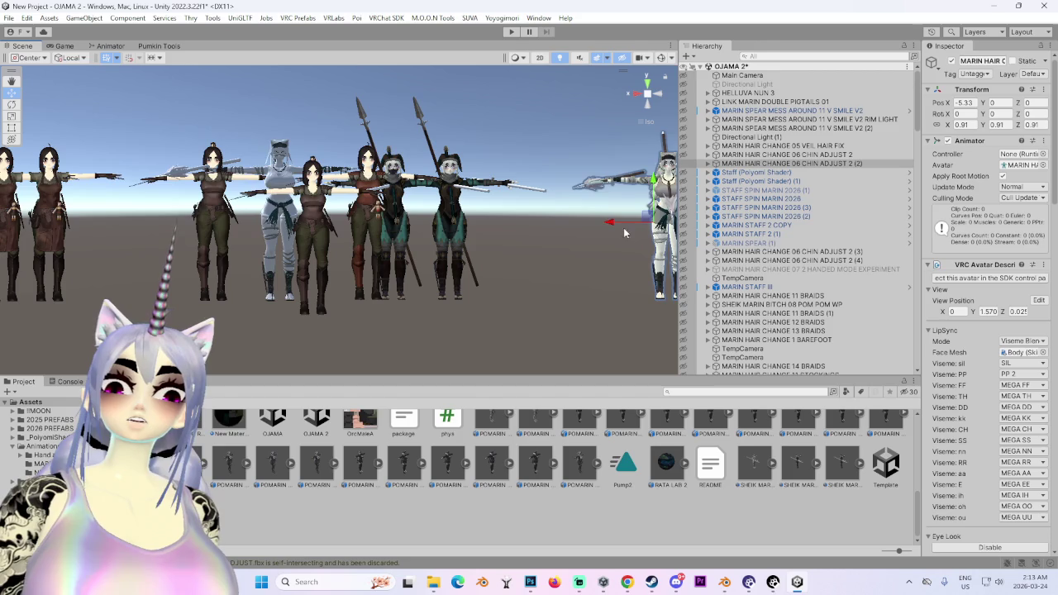
left_click_drag(625, 234, 182, 219)
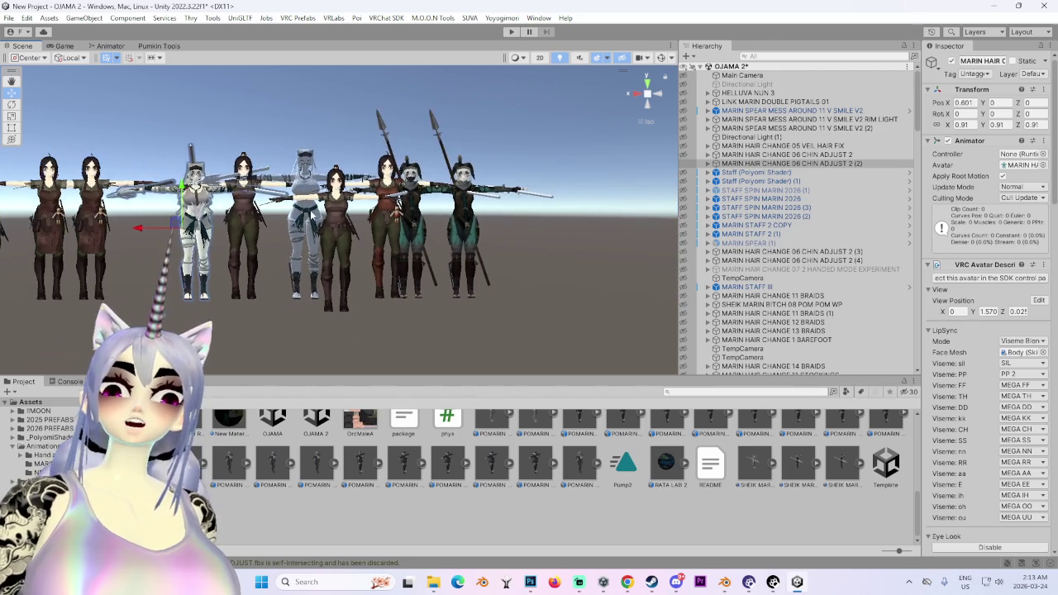
left_click(194, 223)
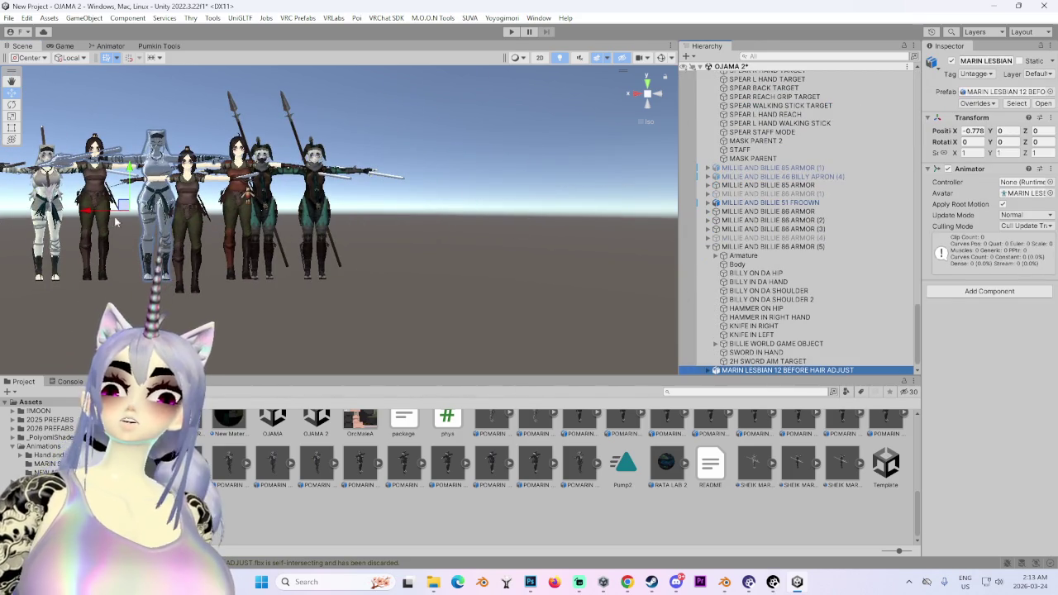
key("ctrl+z")
left_click(47, 190)
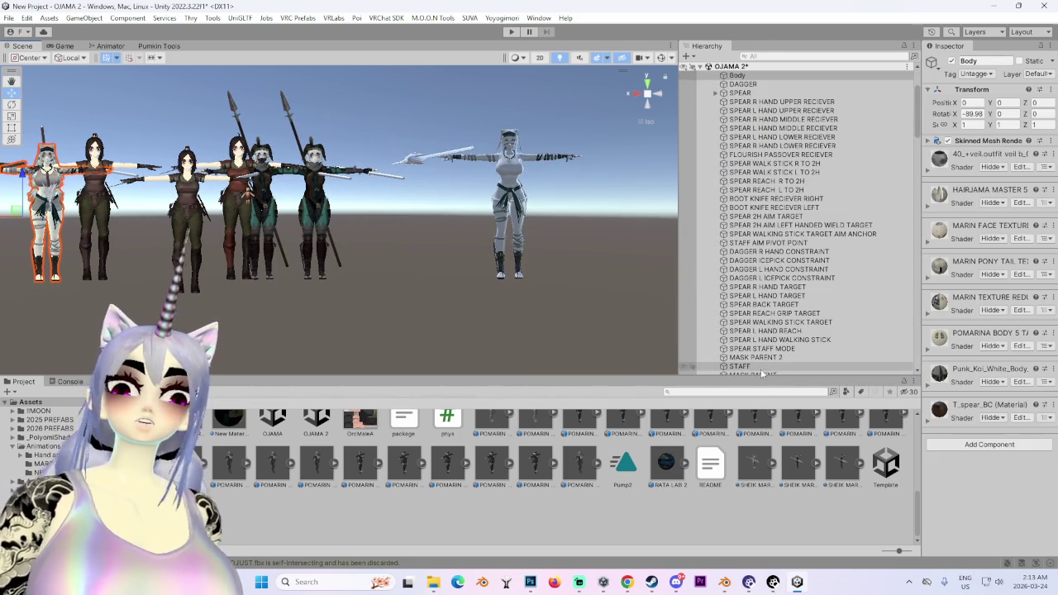
Move the chin-adjust avatar root beside the white character and frame it.
left_click(47, 190)
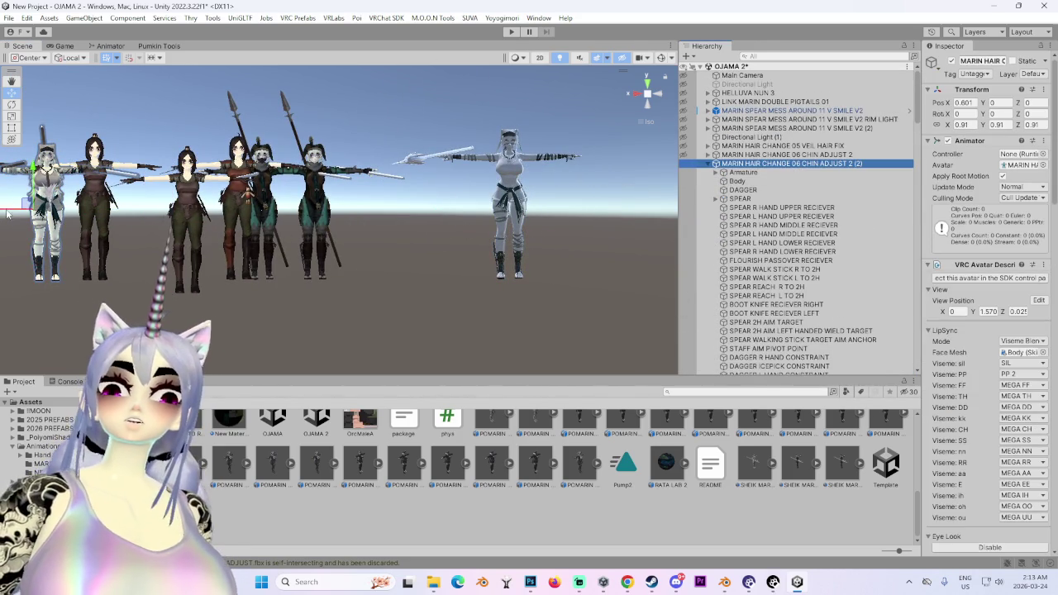
left_click_drag(34, 200, 540, 241)
key("f")
scroll(391, 277, "up", 2)
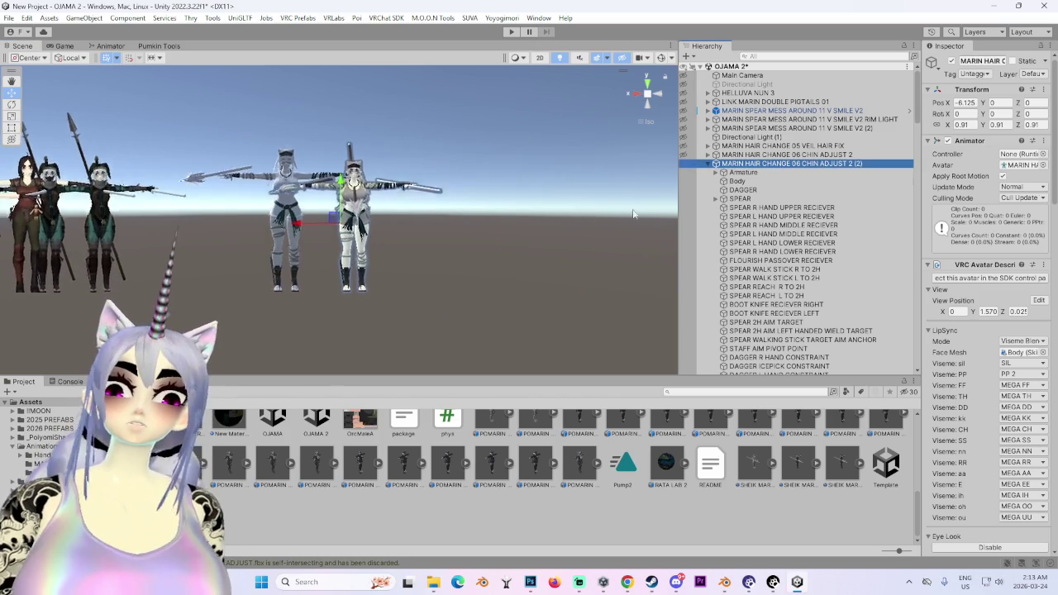
scroll(391, 277, "up", 2)
scroll(391, 277, "up", 2)
scroll(391, 277, "up", 2)
scroll(391, 277, "up", 2)
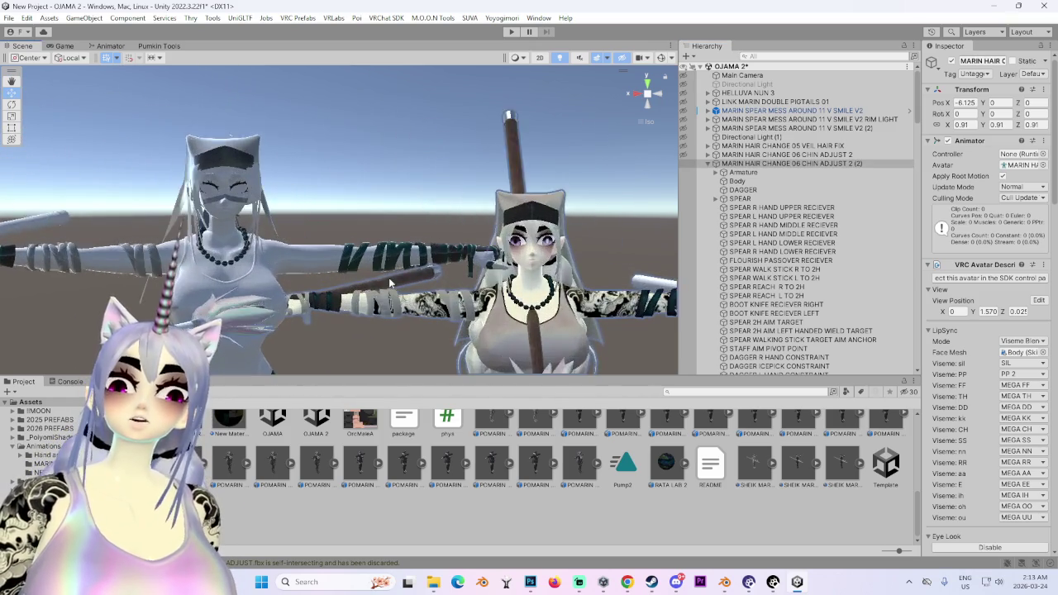
scroll(391, 276, "up", 2)
scroll(391, 277, "up", 1)
Select the avatar's Body mesh and widen the Inspector to review its material list.
left_click(740, 181)
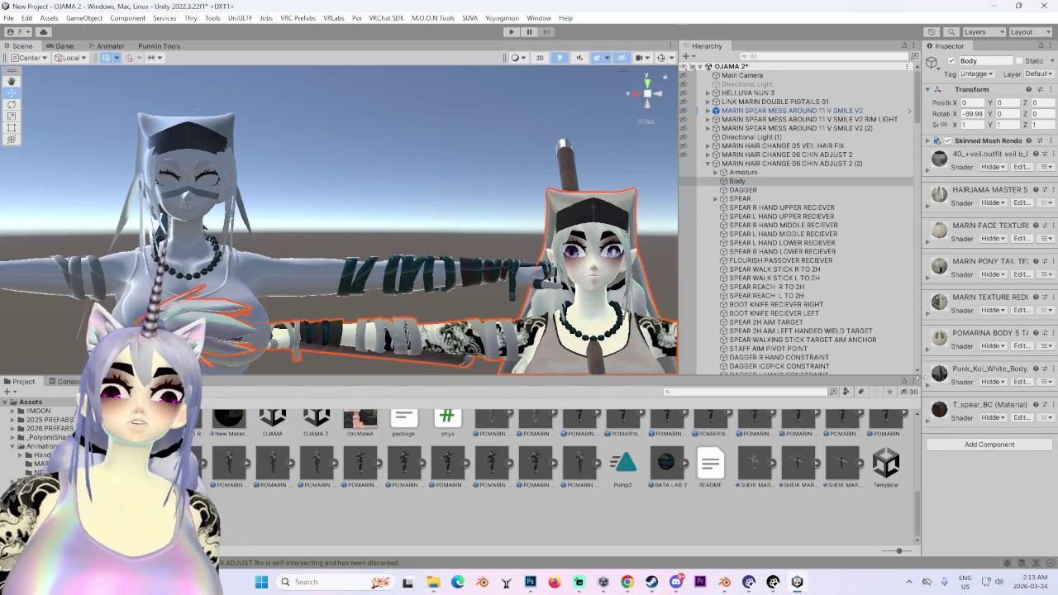
left_click_drag(919, 376, 783, 376)
scroll(371, 271, "up", 2)
scroll(371, 270, "up", 2)
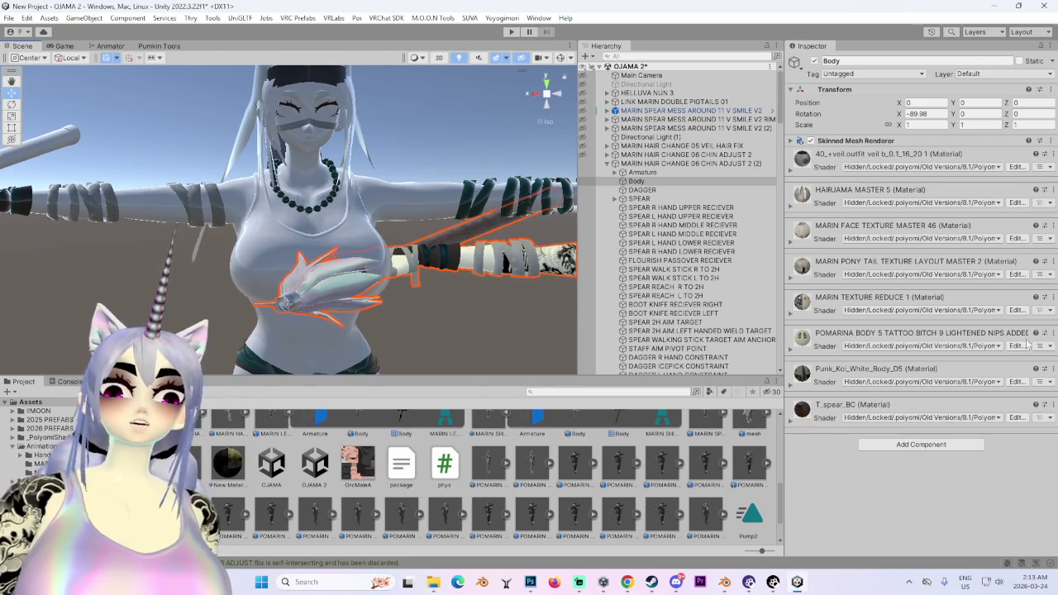
left_click(1053, 297)
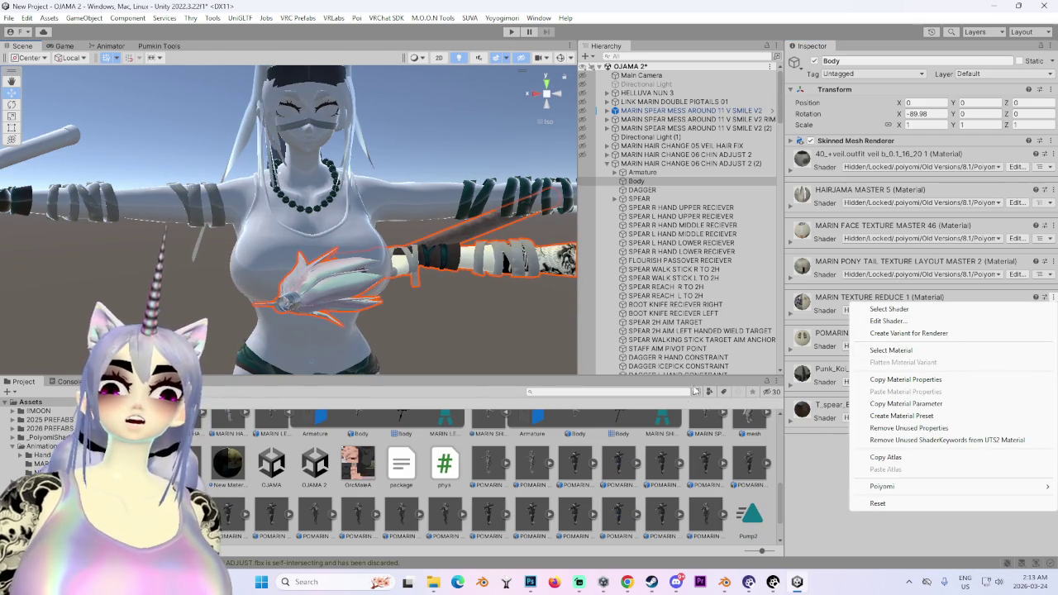
left_click(1004, 147)
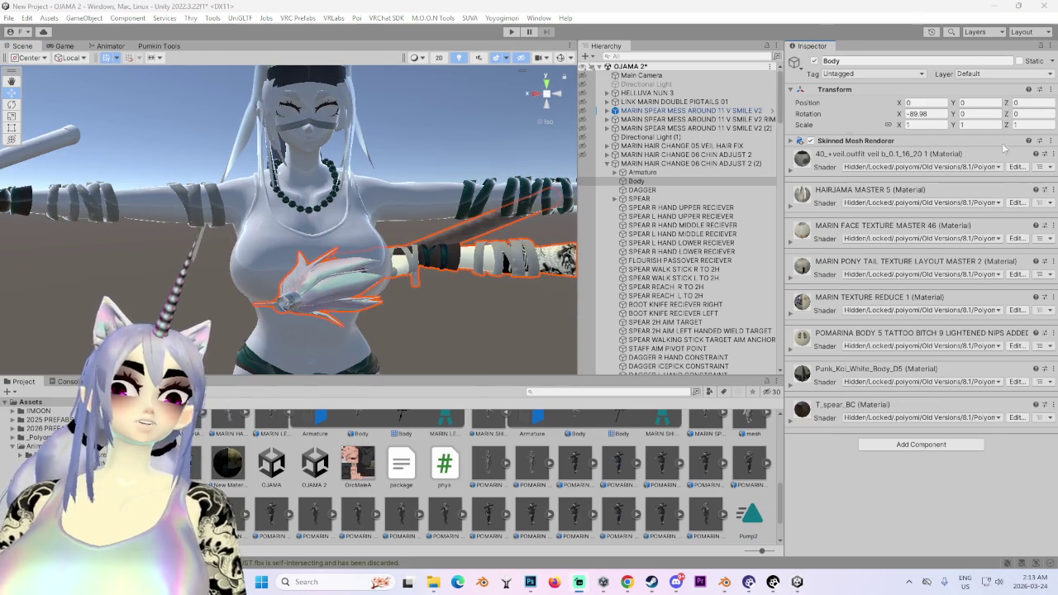
scroll(426, 200, "down", 2)
scroll(427, 200, "down", 2)
scroll(427, 200, "down", 2)
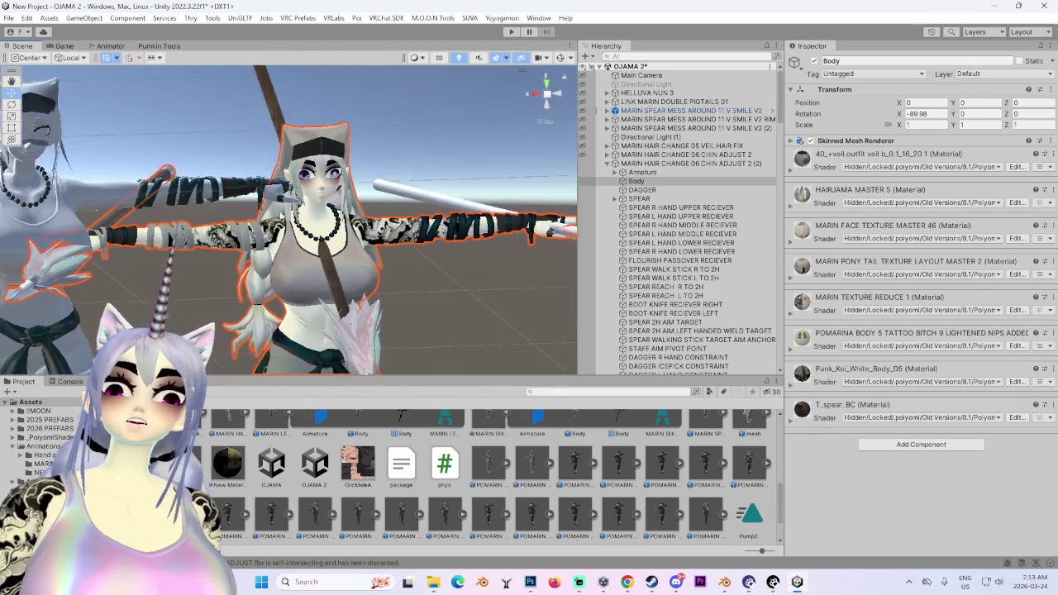
Try framing the grey avatar, then switch to YouTube and move the browser aside.
left_click(201, 208)
key("f")
key("ctrl+z")
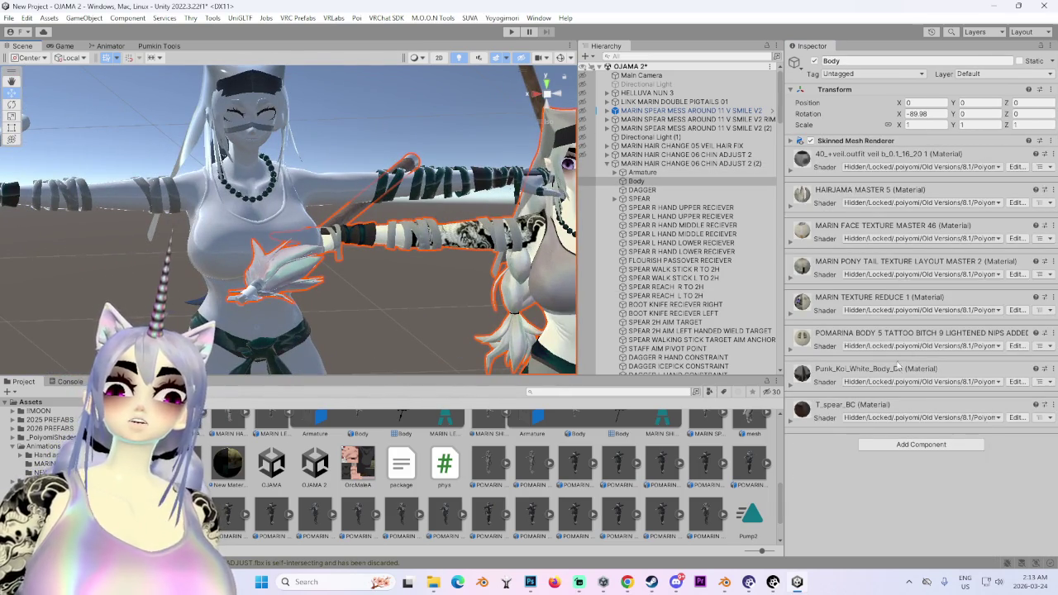
key("alt+Tab")
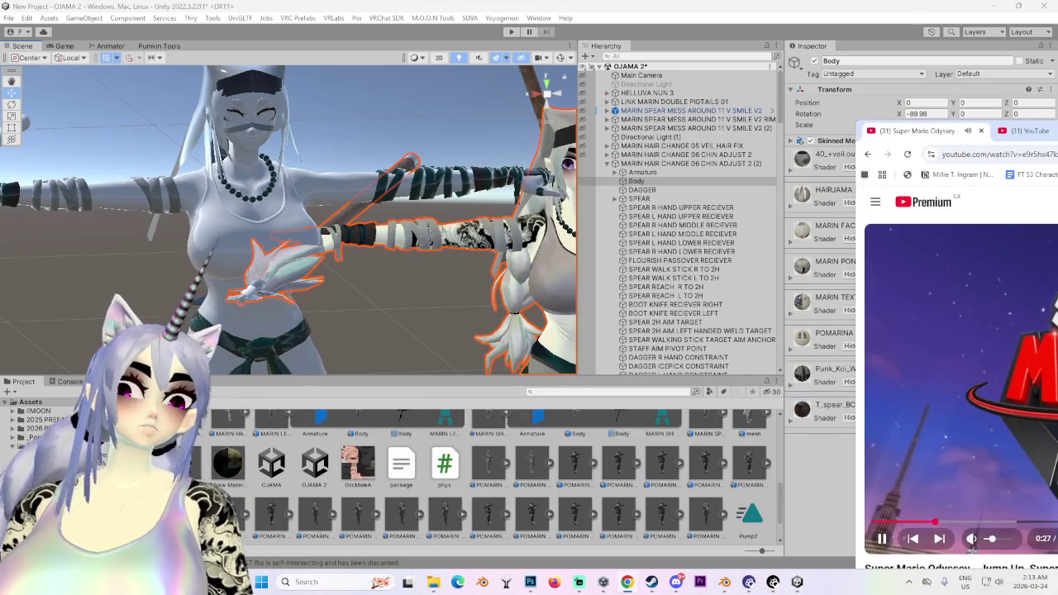
left_click_drag(882, 126, 1007, 103)
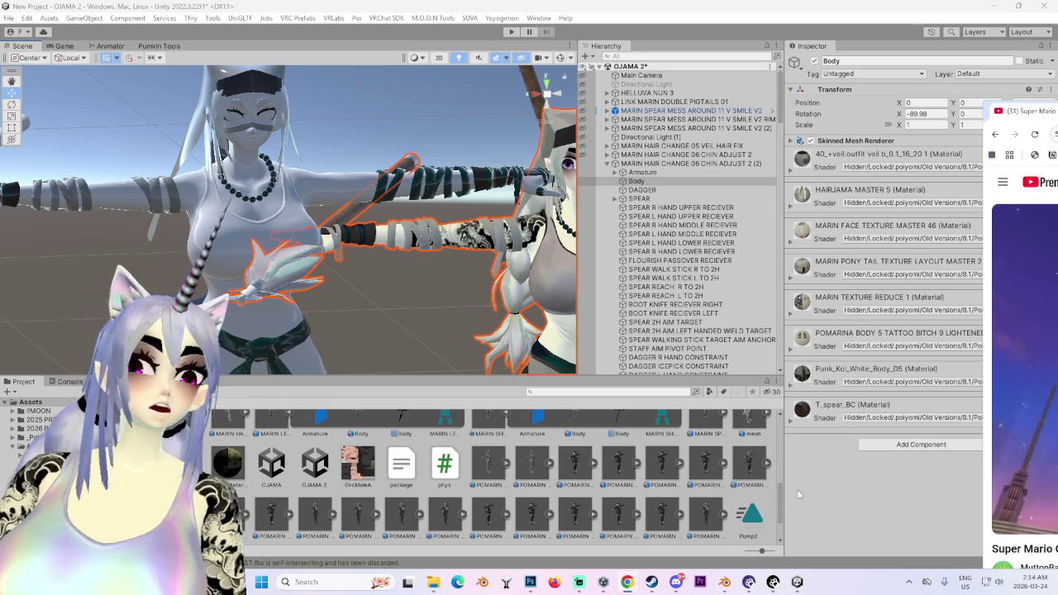
Locate the Punk_Koi material in the Project window and drag it onto the avatar's shirt.
left_click(799, 528)
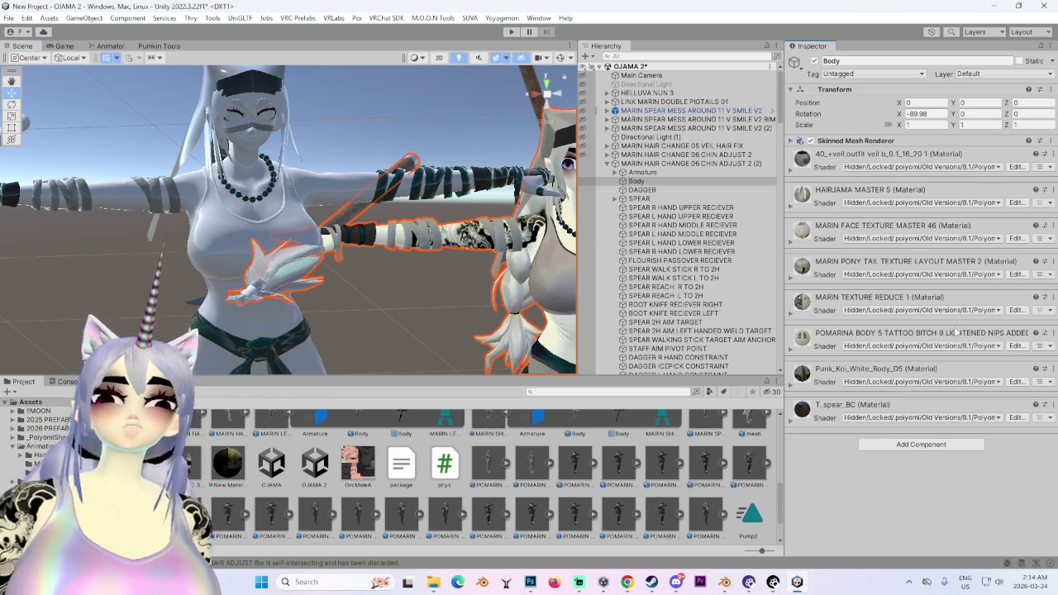
left_click(1054, 334)
left_click(891, 386)
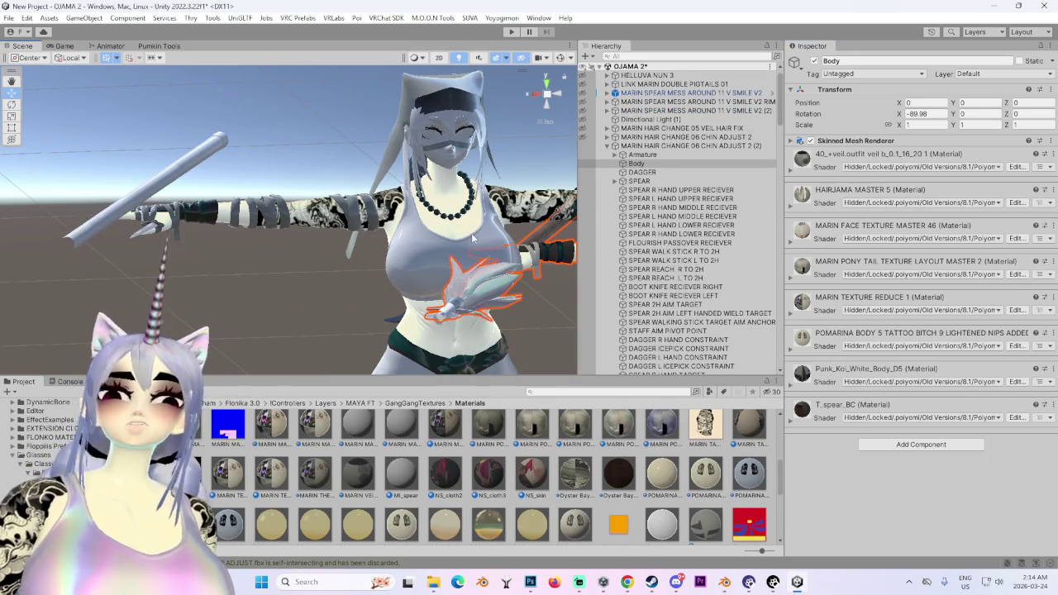
left_click(1045, 369)
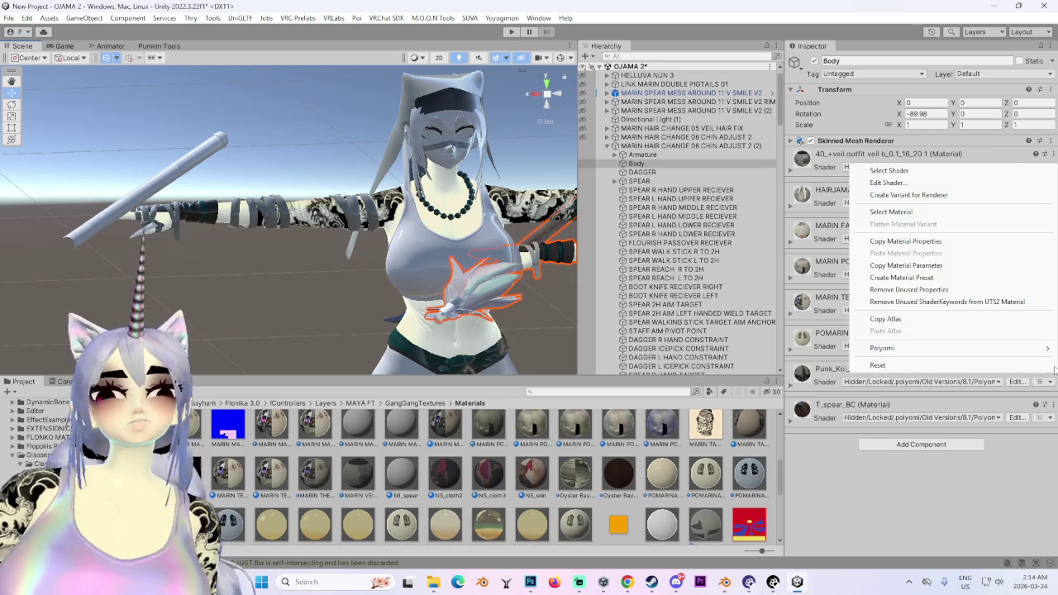
left_click(893, 213)
mouse_move(403, 488)
left_mouse_down()
mouse_move(389, 234)
mouse_move(550, 236)
left_mouse_up()
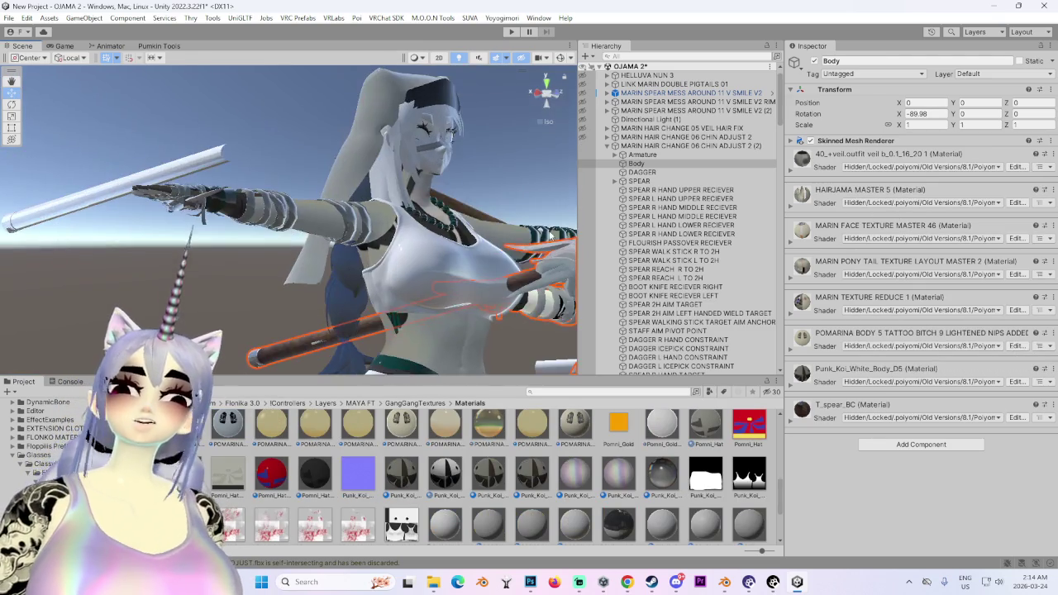
Locate the MARIN TEXTURE REDUCE 1 material and drag it onto the avatar's face.
left_click(1052, 372)
left_click(910, 217)
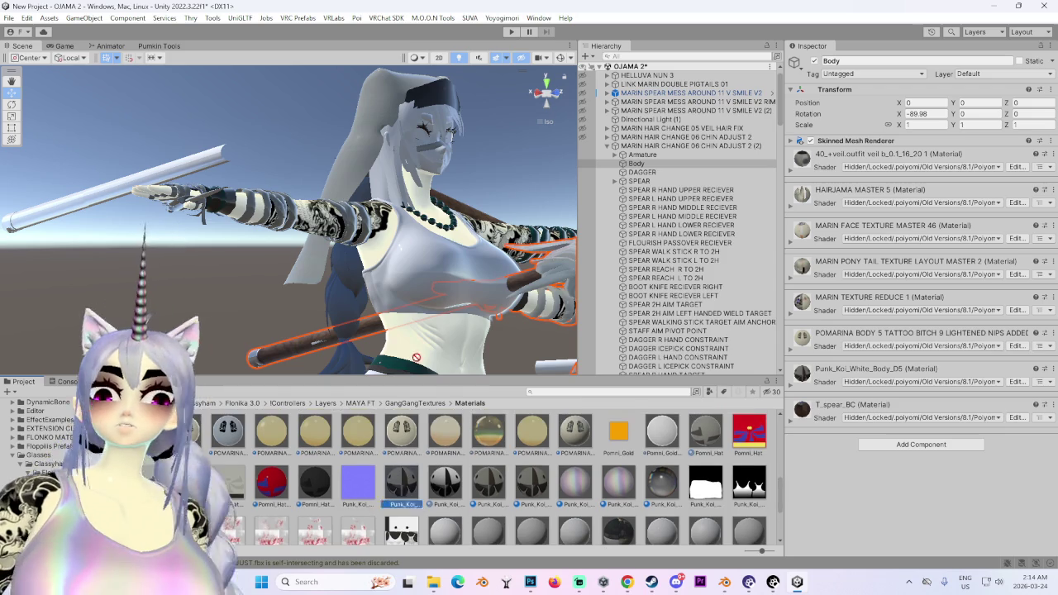
mouse_move(438, 271)
left_mouse_down("alt")
mouse_move(385, 163)
mouse_move(342, 301)
left_mouse_up("alt")
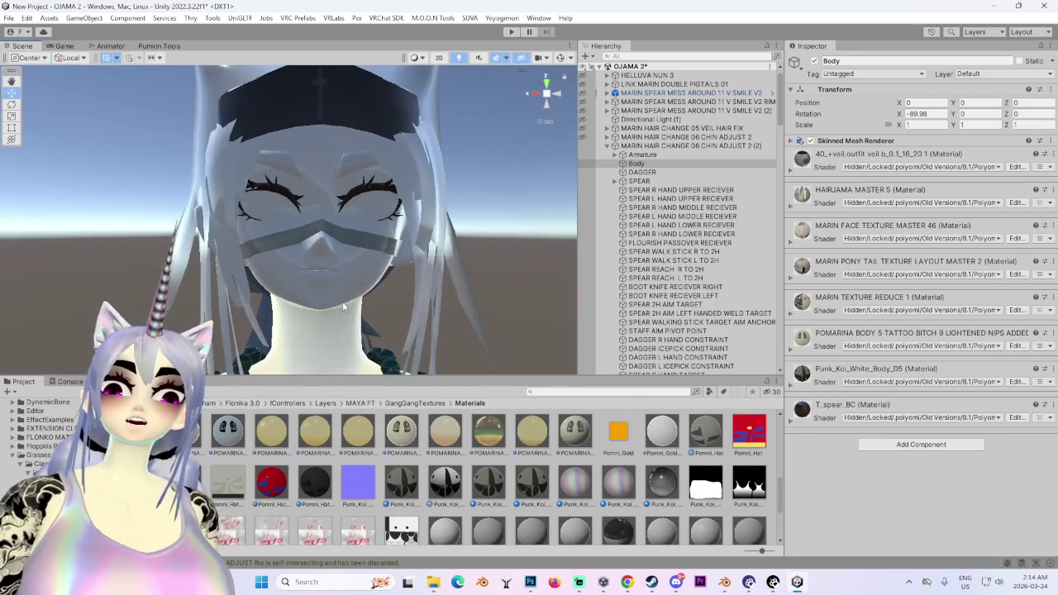
left_click(1043, 299)
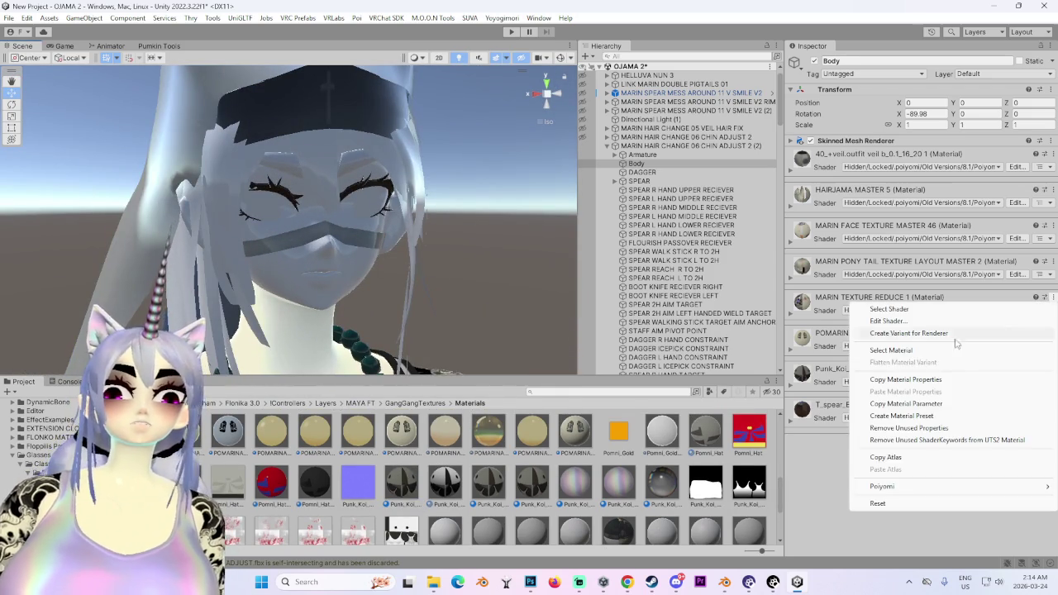
left_click(907, 353)
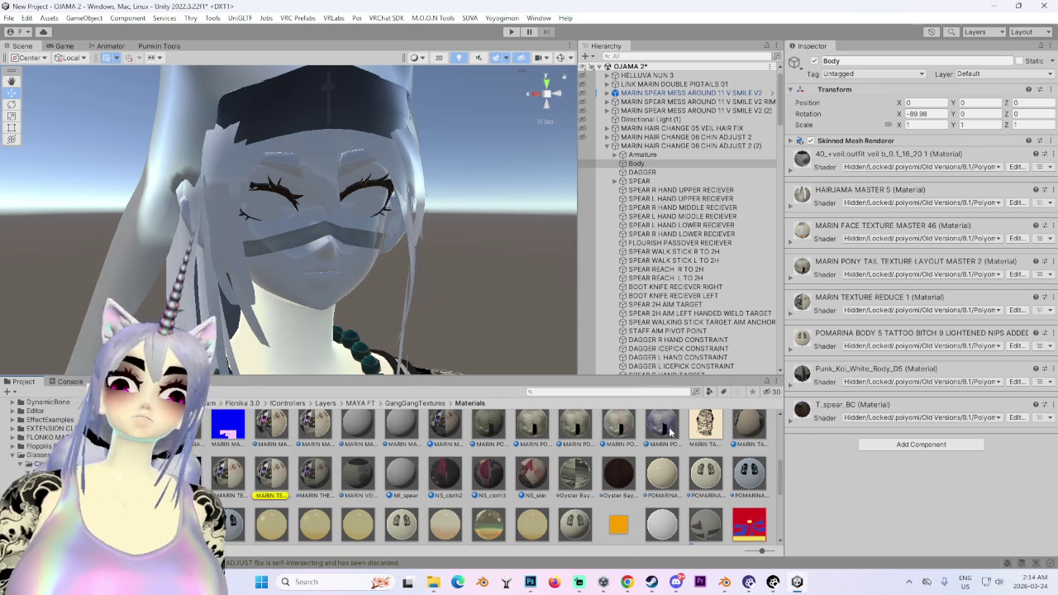
mouse_move(277, 487)
left_mouse_down()
mouse_move(343, 257)
mouse_move(601, 488)
left_mouse_up()
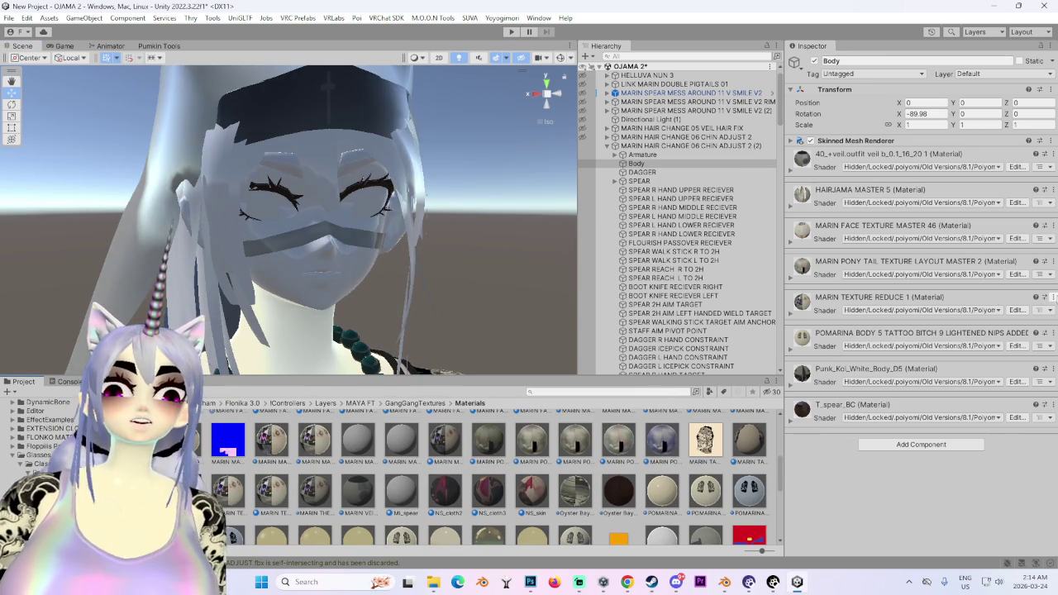
Locate the face material in the project and zoom the Scene view close on the avatar's face.
left_click_drag(397, 289, 397, 258, "alt")
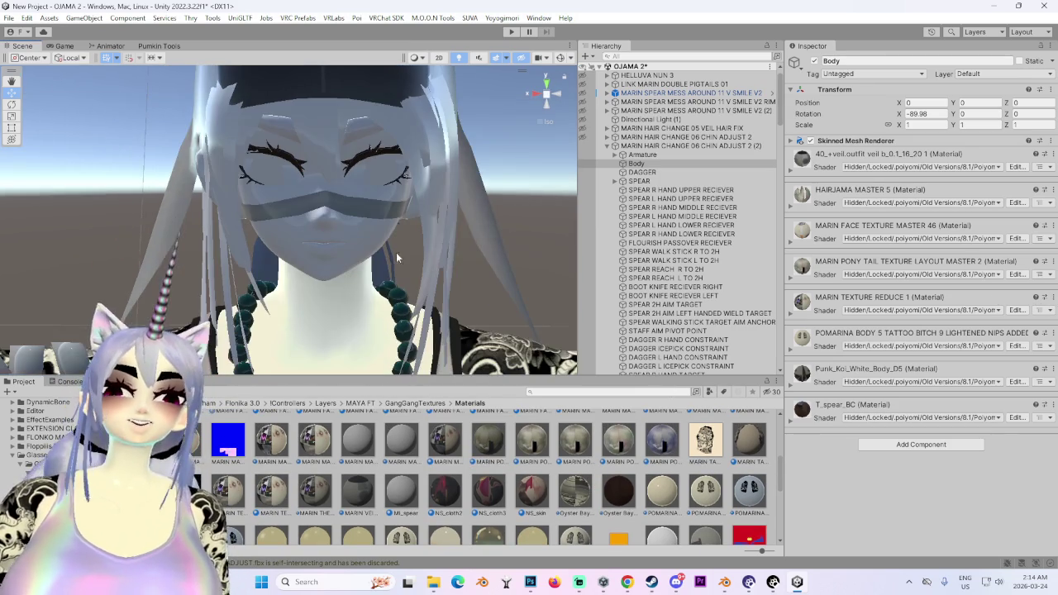
right_click(1024, 236)
left_click(877, 248)
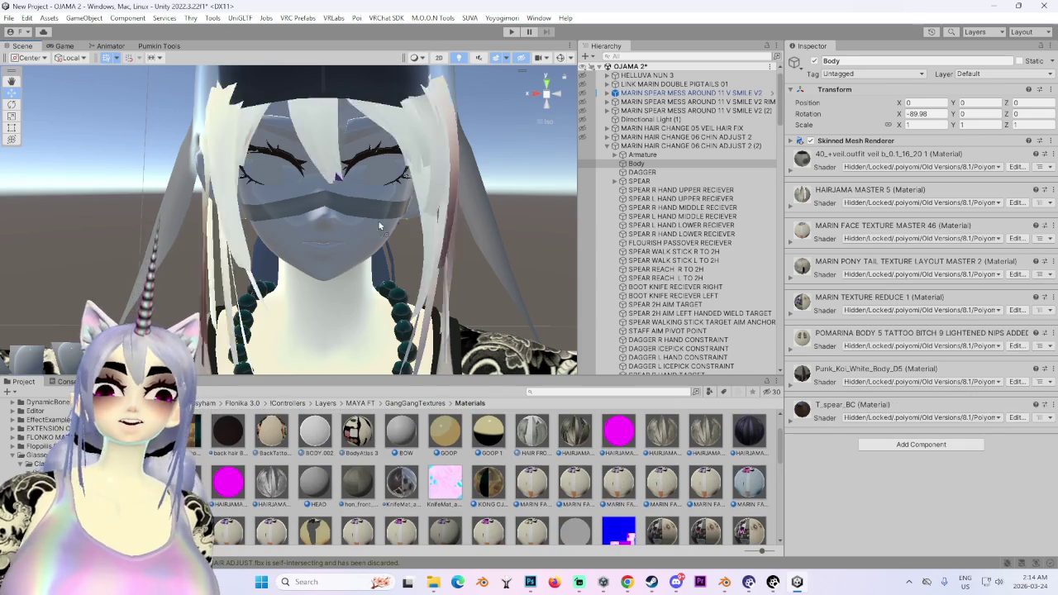
scroll(354, 239, "up", 2)
mouse_move(358, 244)
left_mouse_down("alt")
mouse_move(485, 282)
mouse_move(350, 258)
left_mouse_up("alt")
scroll(349, 258, "up", 2)
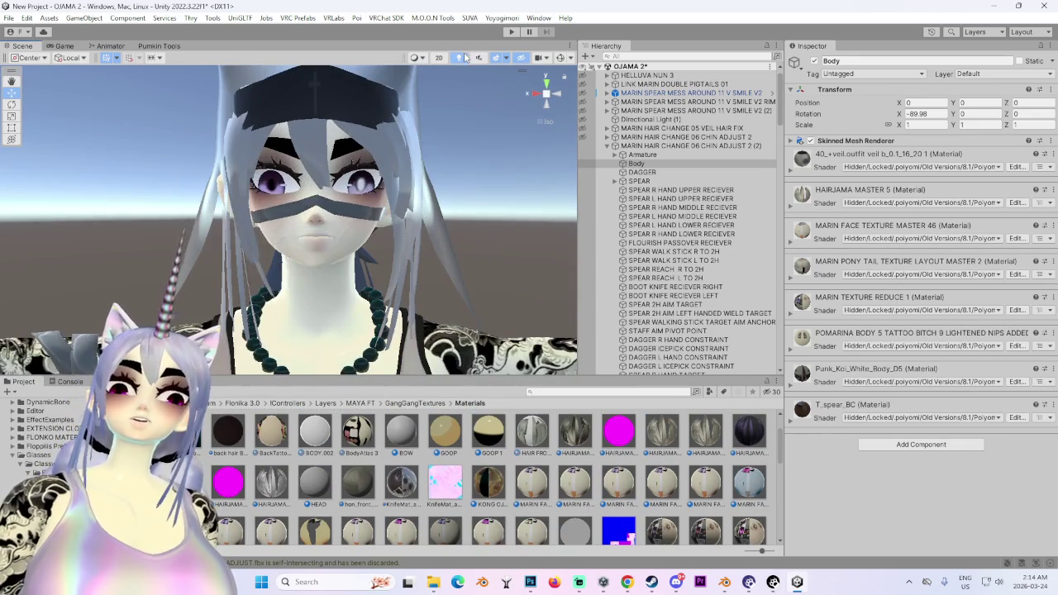
mouse_move(421, 231)
left_mouse_down("alt")
mouse_move(222, 329)
mouse_move(302, 231)
left_mouse_up("alt")
scroll(302, 231, "up", 3)
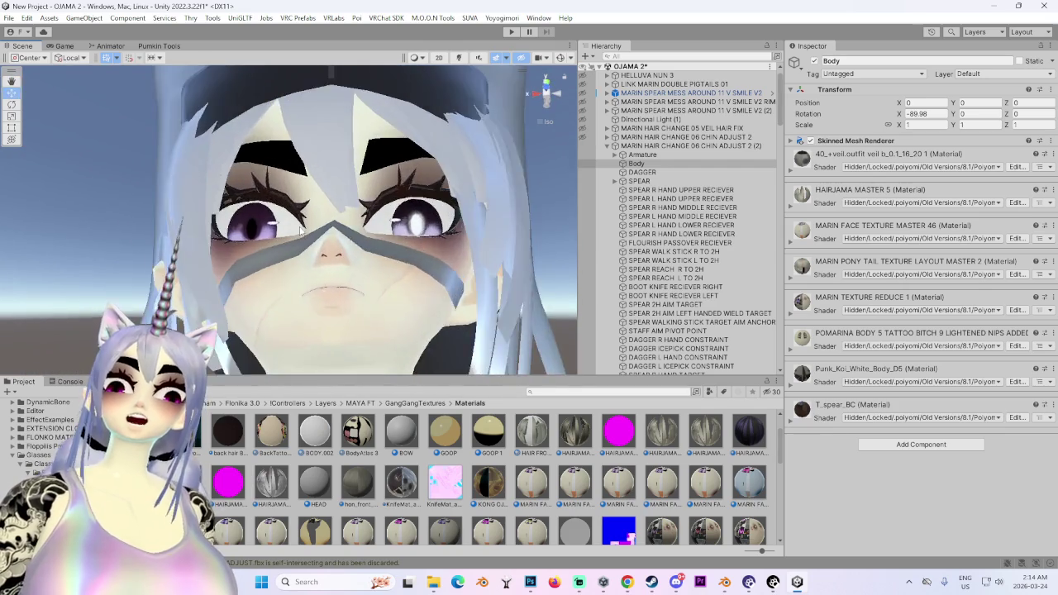
scroll(300, 230, "up", 3)
scroll(300, 230, "up", 2)
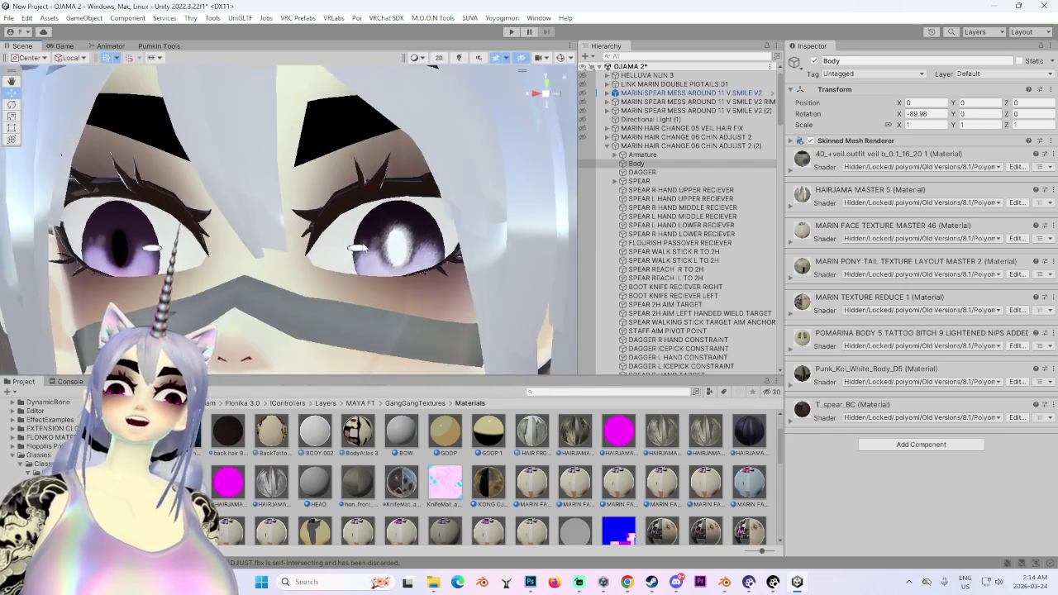
scroll(301, 230, "up", 3)
scroll(300, 230, "up", 3)
scroll(300, 229, "up", 2)
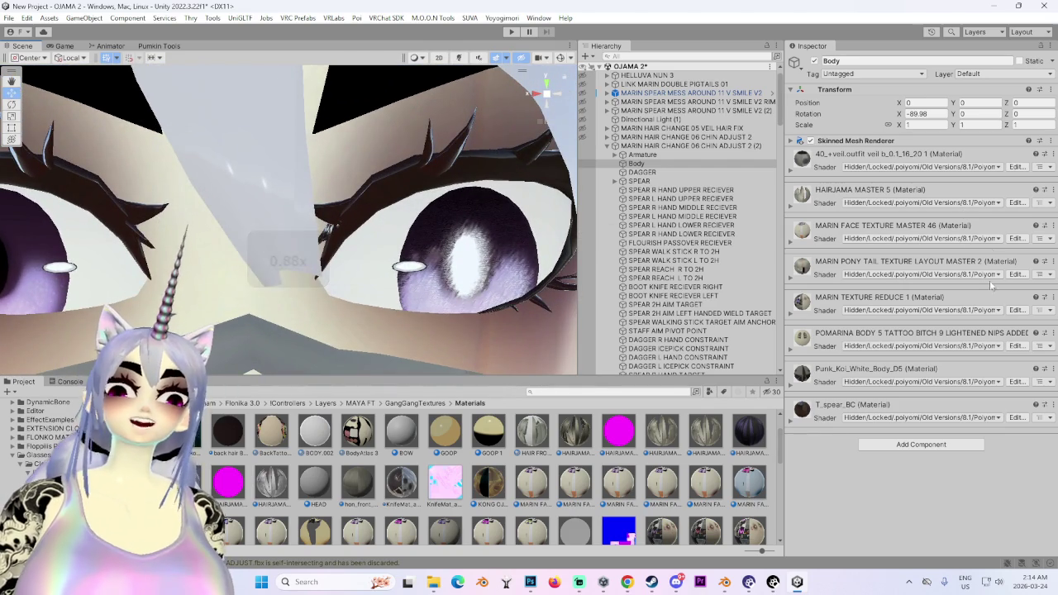
Highlight MARIN FACE TEXTURE MASTER 46 in the project's materials and scroll through the list.
left_click(1053, 227)
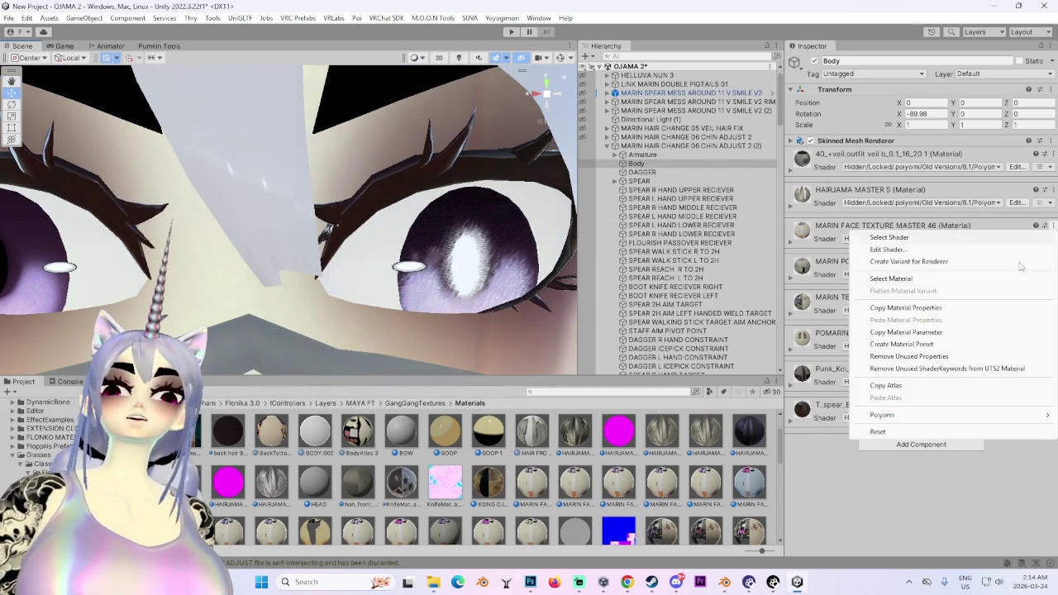
left_click(931, 281)
scroll(419, 162, "down", 1)
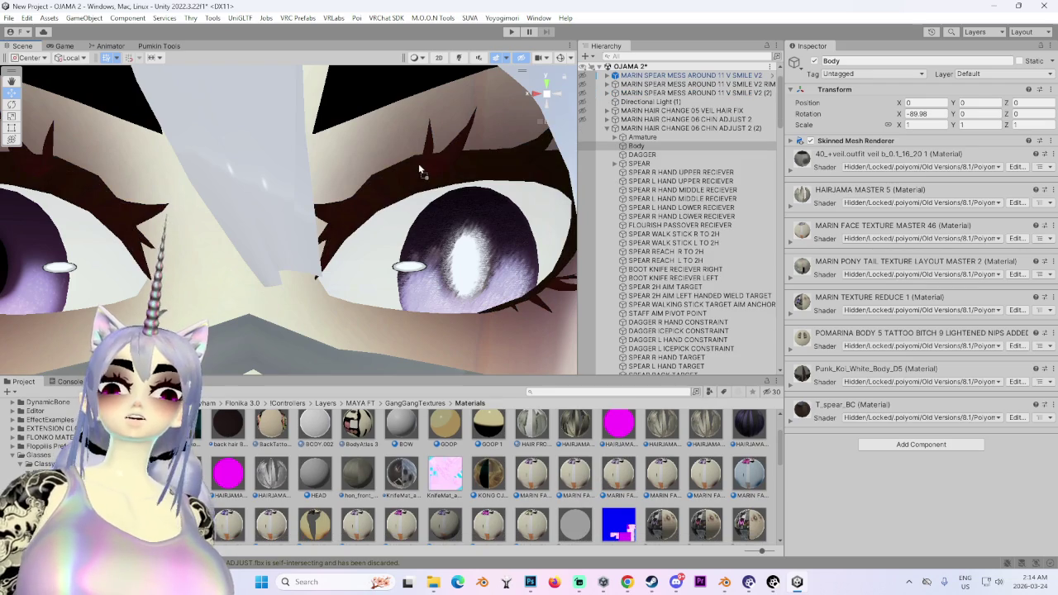
scroll(418, 163, "down", 2)
scroll(416, 167, "down", 3)
scroll(417, 187, "down", 2)
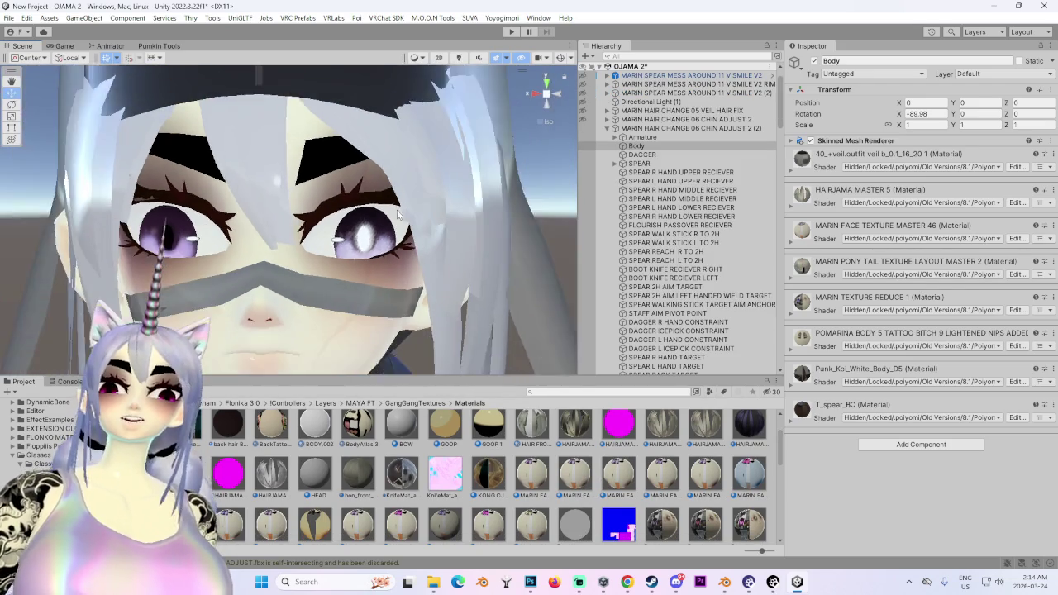
scroll(483, 220, "down", 2)
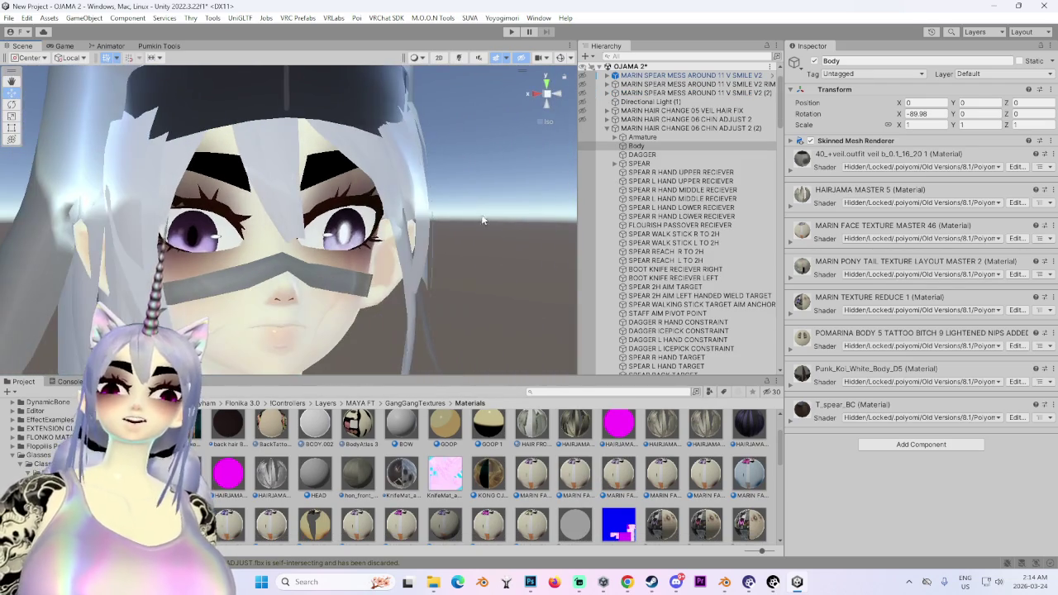
Locate the face material, then select the avatar and its Body mesh.
left_click(1050, 298)
left_click(826, 307)
left_click(921, 310)
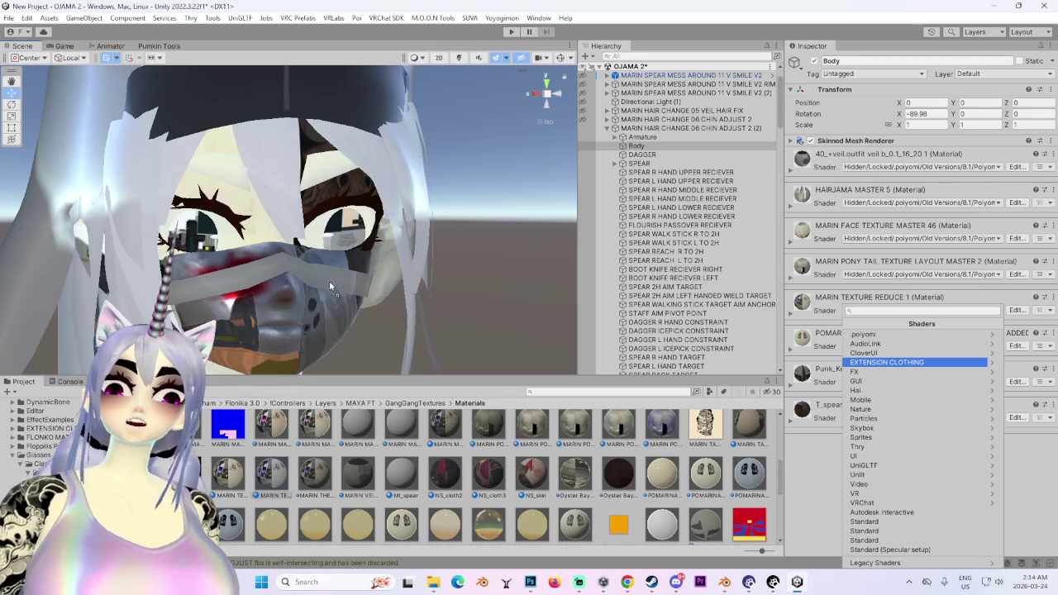
left_click(329, 281)
left_click(346, 279)
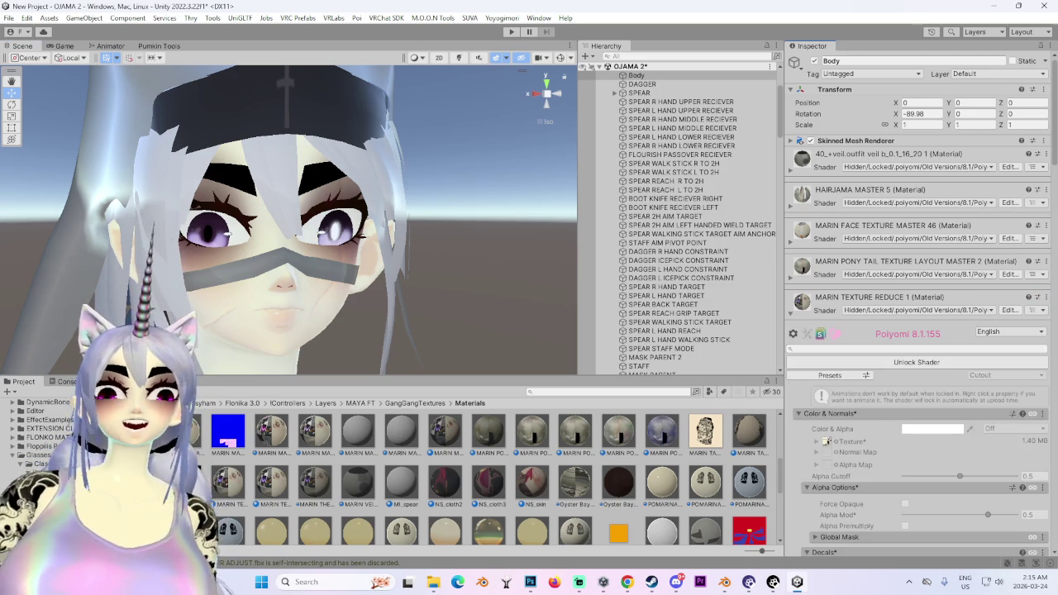
Collapse the Poiyomi panel and drag MARIN TEXTURE REDUCE 1 from the project onto the face.
left_click(792, 315)
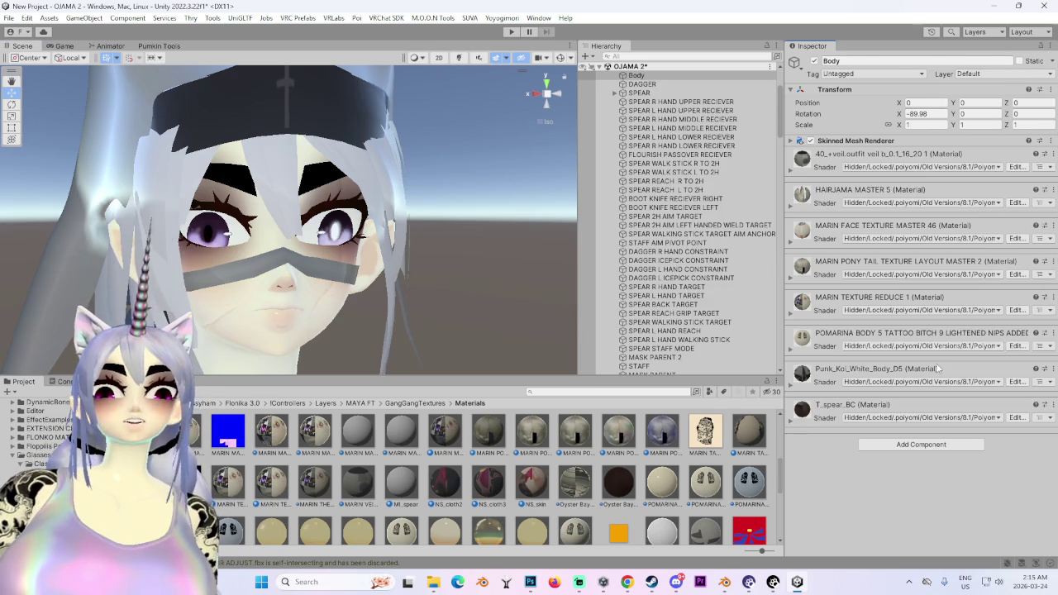
left_click(1055, 300)
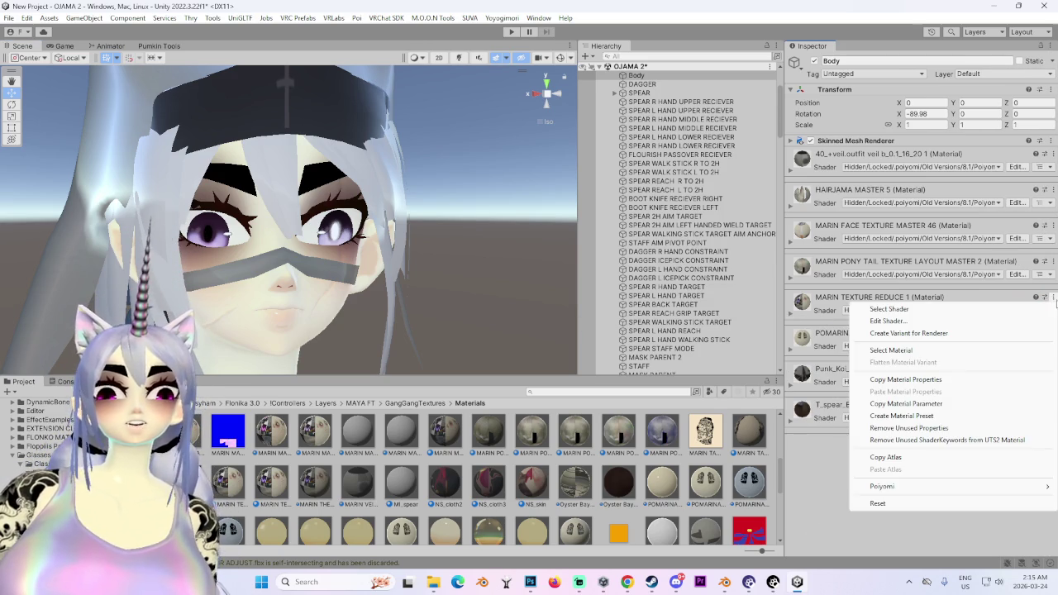
left_click(907, 352)
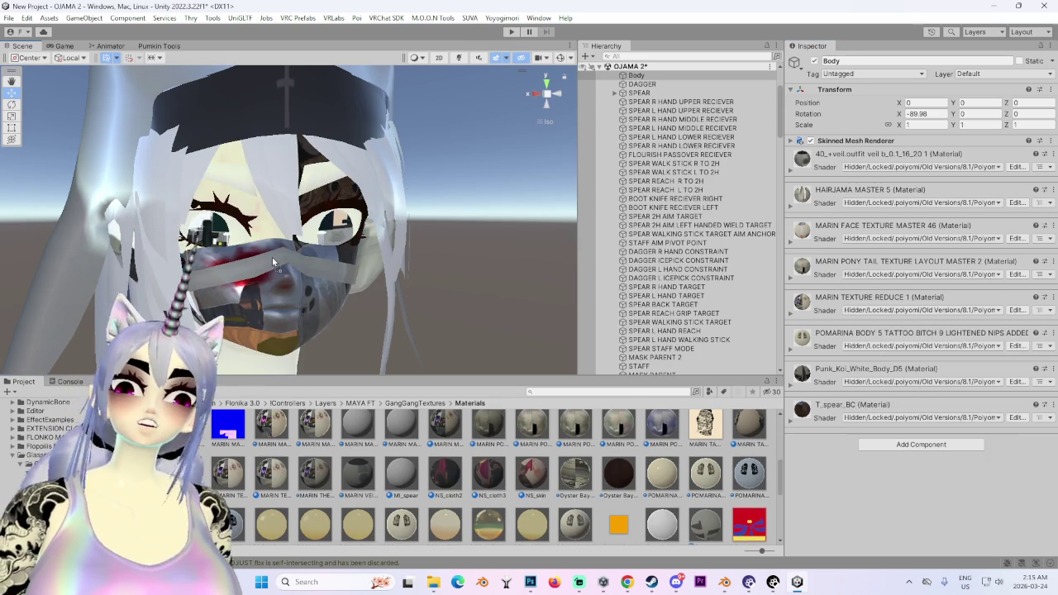
mouse_move(258, 483)
left_mouse_down()
mouse_move(354, 261)
mouse_move(408, 199)
left_mouse_up()
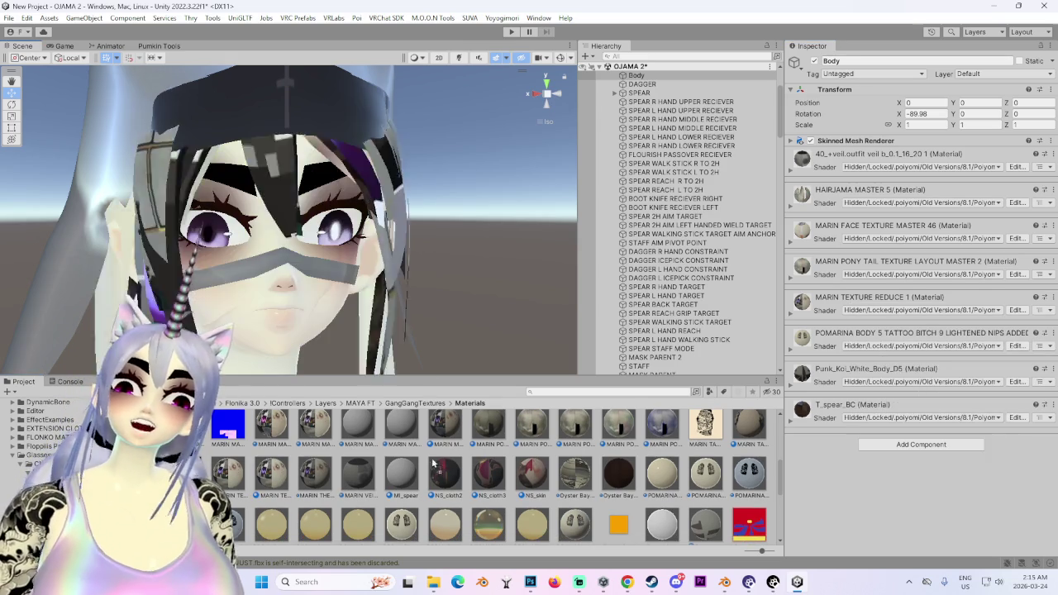
mouse_move(380, 248)
left_mouse_down("alt")
mouse_move(439, 285)
mouse_move(460, 314)
left_mouse_up("alt")
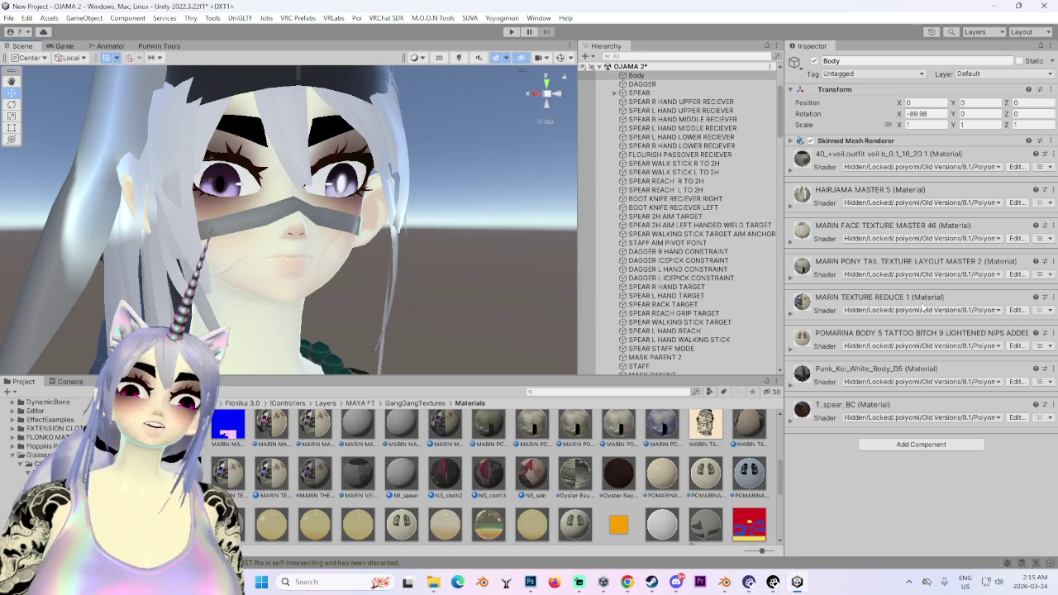
left_click(1053, 190)
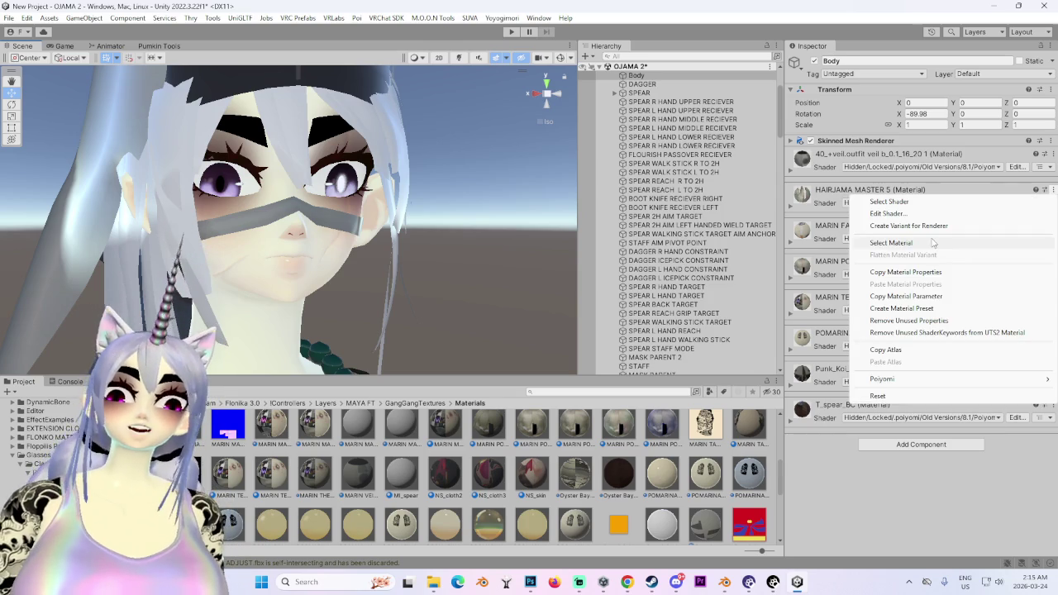
left_click_drag(495, 147, 485, 249, "alt")
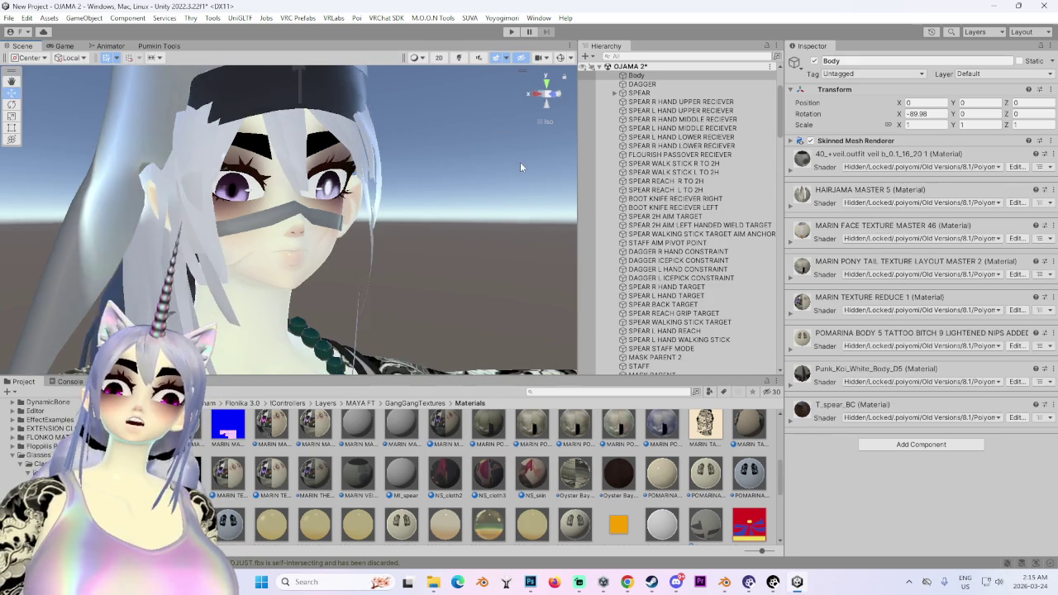
Locate the veil outfit and a Body material in the project while orbiting around the waist.
left_click(1051, 157)
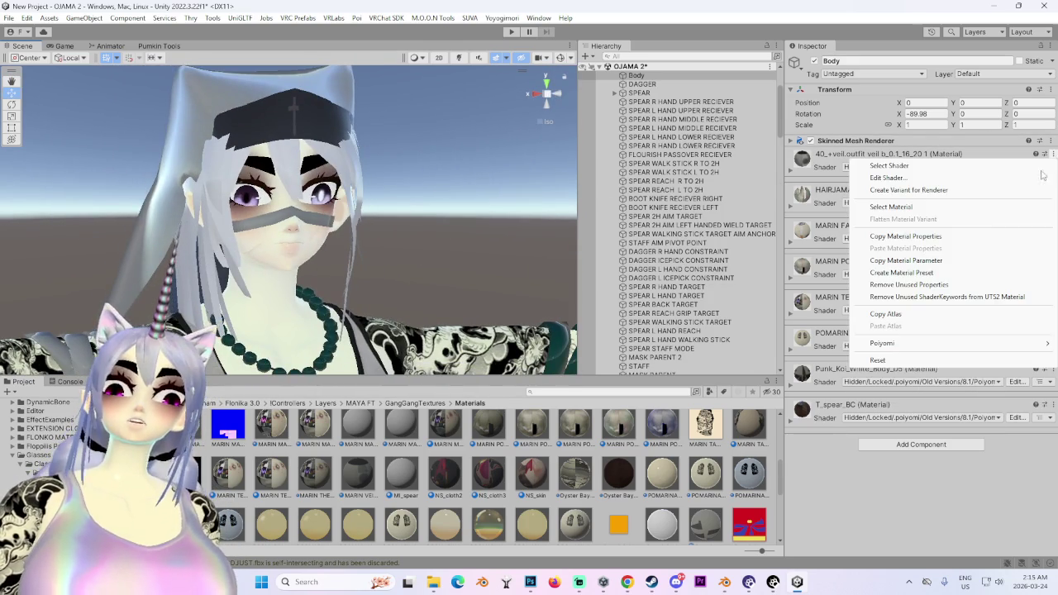
left_click(892, 207)
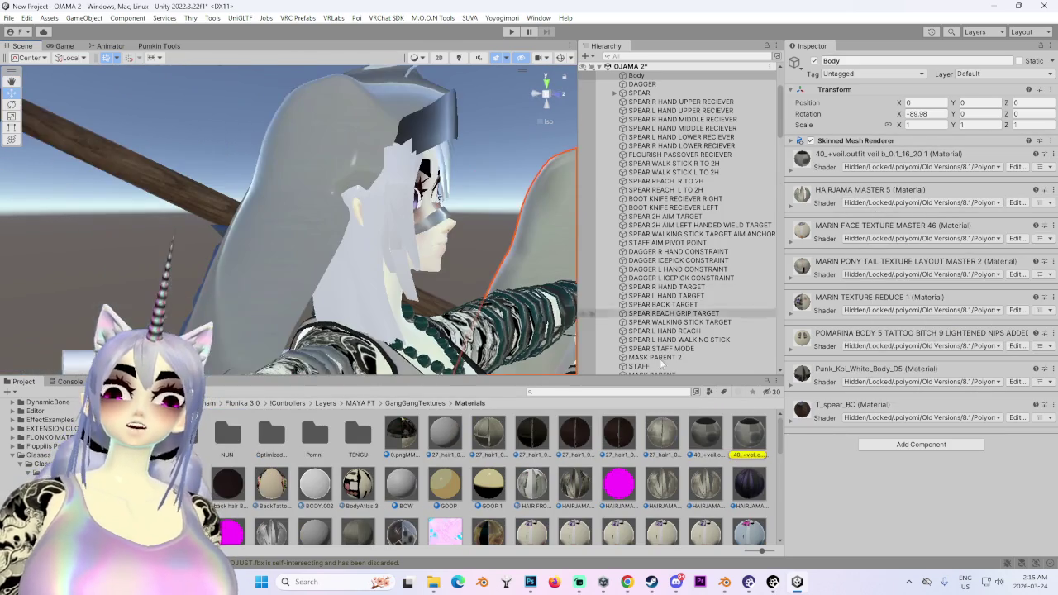
mouse_move(726, 428)
left_mouse_down()
mouse_move(362, 114)
mouse_move(148, 146)
left_mouse_up()
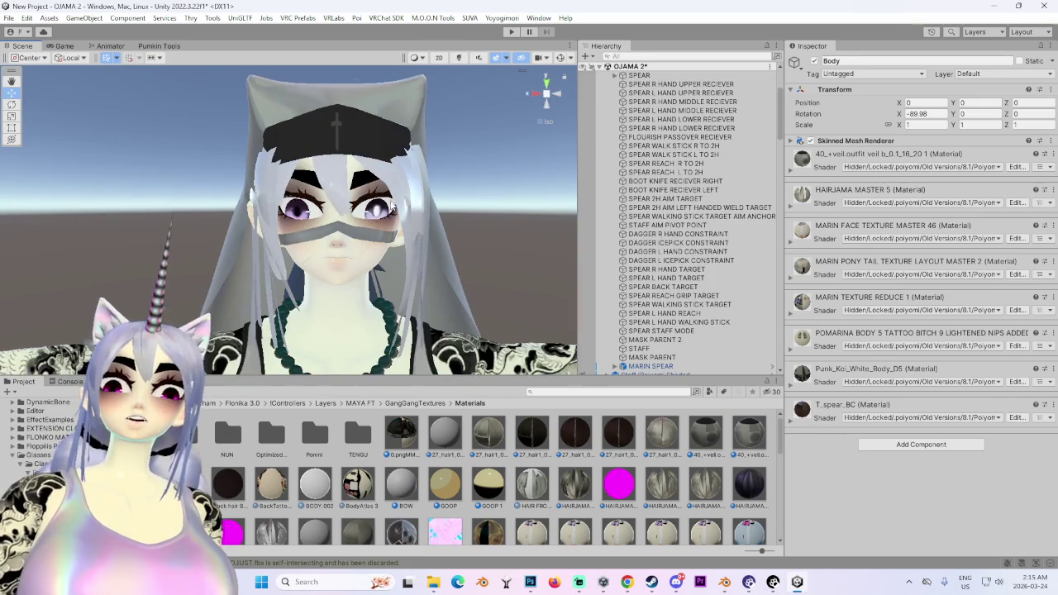
middle_click_drag(392, 237, 306, 68)
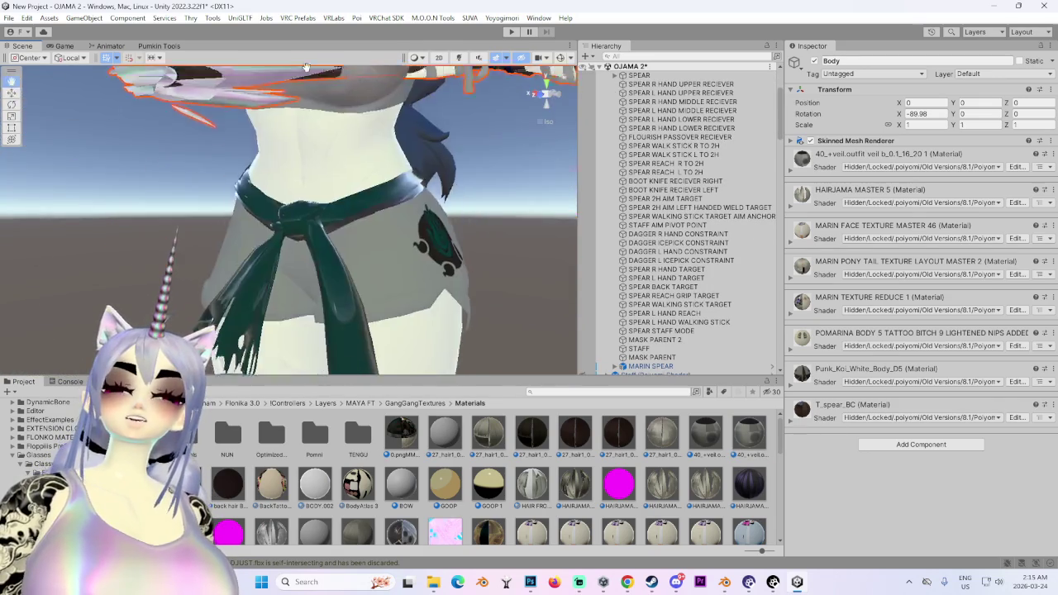
mouse_move(306, 68)
left_mouse_down("alt")
mouse_move(415, 227)
mouse_move(477, 242)
left_mouse_up("alt")
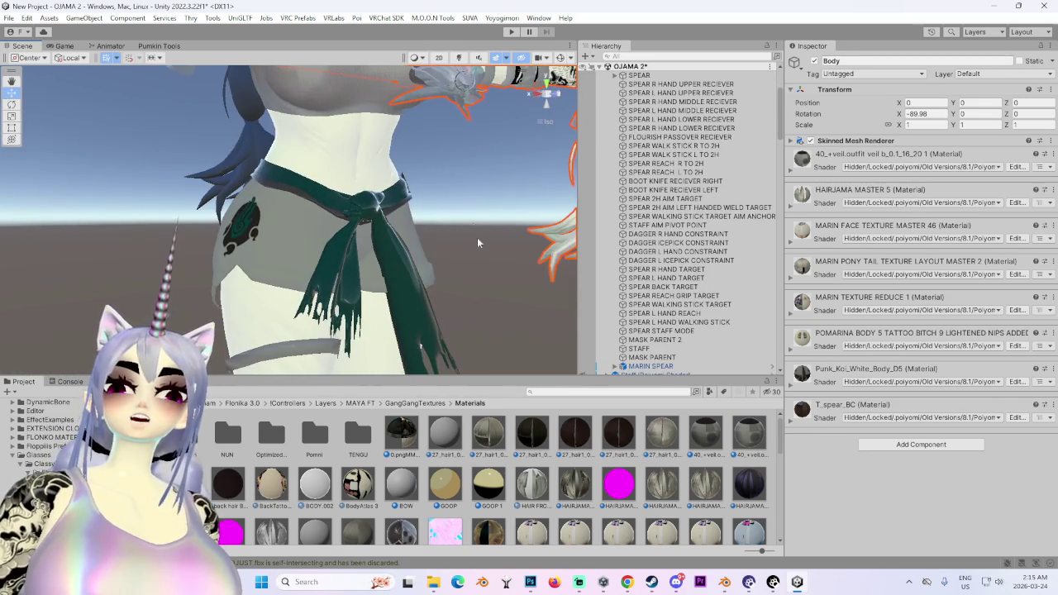
left_click(1051, 297)
left_click(951, 350)
Locate the pony tail and HAIRJAMA MASTER 5 materials in the project.
left_click_drag(356, 273, 414, 300, "alt")
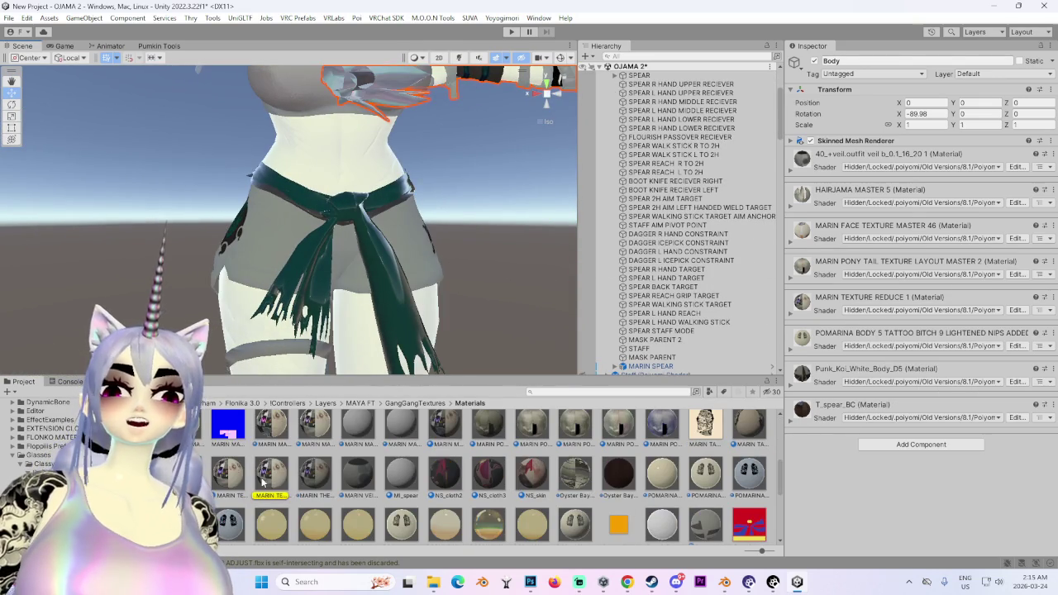
scroll(439, 163, "down", 5)
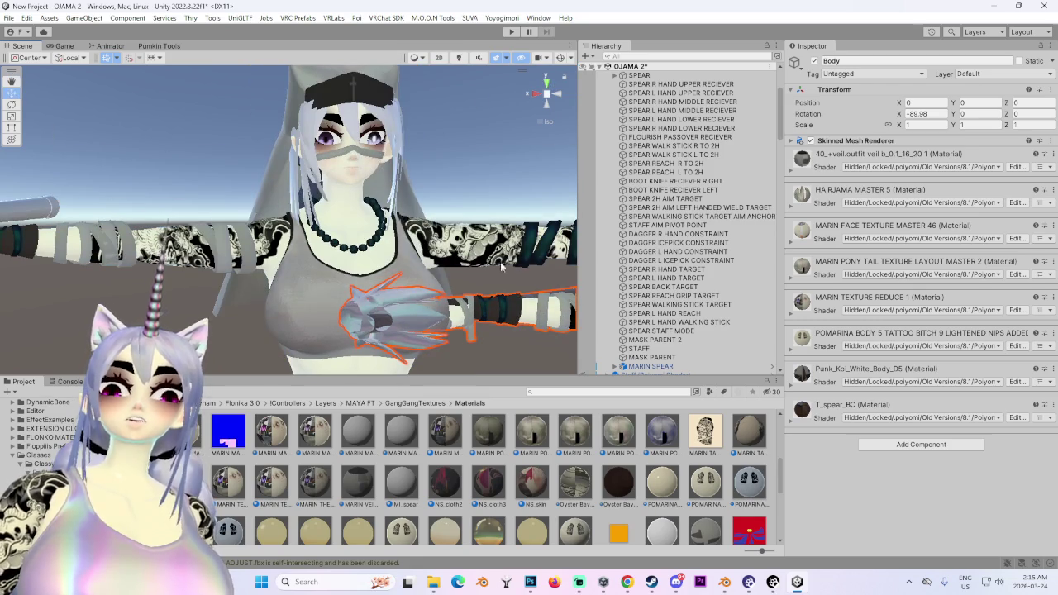
mouse_move(500, 261)
left_mouse_down("alt")
mouse_move(452, 285)
mouse_move(397, 273)
left_mouse_up("alt")
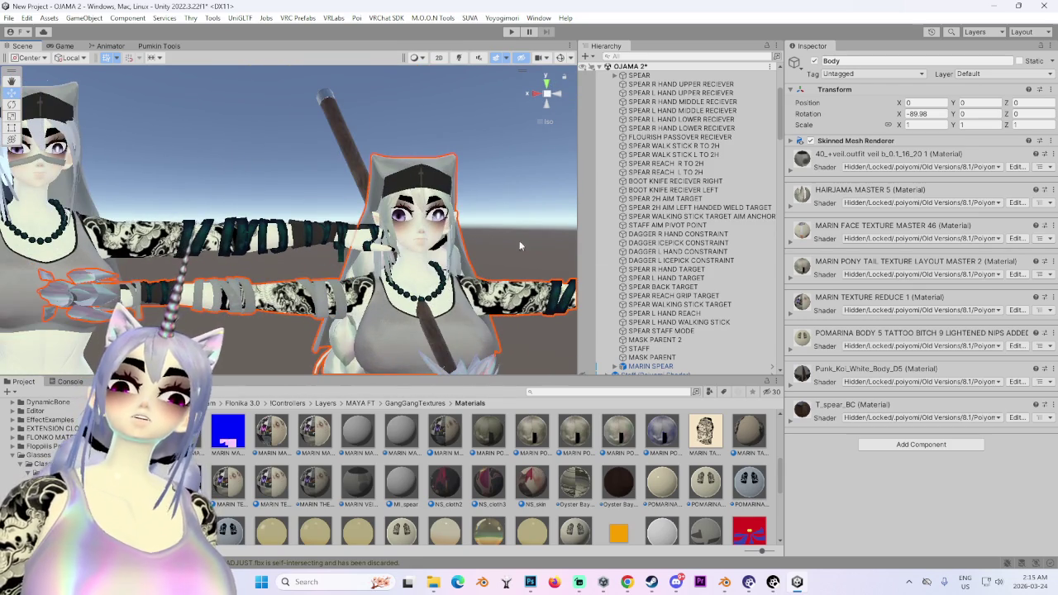
left_click(1052, 261)
left_click(891, 314)
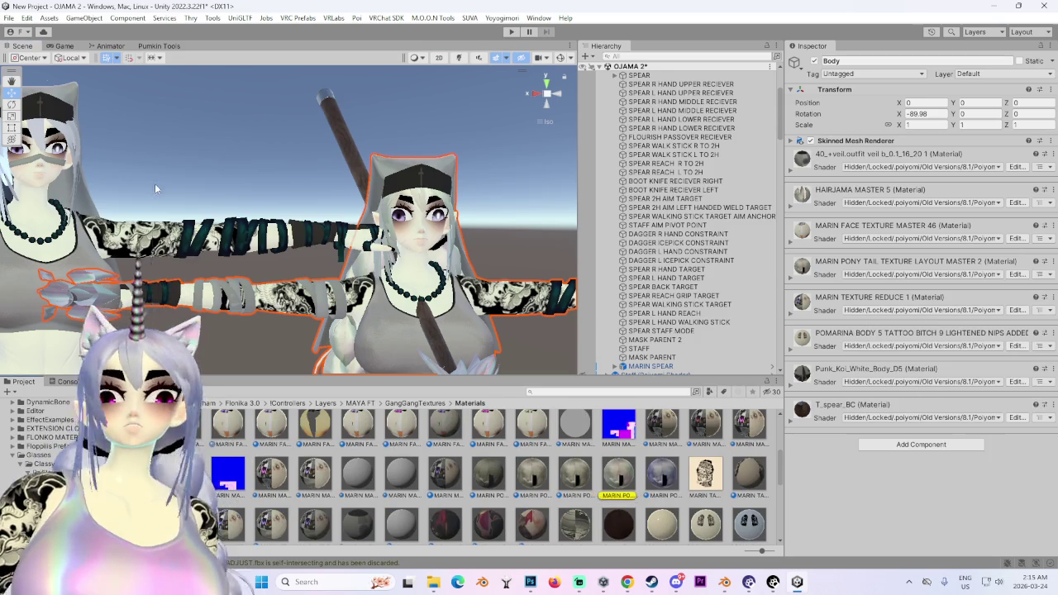
left_click_drag(154, 184, 215, 190, "alt")
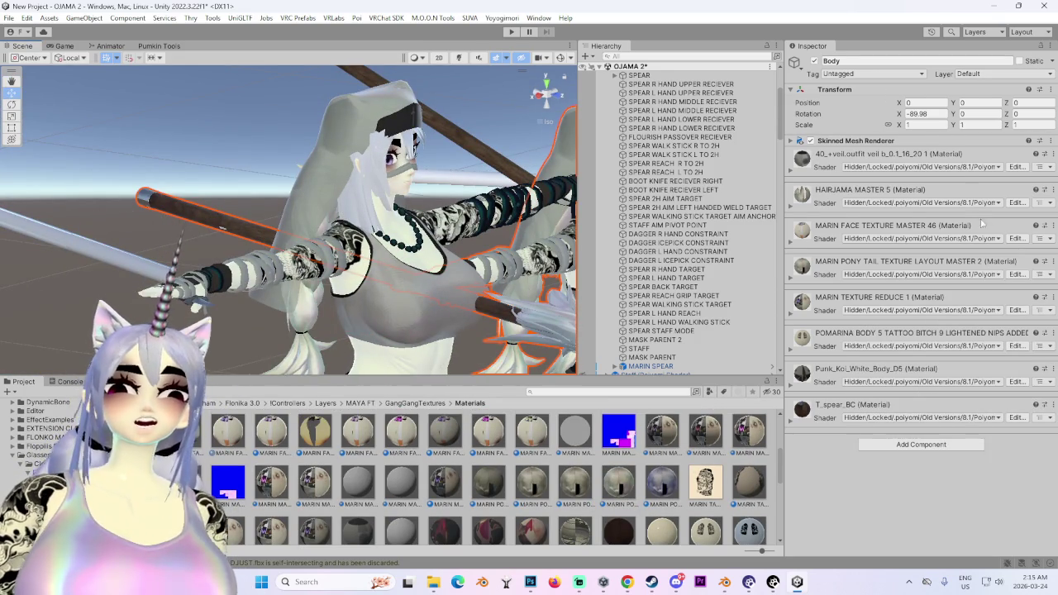
left_click(1053, 193)
left_click(891, 243)
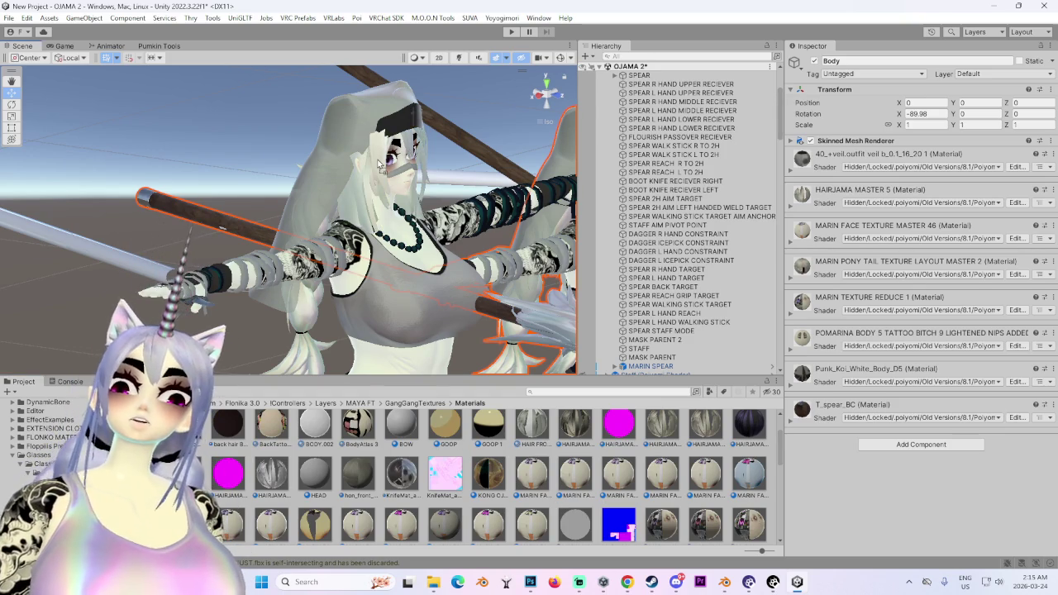
Zoom in close on the face and select MARIN LESBIAN 12 BEFORE HAIR ADJUST.
mouse_move(398, 155)
left_mouse_down("alt")
mouse_move(339, 252)
mouse_move(441, 266)
mouse_move(376, 276)
left_mouse_up("alt")
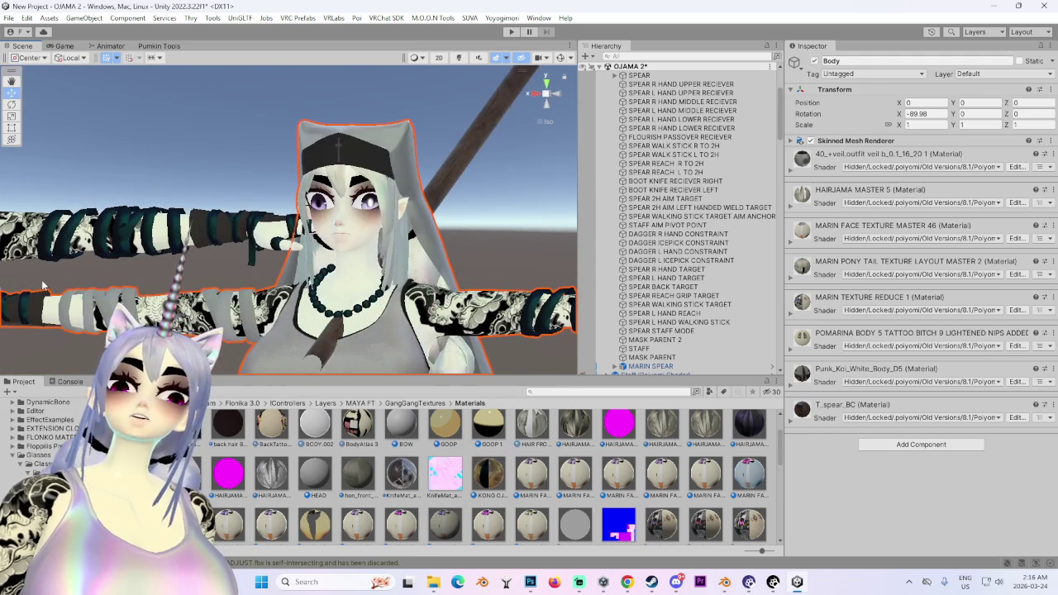
mouse_move(43, 285)
left_mouse_down("alt")
mouse_move(433, 323)
mouse_move(404, 243)
mouse_move(289, 278)
mouse_move(426, 270)
mouse_move(691, 383)
left_mouse_up("alt")
left_click(405, 243)
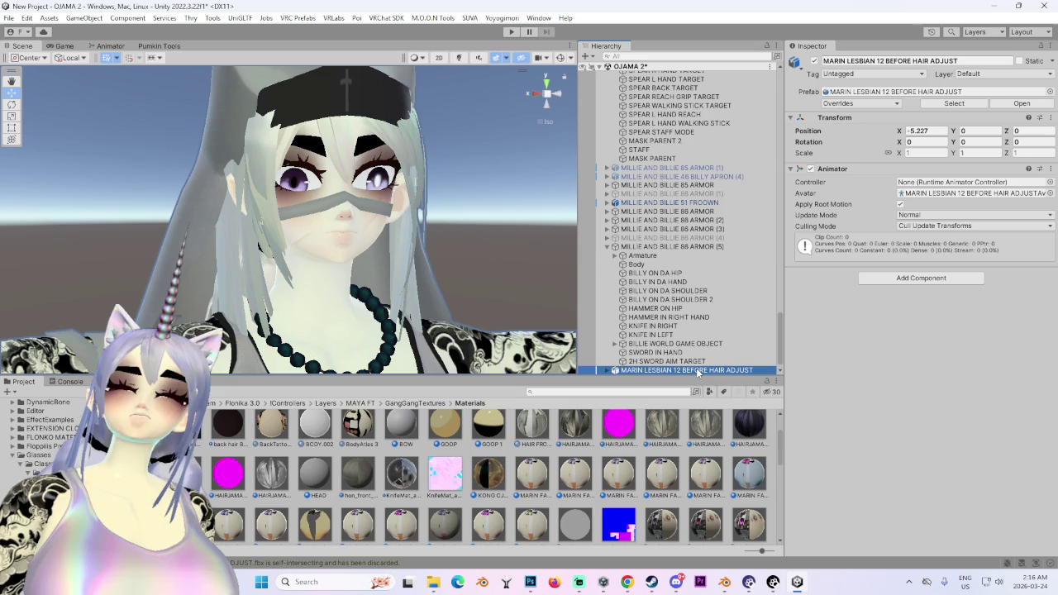
Unpack the MARIN LESBIAN 12 BEFORE HAIR ADJUST prefab, ignoring the VRCFury warning.
right_click(676, 372)
mouse_move(728, 285)
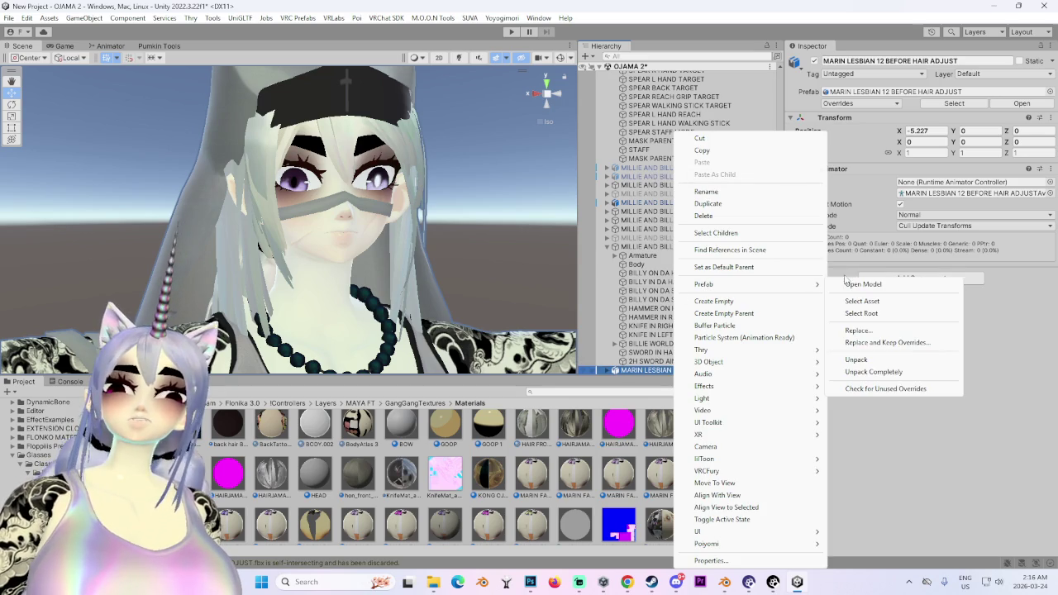
left_click(856, 359)
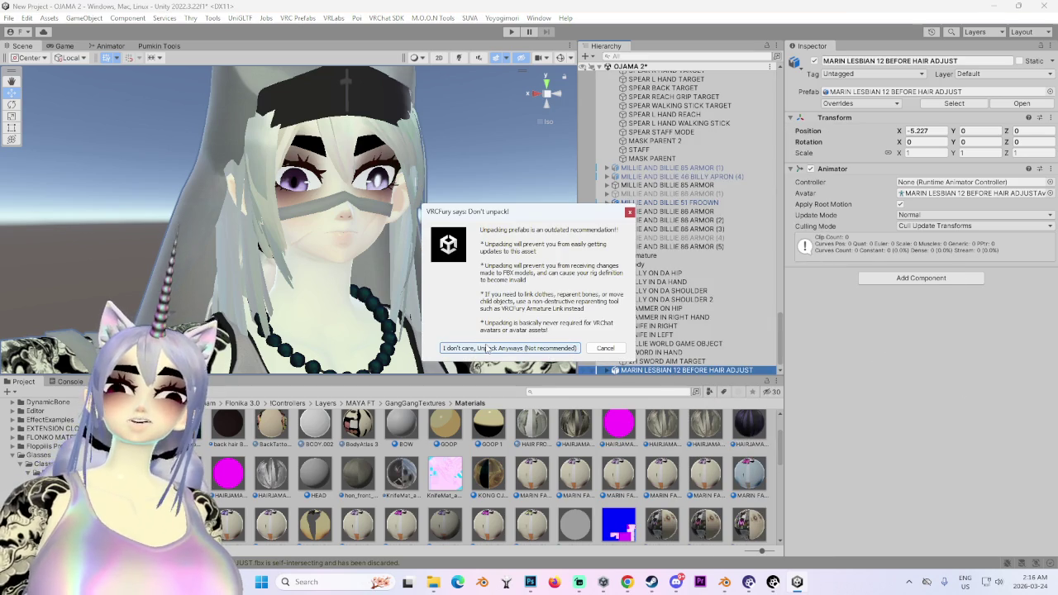
left_click(487, 348)
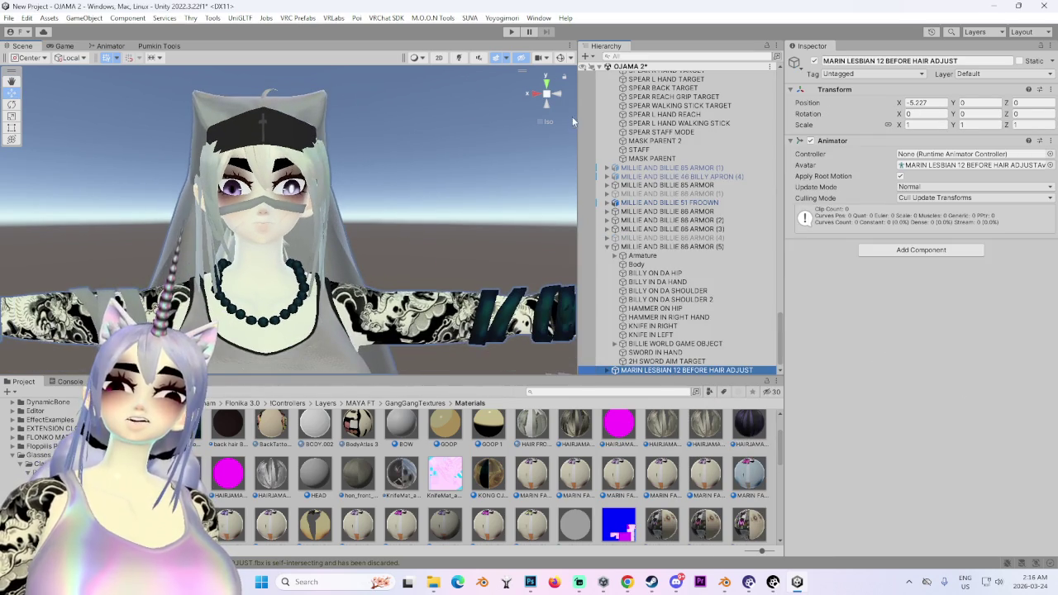
Inspect the avatars from the Front view, then from the Left view.
left_click(526, 93)
left_click(436, 261)
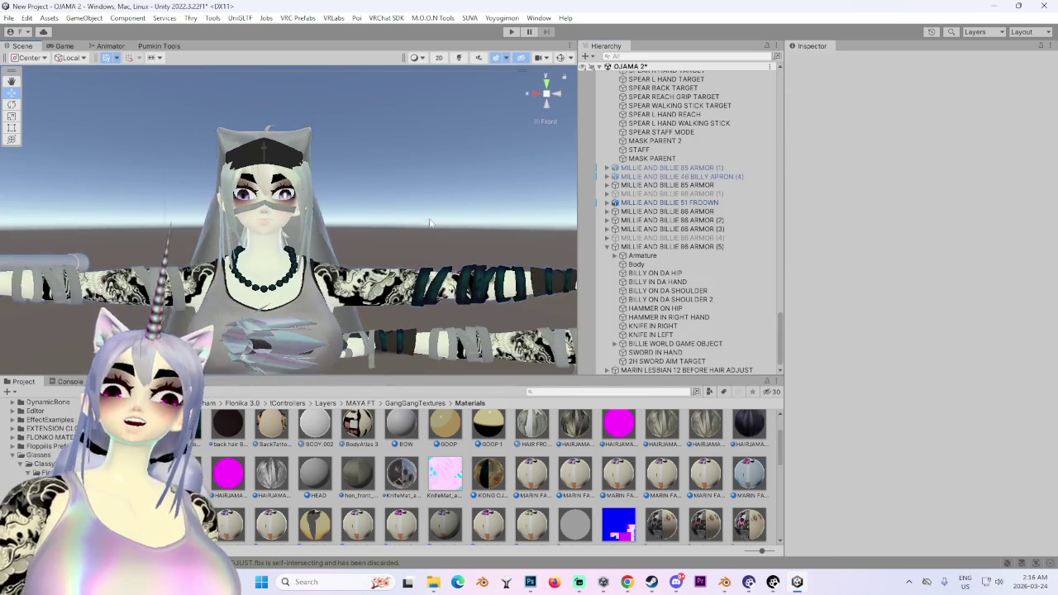
middle_click_drag(436, 260, 342, 171)
scroll(380, 185, "up", 3)
scroll(379, 185, "up", 3)
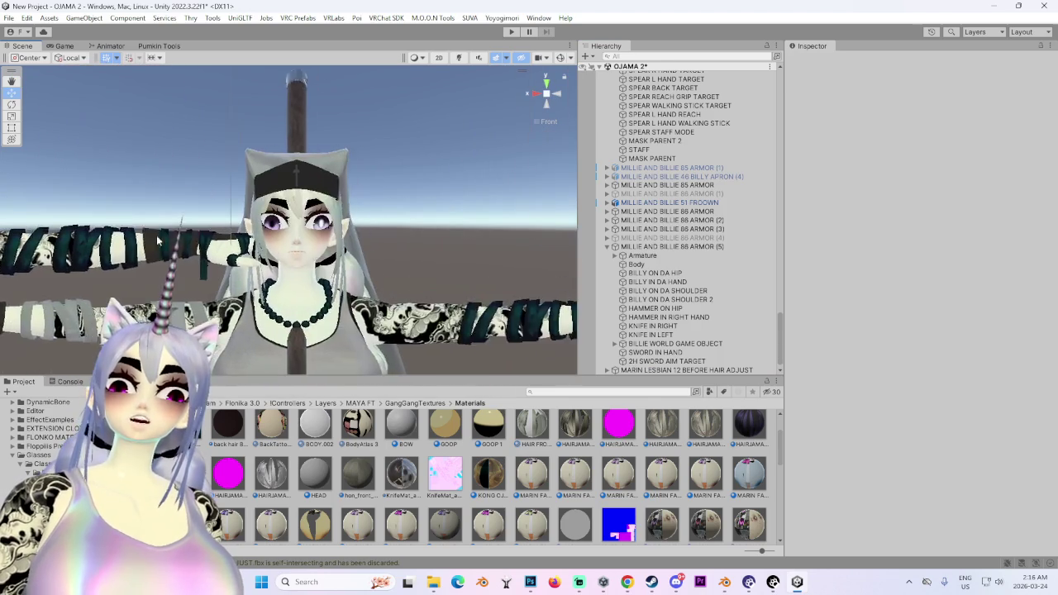
scroll(379, 185, "up", 2)
scroll(379, 185, "up", 2)
middle_click_drag(72, 210, 307, 170)
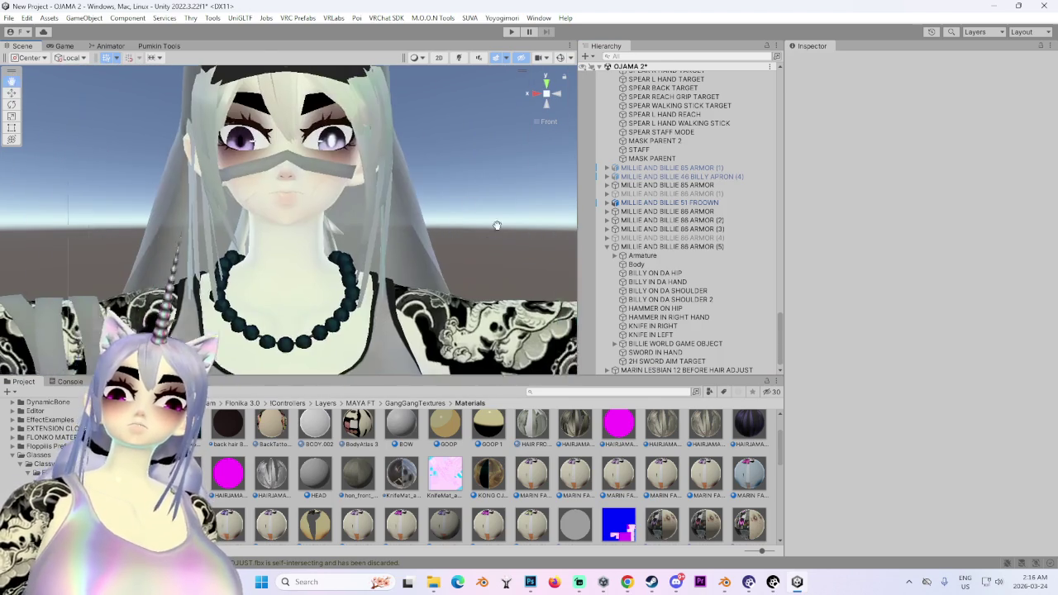
left_click_drag(448, 158, 410, 169, "alt")
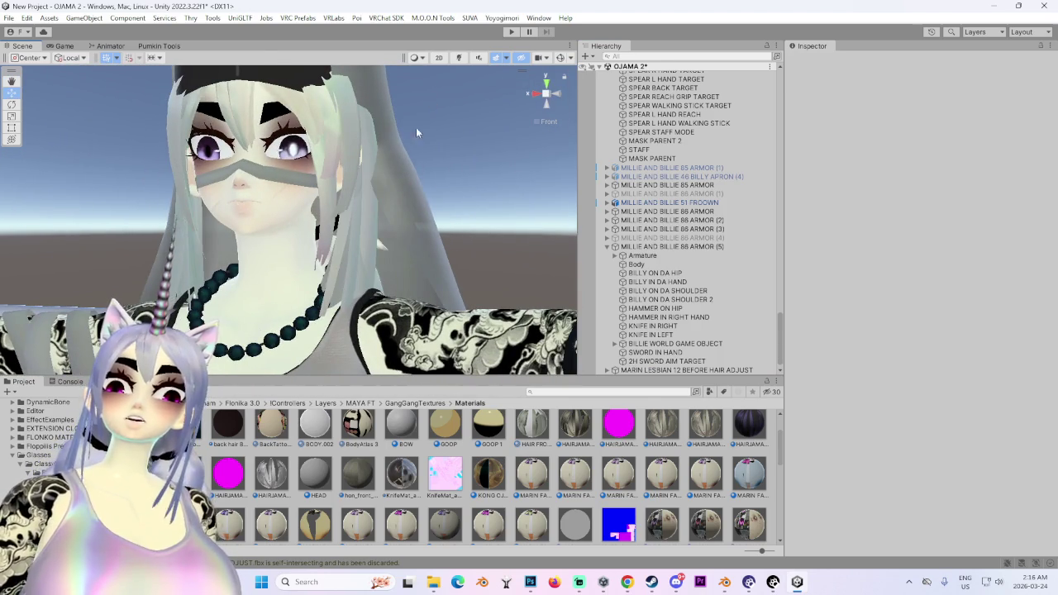
left_click(551, 93)
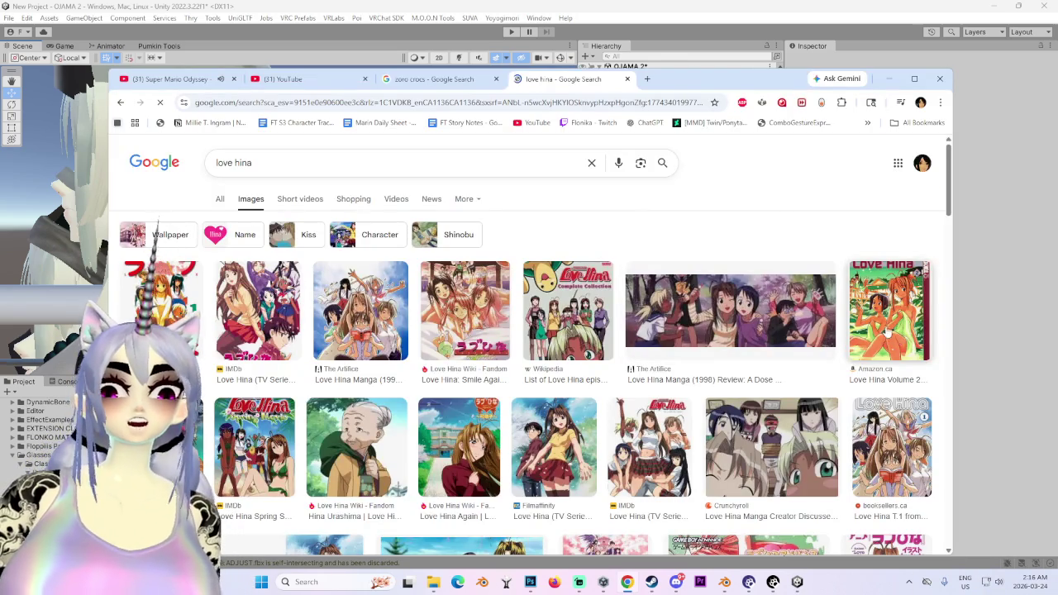
View the Prime Video Love Hina Season 1 image full size in a new tab, then close it.
scroll(773, 418, "down", 3)
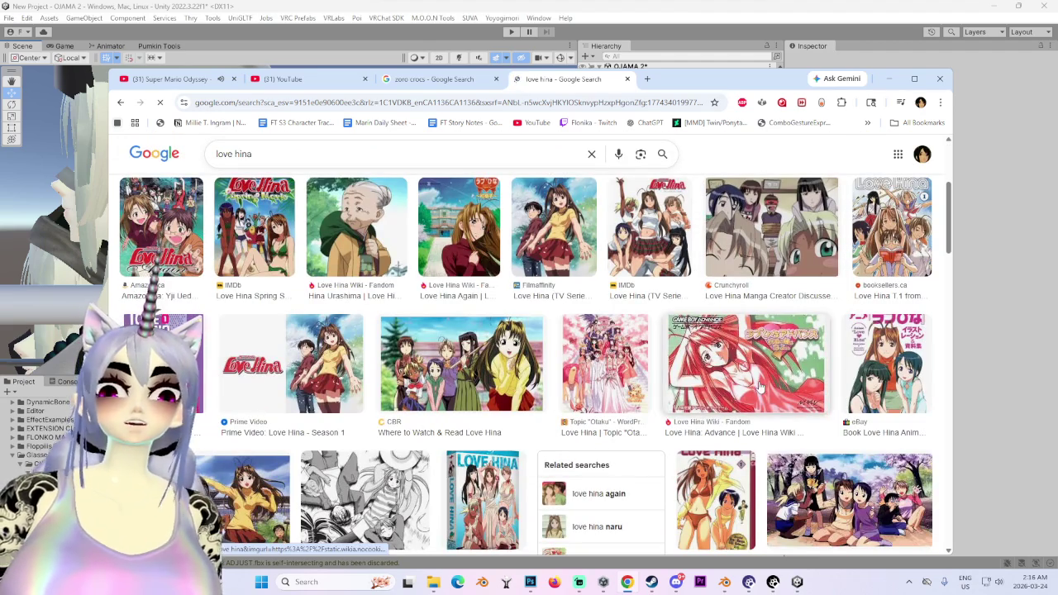
left_click(488, 389)
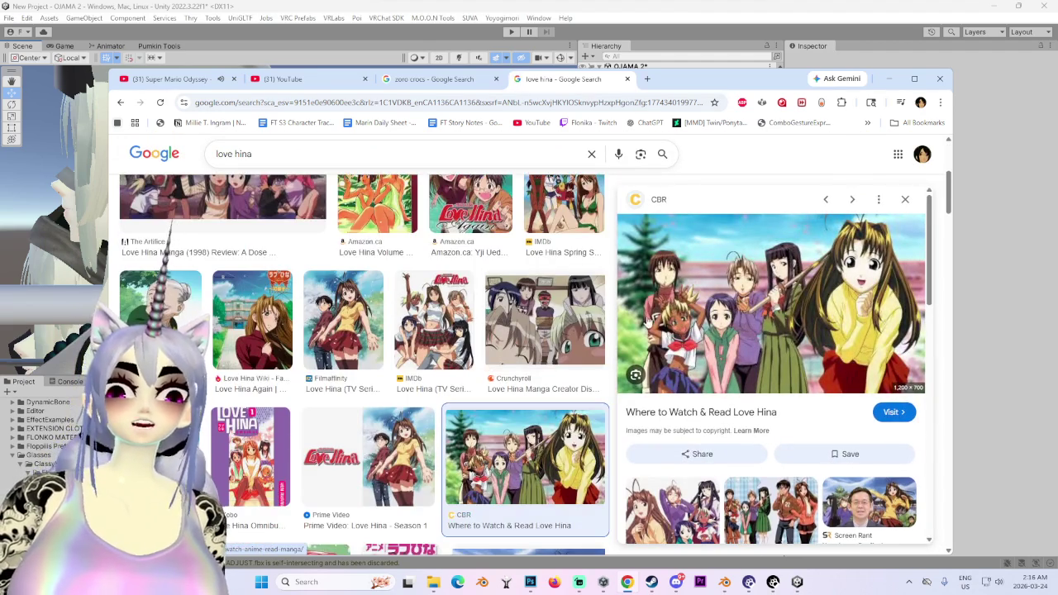
scroll(612, 413, "down", 5)
scroll(616, 522, "down", 2)
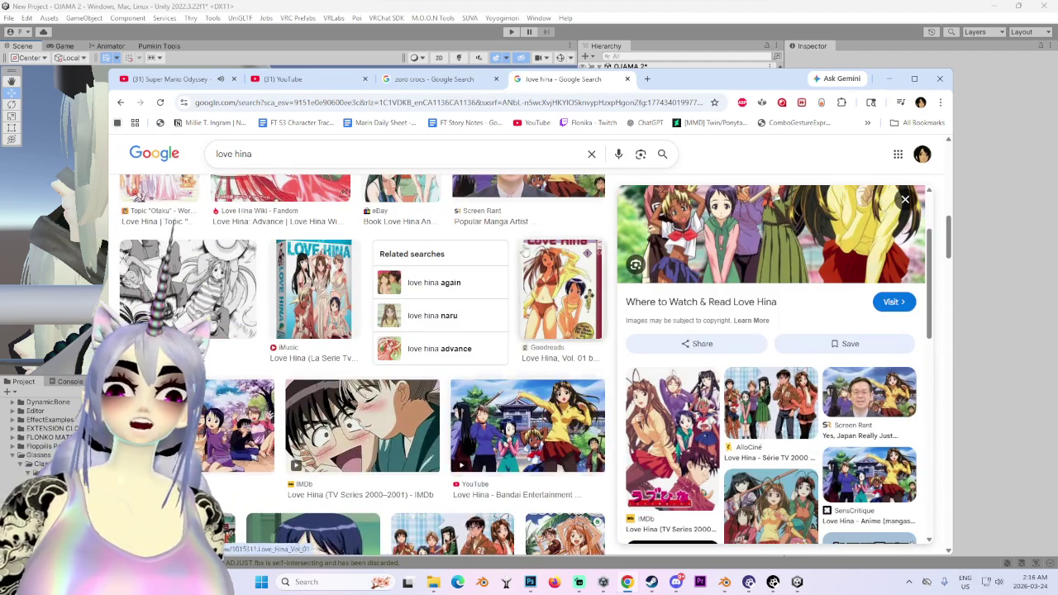
scroll(346, 442, "down", 3)
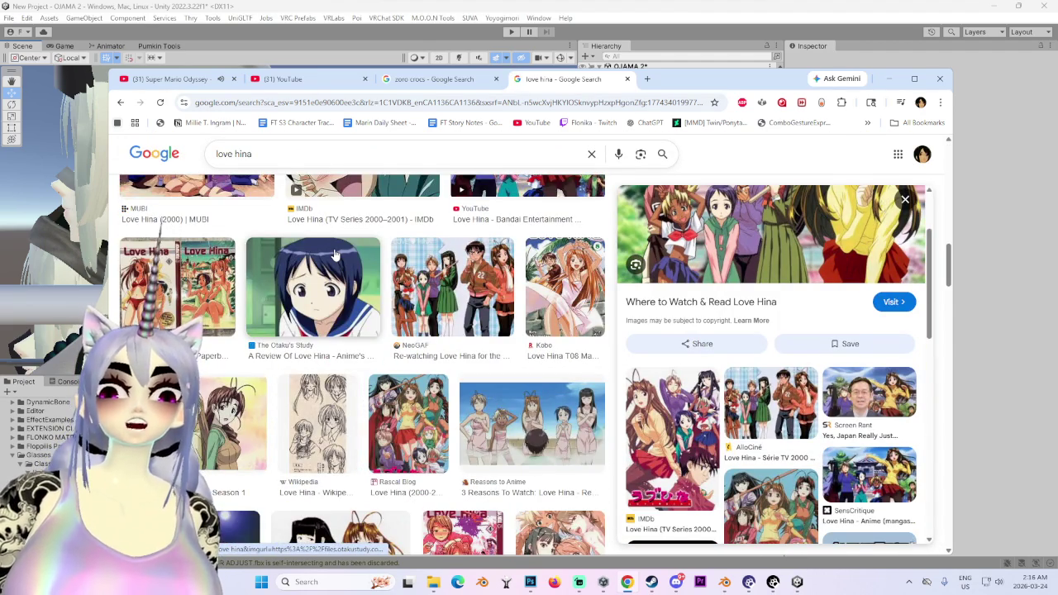
left_click(236, 426)
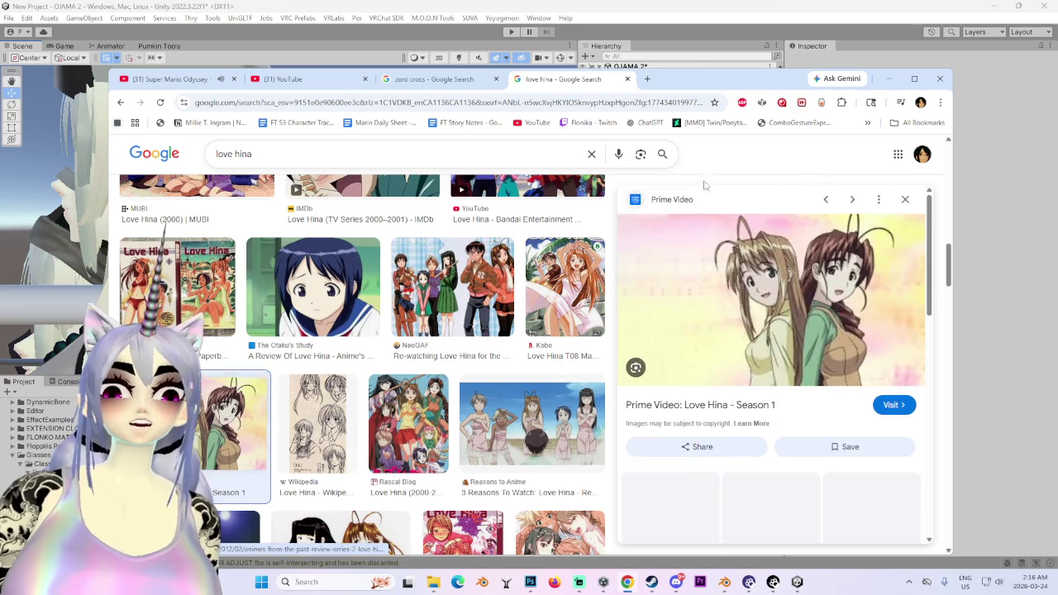
right_click(841, 266)
left_click(885, 424)
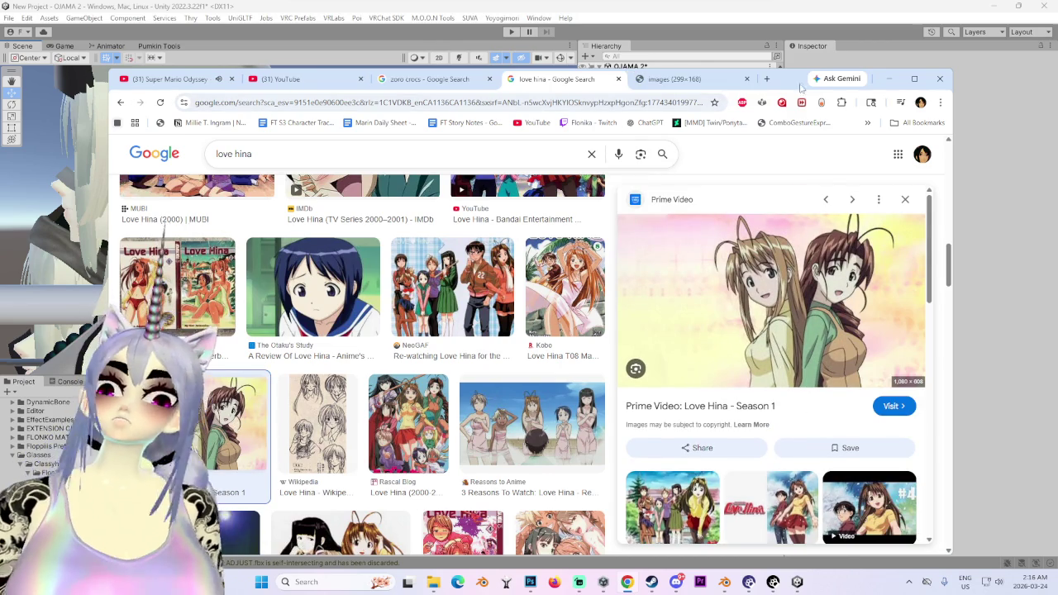
key("ctrl+Tab")
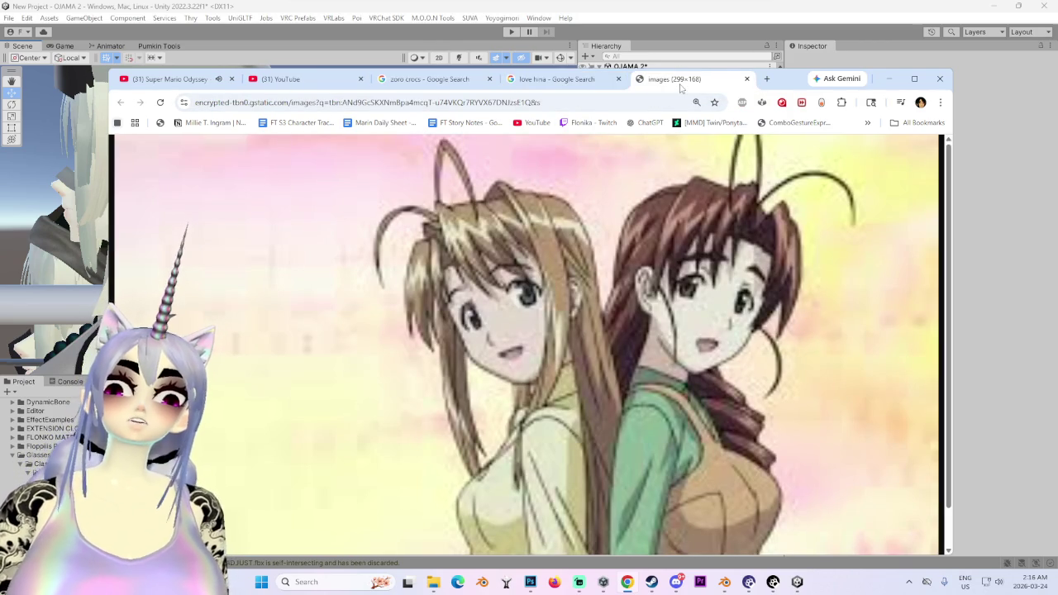
key("ctrl+w")
Search for 'otohume' and highlight the 'otohime mutsumi' suggestion.
scroll(397, 372, "up", 5)
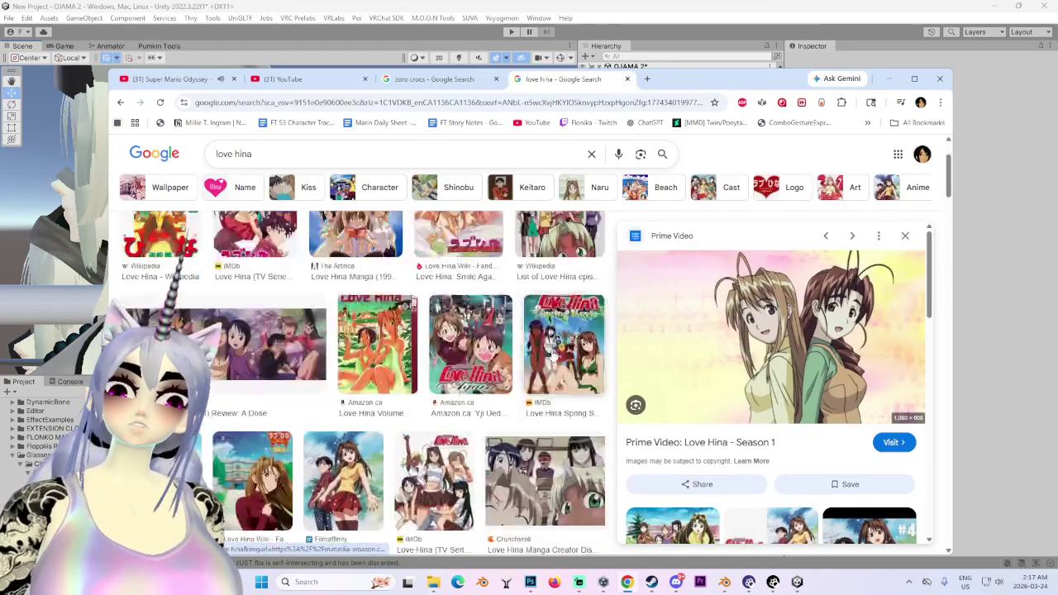
scroll(366, 207, "up", 2)
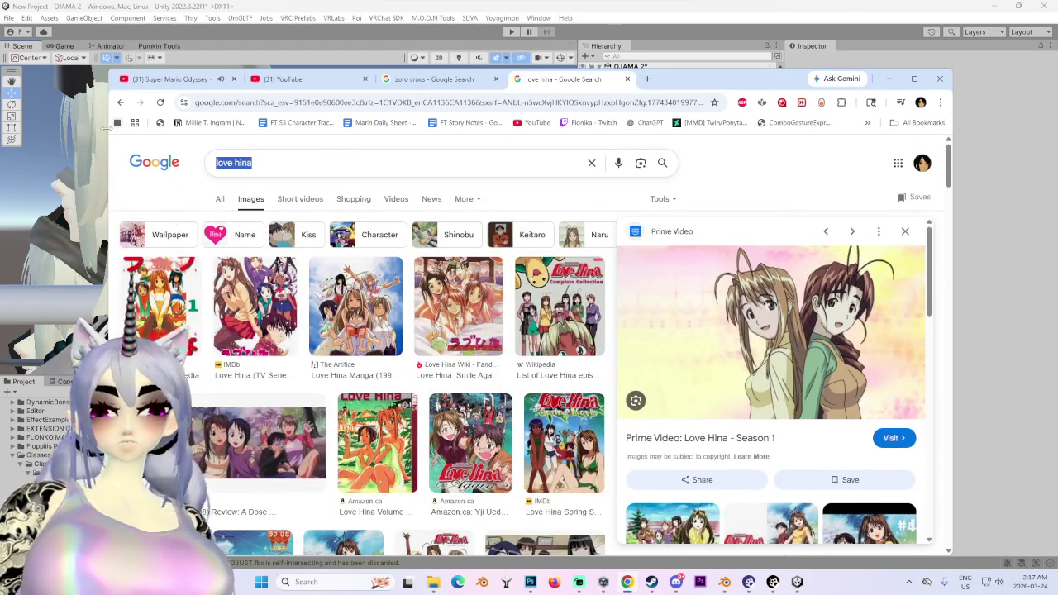
type("otohum")
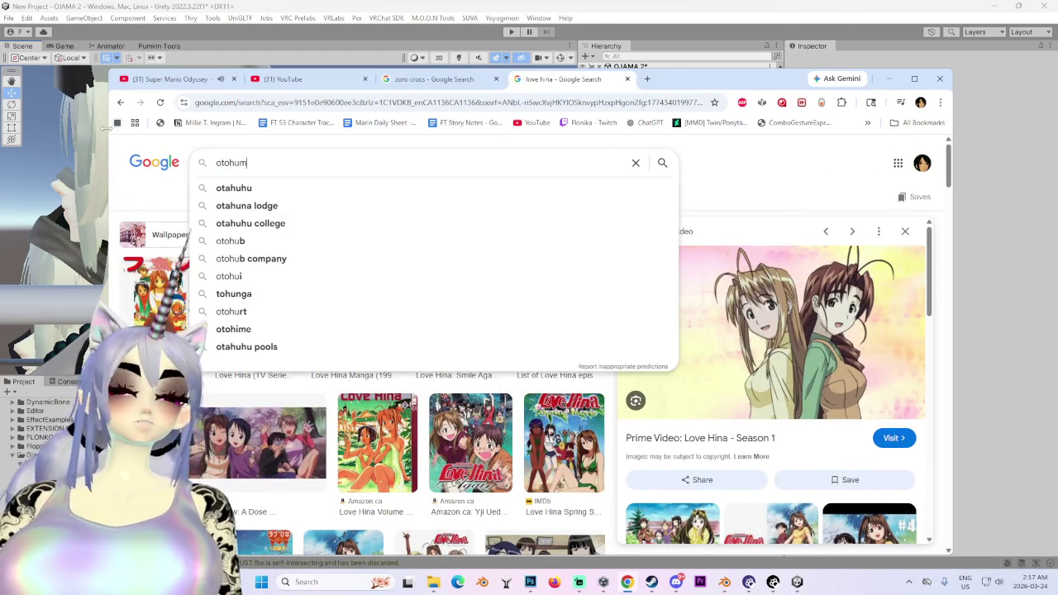
key("BackSpace")
key("BackSpace")
type("ime")
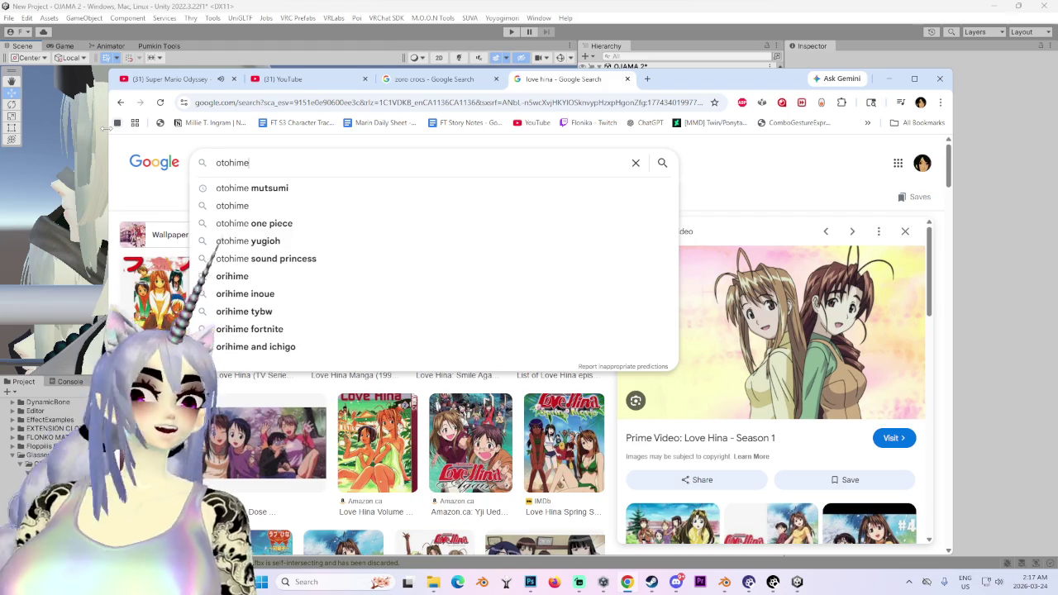
key("Down")
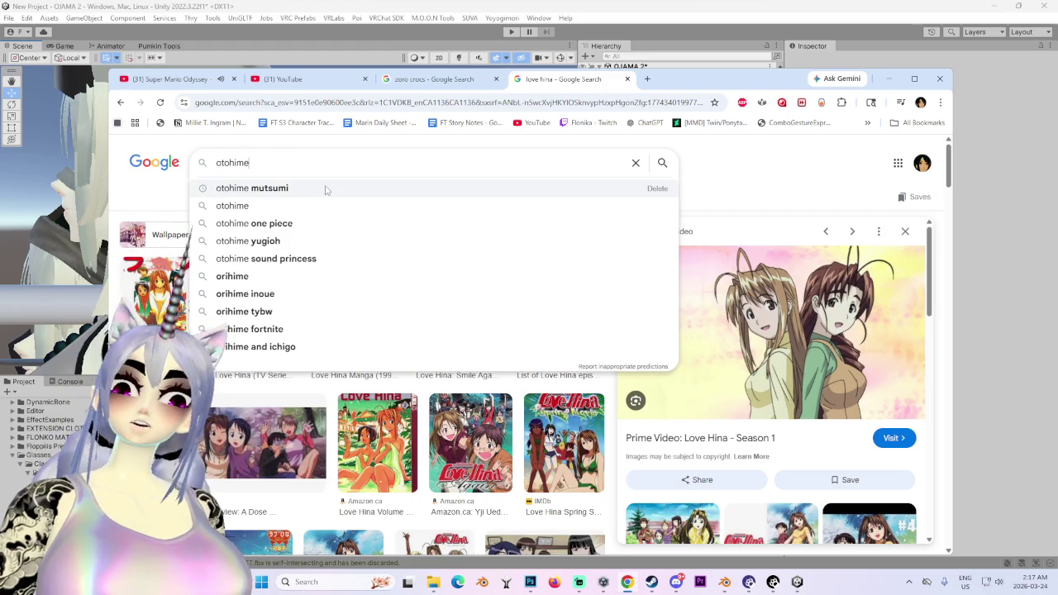
Search images for 'otohime mutsumi' and open the first result full size in a new tab.
left_click(325, 188)
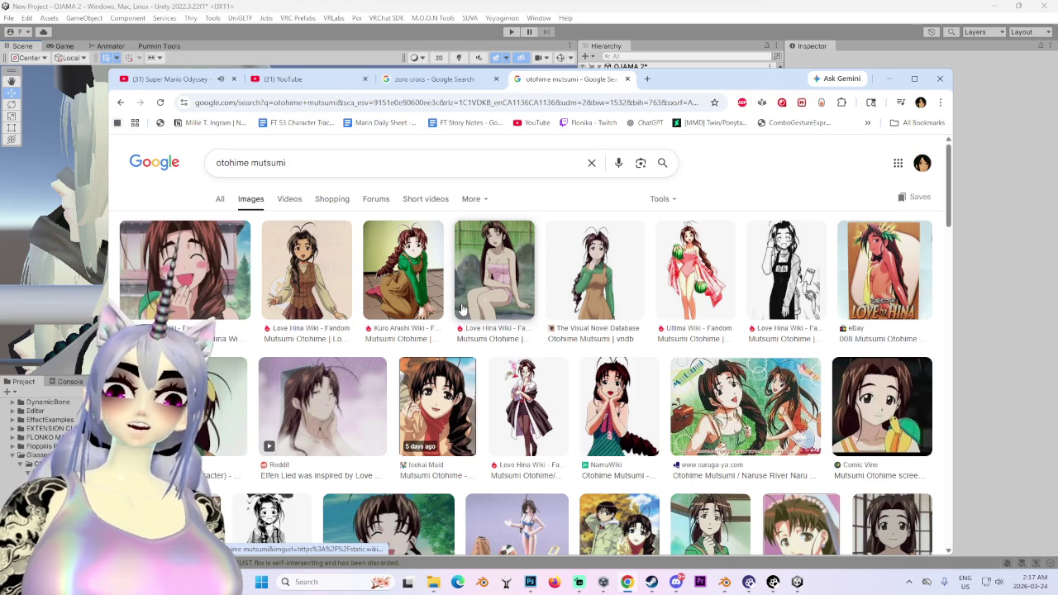
left_click(185, 270)
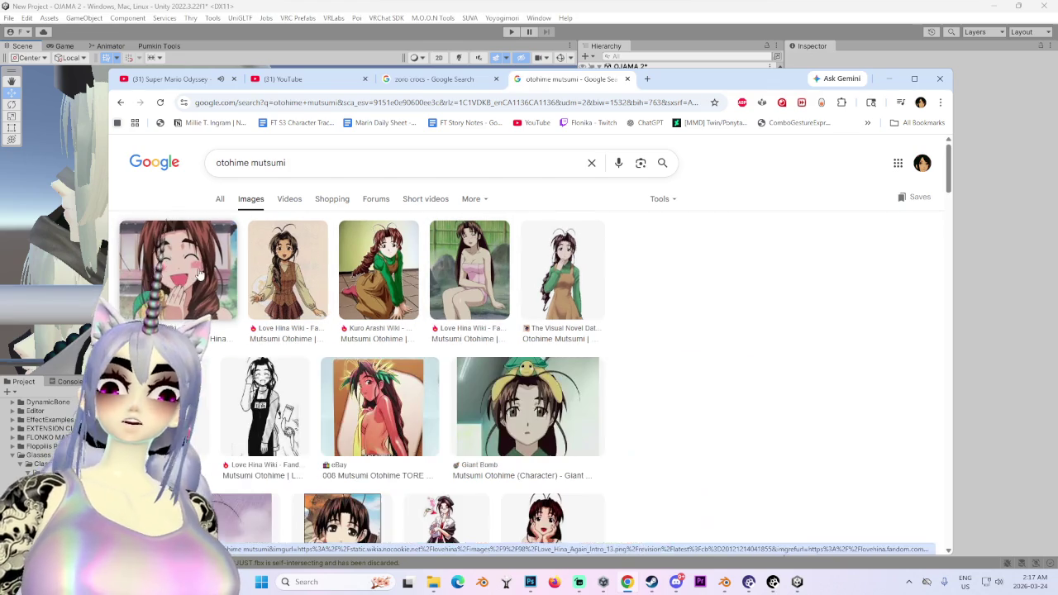
right_click(759, 317)
left_click(818, 177)
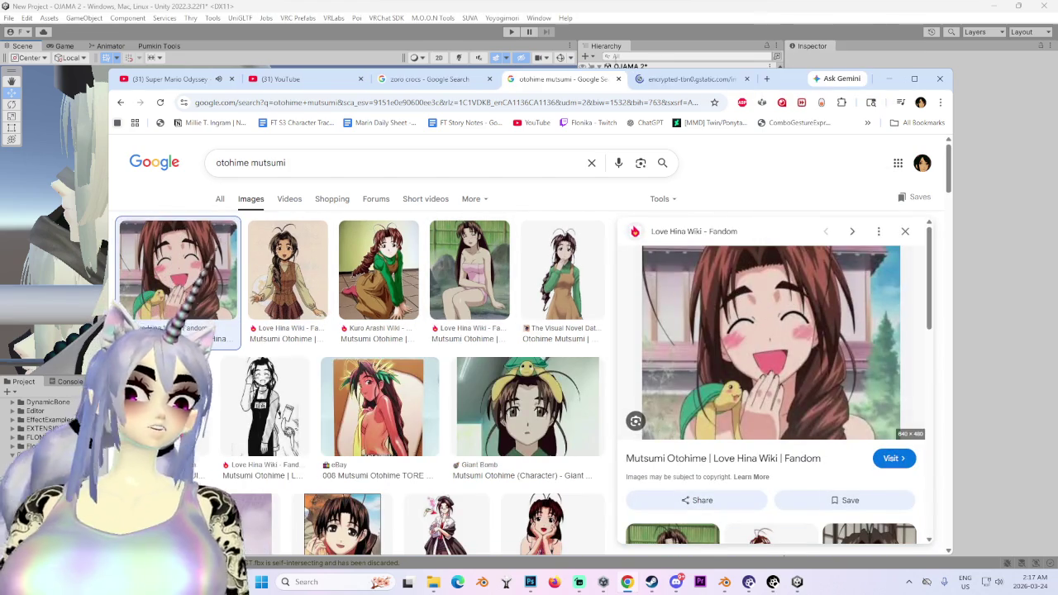
key("ctrl+Tab")
scroll(827, 388, "down", 2)
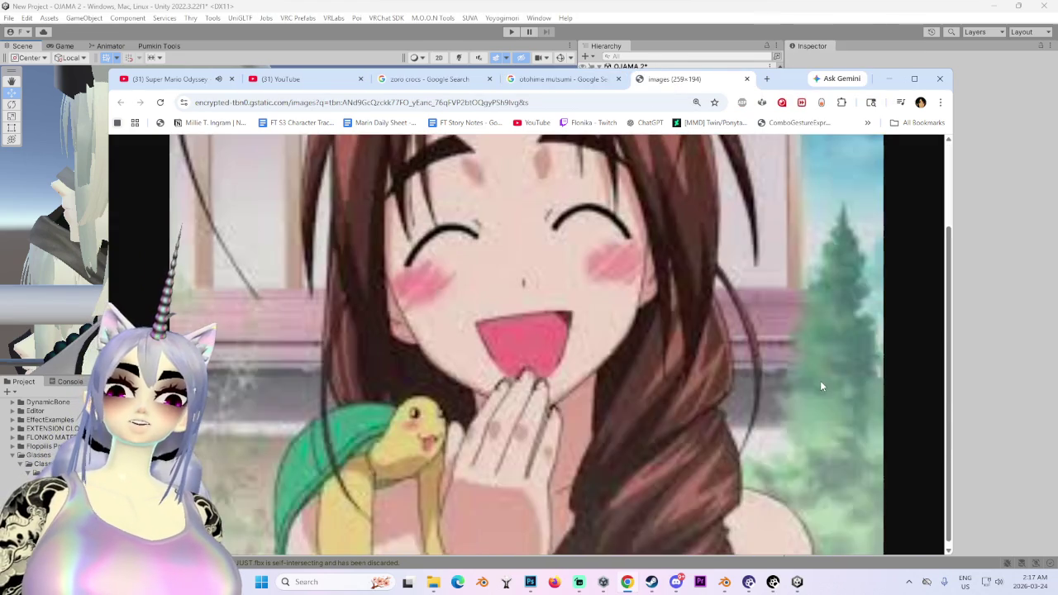
scroll(818, 393, "up", 2)
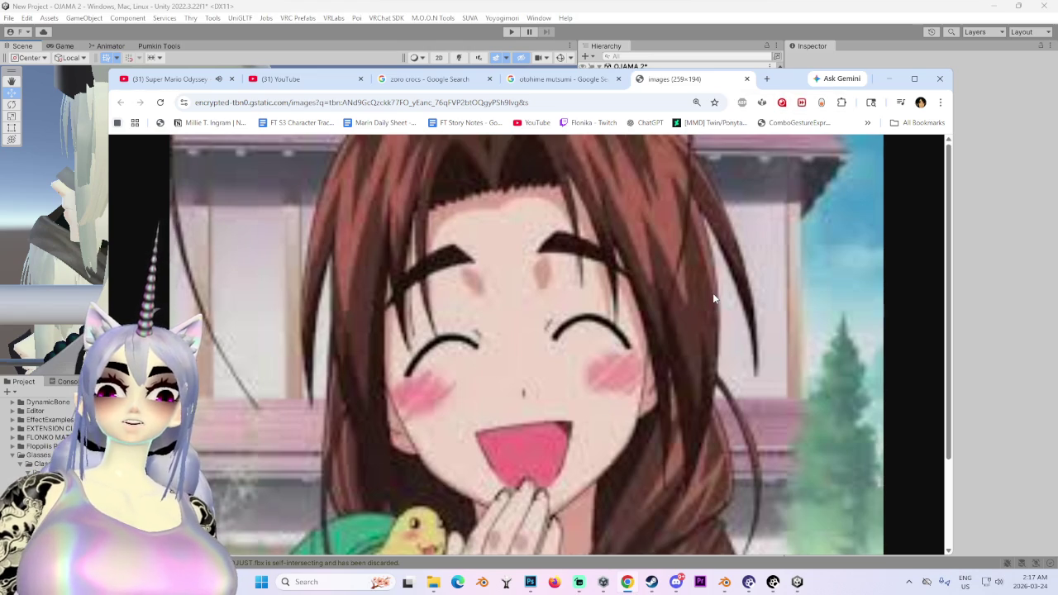
scroll(714, 297, "down", 2)
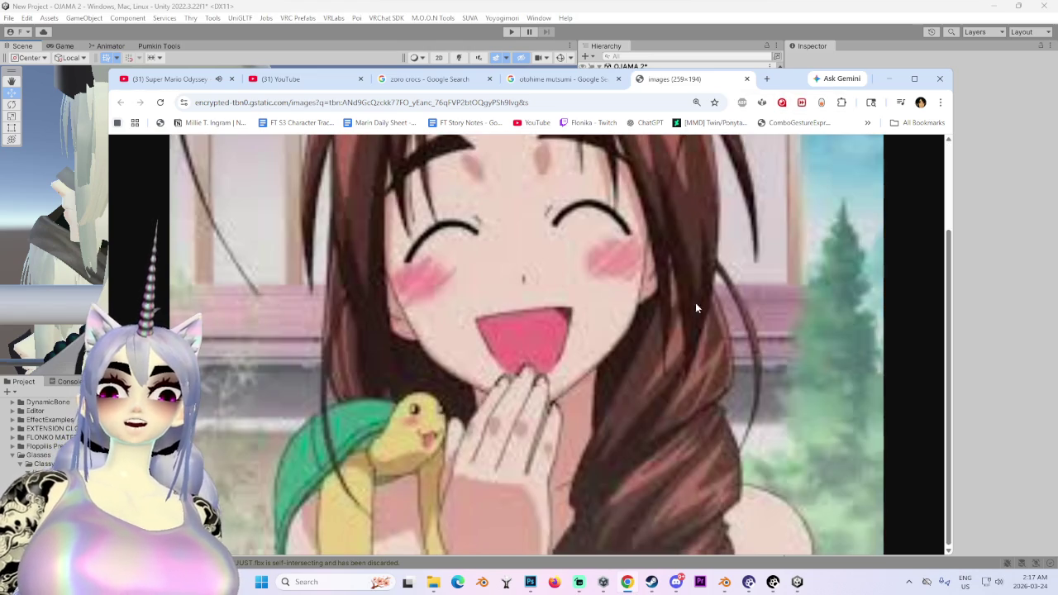
scroll(701, 342, "up", 2)
Return to the otohime mutsumi results and preview another Mutsumi Otohime image.
left_click(566, 68)
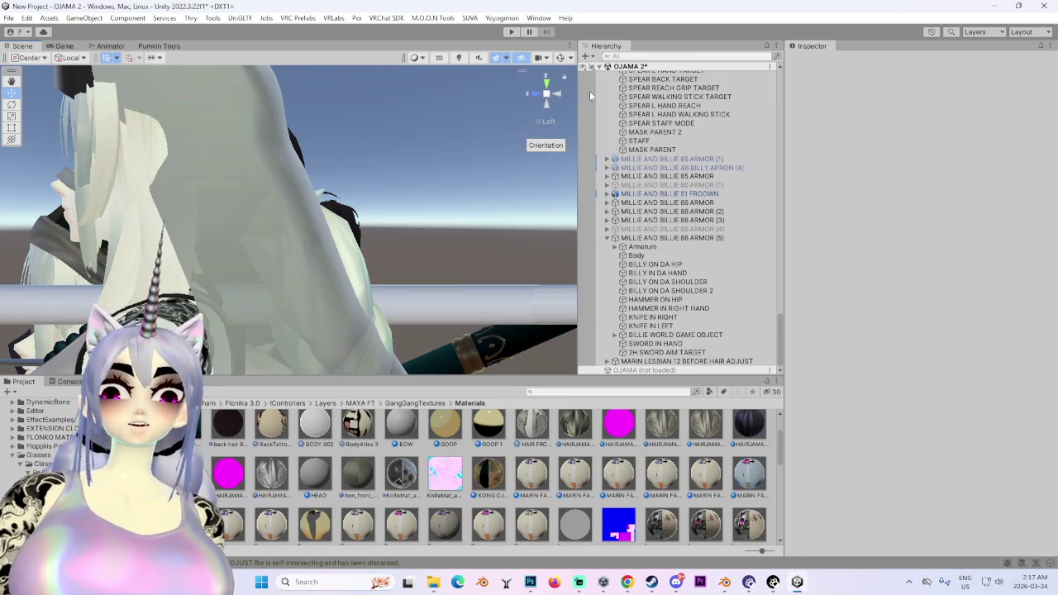
left_click(625, 582)
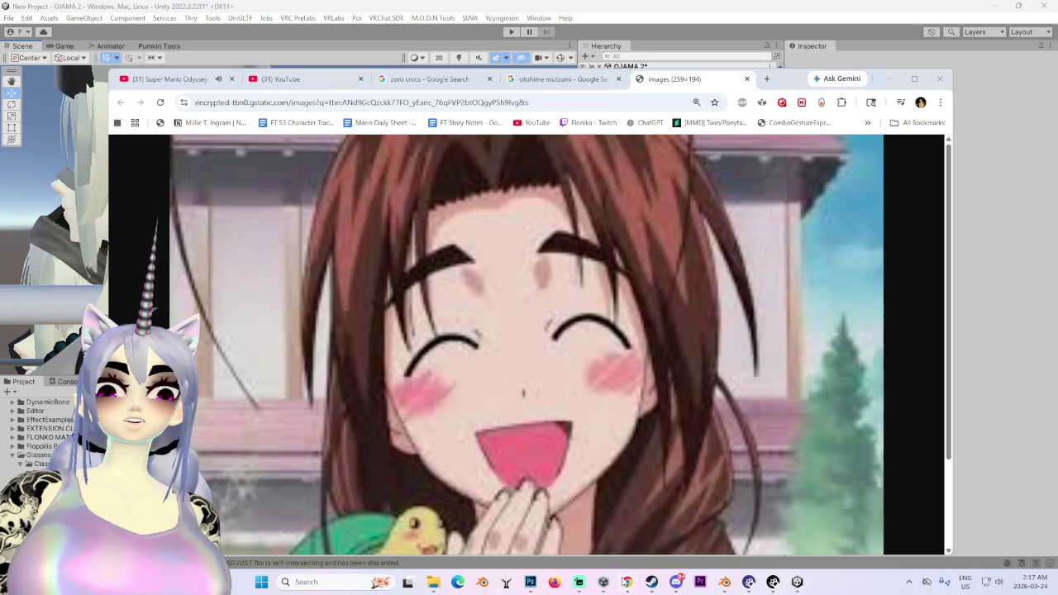
left_click(568, 80)
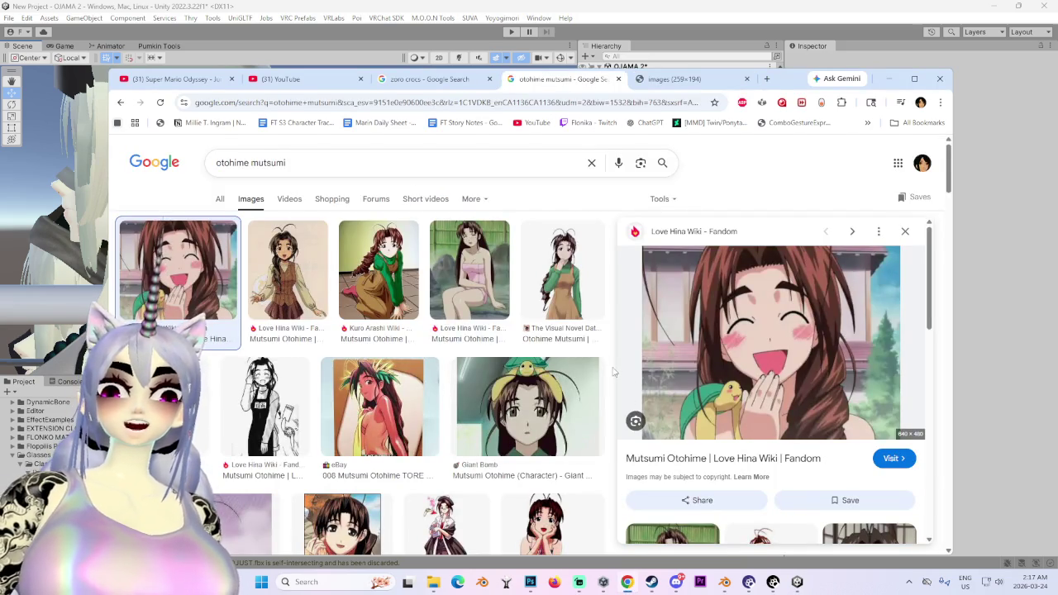
scroll(613, 372, "down", 3)
scroll(544, 436, "down", 3)
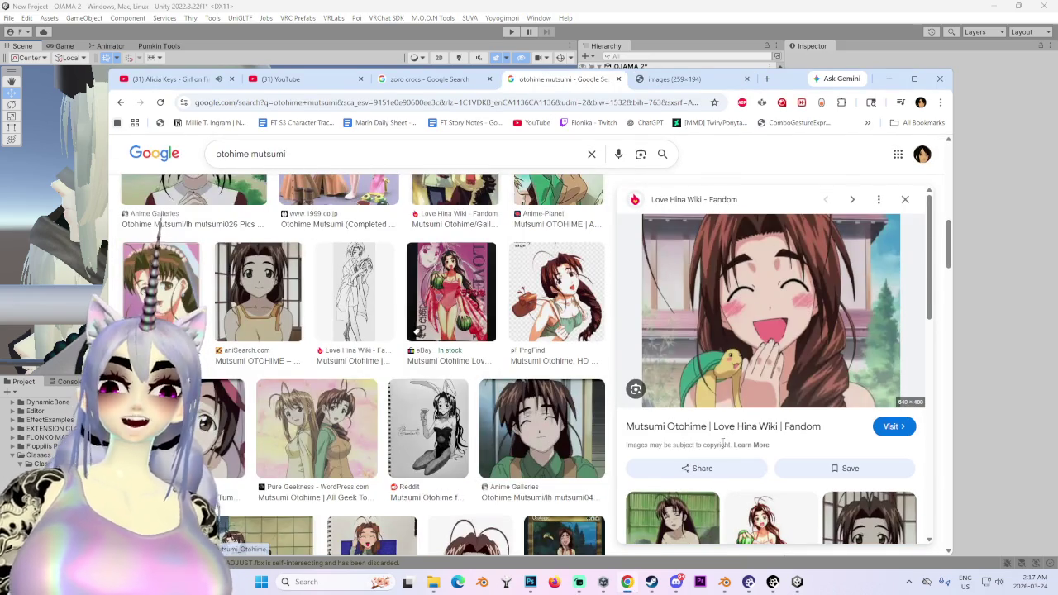
left_click(196, 440)
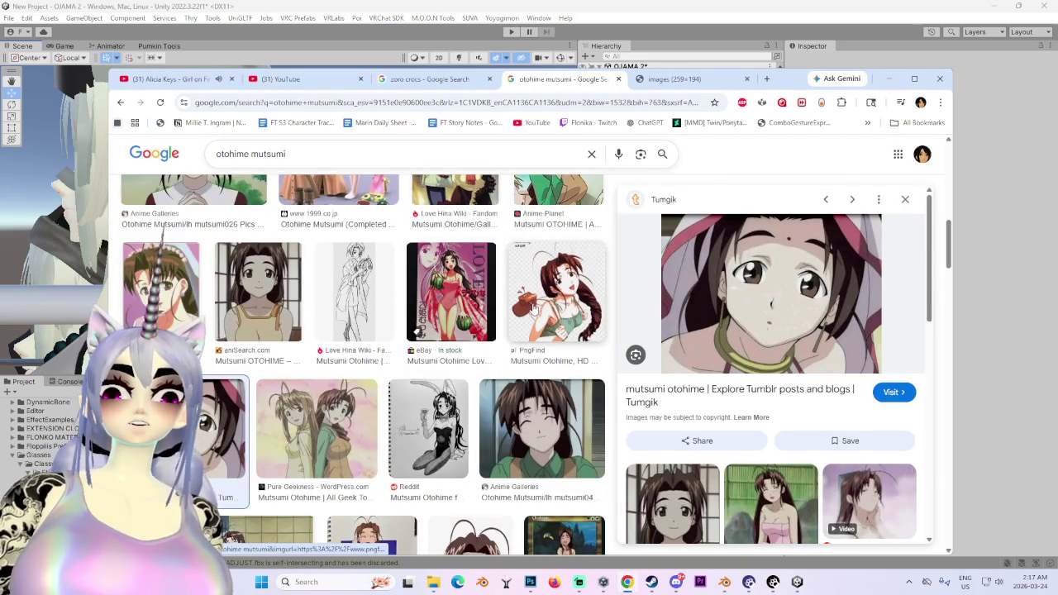
scroll(592, 378, "up", 2)
scroll(592, 378, "up", 2)
scroll(592, 378, "up", 4)
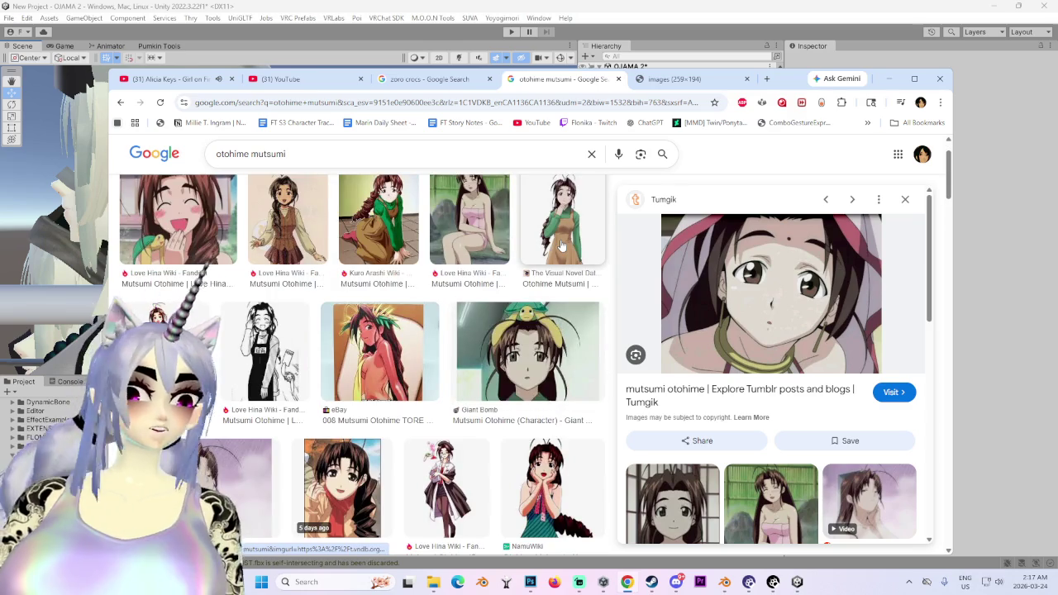
Check the music video tab, return to the full-size image, then minimize the browser.
left_click(198, 76)
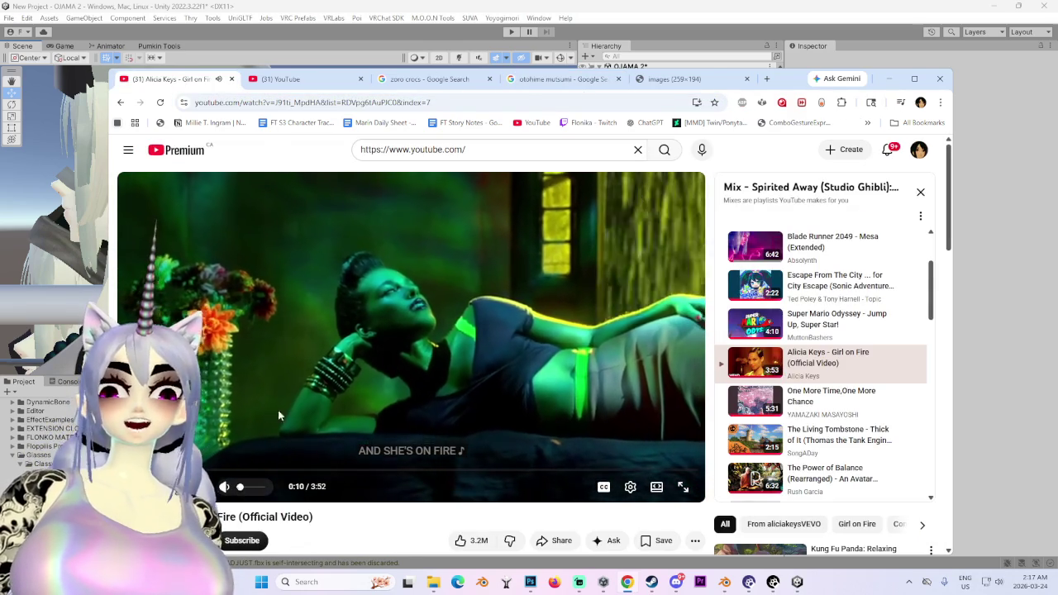
left_click(678, 78)
scroll(568, 403, "up", 2)
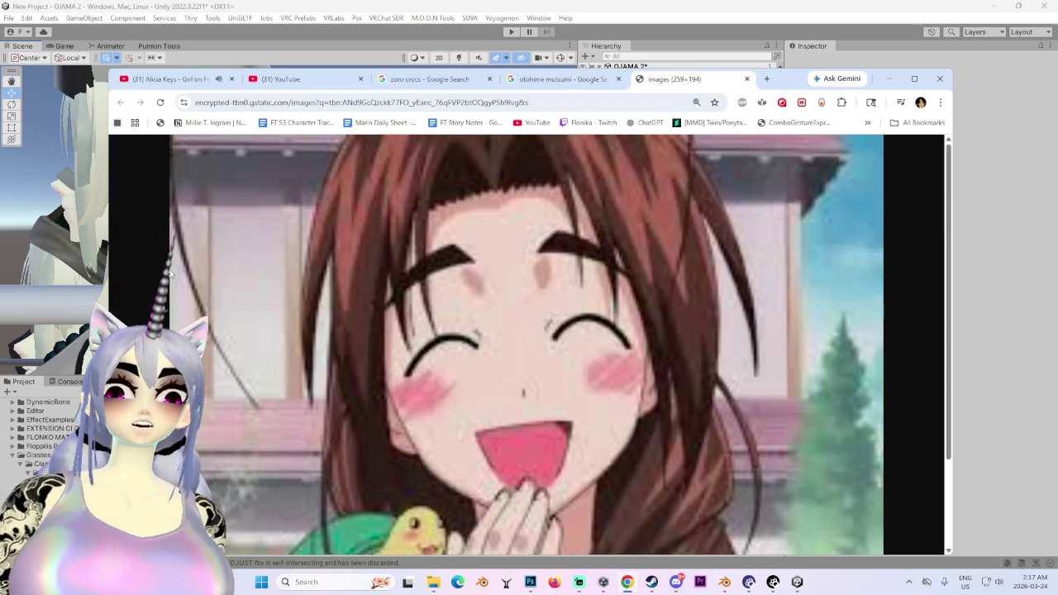
left_click(165, 80)
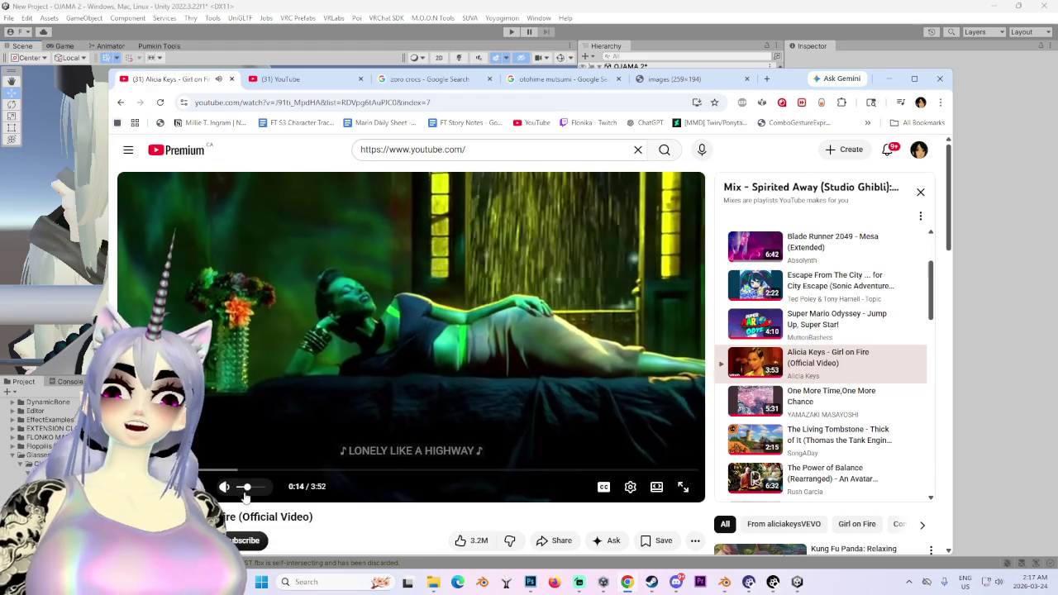
left_click(674, 78)
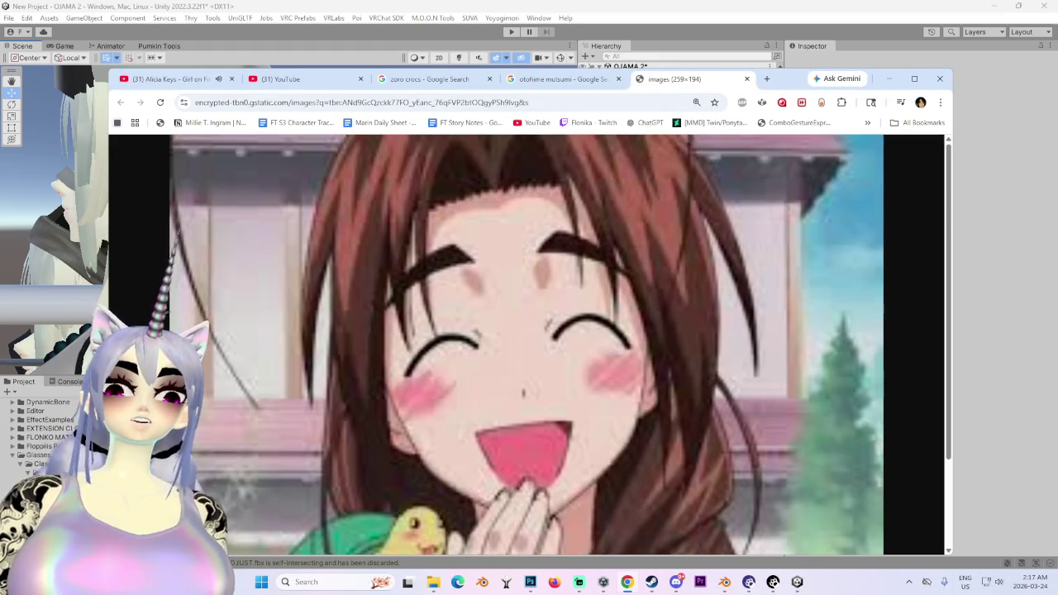
left_click(790, 48)
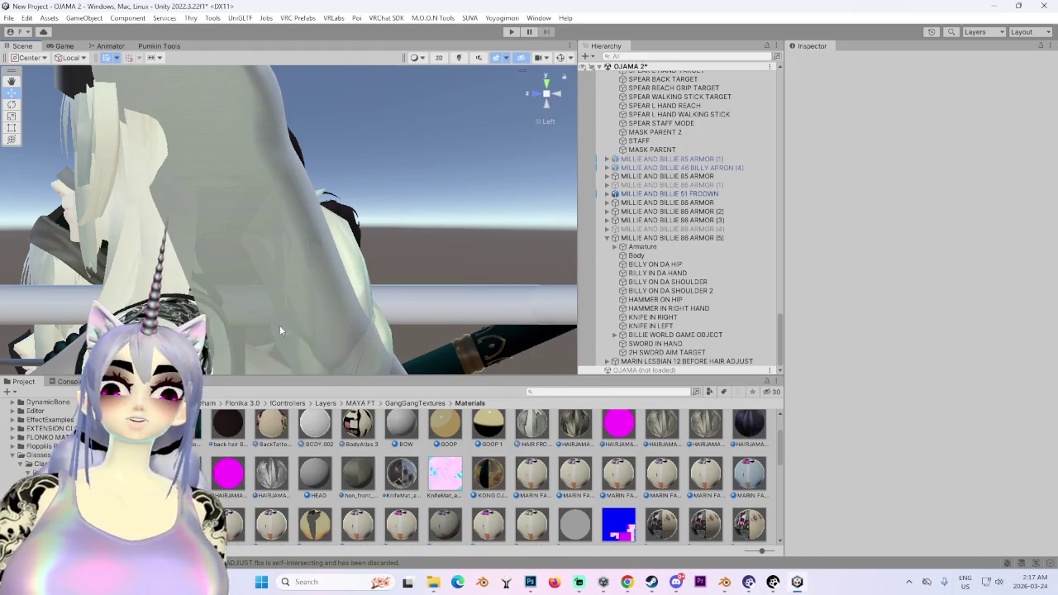
Select the Marin avatar's root object in the scene.
scroll(279, 330, "down", 5)
scroll(376, 248, "up", 2)
scroll(369, 295, "up", 2)
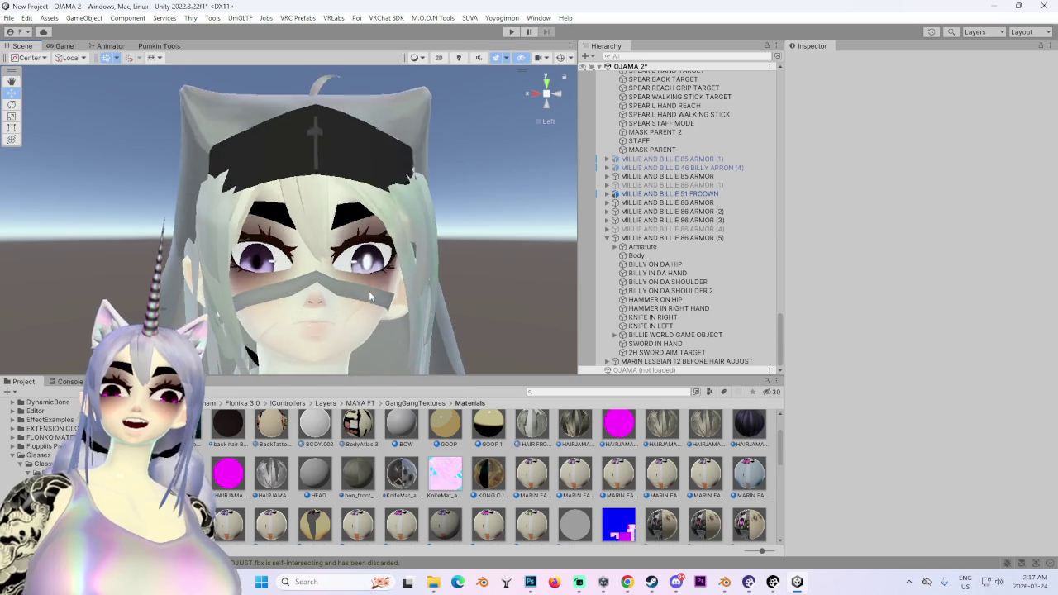
scroll(369, 296, "down", 2)
middle_click_drag(369, 296, 333, 192)
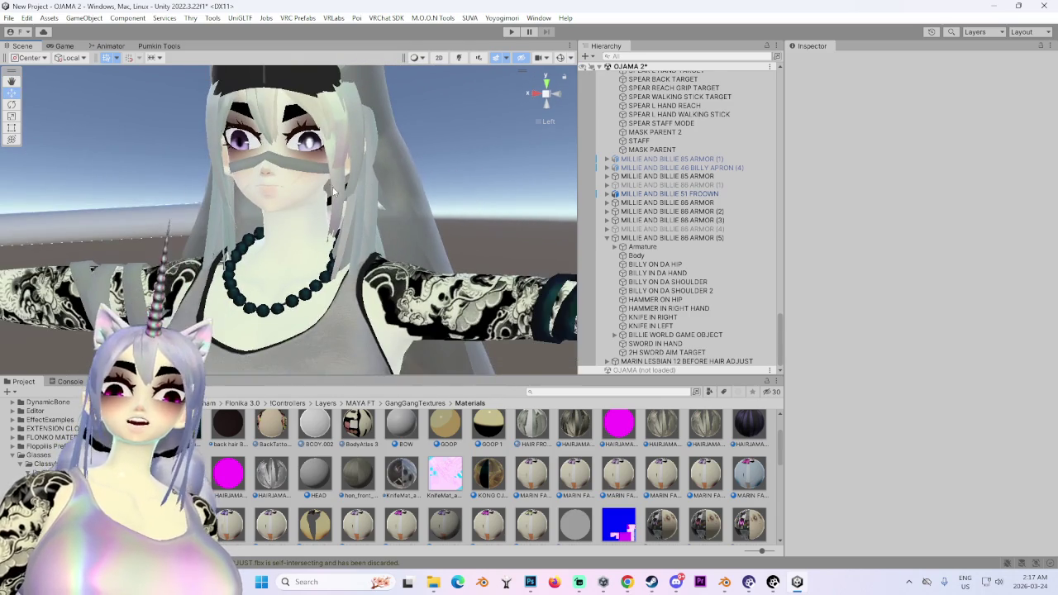
left_click(386, 196)
left_click(686, 353)
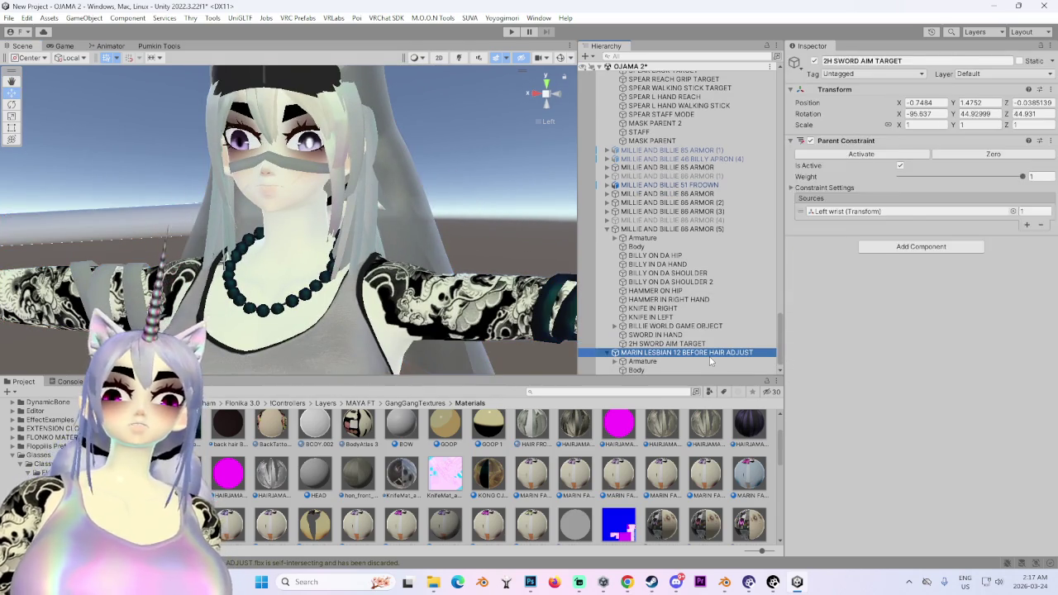
In Pumkin's Avatar Tools, set the selected avatar as the target with Select from Scene.
left_click(170, 46)
left_click(170, 96)
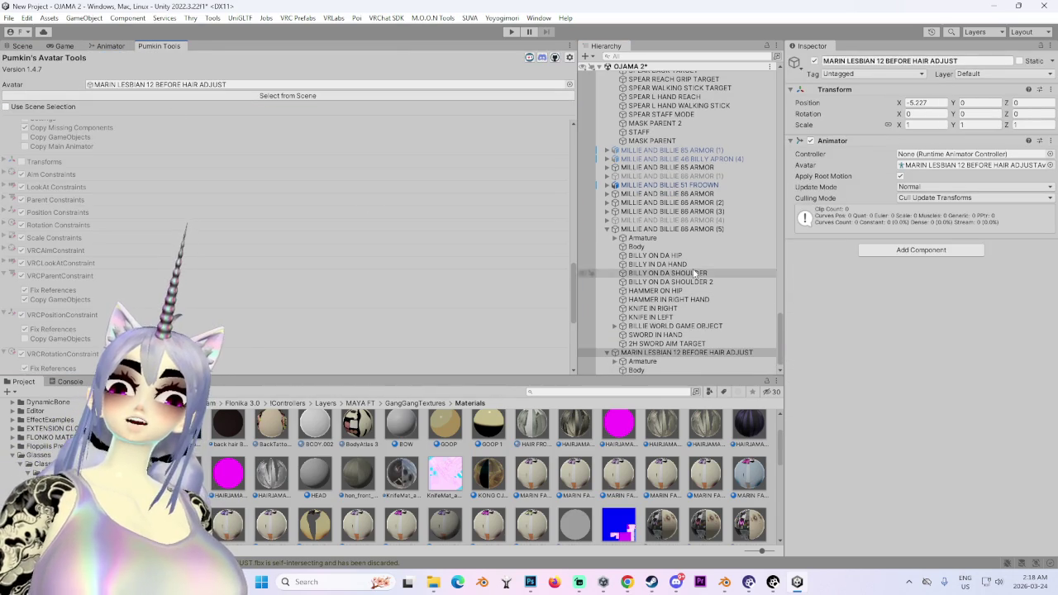
scroll(676, 258, "up", 3)
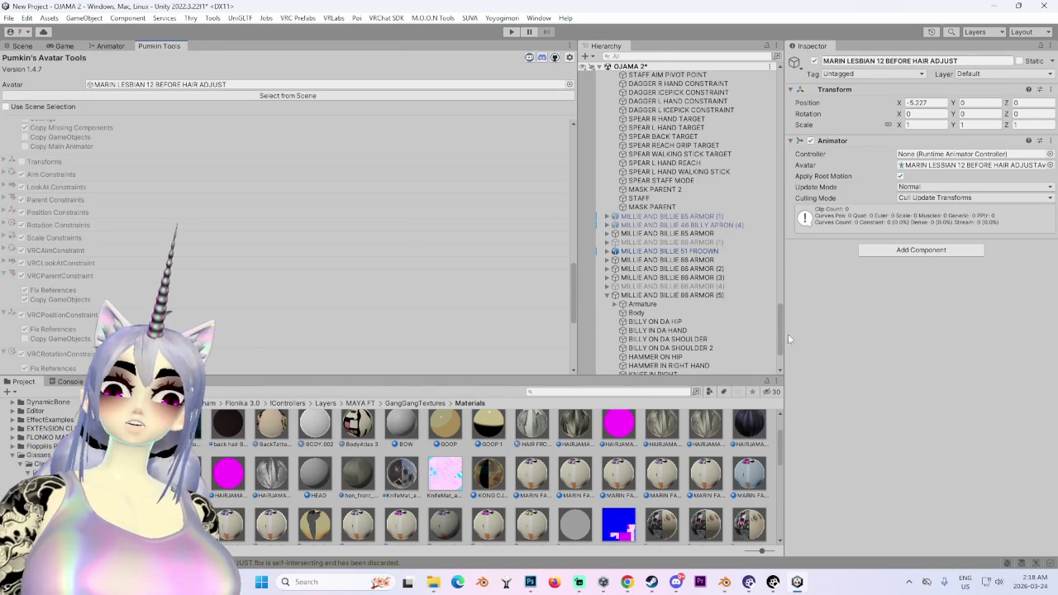
left_click_drag(779, 327, 782, 78)
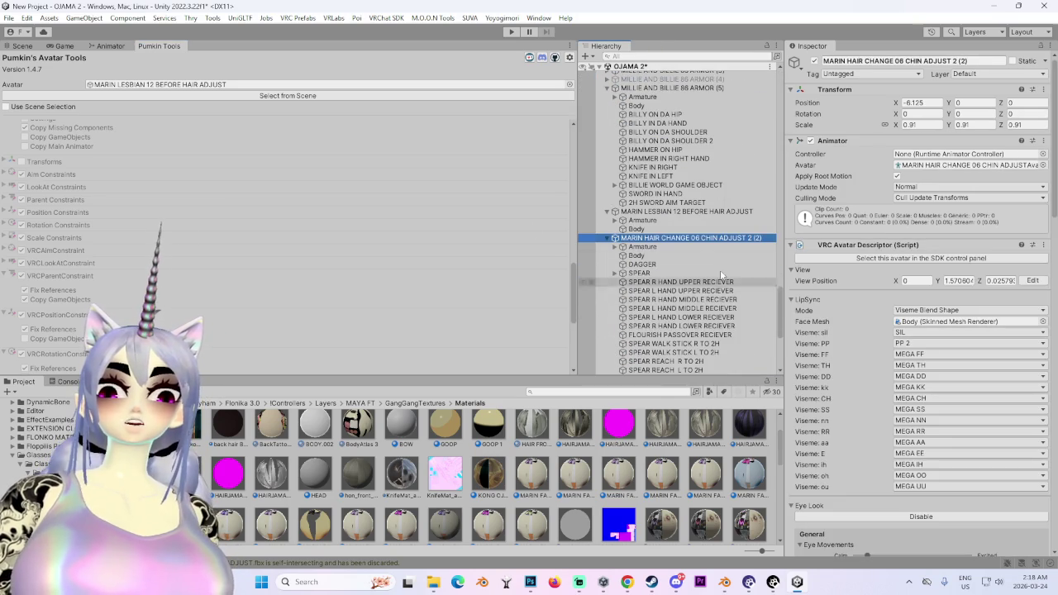
left_click(225, 290)
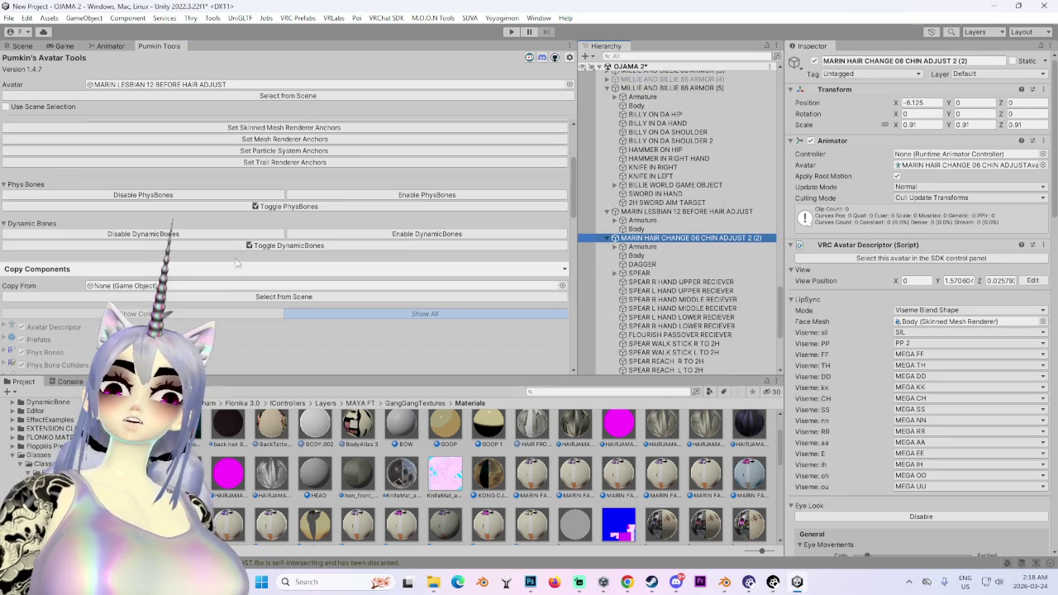
key("ctrl+1")
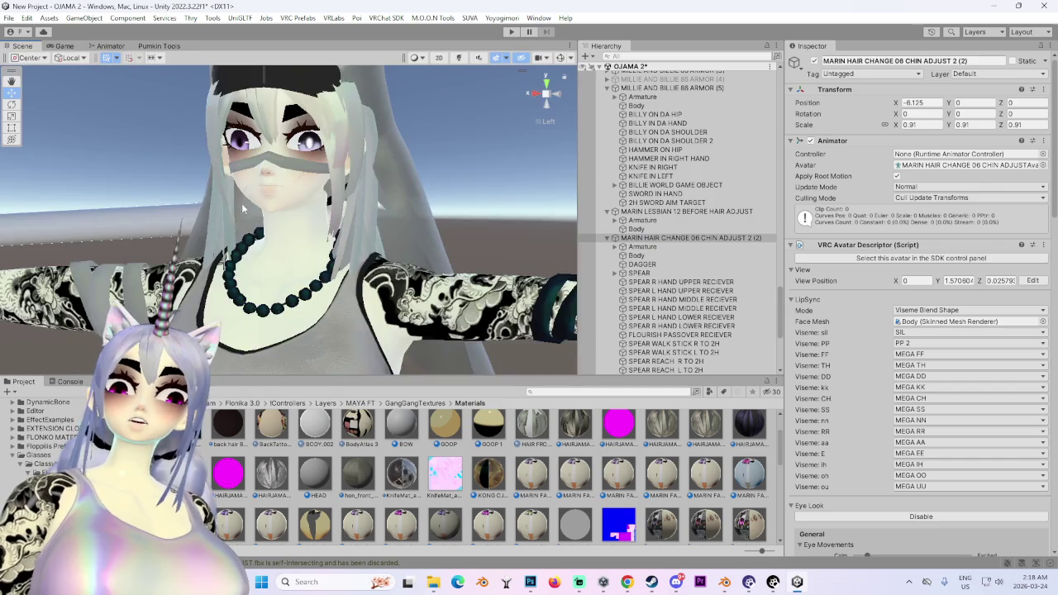
left_click_drag(242, 203, 456, 236, "alt")
middle_click_drag(456, 236, 265, 179)
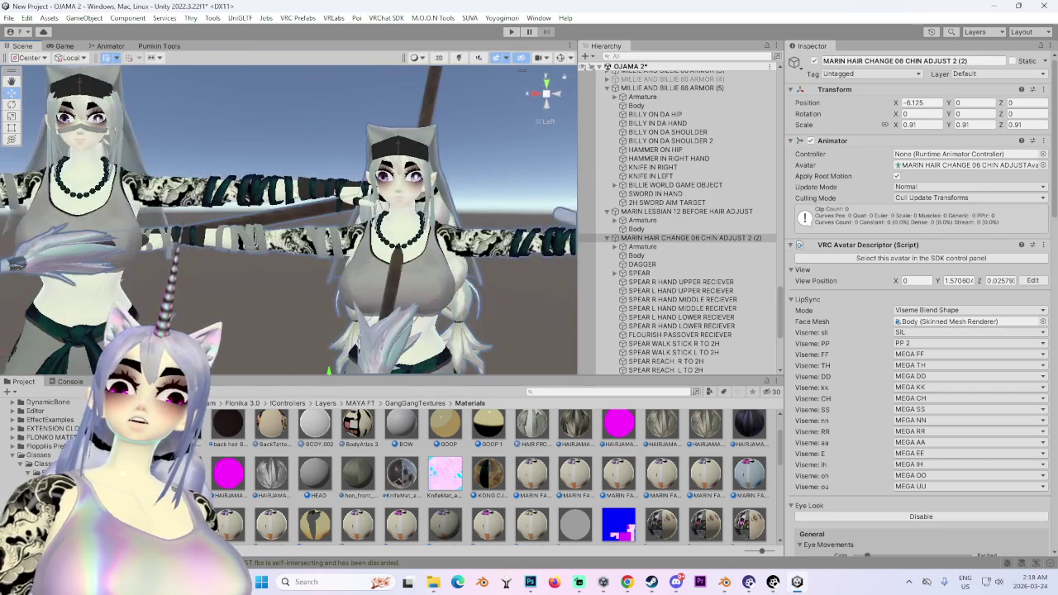
Run Copy Selected under Copy Components, adding MARIN SPEAR and the spear receivers.
left_click(163, 46)
scroll(186, 324, "down", 5)
scroll(186, 324, "down", 3)
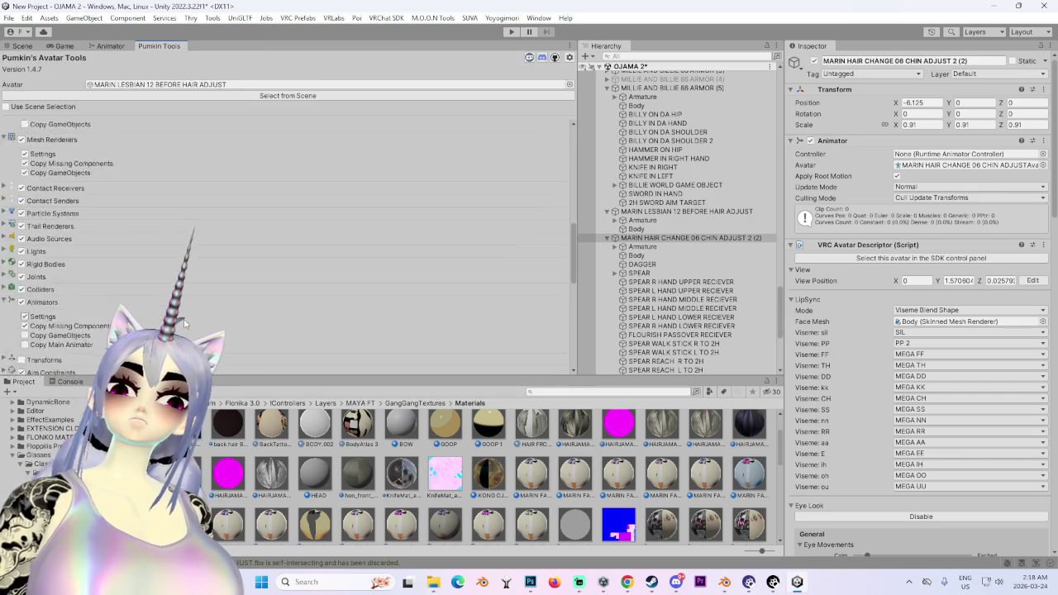
scroll(185, 324, "up", 3)
scroll(85, 315, "down", 5)
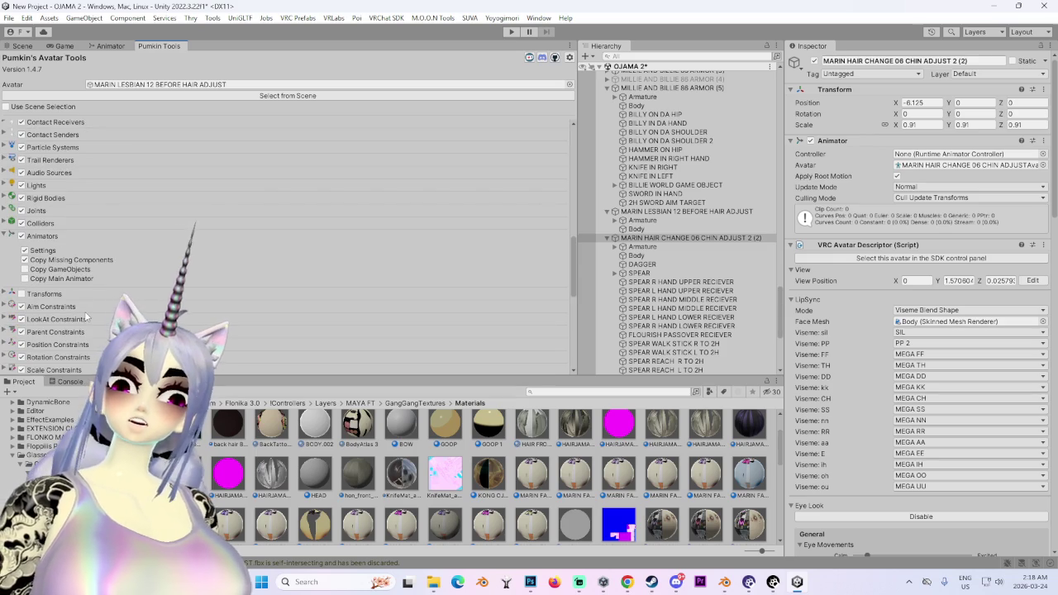
scroll(85, 314, "down", 3)
scroll(86, 318, "down", 5)
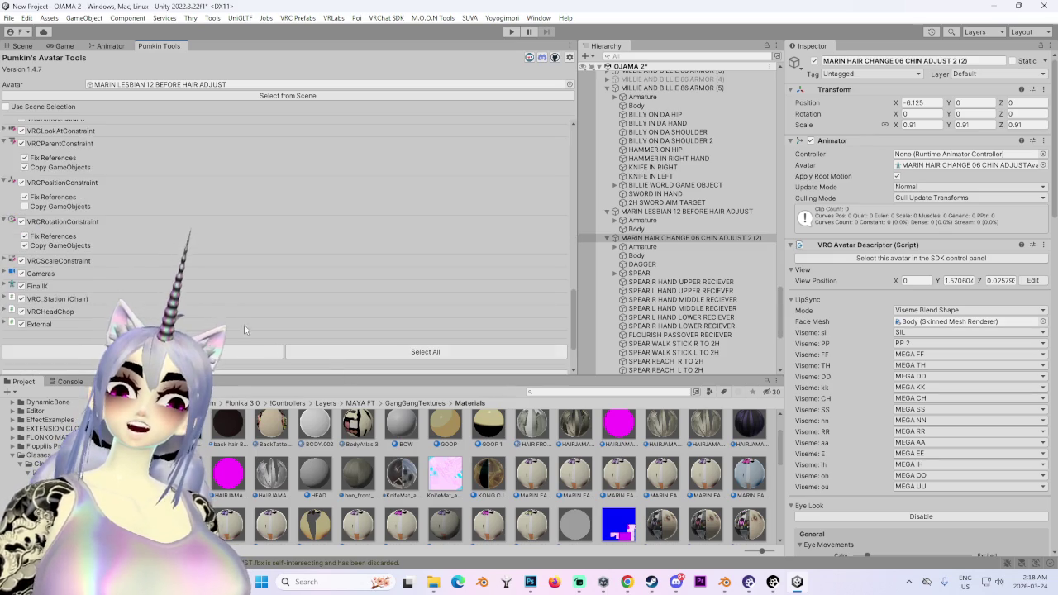
scroll(244, 330, "down", 5)
left_click(330, 296)
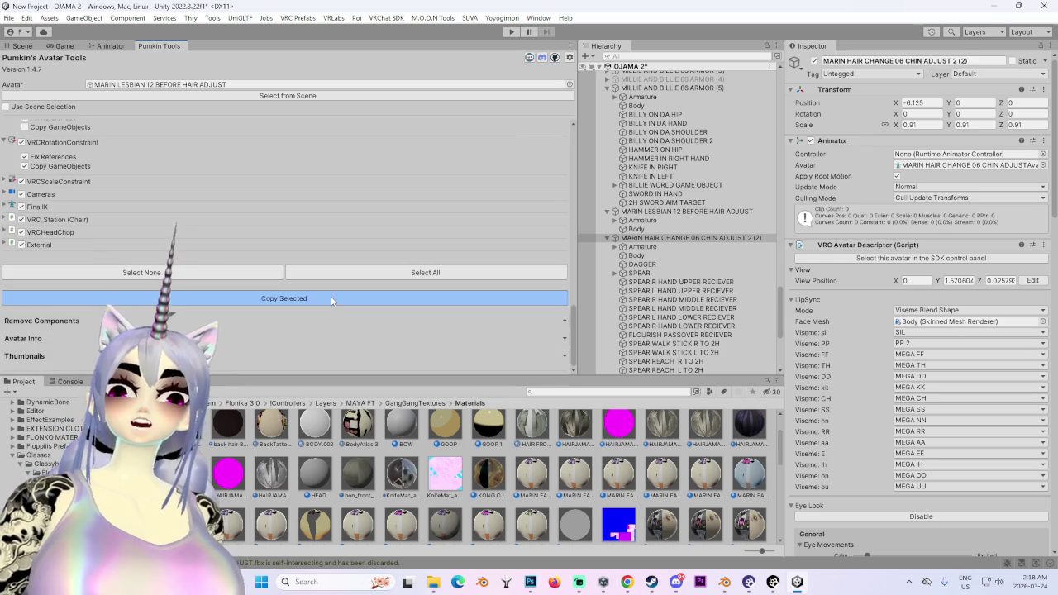
left_click(24, 46)
left_click_drag(321, 167, 278, 262, "alt")
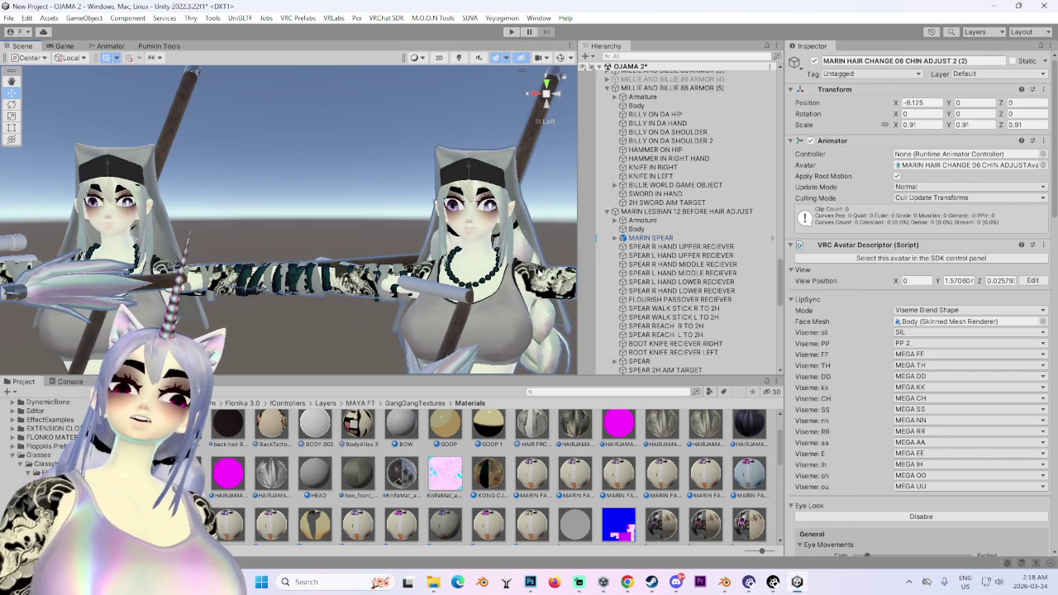
Delete the copied MARIN SPEAR from MARIN LESBIAN 12 BEFORE HAIR ADJUST, leaving its spear receivers intact.
middle_click_drag(278, 263, 273, 213)
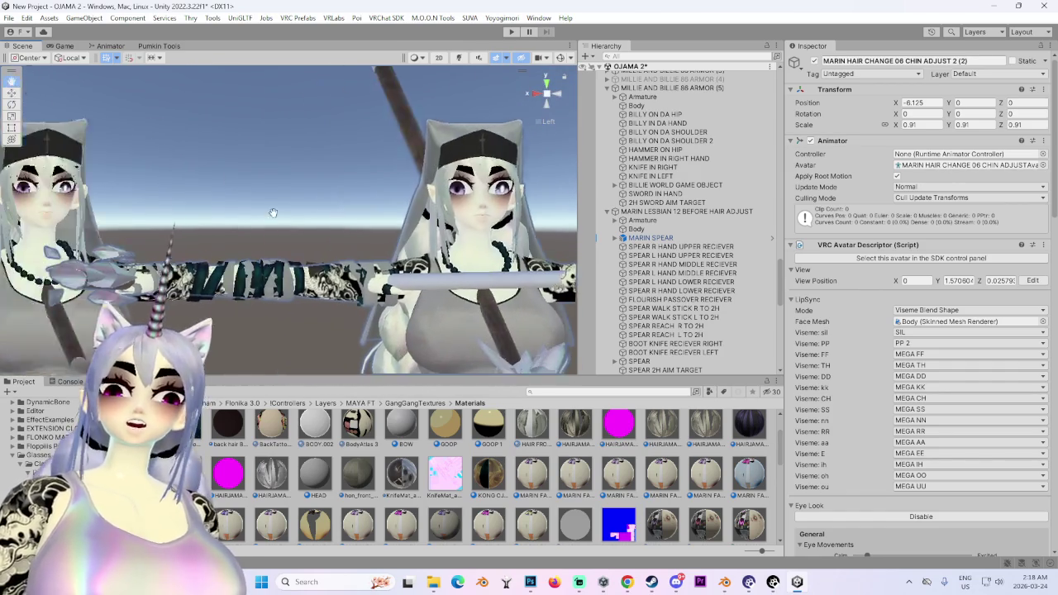
left_click_drag(273, 213, 346, 198, "alt")
left_click(346, 198)
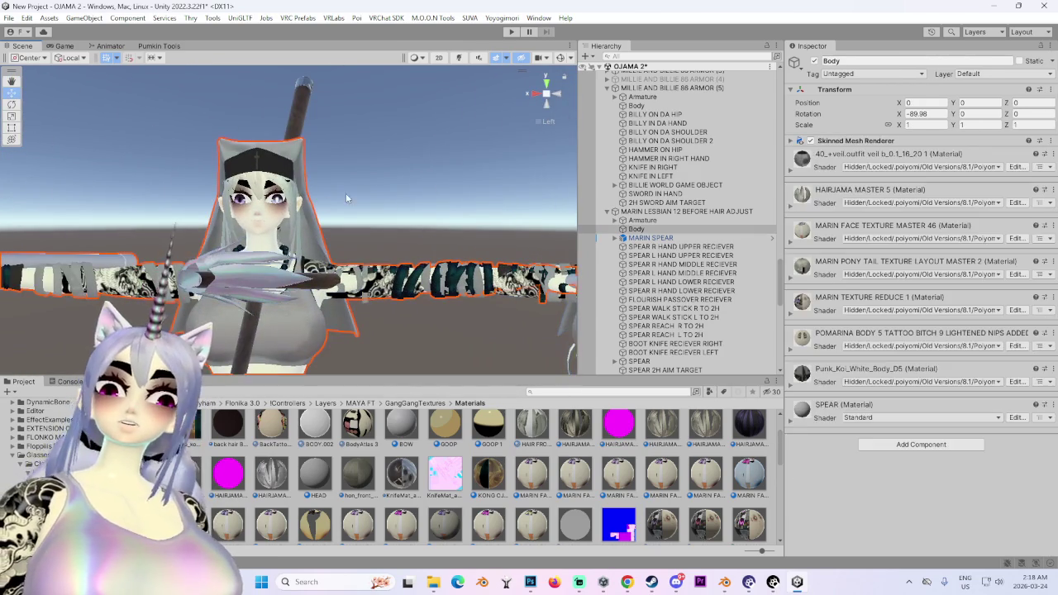
left_click(687, 212)
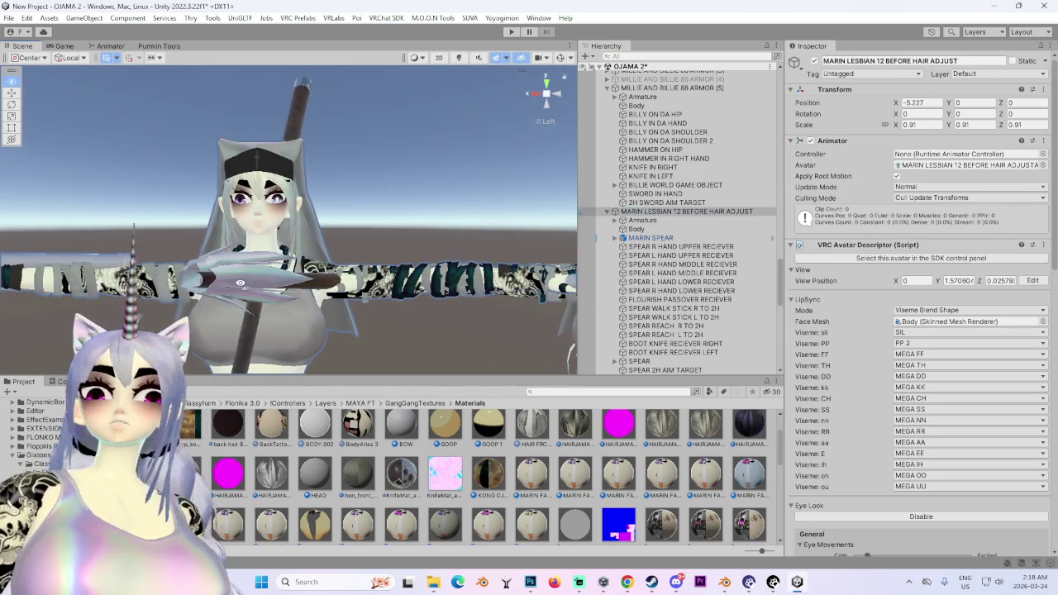
mouse_move(239, 283)
left_mouse_down("alt")
mouse_move(357, 219)
mouse_move(388, 236)
mouse_move(469, 209)
mouse_move(490, 289)
left_mouse_up("alt")
left_click(399, 242)
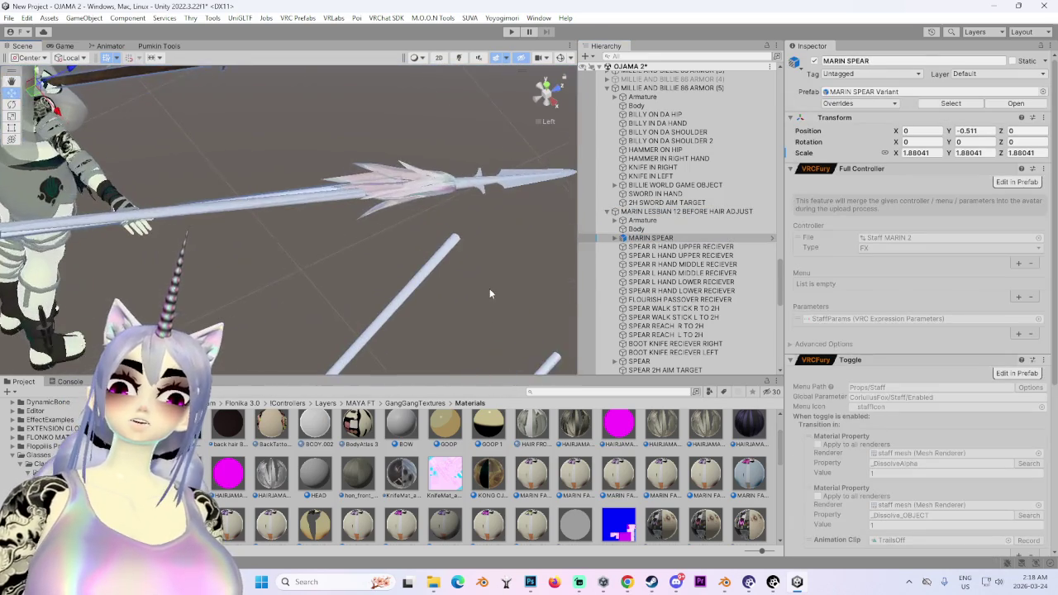
right_click(679, 239)
left_click(710, 180)
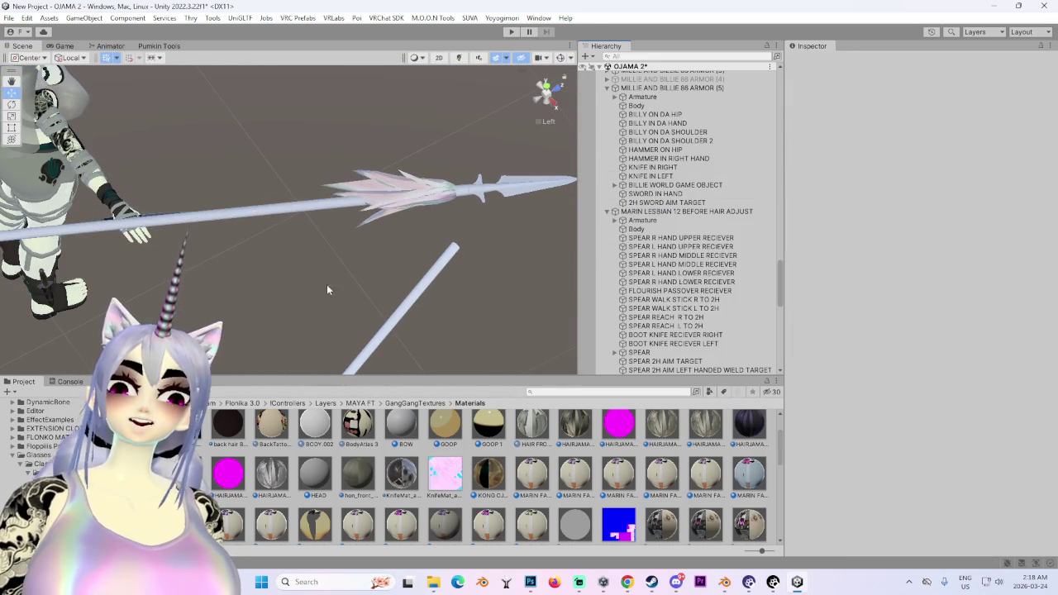